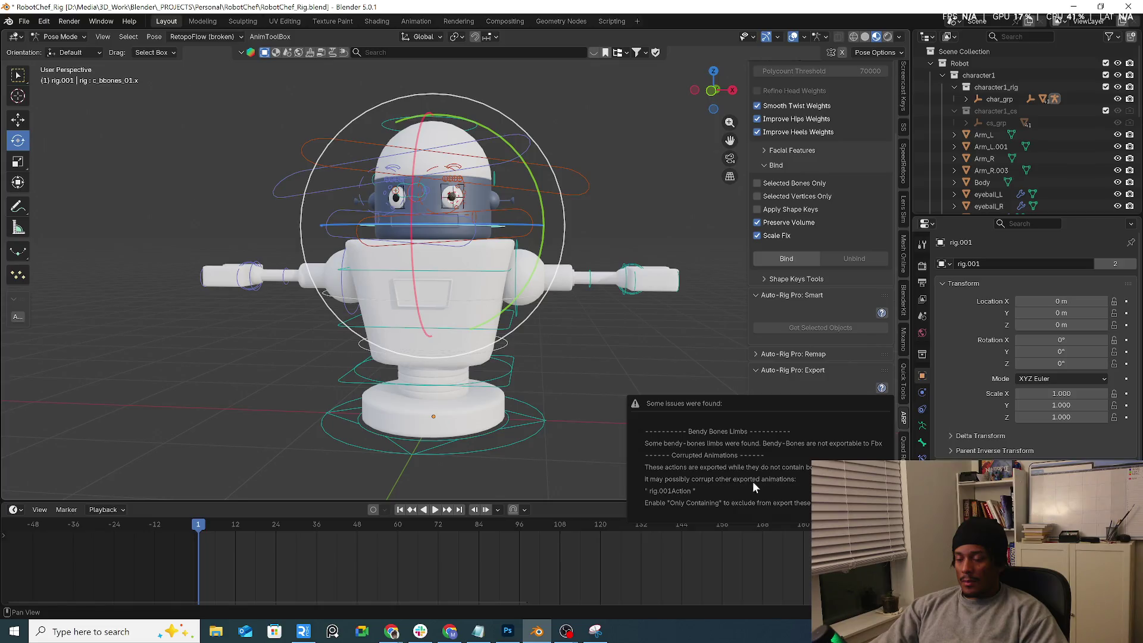
Step: Show Auto-Rig Pro's Misc tools, then open the character1_rig context menu in the Outliner
mouse_move(608, 383)
middle_mouse_down()
mouse_move(695, 391)
mouse_move(574, 356)
mouse_move(619, 381)
middle_mouse_up()
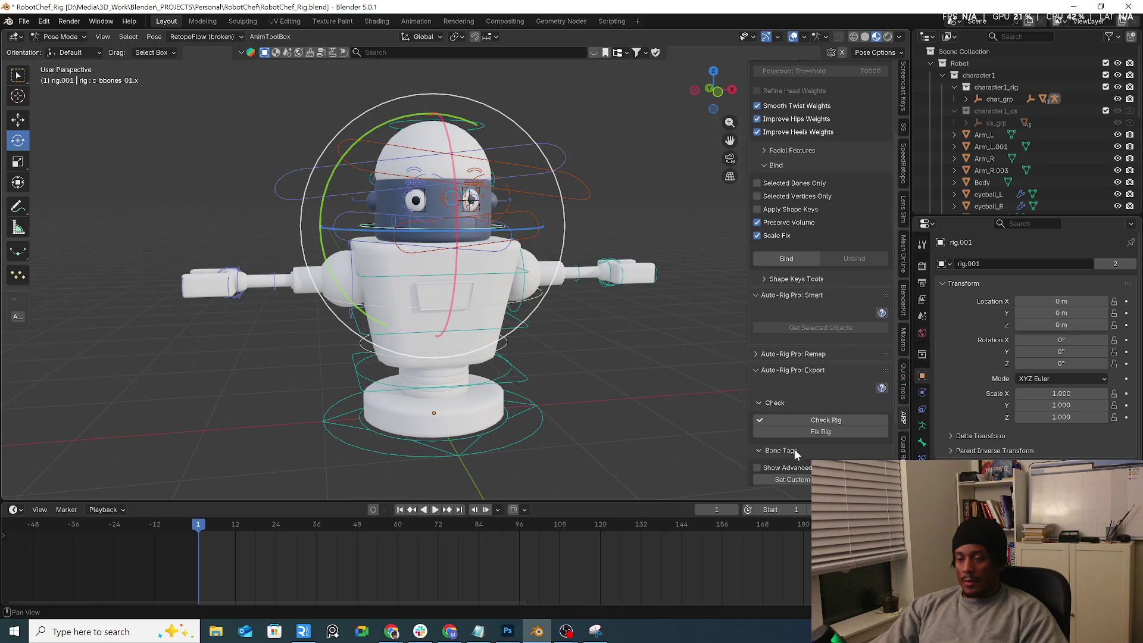
scroll(795, 452, "down", 2)
scroll(792, 453, "down", 2)
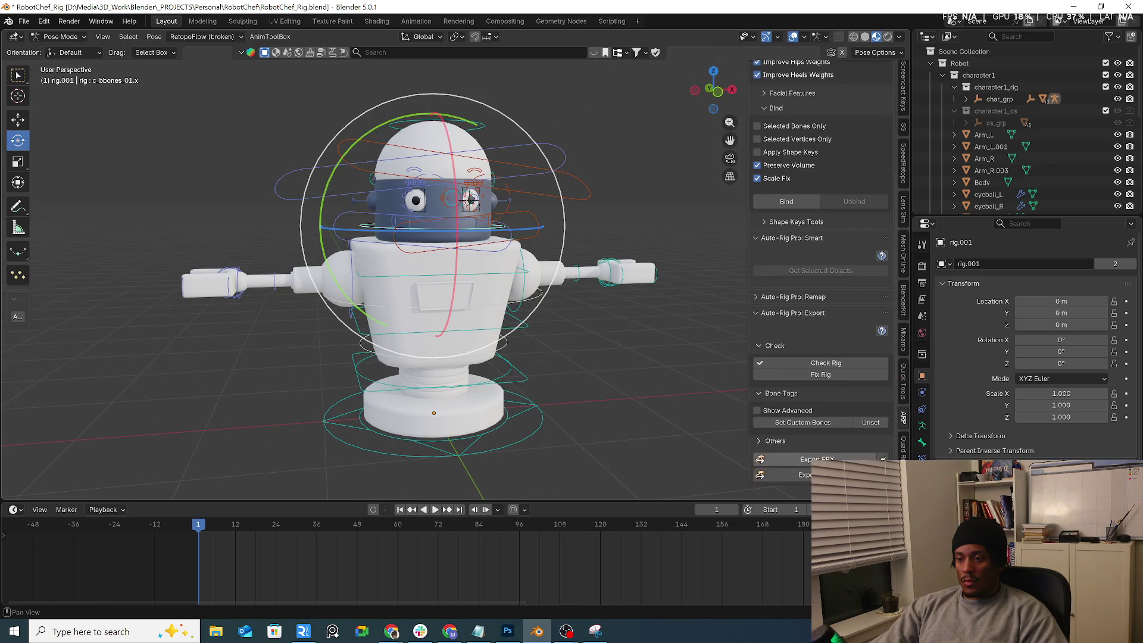
scroll(830, 441, "up", 7)
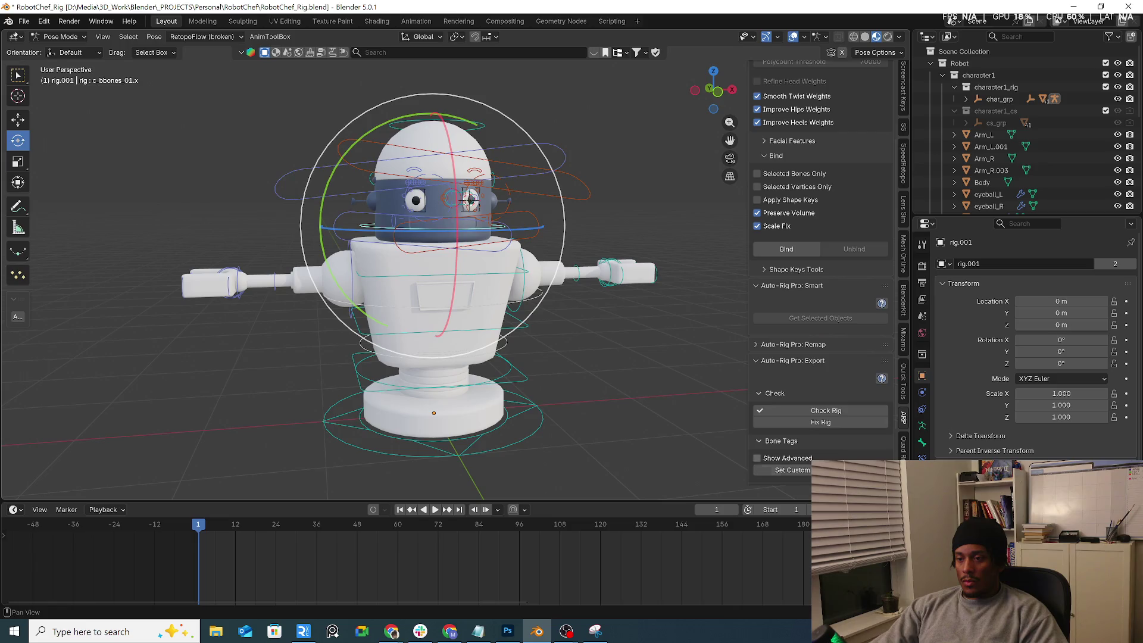
scroll(806, 381, "up", 1)
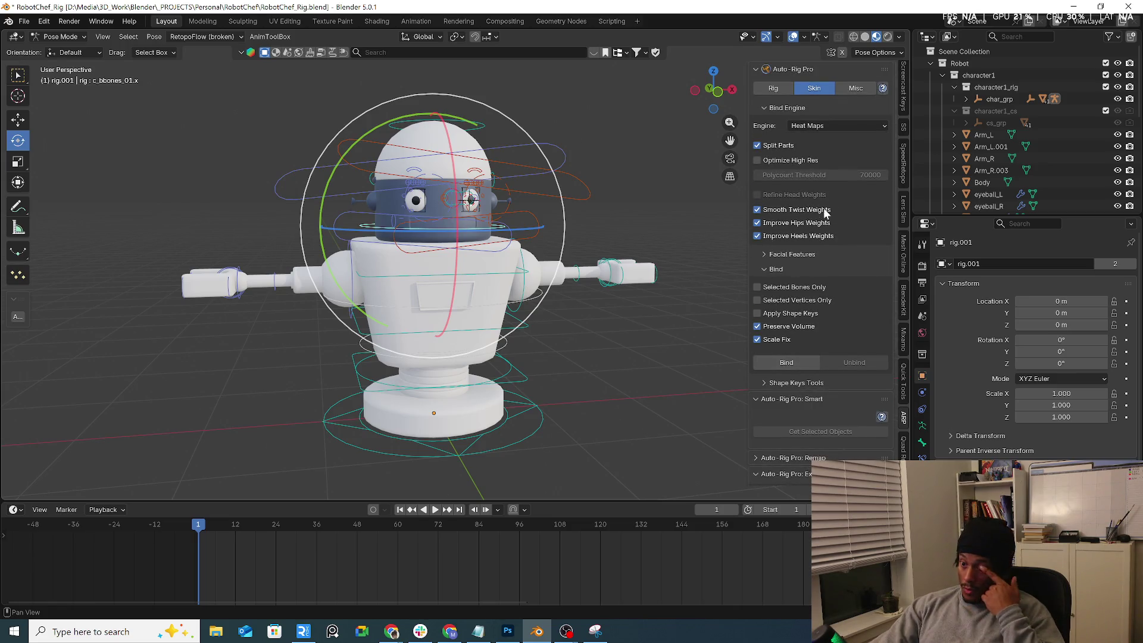
left_click(858, 92)
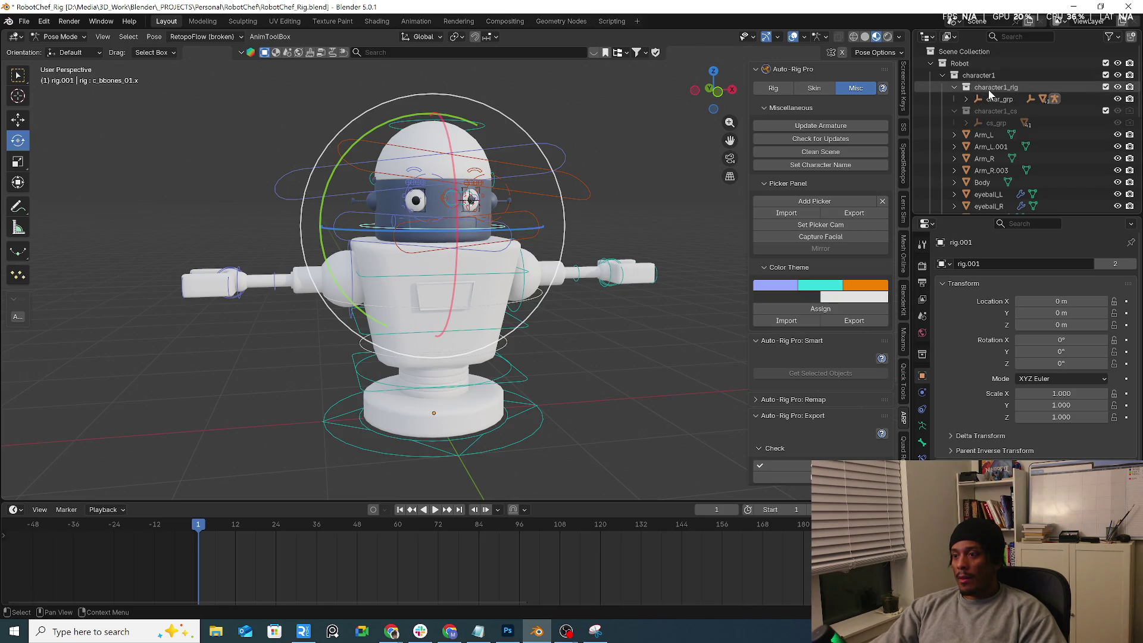
left_click(950, 78)
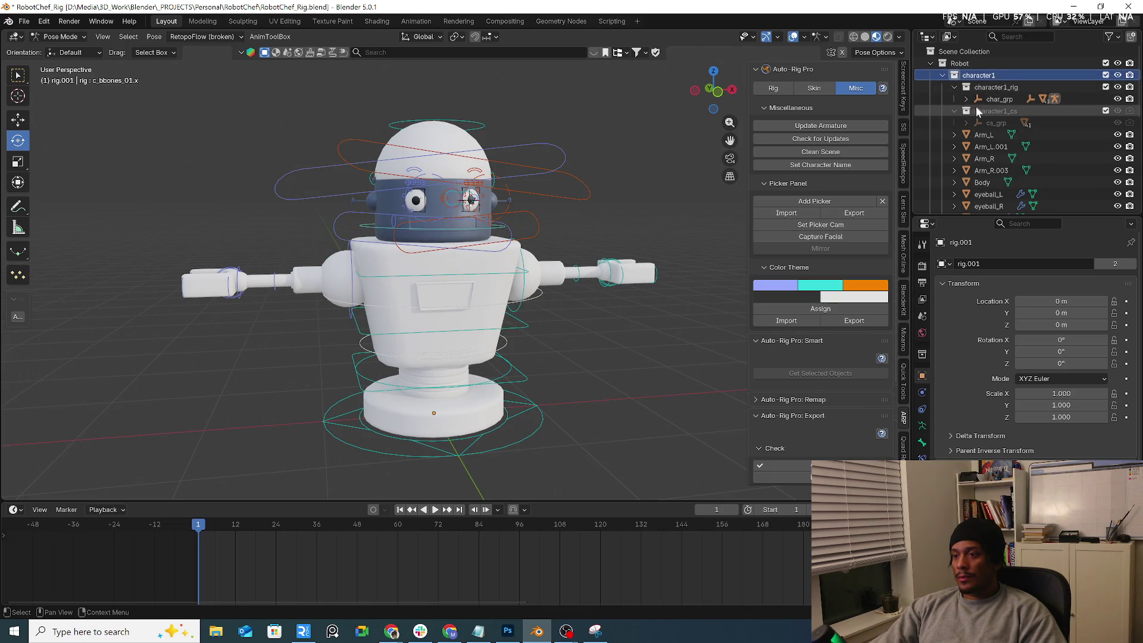
right_click(1006, 87)
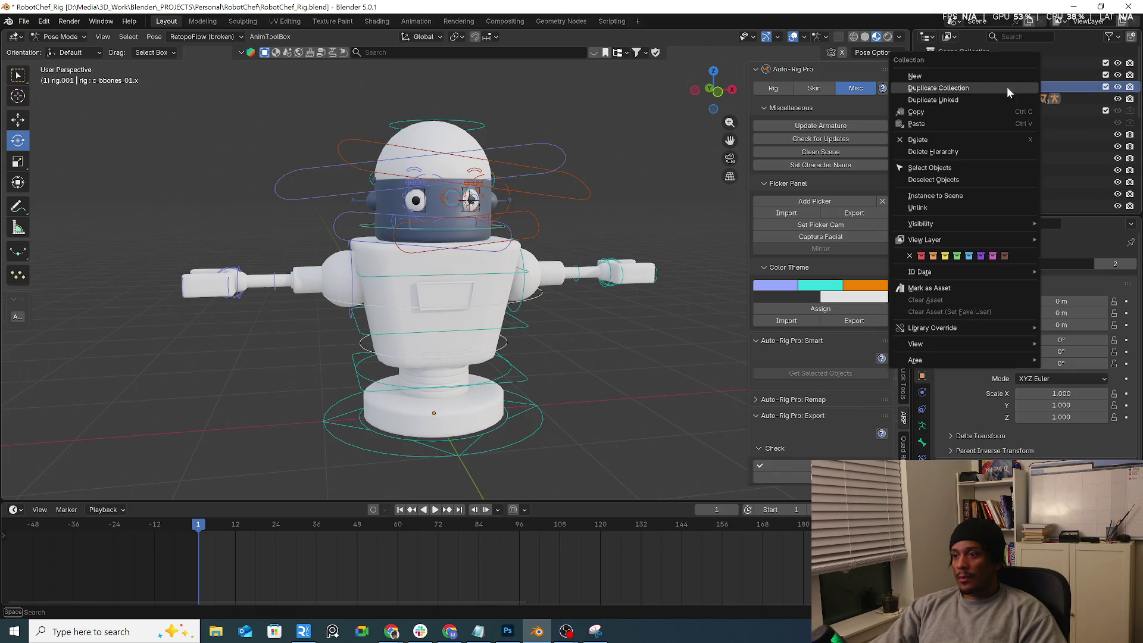
Step: Delete the hierarchies of the character1_rig and character1 collections
left_click(960, 151)
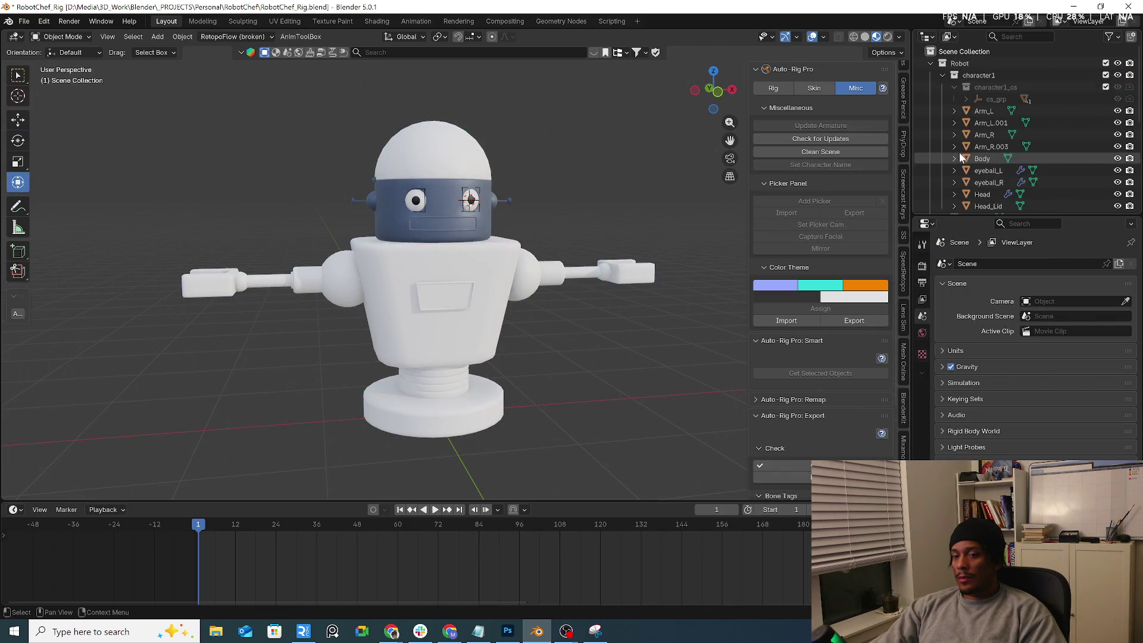
left_click(995, 88)
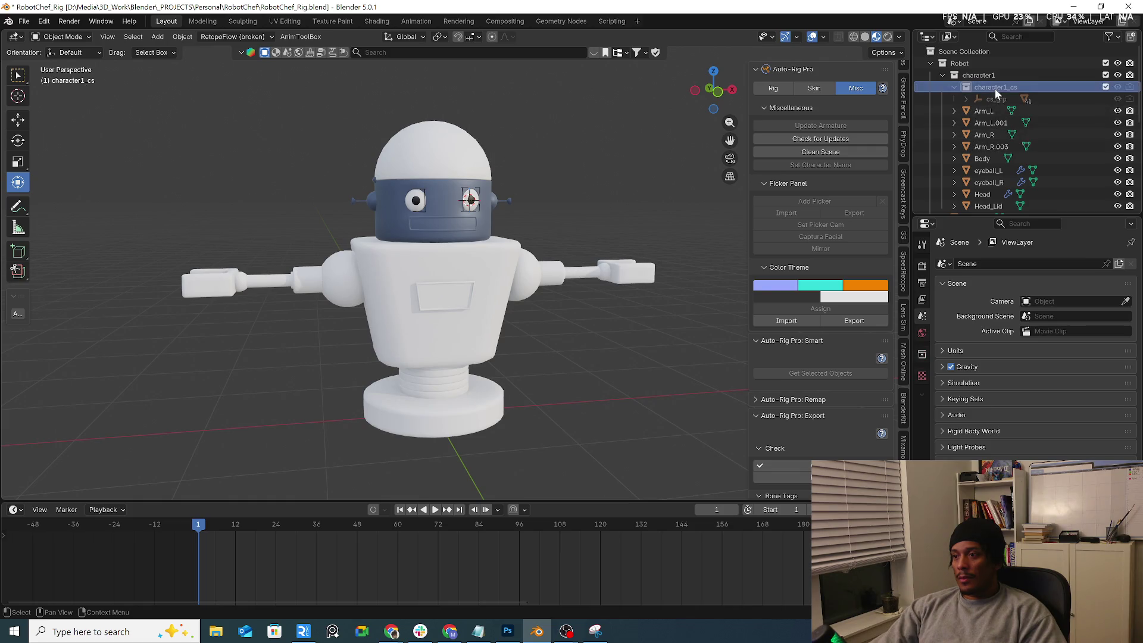
left_click(995, 76)
right_click(994, 78)
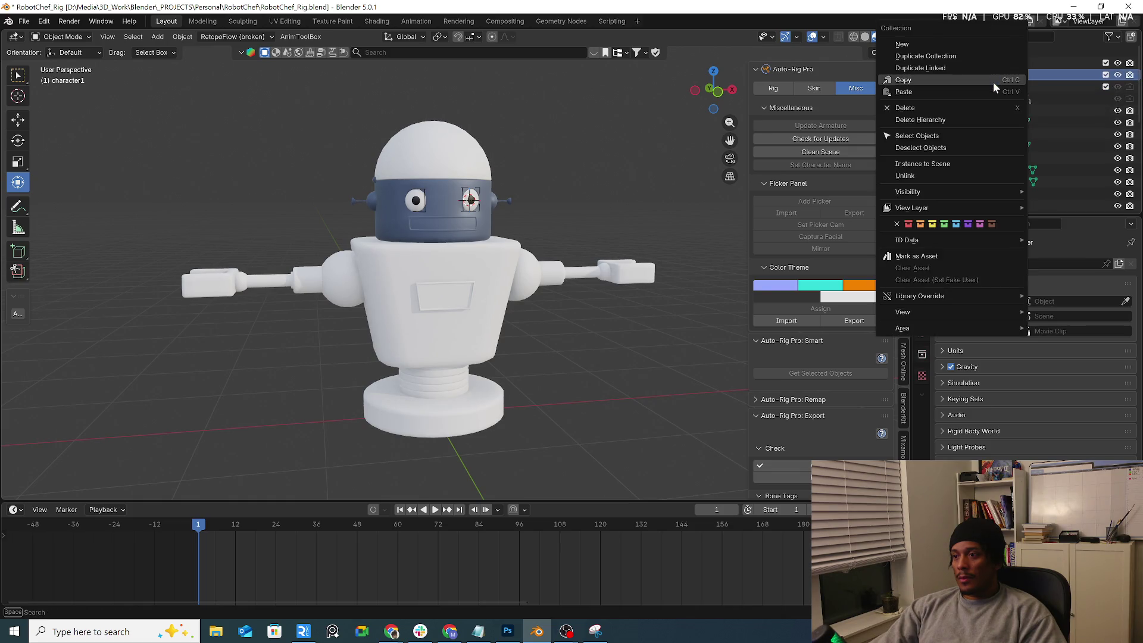
left_click(974, 120)
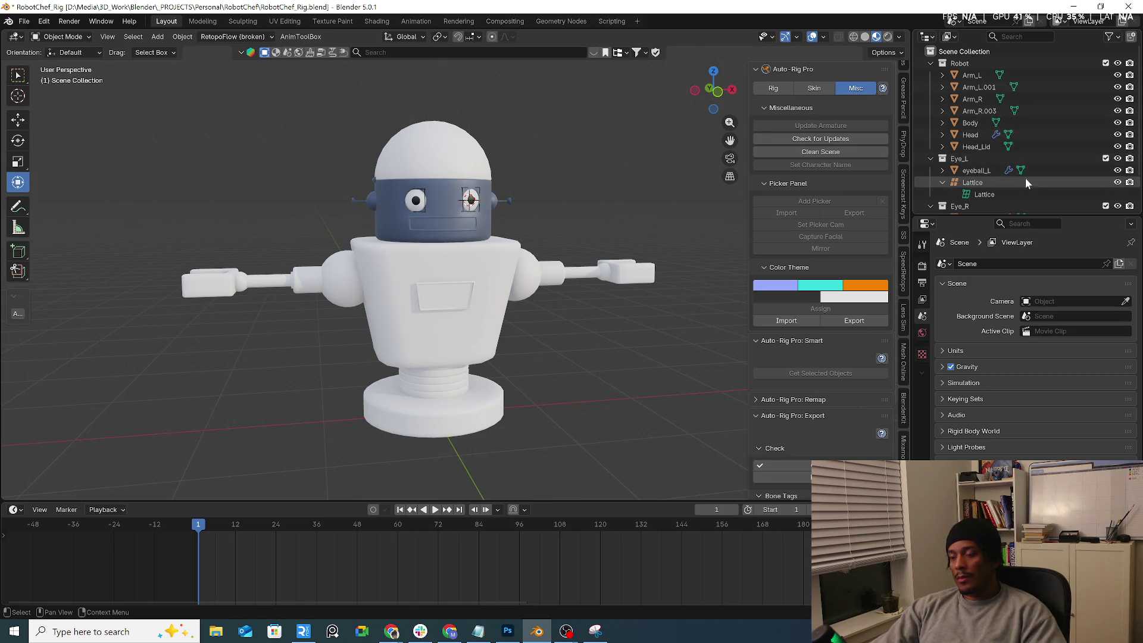
Step: Collapse the Eye_R collection and select the robot's Body
scroll(1017, 146, "down", 3)
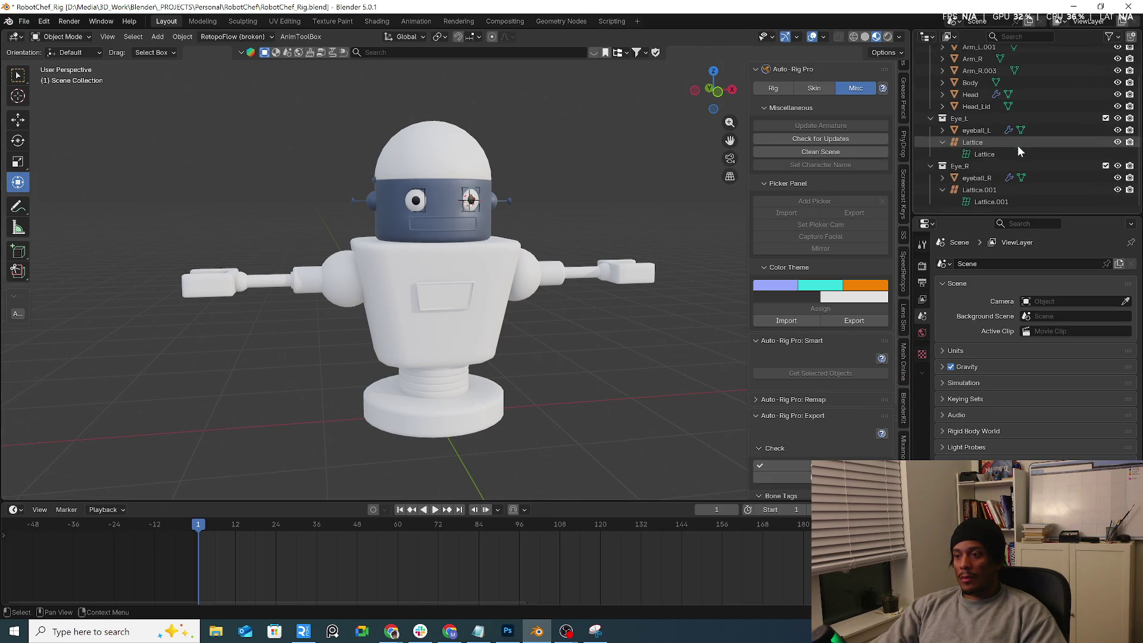
left_click(932, 169)
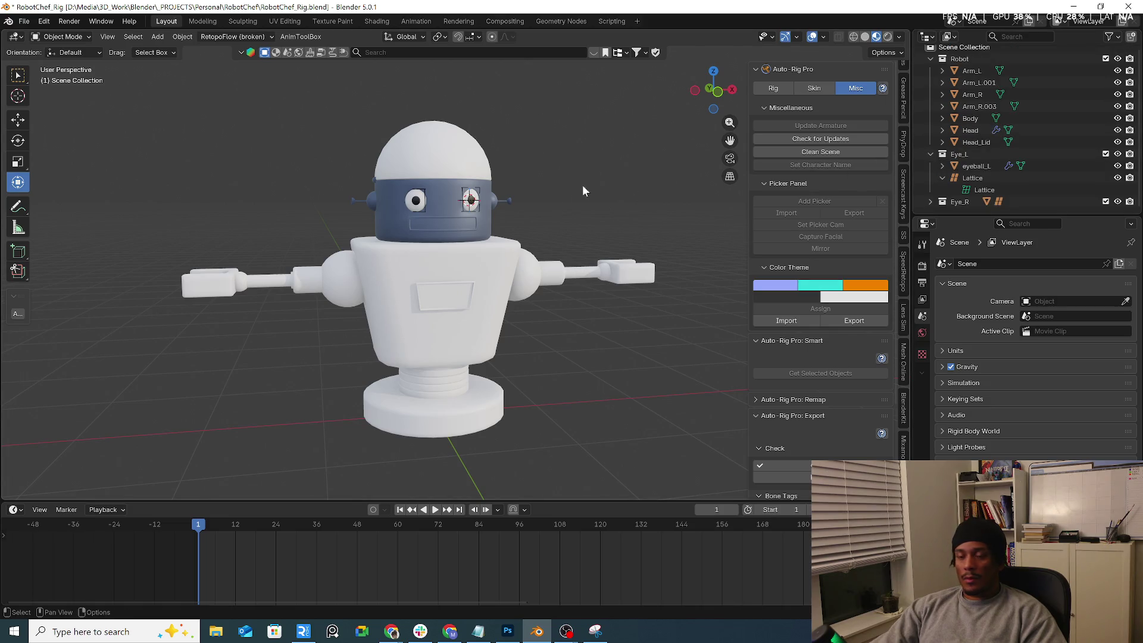
middle_click_drag(583, 184, 477, 259)
left_click(478, 259)
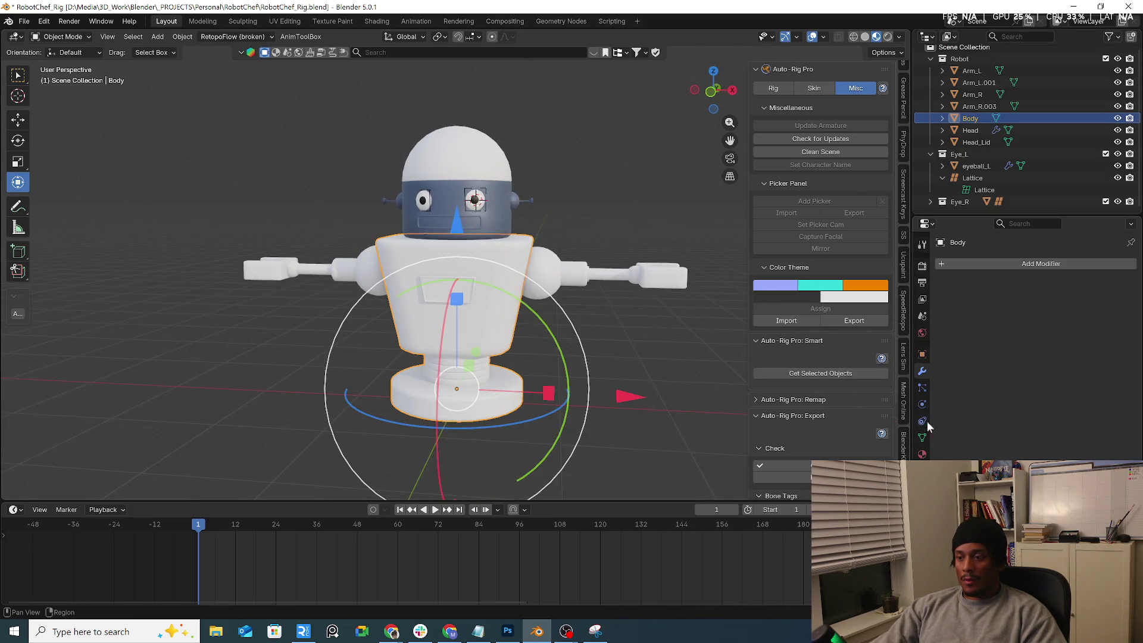
Step: Assign the existing Material.006 to the Body
left_click(922, 453)
left_click(944, 314)
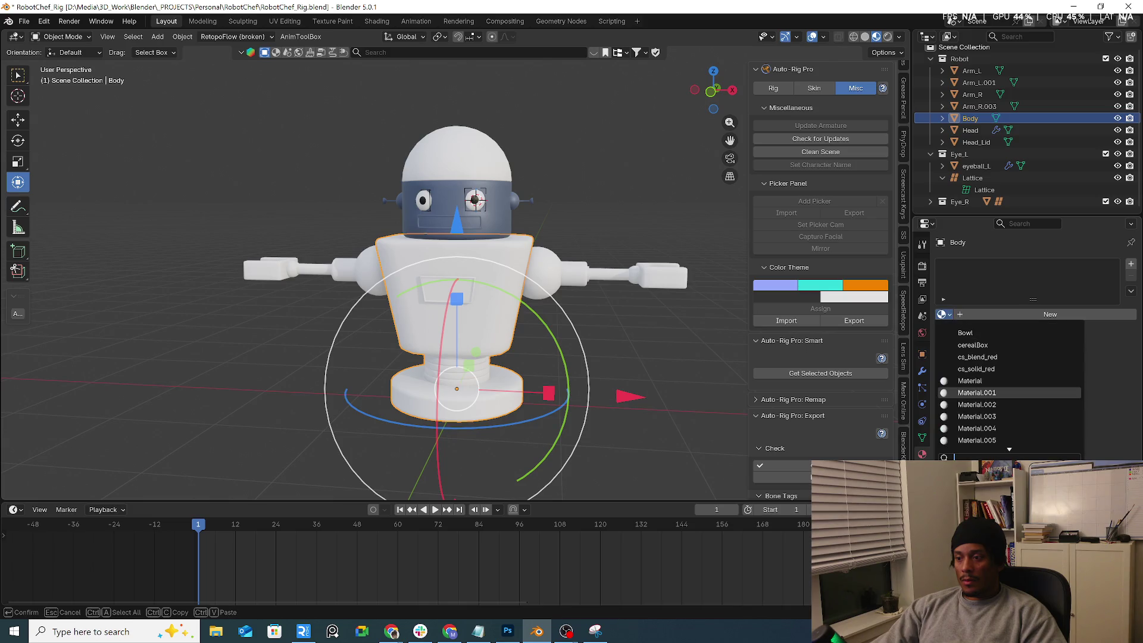
scroll(977, 440, "down", 1)
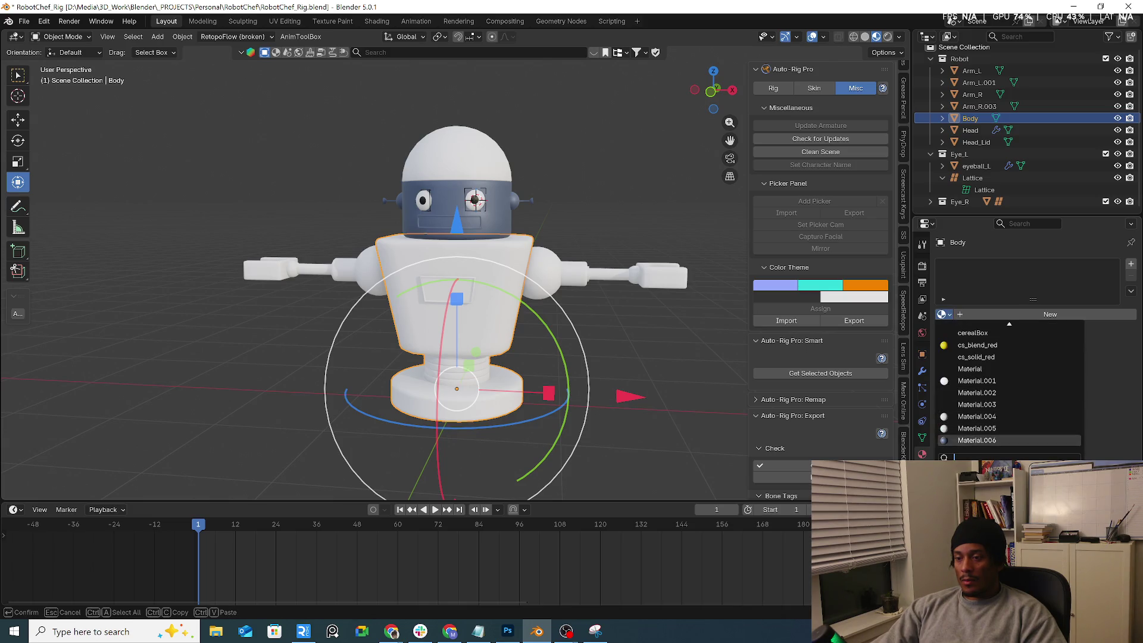
left_click(976, 440)
Step: Link Body's material to Arm_L.001, Arm_L, Arm_R.003 and Arm_R with Ctrl+L
mouse_move(524, 285)
middle_mouse_down()
mouse_move(555, 262)
mouse_move(631, 280)
middle_mouse_up()
left_click(555, 262)
left_click(663, 280, "shift")
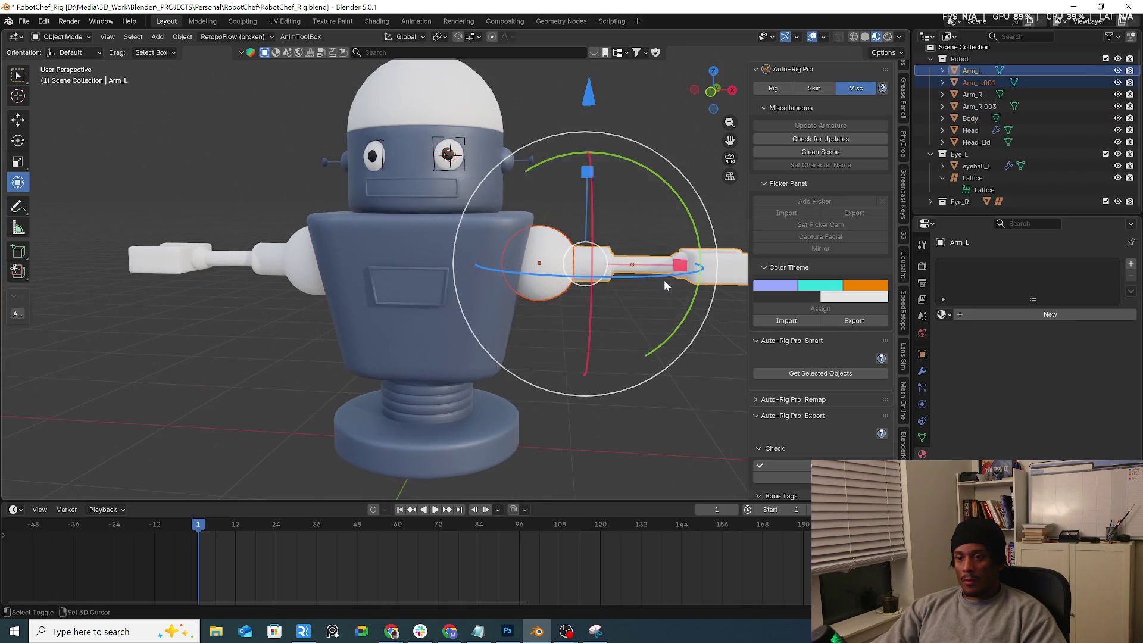
left_click(321, 268, "shift")
left_click(243, 278, "shift")
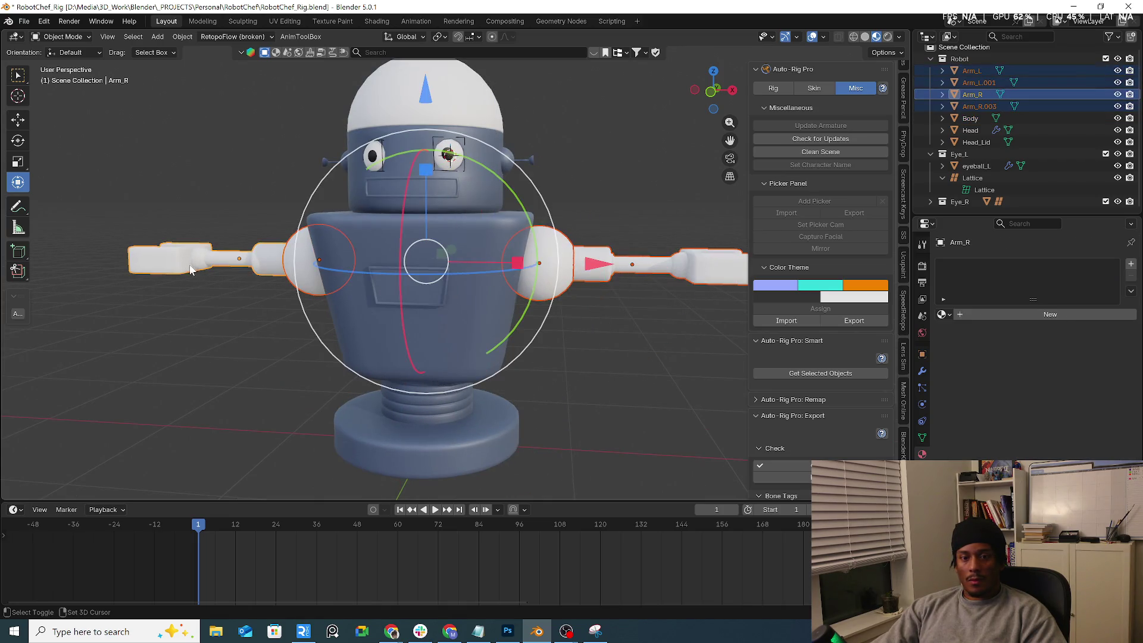
left_click(469, 341, "shift")
key("ctrl+l")
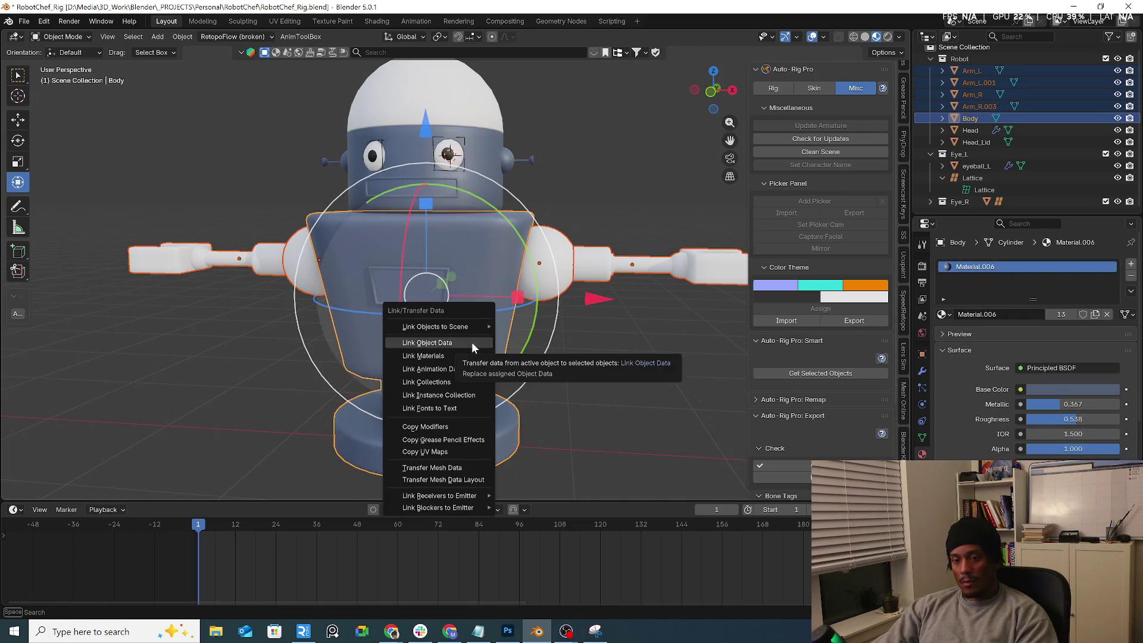
left_click(459, 356)
left_click(627, 378)
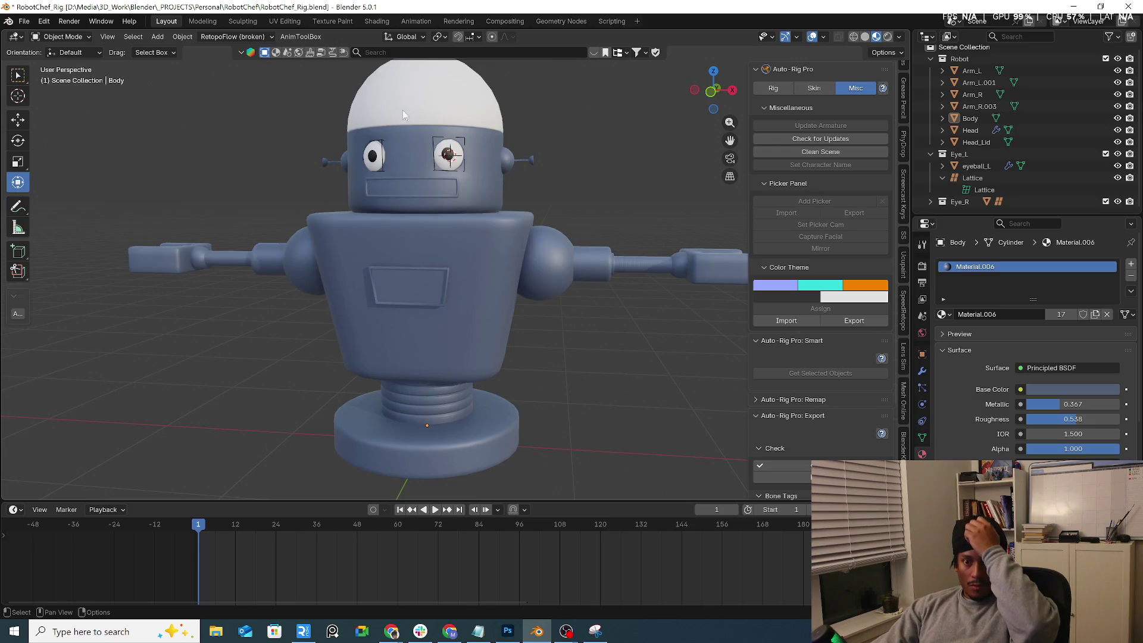
Step: Link the Head's material onto Head_Lid
left_click(401, 157)
left_click(438, 95)
left_click(420, 158, "shift")
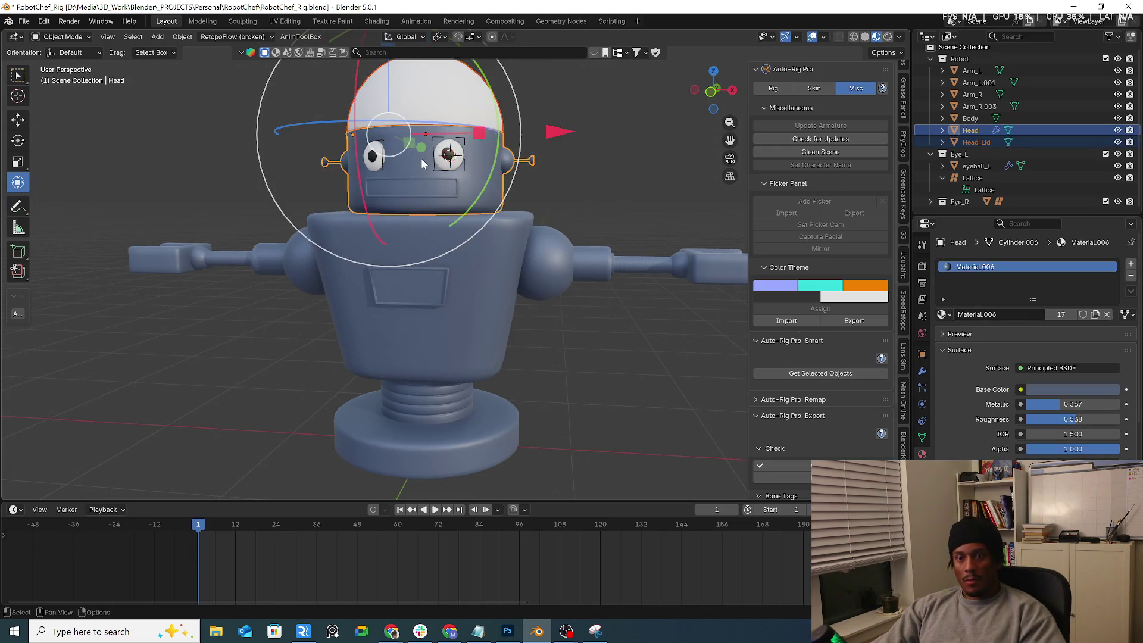
key("ctrl+l")
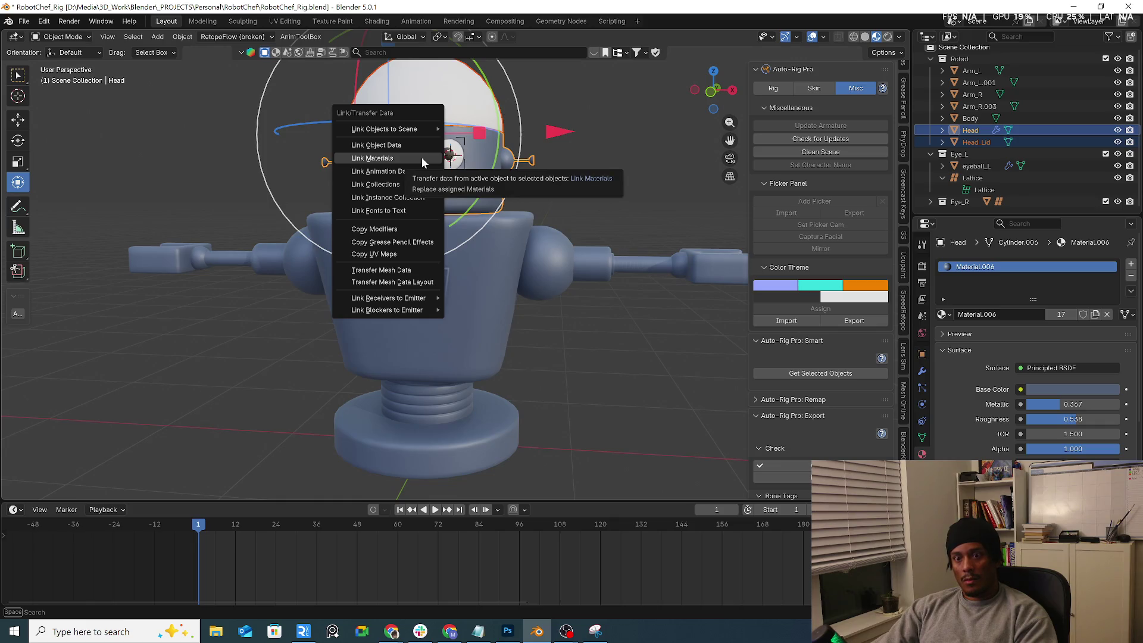
left_click(422, 157)
left_click(591, 178)
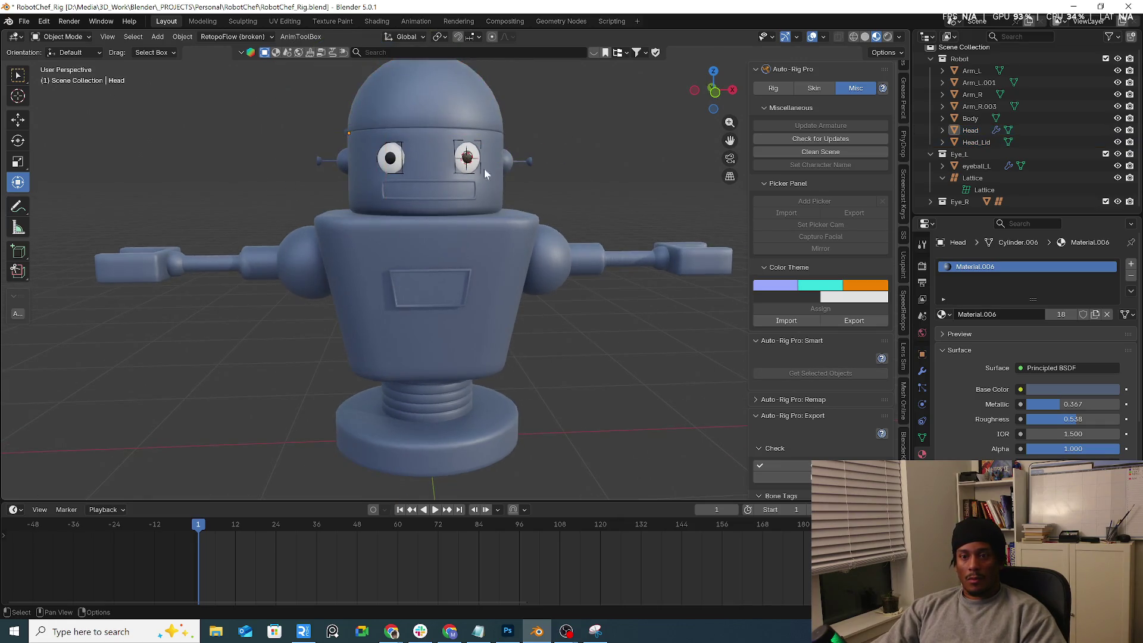
Step: Orbit to a side view and enter Edit Mode on the Head
mouse_move(484, 170)
middle_mouse_down()
mouse_move(641, 154)
mouse_move(587, 180)
mouse_move(351, 167)
mouse_move(493, 161)
mouse_move(419, 131)
mouse_move(472, 314)
middle_mouse_up()
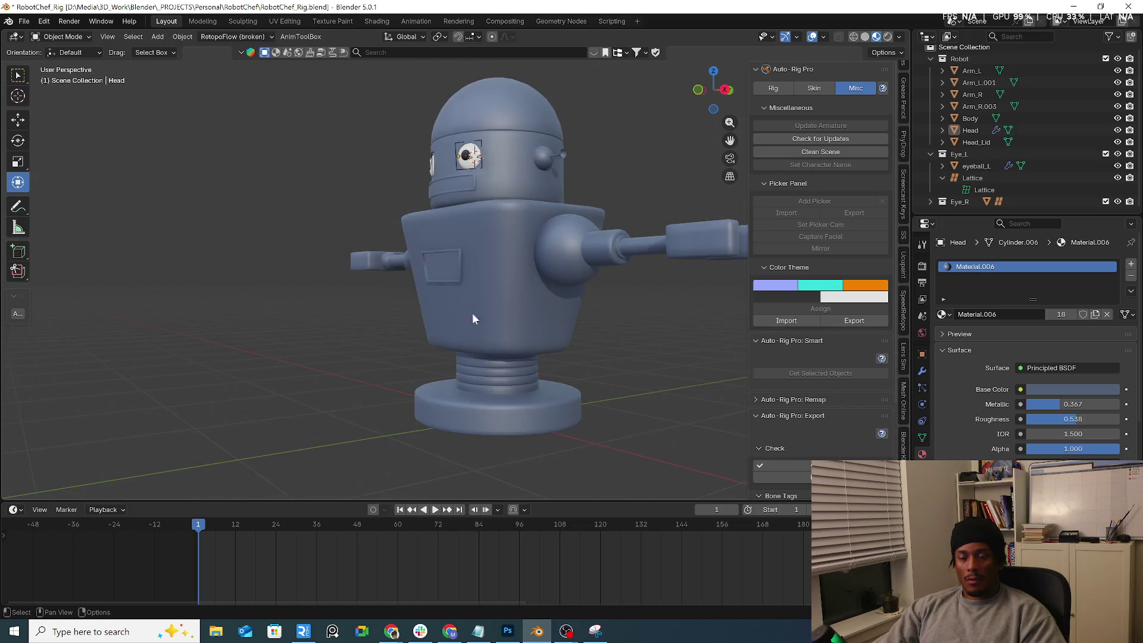
key("Tab")
mouse_move(493, 375)
middle_mouse_down()
mouse_move(520, 365)
mouse_move(520, 346)
mouse_move(517, 392)
middle_mouse_up()
Step: Switch to editing the Body mesh and select the neck coil island
key("Tab")
left_click(520, 374)
key("Tab")
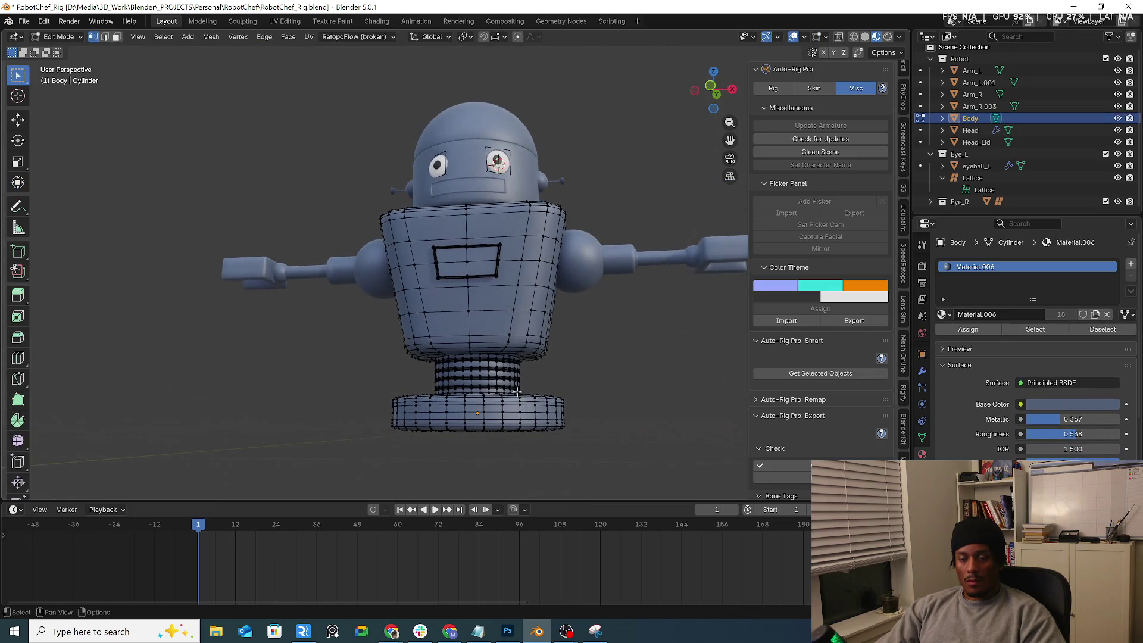
key("l")
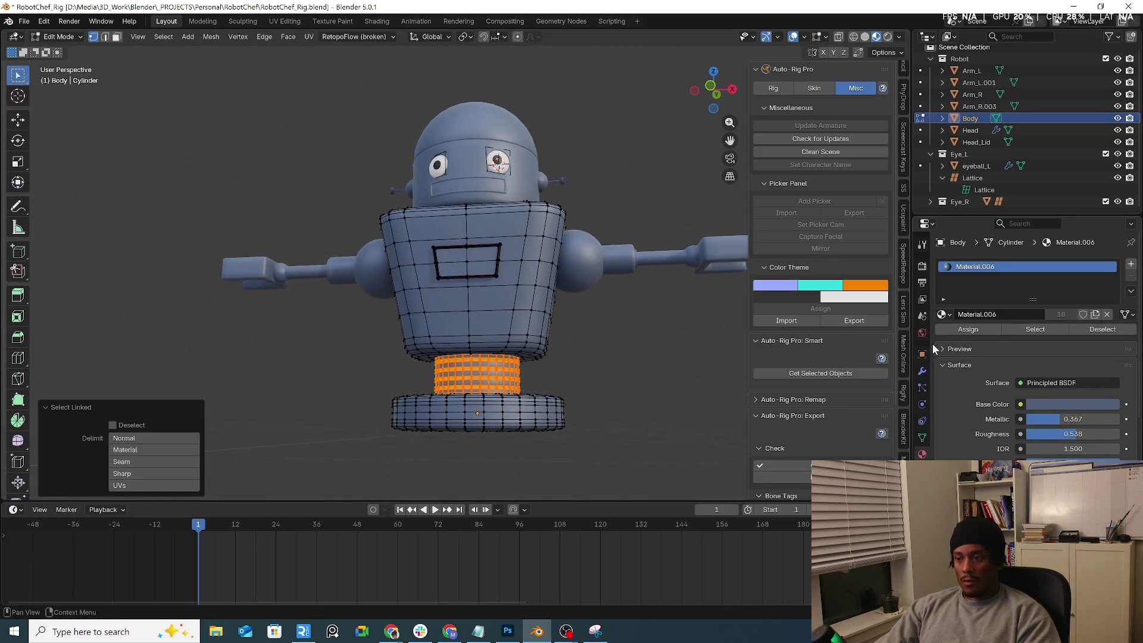
Step: Add a near-black Material.007 in a new Body slot and assign it to the neck
left_click(1130, 265)
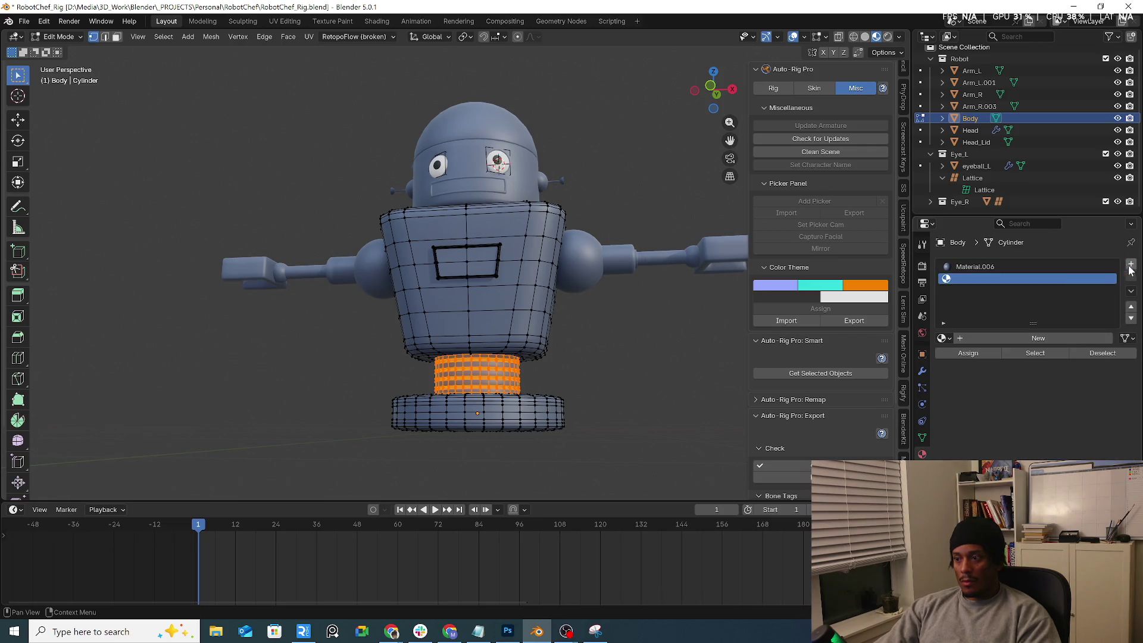
left_click(978, 338)
left_click(1072, 427)
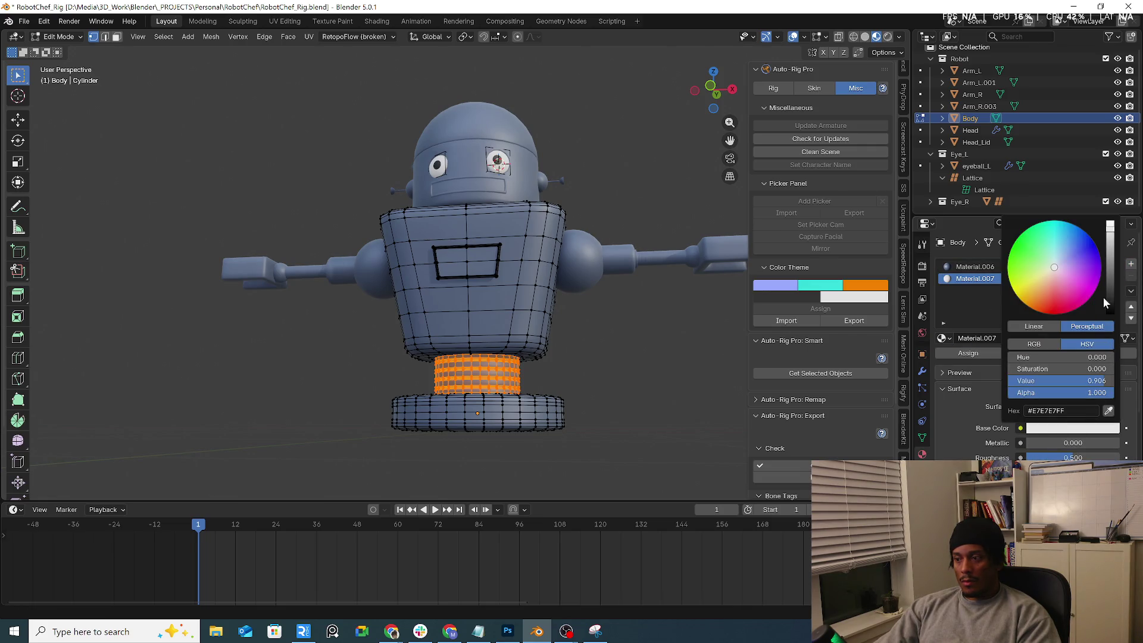
left_click_drag(1110, 300, 1110, 303)
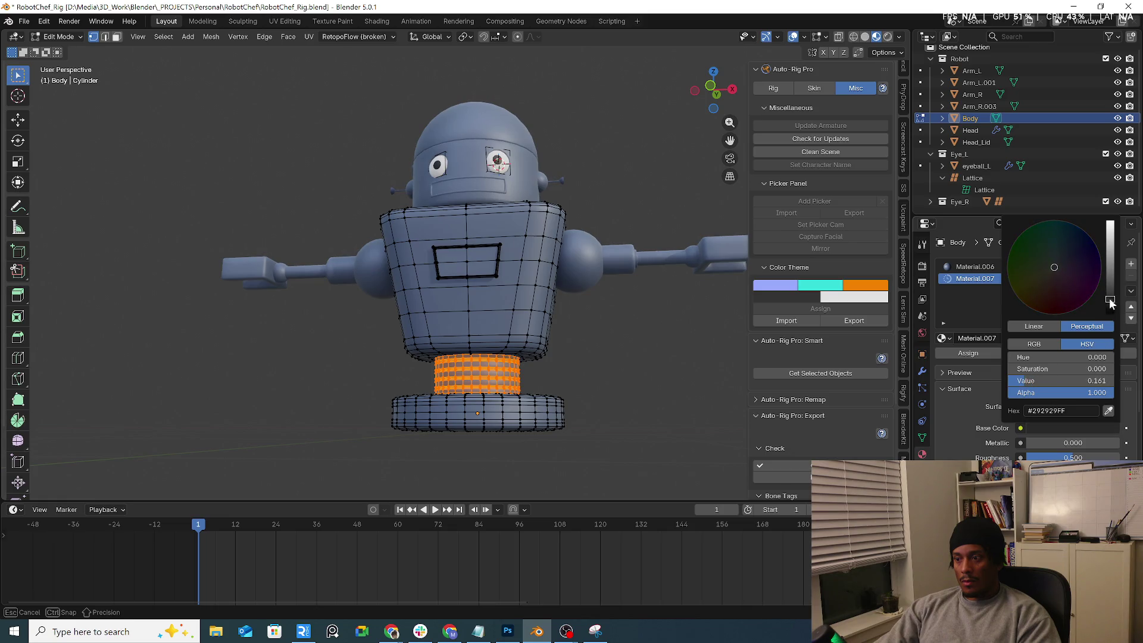
left_click(956, 354)
left_click(608, 421)
Step: Reselect the linked neck section, reassign Material.007, and return to Object Mode
key("Tab")
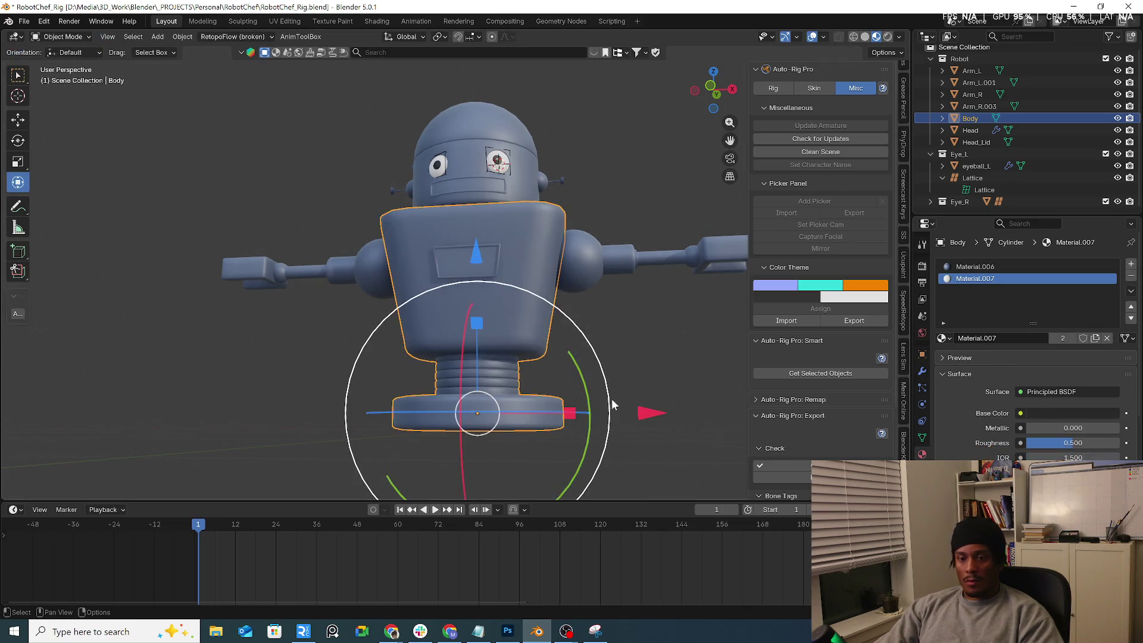
key("Tab")
key("l")
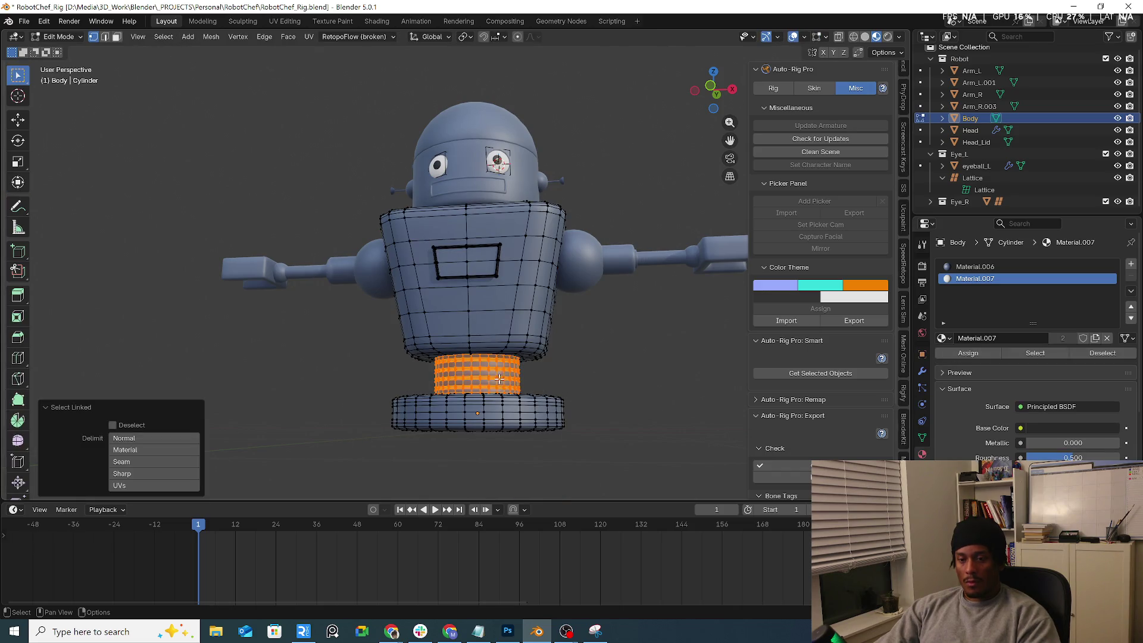
left_click(971, 354)
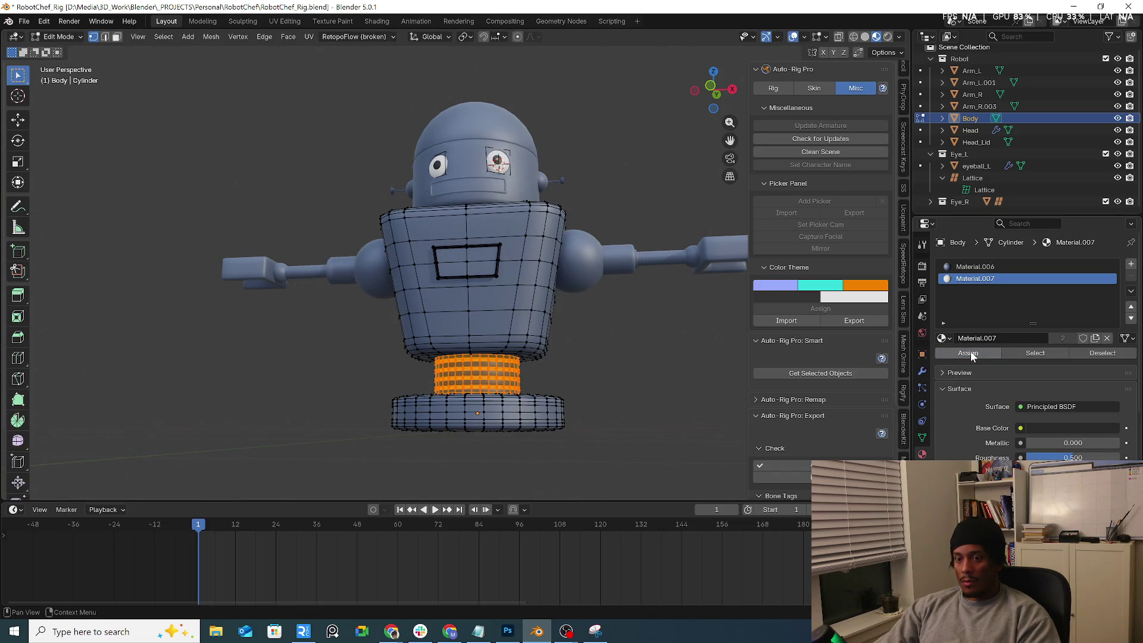
scroll(595, 358, "up", 1)
key("Tab")
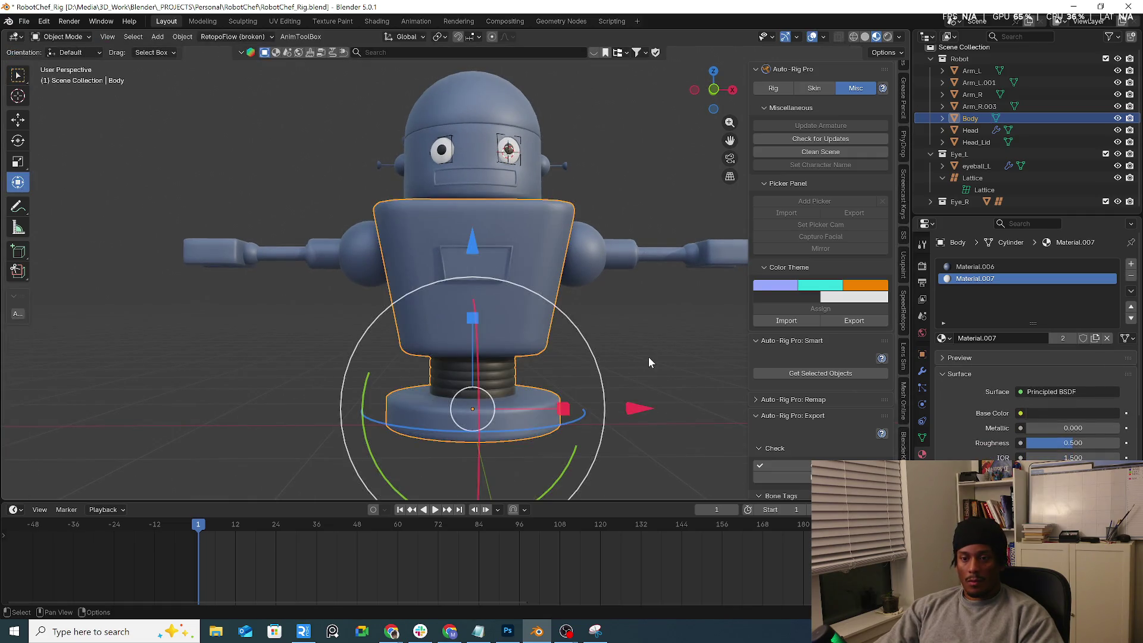
Step: Deselect the Body, pick Arm_L instead of Arm_R, and enter its Edit Mode
left_click(649, 356)
scroll(620, 313, "up", 3)
mouse_move(550, 307)
middle_mouse_down()
mouse_move(592, 315)
mouse_move(513, 308)
mouse_move(515, 337)
middle_mouse_up()
scroll(398, 267, "up", 3)
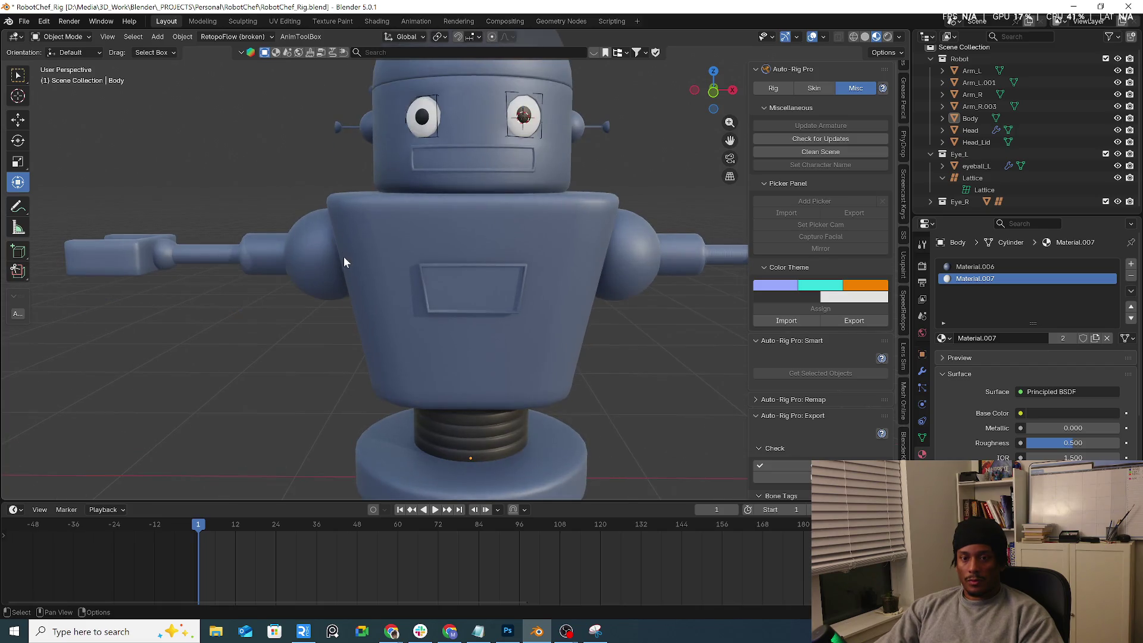
left_click(202, 265)
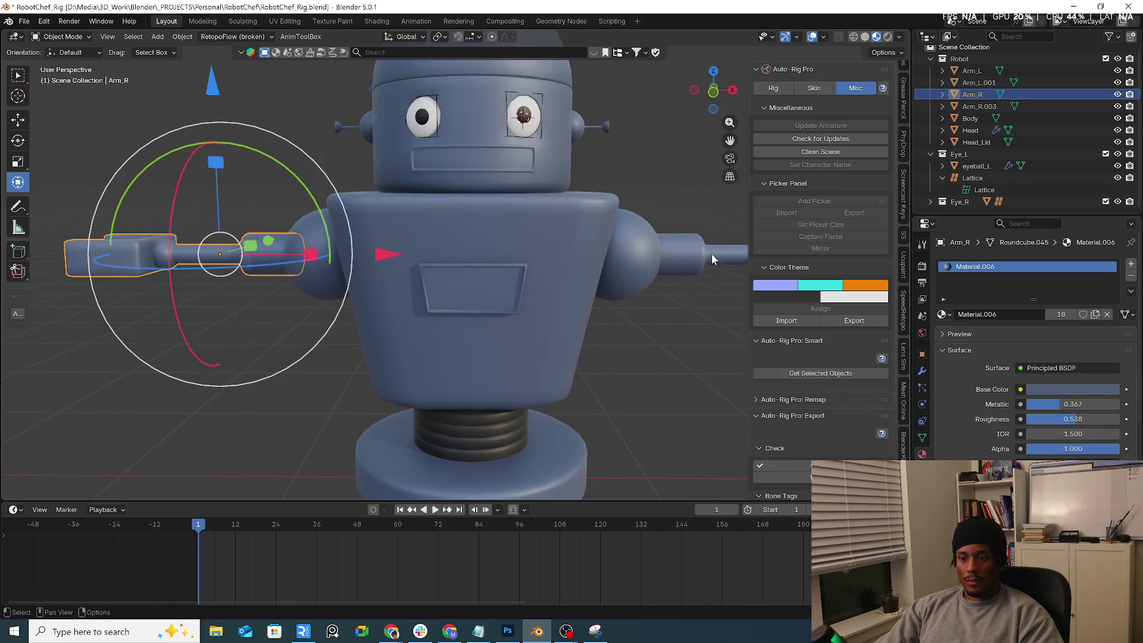
scroll(596, 262, "down", 3)
scroll(464, 271, "up", 3)
left_click(475, 272)
key("Tab")
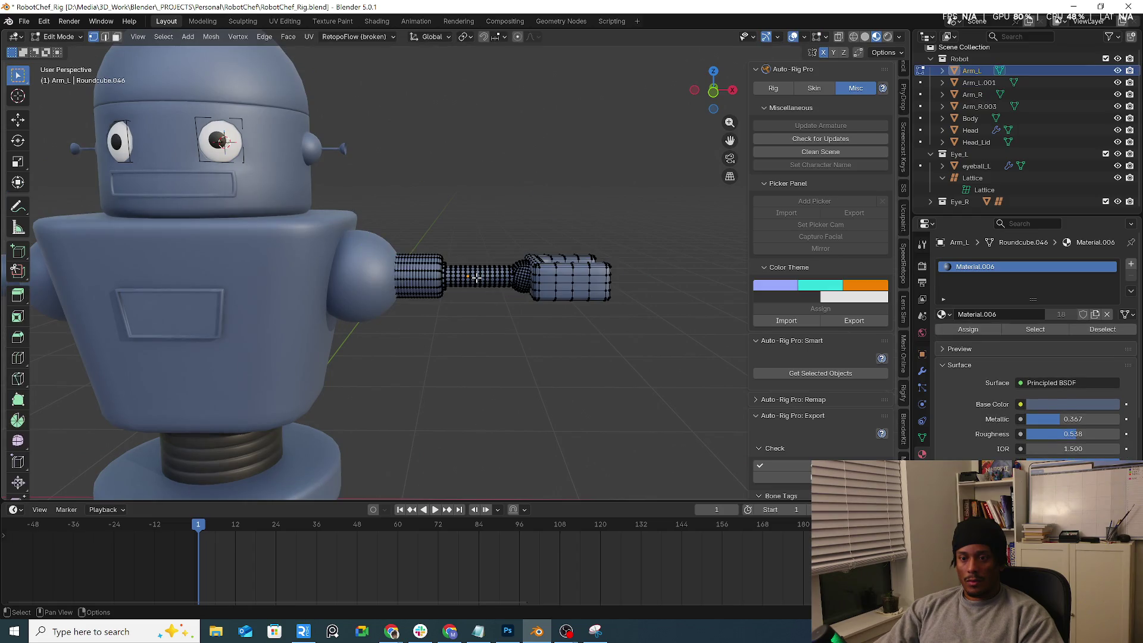
Step: Isolate Arm_L in a local front view with face select and see-through display
key("l")
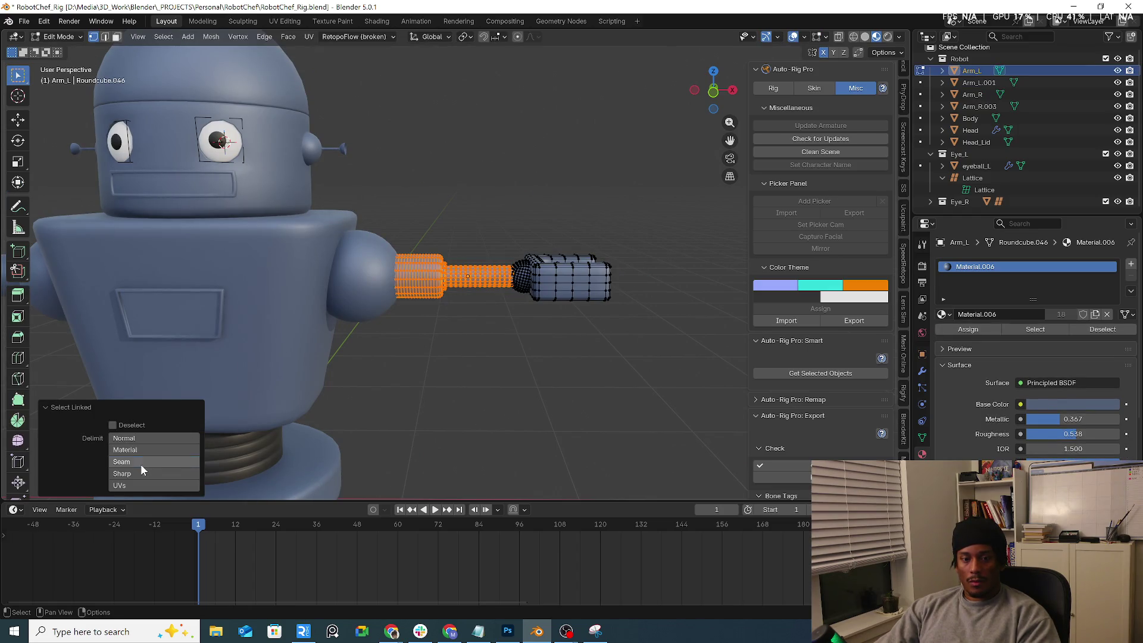
left_click(121, 462)
scroll(468, 281, "up", 3)
middle_click_drag(452, 286, 467, 281)
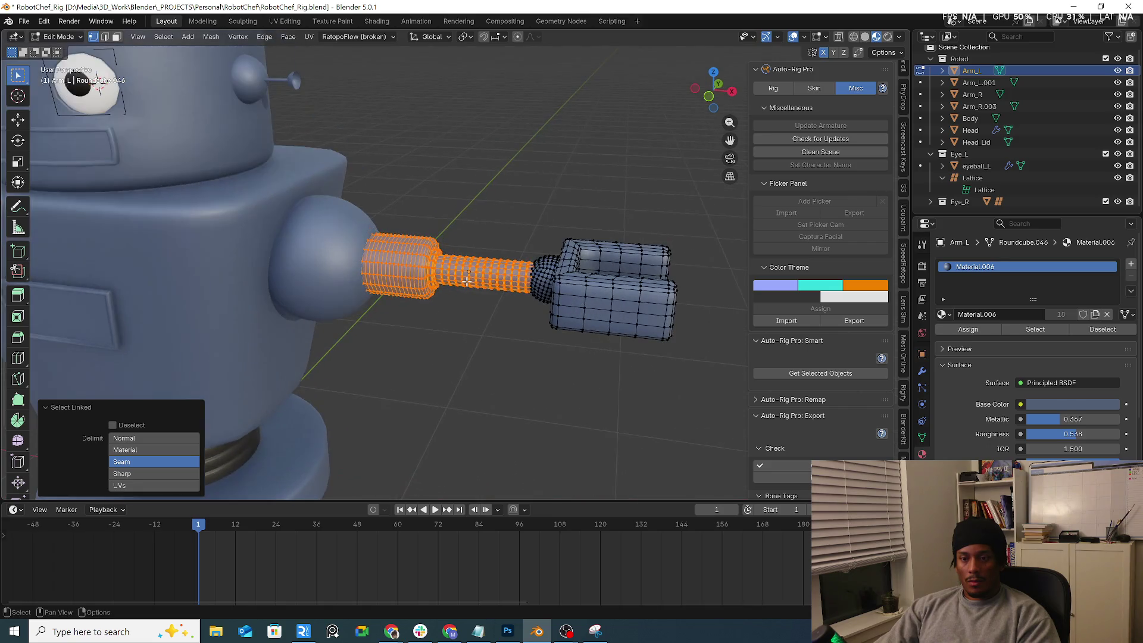
key("ctrl+KP_Subtract")
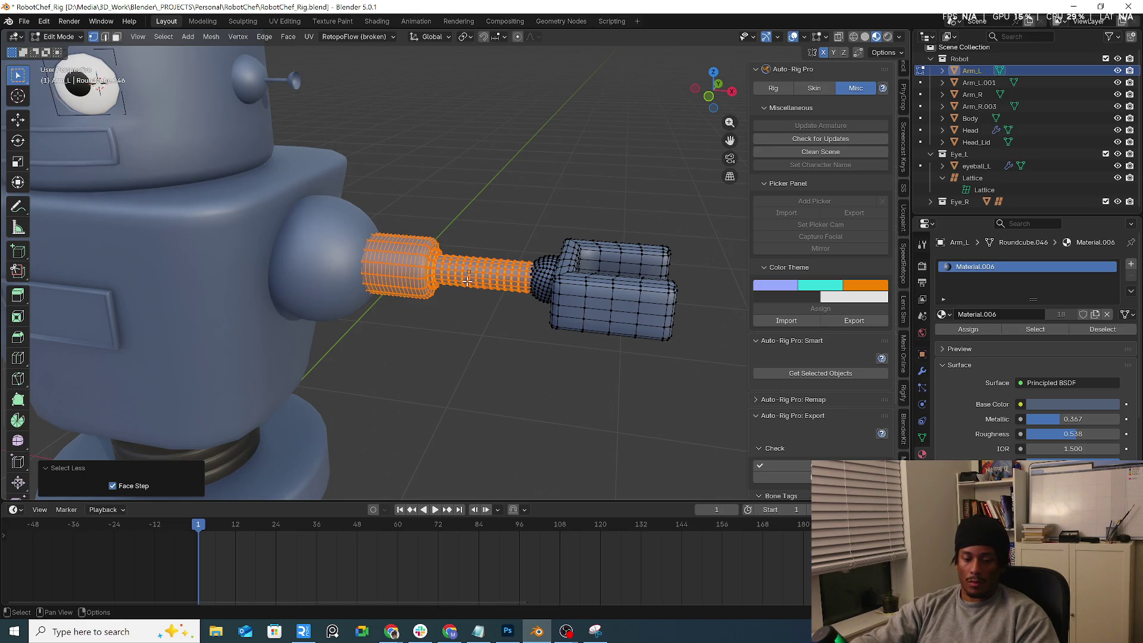
key("3")
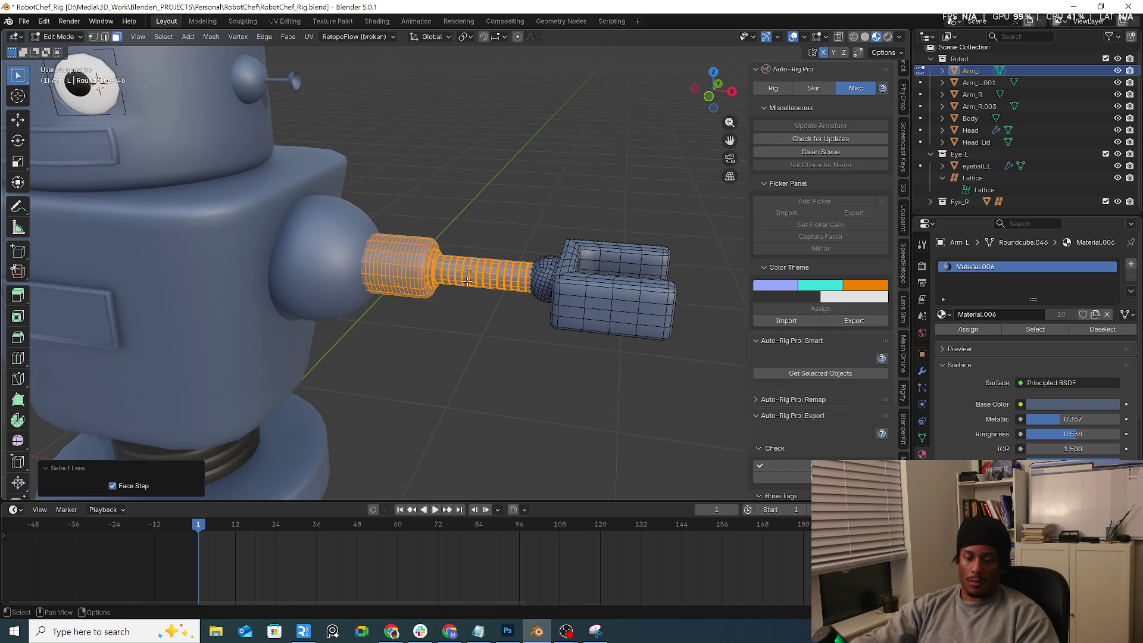
key("KP_Divide")
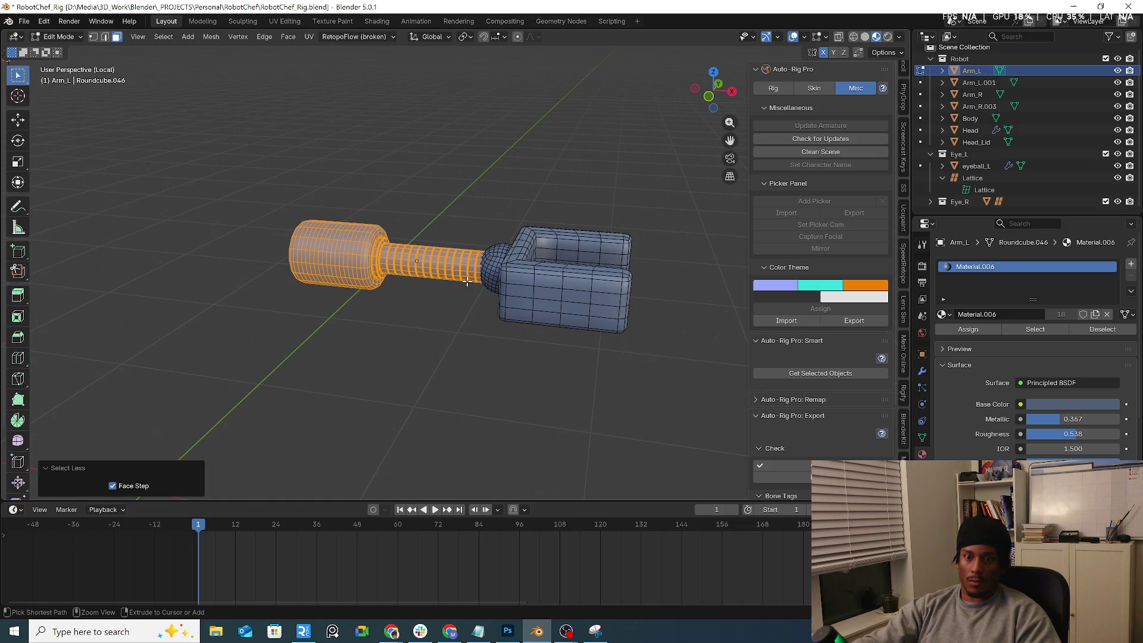
key("KP_1")
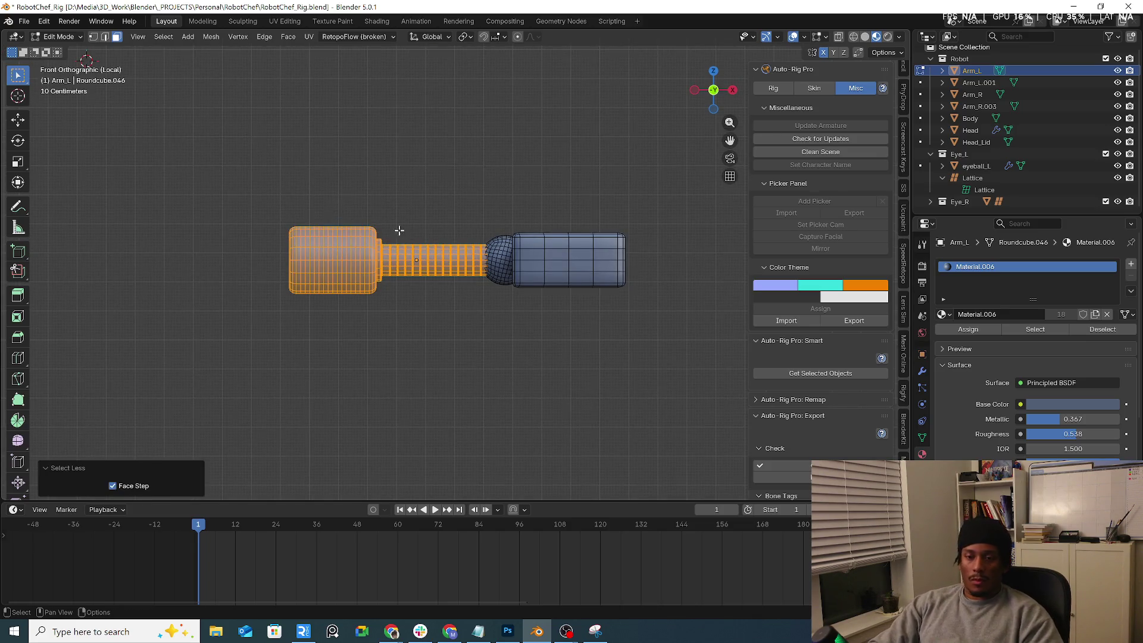
scroll(417, 230, "up", 2)
key("alt+z")
Step: Box-select the thin rod faces and grow the selection by three rings
left_click(372, 249)
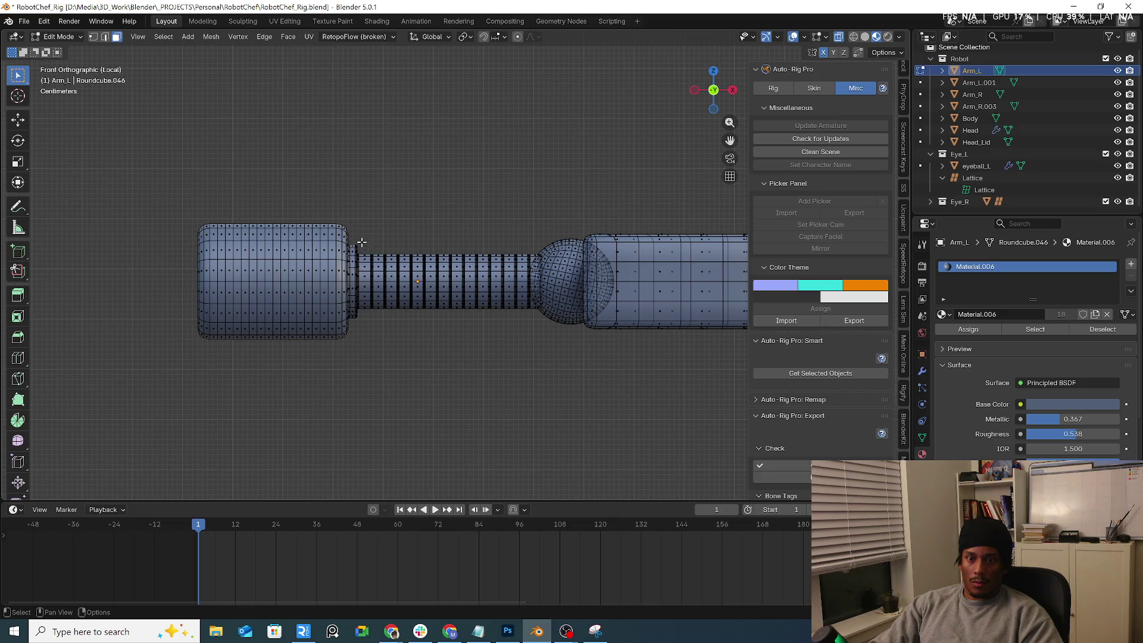
mouse_move(359, 242)
left_mouse_down()
mouse_move(533, 366)
mouse_move(523, 370)
left_mouse_up()
scroll(296, 278, "up", 4)
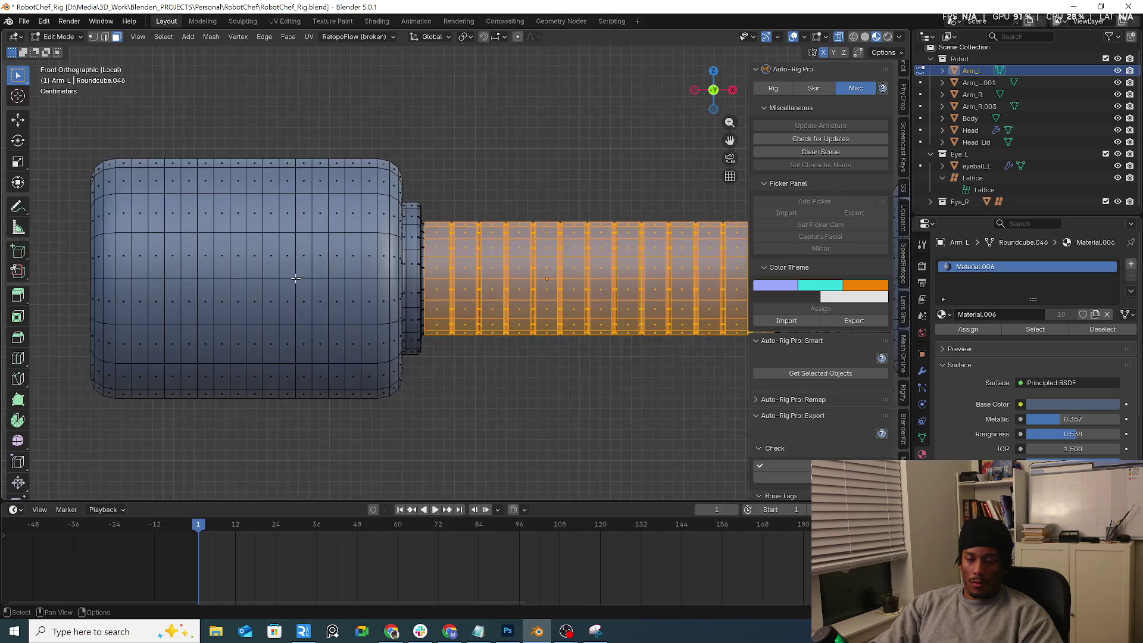
key("ctrl+KP_Add")
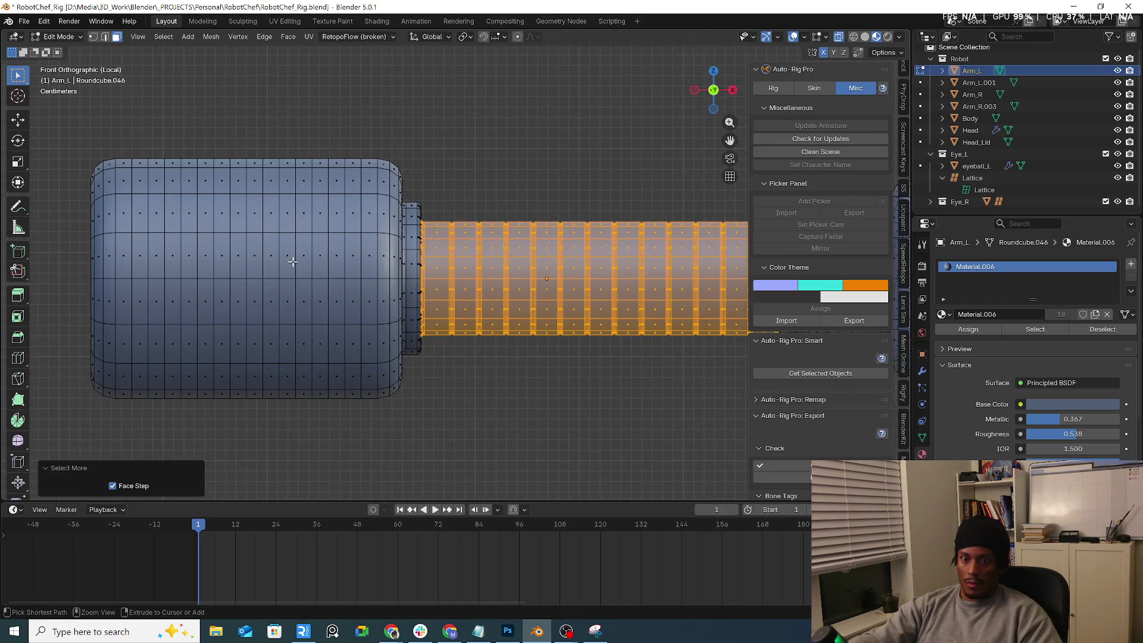
middle_click_drag(292, 356, 172, 356, "shift")
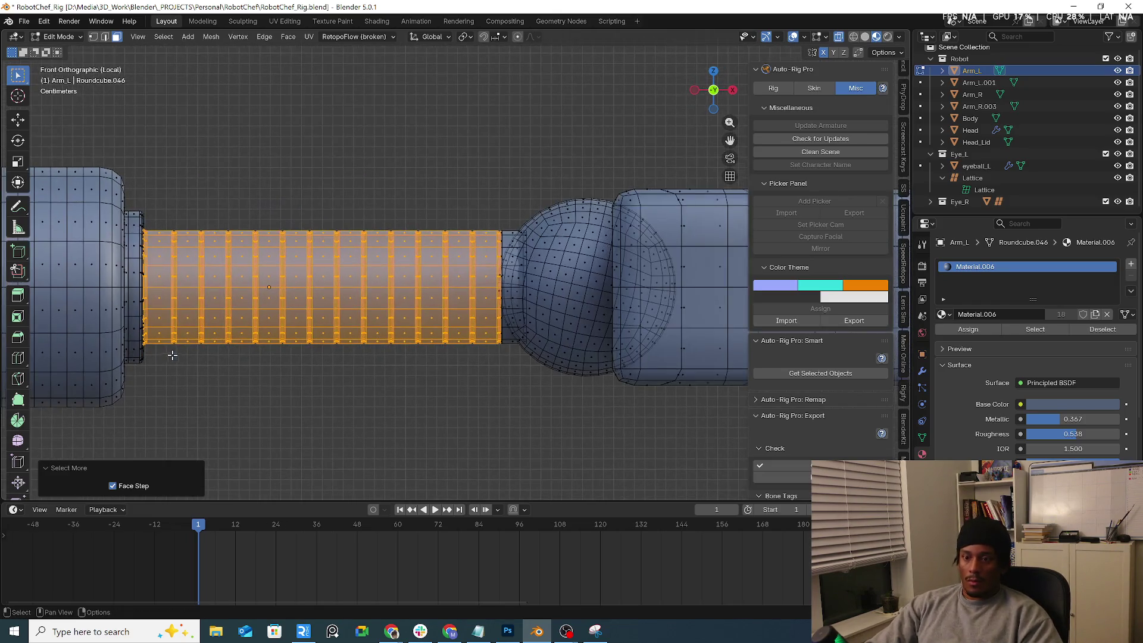
key("ctrl+KP_Add")
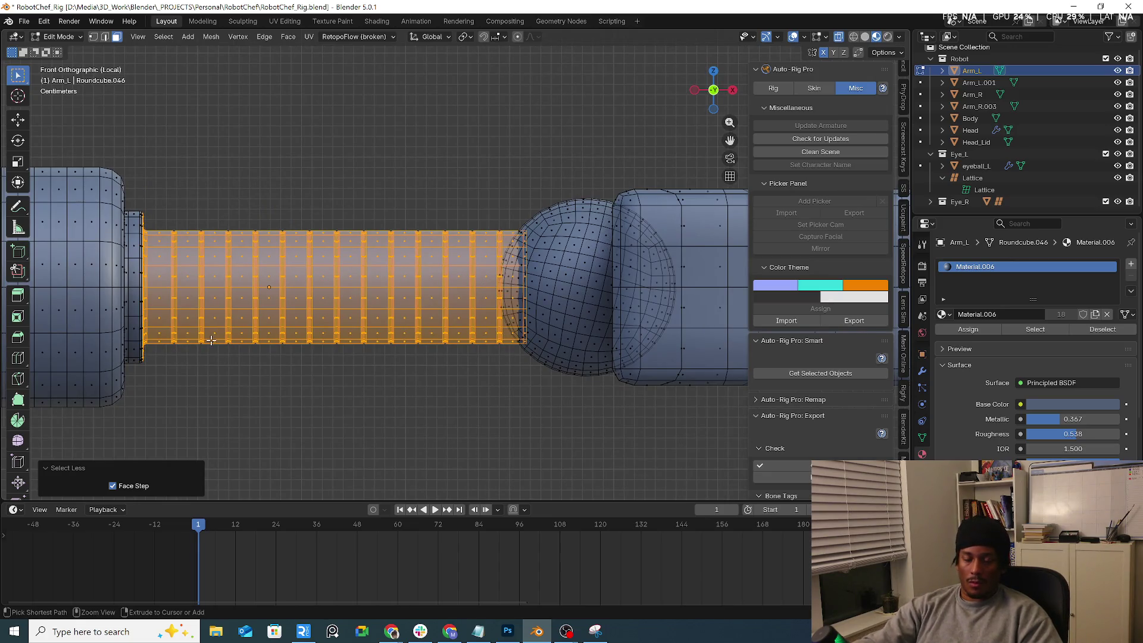
key("ctrl+KP_Add")
mouse_move(211, 340)
middle_mouse_down()
mouse_move(276, 339)
mouse_move(232, 352)
mouse_move(253, 352)
middle_mouse_up()
key("alt+z")
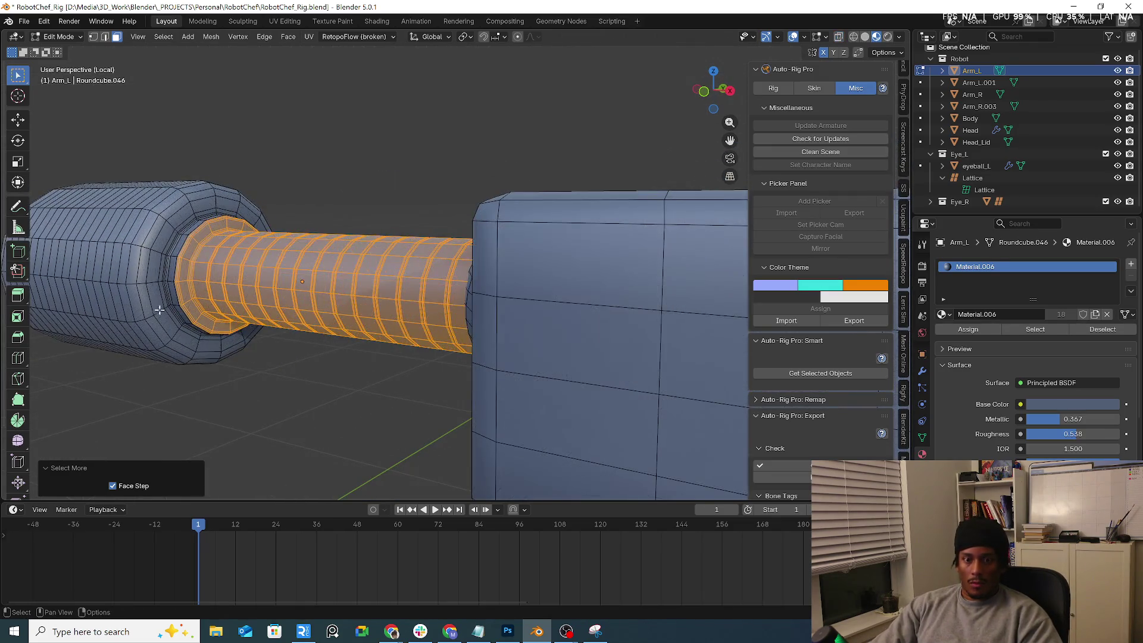
scroll(187, 296, "up", 6)
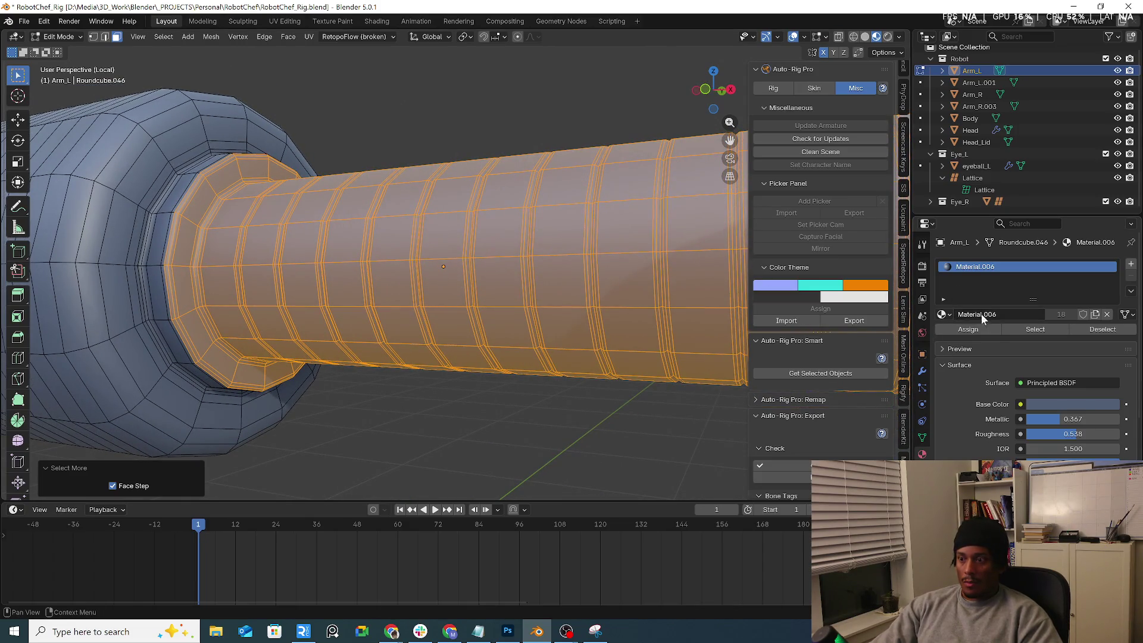
Step: Add a second material slot with a new dark grey Material.008
left_click(1130, 265)
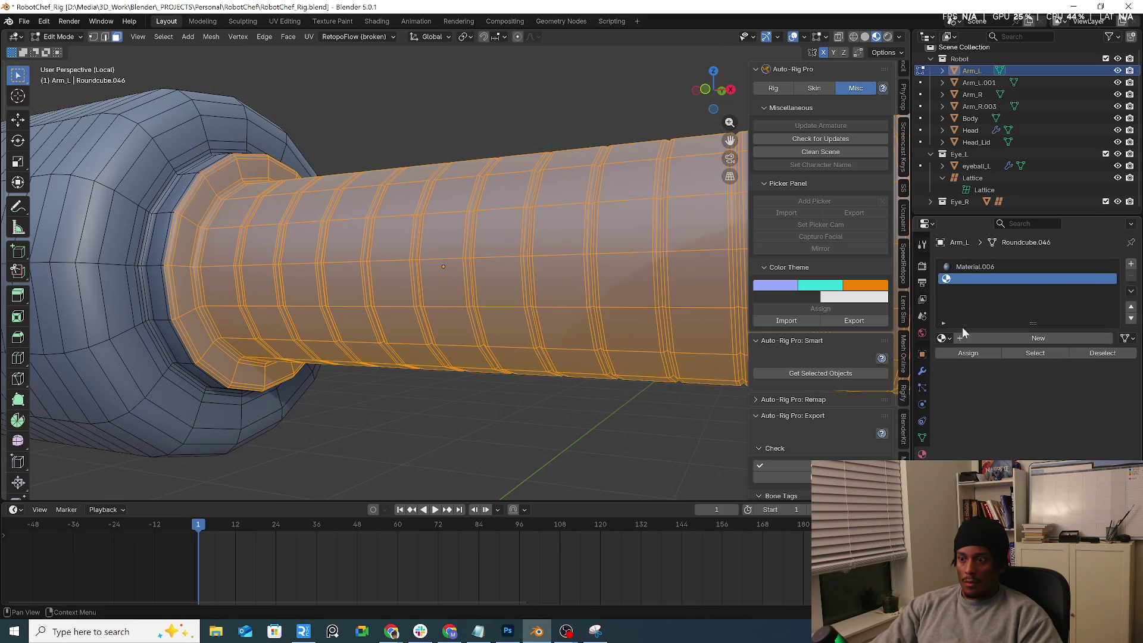
left_click(976, 337)
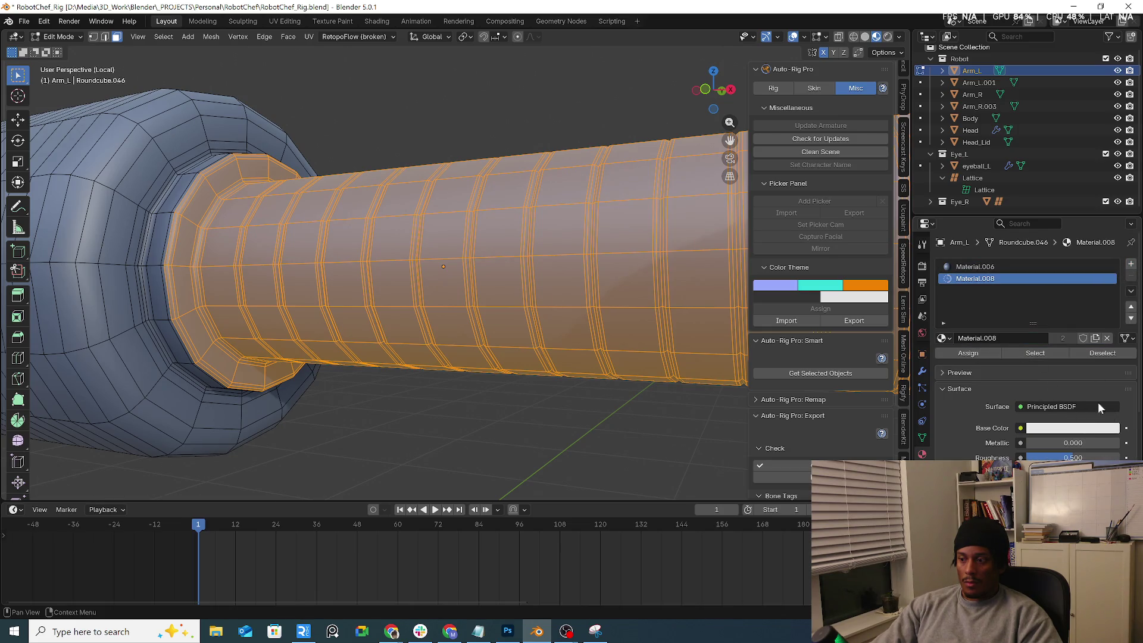
left_click(1095, 429)
left_click_drag(1106, 280, 1111, 294)
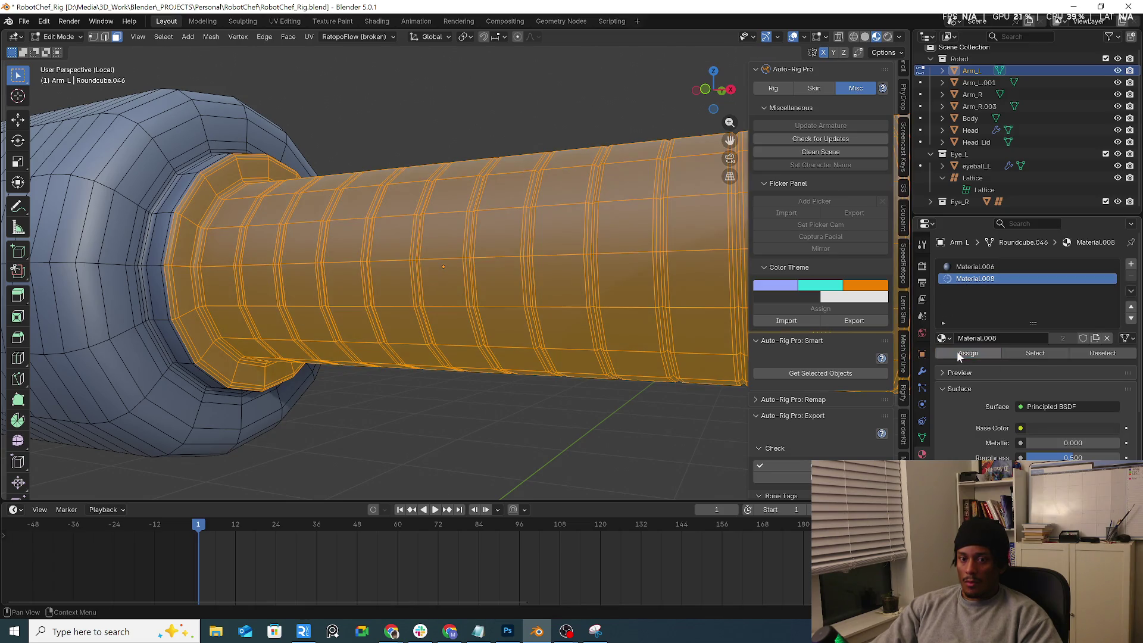
scroll(437, 255, "down", 3)
Step: Return to Object Mode, orbit back to a near-front view, and select Arm_R
key("Tab")
scroll(429, 334, "down", 4)
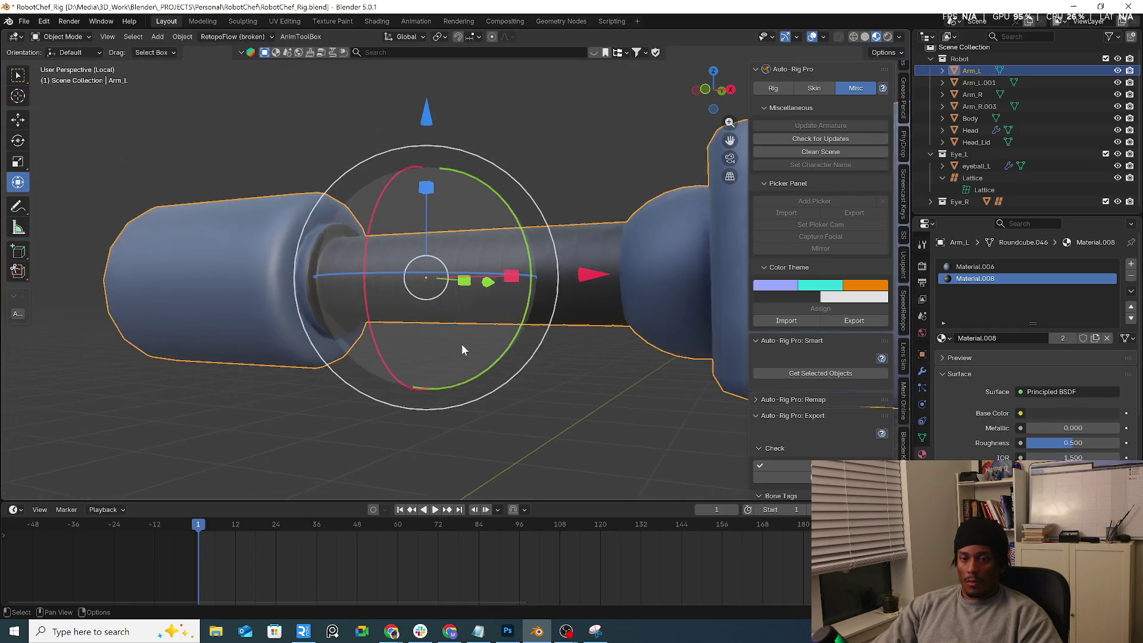
left_click(302, 392)
mouse_move(303, 392)
middle_mouse_down()
mouse_move(403, 376)
mouse_move(438, 384)
middle_mouse_up()
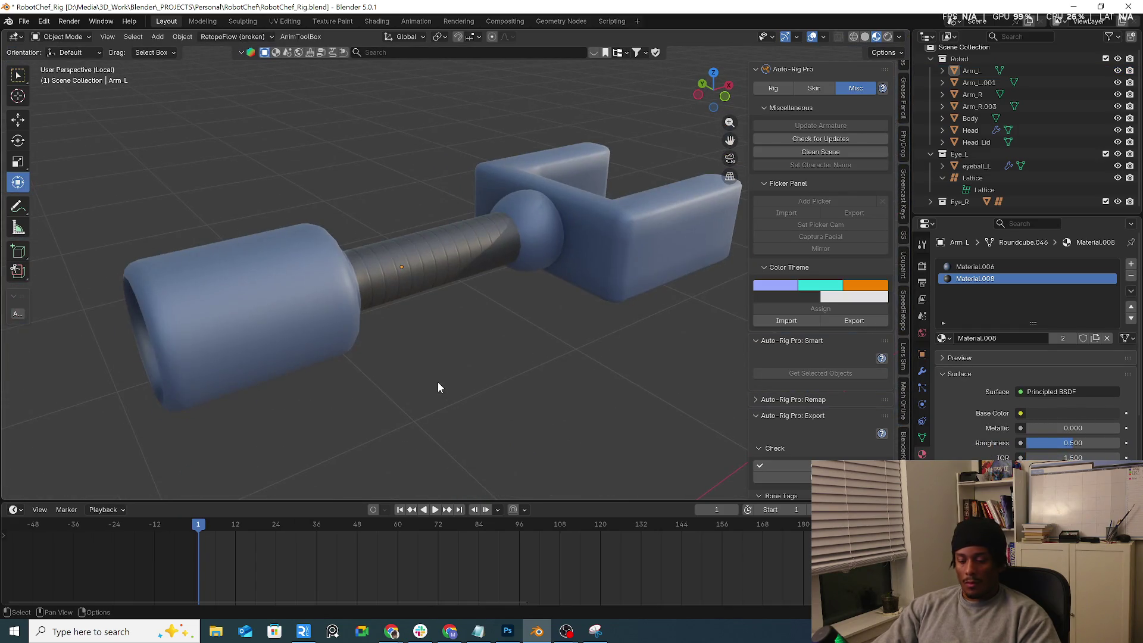
scroll(441, 375, "up", 5)
scroll(461, 365, "down", 4)
mouse_move(248, 327)
middle_mouse_down()
mouse_move(370, 319)
mouse_move(400, 280)
middle_mouse_up()
middle_click_drag(205, 294, 298, 292)
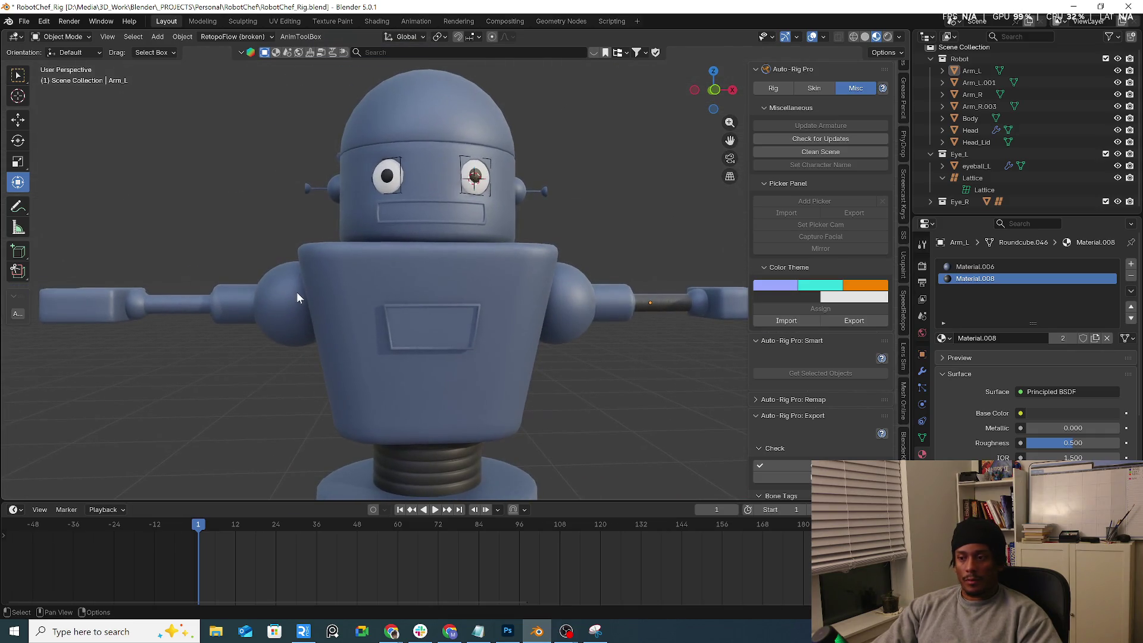
left_click(179, 303)
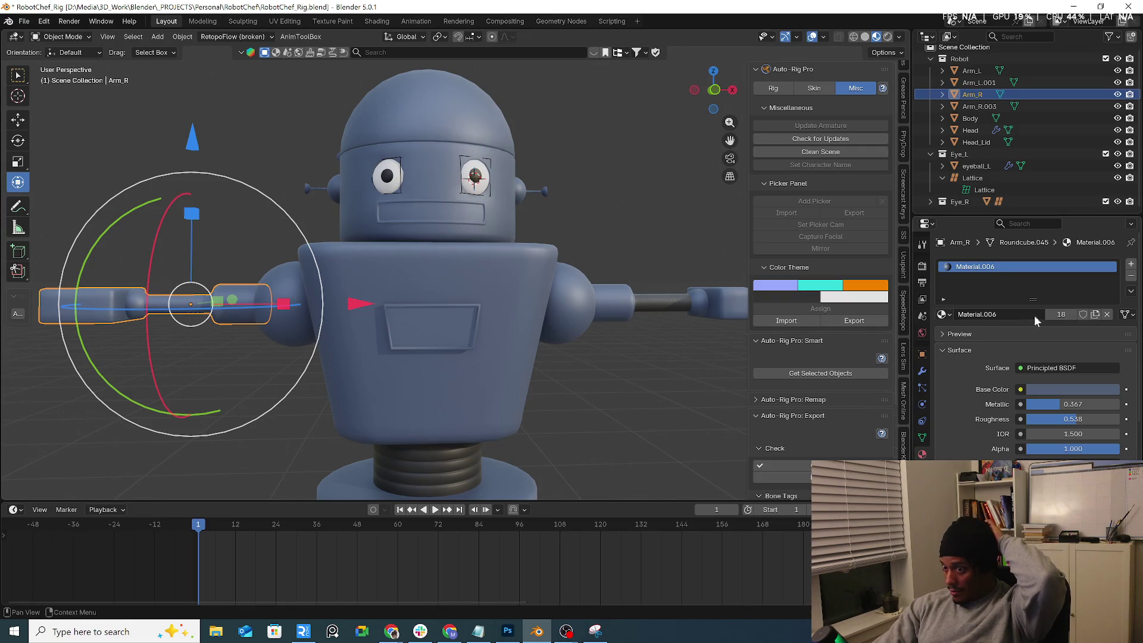
Step: Add a material slot to Arm_R using the existing Material.008
left_click(1130, 263)
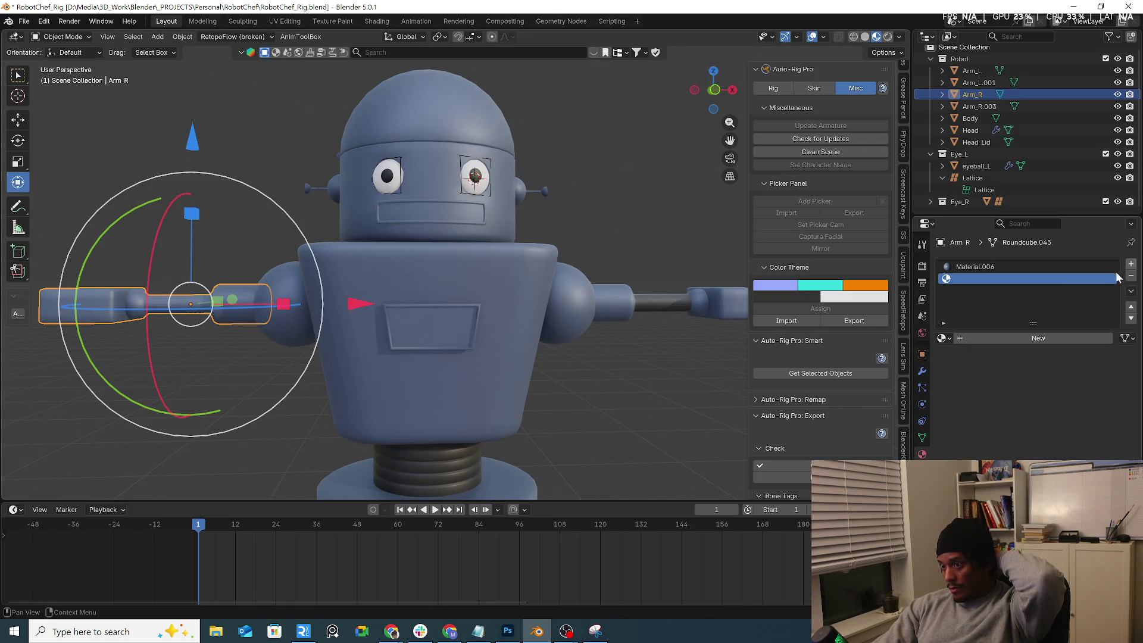
left_click(942, 338)
left_click(977, 464)
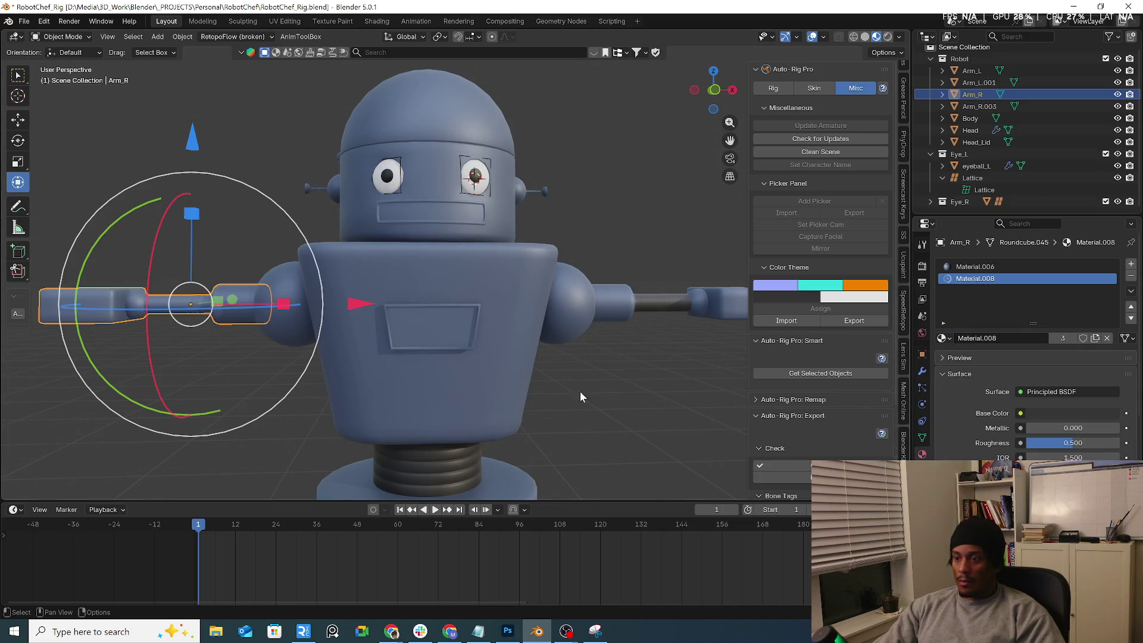
scroll(145, 281, "up", 4)
Step: In Edit Mode, box-select the right arm's tube faces including the right-end ring
left_click(61, 36)
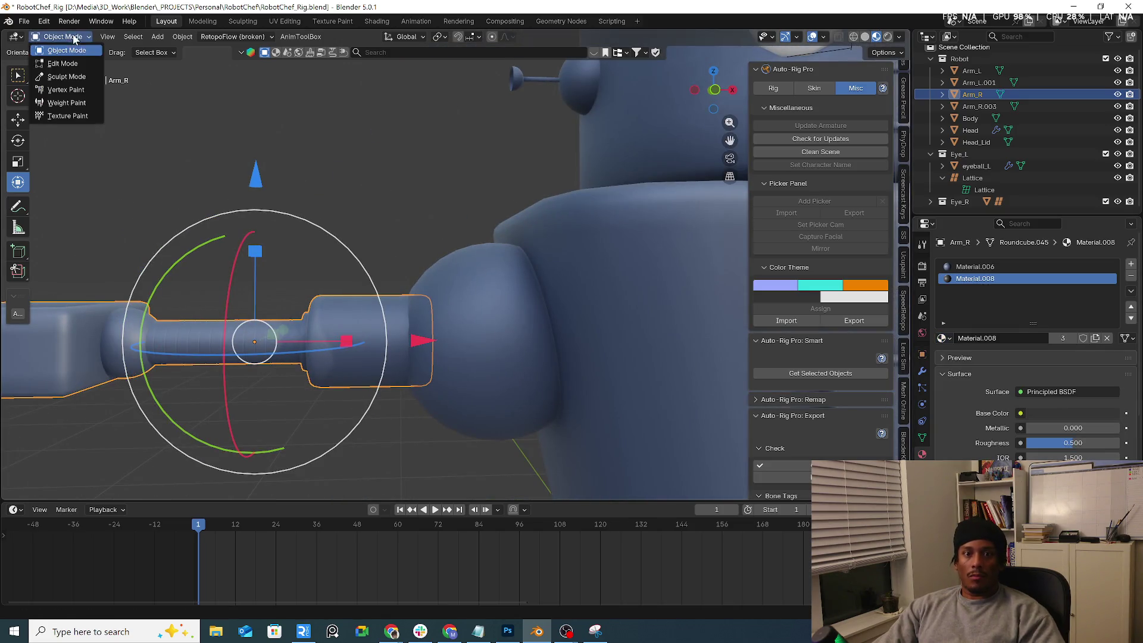
left_click(73, 65)
key("KP_1")
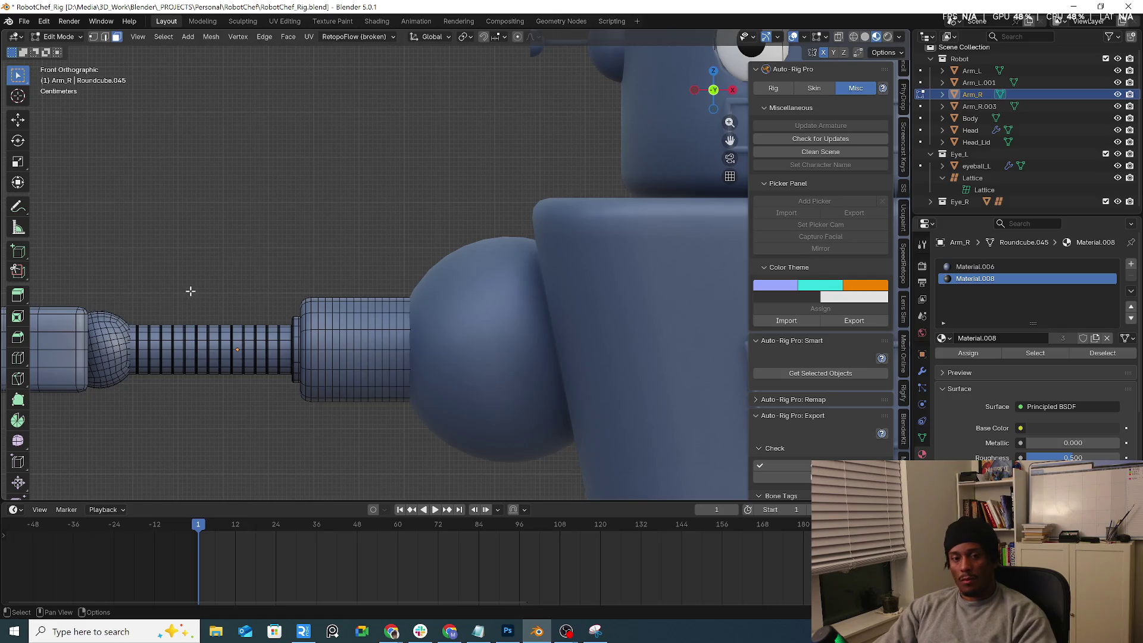
scroll(310, 286, "up", 2)
scroll(265, 320, "up", 3)
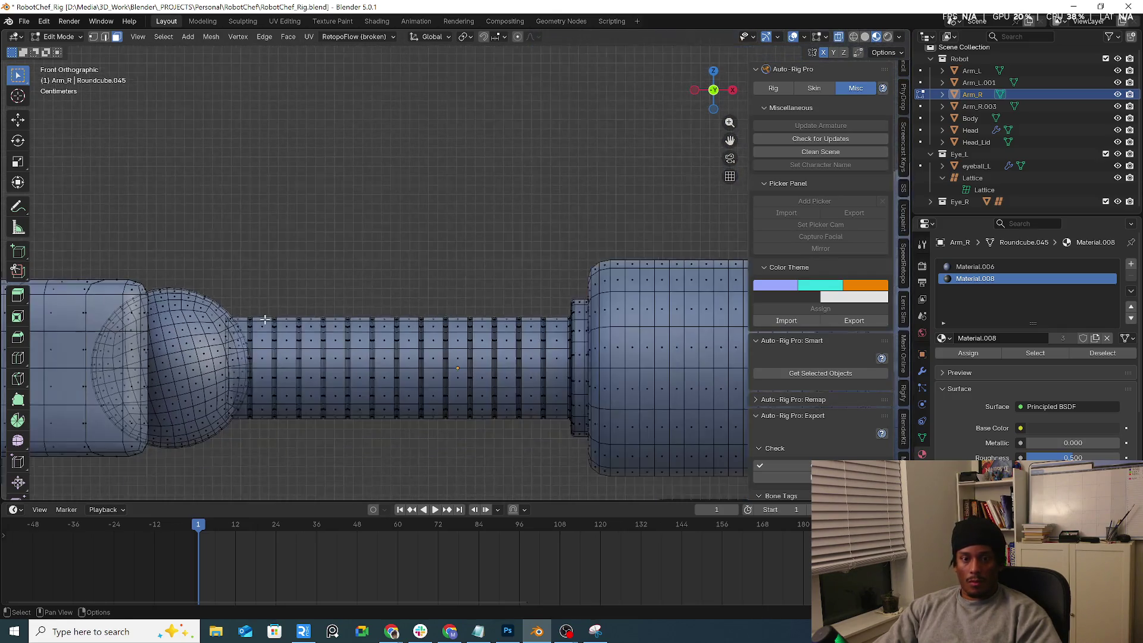
mouse_move(241, 309)
left_mouse_down()
mouse_move(512, 458)
mouse_move(559, 460)
left_mouse_up()
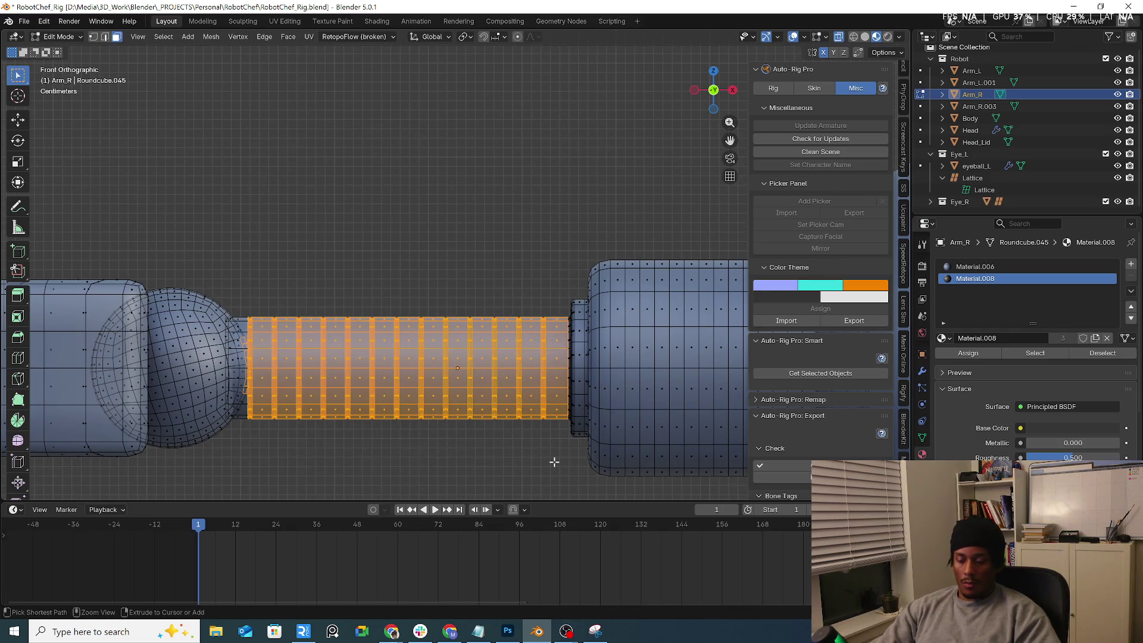
key("ctrl+KP_Add")
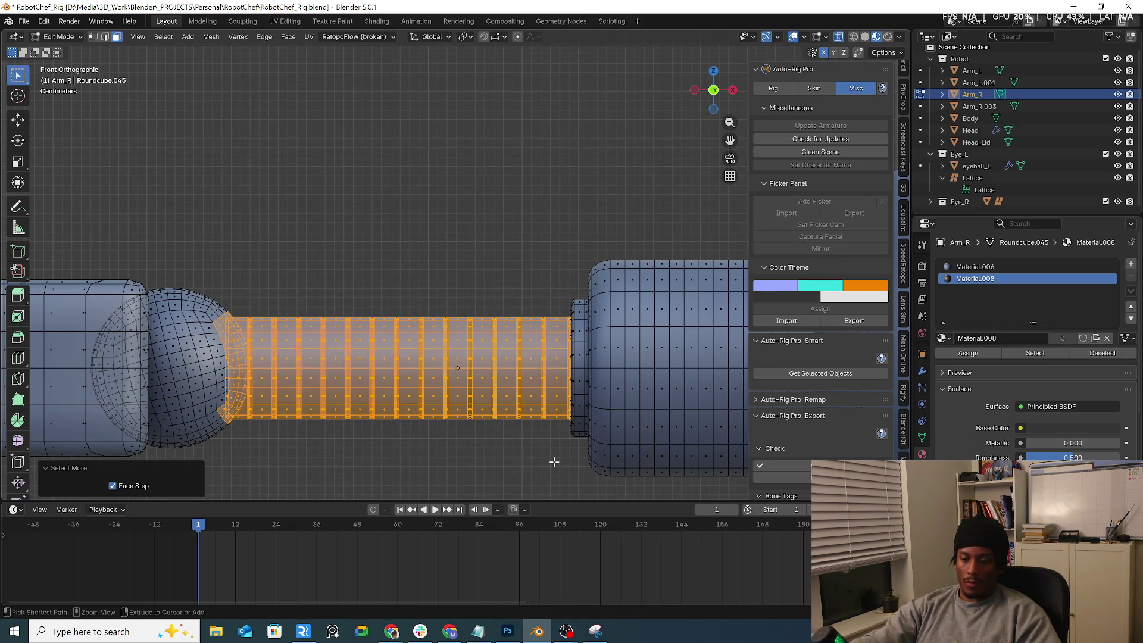
key("ctrl+KP_Subtract")
key("ctrl+KP_Subtract")
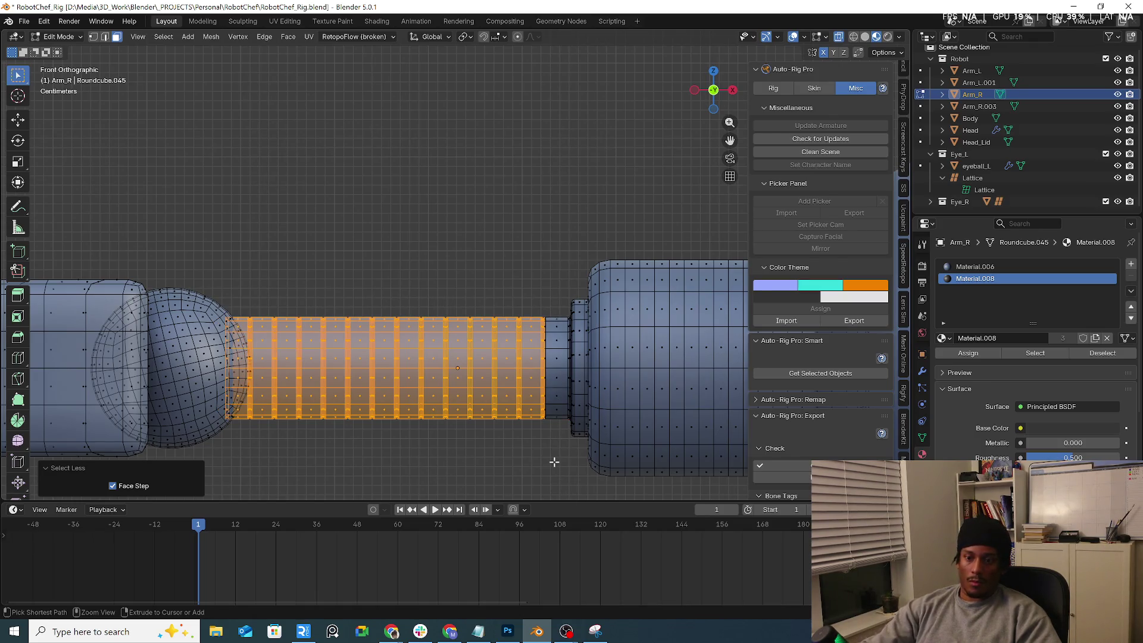
left_click_drag(539, 311, 571, 439)
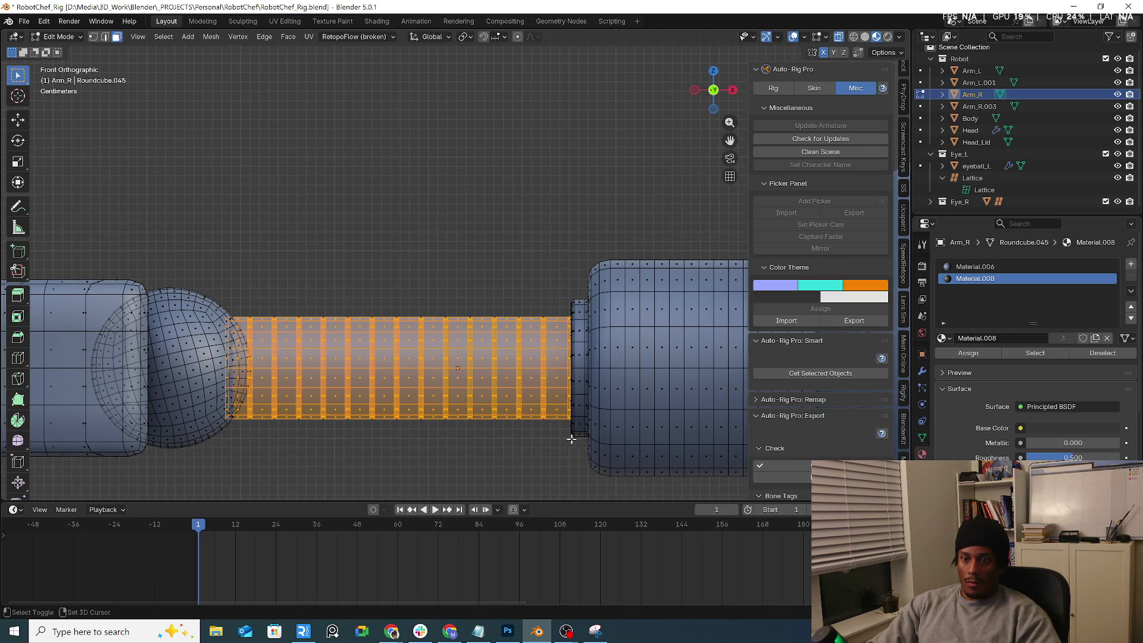
left_click_drag(560, 289, 582, 368)
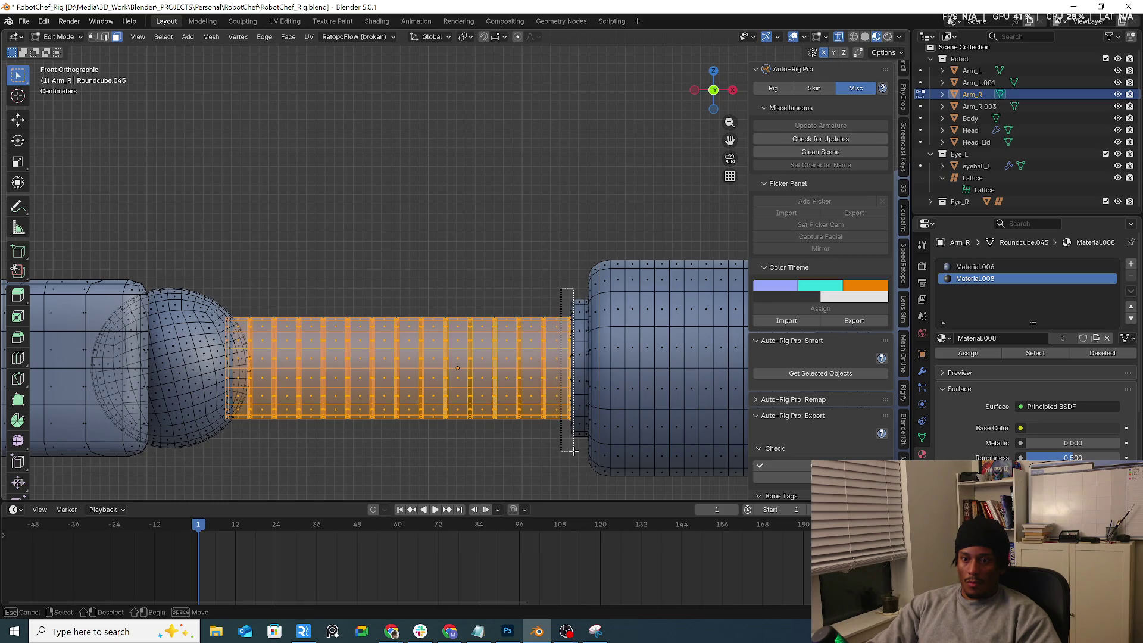
left_click_drag(572, 451, 576, 457)
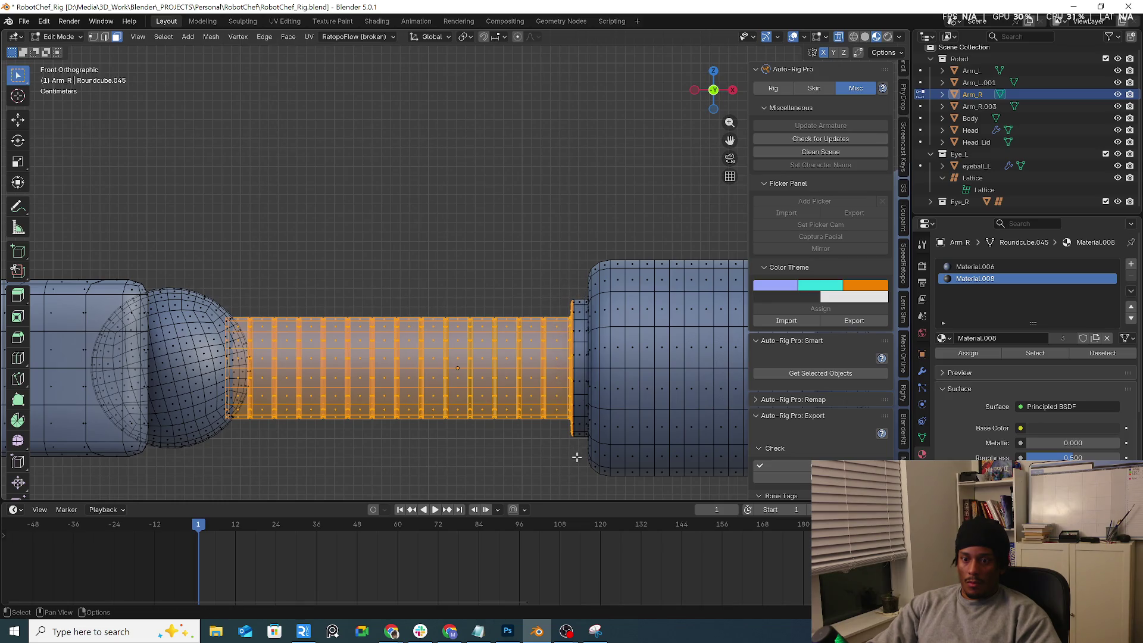
Step: Assign Material.008 to the selected tube faces and return to Object Mode
left_click(980, 354)
left_click(462, 254)
key("Tab")
Step: Orbit around the arm joint and back to a front view of the robot
scroll(448, 277, "down", 5)
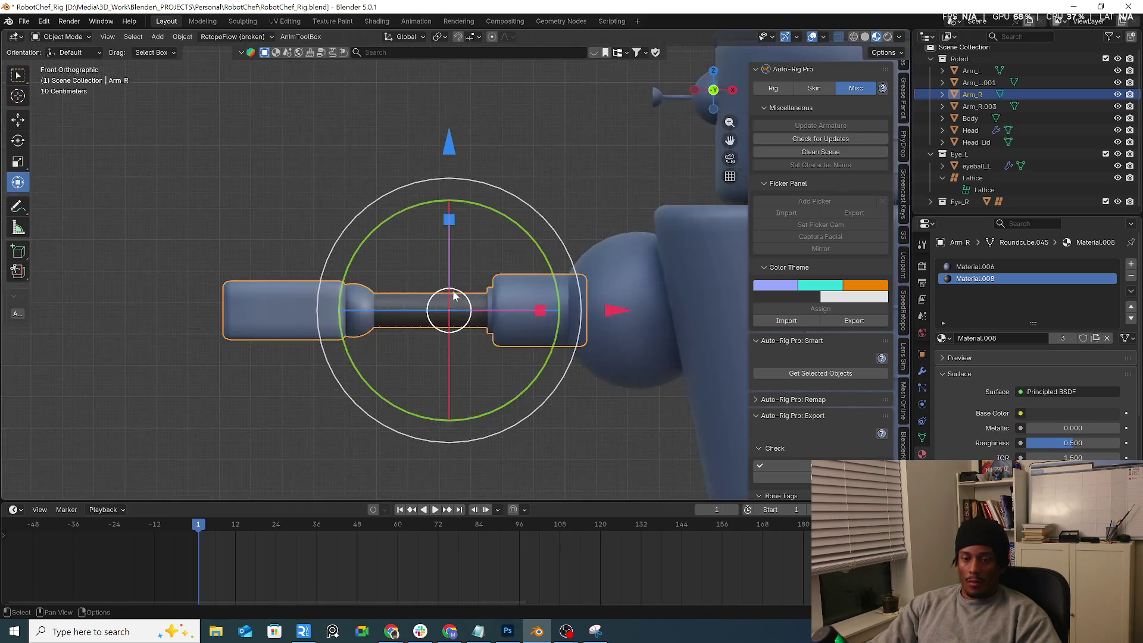
middle_click_drag(454, 296, 632, 324)
scroll(424, 255, "up", 5)
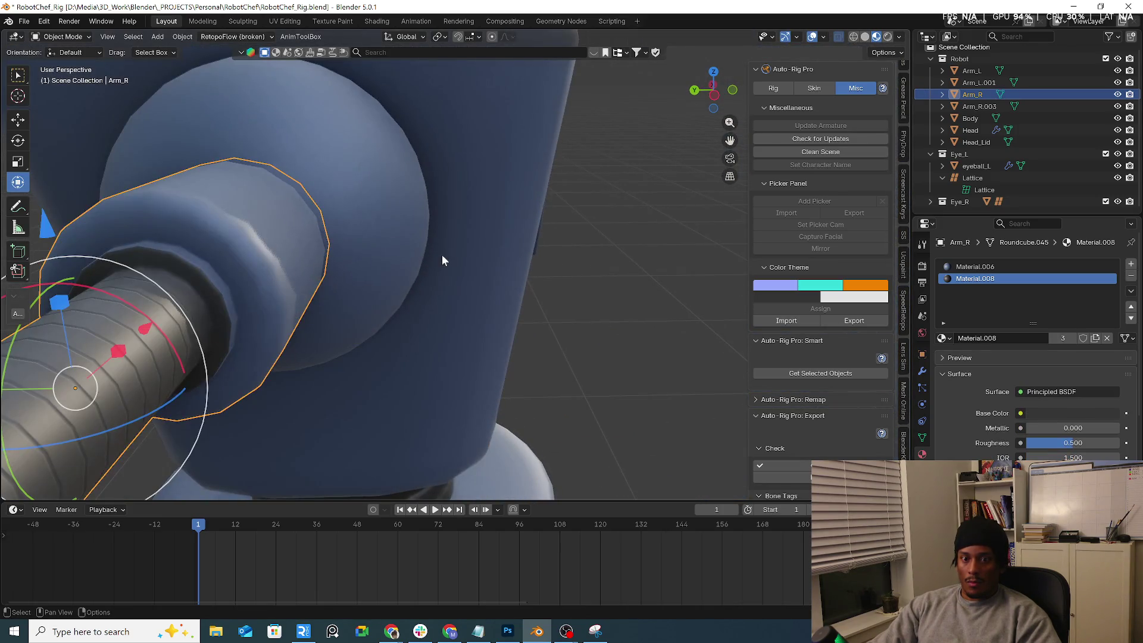
scroll(442, 255, "down", 5)
mouse_move(447, 271)
middle_mouse_down()
mouse_move(440, 257)
mouse_move(304, 225)
mouse_move(316, 233)
middle_mouse_up()
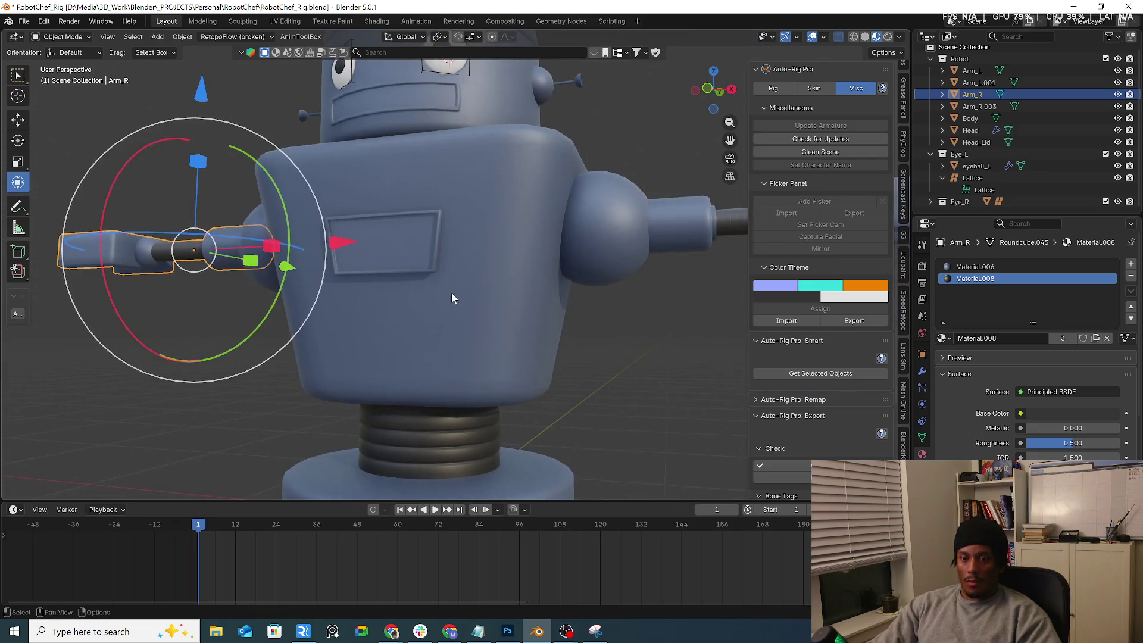
scroll(451, 291, "down", 1)
scroll(399, 252, "up", 4)
Step: Cycle Arm_R through Edit and Weight Paint modes, ending in Object Mode
key("Tab")
key("ctrl+Tab")
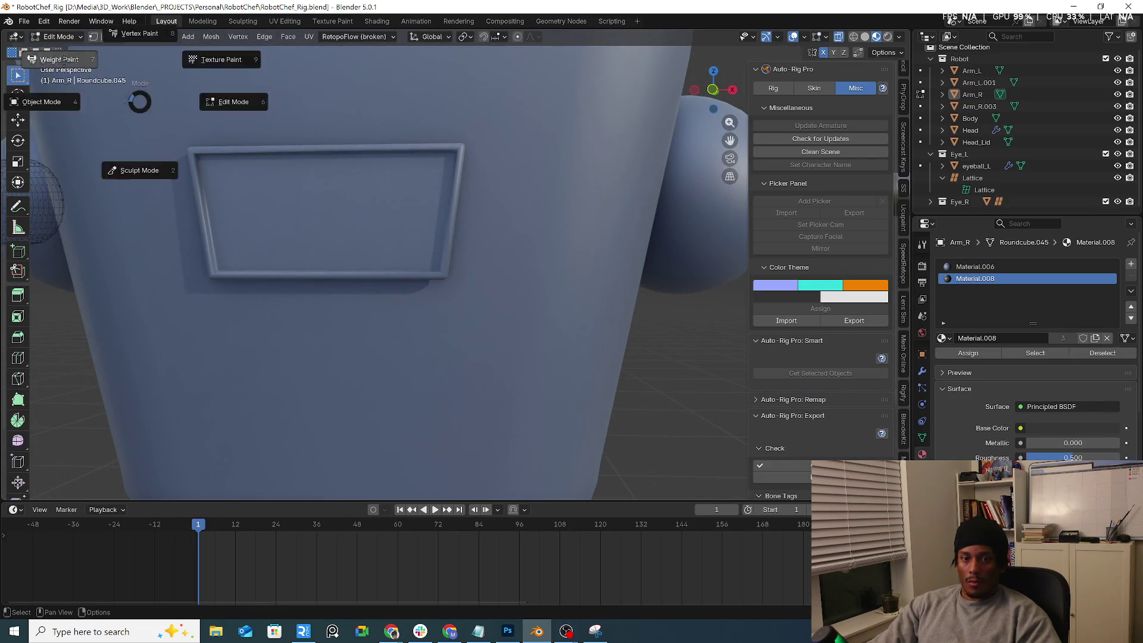
left_click(64, 60)
key("ctrl+Tab")
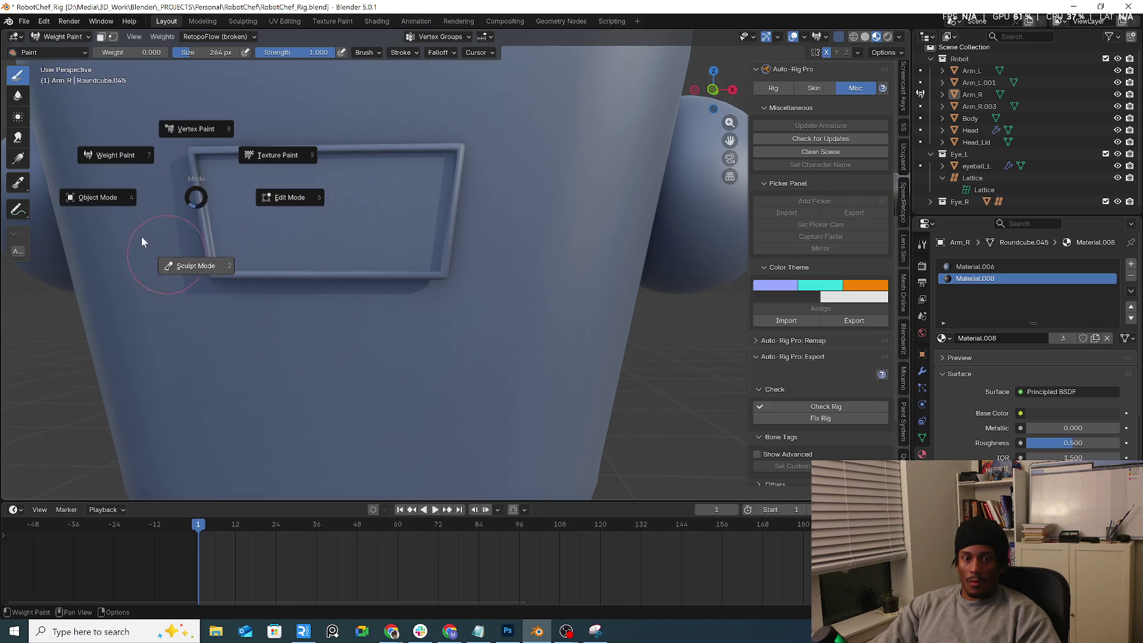
left_click(84, 187)
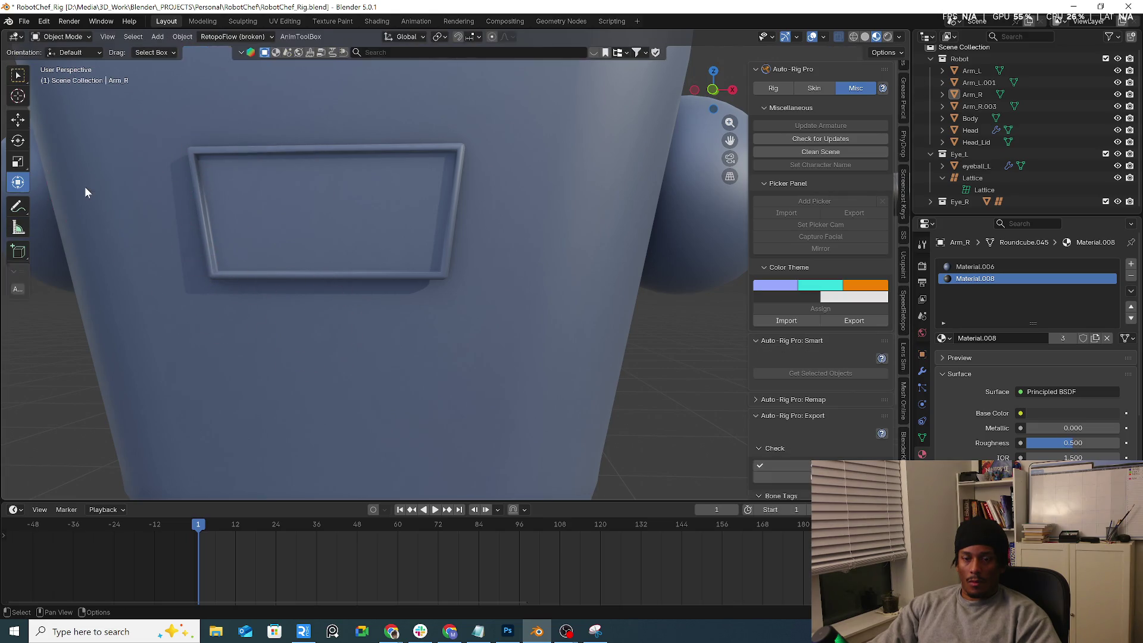
Step: Select the robot's Body and create a new material, Material.009, in a fresh slot
left_click(76, 36)
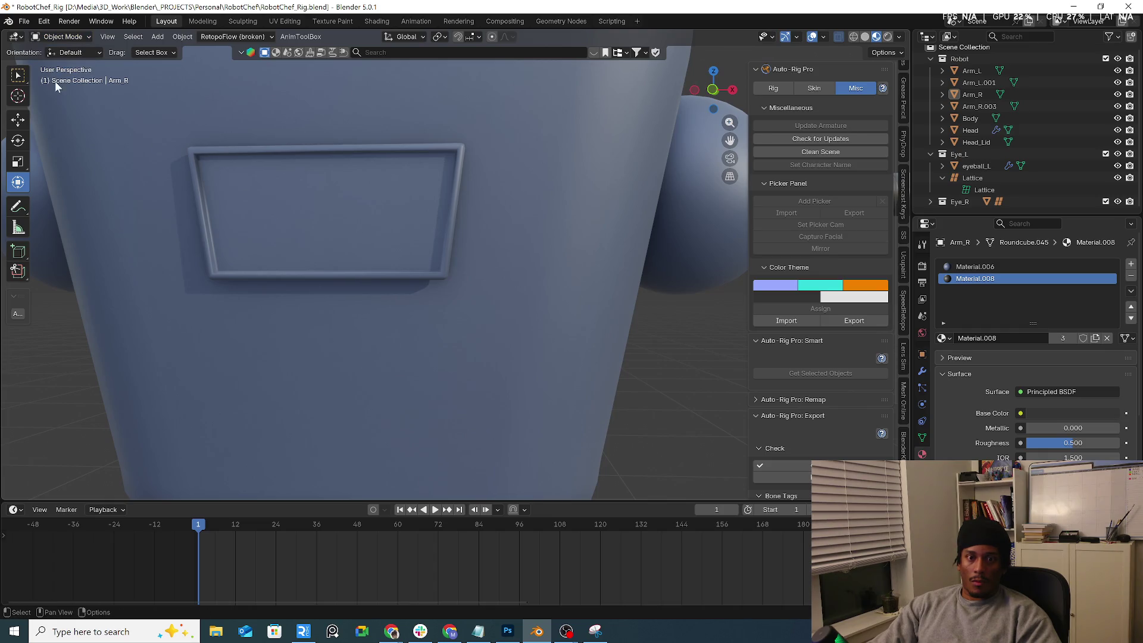
scroll(385, 208, "down", 3)
left_click(481, 274)
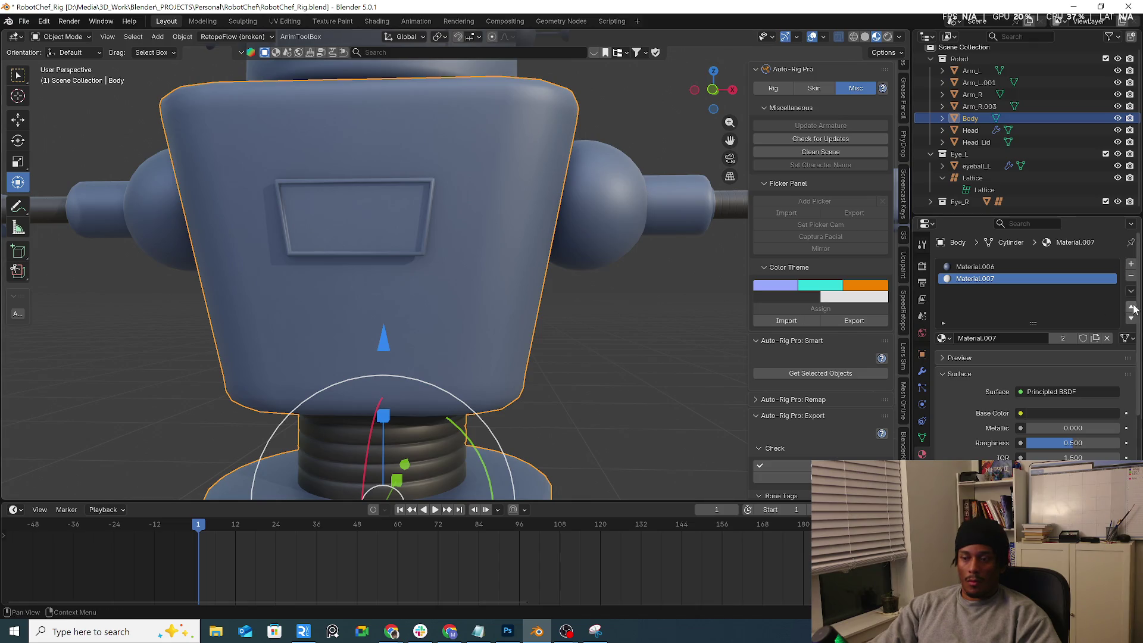
left_click(1133, 265)
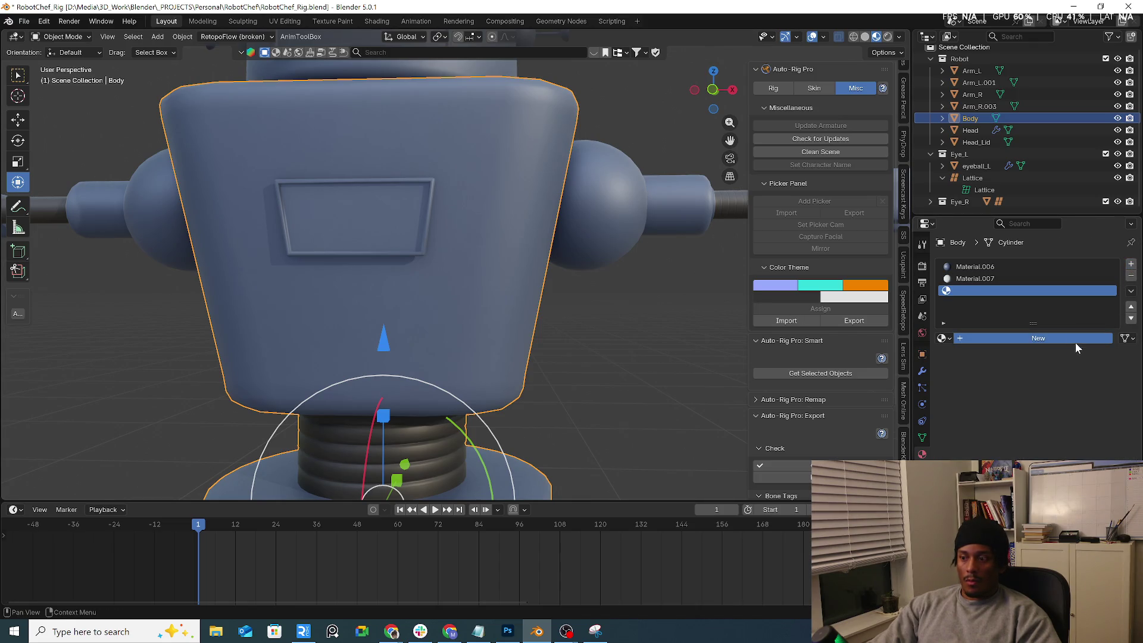
left_click(1076, 340)
Step: In Edit Mode, select the chest window panel faces and orbit to face them
left_click(62, 36)
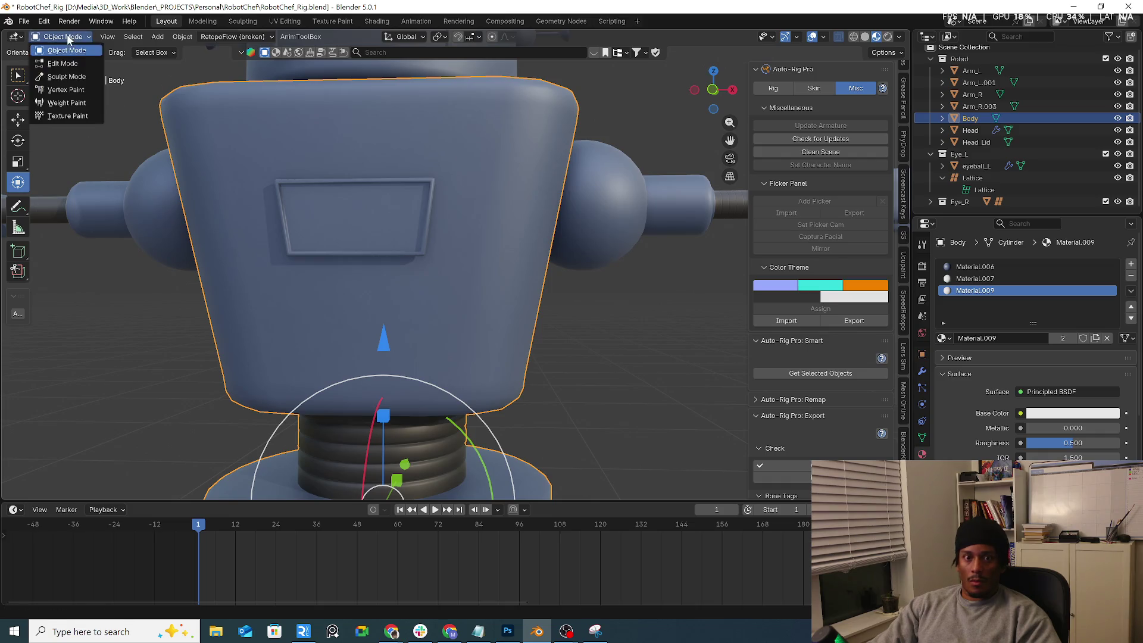
left_click(63, 64)
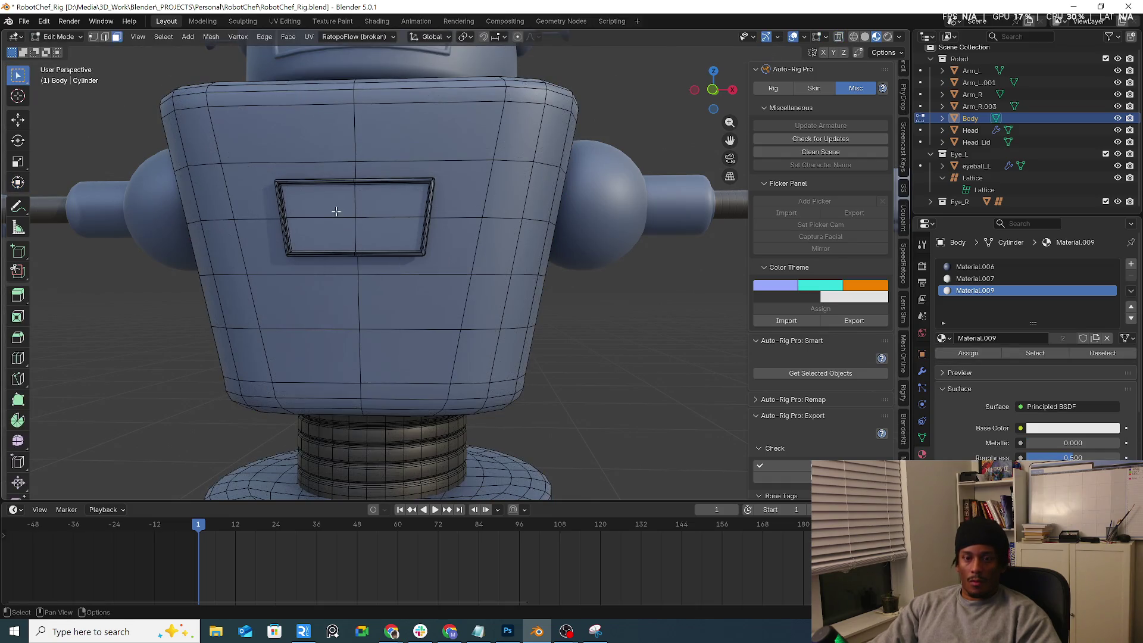
key("l")
middle_click_drag(361, 209, 645, 330)
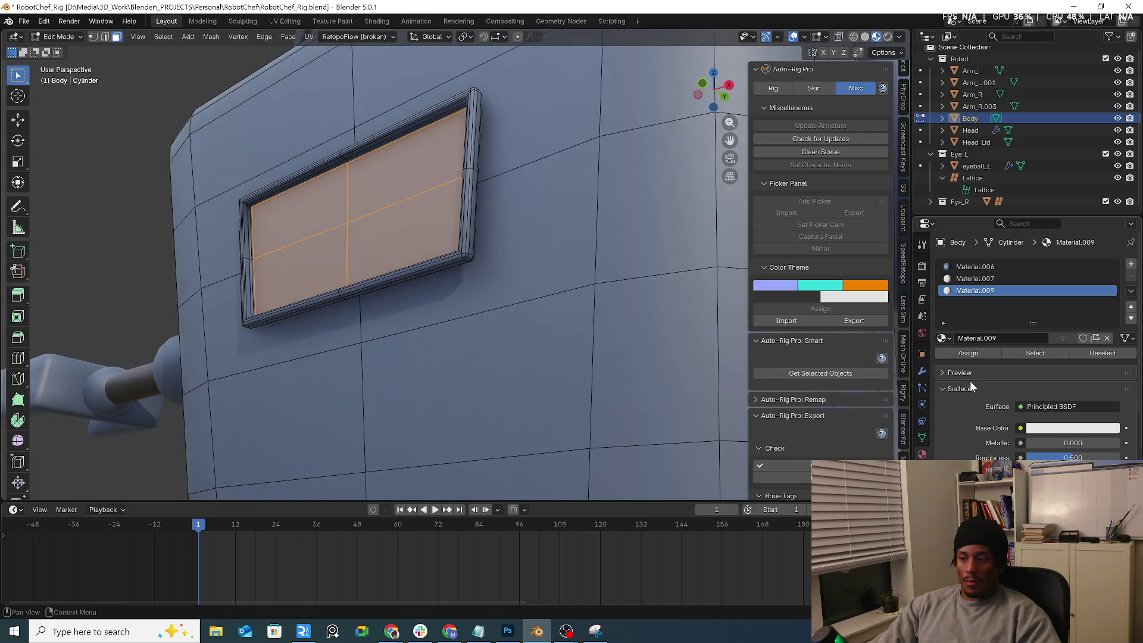
middle_click_drag(288, 202, 344, 281)
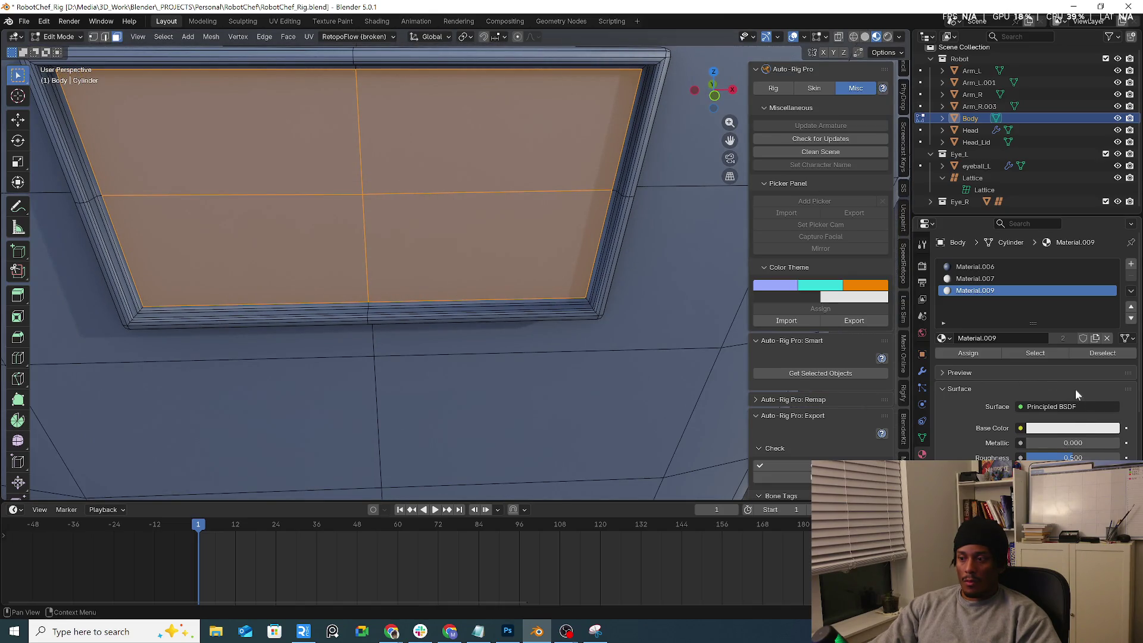
Step: Assign Material.009 to the panel faces with a pale bluish-grey base colour, then exit Edit Mode
left_click(968, 354)
left_click(1062, 430)
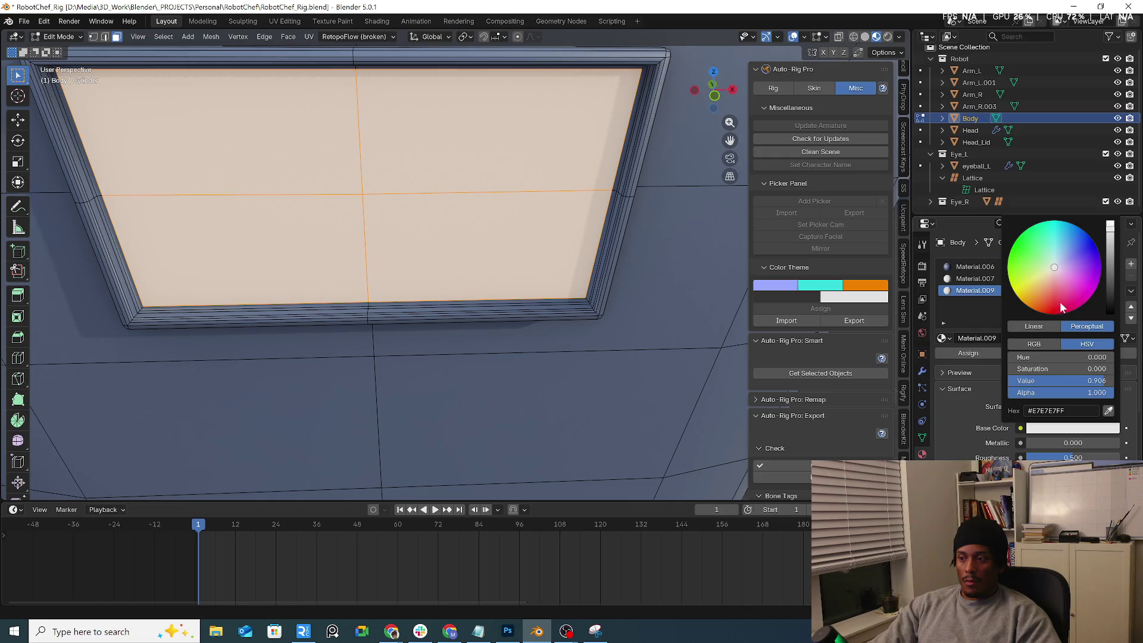
mouse_move(1105, 243)
left_mouse_down()
mouse_move(1109, 264)
mouse_move(1045, 270)
mouse_move(1110, 253)
left_mouse_up()
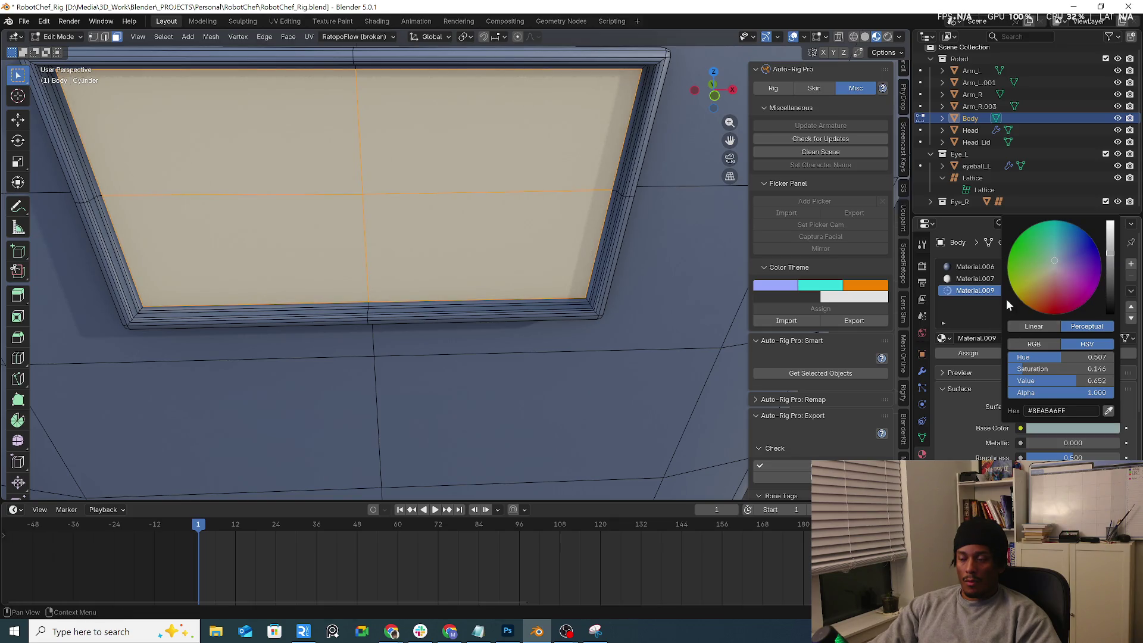
left_click(969, 354)
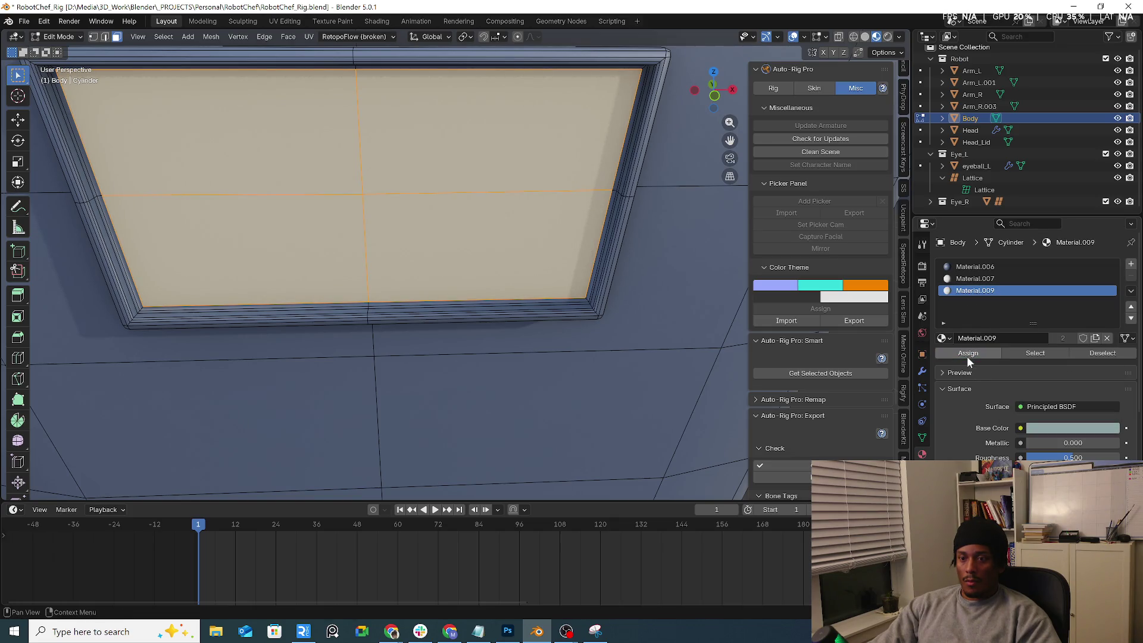
scroll(452, 337, "down", 8)
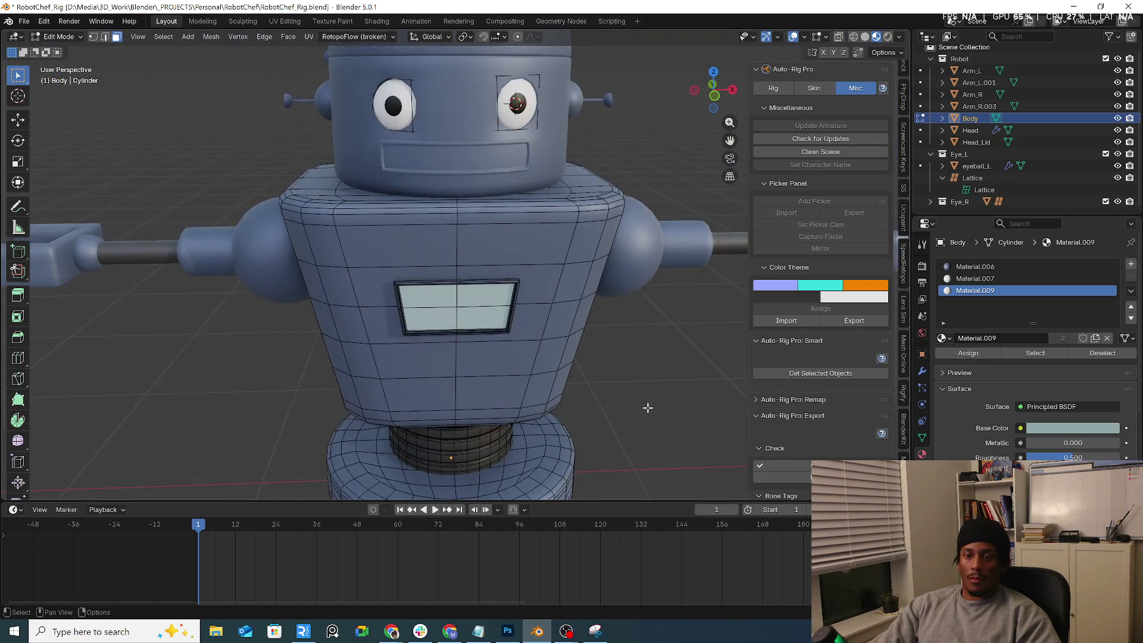
key("Tab")
Step: Tweak the Head_Lid's shared blue base colour, undoing a darker tint and brightening it slightly
left_click(680, 351)
mouse_move(680, 352)
middle_mouse_down()
mouse_move(555, 320)
mouse_move(655, 321)
mouse_move(636, 348)
mouse_move(483, 336)
mouse_move(546, 299)
mouse_move(619, 280)
middle_mouse_up()
left_click(462, 104)
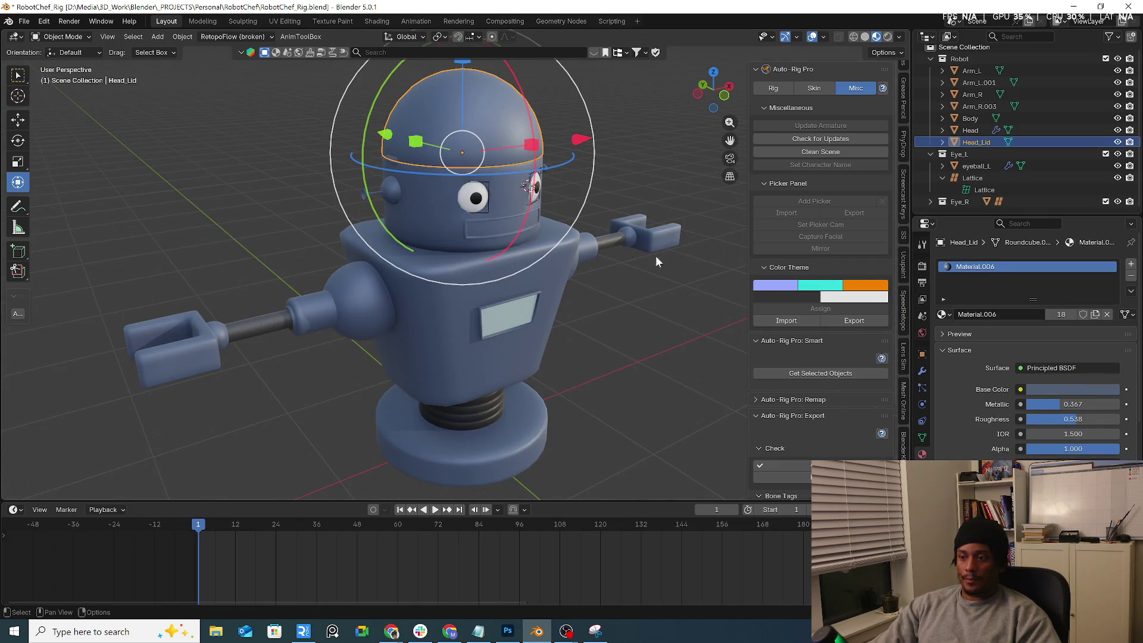
left_click(1058, 390)
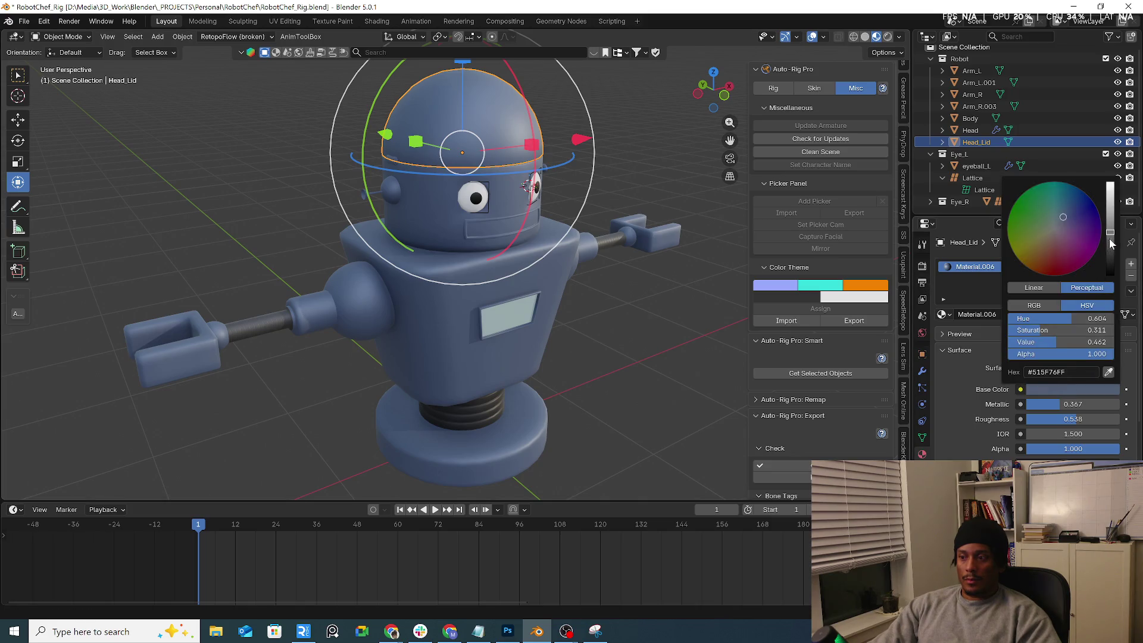
left_click_drag(1110, 240, 1107, 248)
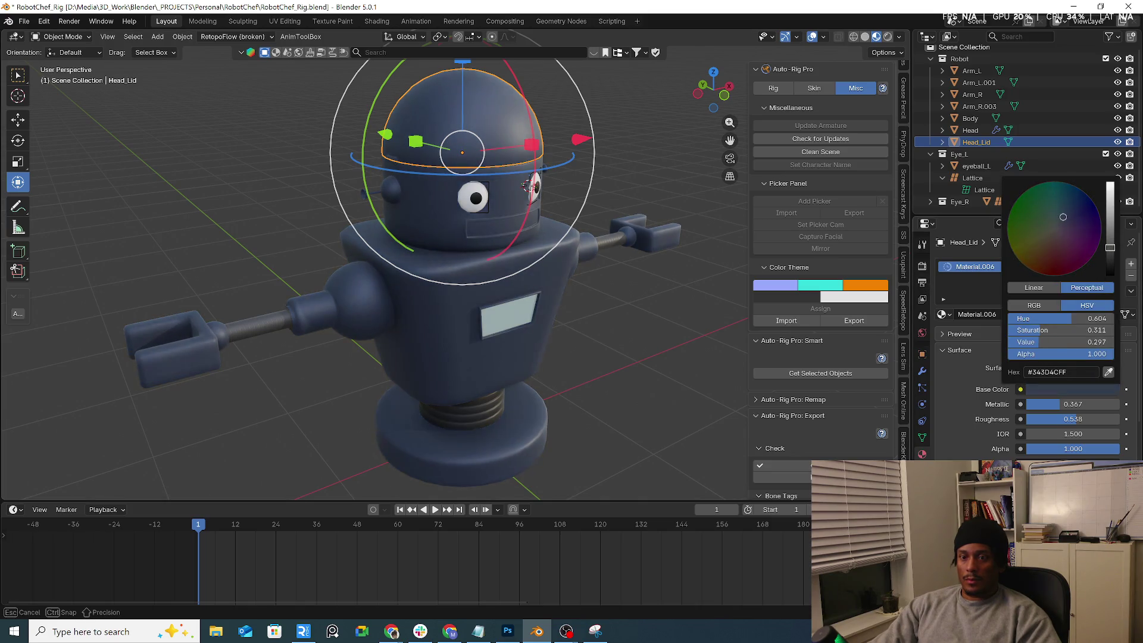
left_click(665, 303)
key("ctrl+z")
key("ctrl+z")
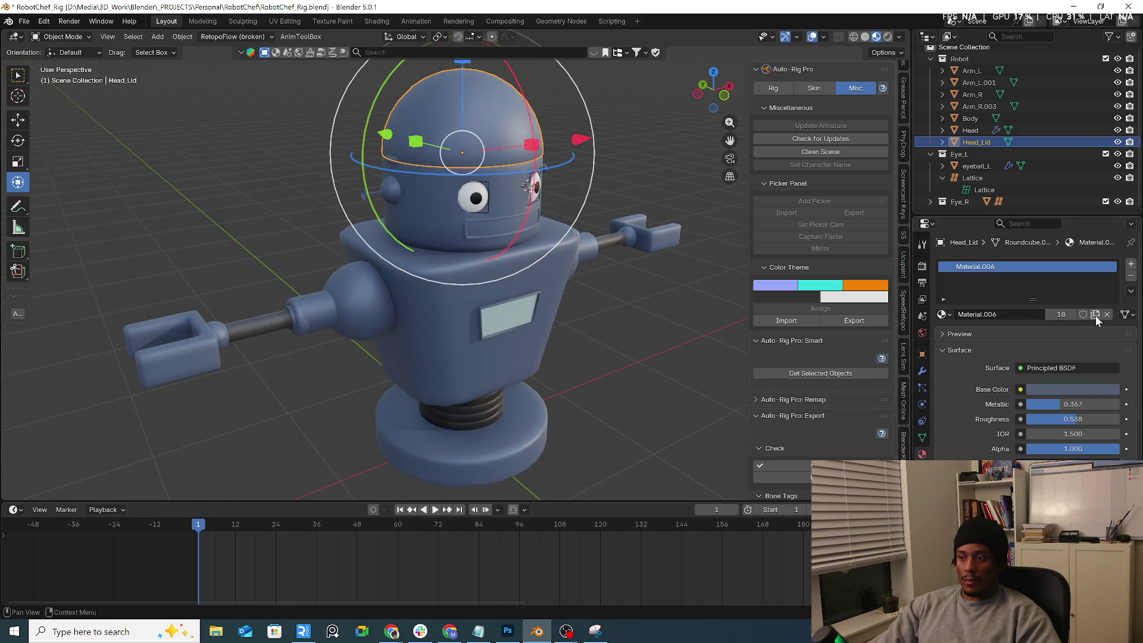
left_click(1069, 390)
mouse_move(1111, 241)
left_mouse_down()
mouse_move(1111, 209)
mouse_move(1111, 243)
left_mouse_up()
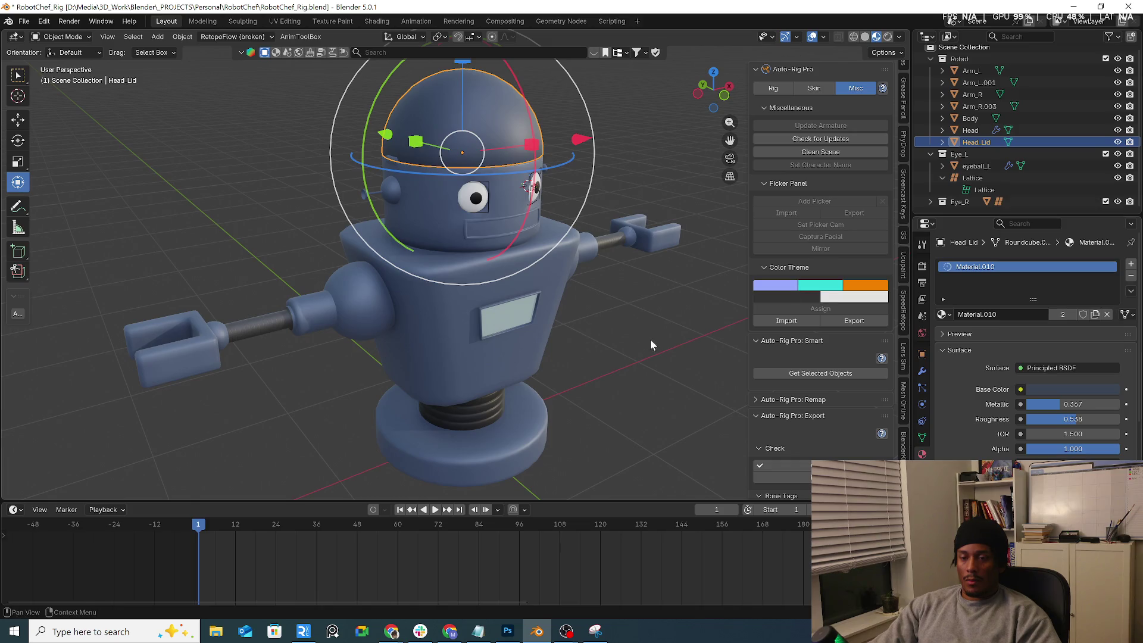
left_click(584, 330)
Step: Select the Arm_L.001 shoulder ball and darken its Material.011 base colour
mouse_move(638, 337)
middle_mouse_down()
mouse_move(582, 306)
mouse_move(600, 281)
mouse_move(420, 280)
mouse_move(348, 309)
mouse_move(497, 283)
mouse_move(355, 279)
mouse_move(304, 335)
mouse_move(416, 284)
mouse_move(474, 289)
mouse_move(304, 262)
mouse_move(505, 286)
middle_mouse_up()
left_click(305, 262)
left_click(276, 249)
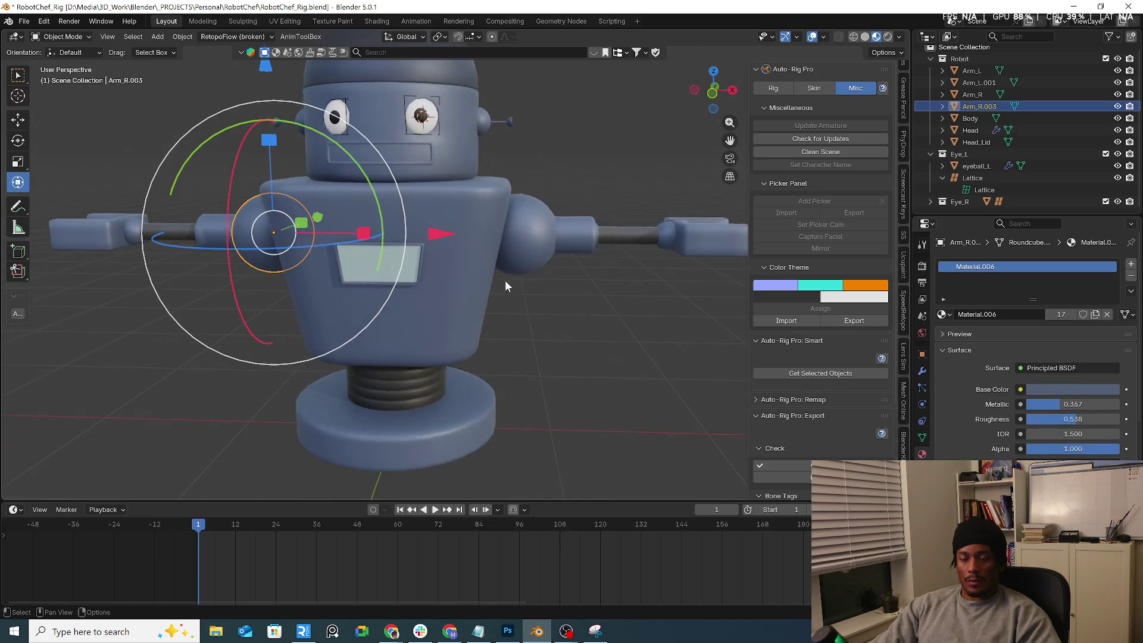
left_click(538, 251)
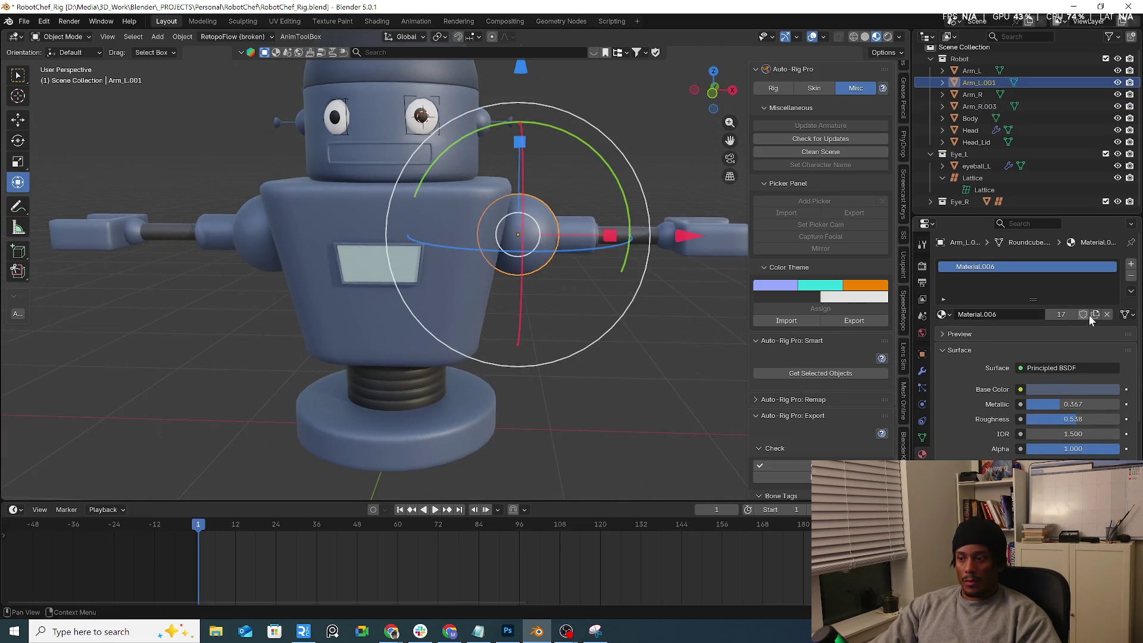
left_click(1091, 391)
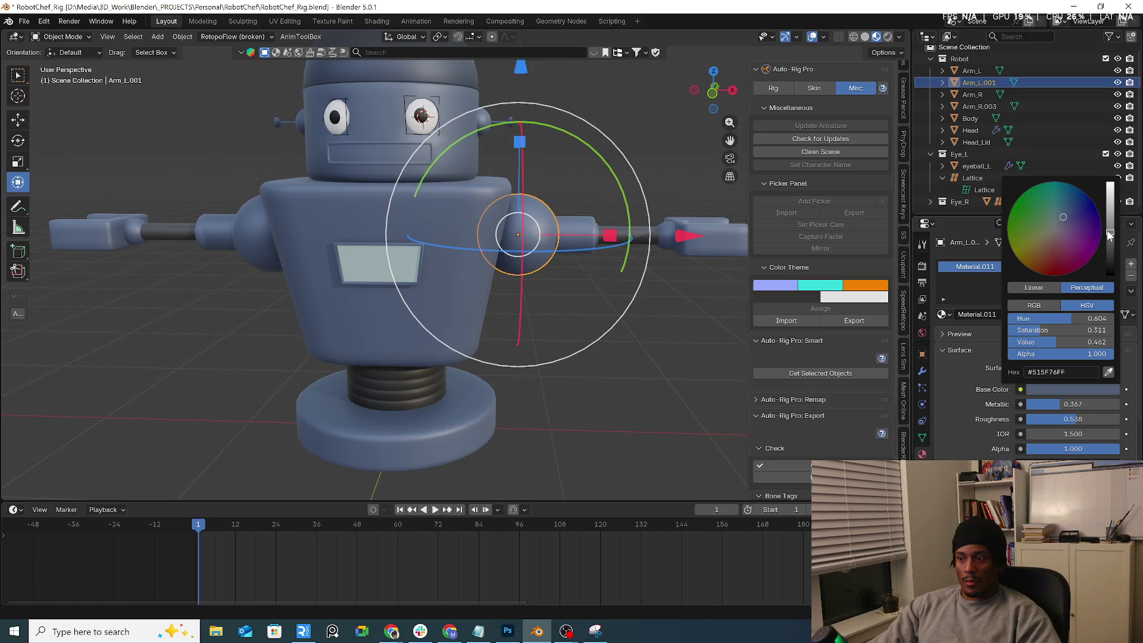
left_click_drag(1109, 235, 1110, 249)
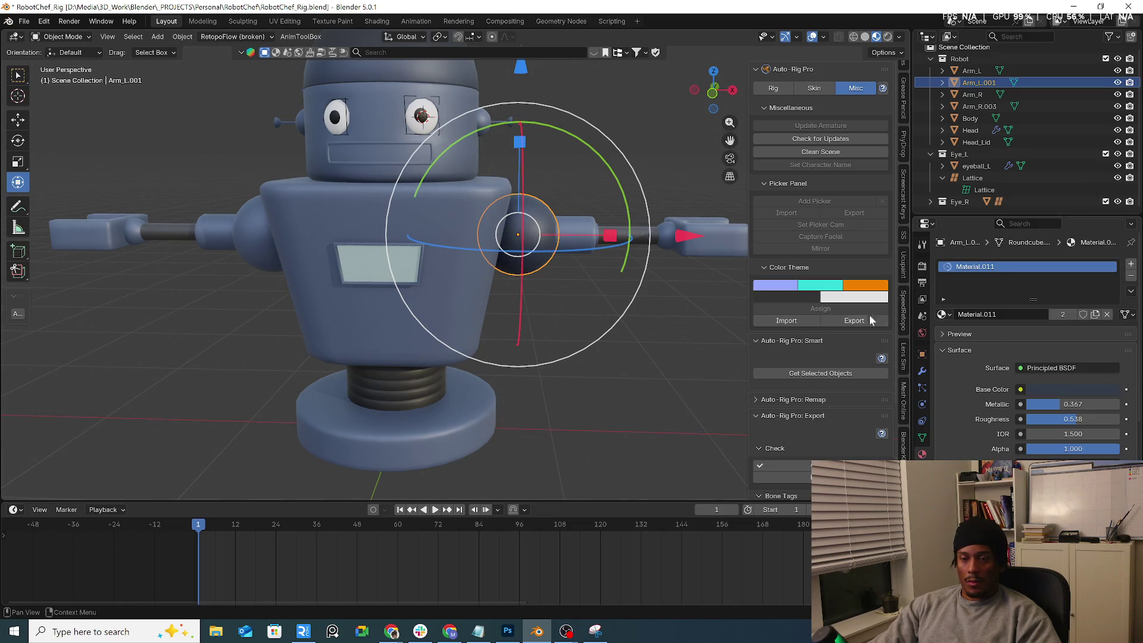
Step: Link Material.011 from the left shoulder ball onto the right one via Ctrl+L Link Materials
left_click(251, 248)
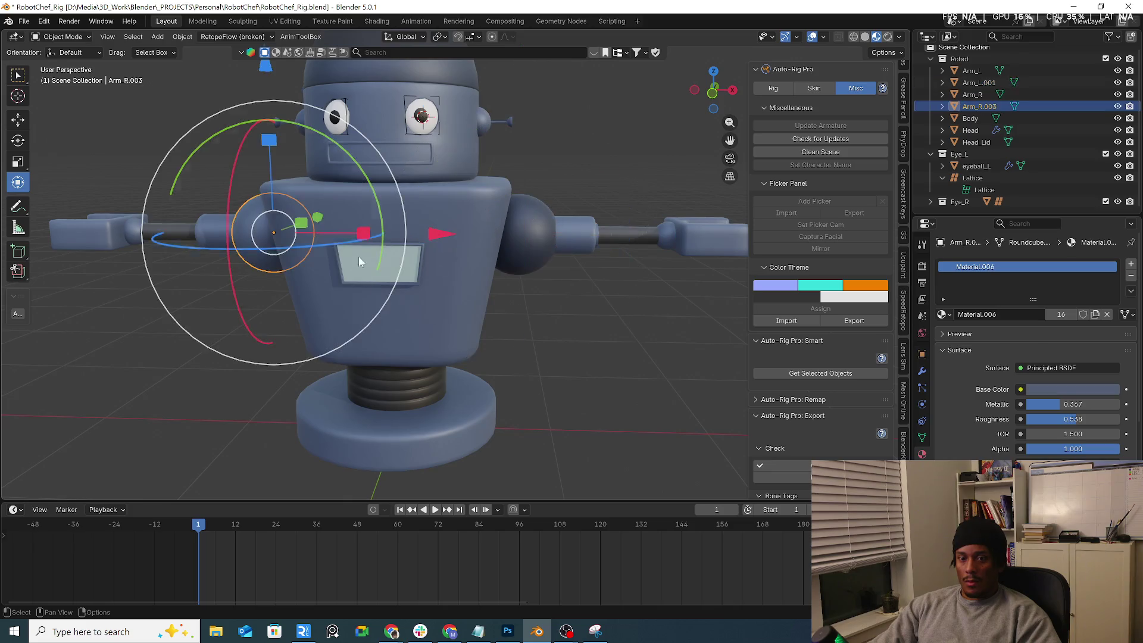
left_click(517, 248, "shift")
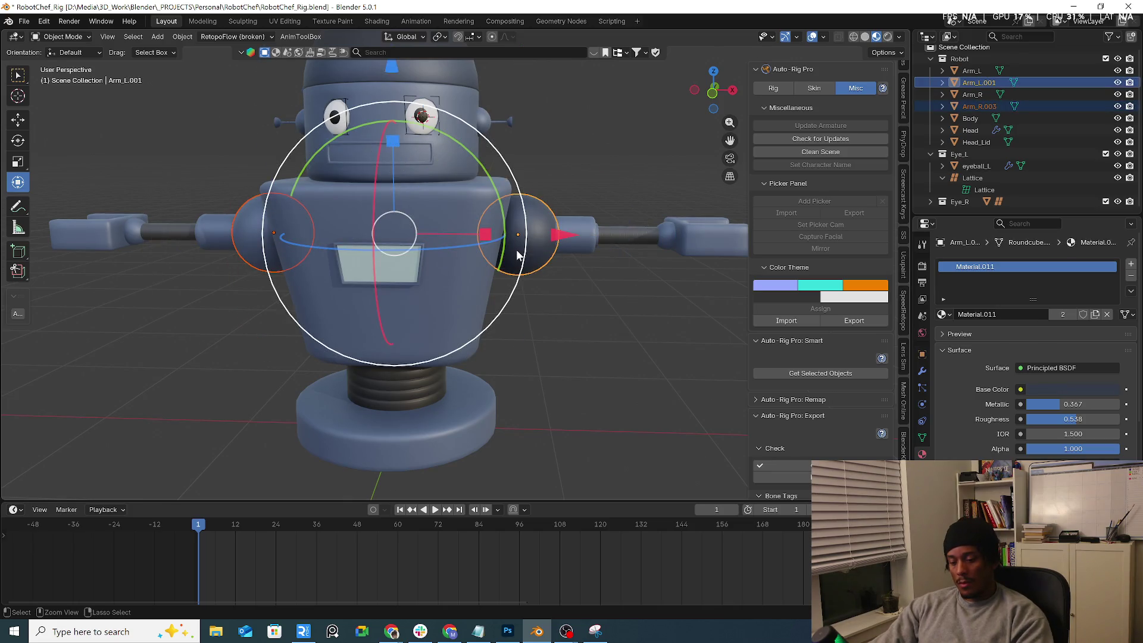
key("ctrl+l")
left_click(516, 249)
mouse_move(638, 365)
middle_mouse_down()
mouse_move(559, 335)
mouse_move(523, 366)
mouse_move(592, 357)
mouse_move(425, 334)
mouse_move(301, 376)
mouse_move(347, 327)
mouse_move(488, 334)
mouse_move(349, 319)
mouse_move(557, 379)
mouse_move(495, 339)
mouse_move(503, 309)
mouse_move(546, 335)
mouse_move(536, 355)
mouse_move(502, 373)
mouse_move(430, 372)
mouse_move(406, 231)
middle_mouse_up()
scroll(406, 226, "up", 3)
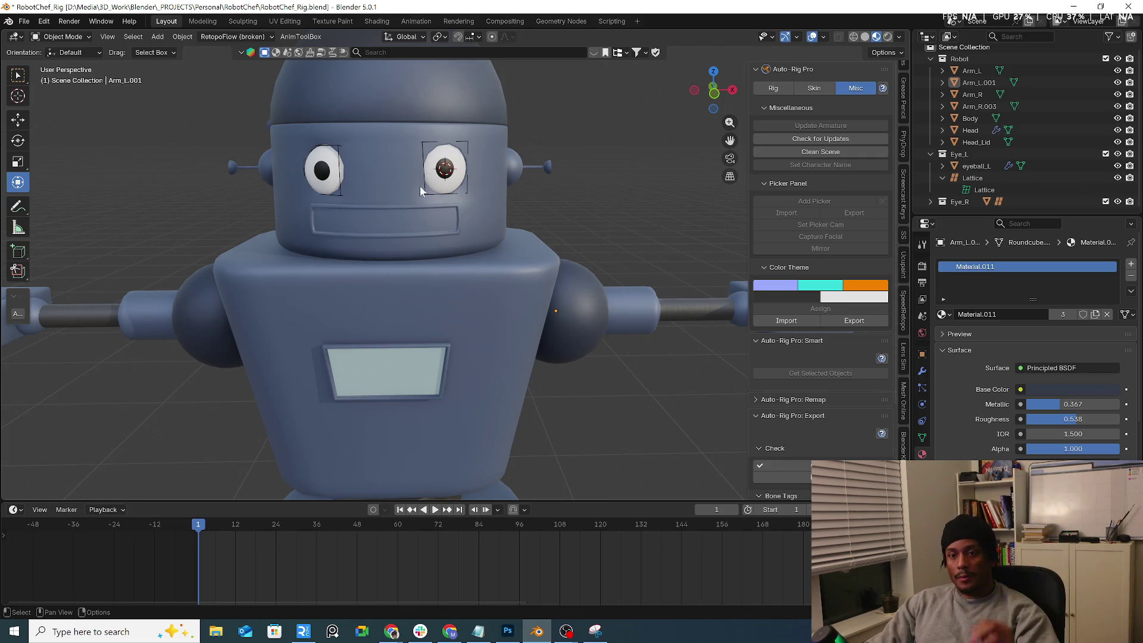
left_click(84, 40)
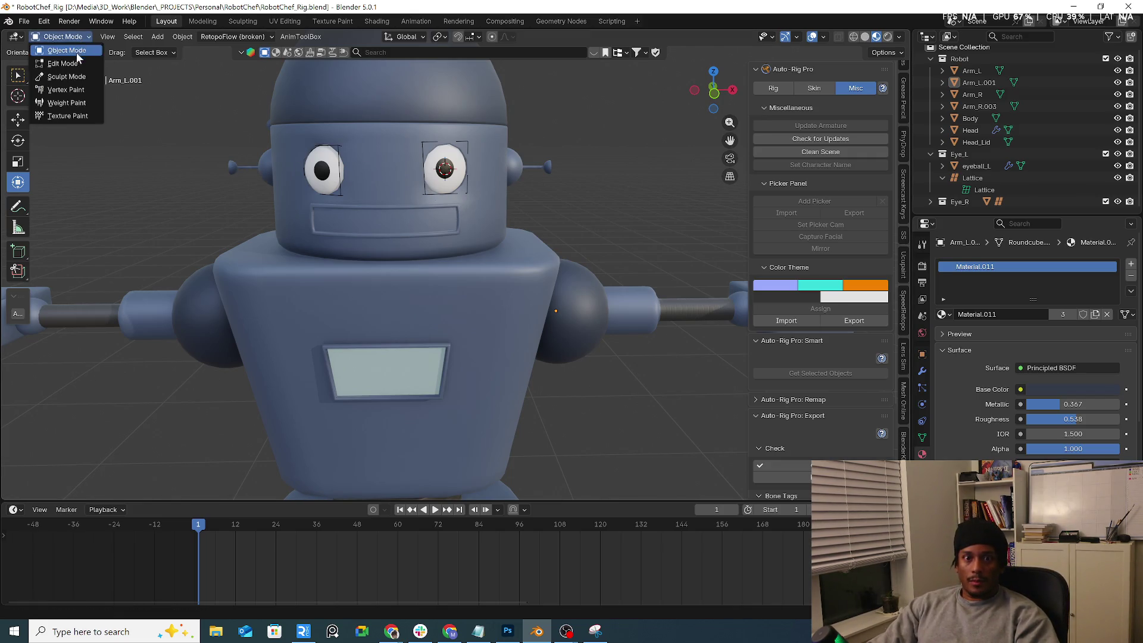
Step: Snap to a front view, click the head, and Select All objects from the A pie menu
left_click(439, 171)
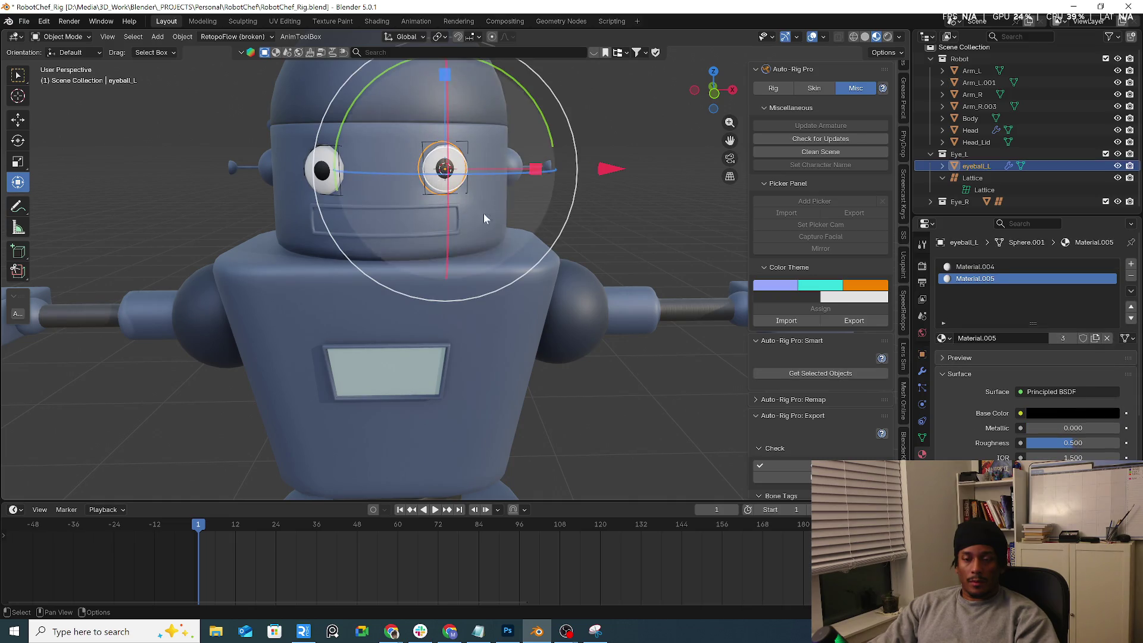
mouse_move(484, 213)
middle_mouse_down()
mouse_move(391, 221)
mouse_move(442, 216)
mouse_move(476, 256)
middle_mouse_up()
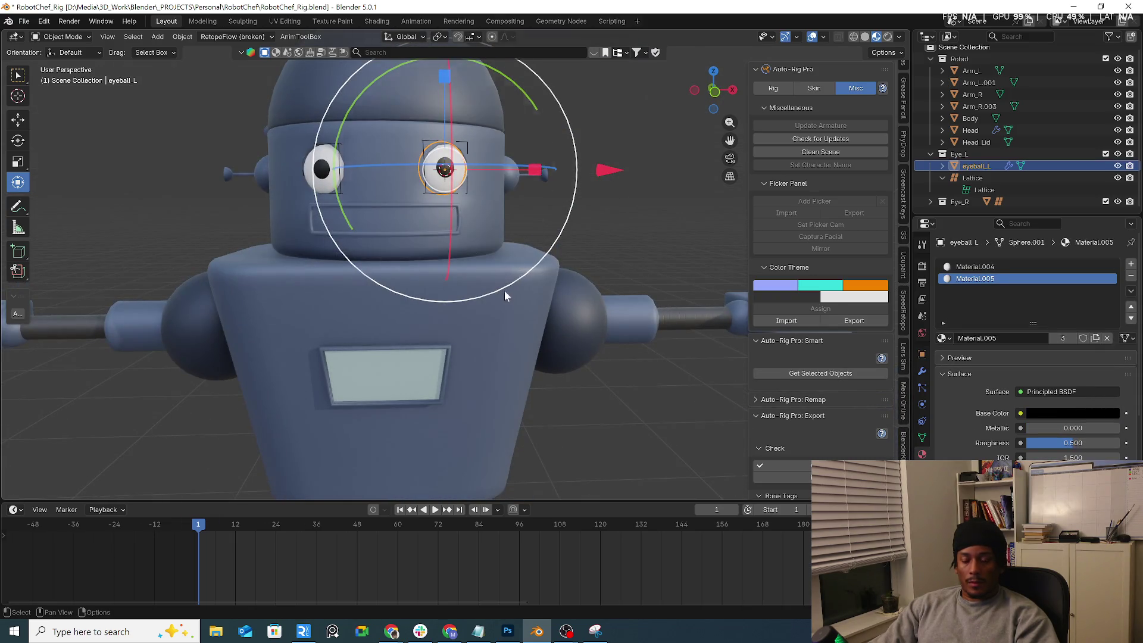
scroll(505, 291, "down", 5)
mouse_move(627, 385)
middle_mouse_down("alt")
mouse_move(613, 331)
mouse_move(519, 340)
middle_mouse_up("alt")
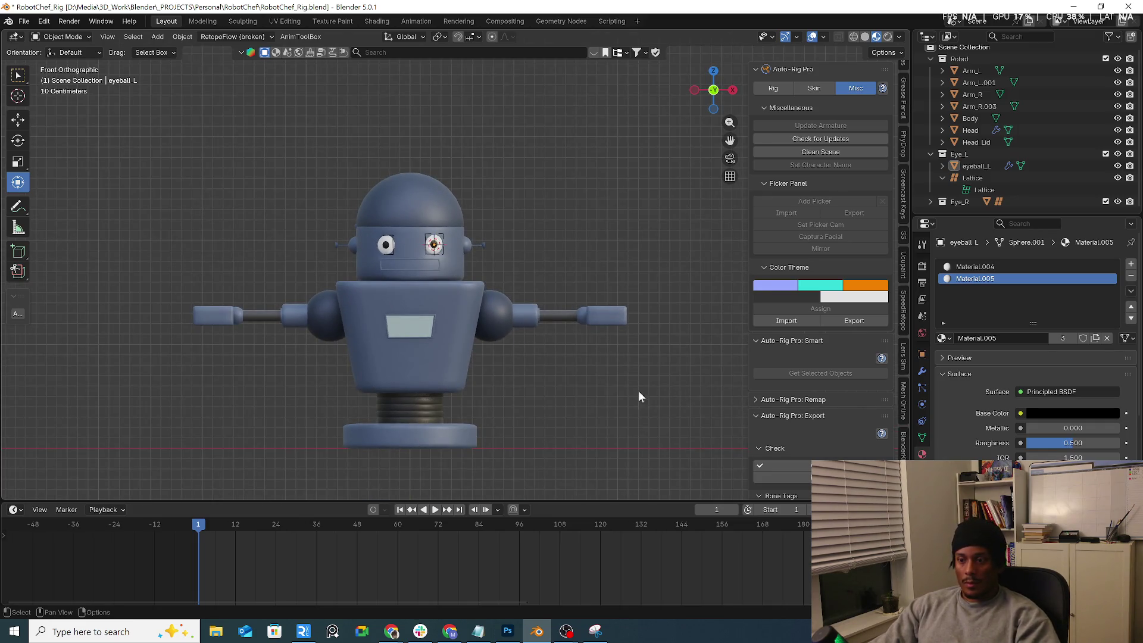
left_click(426, 271)
key("a")
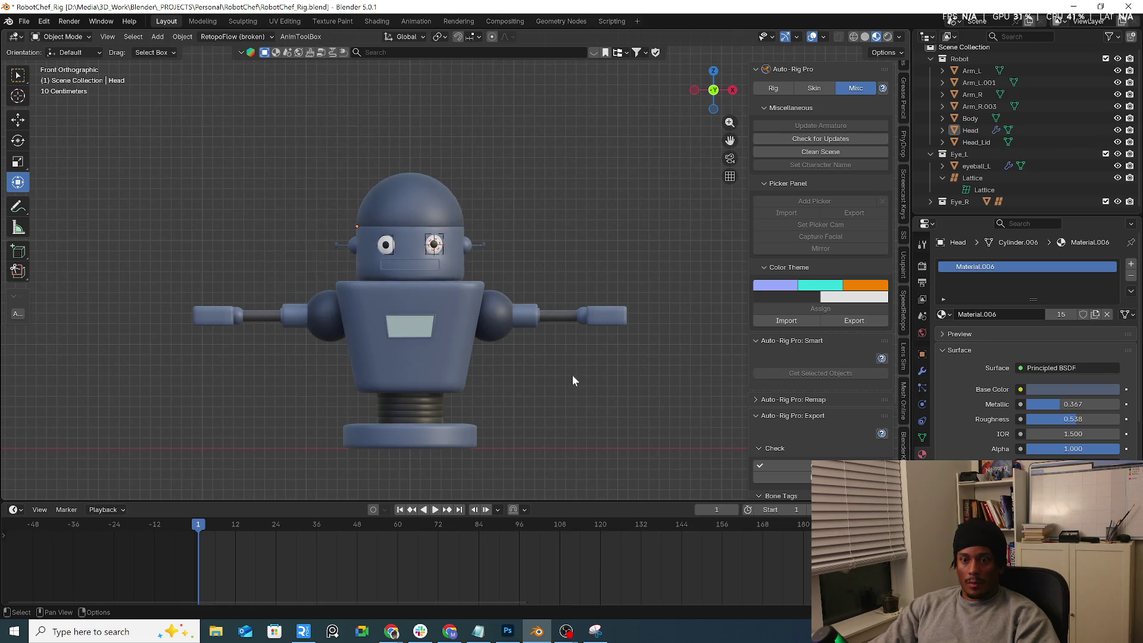
left_click(564, 316)
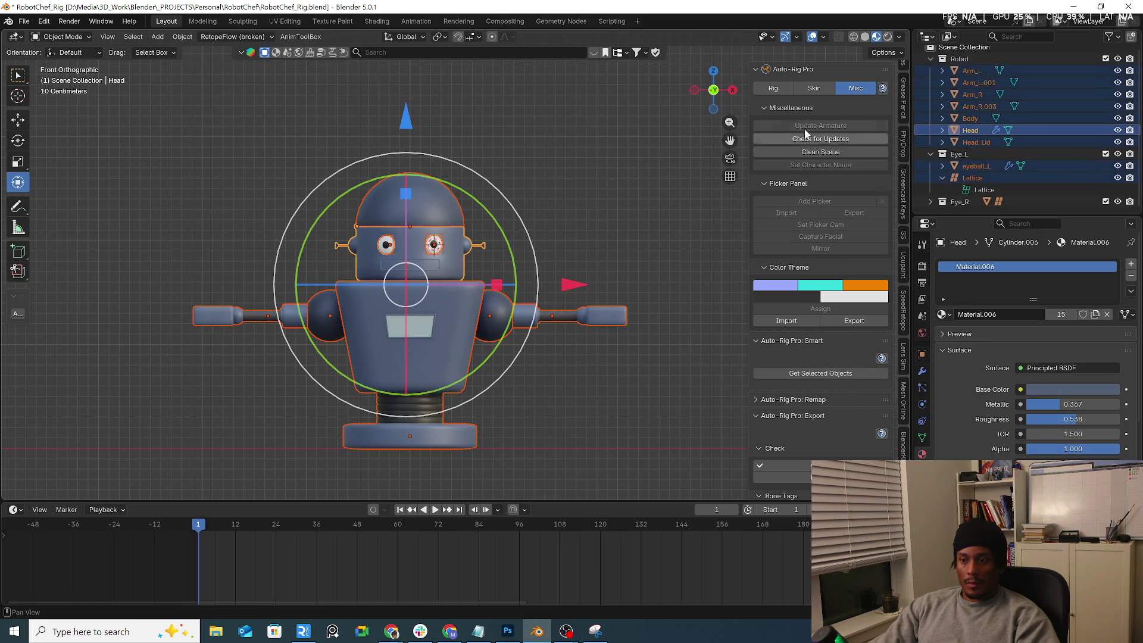
left_click(771, 88)
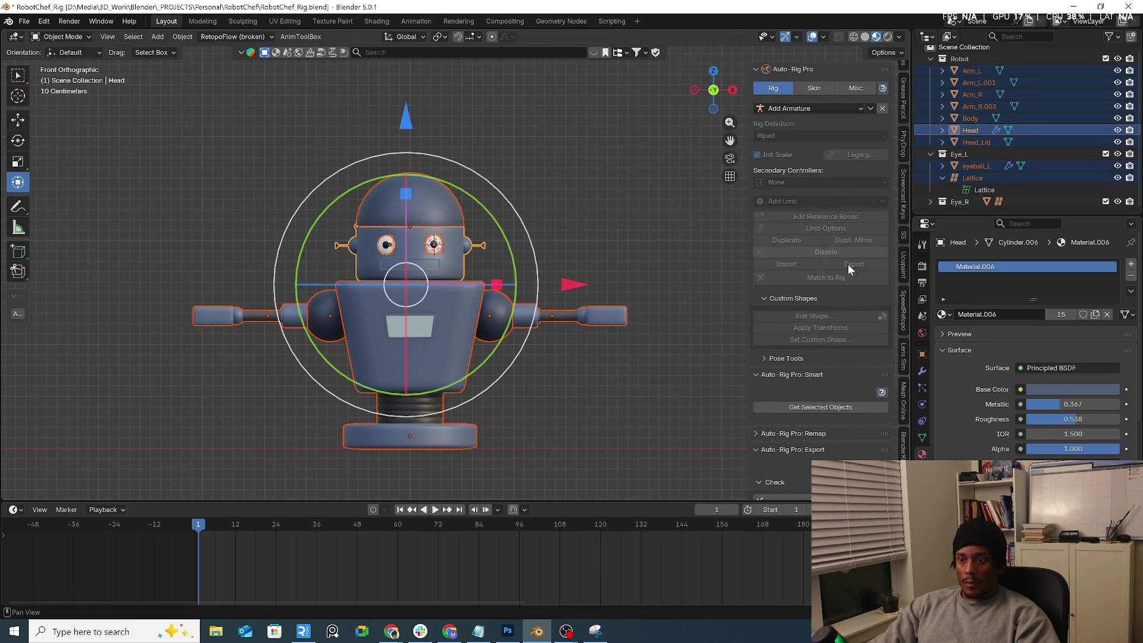
Step: Gather the selected objects for facial-only smart rigging, add the chin marker and start the facial setup
left_click(805, 408)
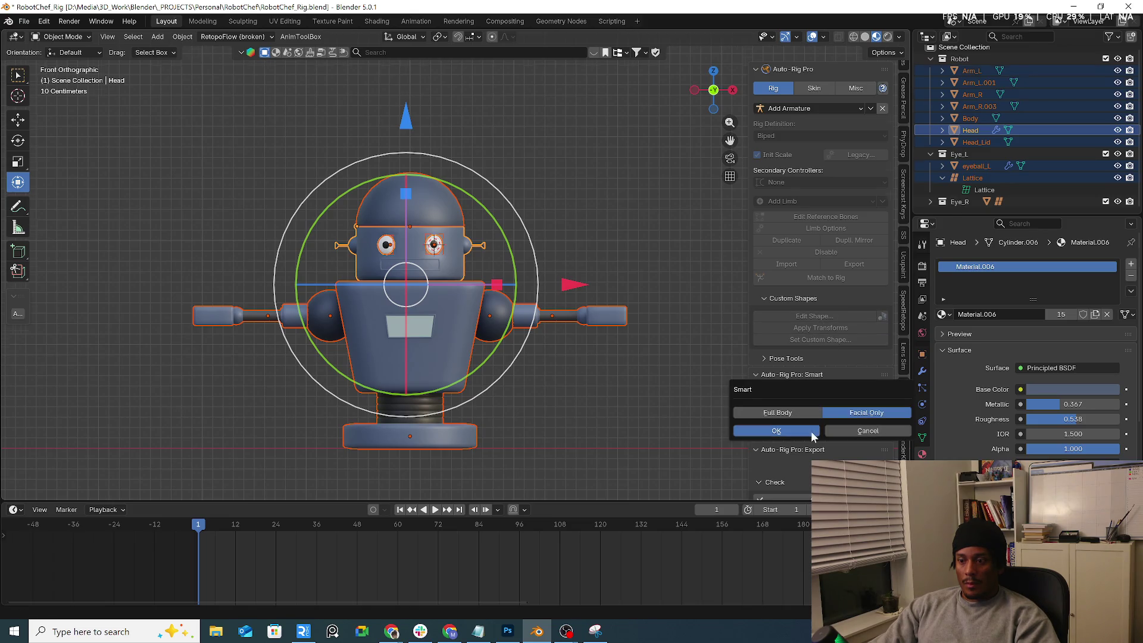
left_click(811, 431)
left_click(844, 202)
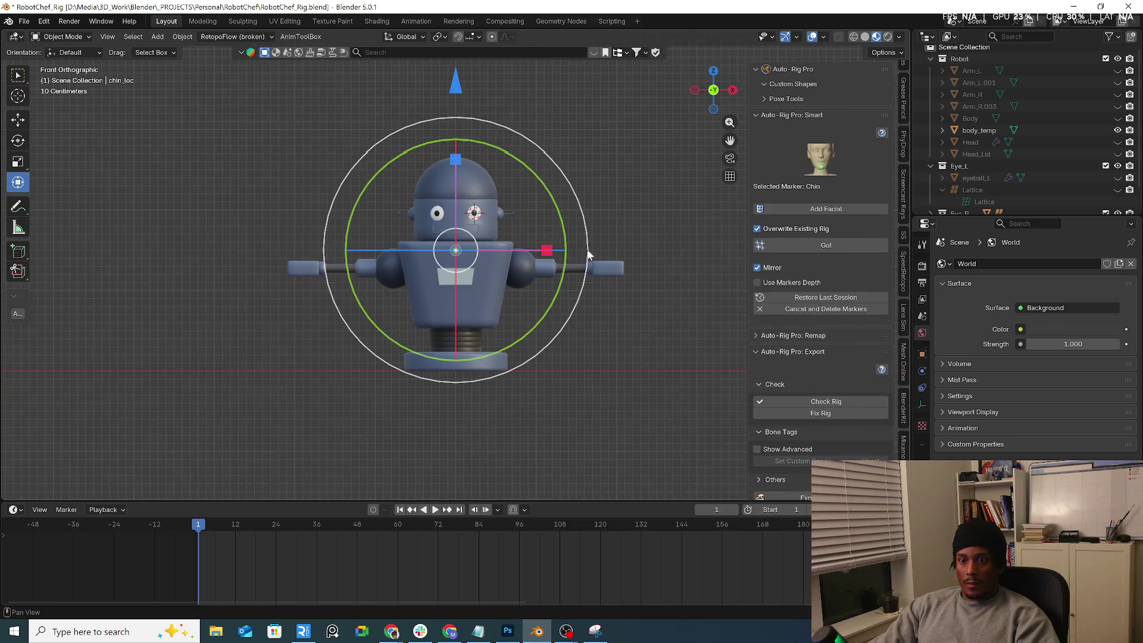
left_click(836, 209)
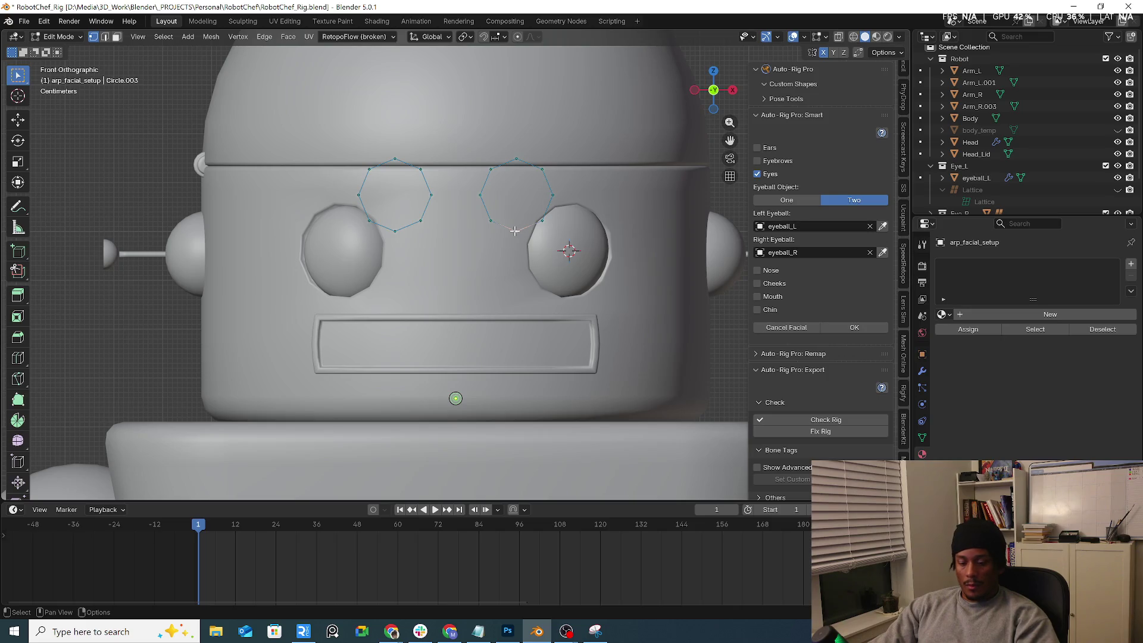
Step: Select the eye guide circles and move and scale them onto the eyeballs
key("l")
scroll(517, 231, "down", 3)
key("g")
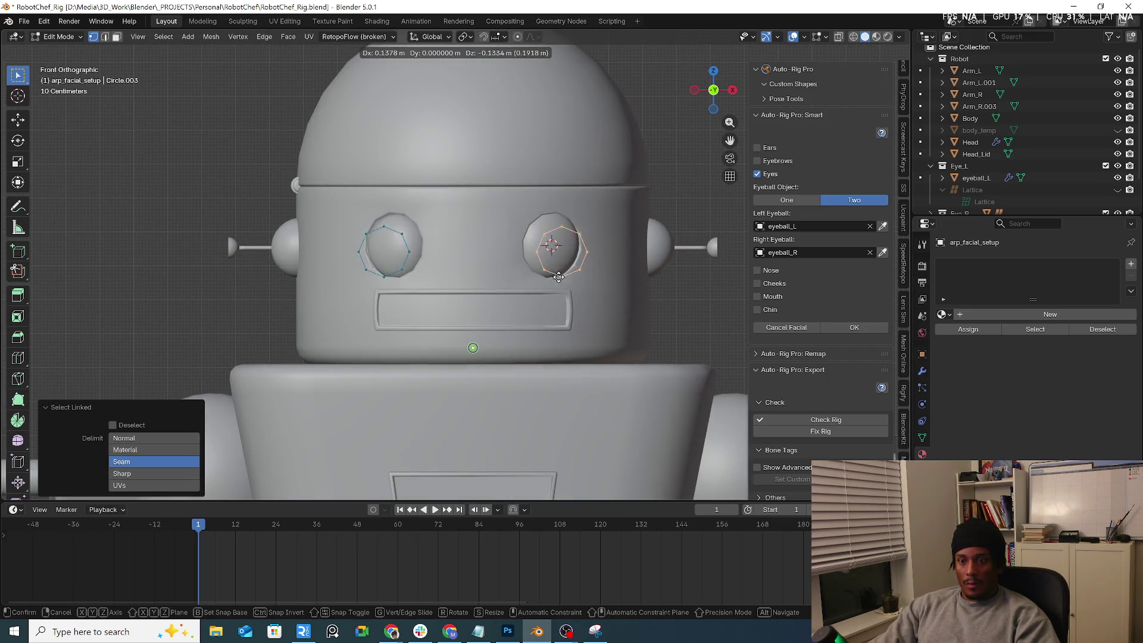
left_click(550, 268)
key("s")
left_click(577, 270)
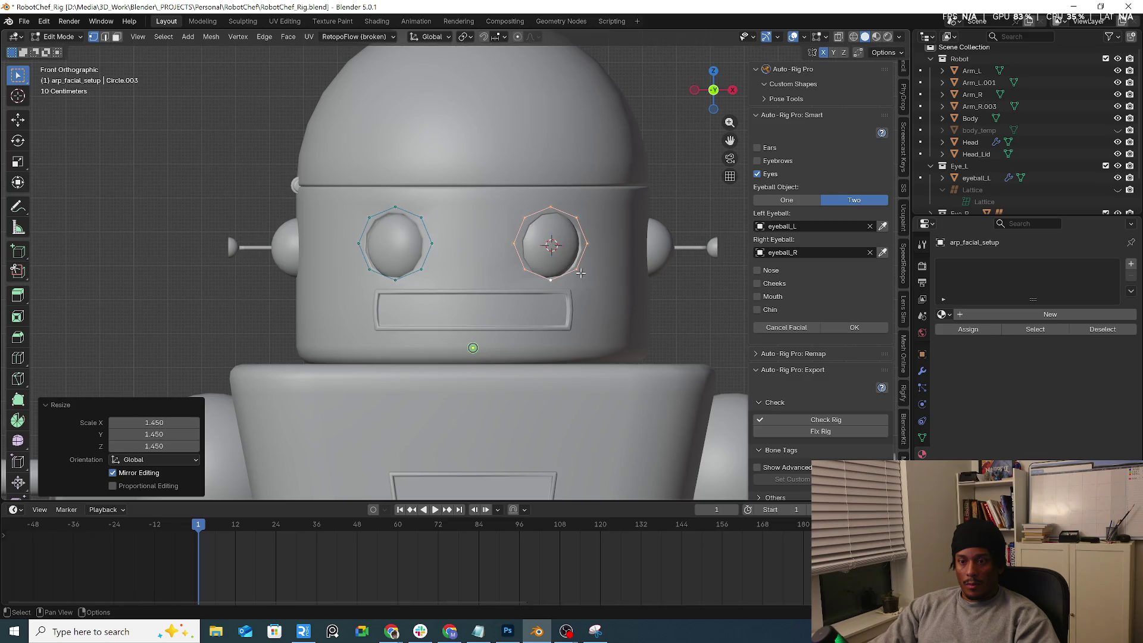
Step: Refine the eye circles' position, shrink them to 0.860, and confirm the facial setup
scroll(578, 270, "up", 3)
key("g")
left_click(577, 268)
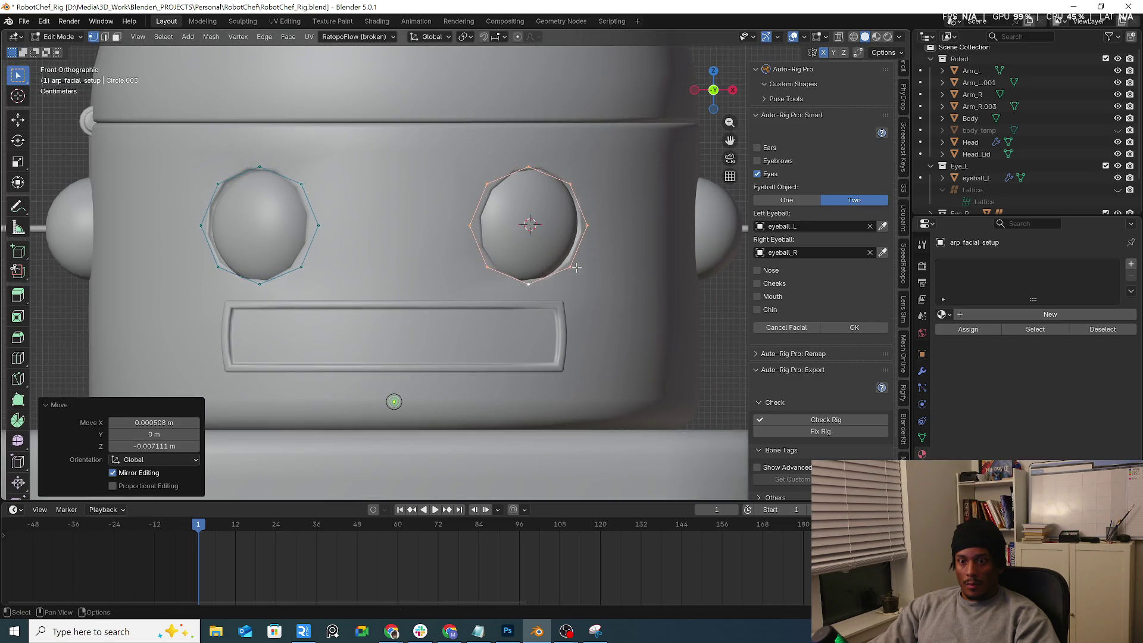
key("s")
key("g")
left_click(586, 268)
key("s")
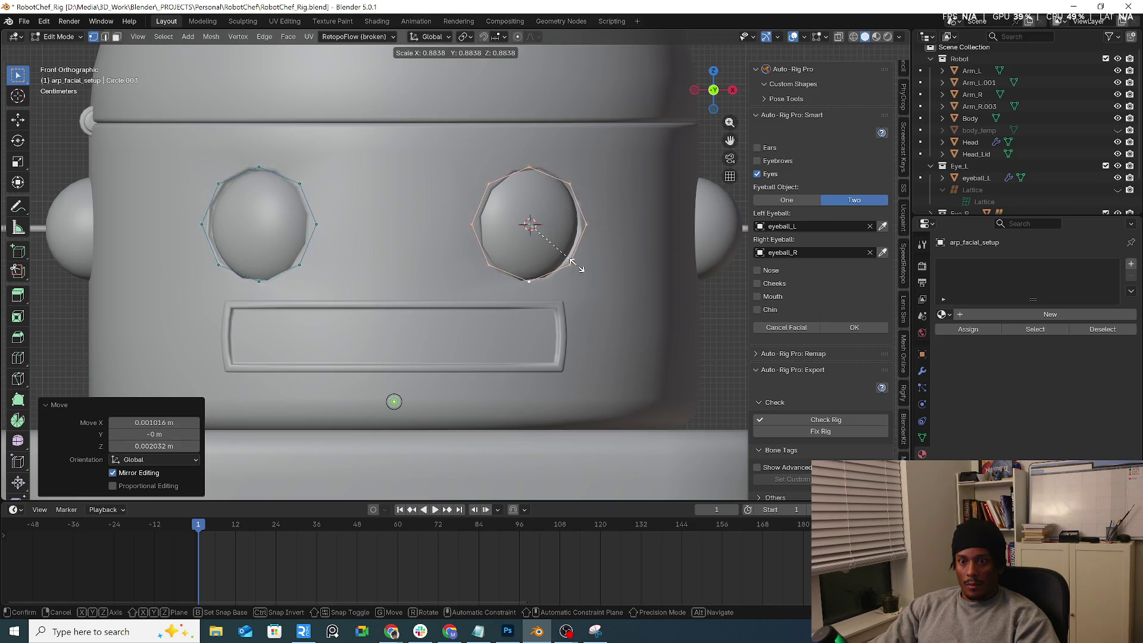
left_click(574, 265)
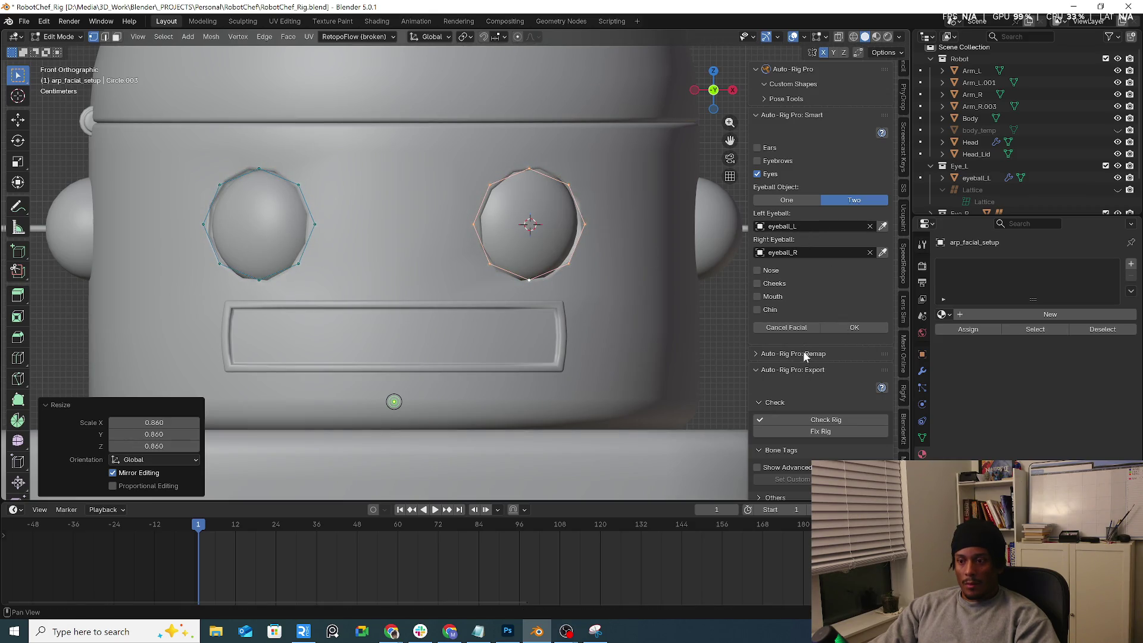
left_click(861, 327)
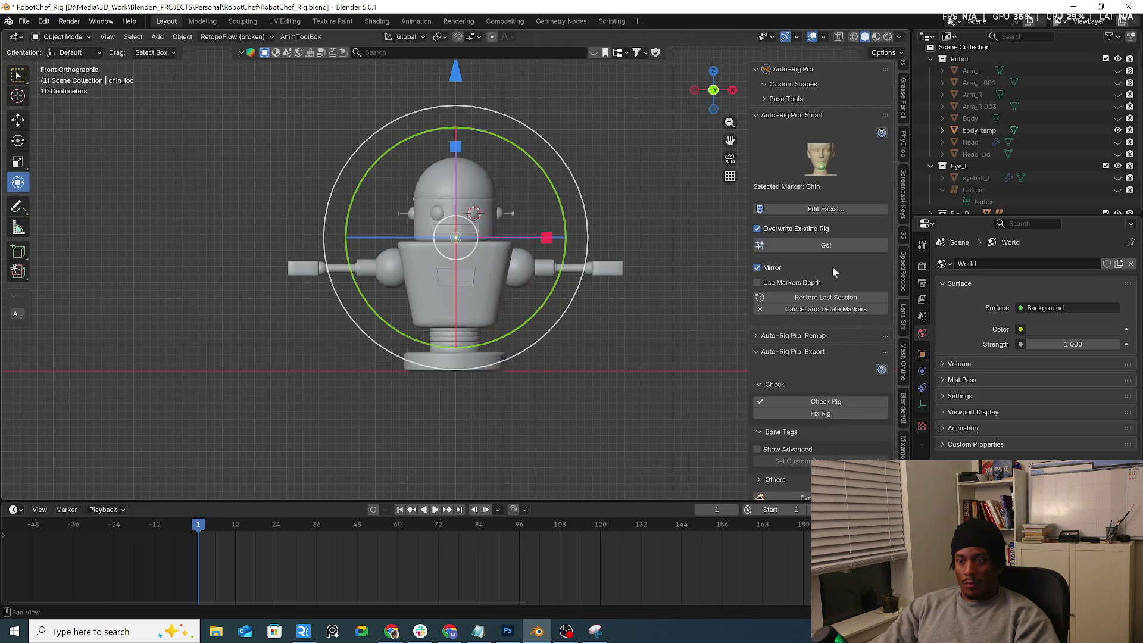
Step: Run Go! to generate the rig, then step back and delete the placed facial markers
left_click(842, 246)
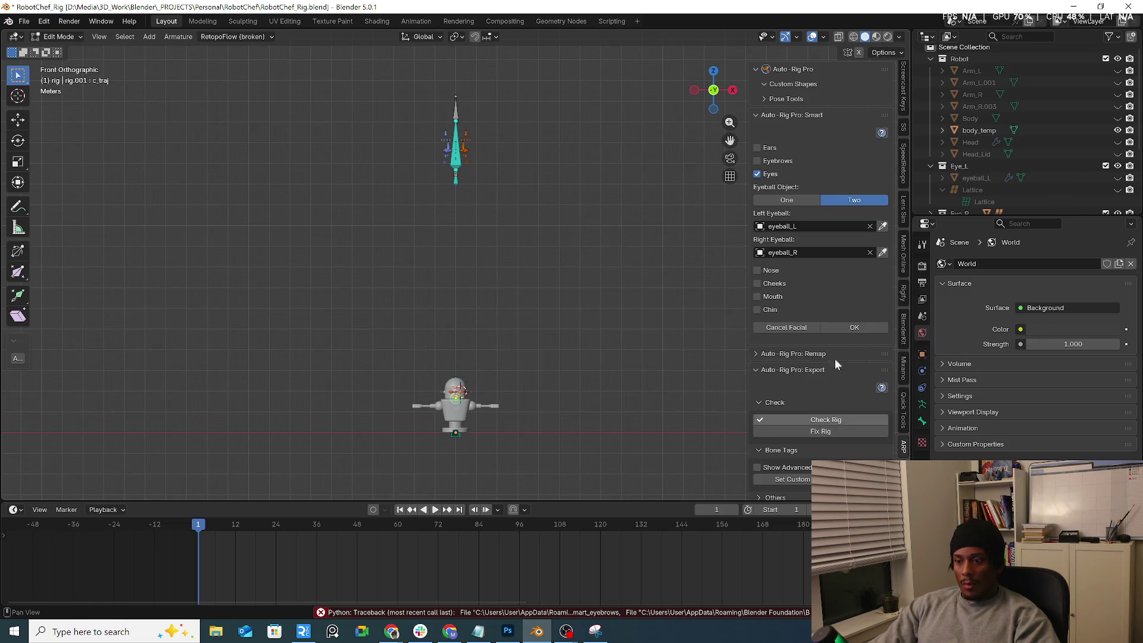
left_click(769, 324)
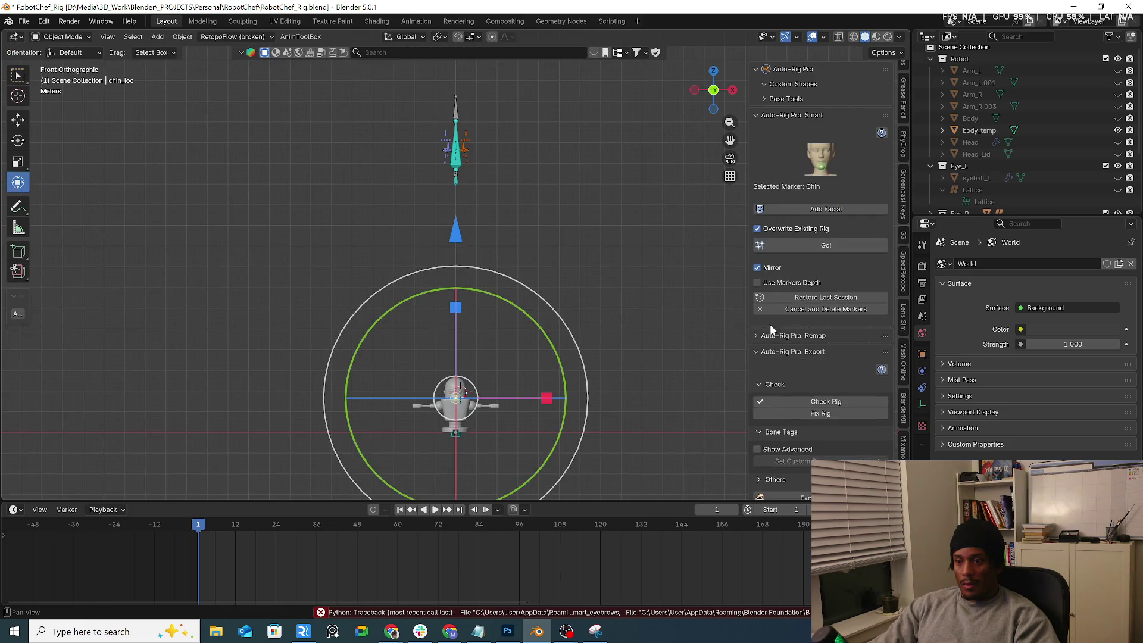
left_click(834, 309)
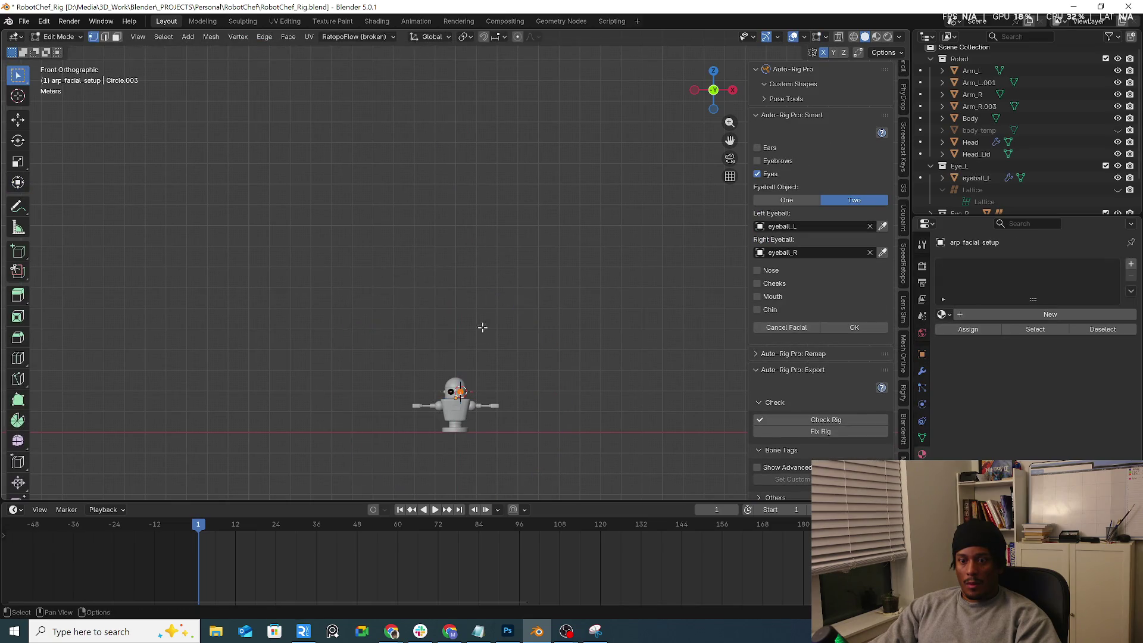
scroll(524, 352, "up", 4)
scroll(524, 352, "down", 2)
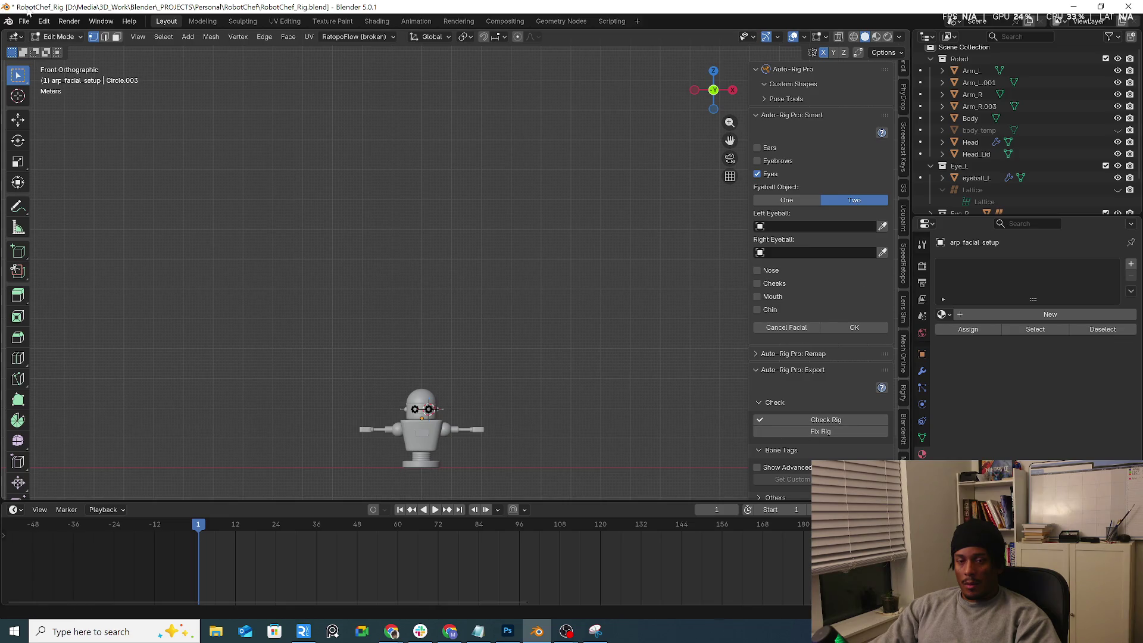
Step: Return to Object Mode, select arp_facial_setup, and cancel back to markers, deleting the smart markers
left_click(58, 37)
left_click(62, 54)
left_click(376, 196)
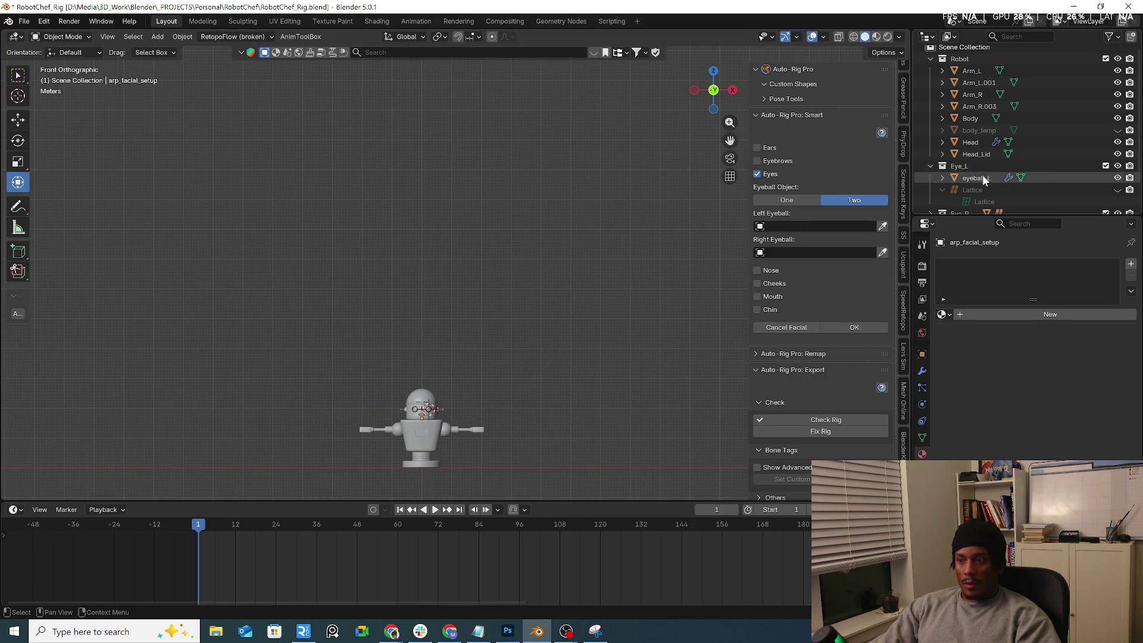
left_click(932, 167)
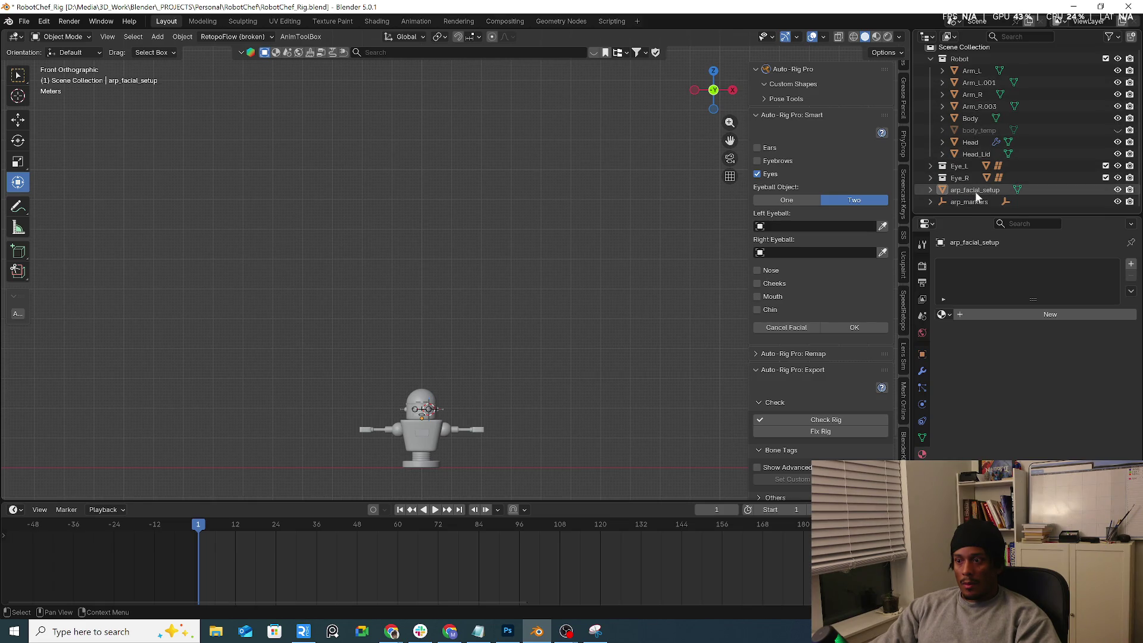
left_click(976, 192)
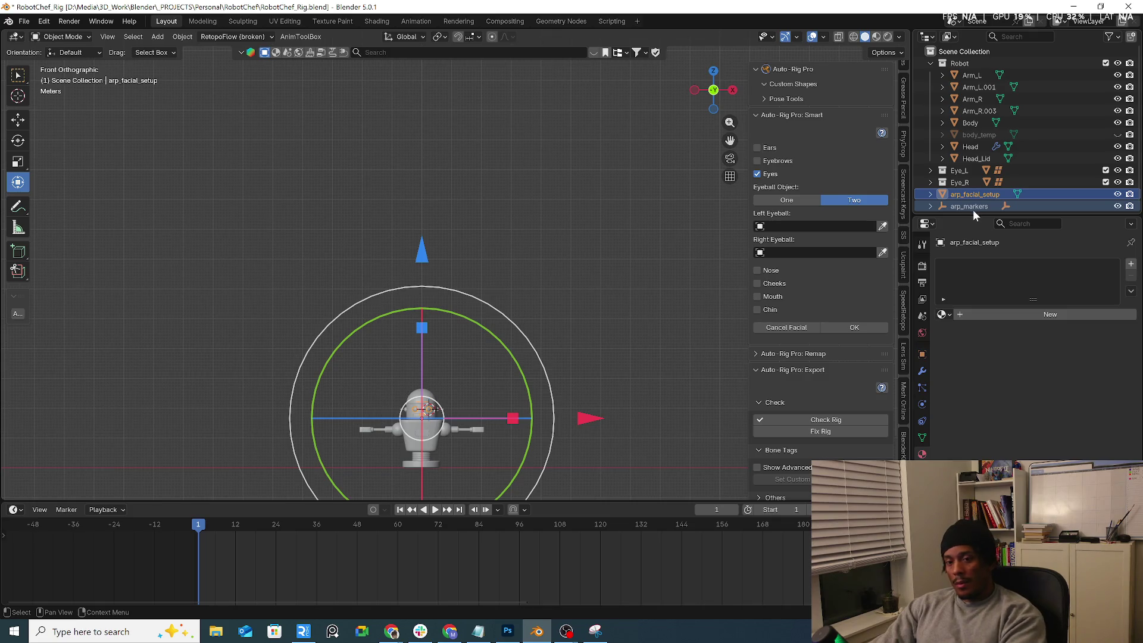
scroll(840, 358, "down", 3)
left_click(801, 263)
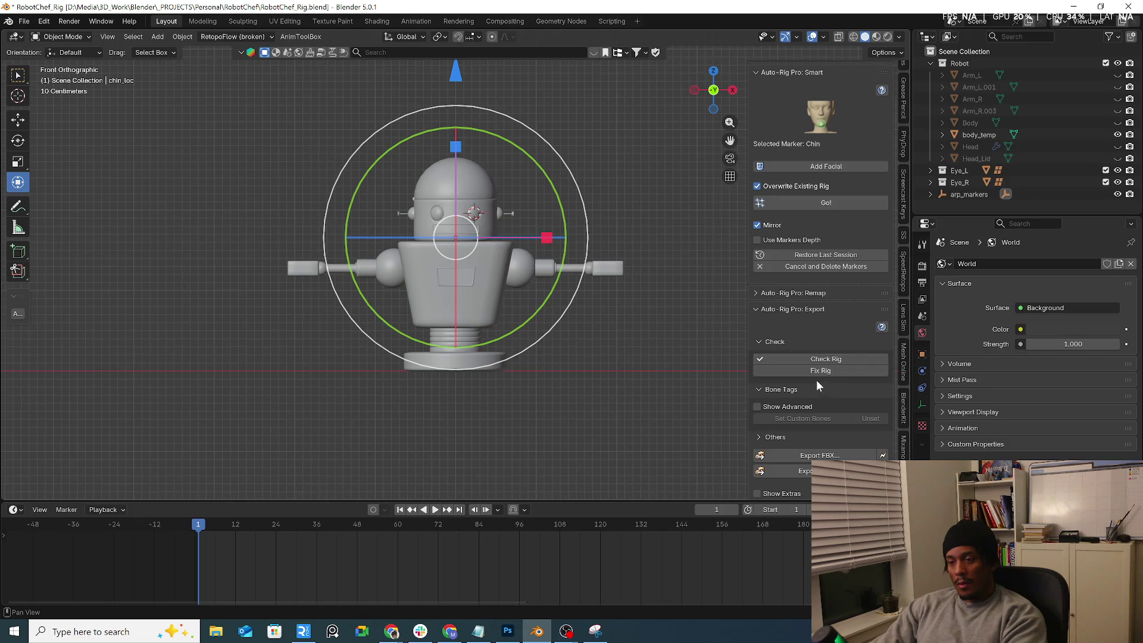
left_click(792, 266)
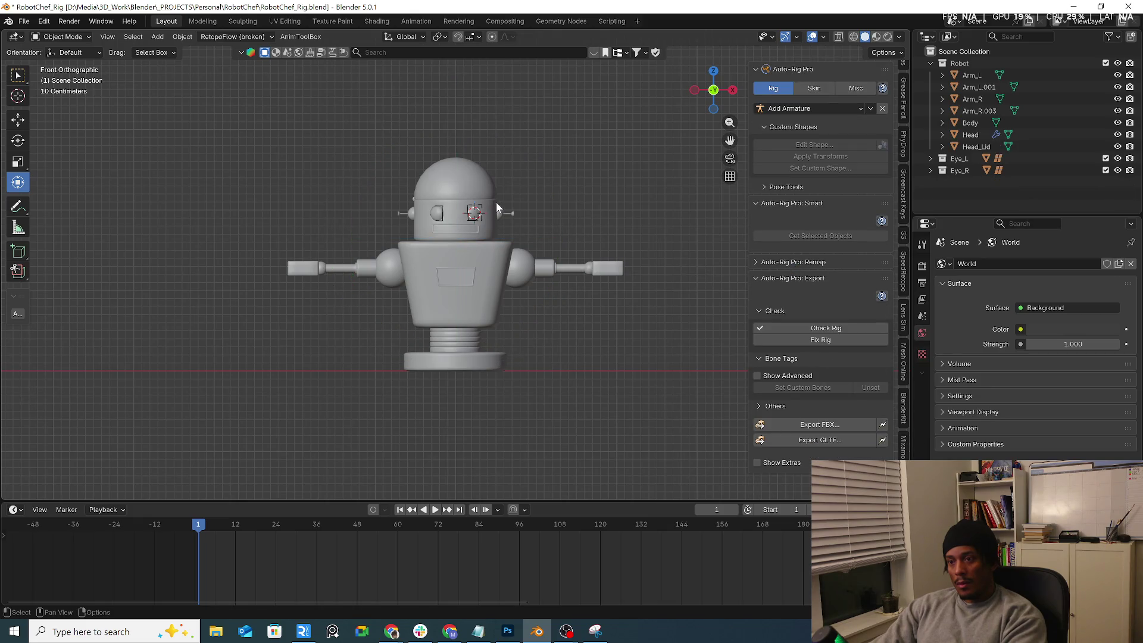
Step: Select all the robot's objects and apply their scale with Object > Apply > Scale
scroll(495, 202, "up", 4)
scroll(495, 201, "down", 4)
left_click(476, 212)
scroll(476, 219, "up", 3)
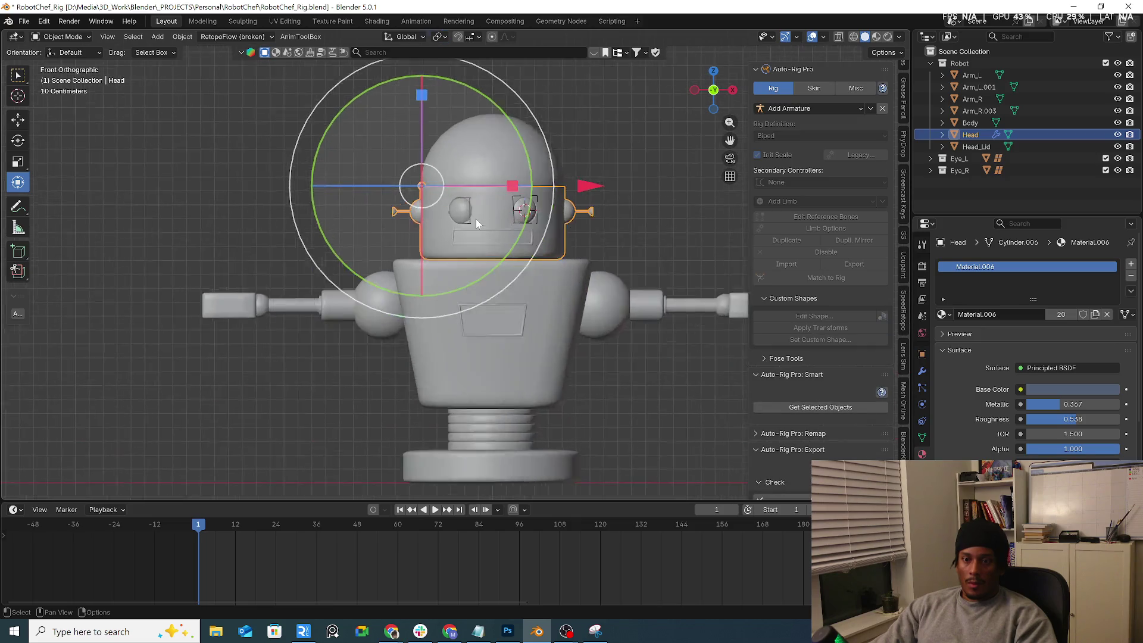
scroll(476, 219, "down", 3)
key("a")
left_click(452, 147)
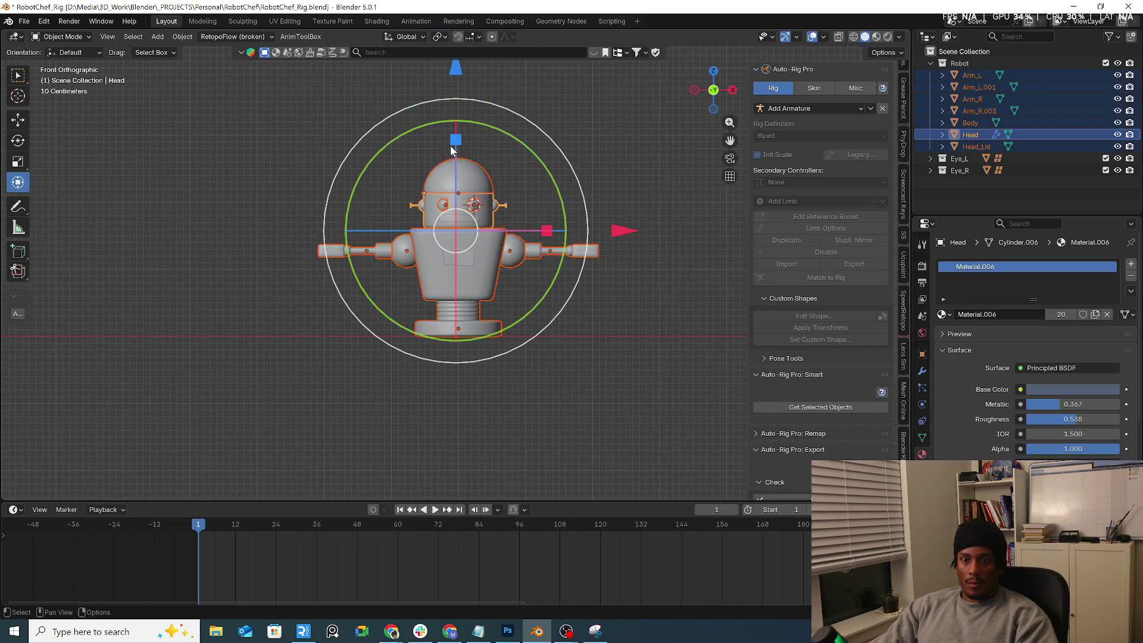
left_click(182, 37)
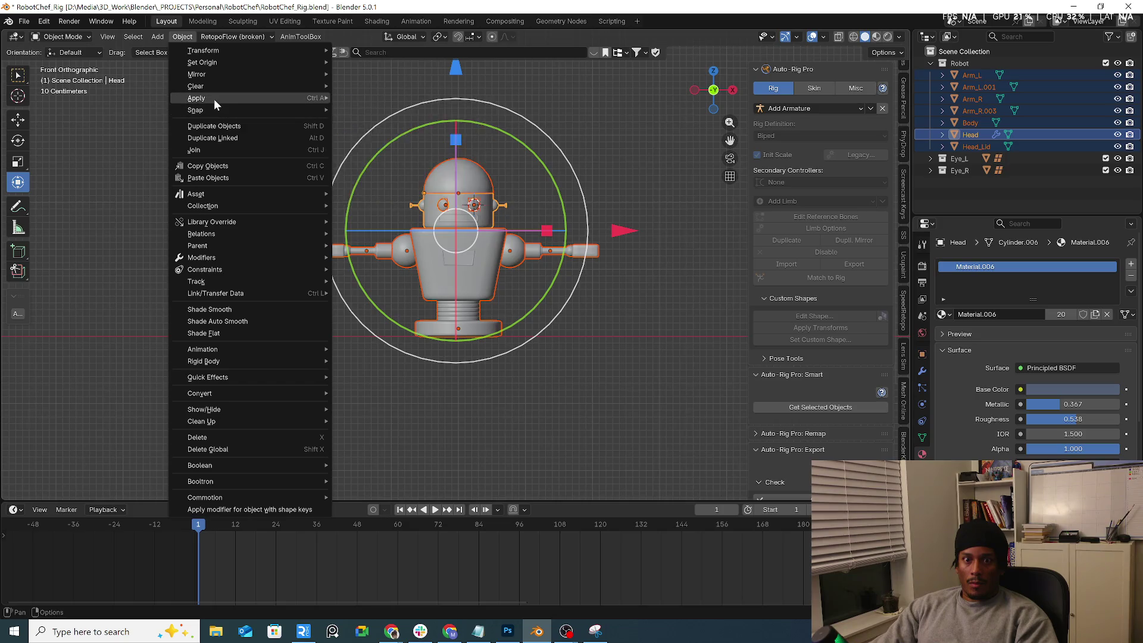
mouse_move(215, 101)
left_click(370, 121)
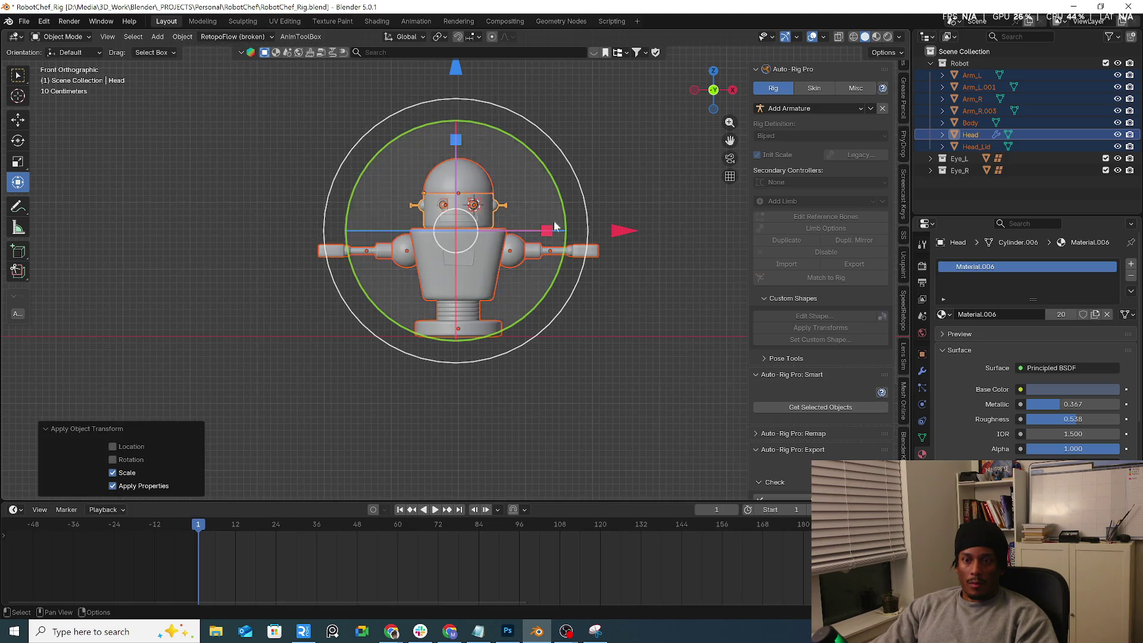
Step: View the object data settings, then clear the selection and pick the robot's Body
left_click(922, 438)
left_click(501, 337)
left_click(476, 327)
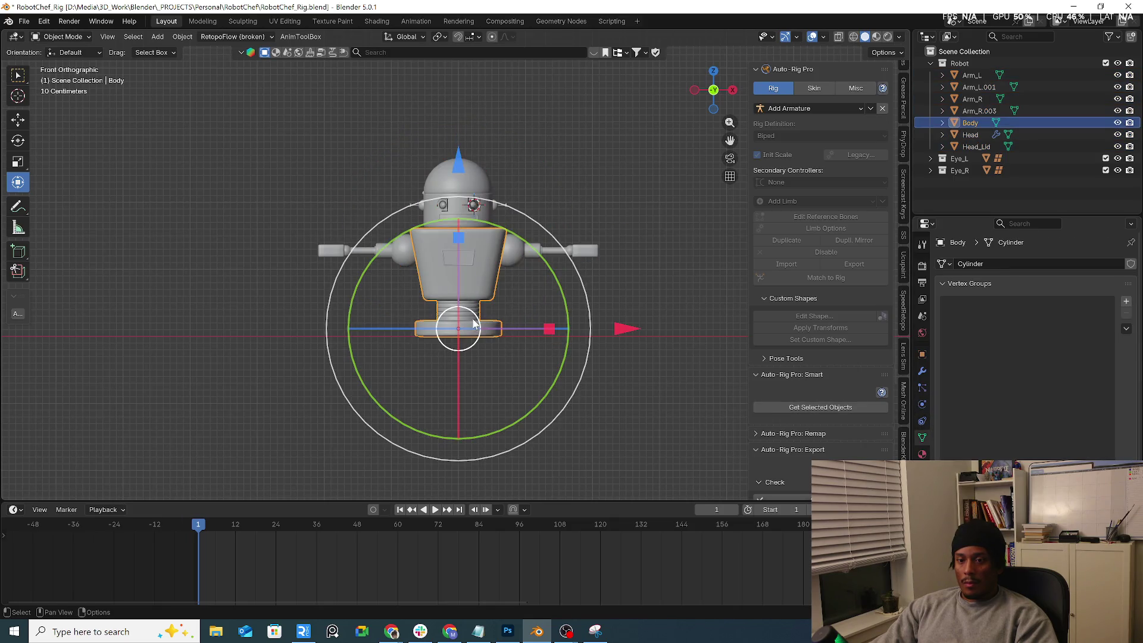
Step: Cycle through the overlapping objects at the eye and inspect the eye lattice's modifiers
left_click(423, 248)
left_click(450, 206)
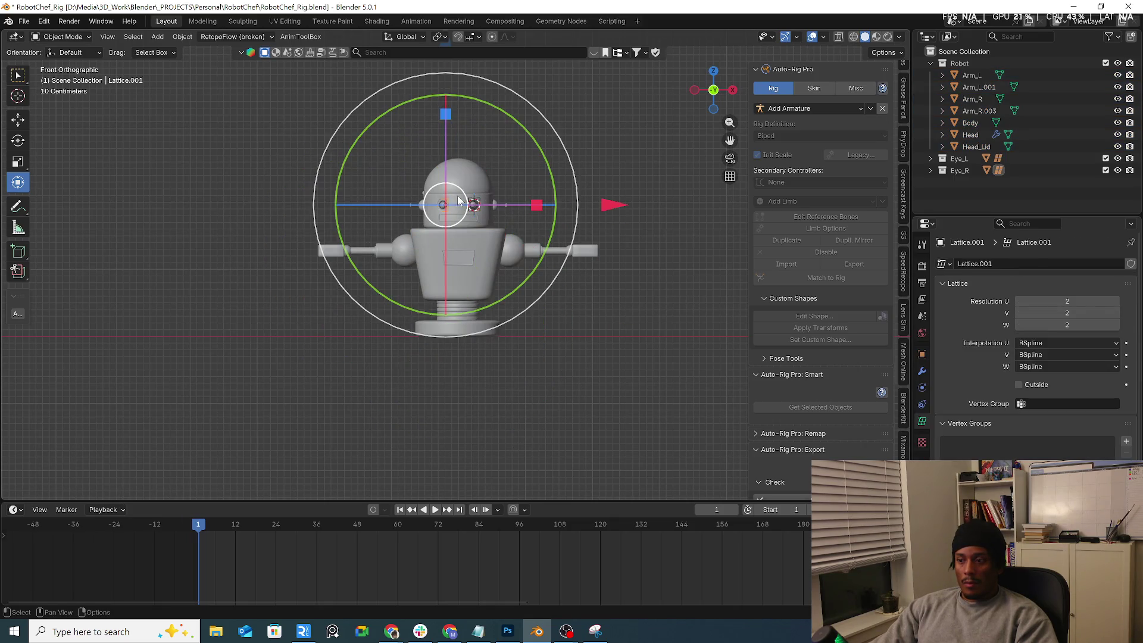
left_click(459, 201)
left_click(462, 203)
left_click(464, 205)
left_click(466, 207)
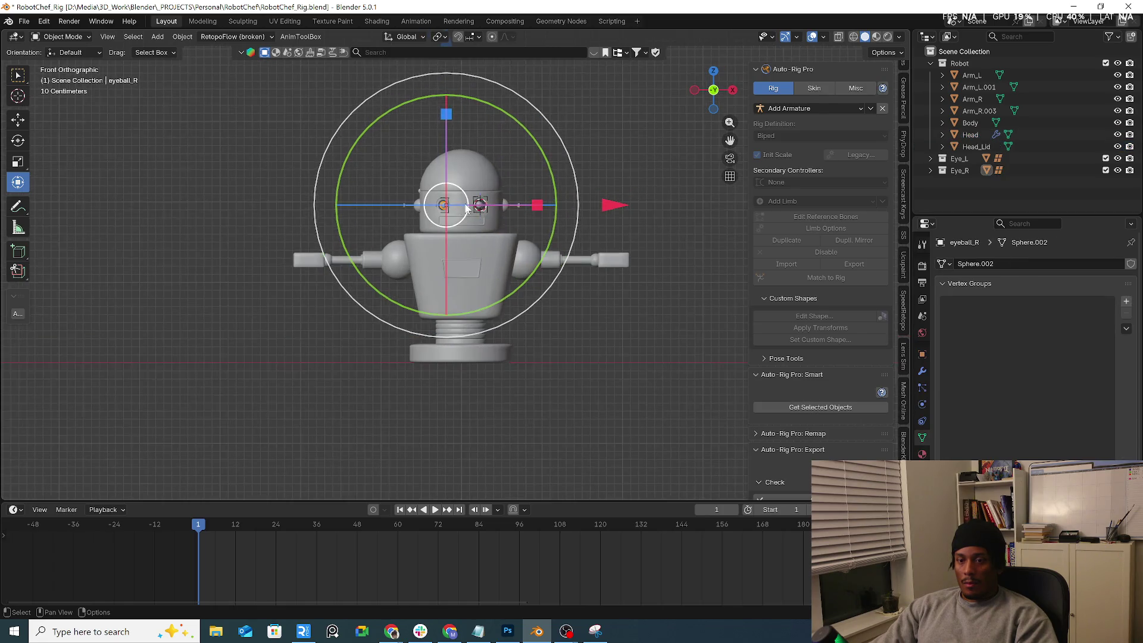
scroll(467, 206, "up", 3)
left_click(439, 196)
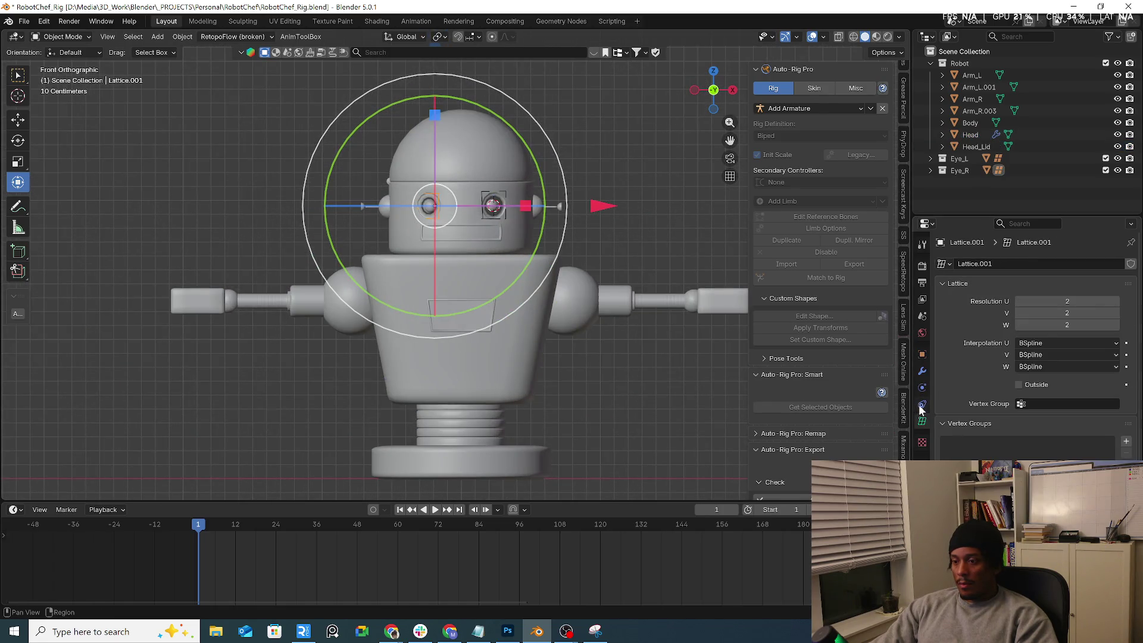
left_click(922, 372)
scroll(467, 159, "up", 5)
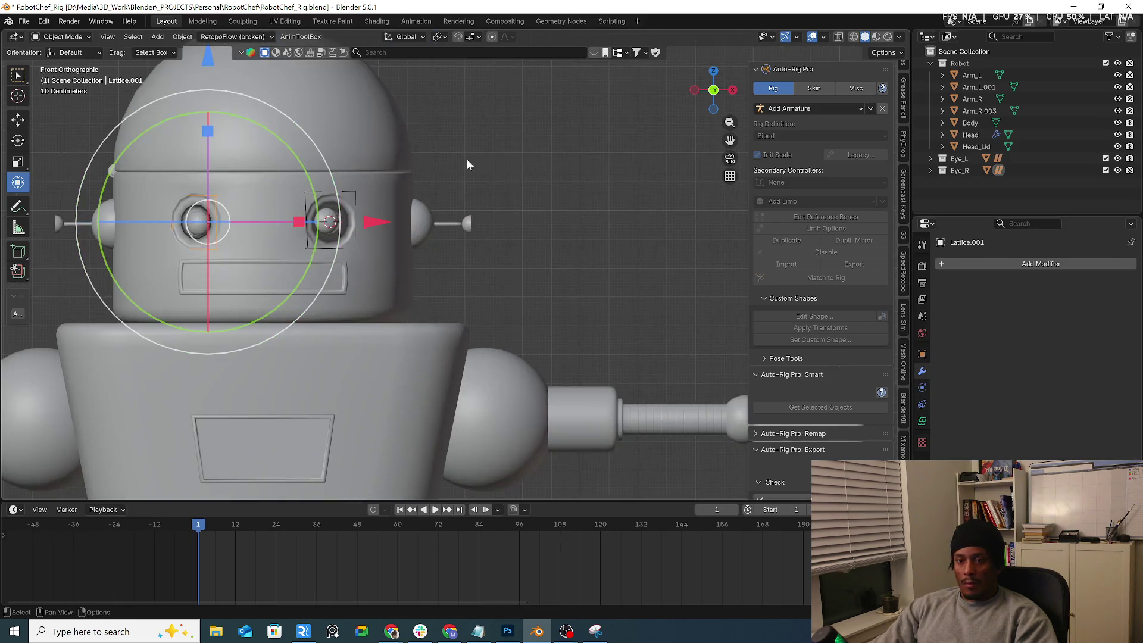
scroll(352, 216, "up", 2)
scroll(308, 230, "up", 2)
Step: Select eyeball_L, recentre the view, and undo back to the eyeballs' earlier state
left_click(309, 228)
scroll(309, 228, "down", 2)
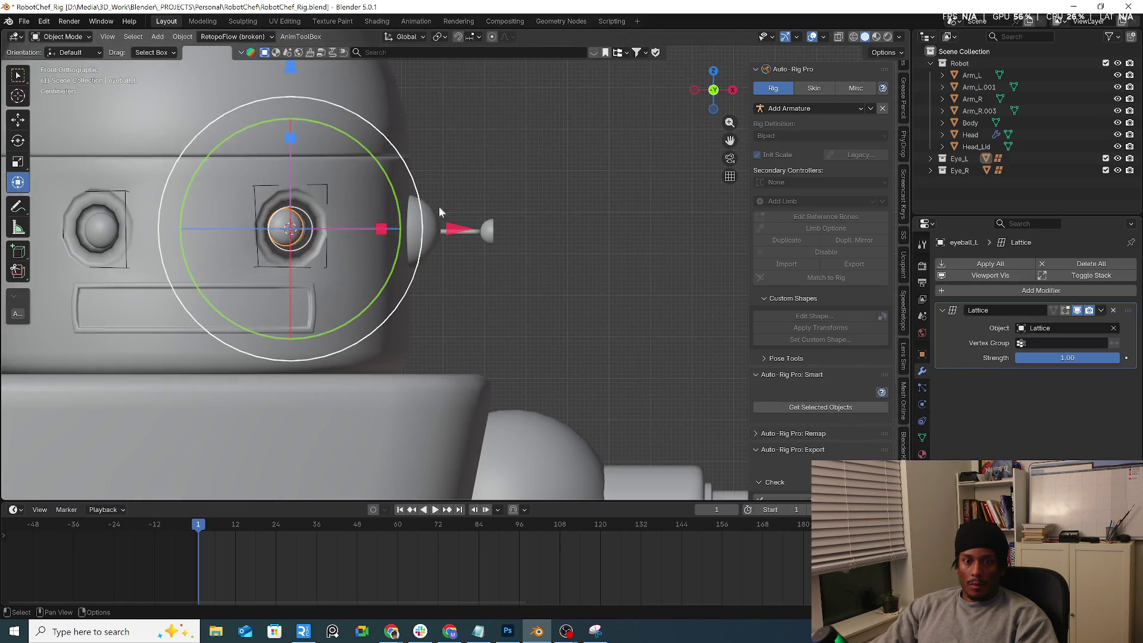
scroll(463, 206, "down", 1)
middle_click_drag(464, 206, 619, 245, "shift")
scroll(606, 247, "up", 2)
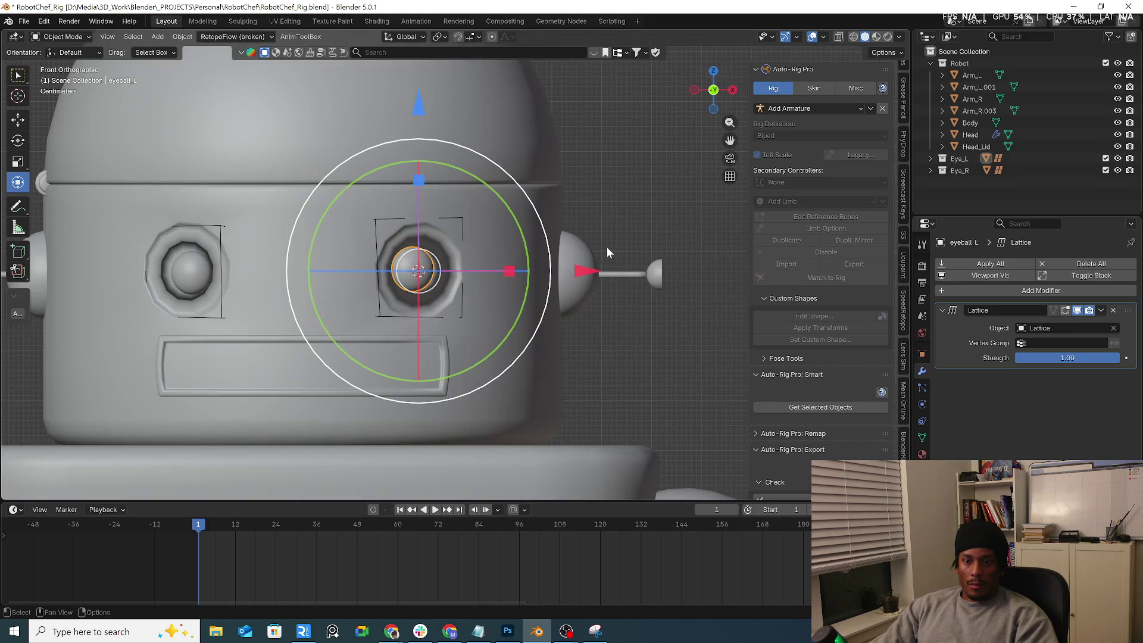
key("ctrl+z")
key("ctrl+z")
key("ctrl+z")
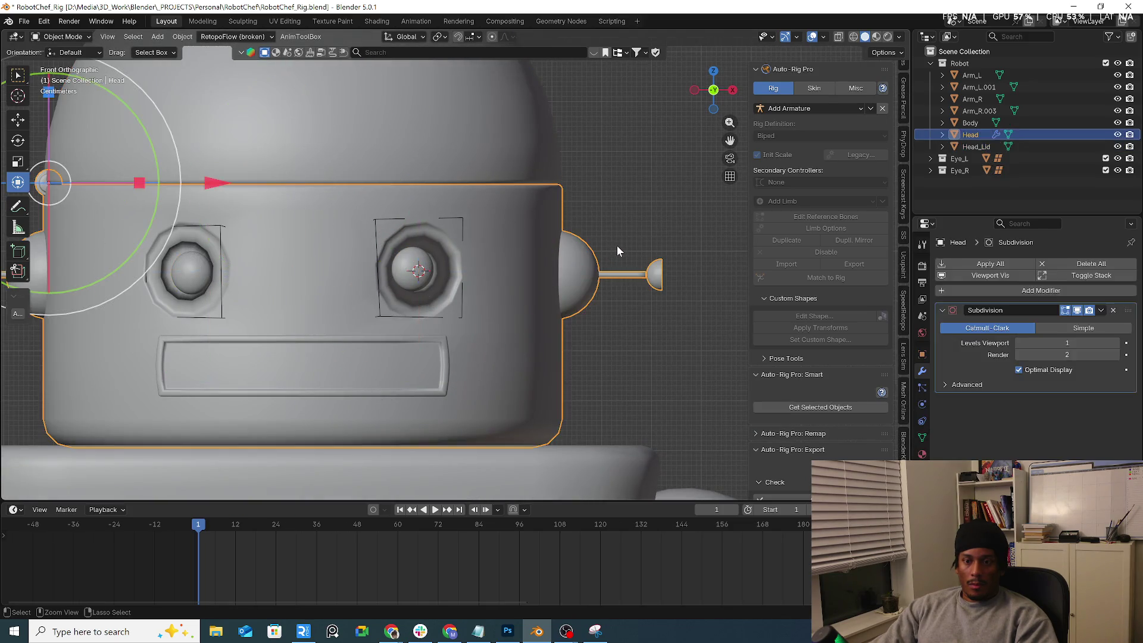
key("ctrl+z")
key("ctrl+z")
key("ctrl+z")
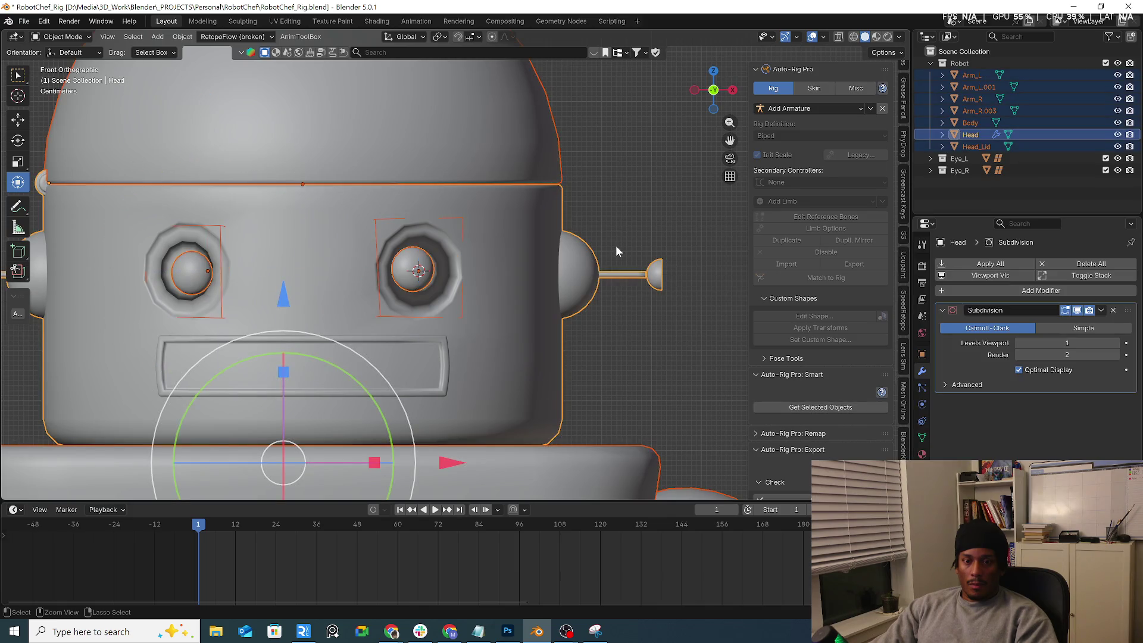
key("ctrl+z")
Step: Add an Armature modifier to eyeball_L
left_click(440, 269)
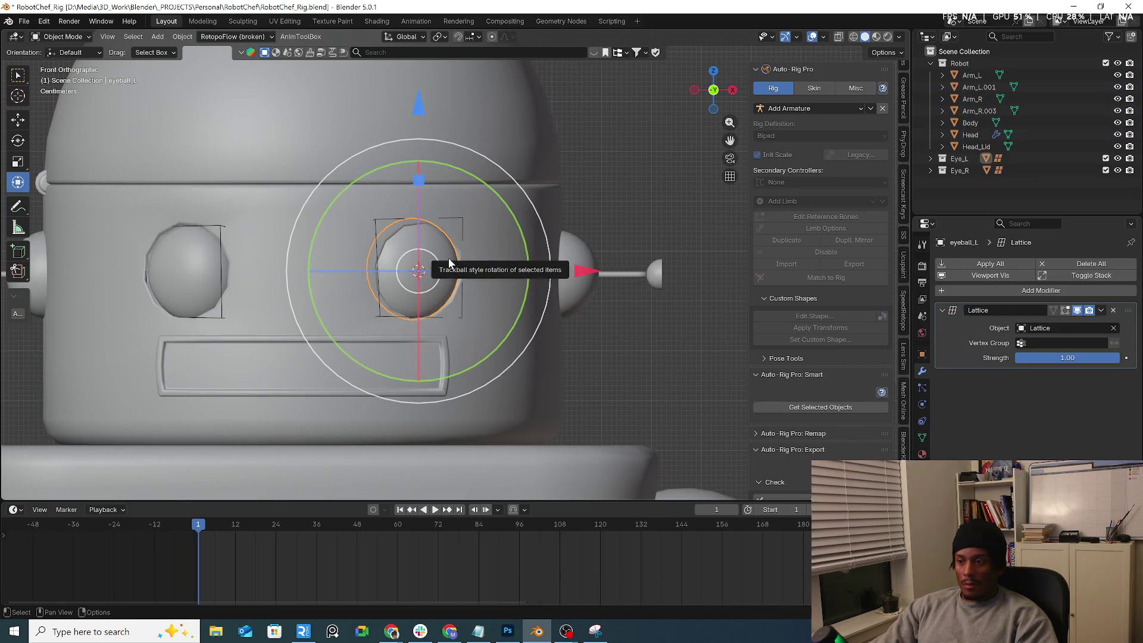
left_click(191, 284, "shift")
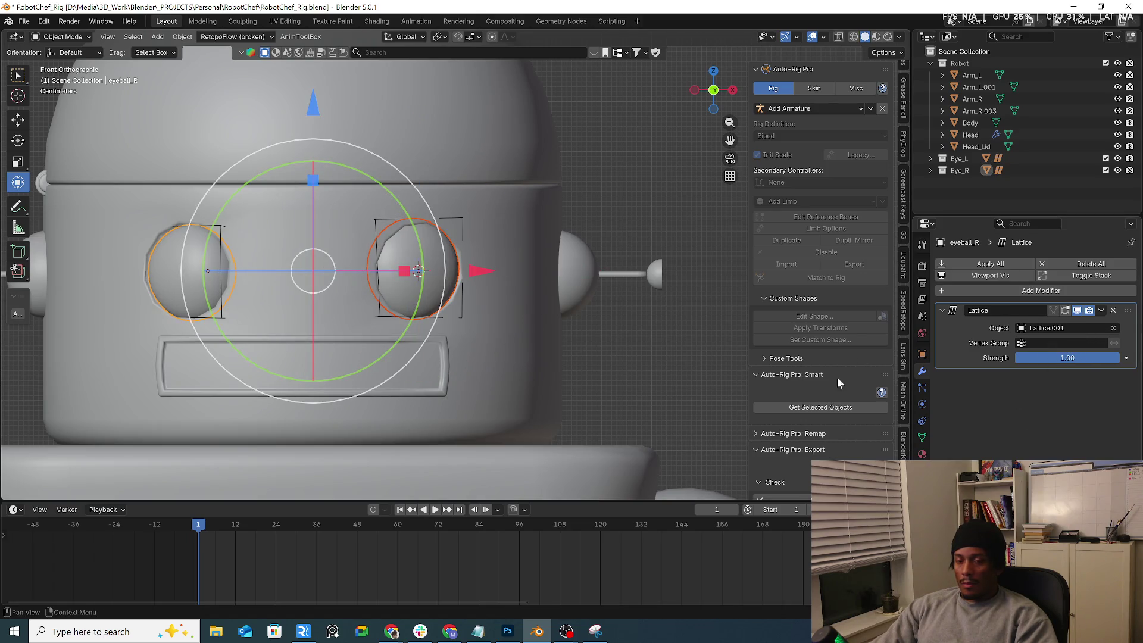
key("ctrl+z")
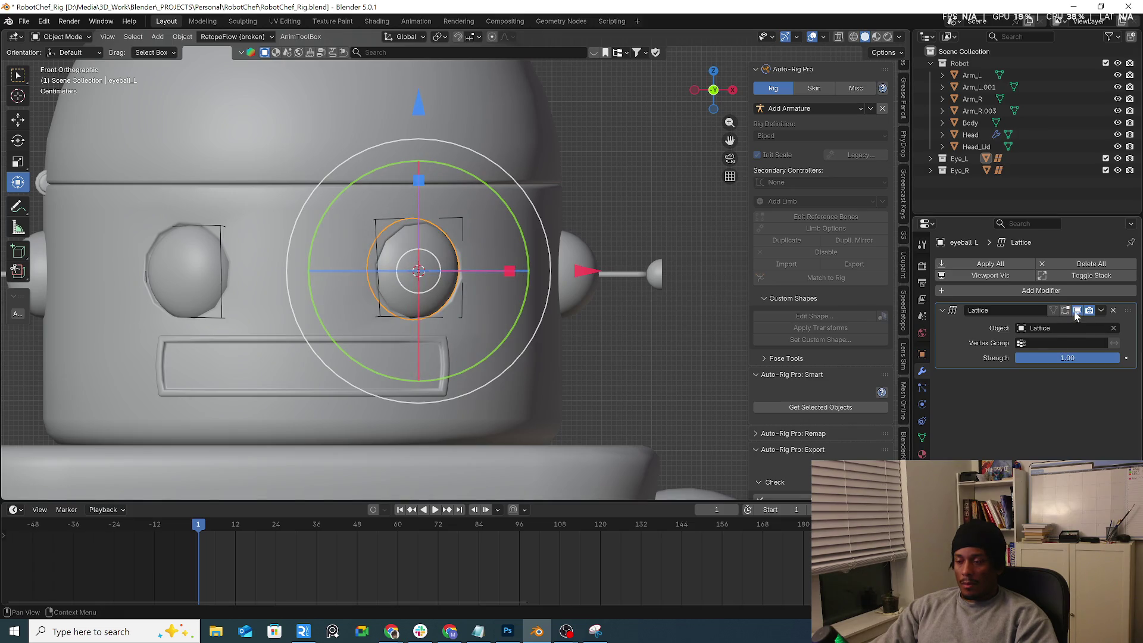
left_click(1056, 292)
mouse_move(1056, 292)
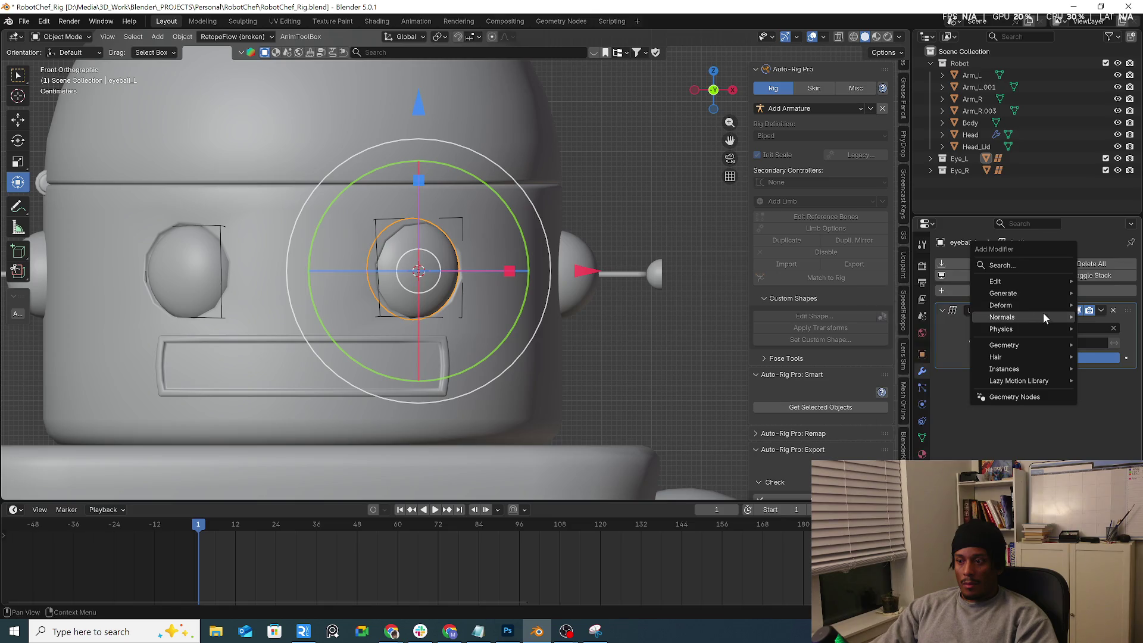
left_click(904, 306)
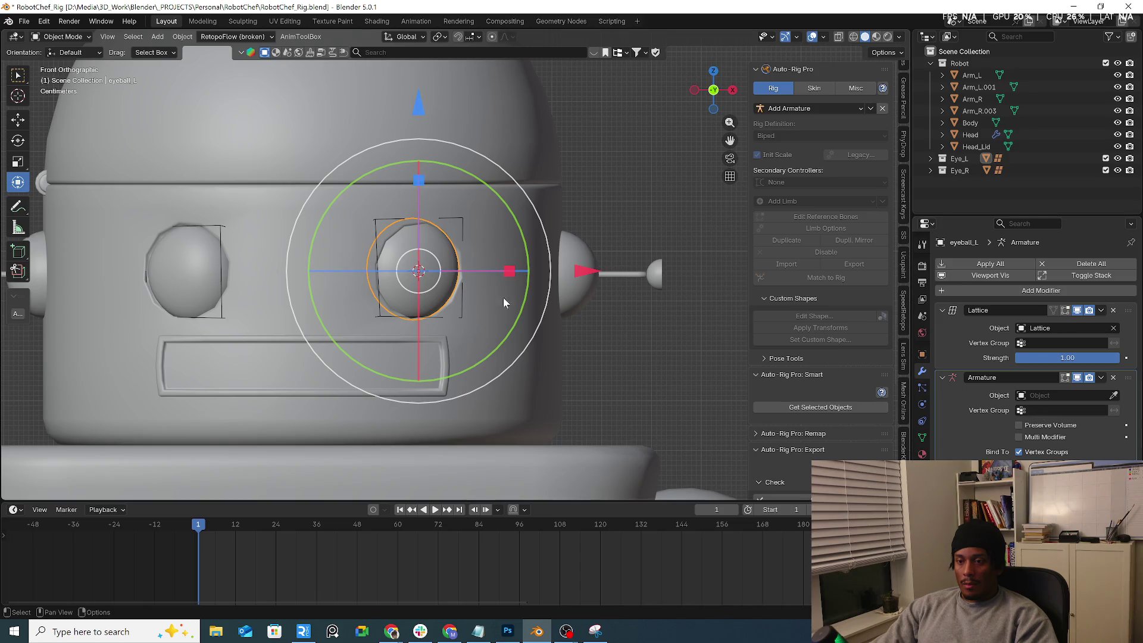
Step: Add an Armature modifier to eyeball_R and move it above the Lattice modifier
left_click(198, 256)
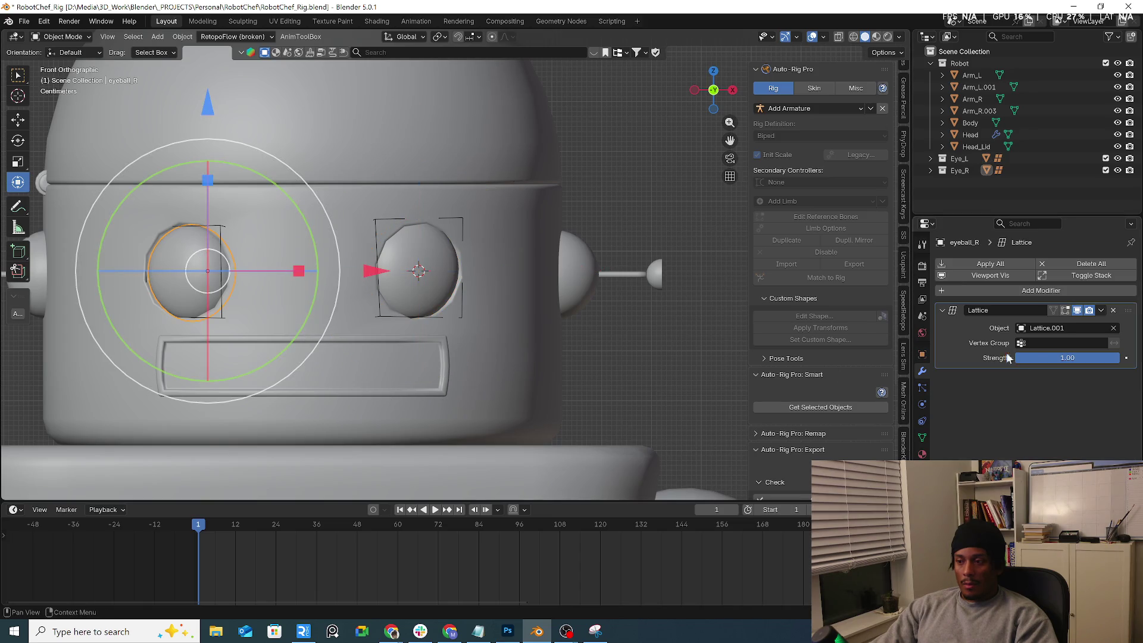
left_click(1033, 292)
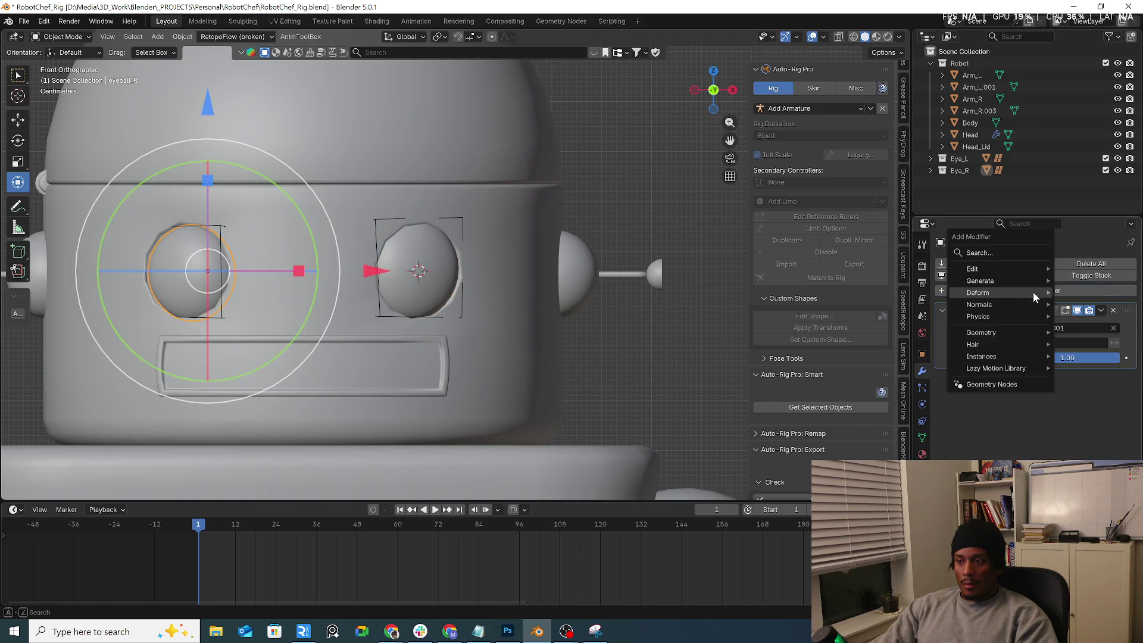
mouse_move(980, 292)
left_click(911, 294)
left_click(1130, 334, "ctrl")
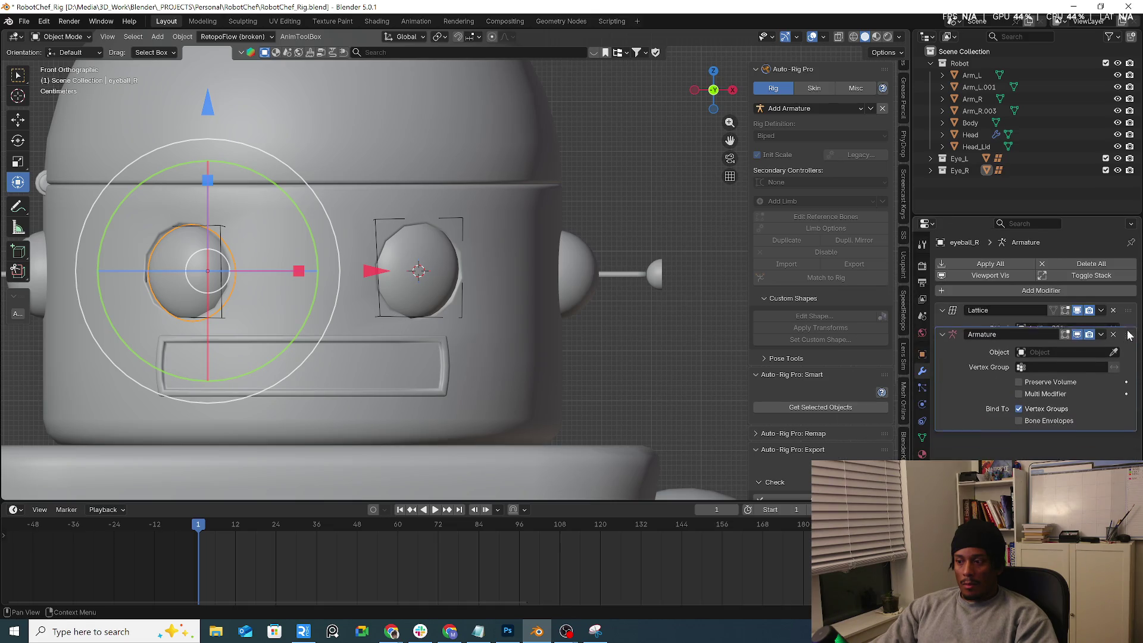
left_click_drag(1129, 334, 1129, 306)
Step: Reselect eyeball_L to review its modifier stack, then select the robot's head
left_click(423, 273)
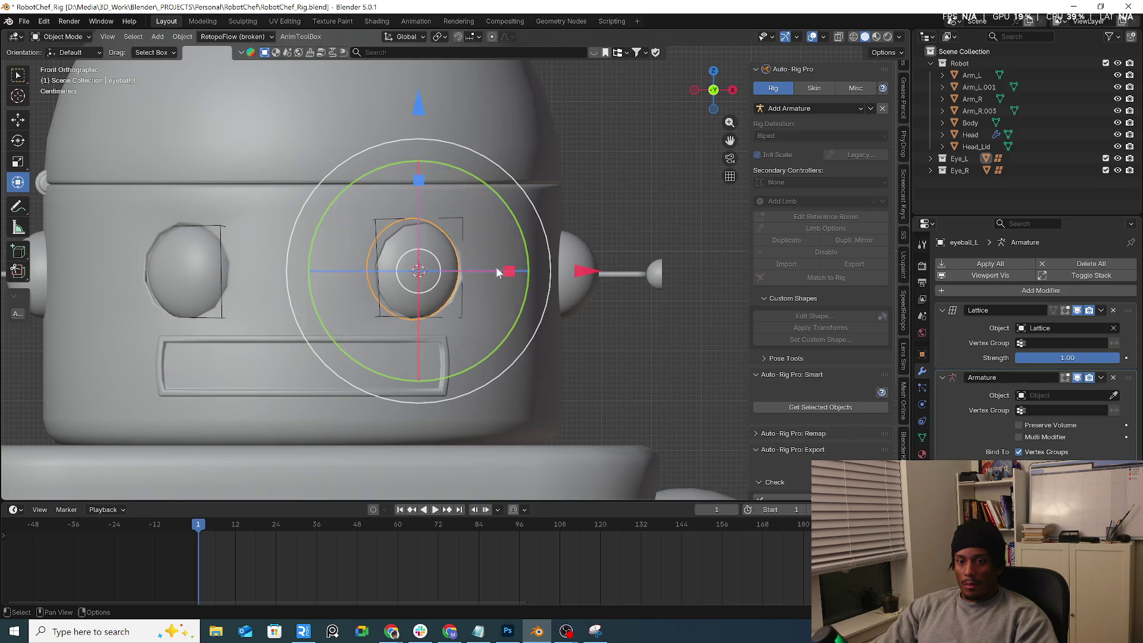
scroll(1138, 302, "down", 1)
scroll(1138, 302, "up", 1)
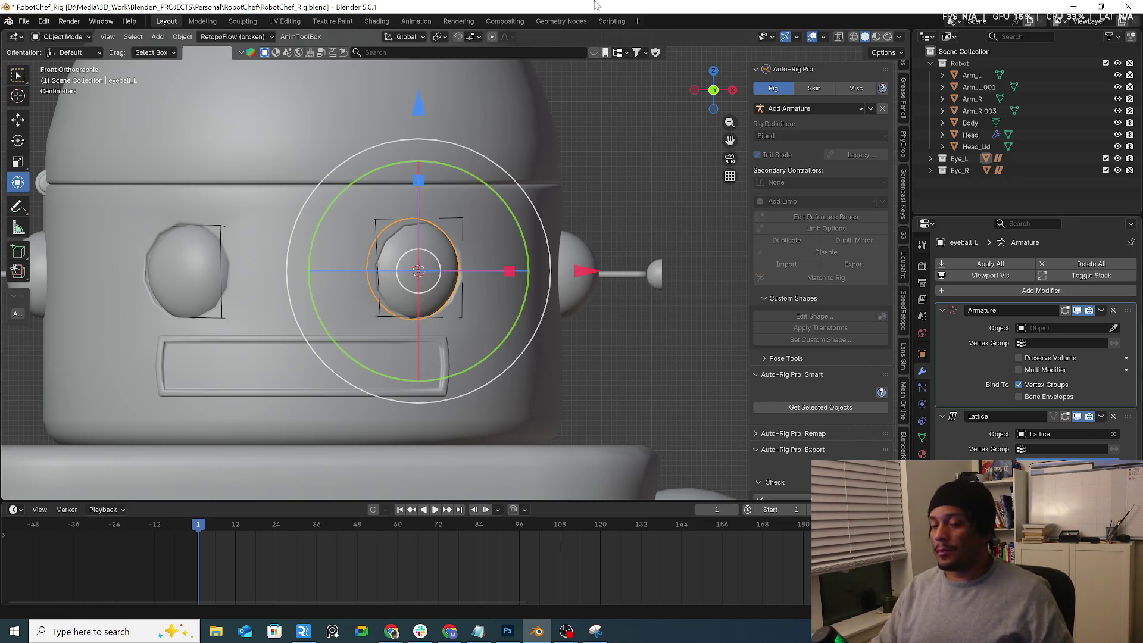
scroll(407, 244, "down", 7)
scroll(374, 345, "up", 2)
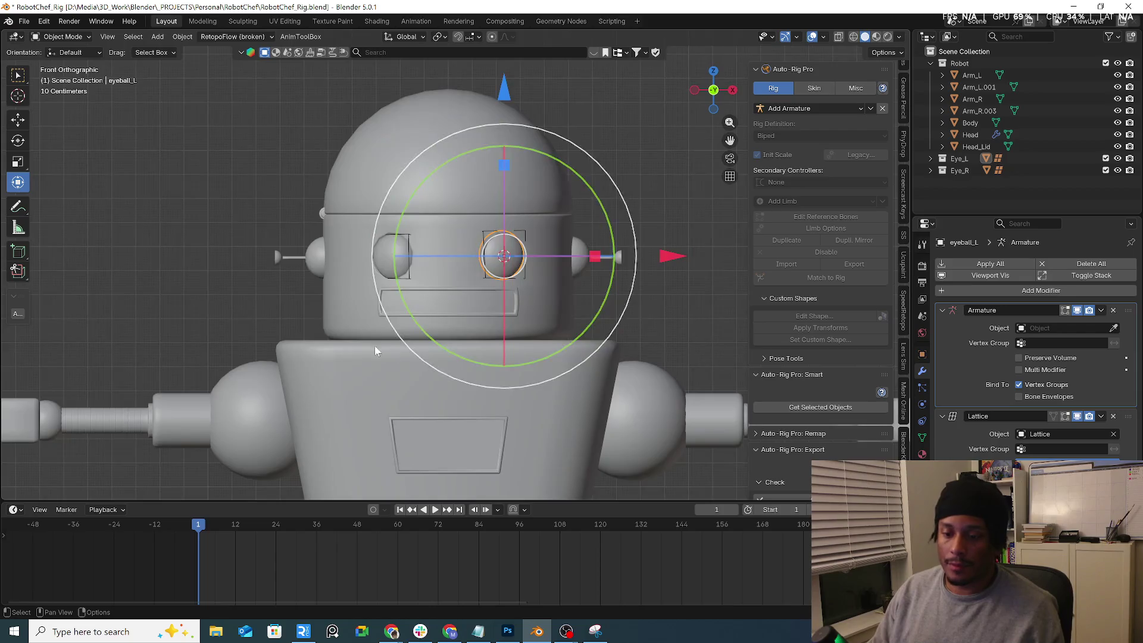
scroll(290, 384, "down", 3)
scroll(289, 388, "down", 4)
left_click(317, 357)
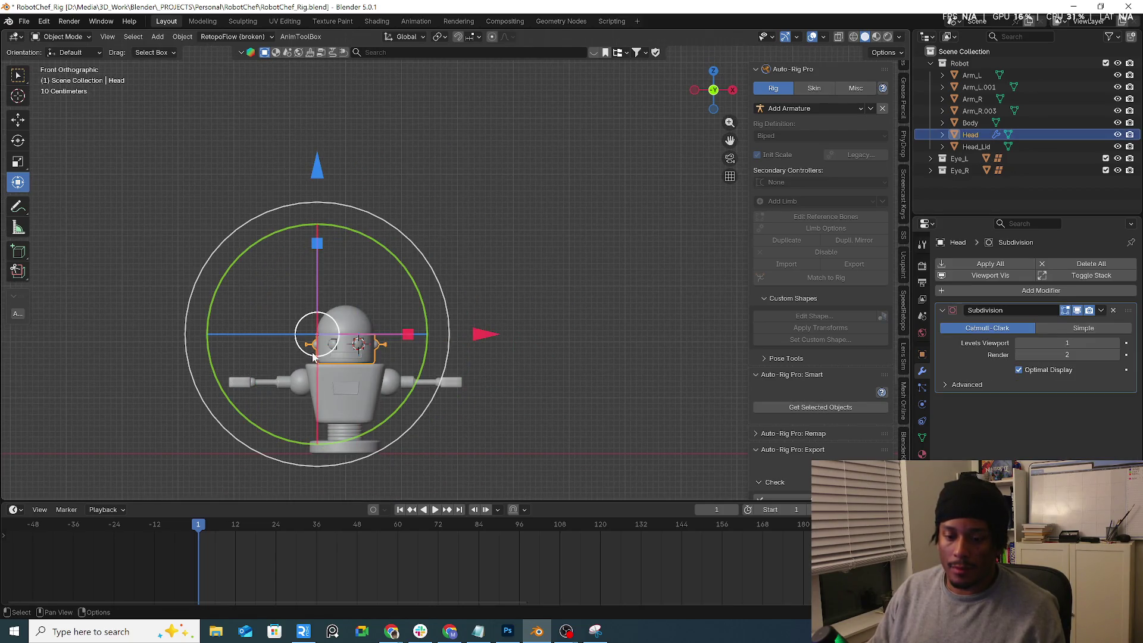
Step: Box-select the head lid, arms, body and head and apply their scale
key("Caps_Lock")
left_click(342, 326)
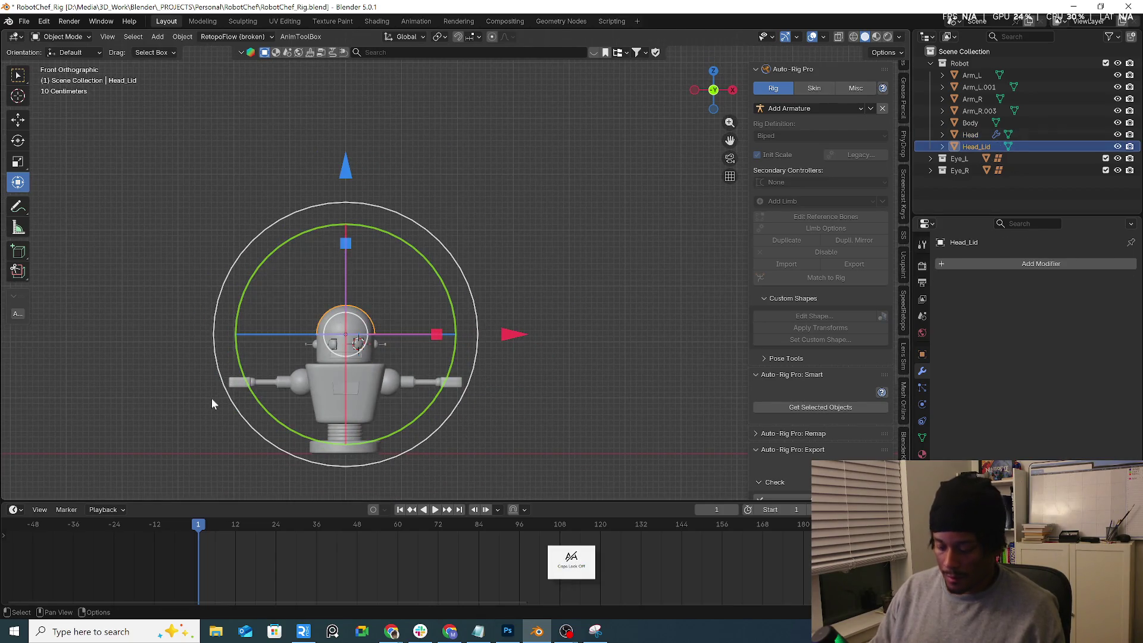
left_click_drag(158, 384, 455, 469)
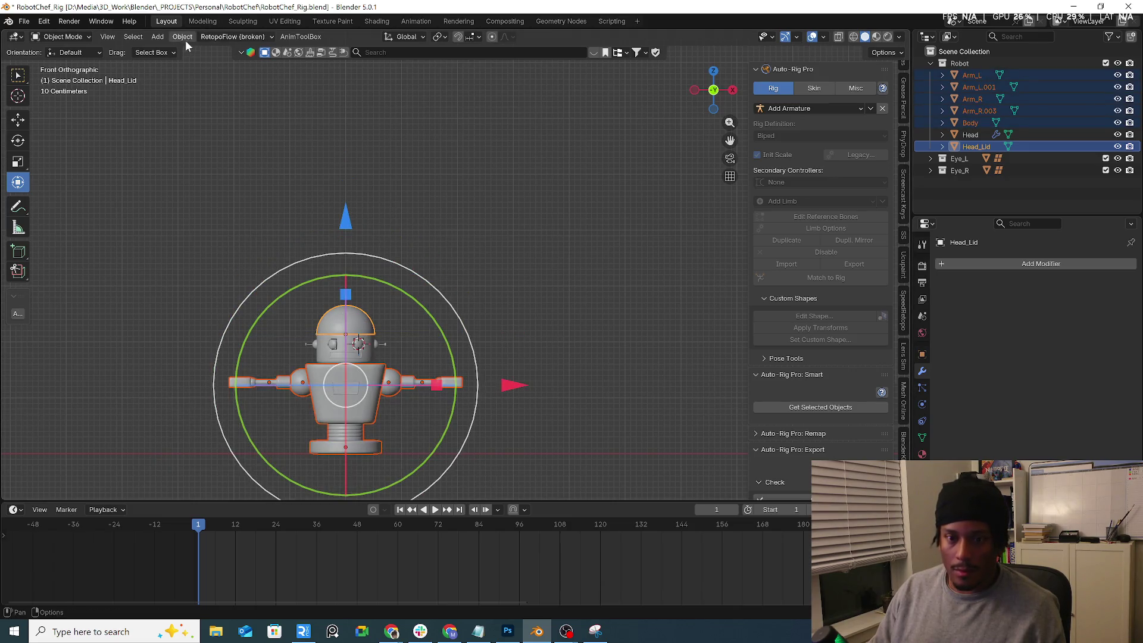
left_click(182, 37)
mouse_move(230, 111)
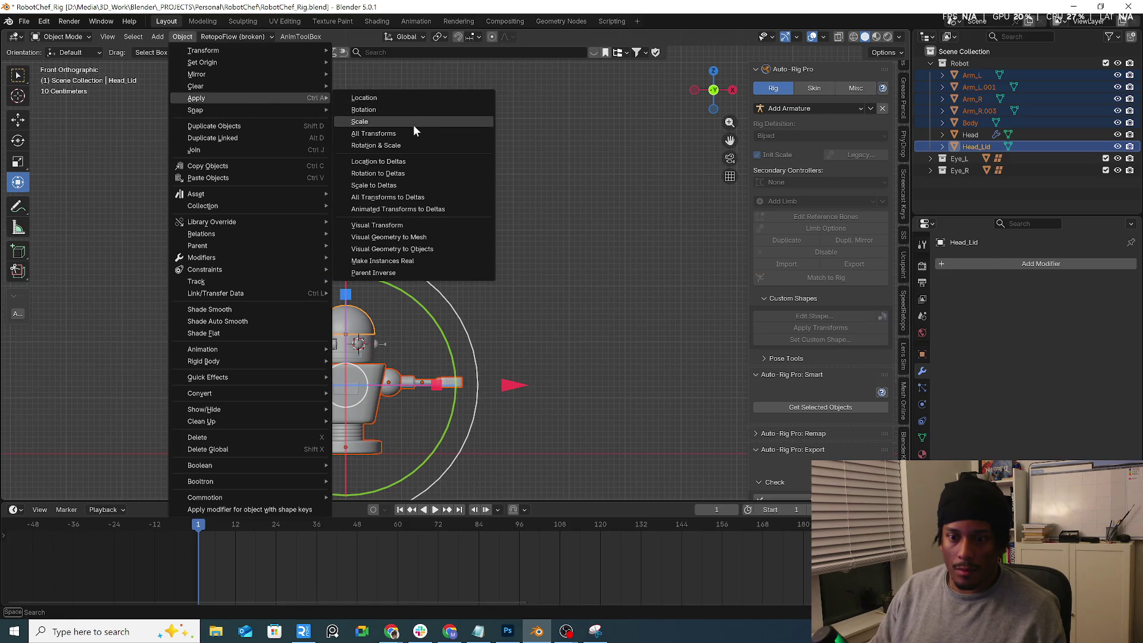
left_click(413, 124)
scroll(506, 292, "up", 4)
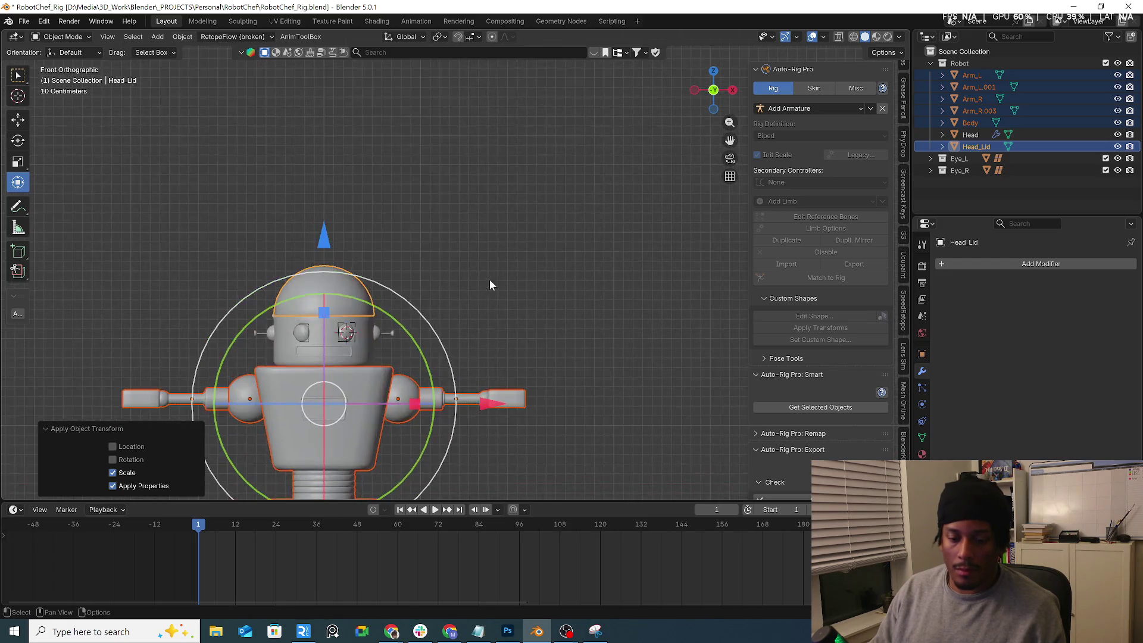
Step: Apply a transform to the robot's head, then undo it
left_click(364, 353)
left_click(182, 36)
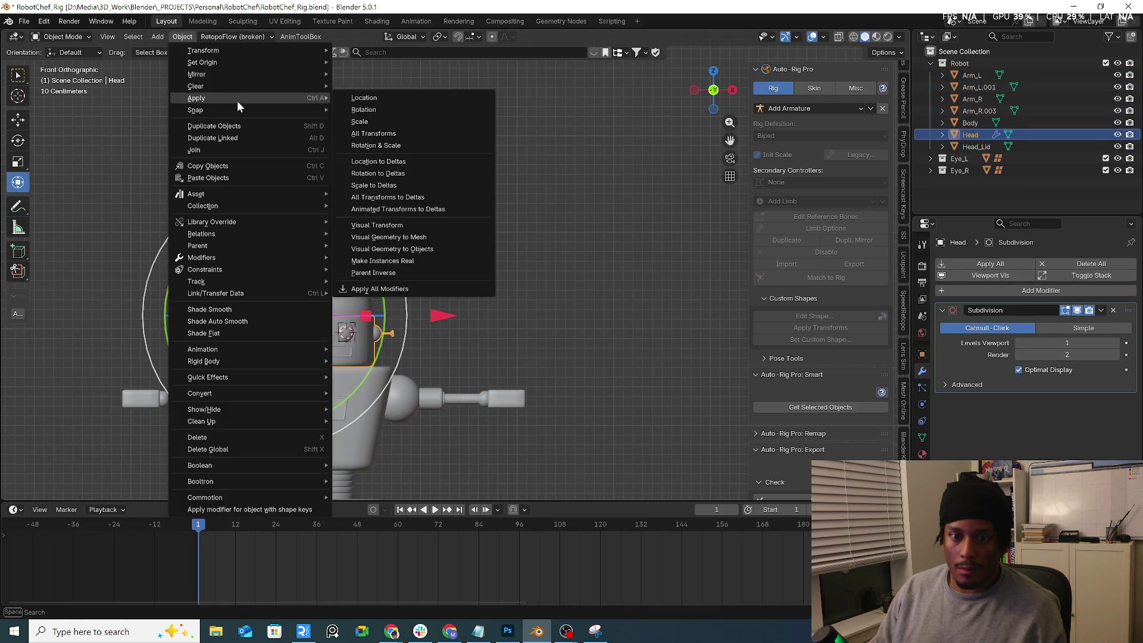
left_click(413, 124)
key("ctrl+z")
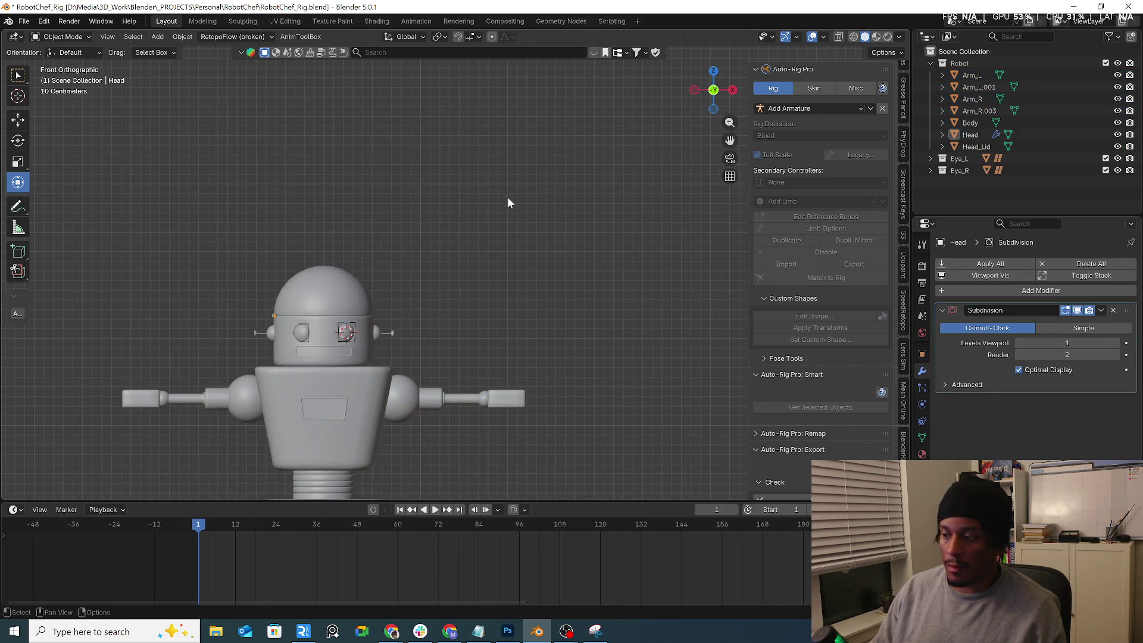
Step: Select every robot part and load them with Auto-Rig Pro Smart's Get Selected Objects
key("a")
left_click(521, 161)
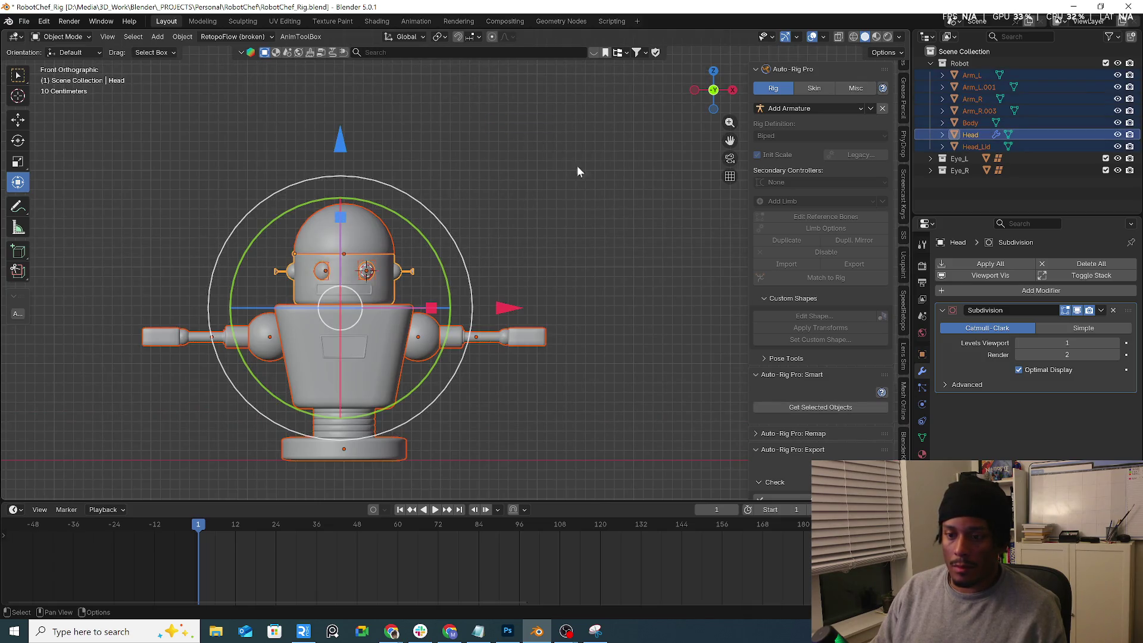
scroll(835, 364, "down", 2)
left_click(840, 360)
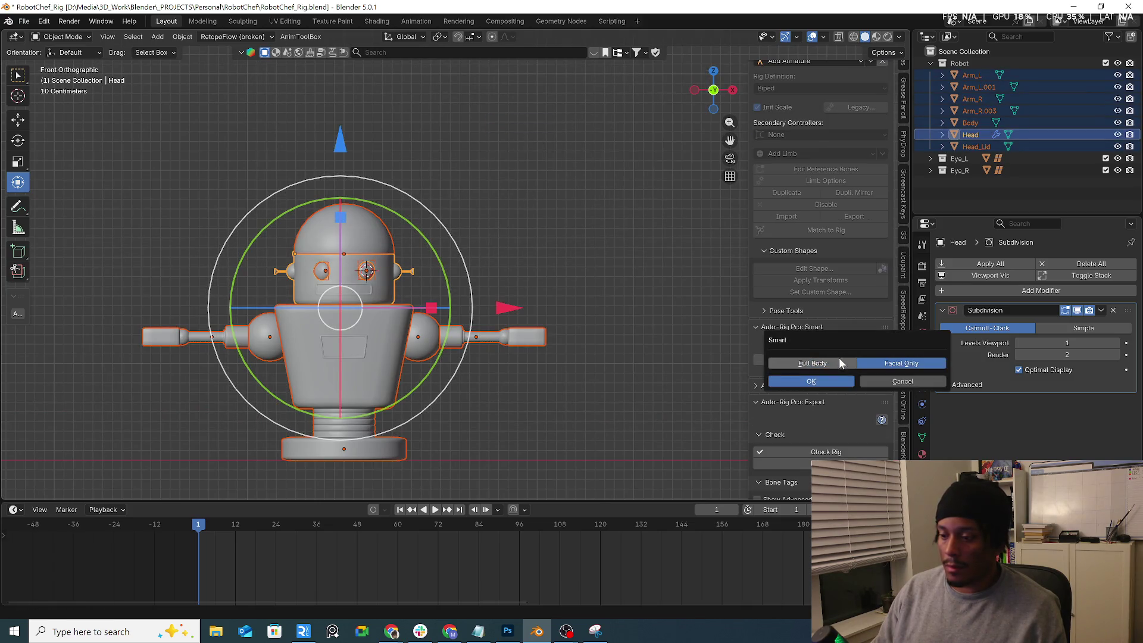
Step: Start Smart marker placement, frame the robot's head, and add the chin and facial markers
left_click(825, 384)
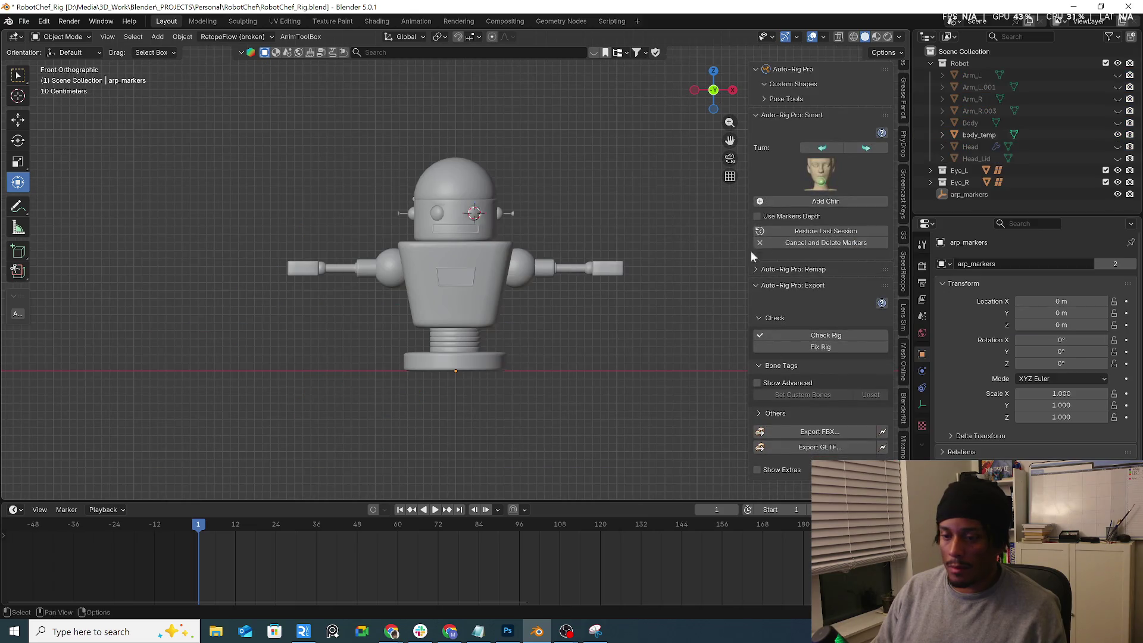
scroll(405, 205, "up", 4)
key("KP_Decimal")
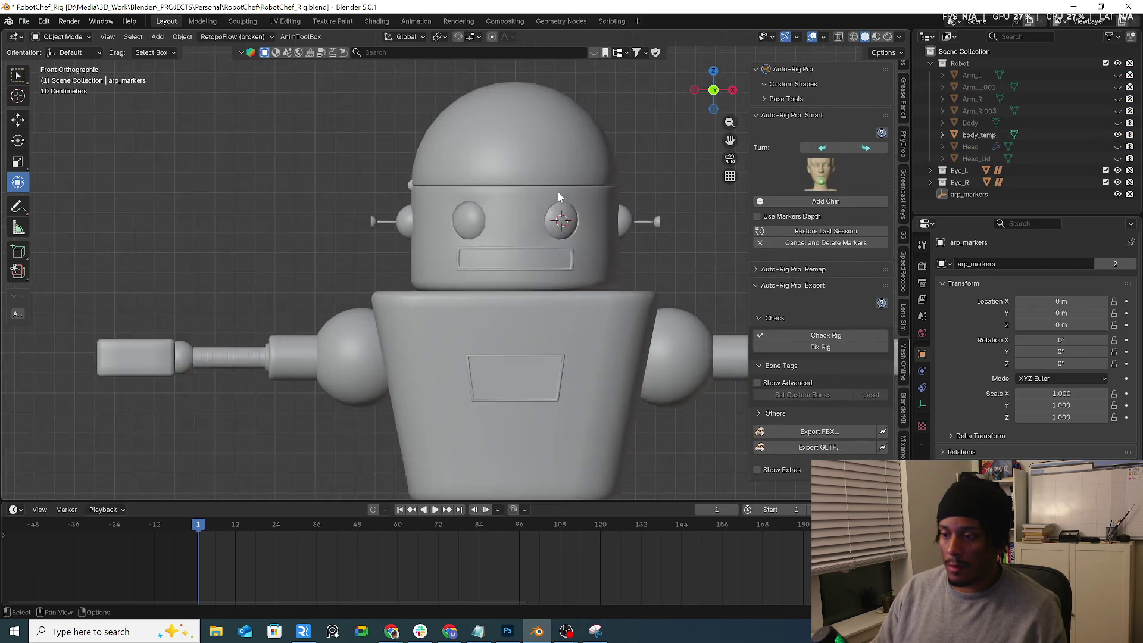
left_click(798, 203)
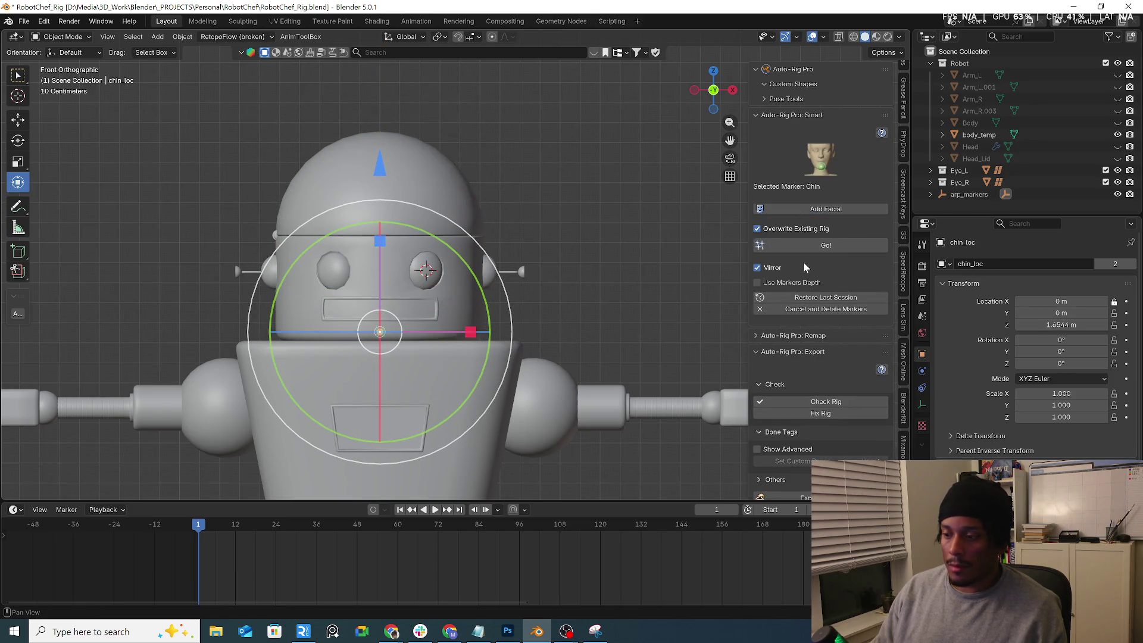
left_click(831, 207)
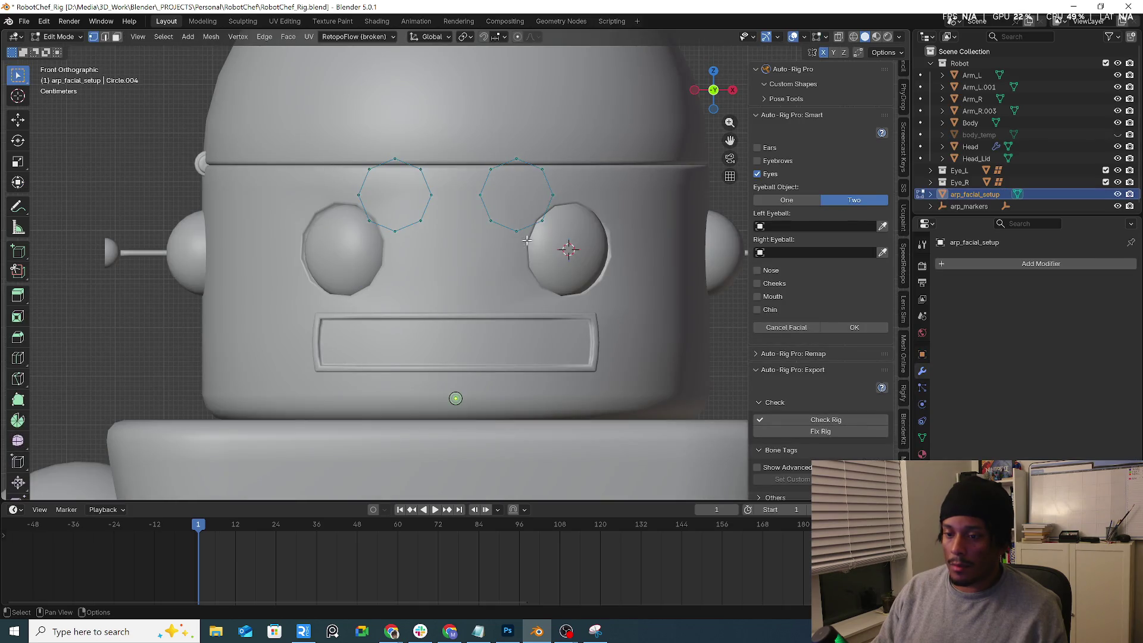
Step: Move the eye circle onto the robot's eye and confirm the eye setup
key("l")
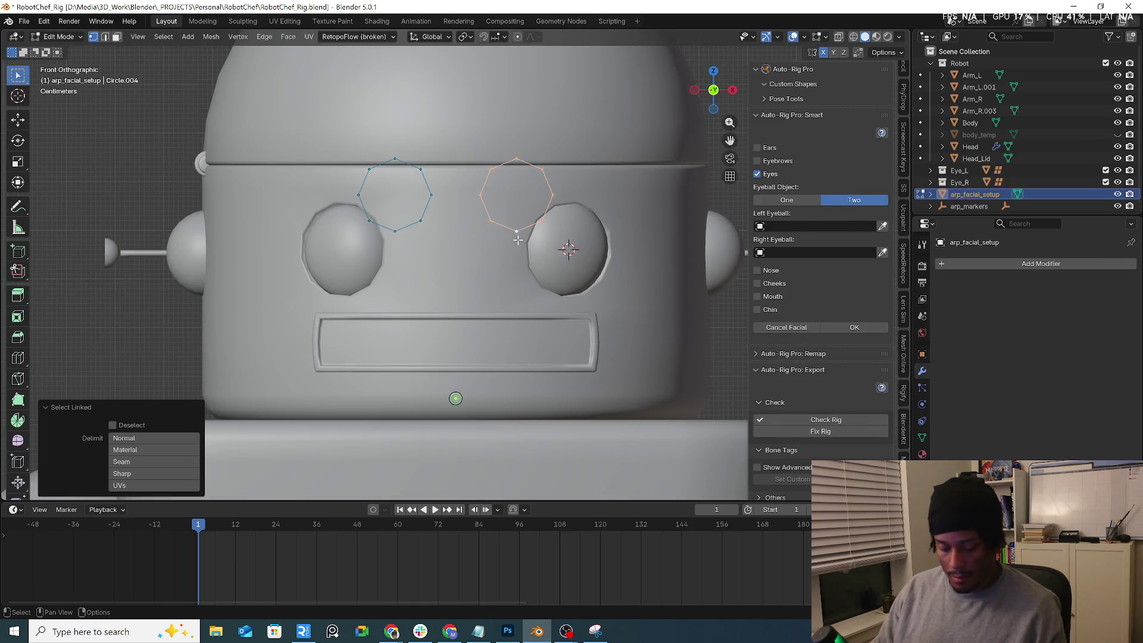
key("g")
left_click(576, 299)
key("s")
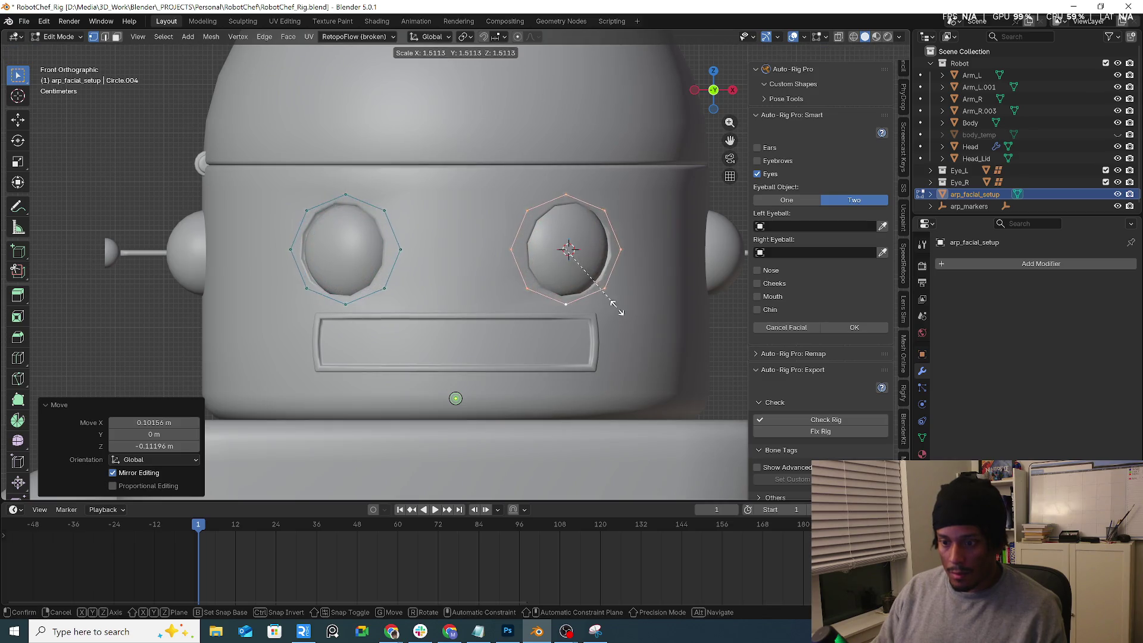
right_click(607, 303)
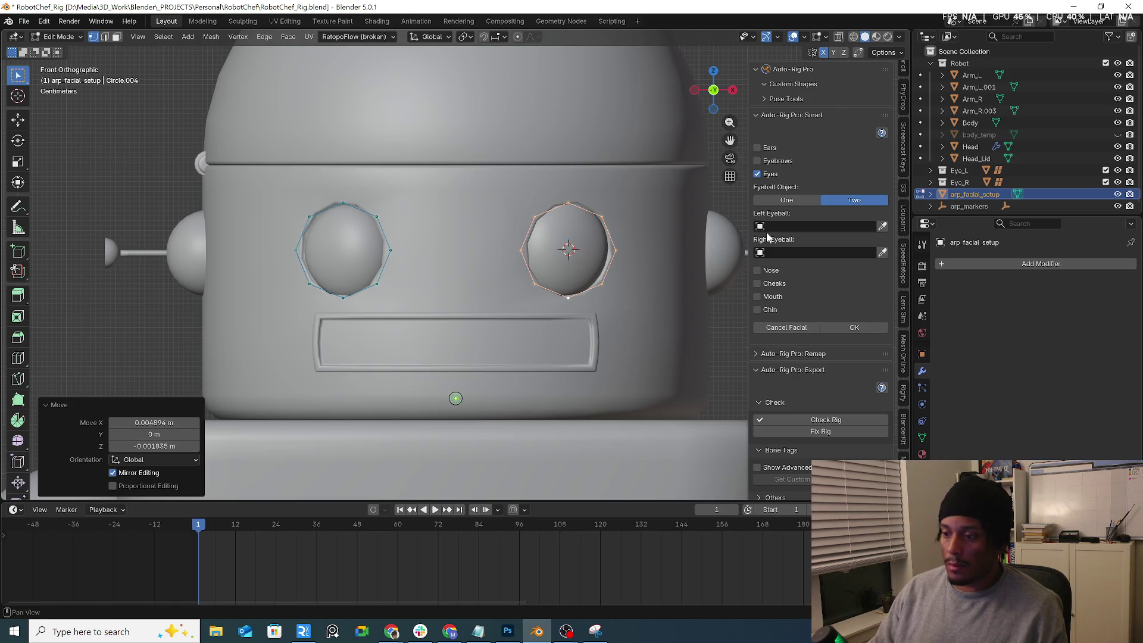
left_click(835, 329)
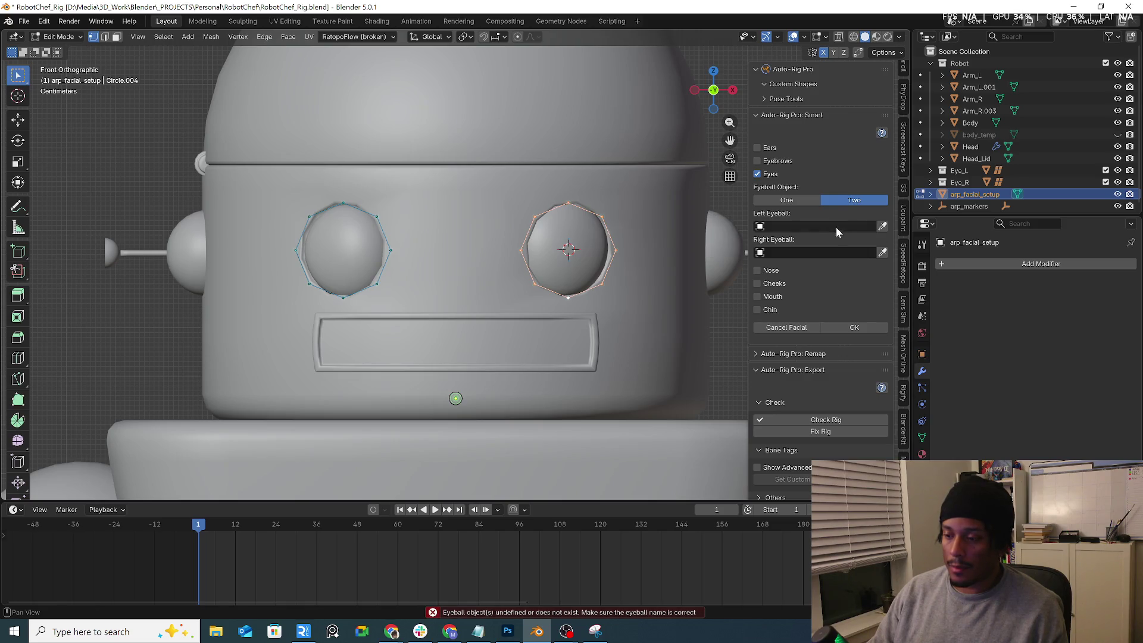
Step: Assign eyeball_L and eyeball_R as the left and right eyeballs and confirm
left_click(837, 229)
type("eye")
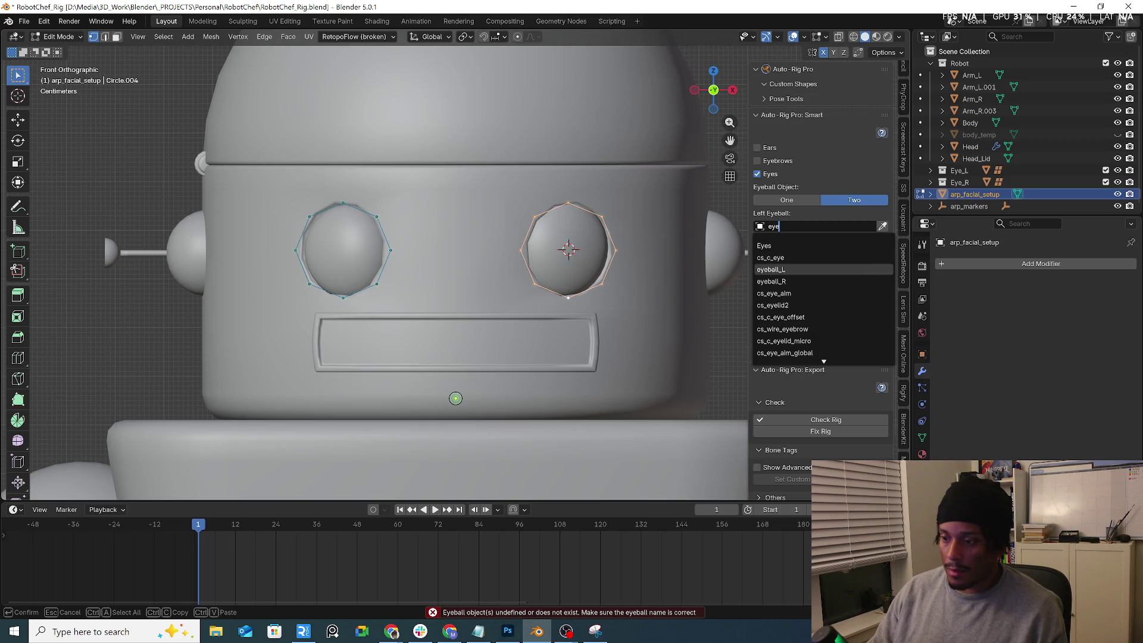
key("Return")
left_click(816, 253)
type("eye")
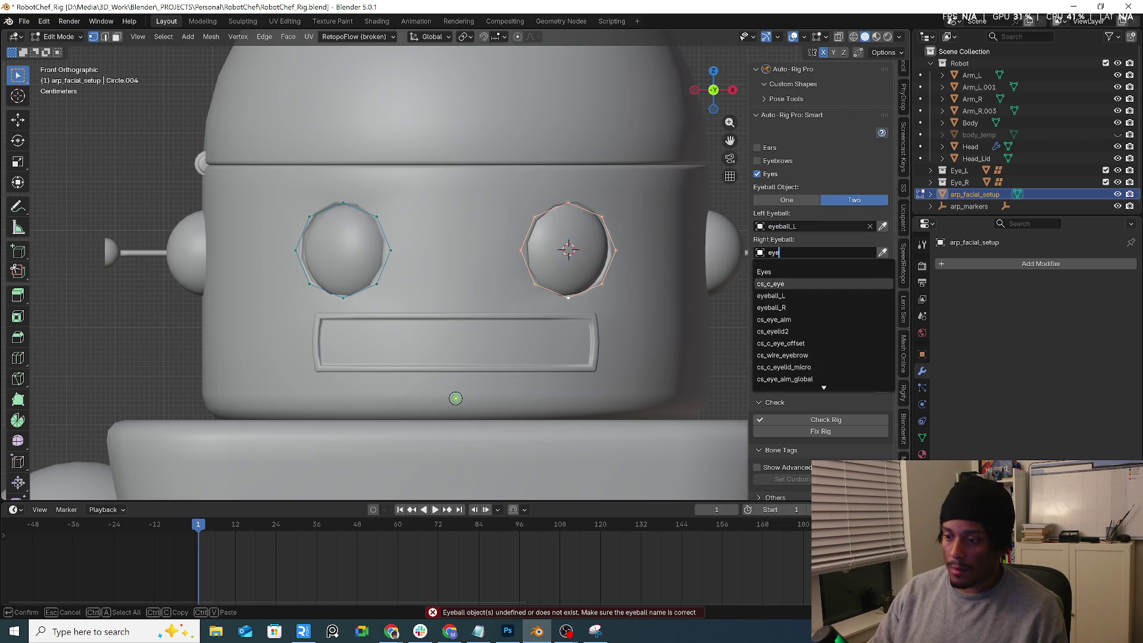
left_click(791, 309)
left_click(850, 328)
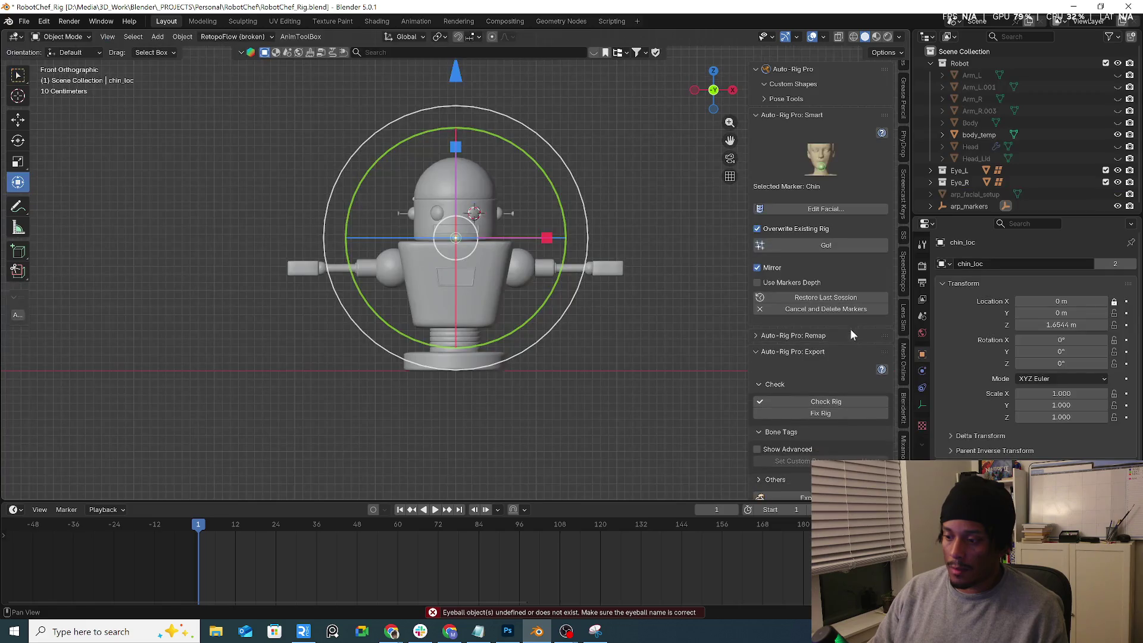
Step: Generate the rig with Go!, then switch to the Scripting workspace to inspect the error
left_click(848, 244)
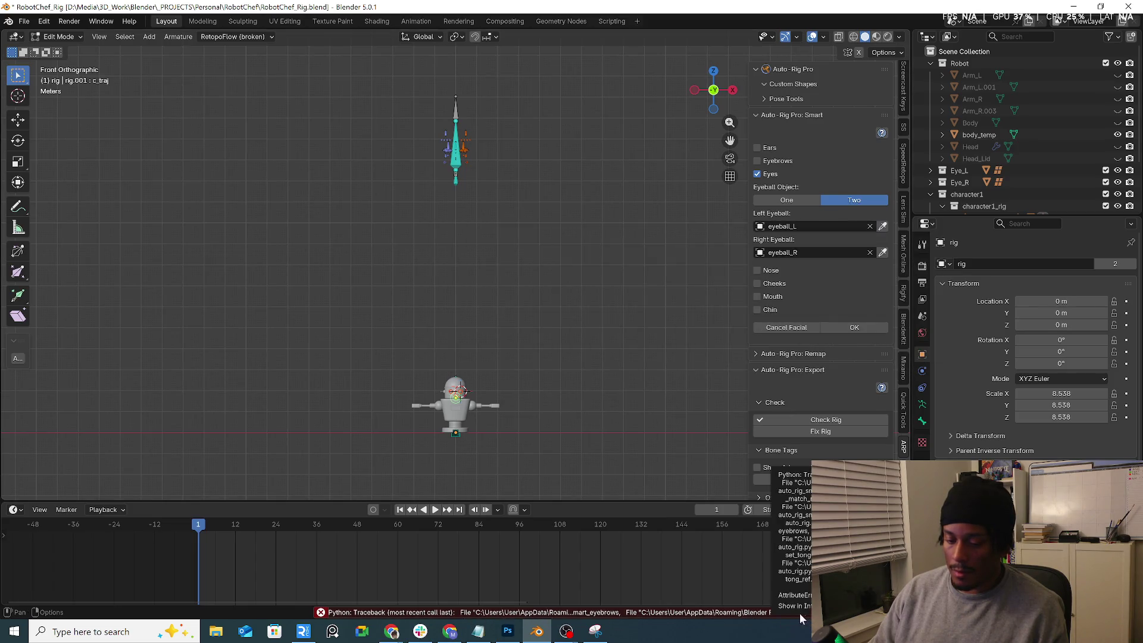
left_click(636, 20)
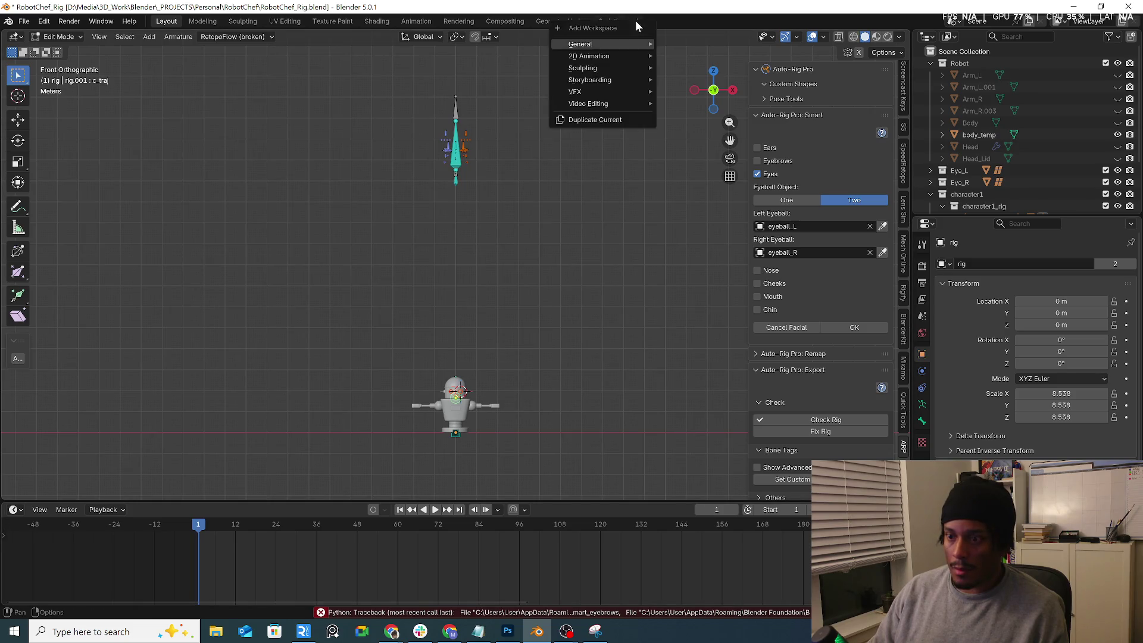
mouse_move(595, 104)
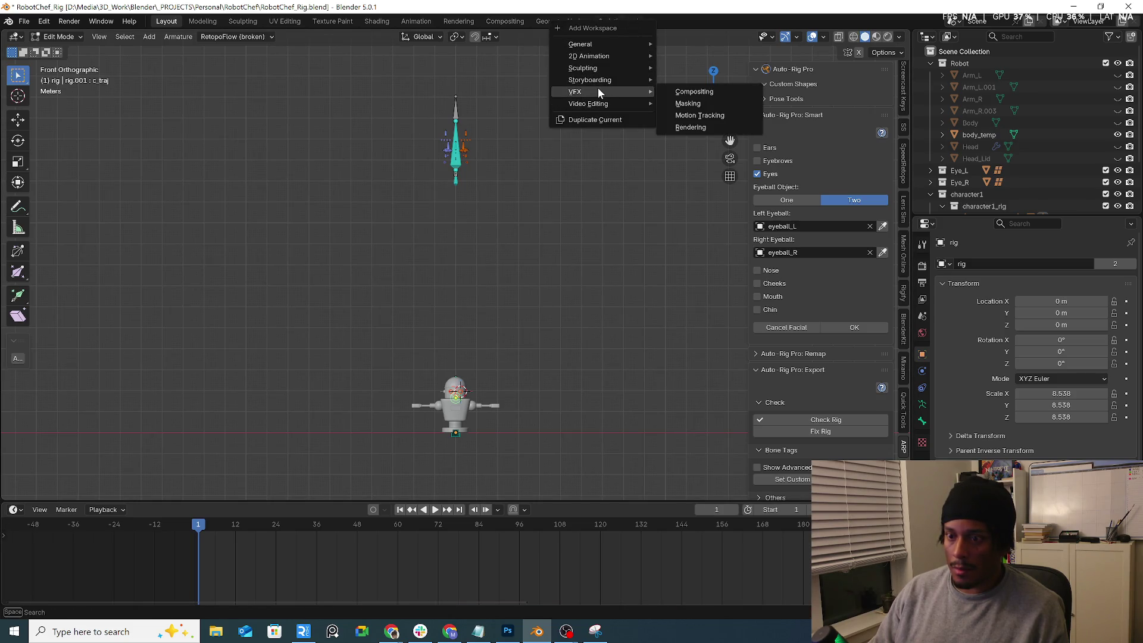
mouse_move(622, 49)
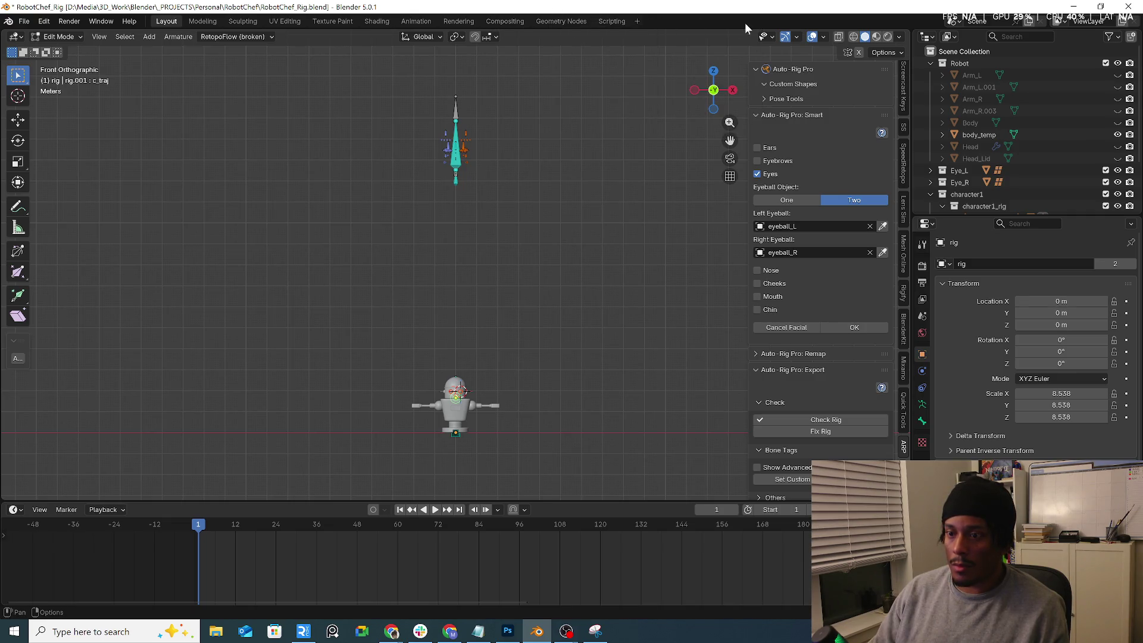
left_click(613, 22)
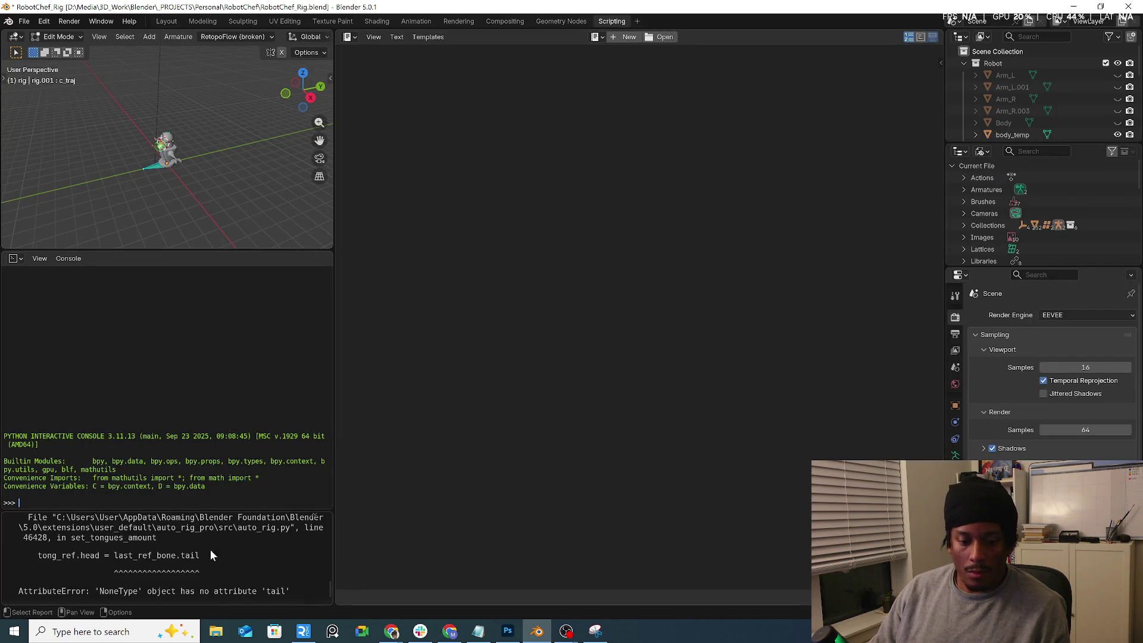
Step: Enlarge the Info log, scroll to the 'NoneType' has no attribute 'tail' error, then return to Layout
left_click_drag(236, 508, 236, 348)
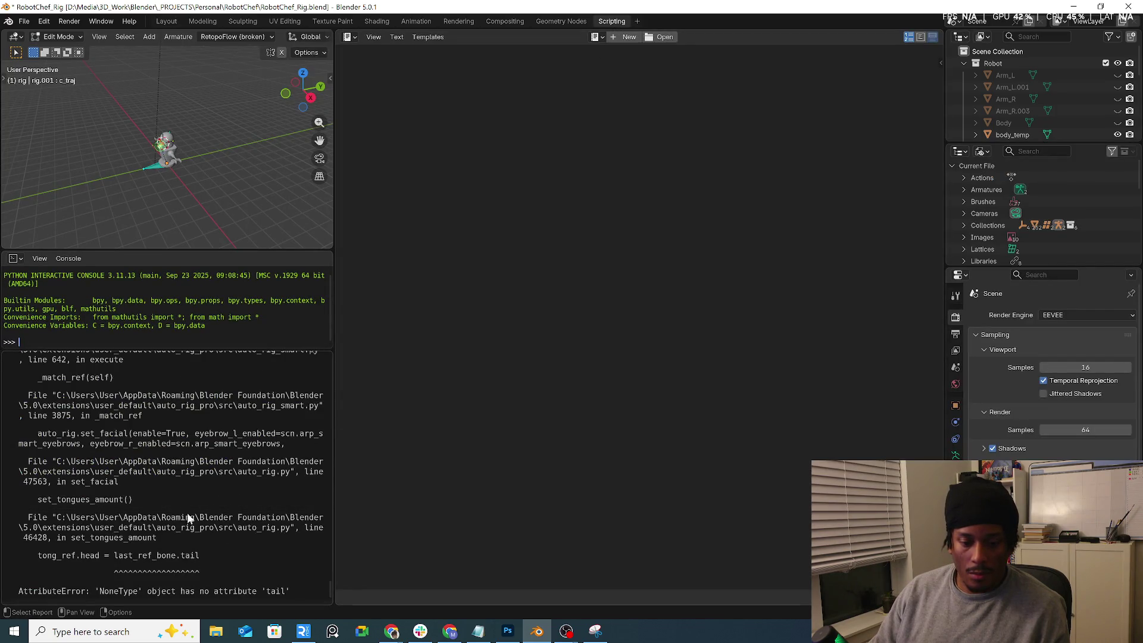
scroll(205, 523, "up", 5)
scroll(146, 468, "down", 2)
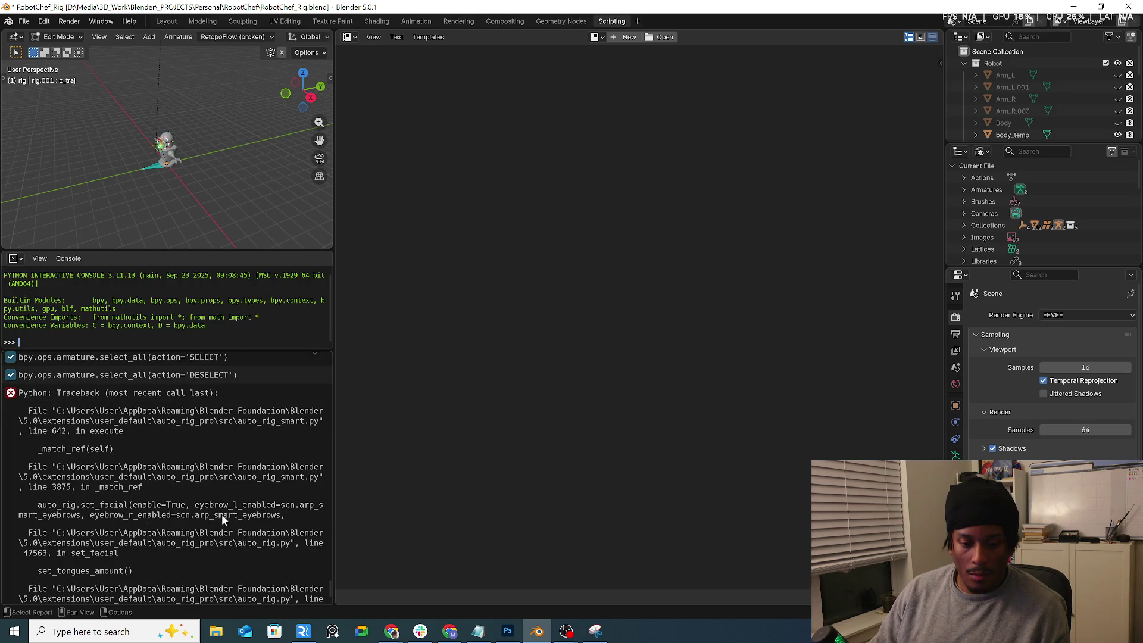
scroll(249, 529, "down", 2)
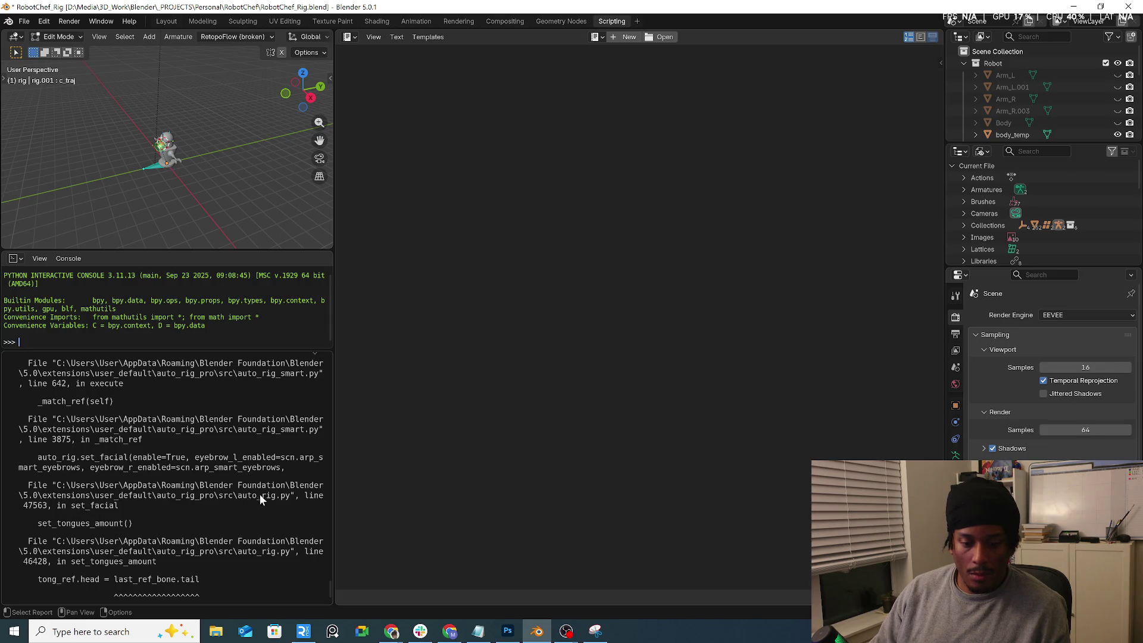
scroll(109, 514, "down", 1)
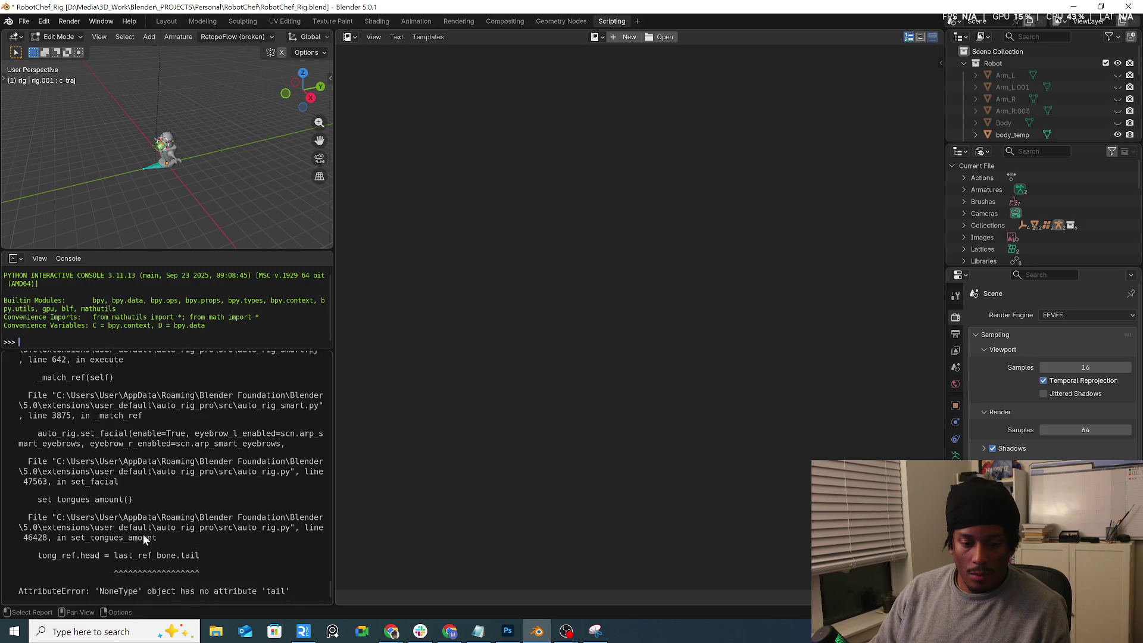
left_click(169, 22)
scroll(518, 148, "up", 8)
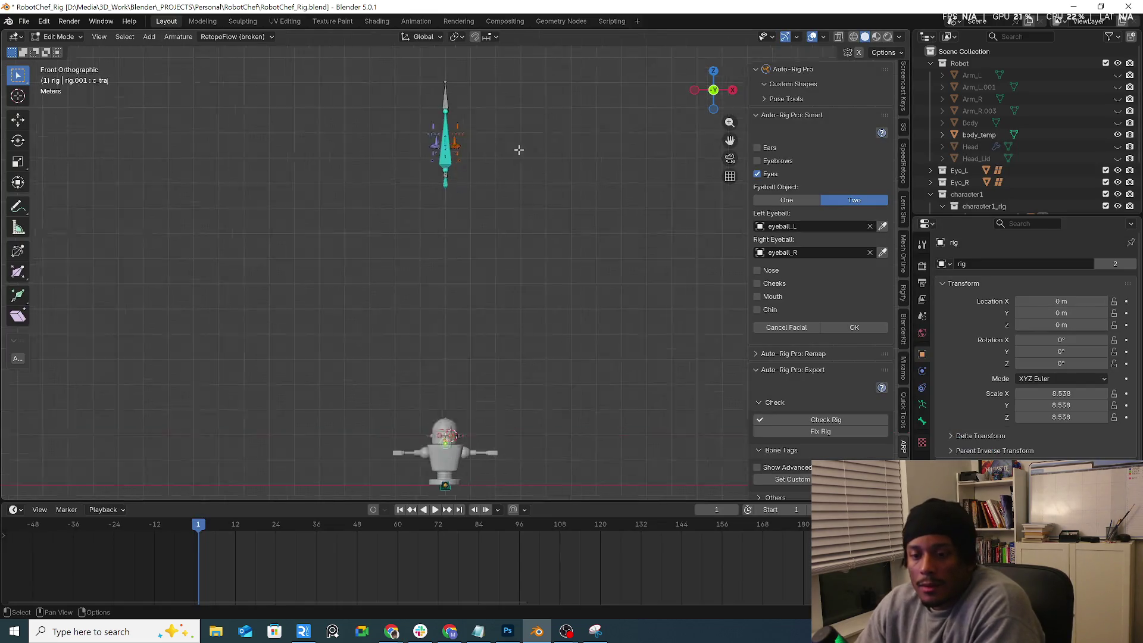
Step: Cancel the Auto-Rig Pro facial setup and delete the Smart markers
scroll(319, 149, "down", 4)
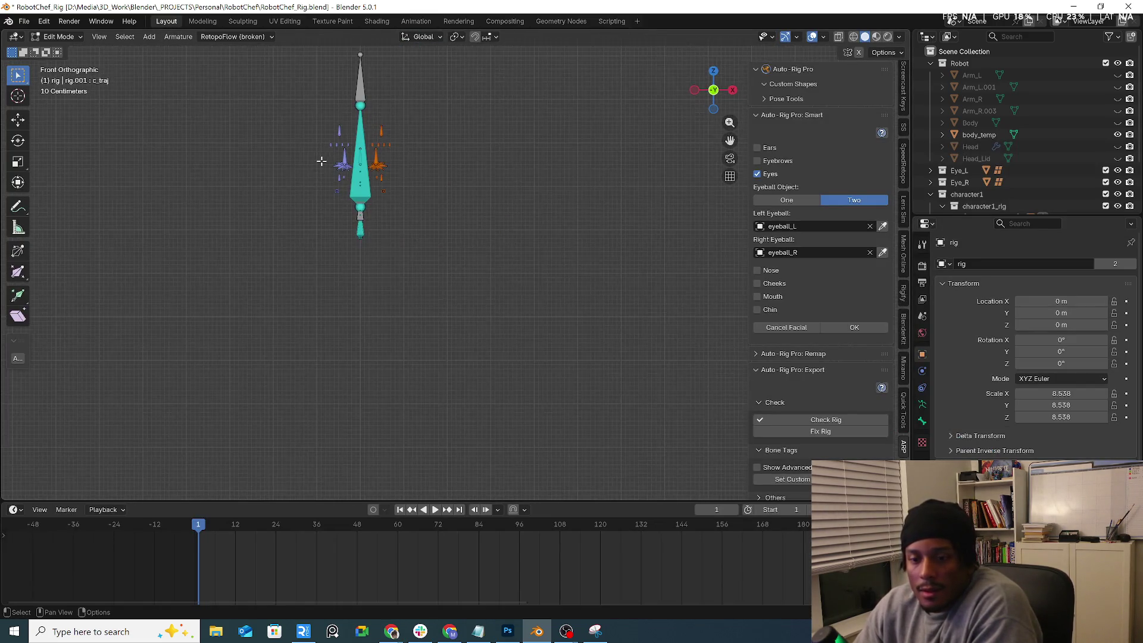
scroll(319, 170, "down", 5)
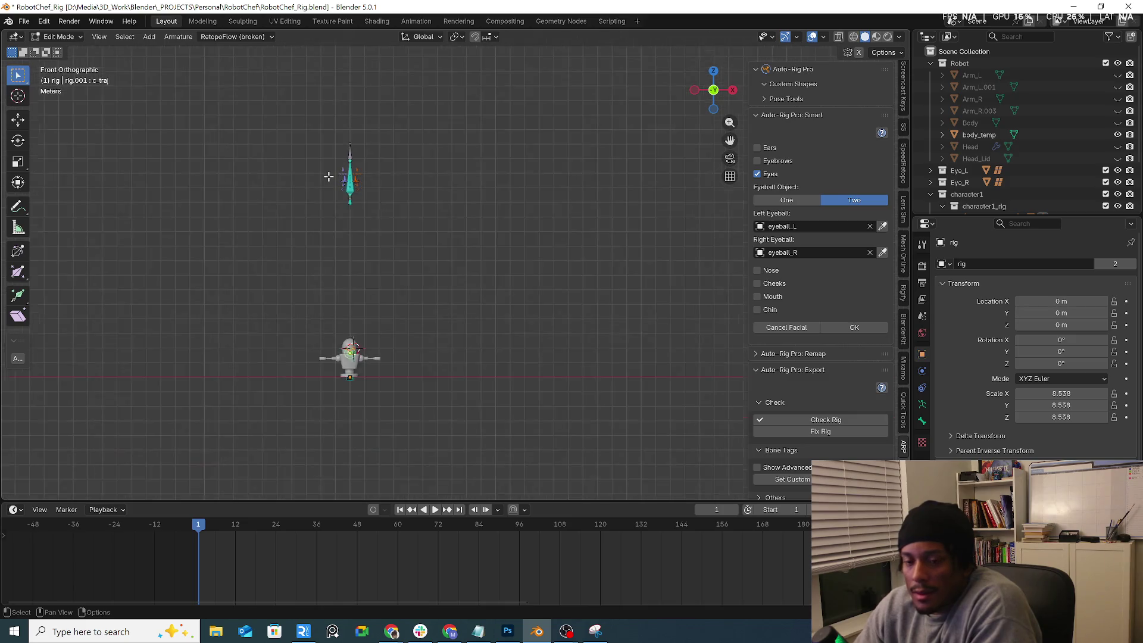
left_click(780, 330)
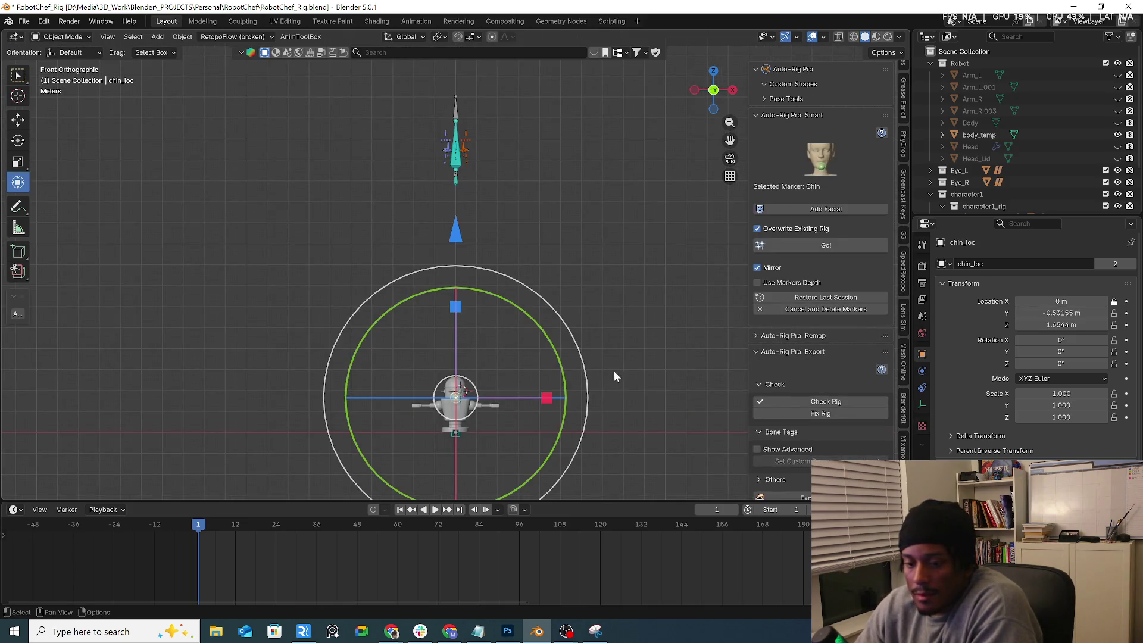
left_click(806, 311)
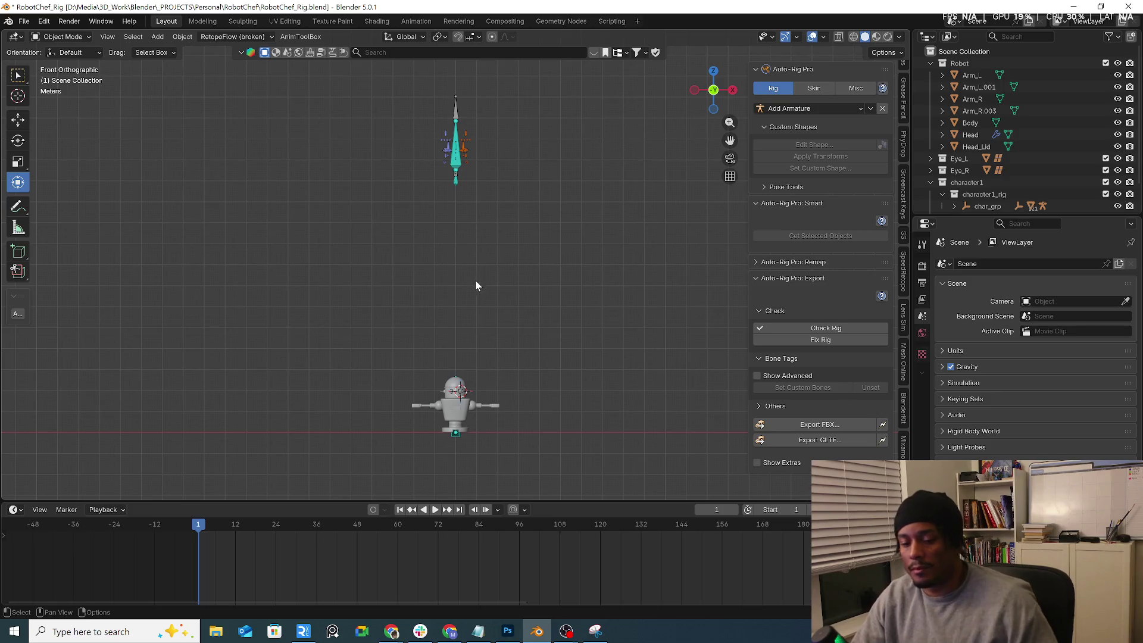
key("ctrl+z")
left_click(817, 310)
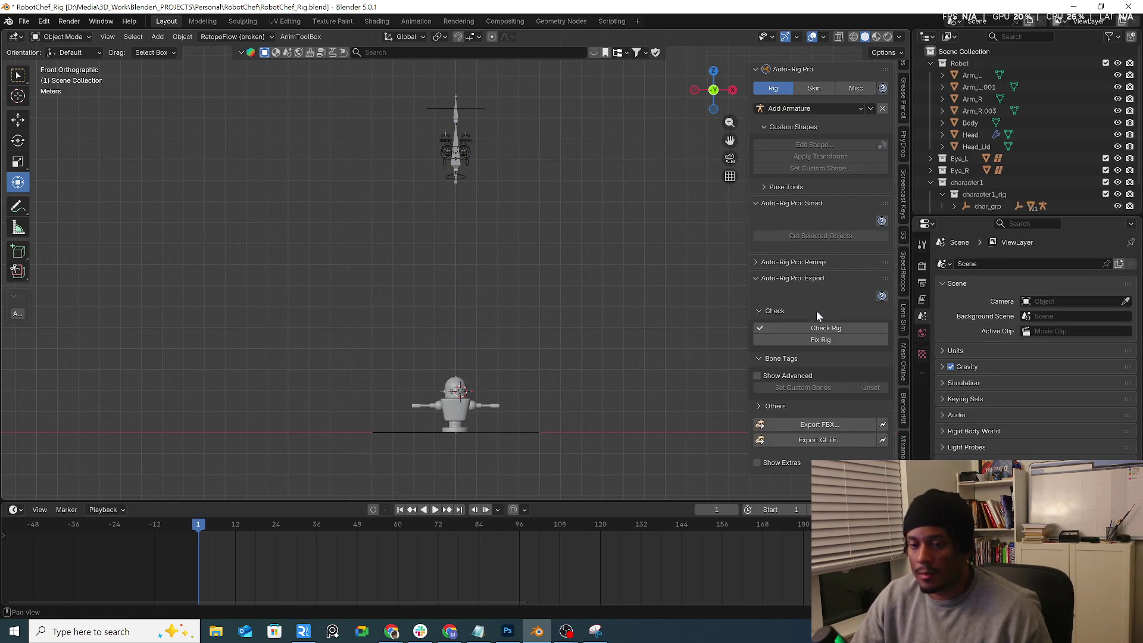
Step: Undo back through the facial and chin-marker stages, then cancel and delete the markers again
scroll(419, 139, "up", 5)
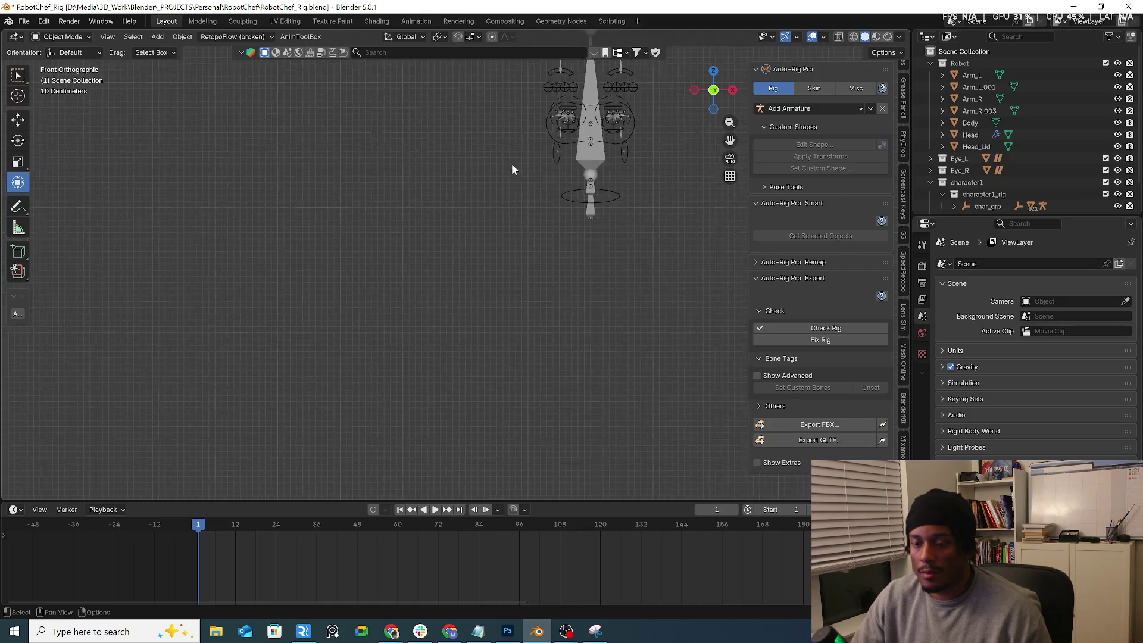
scroll(539, 177, "down", 5)
key("ctrl+z")
key("ctrl+z")
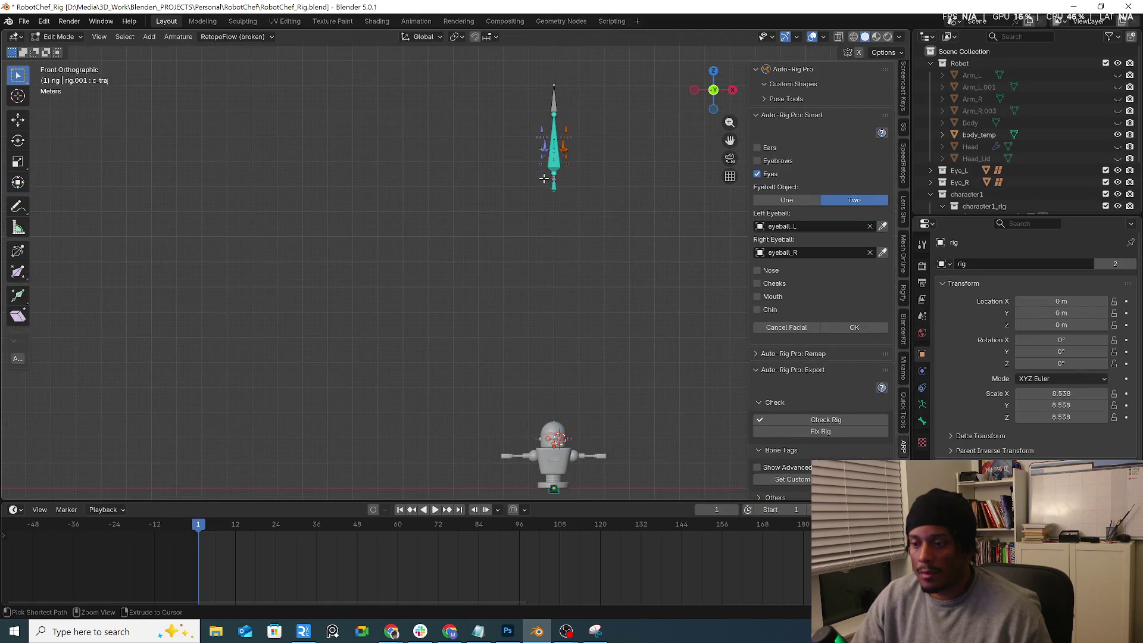
left_click(790, 330)
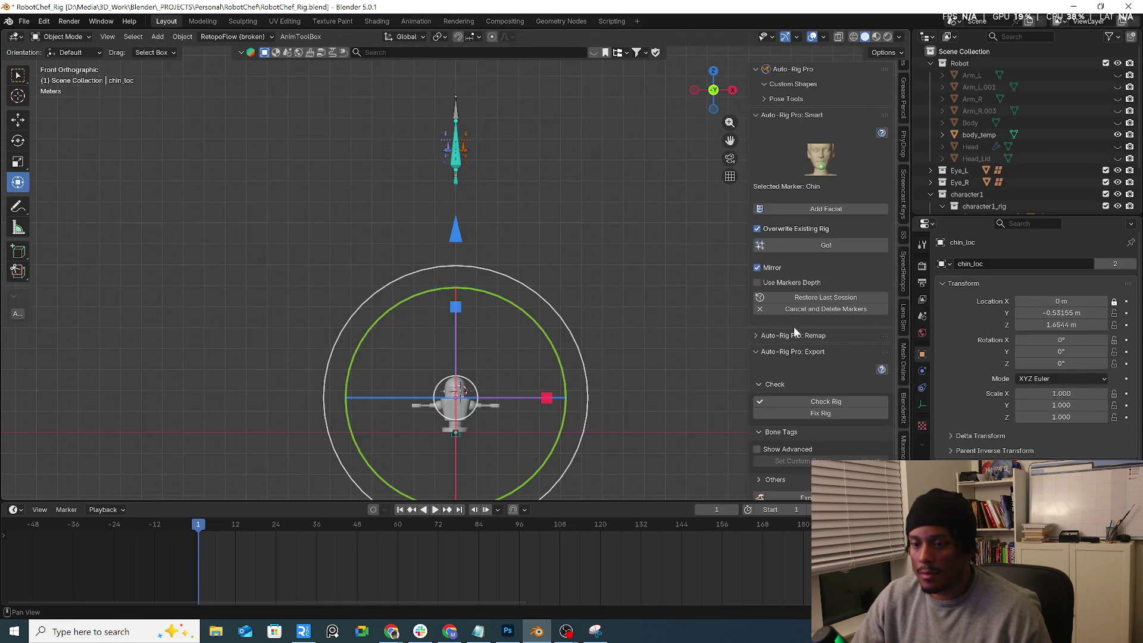
left_click(805, 312)
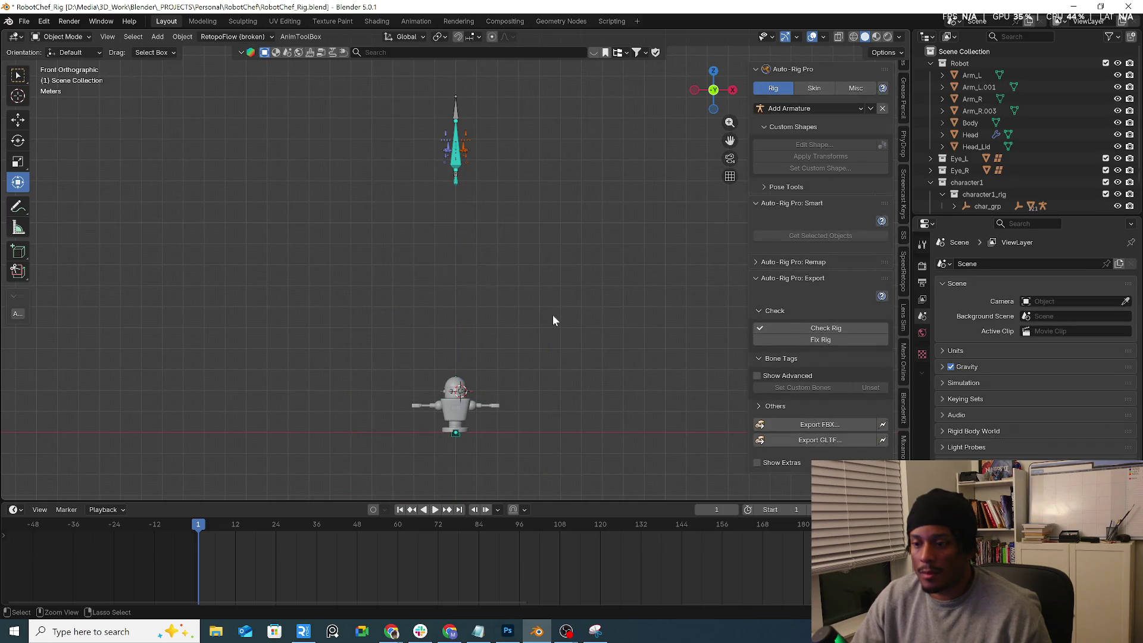
key("ctrl+z")
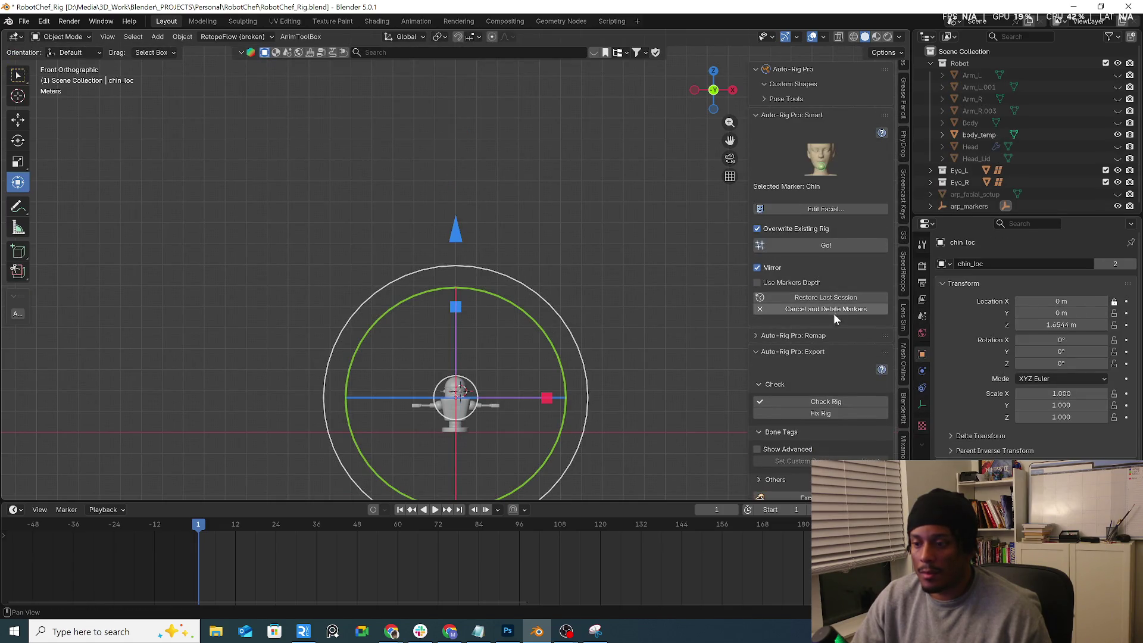
left_click(823, 311)
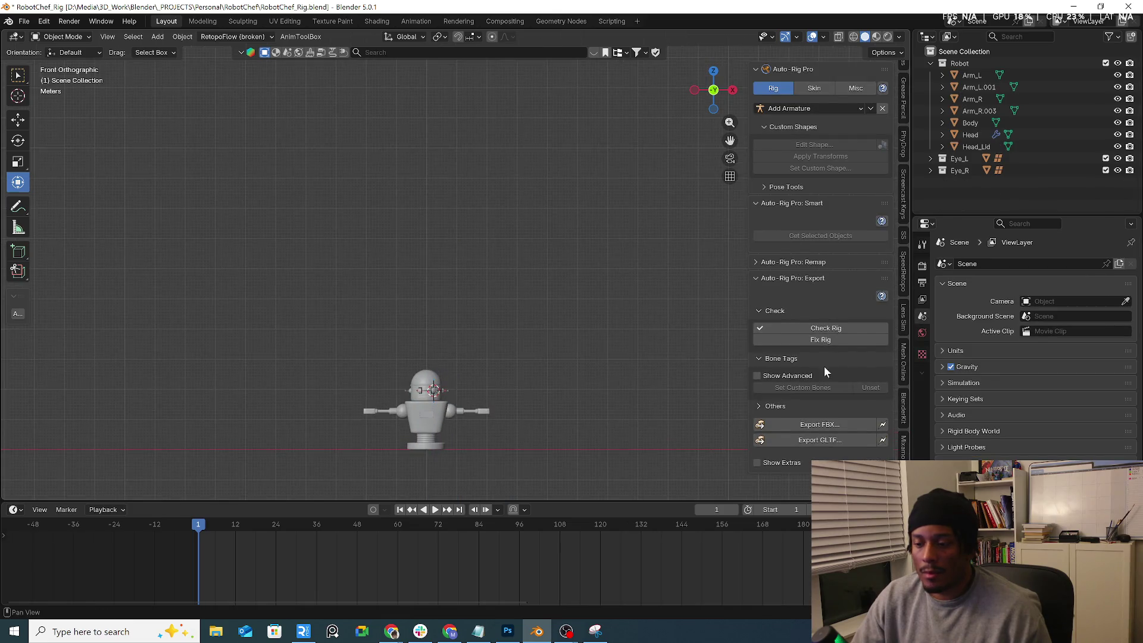
Step: Select all of the robot's objects and zoom in on it
key("a")
left_click(458, 353)
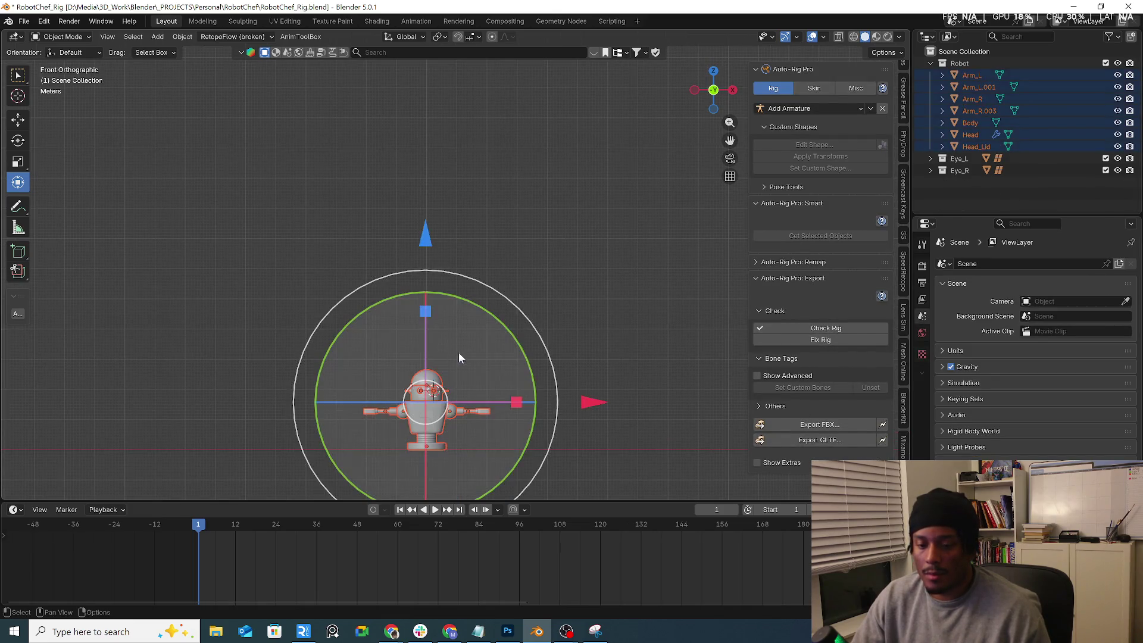
scroll(526, 347, "up", 2)
scroll(607, 333, "up", 1)
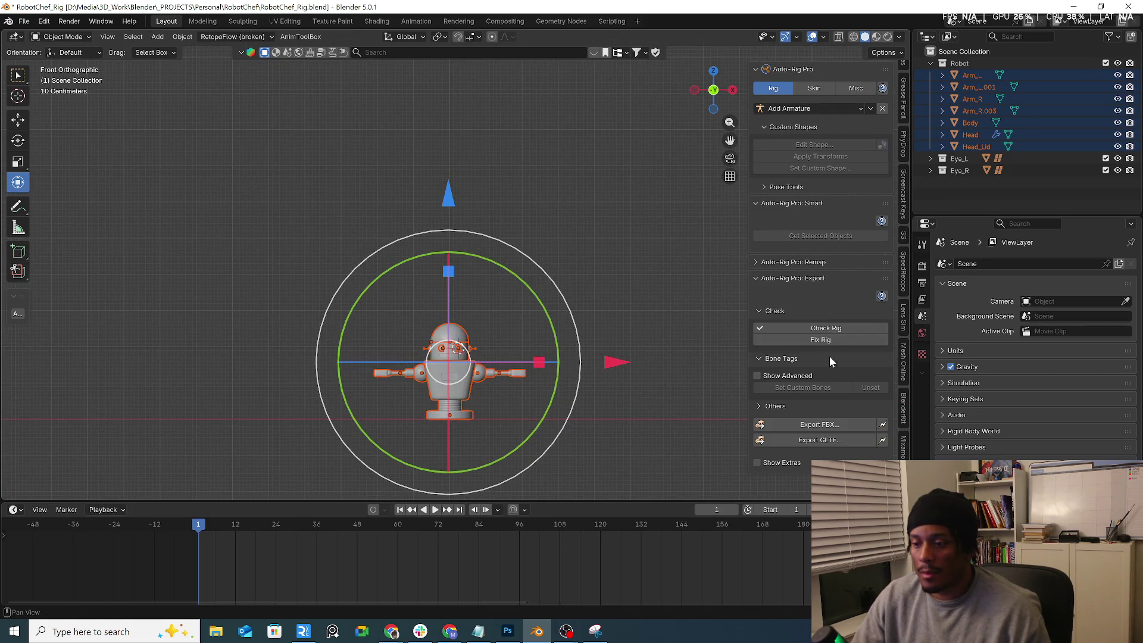
Step: Collapse the rig check and export sections and delete eyeball_L's Track To constraint
left_click(760, 311)
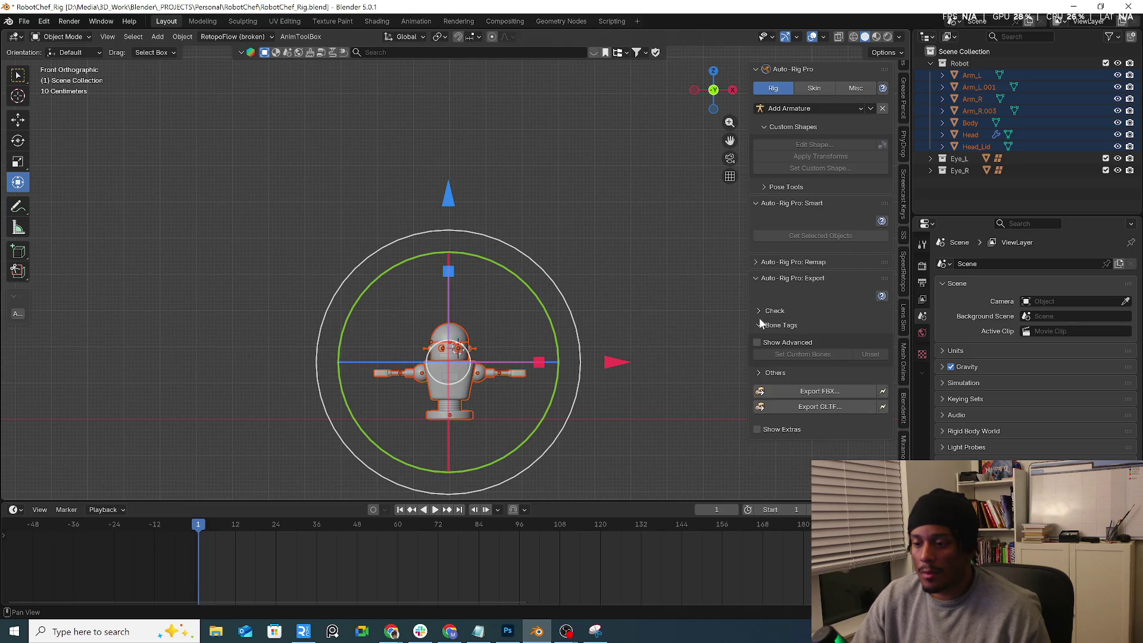
left_click(769, 280)
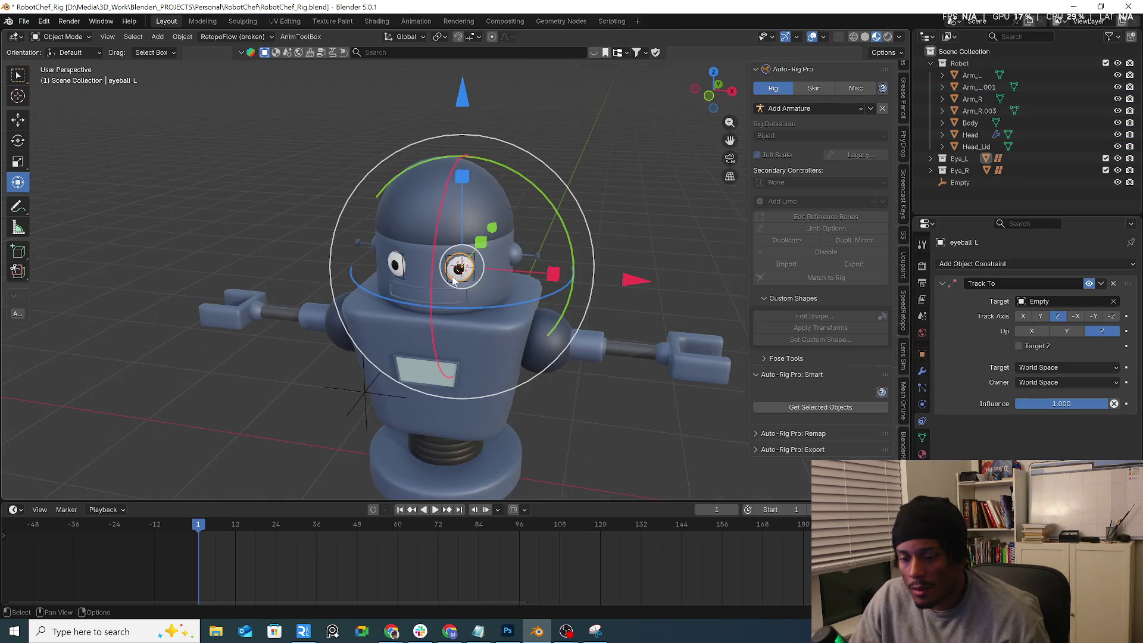
left_click(1114, 284)
Step: Add a Track To constraint to the Empty, eyedropping eyeball_L as its target
left_click(359, 395)
left_click(1032, 265)
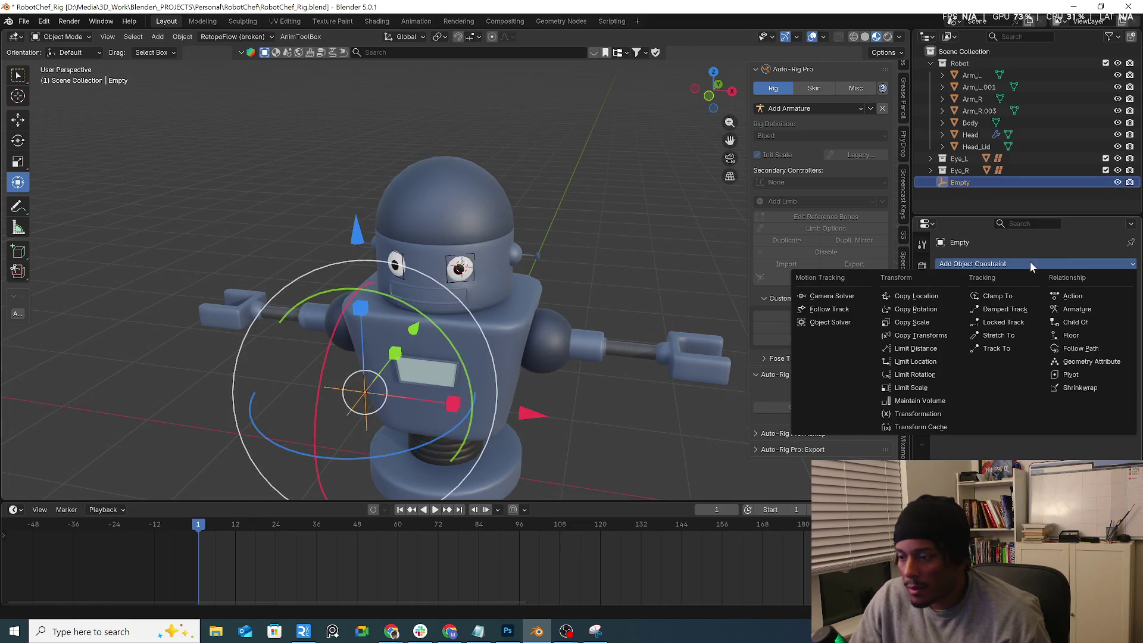
left_click(996, 349)
left_click(1062, 302)
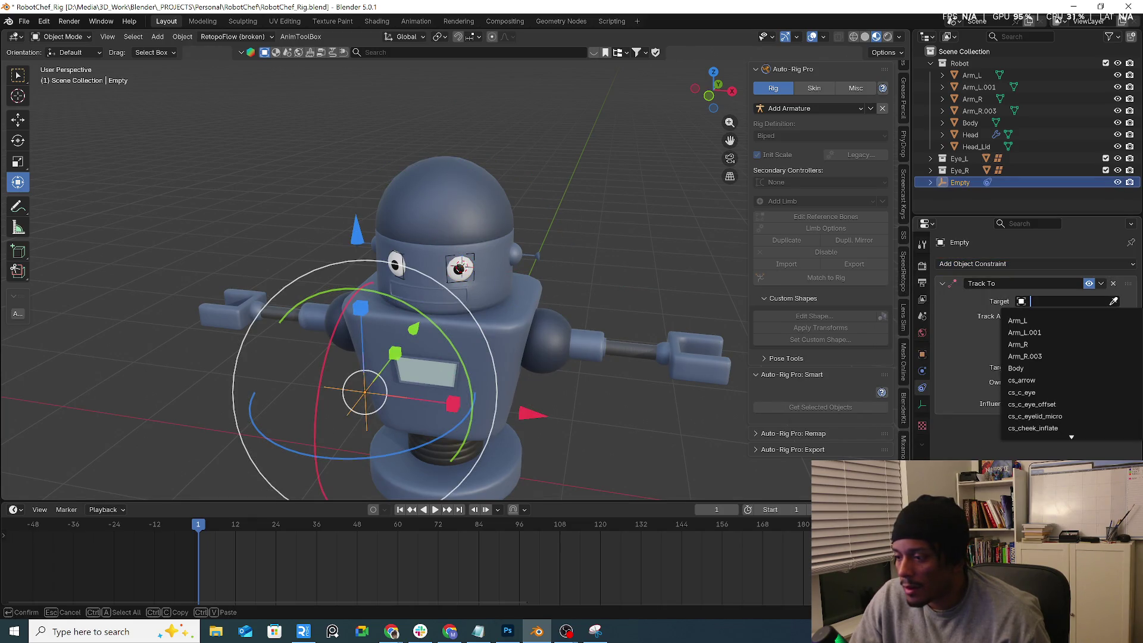
left_click(1113, 301)
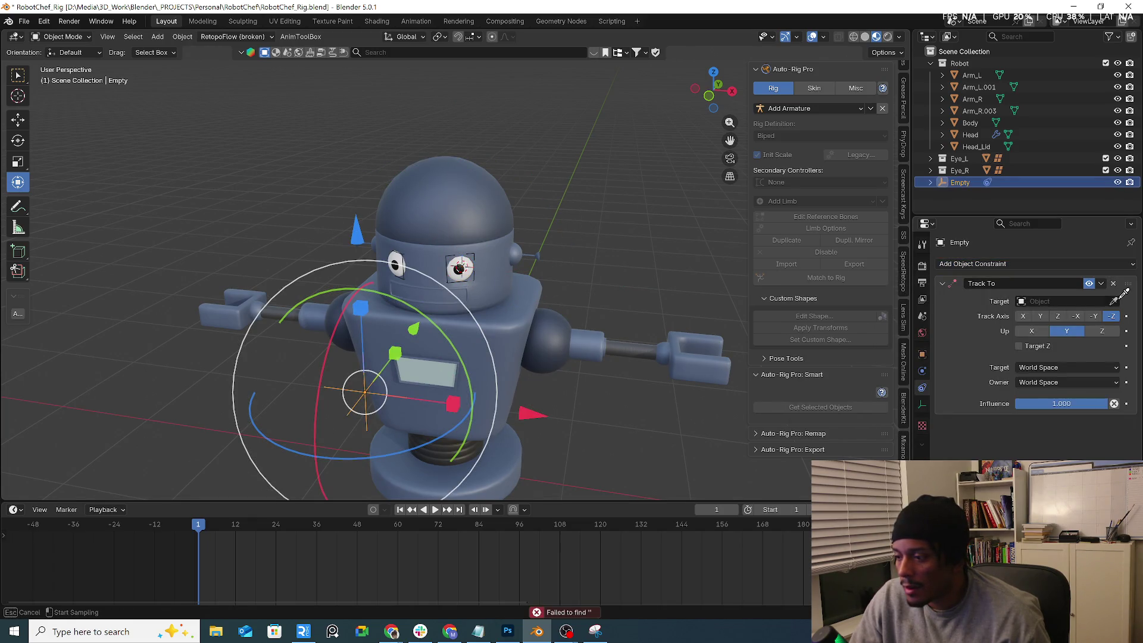
left_click(458, 269)
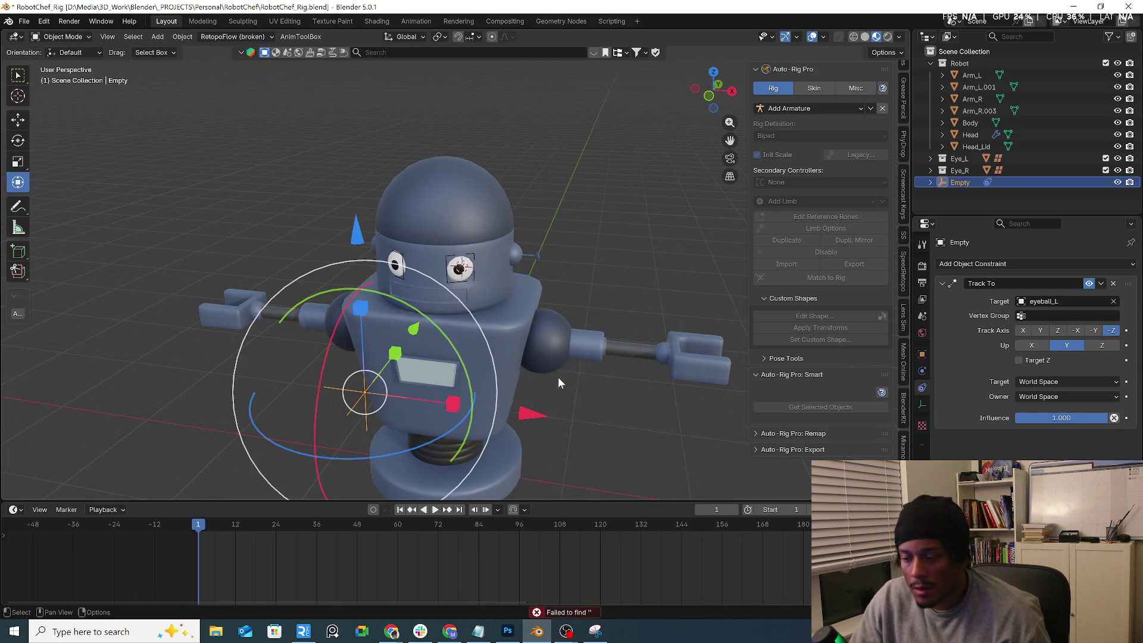
left_click(1046, 316)
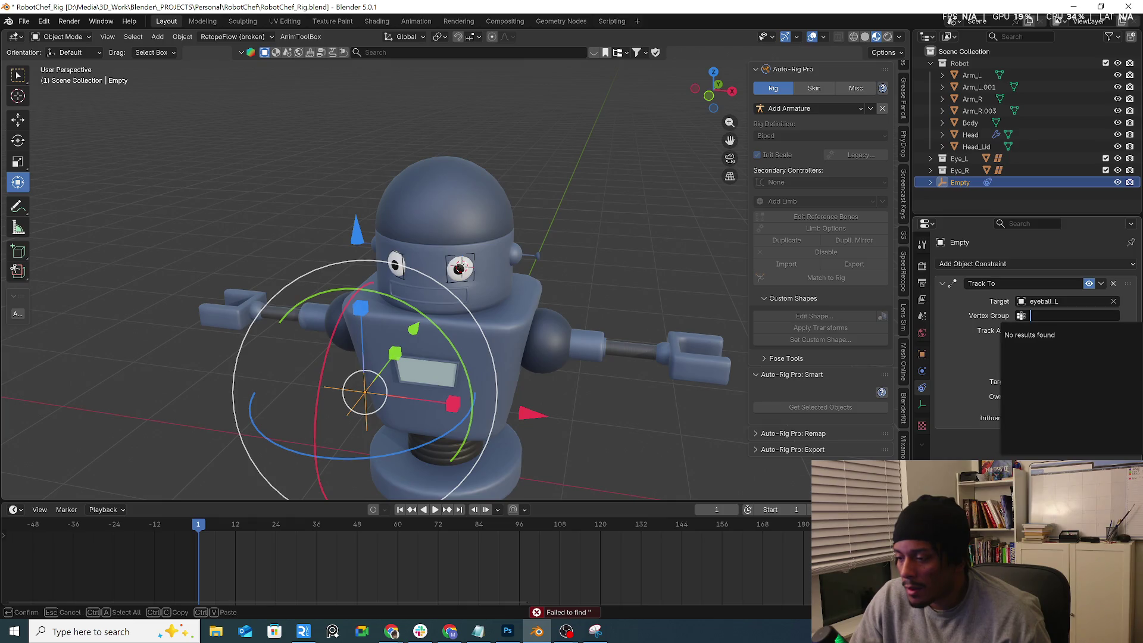
left_click(459, 269)
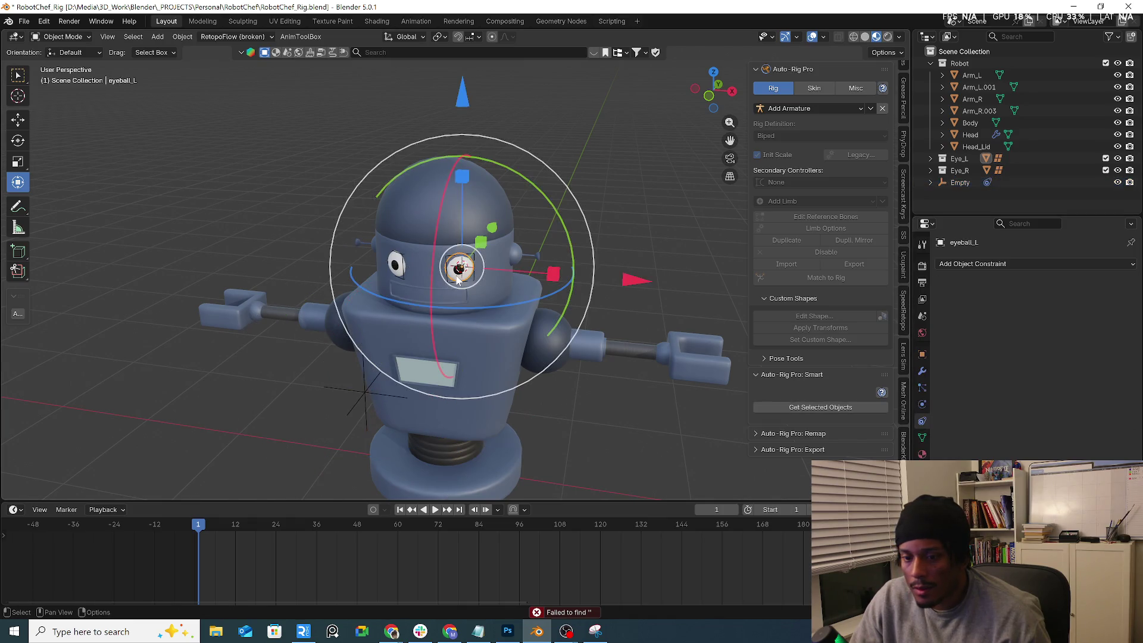
Step: Put eyeball_L in Edit Mode and add a new vertex group
left_click(922, 438)
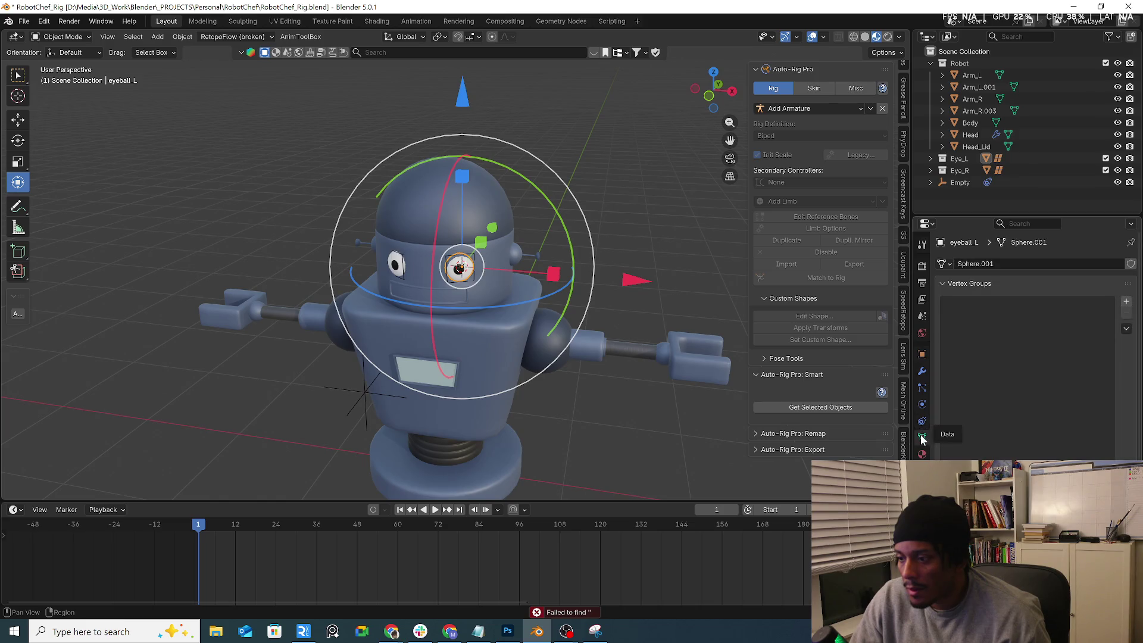
left_click(89, 39)
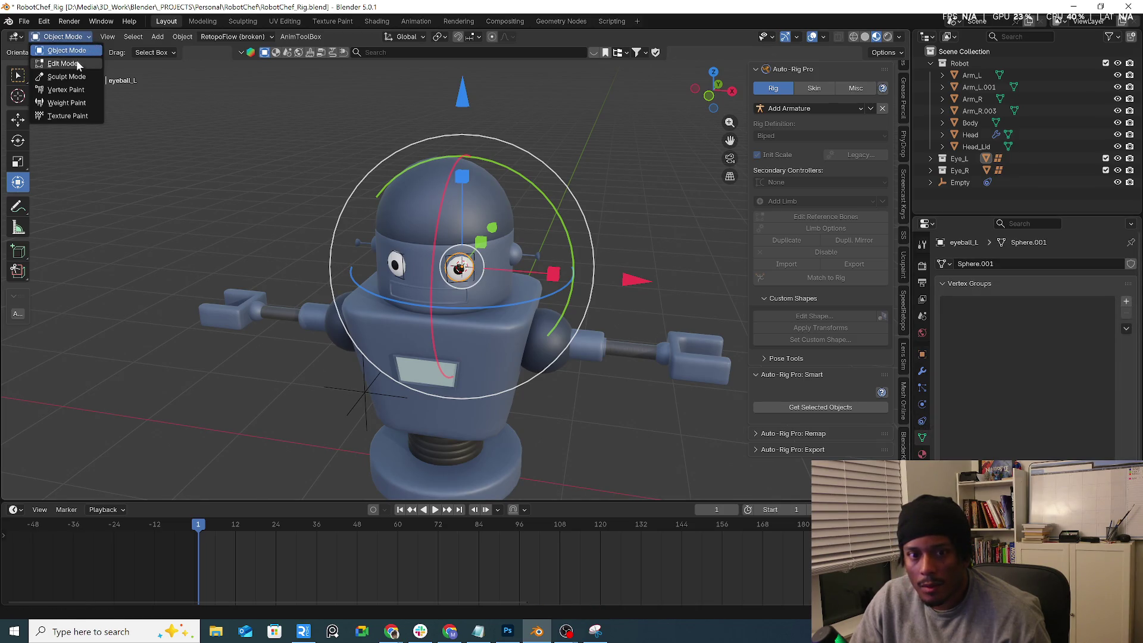
left_click(76, 63)
left_click(1125, 301)
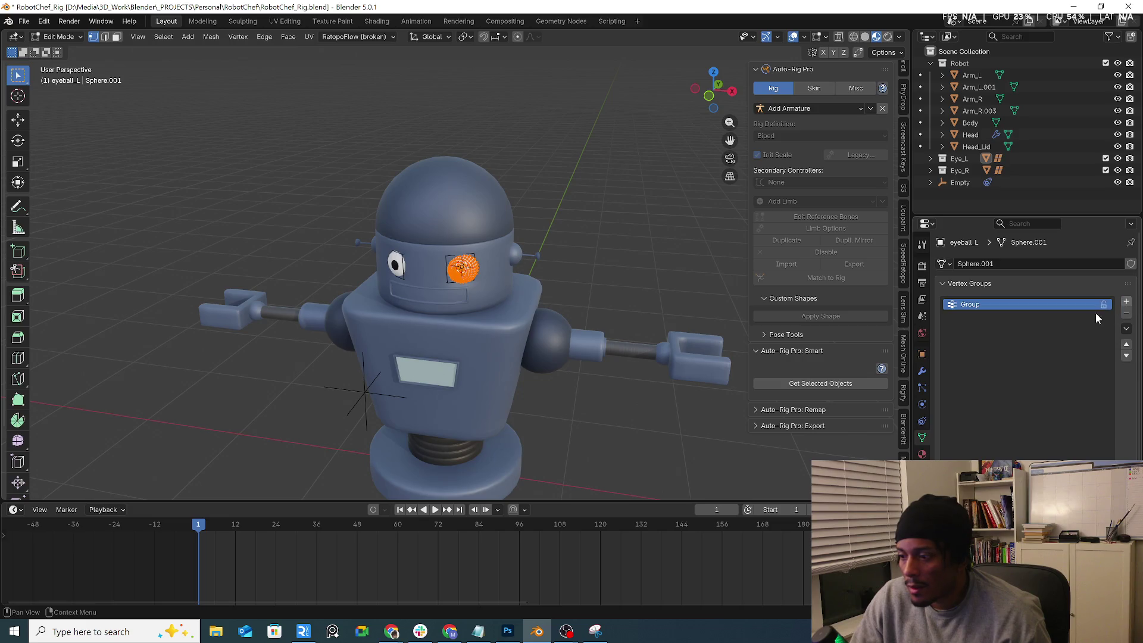
Step: Rename the vertex group eyeL_v_Group and return to Object Mode
middle_click_drag(528, 287, 876, 338)
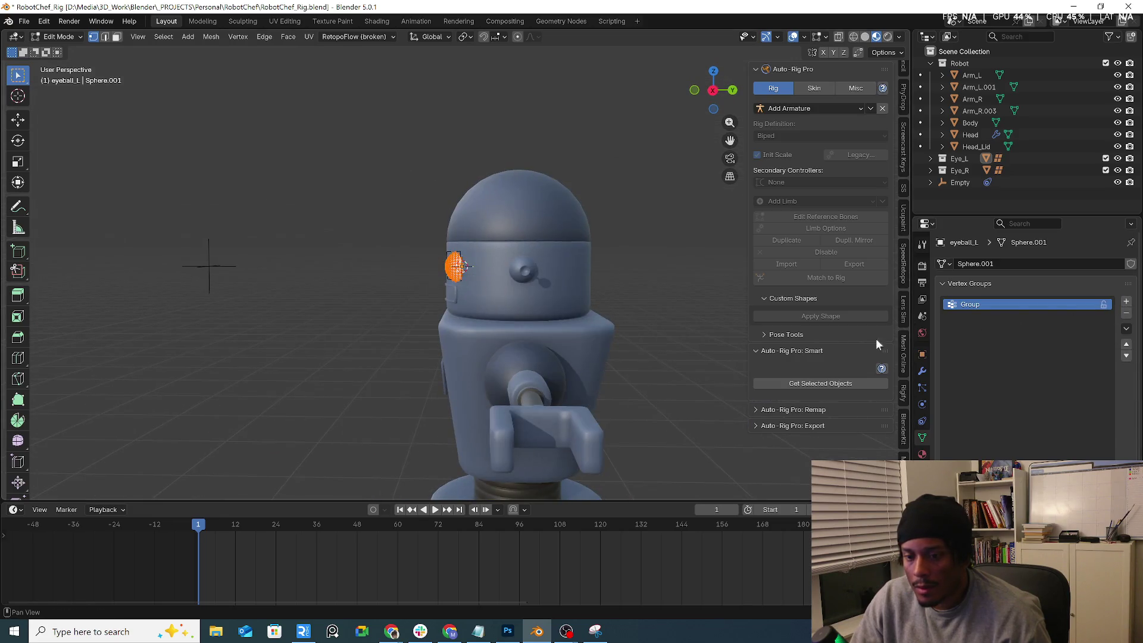
double_click(983, 304)
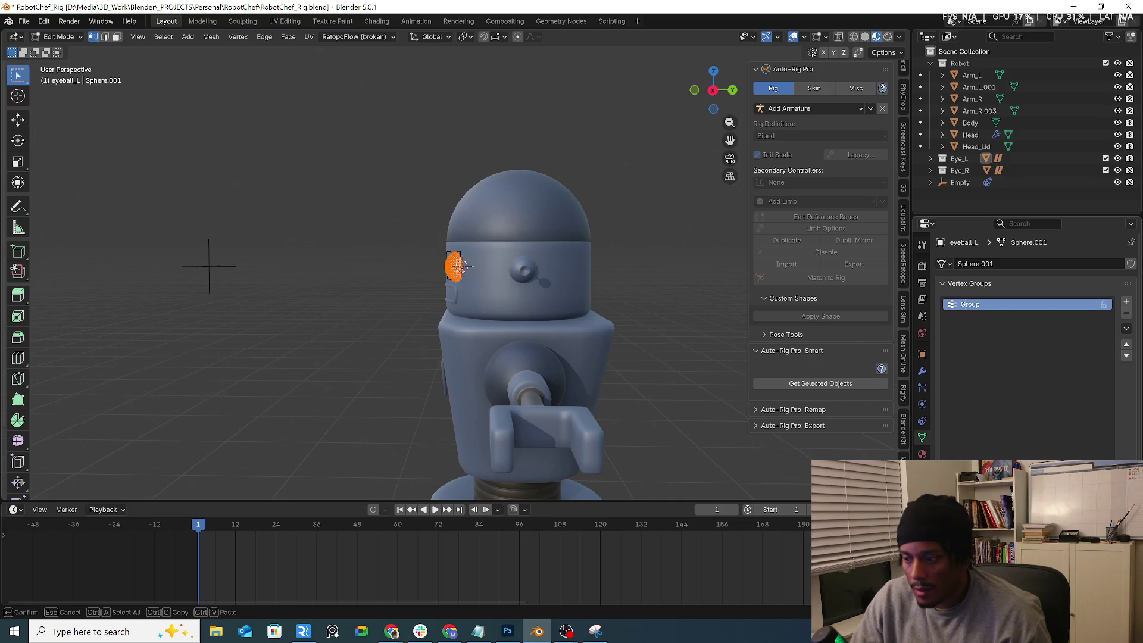
type("eye")
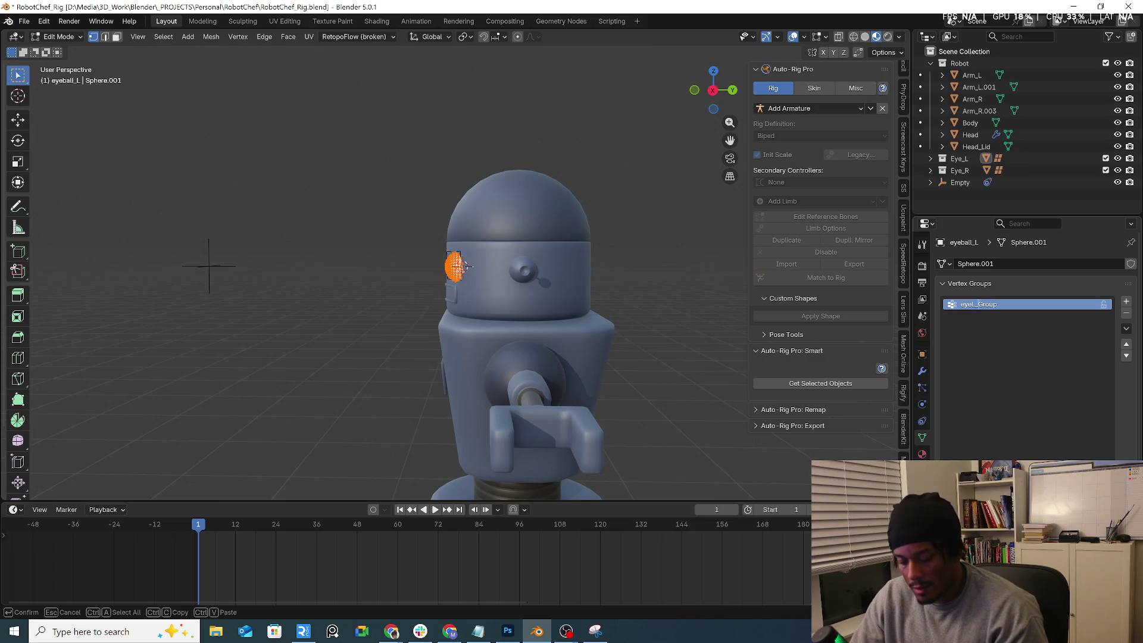
type("L_v")
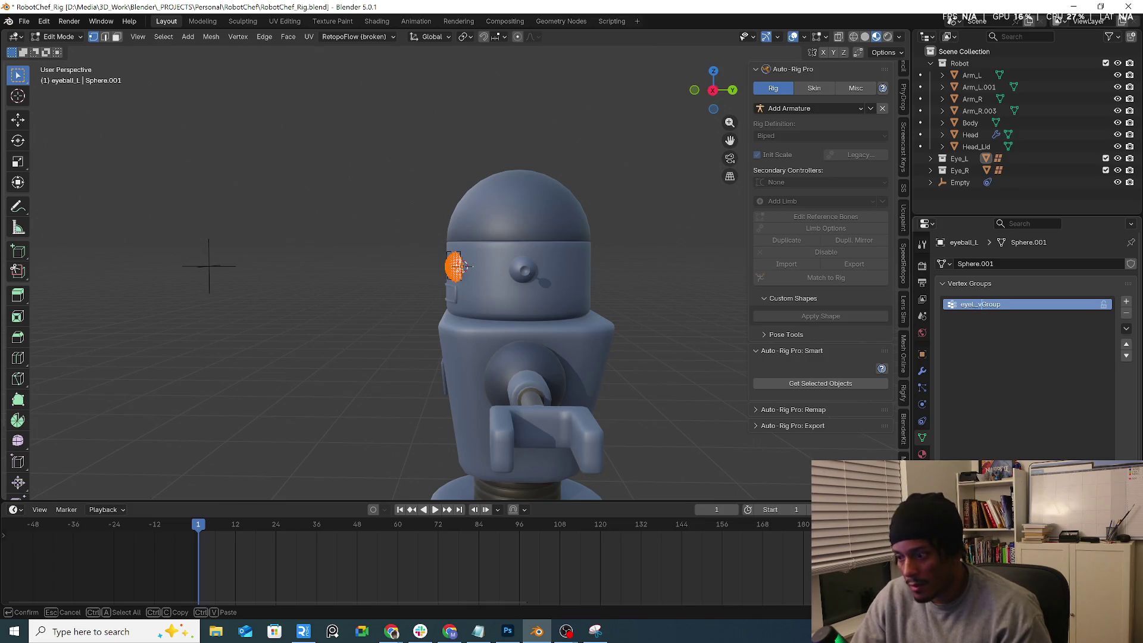
type("_")
key("Return")
double_click(969, 306)
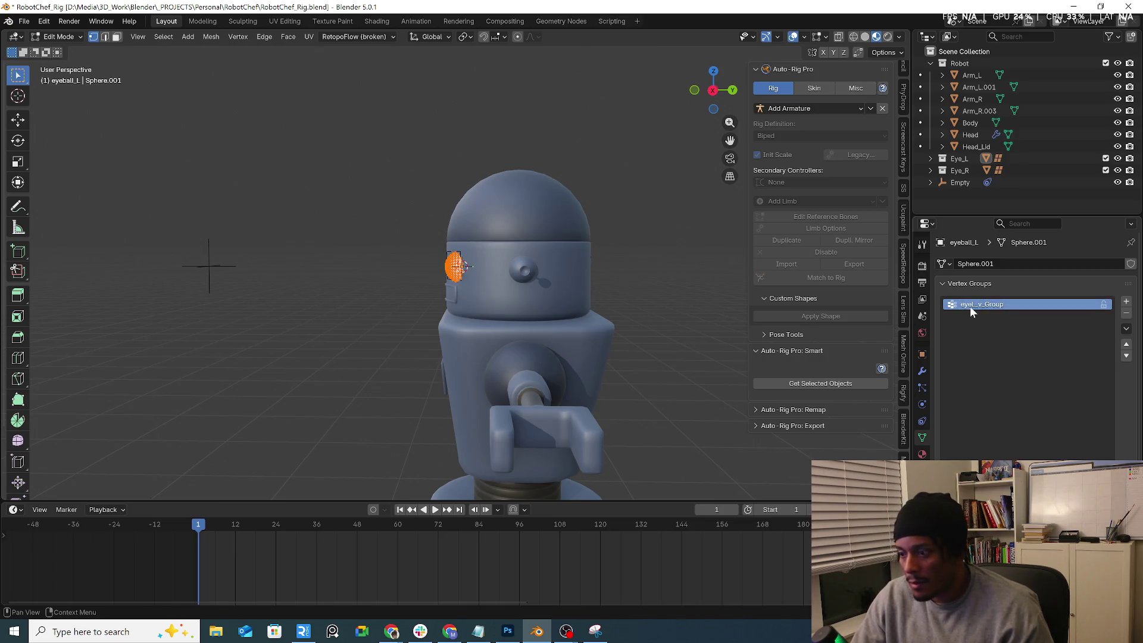
key("Escape")
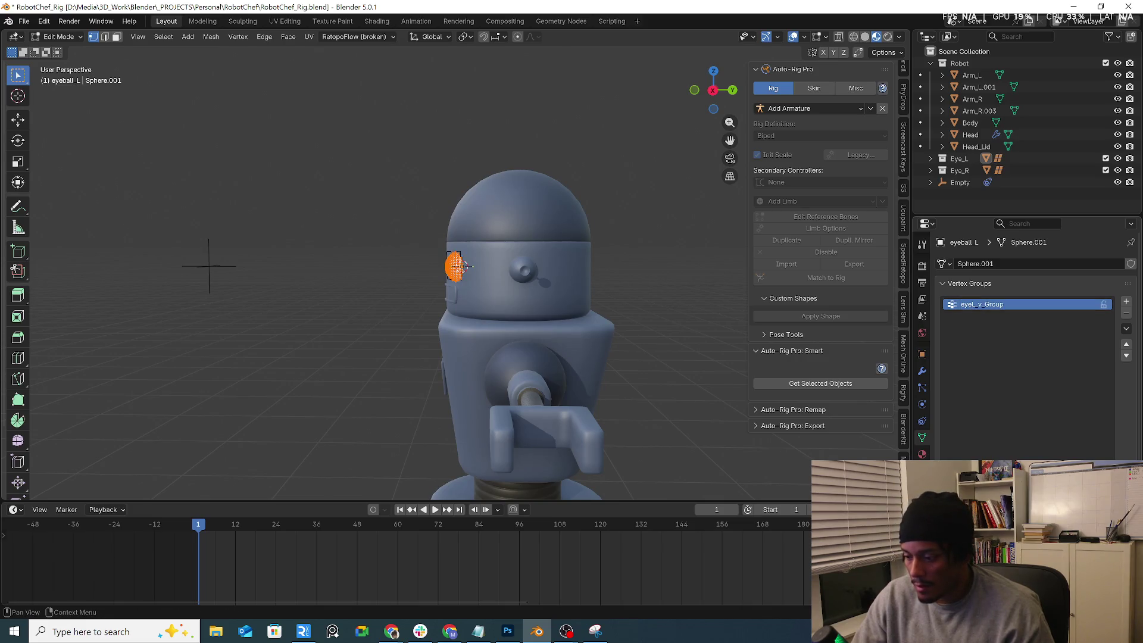
middle_click_drag(463, 266, 408, 269)
key("Tab")
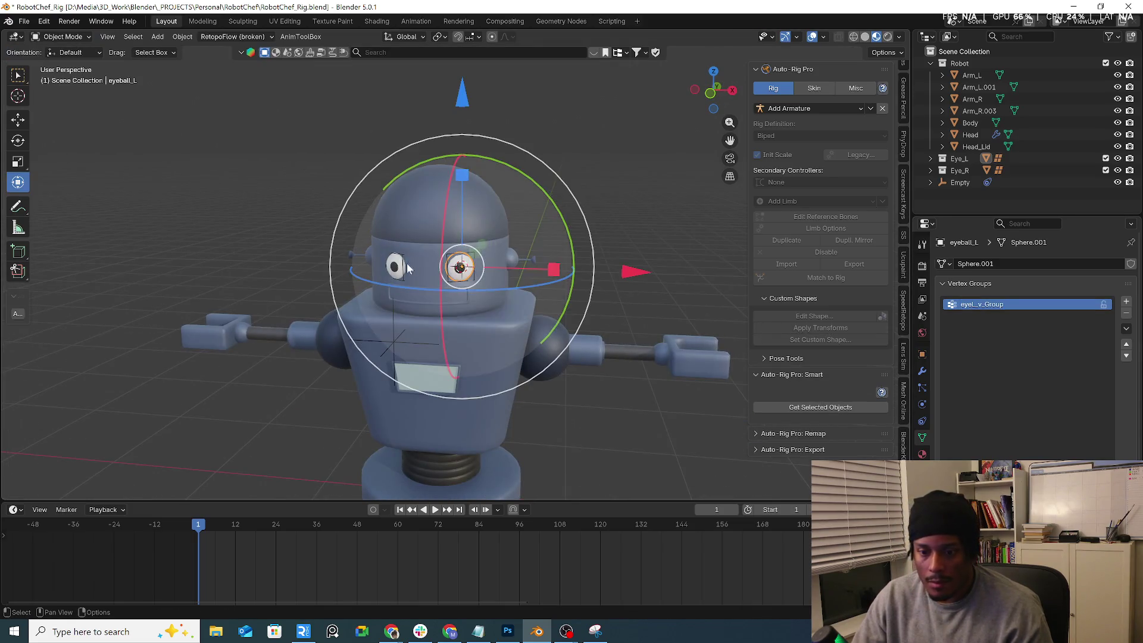
left_click(398, 266)
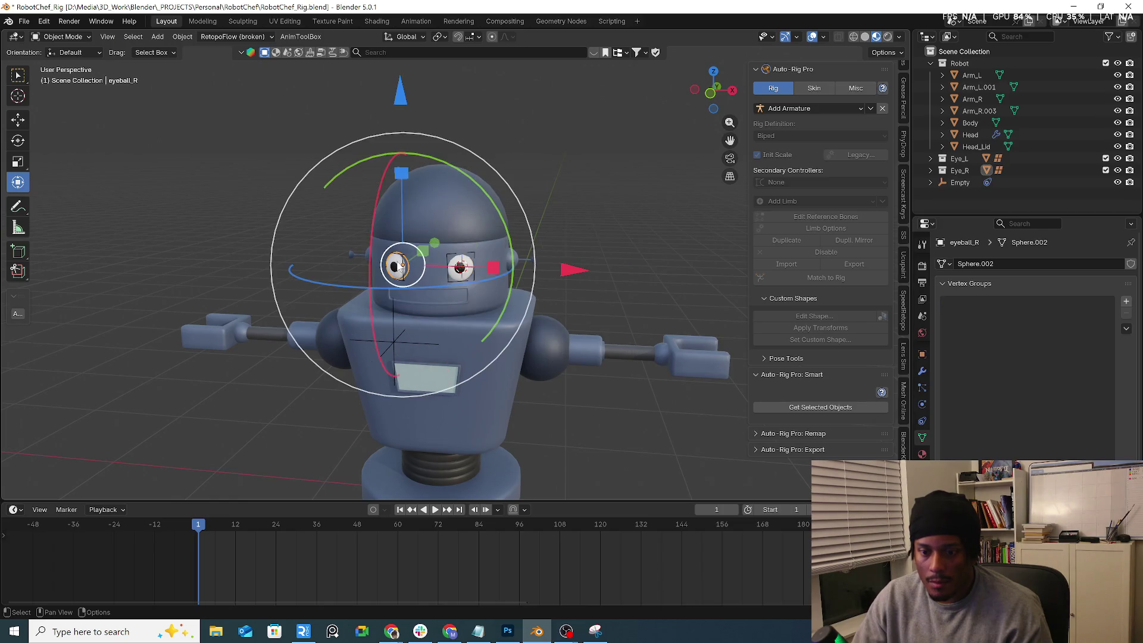
Step: Add a vertex group to eyeball_R and rename it eyeR_v_Group
left_click(1125, 302)
double_click(1002, 304)
type("eyel_L_Group")
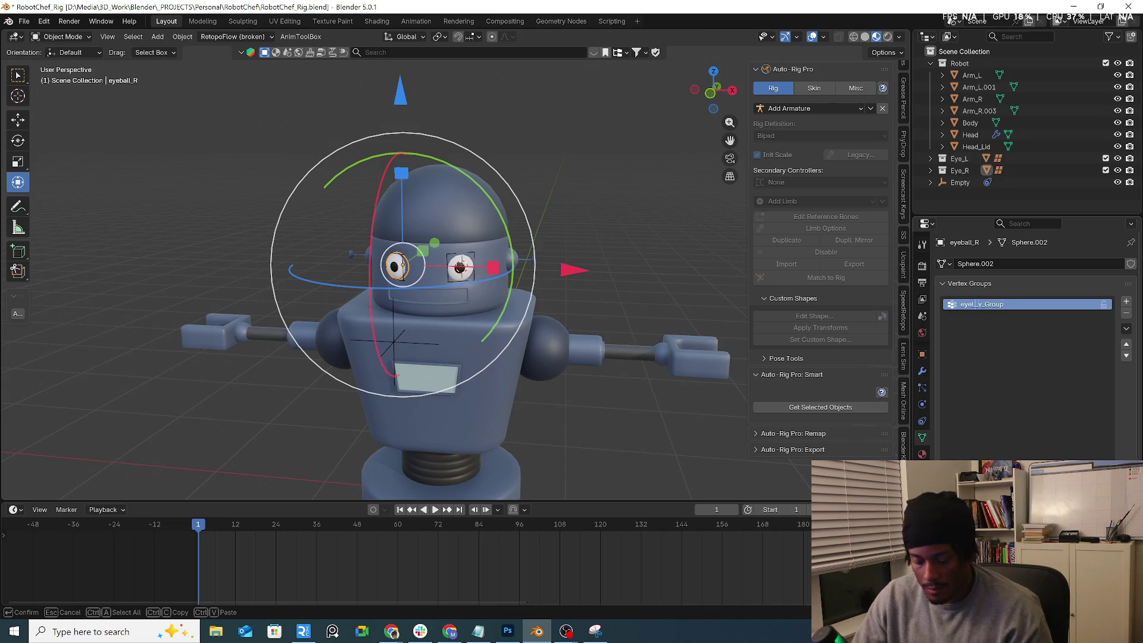
key("BackSpace")
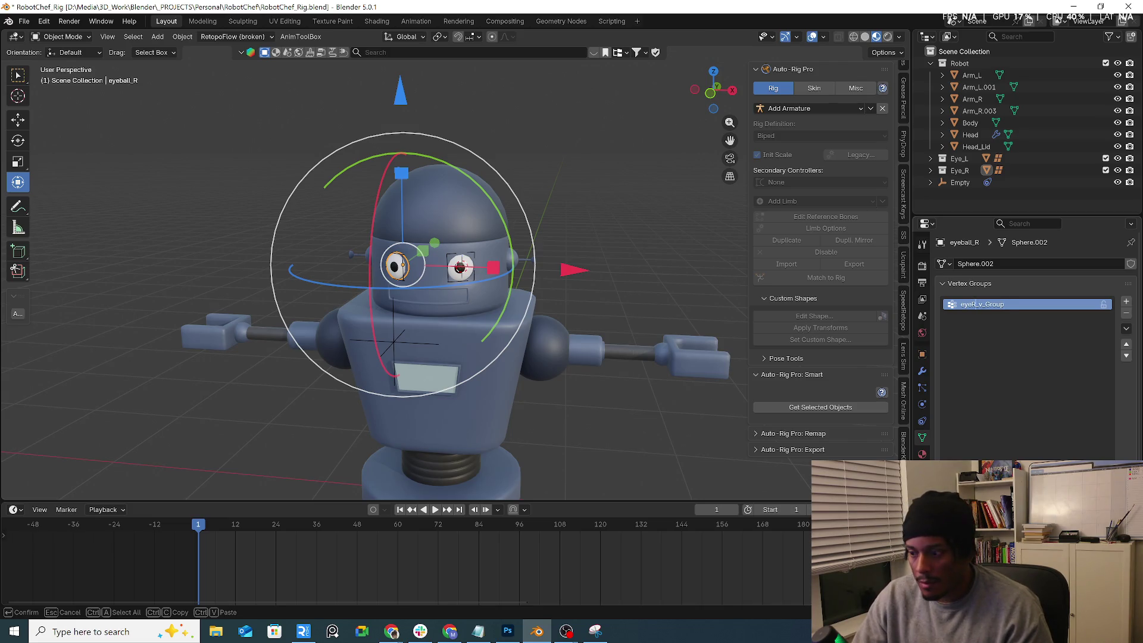
key("Return")
Step: Inspect eyeball_R in Edit Mode with local view, then return to Object Mode and select the Empty
left_click(59, 36)
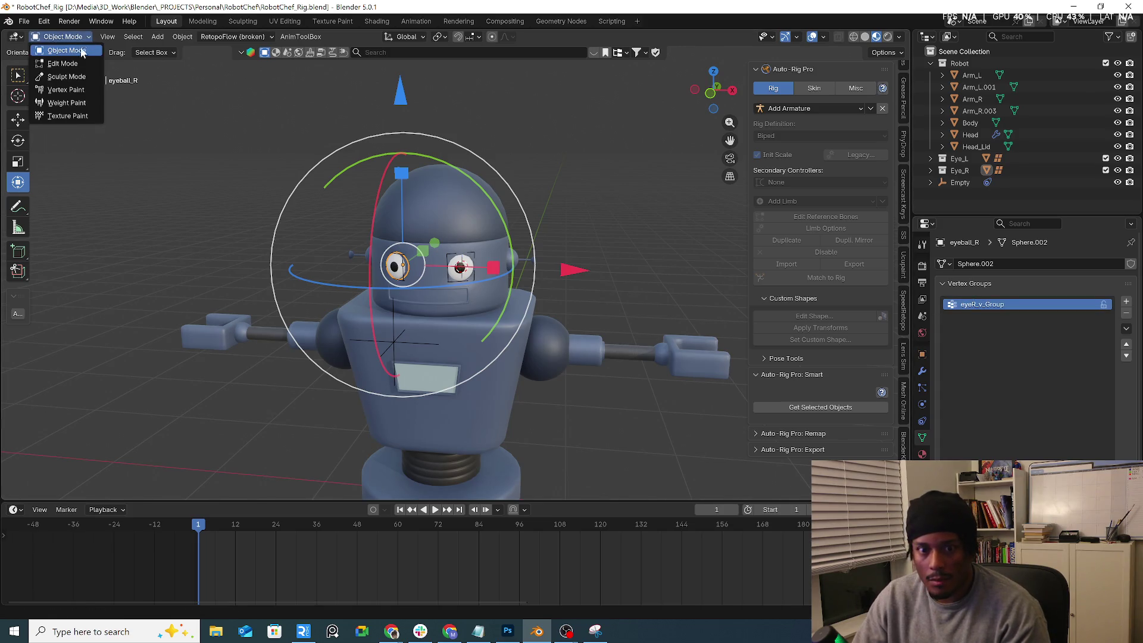
left_click(78, 67)
middle_click_drag(310, 291, 397, 287)
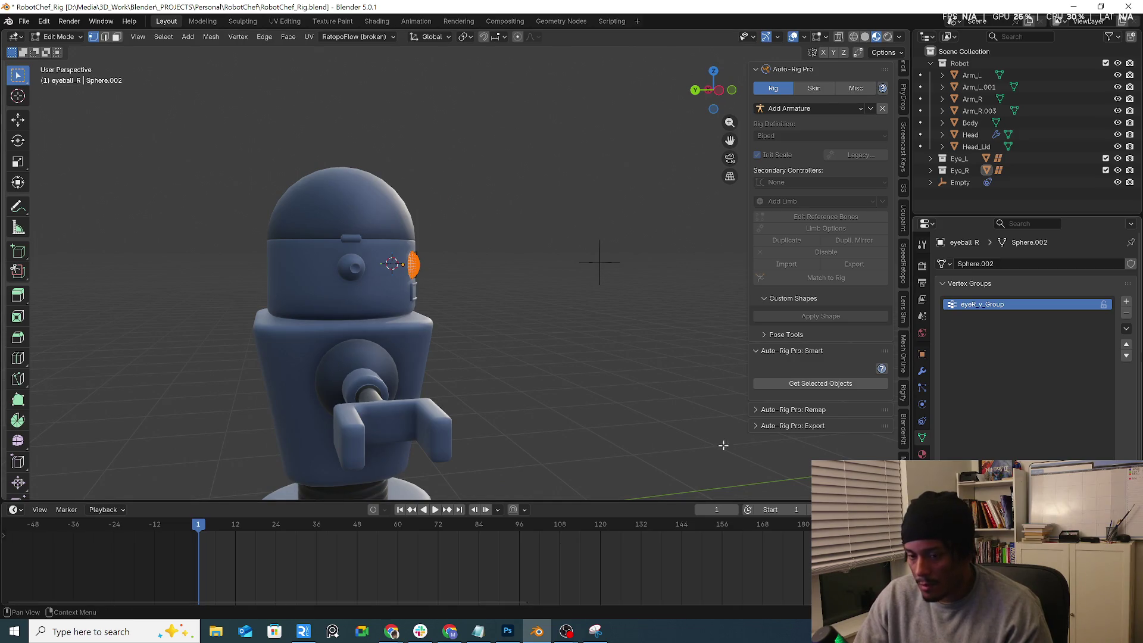
key("KP_Divide")
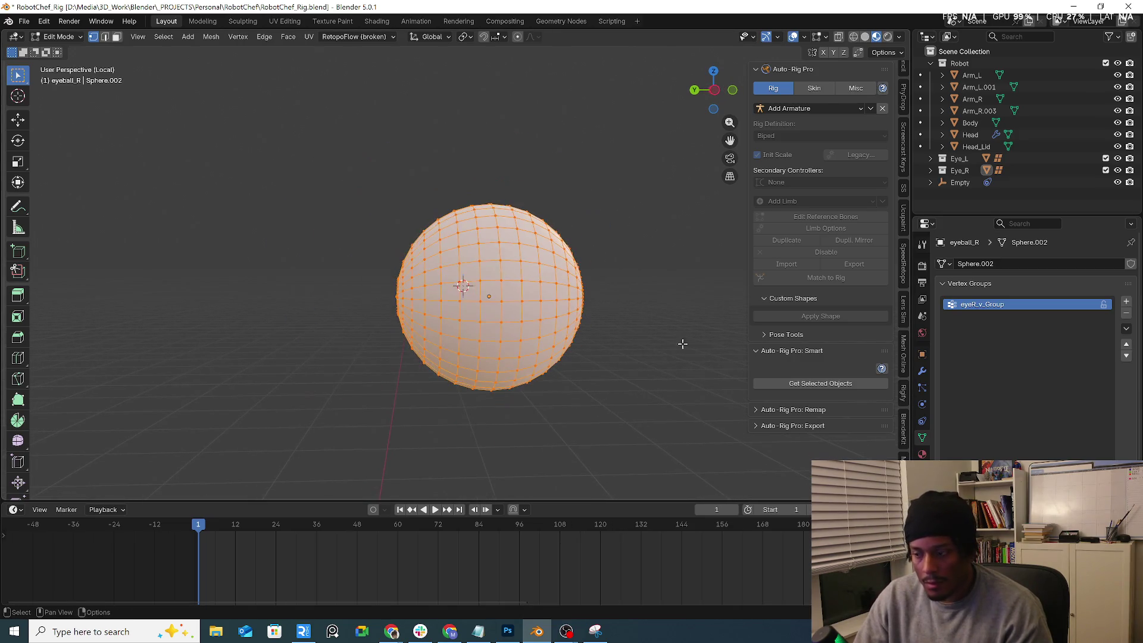
left_click(56, 36)
left_click(54, 48)
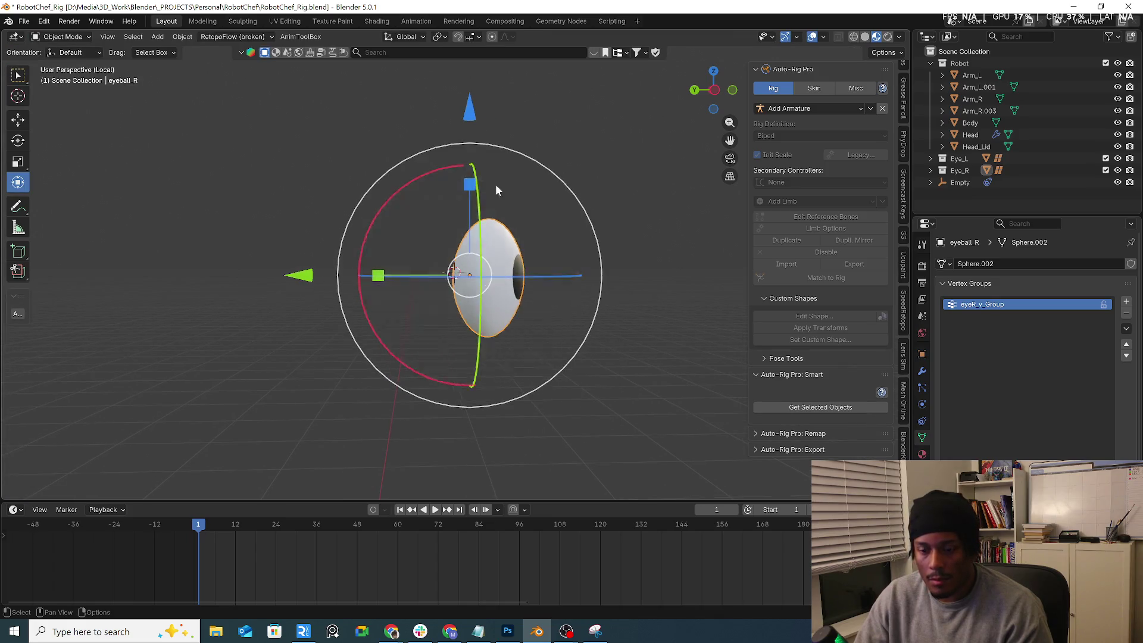
left_click(605, 160)
key("KP_Divide")
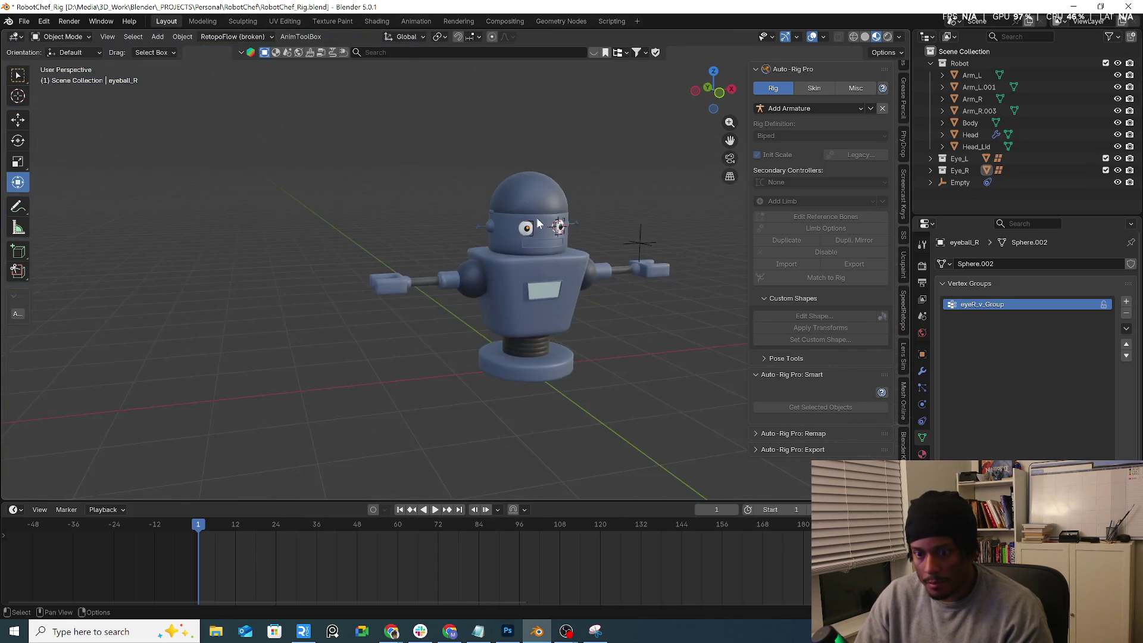
scroll(578, 206, "up", 3)
middle_click_drag(576, 198, 218, 272)
left_click(204, 265)
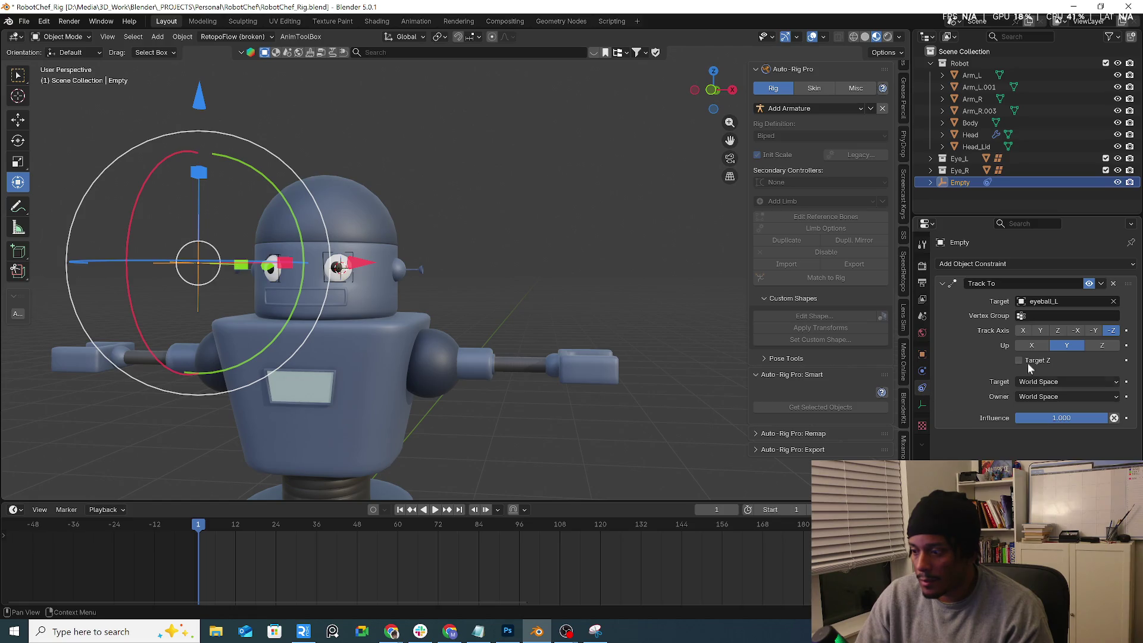
Step: Set the Empty's Track To vertex group to eyeL_v_Group and test moving the Empty
left_click(1054, 316)
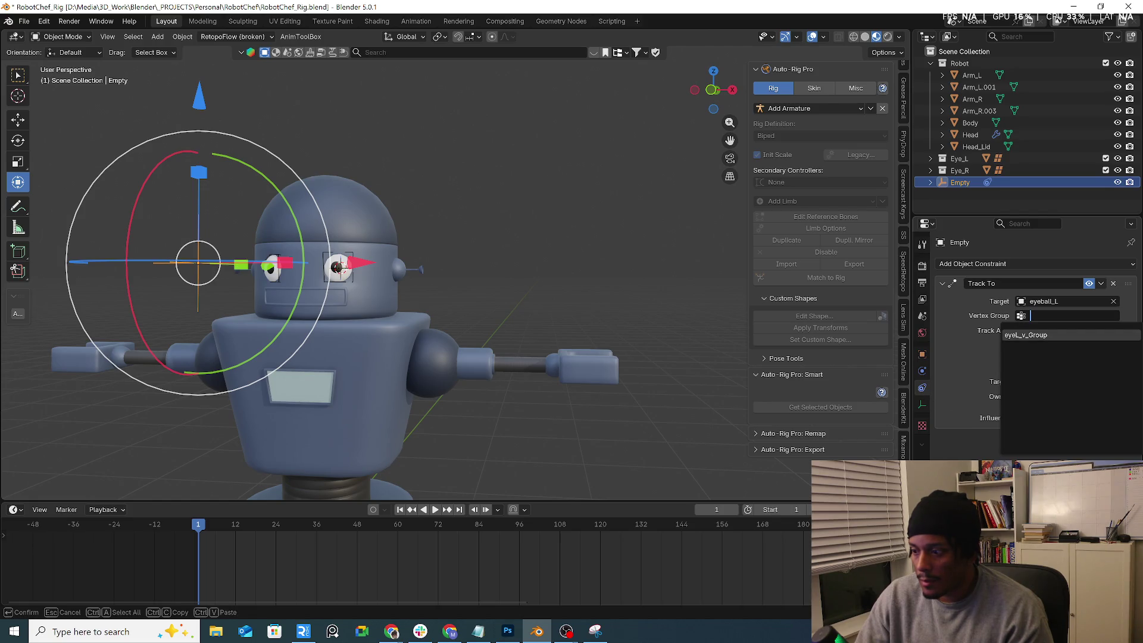
key("Return")
middle_click_drag(367, 196, 292, 192)
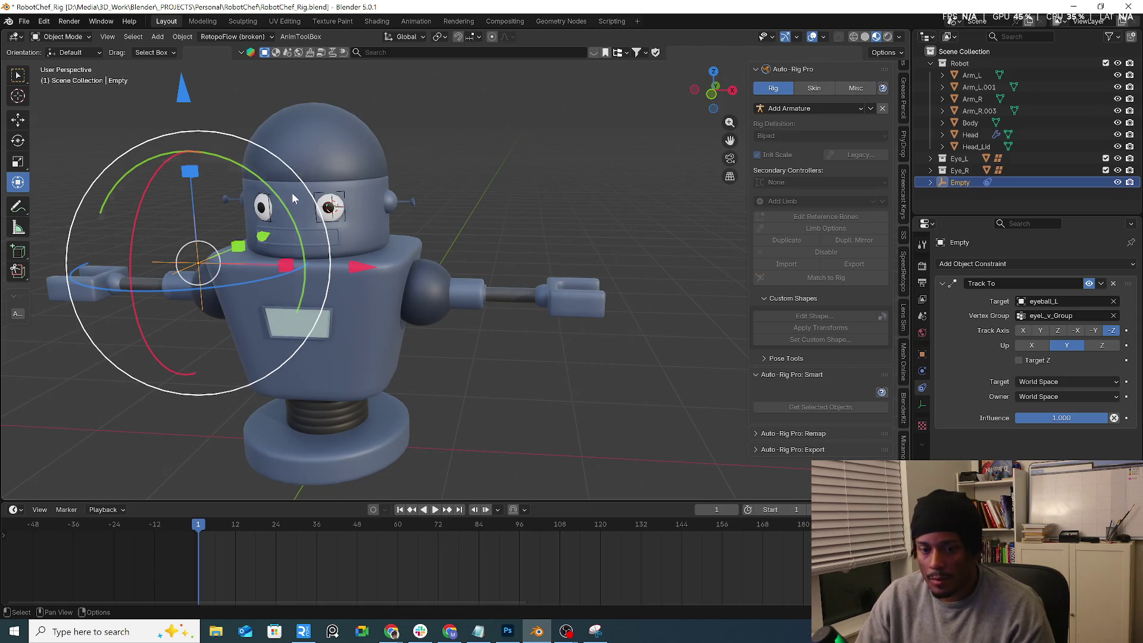
key("g")
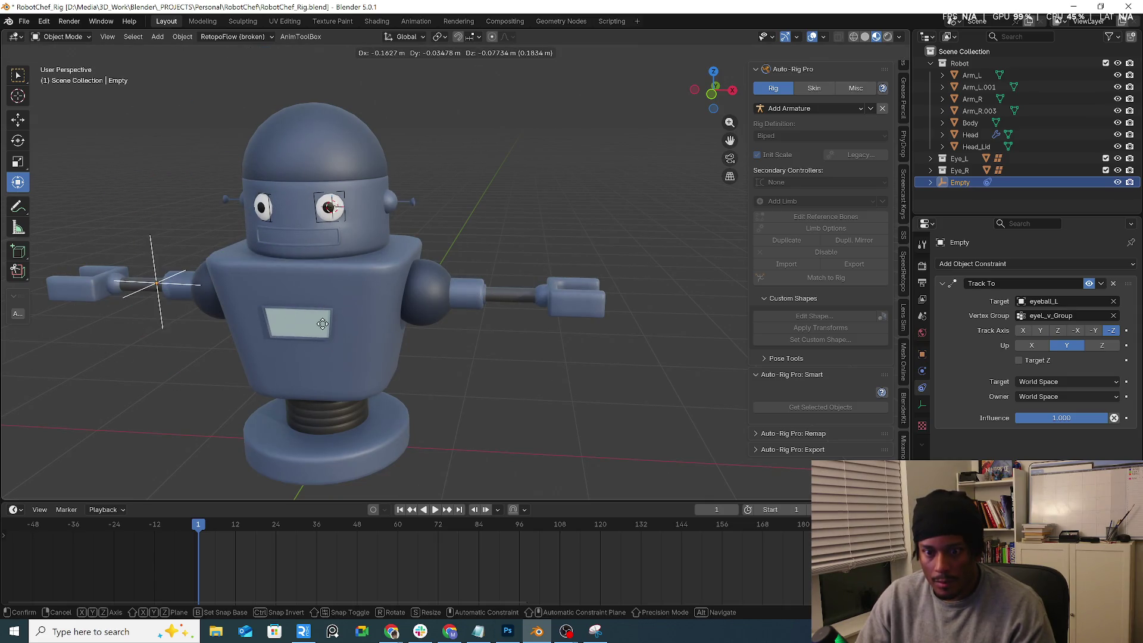
key("Escape")
mouse_move(567, 345)
middle_mouse_down()
mouse_move(415, 205)
mouse_move(540, 226)
middle_mouse_up()
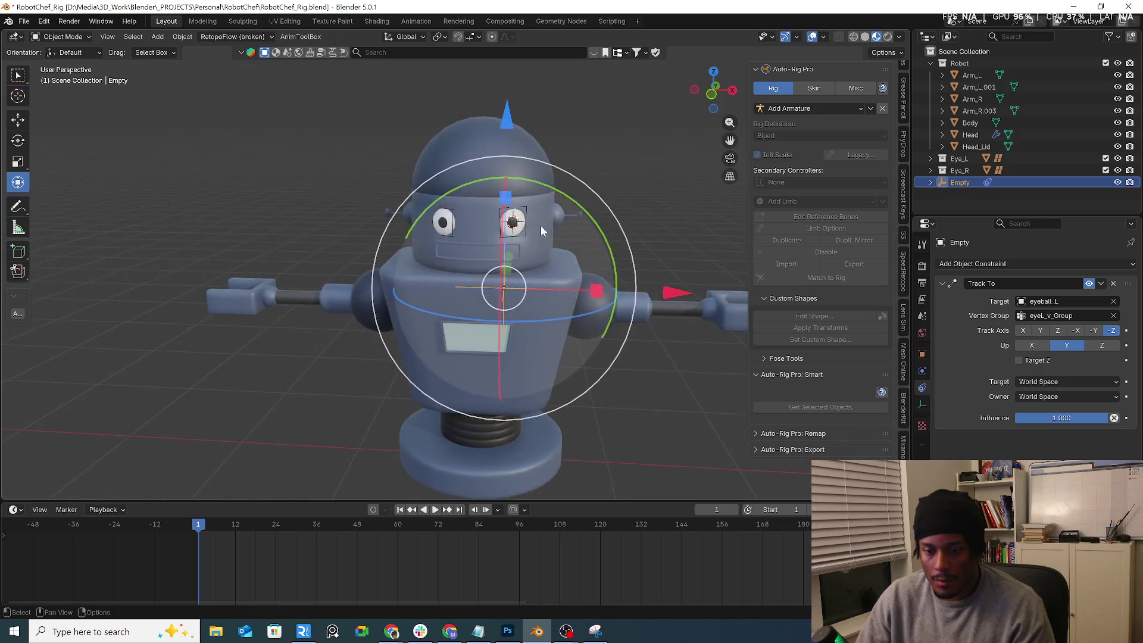
scroll(541, 226, "up", 4)
Step: Select eyeball_L and clear its parent with Alt+P
left_click(509, 234)
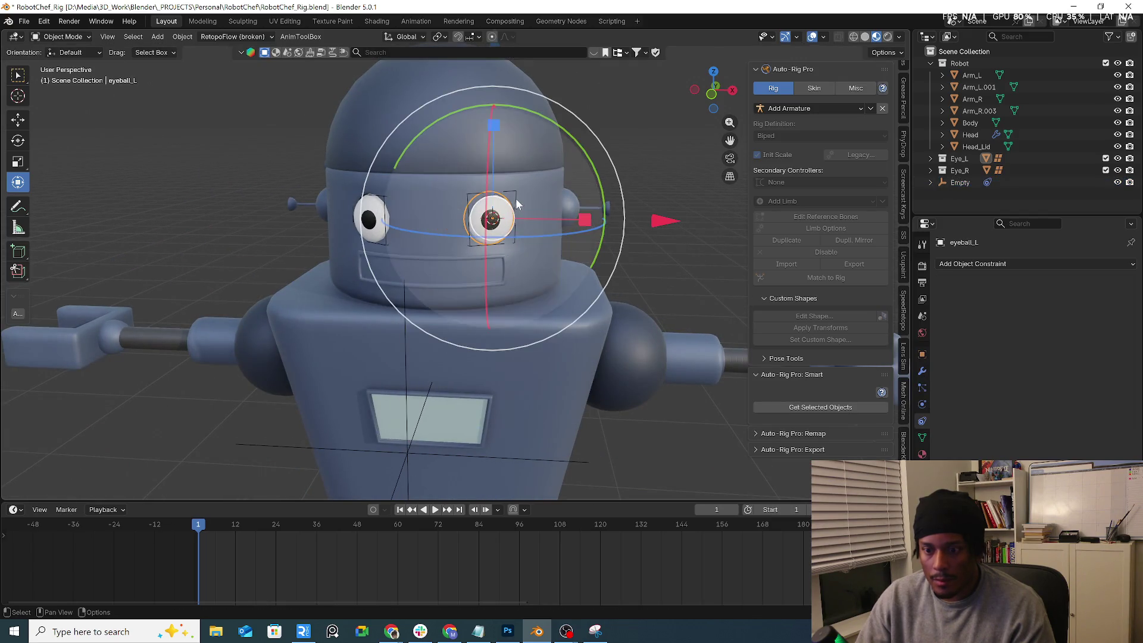
left_click(499, 232)
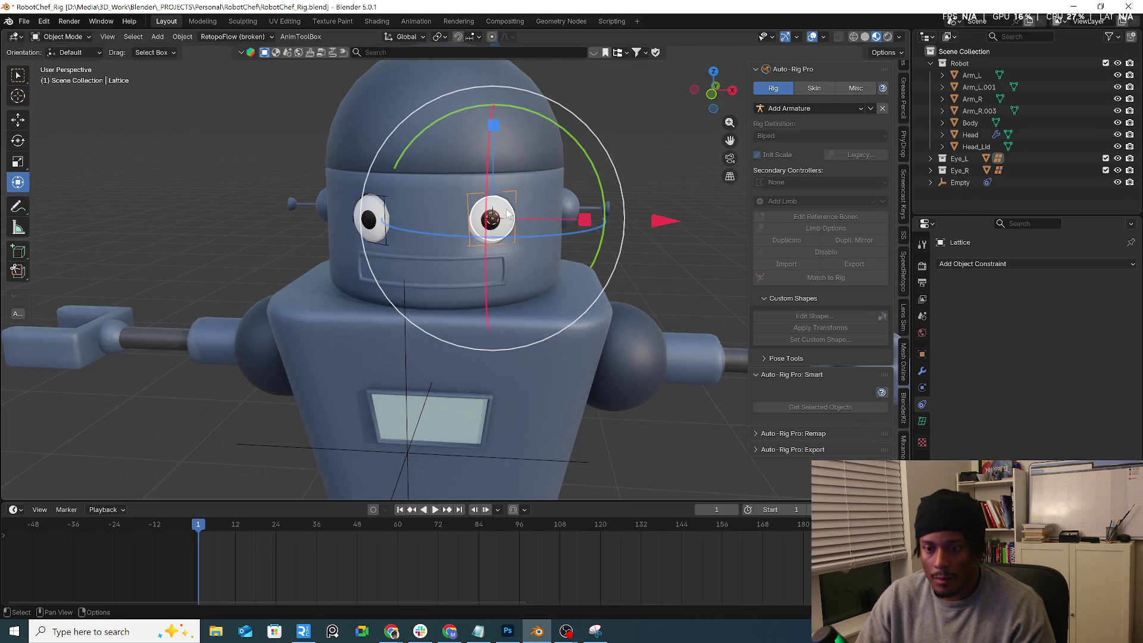
left_click(507, 213, "shift")
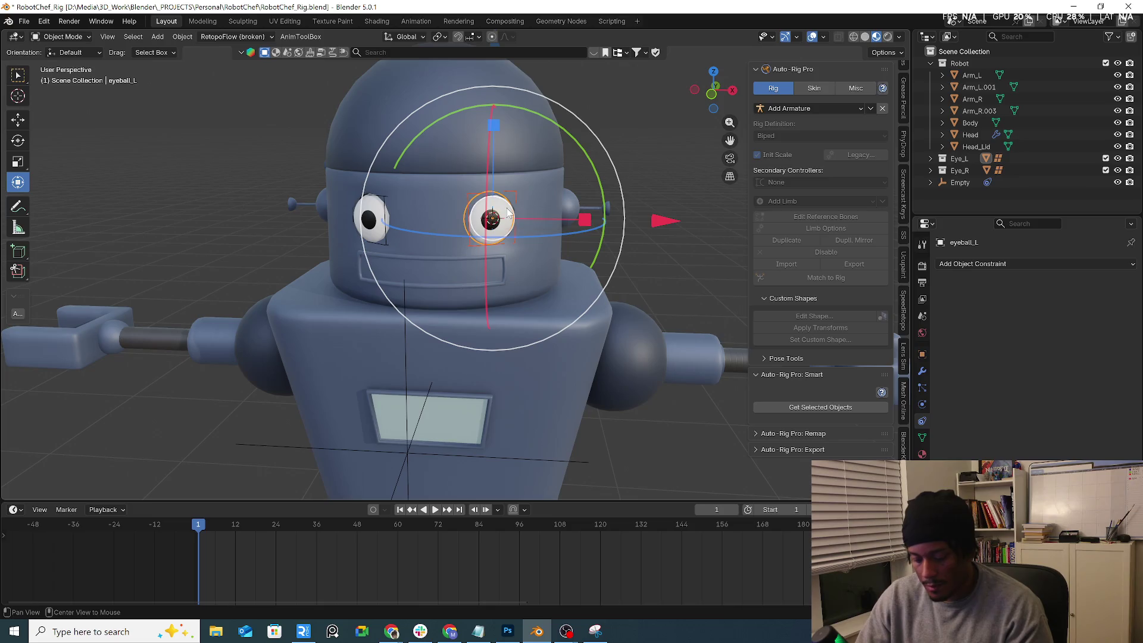
key("alt+p")
left_click(507, 206)
scroll(512, 328, "down", 3)
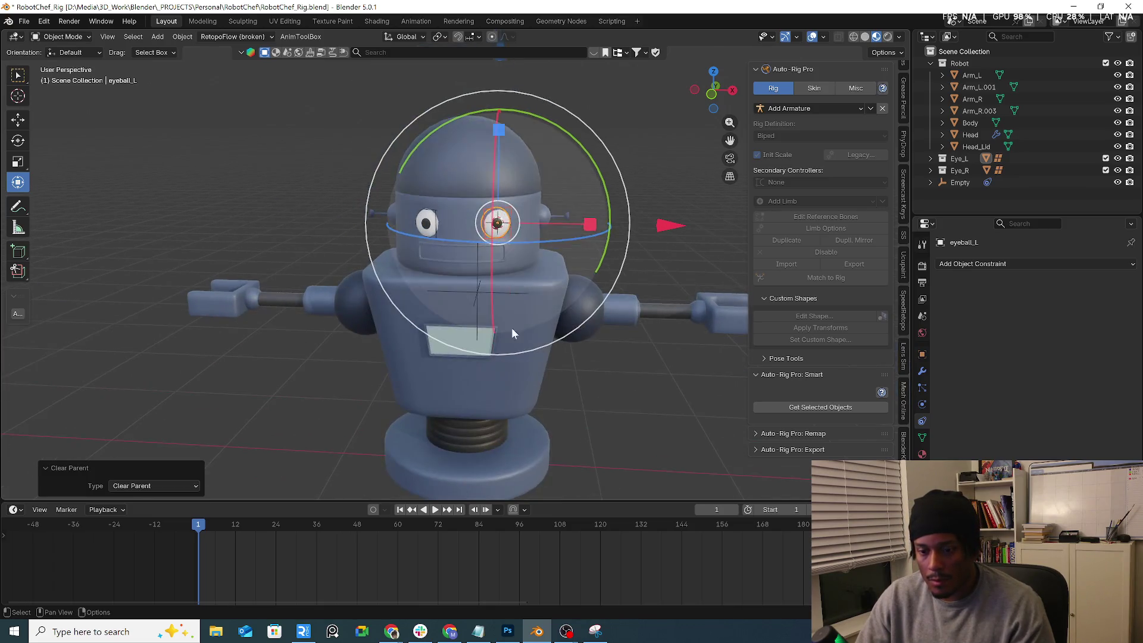
Step: Set the Empty's Track To Up axis to Z, test by moving it, then delete the constraint
left_click(476, 292)
left_click(476, 292)
key("g")
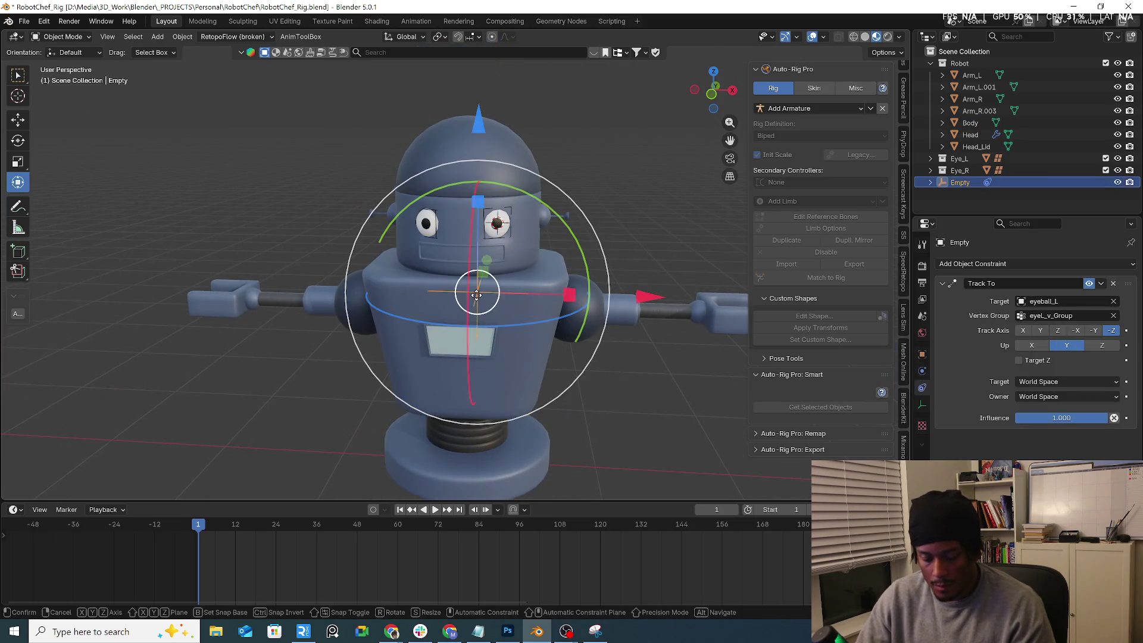
right_click(543, 281)
left_click(1088, 345)
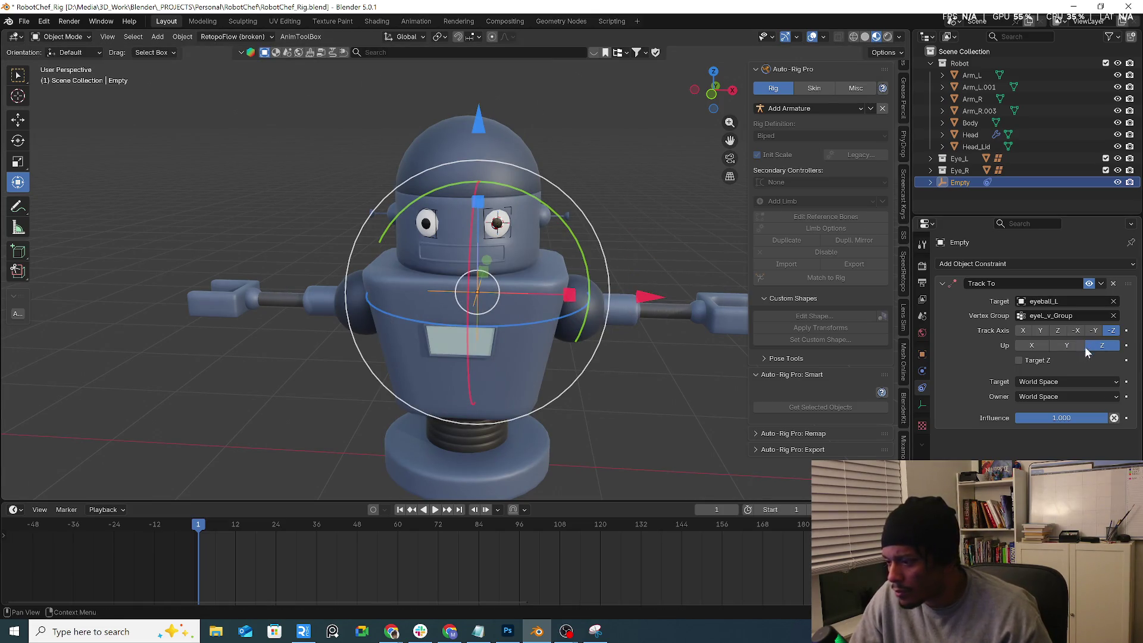
key("g")
right_click(663, 301)
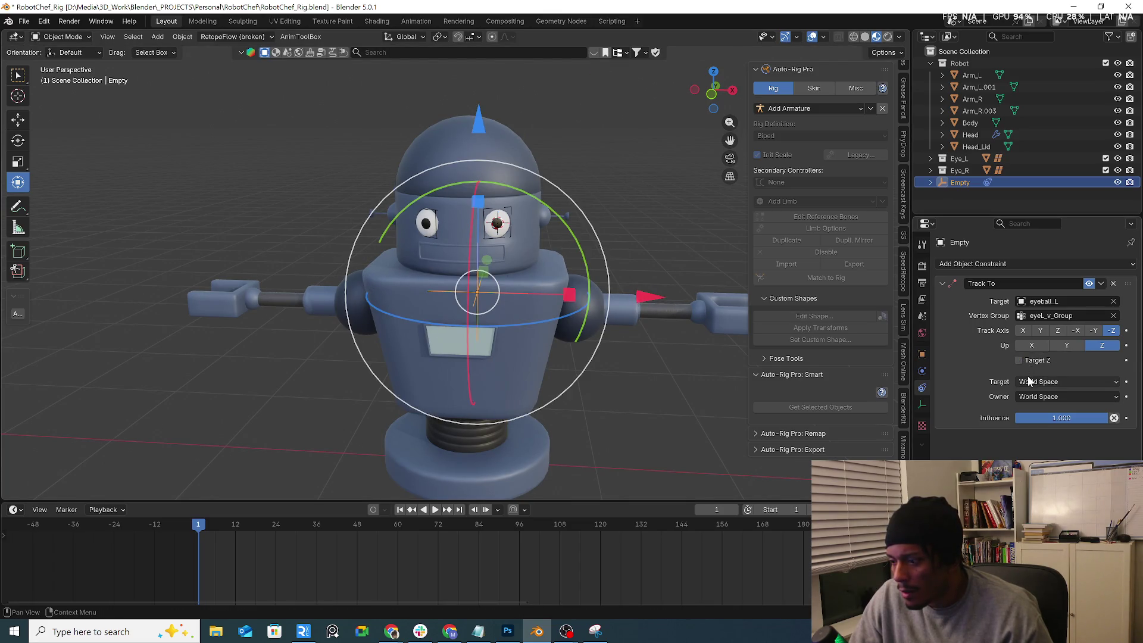
key("g")
right_click(684, 322)
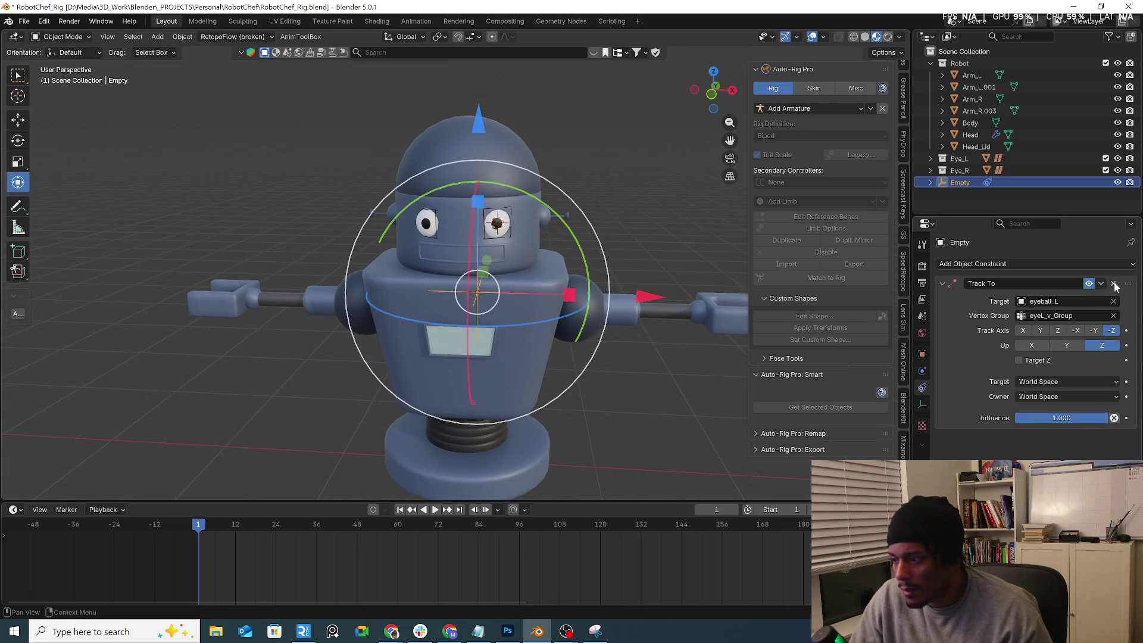
left_click(1114, 284)
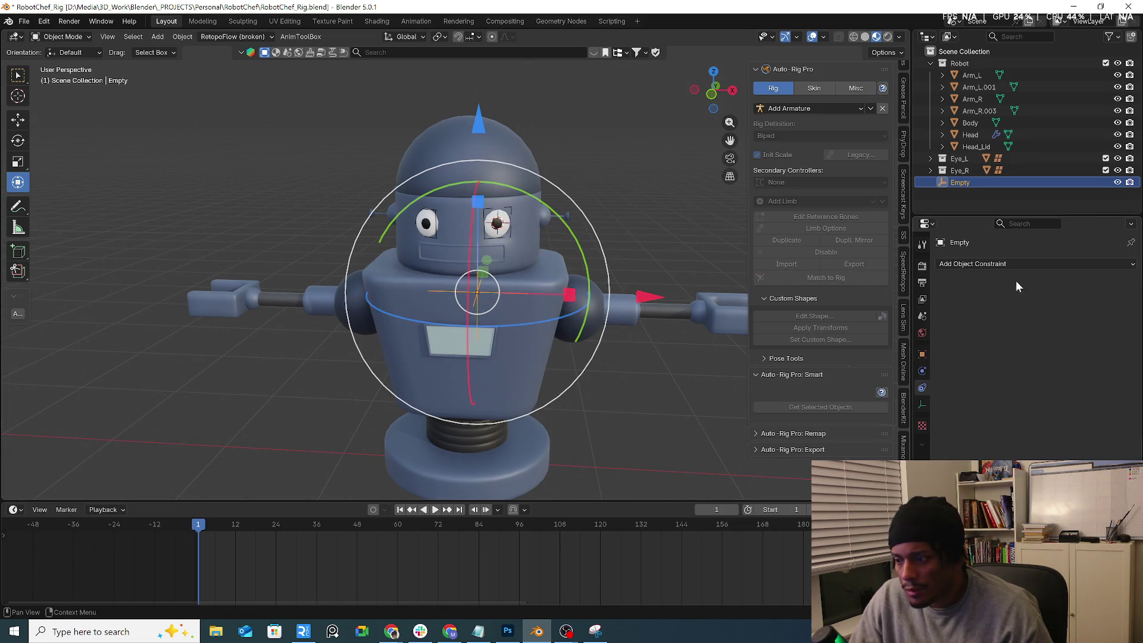
Step: Open the Add Object Constraint menu in the Empty's constraint properties
left_click(1027, 263)
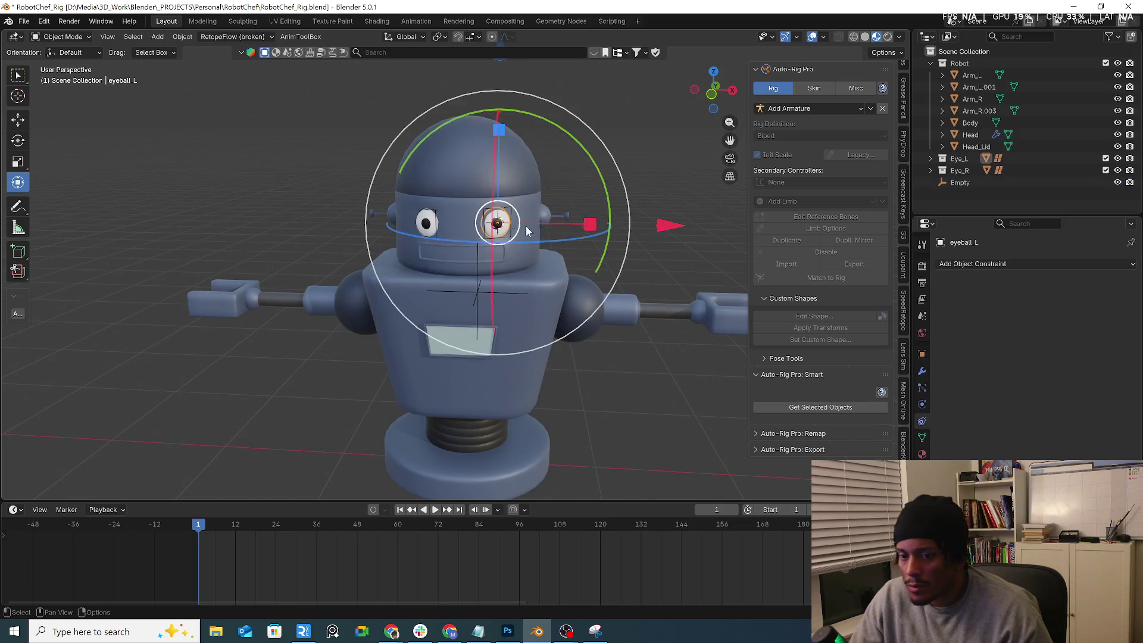
Step: Parent eyeball_L to the Empty with regular Object parenting
left_click(496, 223)
left_click(480, 294)
left_click(630, 244)
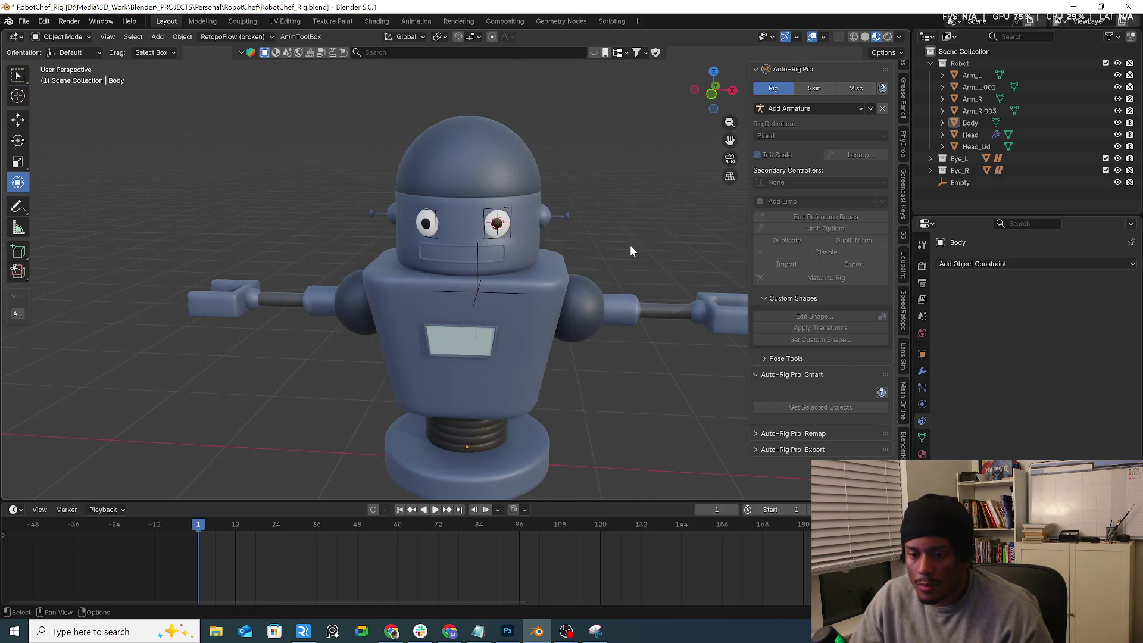
middle_click_drag(630, 245, 546, 235)
left_click(525, 216)
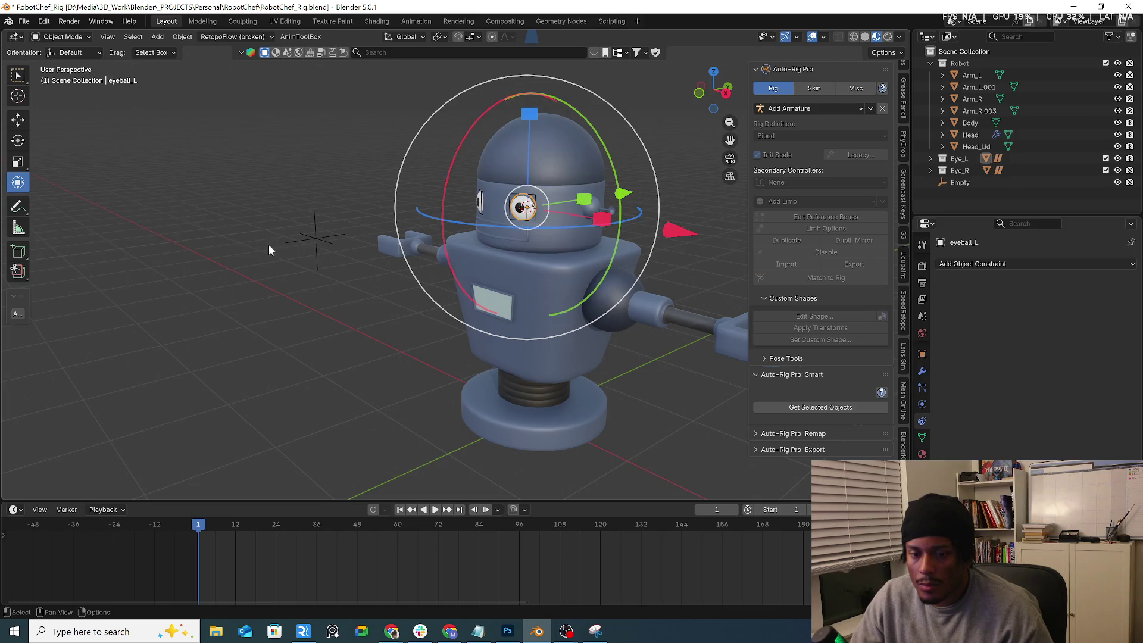
left_click(317, 238, "shift")
key("ctrl+p")
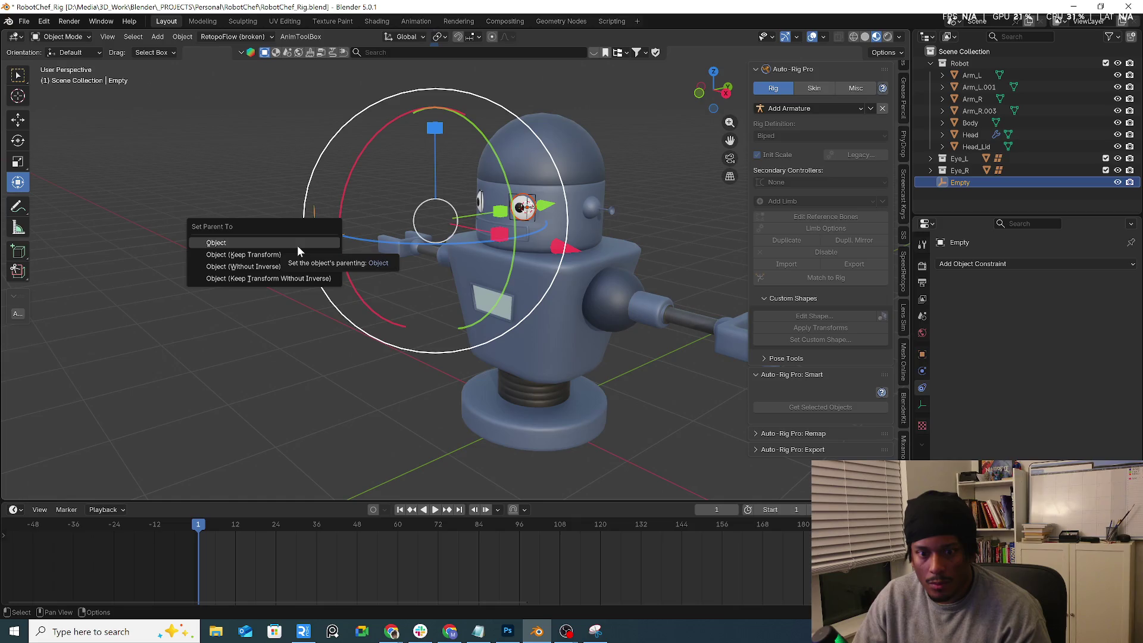
left_click(297, 244)
Step: Move the Empty to watch the eye follow, then undo the move
left_click(309, 247)
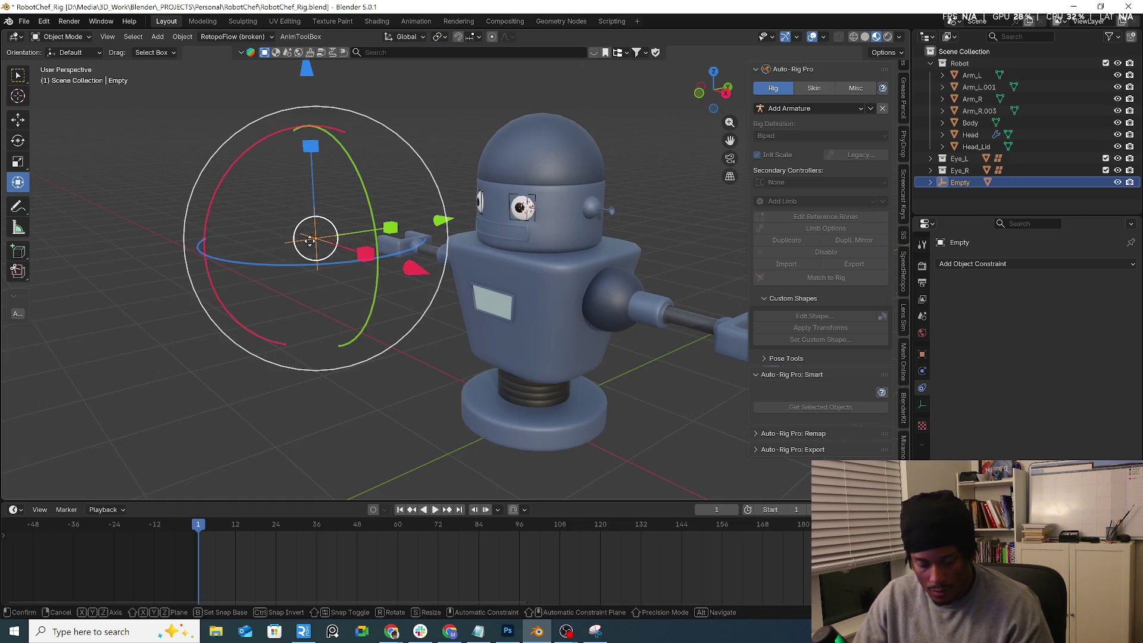
key("g")
left_click(280, 239)
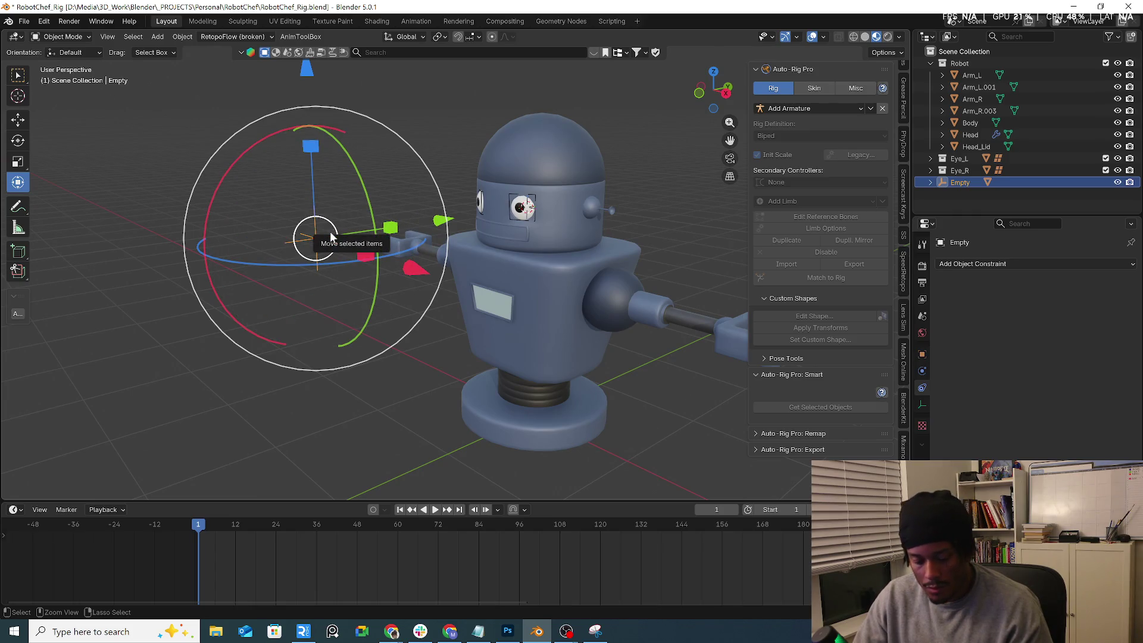
key("shift+bracketright")
Step: Re-parent eyeball_L to the Empty using Object (Without Inverse), then reselect the eyeball
key("ctrl+p")
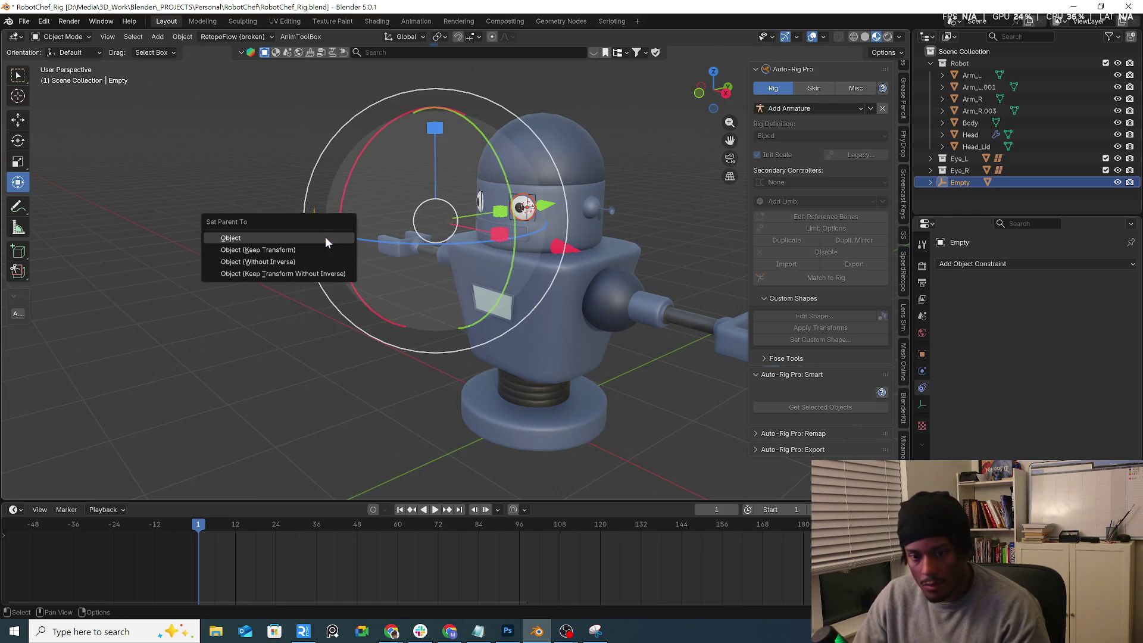
left_click(320, 267)
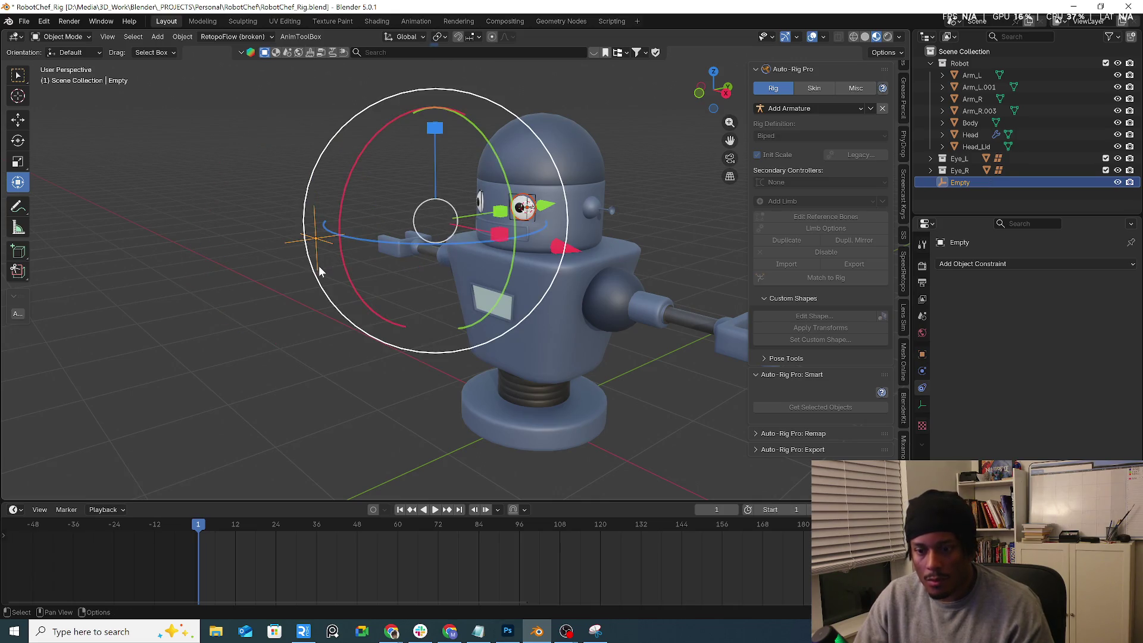
key("alt+a")
left_click(303, 248)
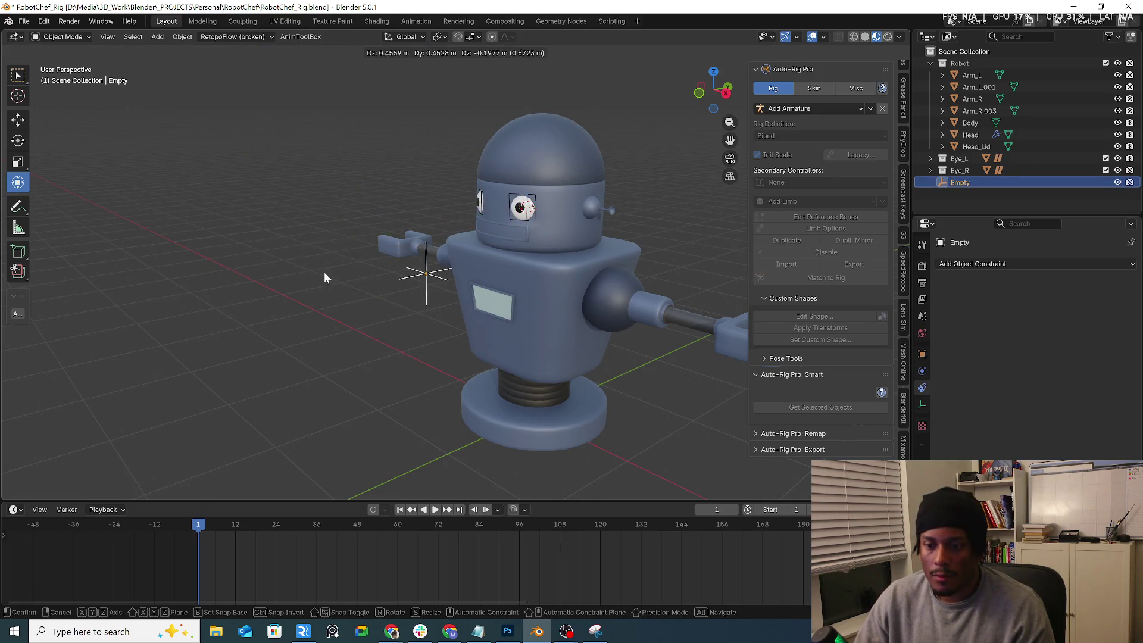
middle_click_drag(325, 273, 492, 225)
left_click(478, 198)
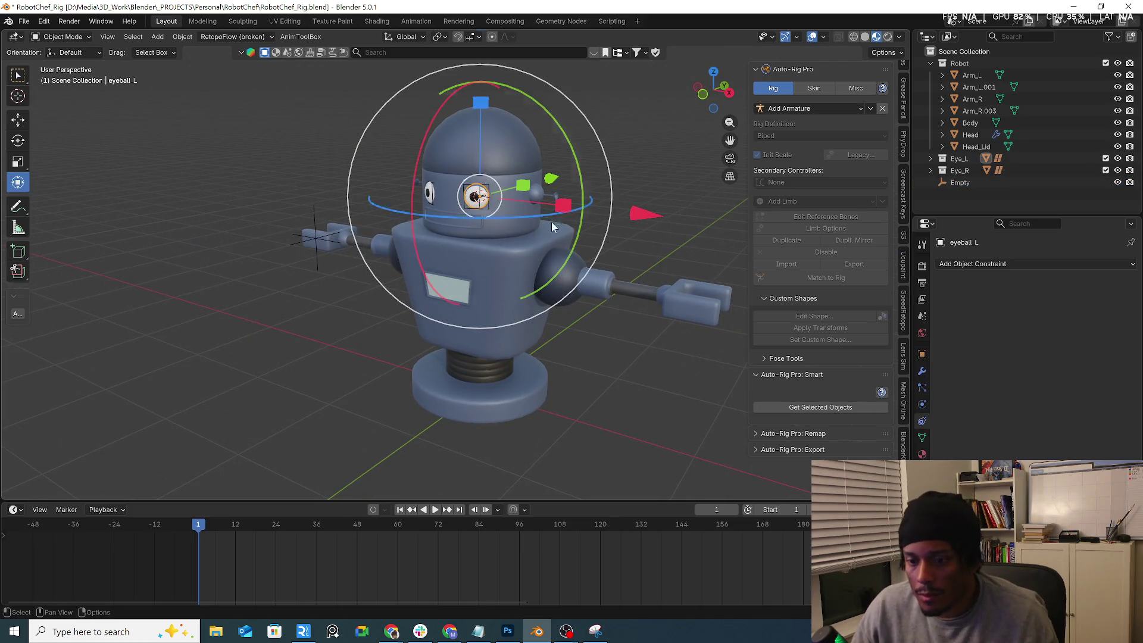
left_click(941, 264)
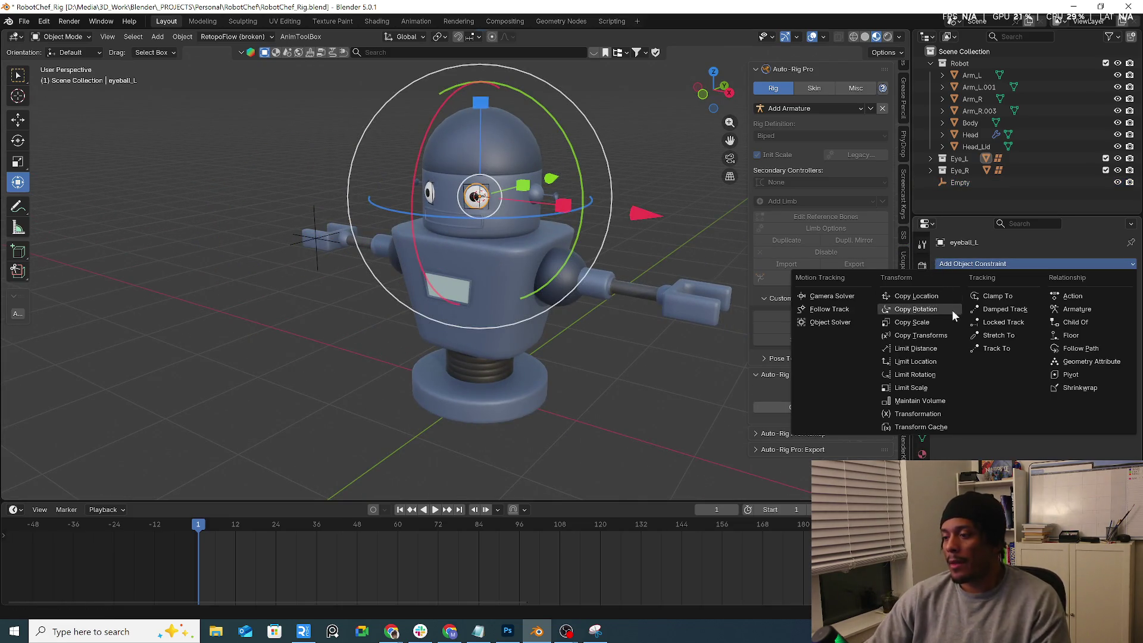
left_click(1002, 352)
left_click(1049, 301)
type("emp")
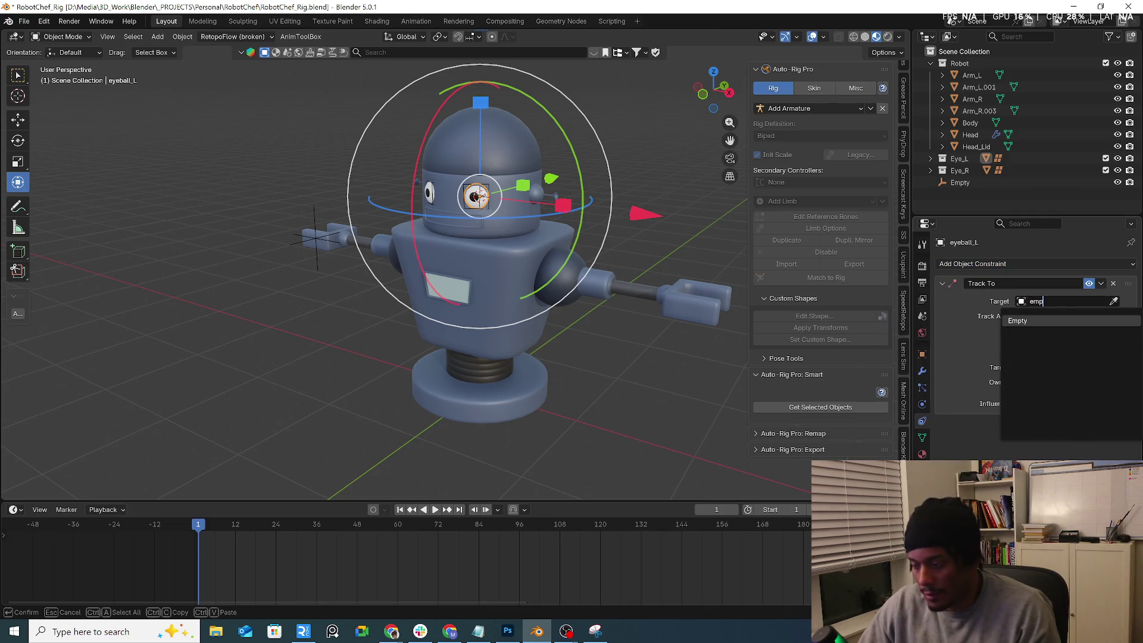
left_click(1039, 320)
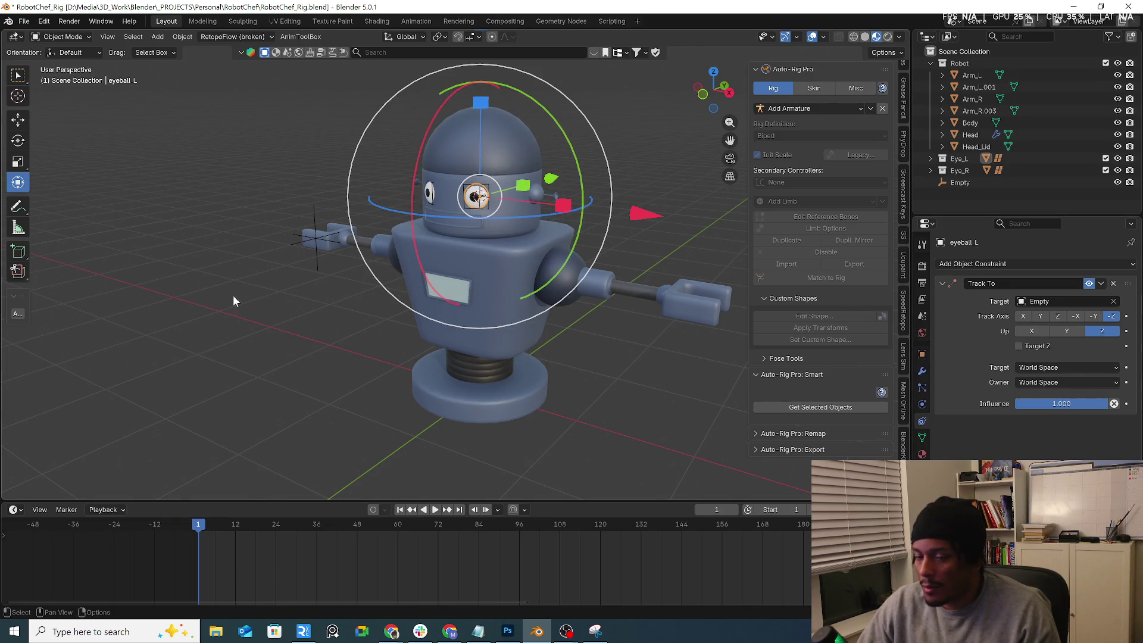
left_click(318, 241)
key("g")
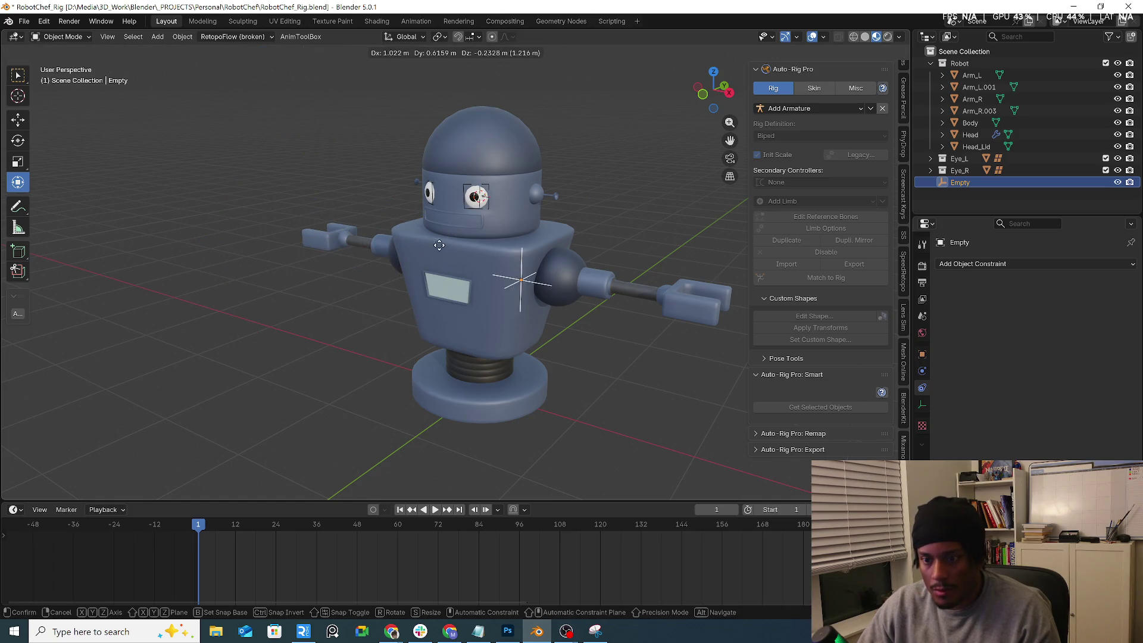
key("Escape")
left_click(922, 402)
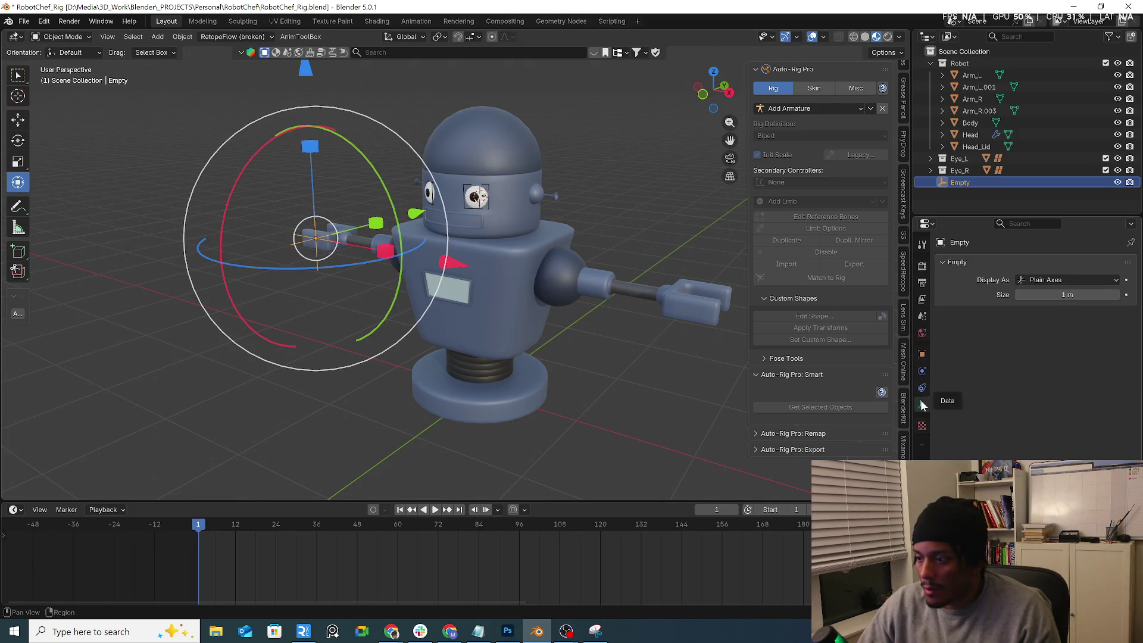
left_click(922, 388)
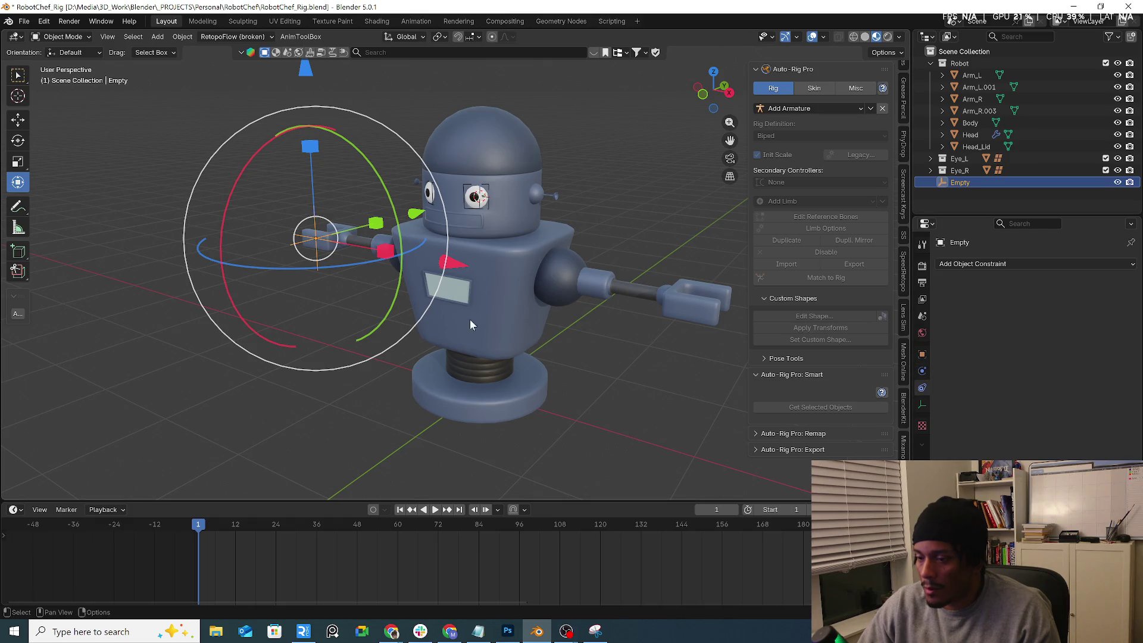
left_click(470, 201)
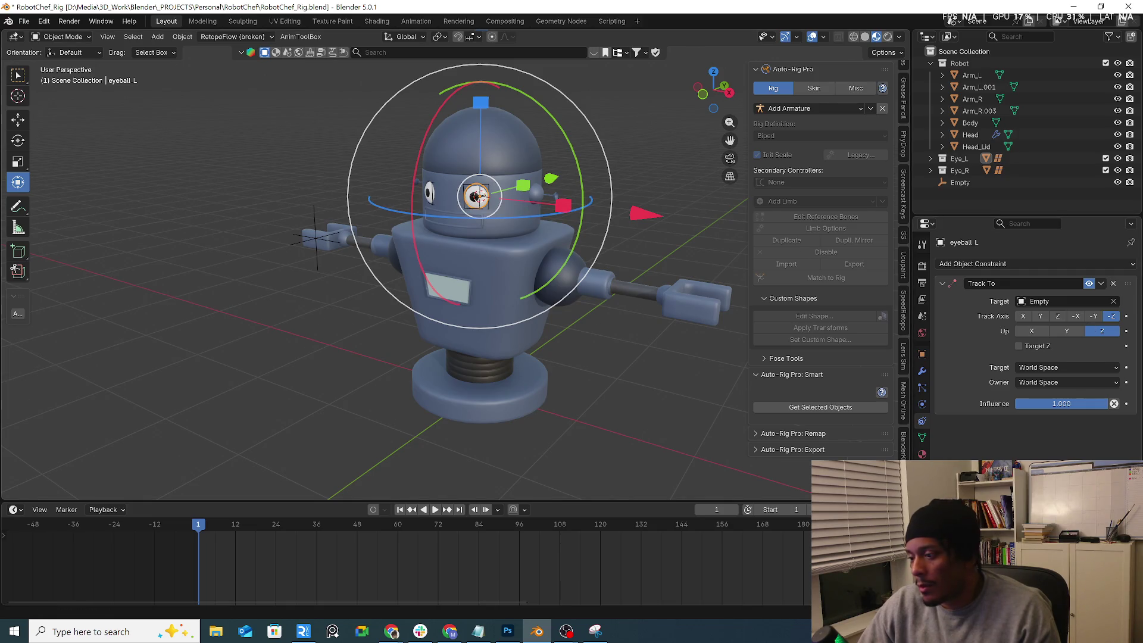
left_click(1114, 283)
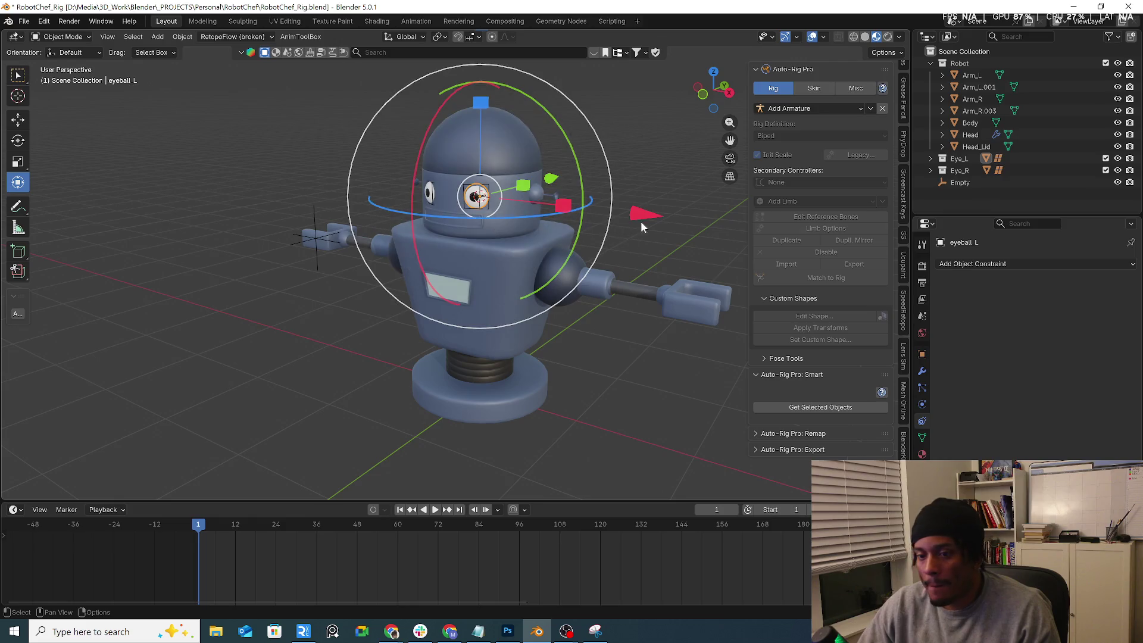
Step: Add a Child Of constraint targeting the Empty to eyeball_L, then delete it
left_click(1011, 264)
left_click(1101, 322)
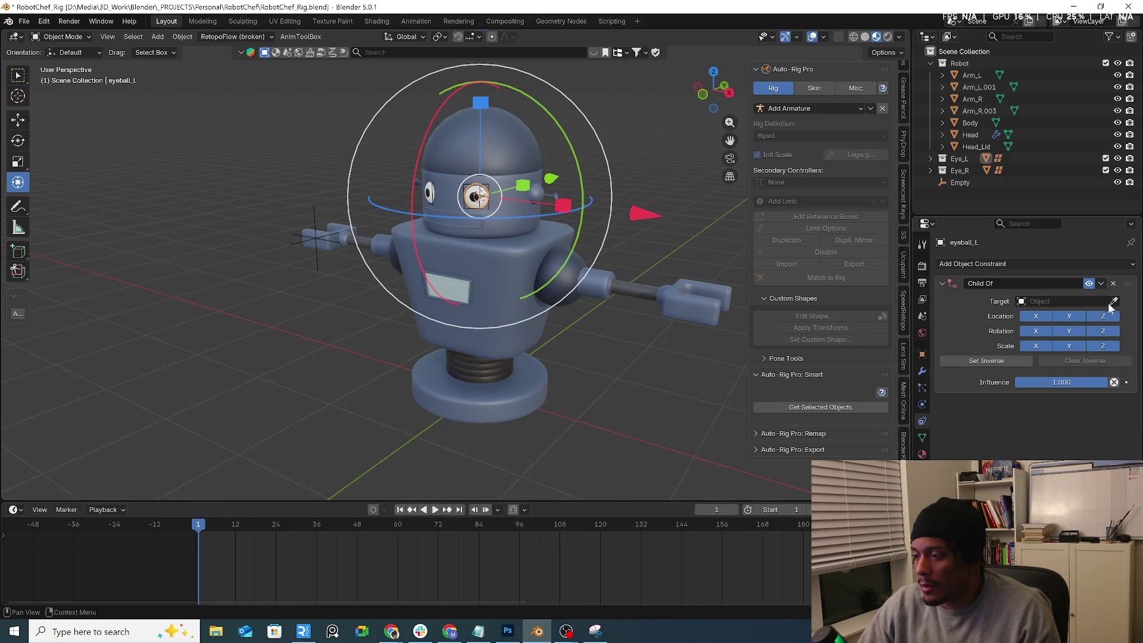
left_click(320, 240)
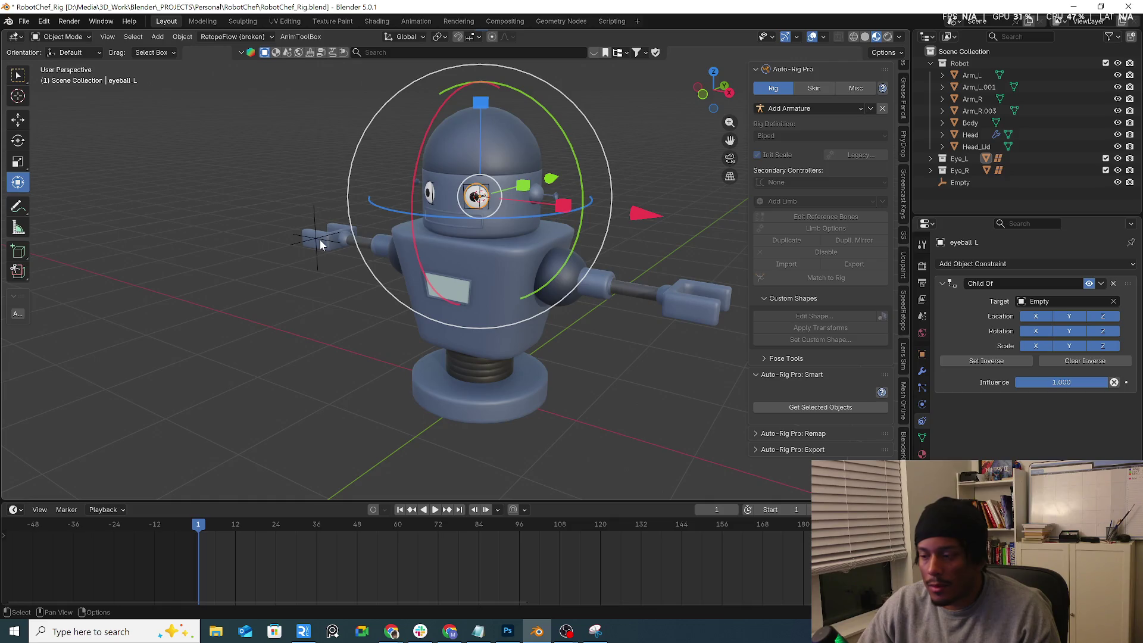
left_click(320, 239)
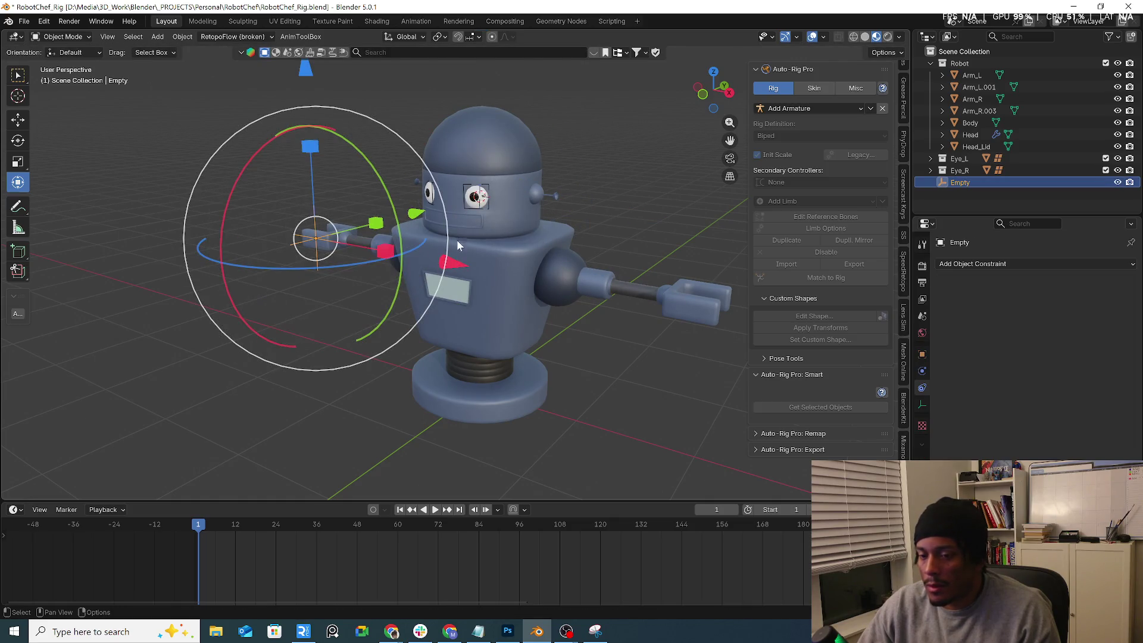
left_click(468, 205)
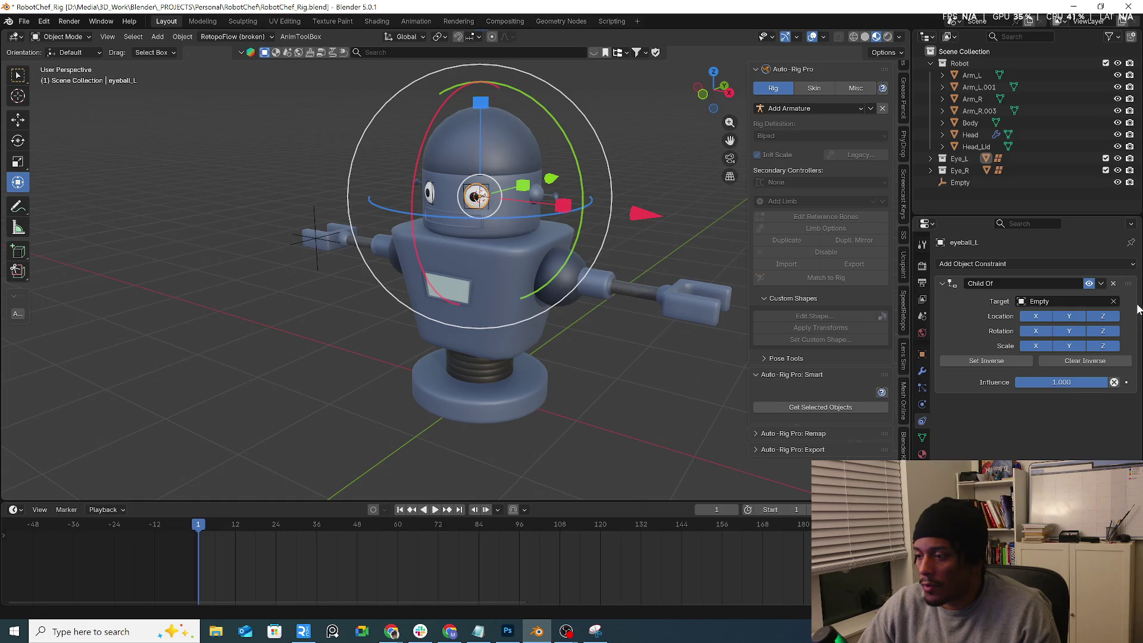
left_click(1112, 283)
Step: Add a Pivot constraint to eyeball_L targeting the Empty, then remove it
left_click(1026, 263)
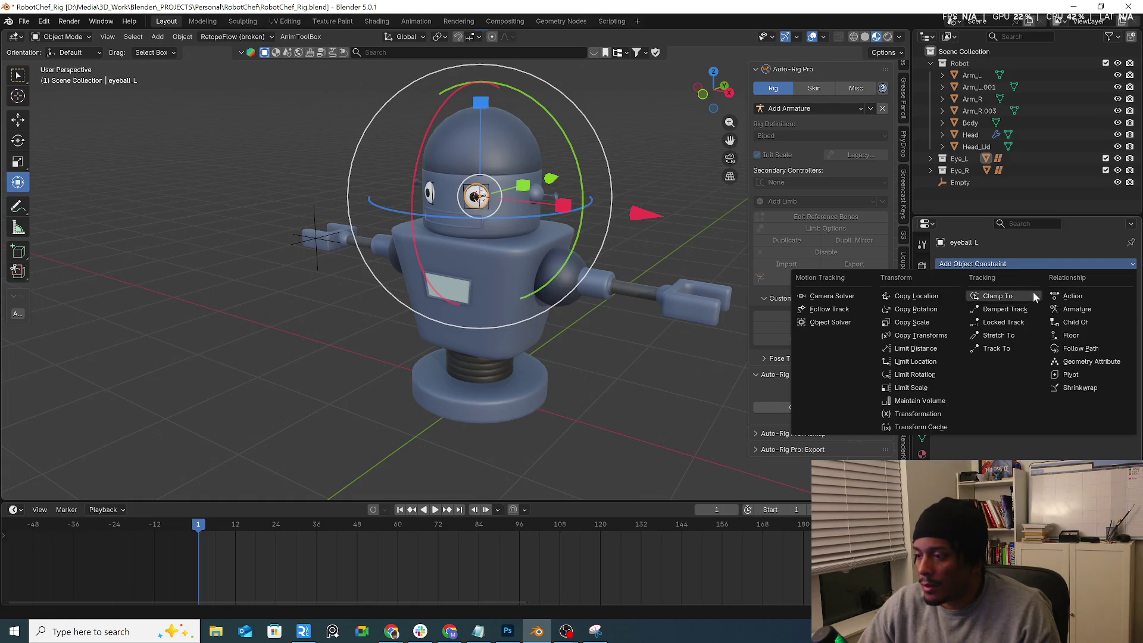
left_click(1095, 377)
left_click(1113, 301)
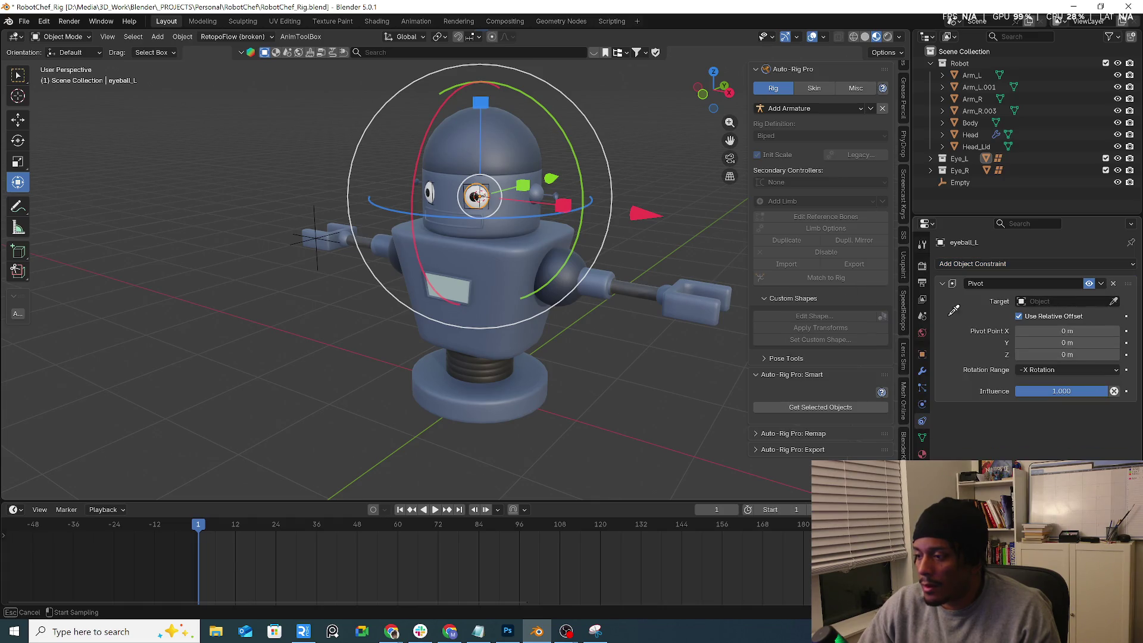
left_click(316, 238)
left_click(316, 238)
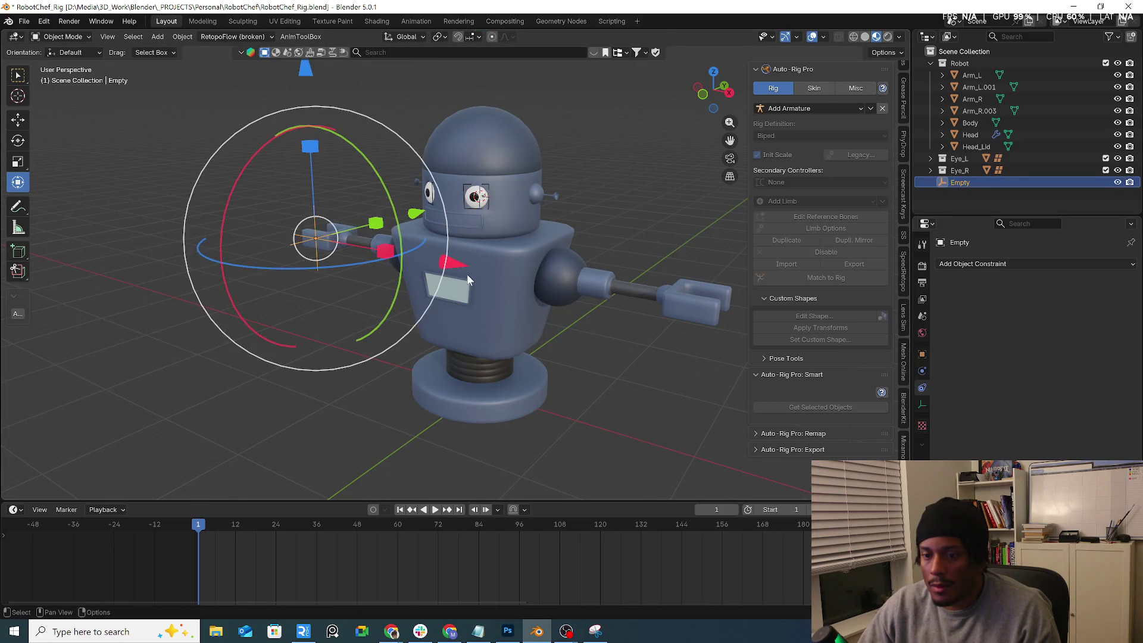
left_click(477, 203)
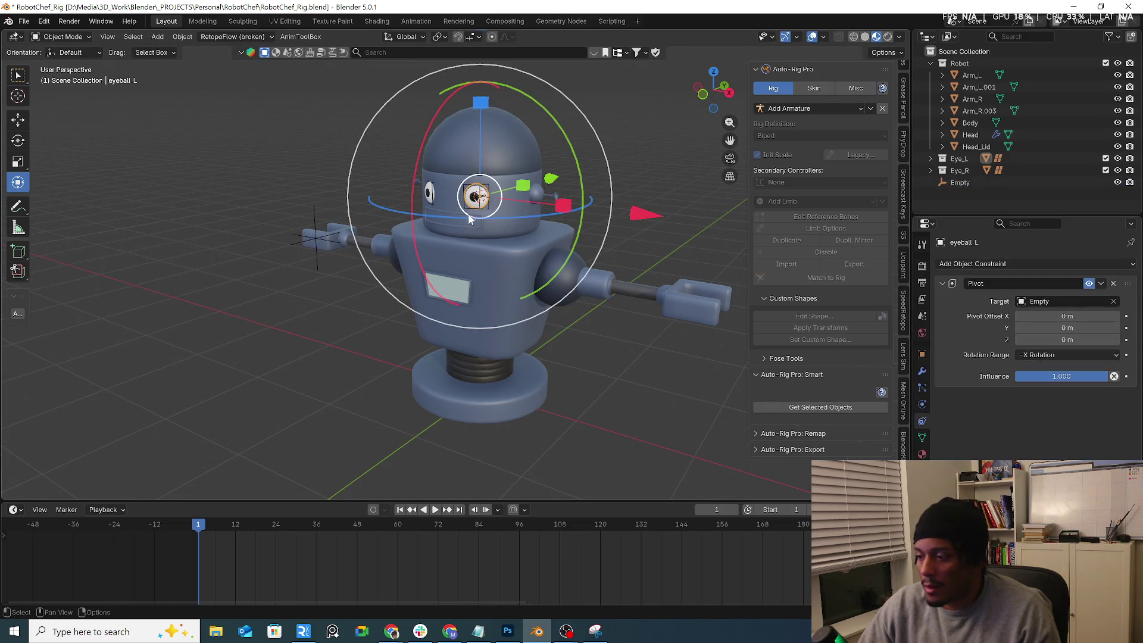
left_click(1113, 283)
Step: Give the Empty a Pivot constraint targeting eyeball_L with vertex group eyeL_v_Group
left_click(324, 244)
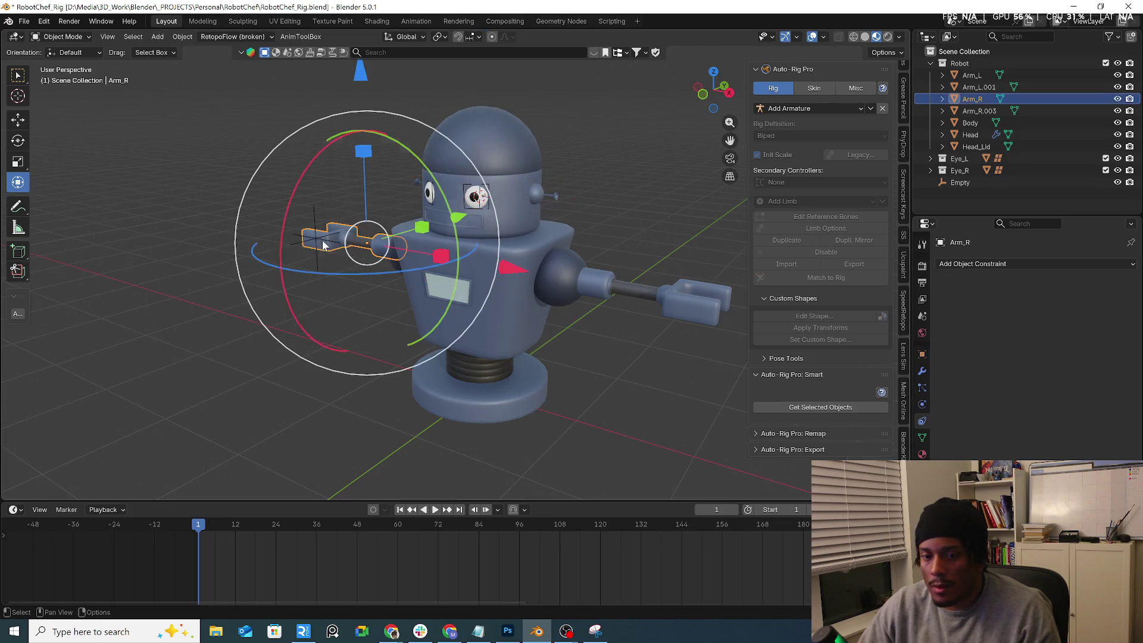
left_click(322, 242)
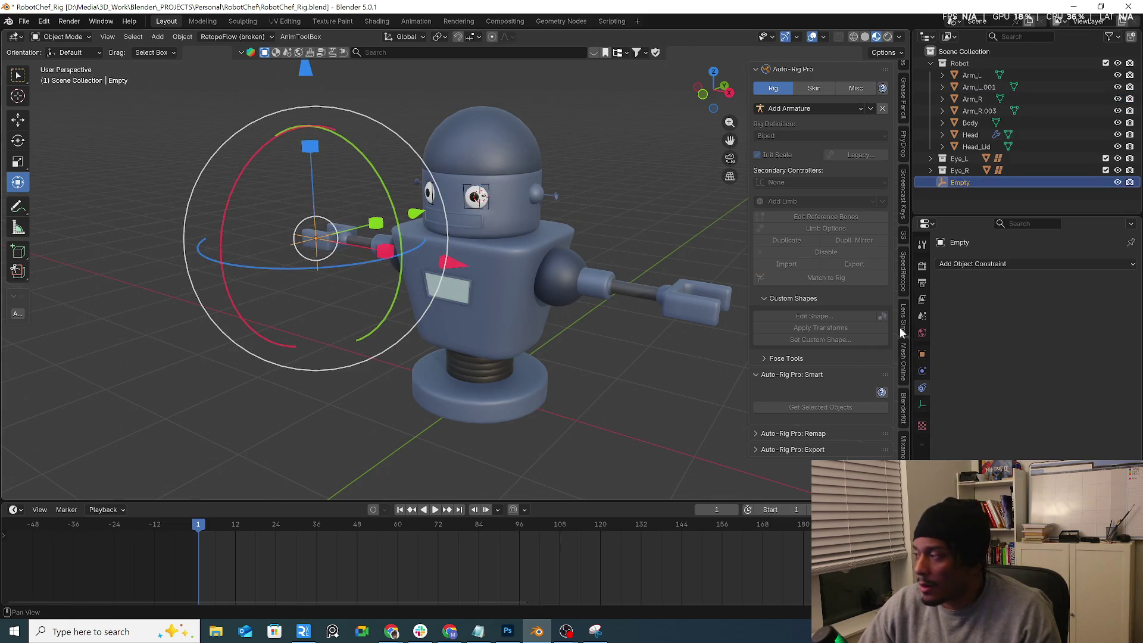
left_click(1003, 264)
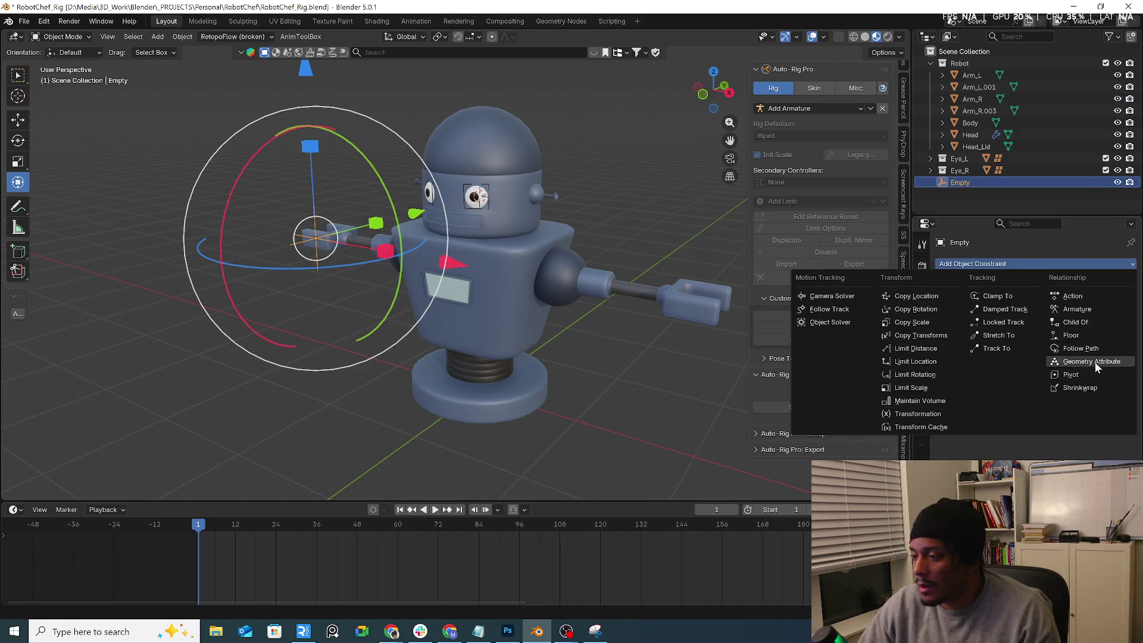
left_click(1088, 377)
left_click(1113, 301)
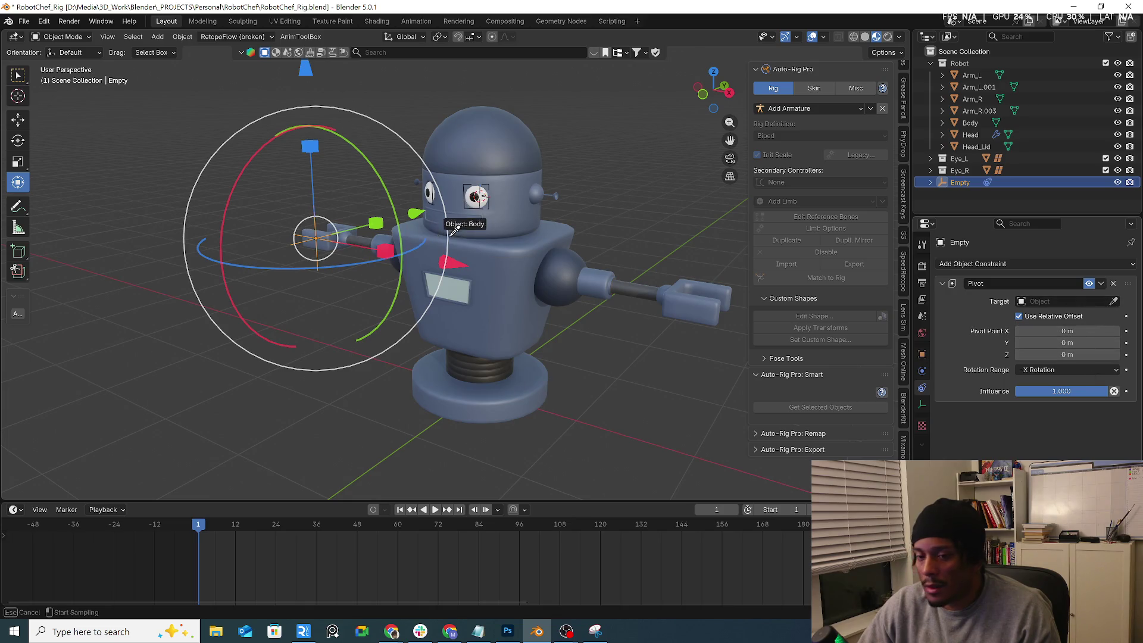
left_click(474, 198)
key("g")
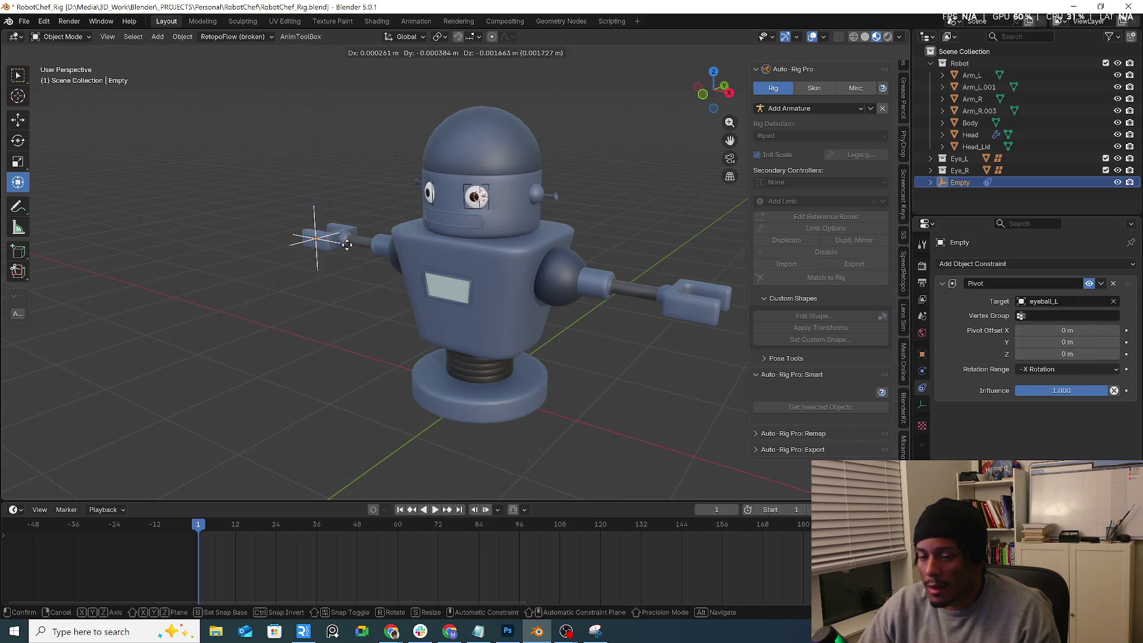
key("Escape")
left_click(1066, 315)
left_click(1054, 331)
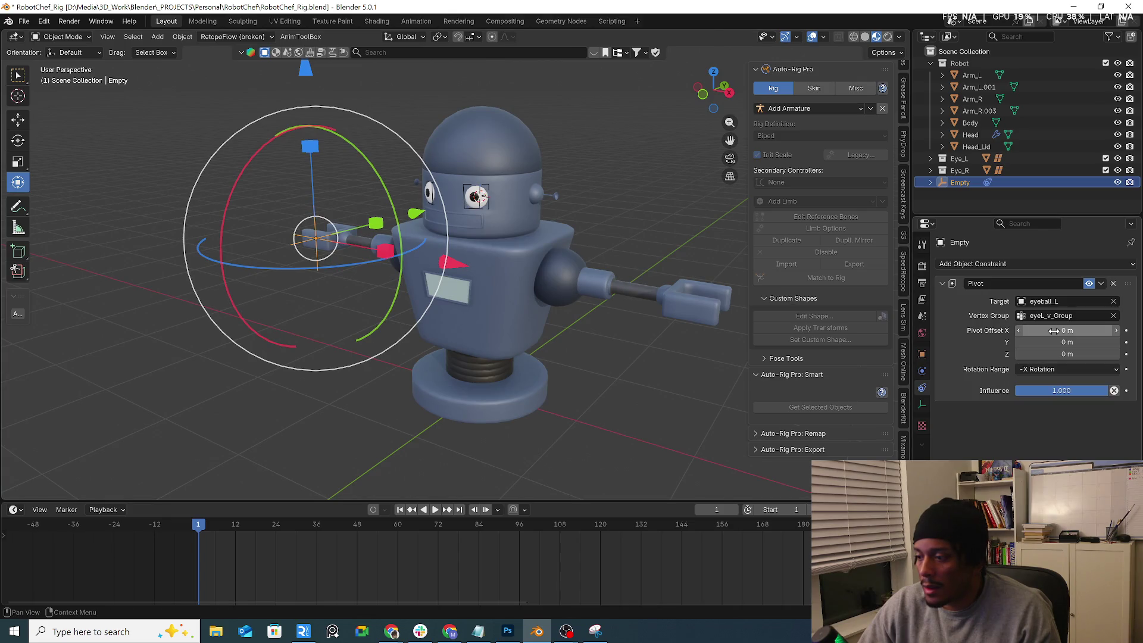
Step: Select and frame eyeball_L, then bring up the Add Object Constraint list
left_click(475, 197)
key("KP_Decimal")
left_click(1012, 264)
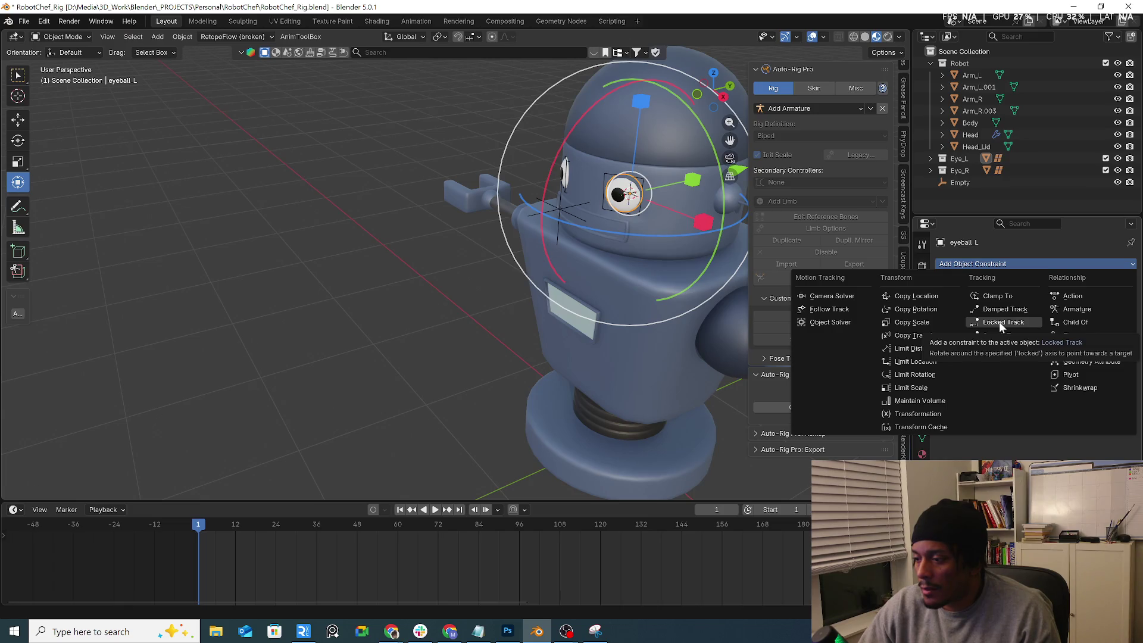
Step: Add a Locked Track constraint on eyeball_L targeting the Empty and test by moving the Empty
left_click(999, 322)
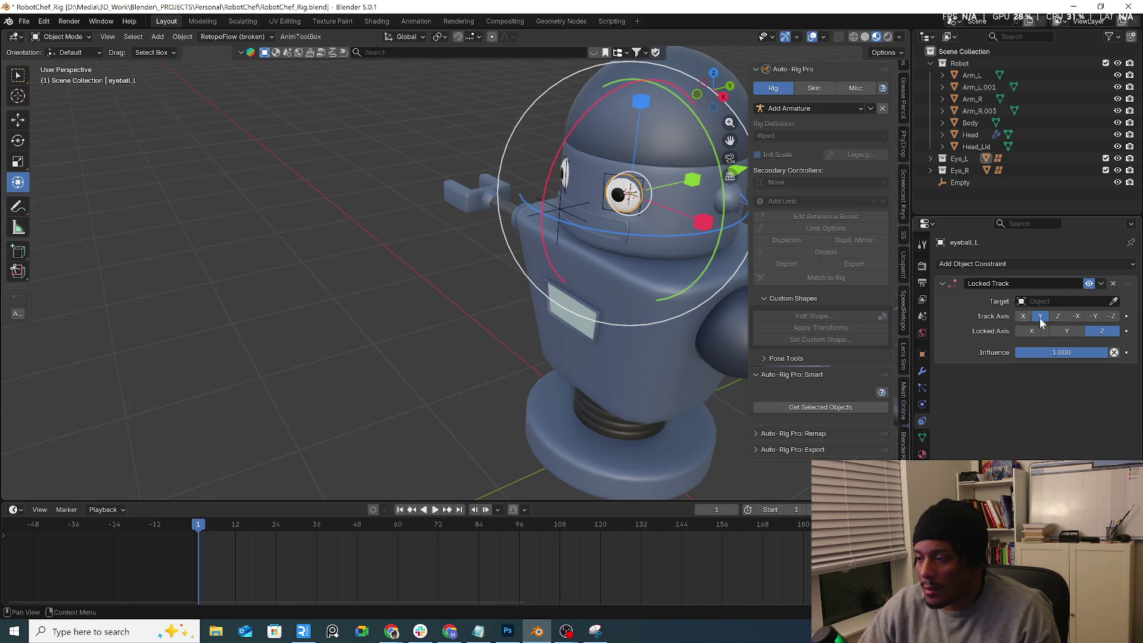
left_click(1066, 301)
type("em")
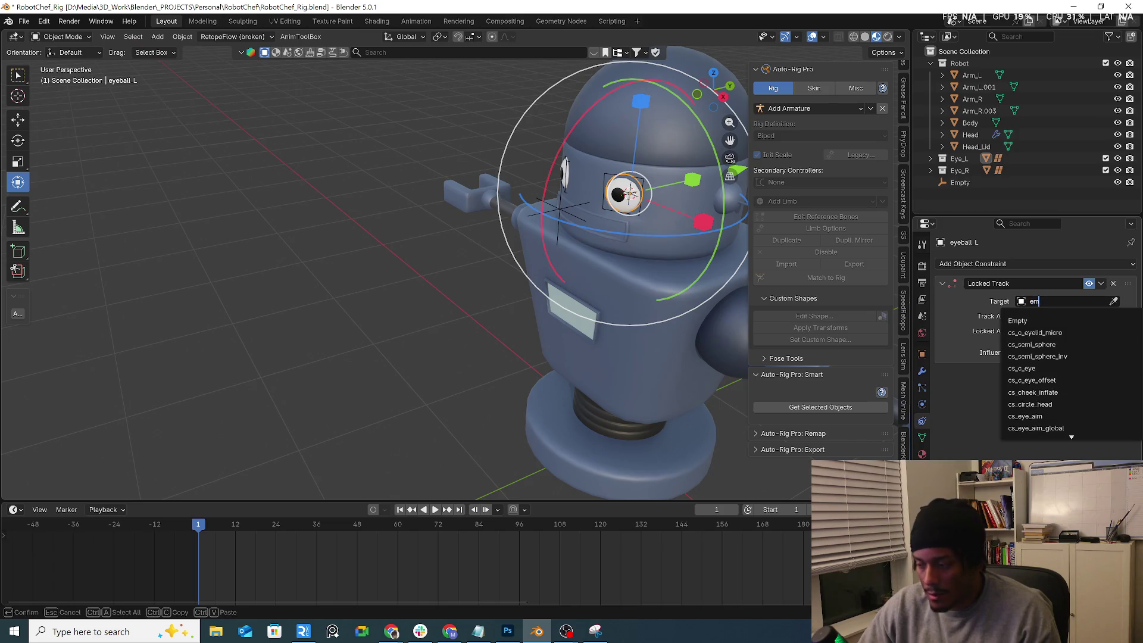
left_click(1054, 321)
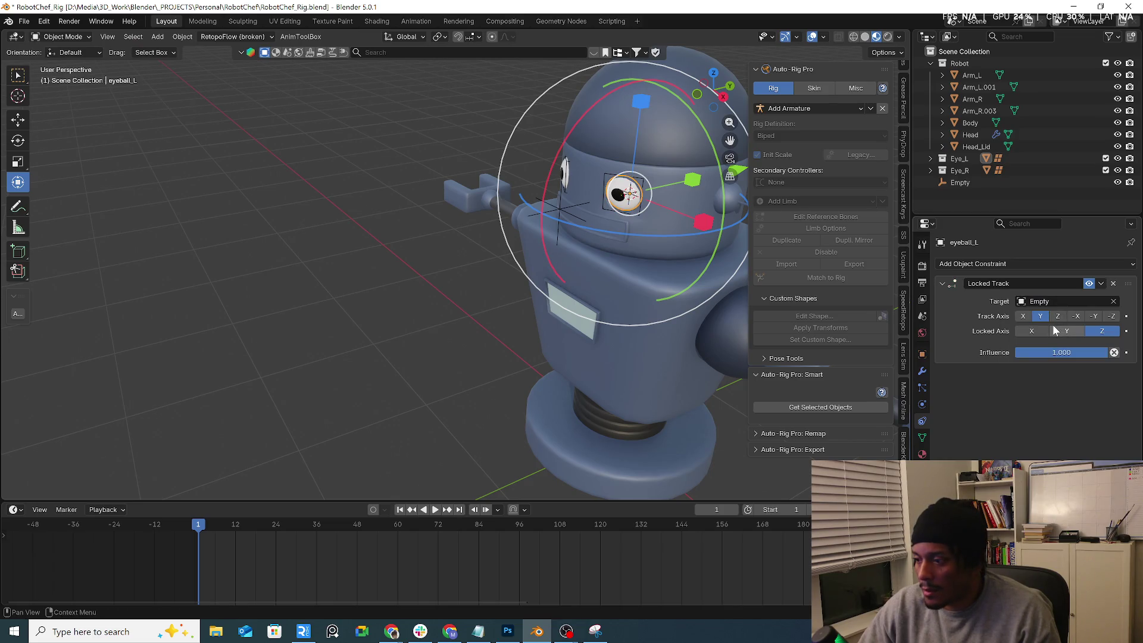
left_click(557, 210)
key("g")
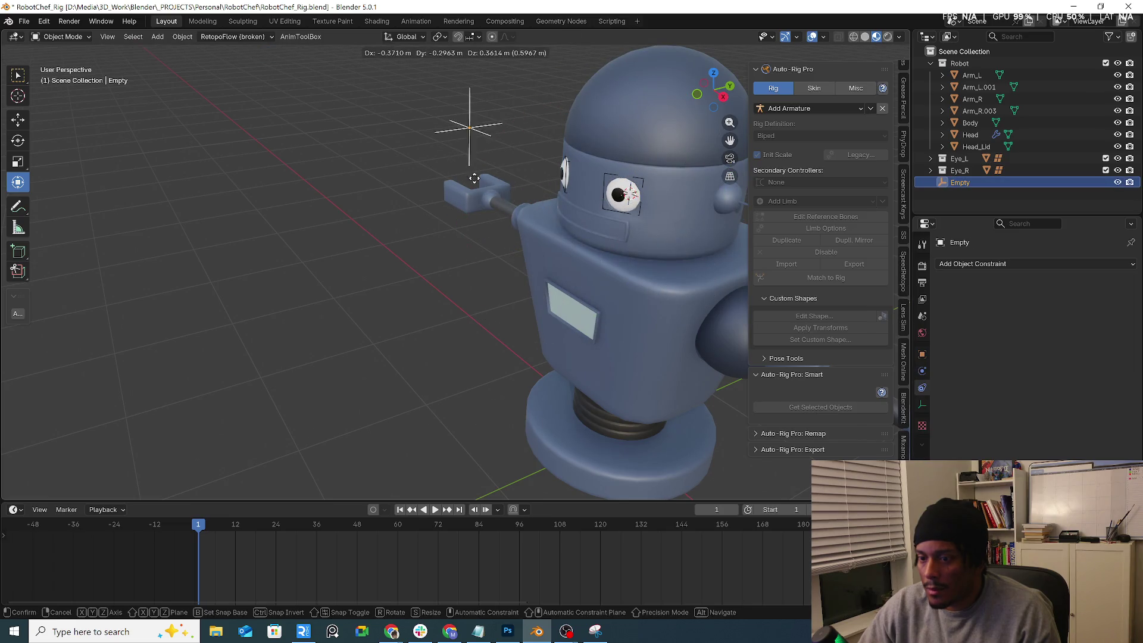
key("Escape")
Step: Switch the Locked Track axis to Z and test again by moving the Empty
left_click(615, 193)
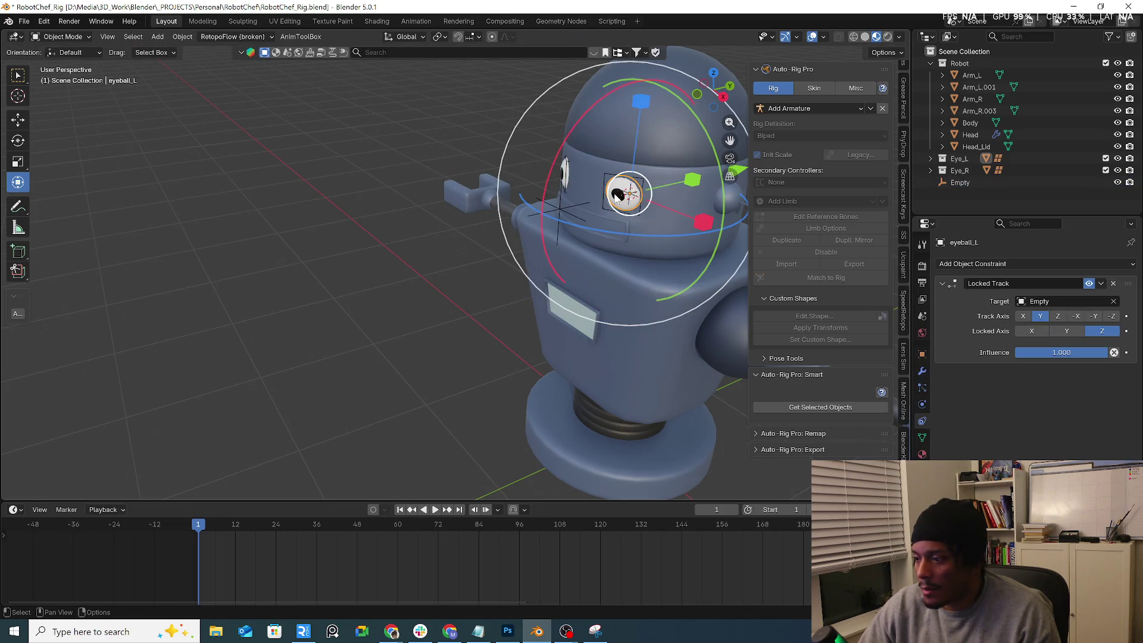
left_click(1057, 317)
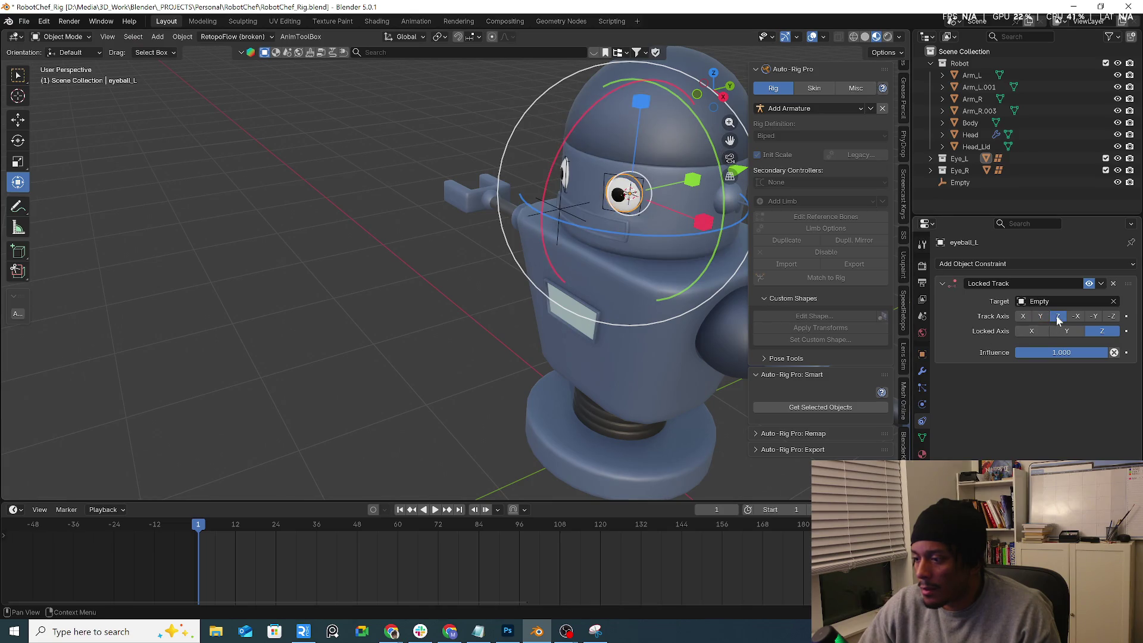
left_click(562, 212)
key("g")
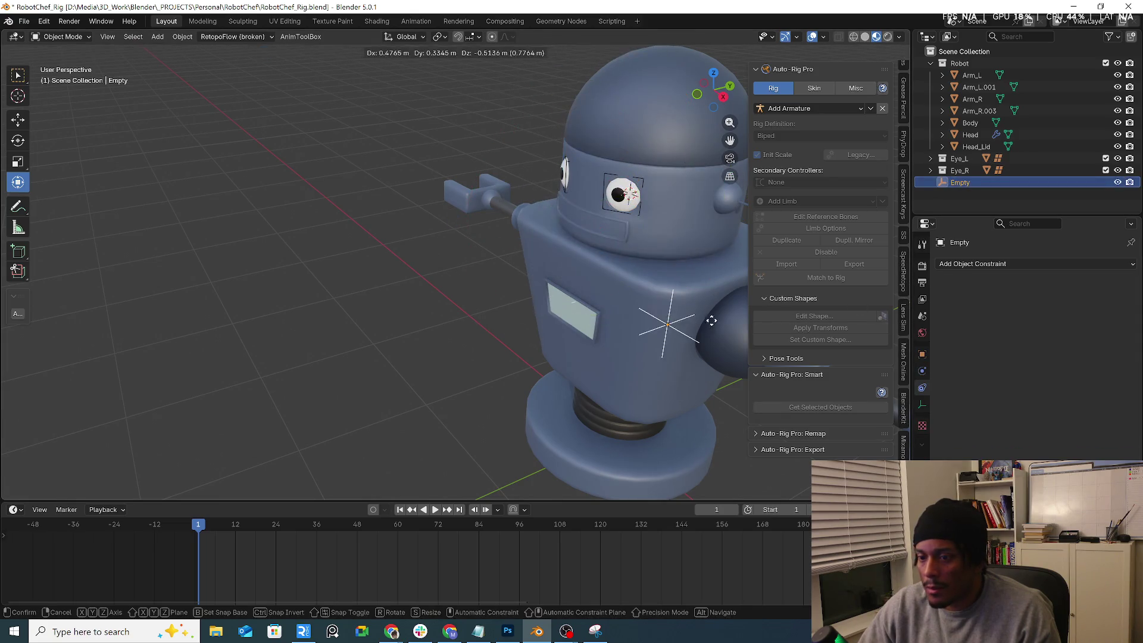
key("Escape")
left_click(611, 191)
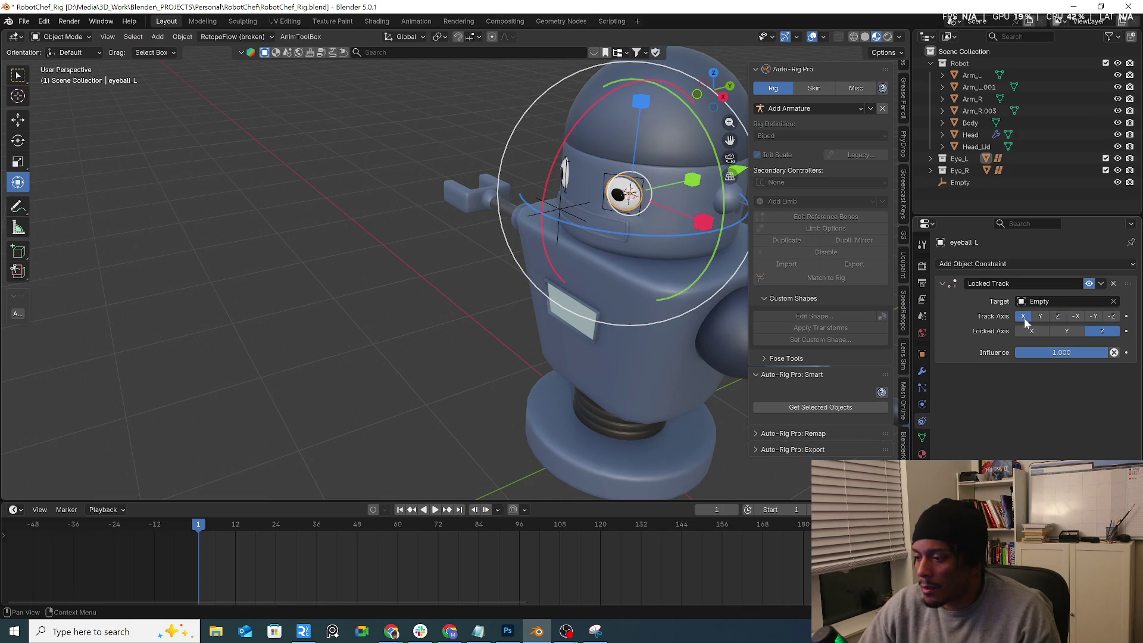
Step: Delete the Locked Track constraint from eyeball_L, leaving the eye unconstrained
scroll(573, 231, "down", 3)
middle_click_drag(573, 231, 599, 244)
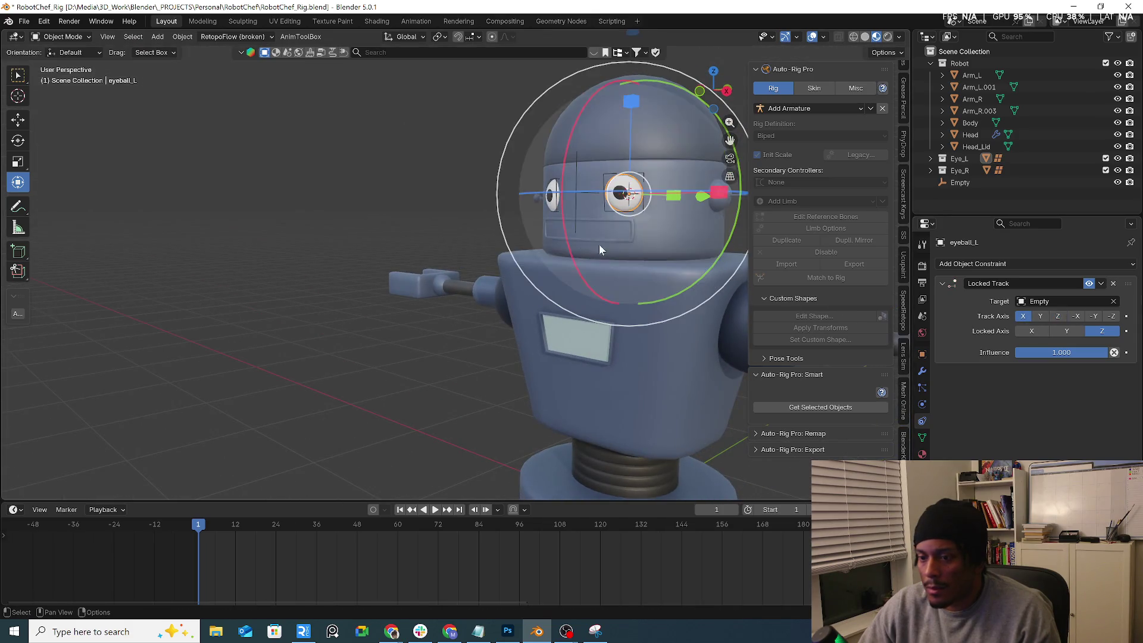
scroll(599, 244, "up", 2)
left_click(580, 190)
left_click(578, 191)
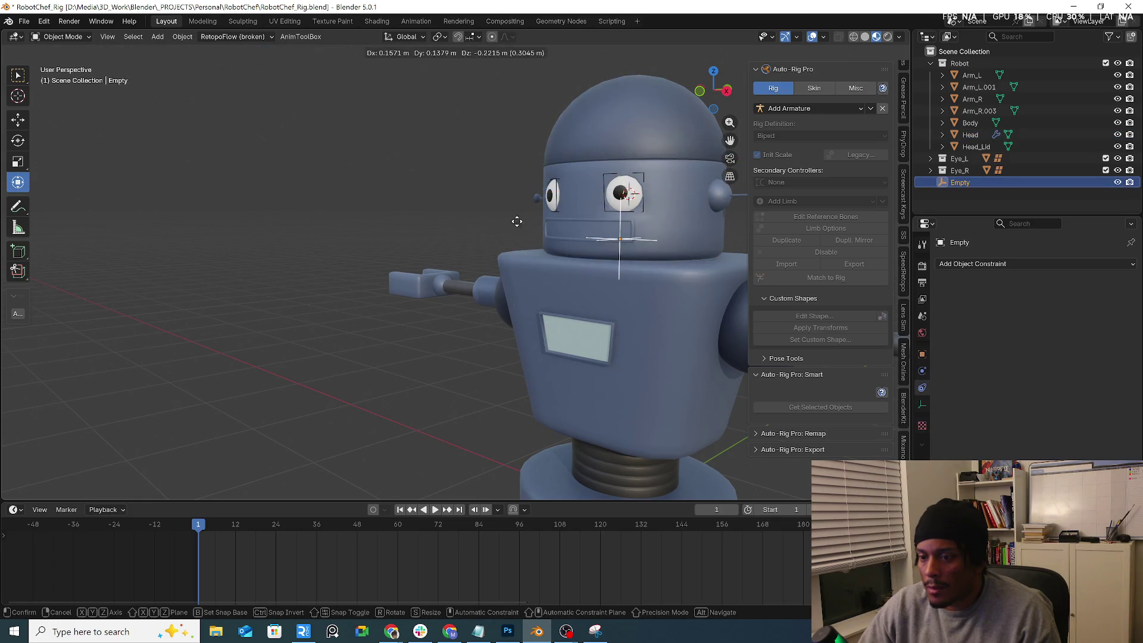
left_click(622, 196)
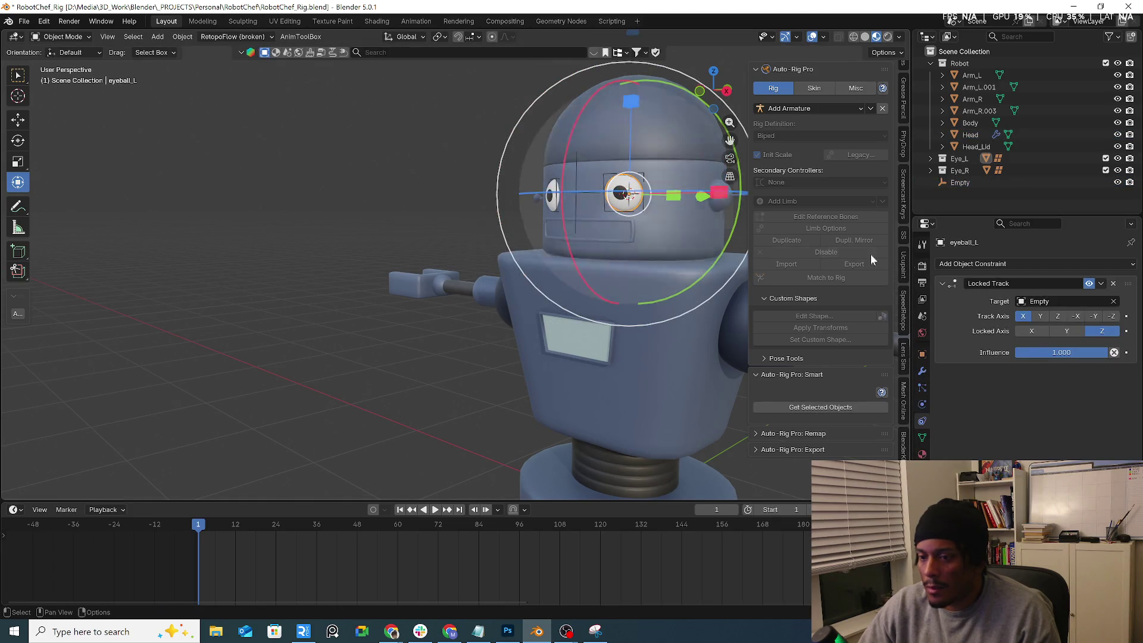
left_click(1115, 281)
mouse_move(591, 253)
middle_mouse_down()
mouse_move(613, 263)
mouse_move(484, 285)
mouse_move(505, 262)
middle_mouse_up()
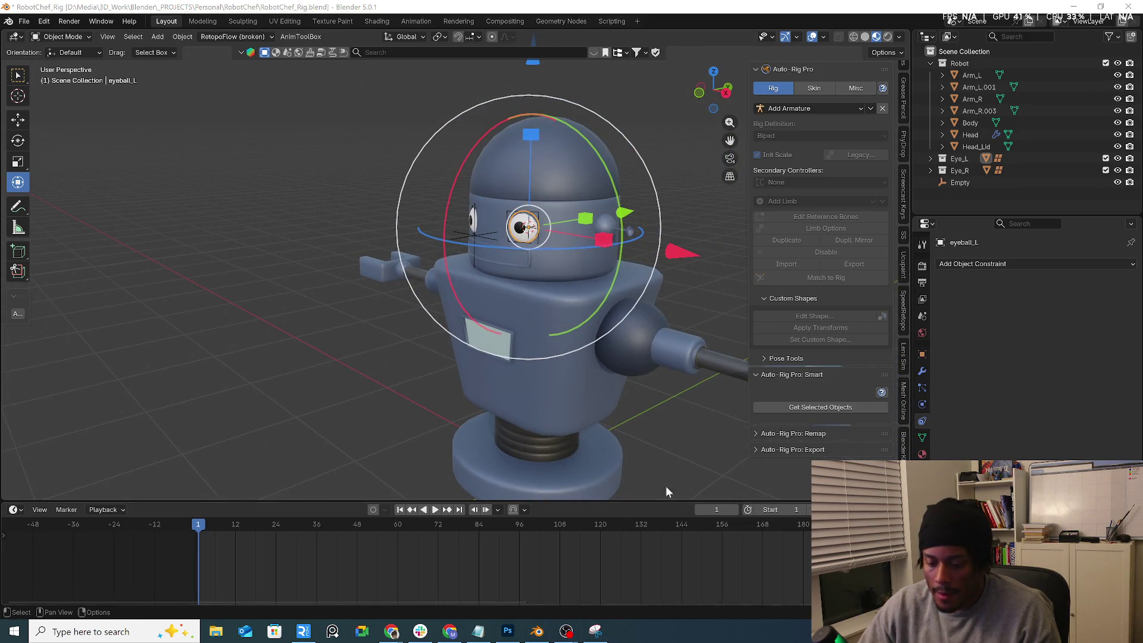
Step: Snip the robot's head and eyes in Snipping Tool, then close it without saving
left_click(595, 630)
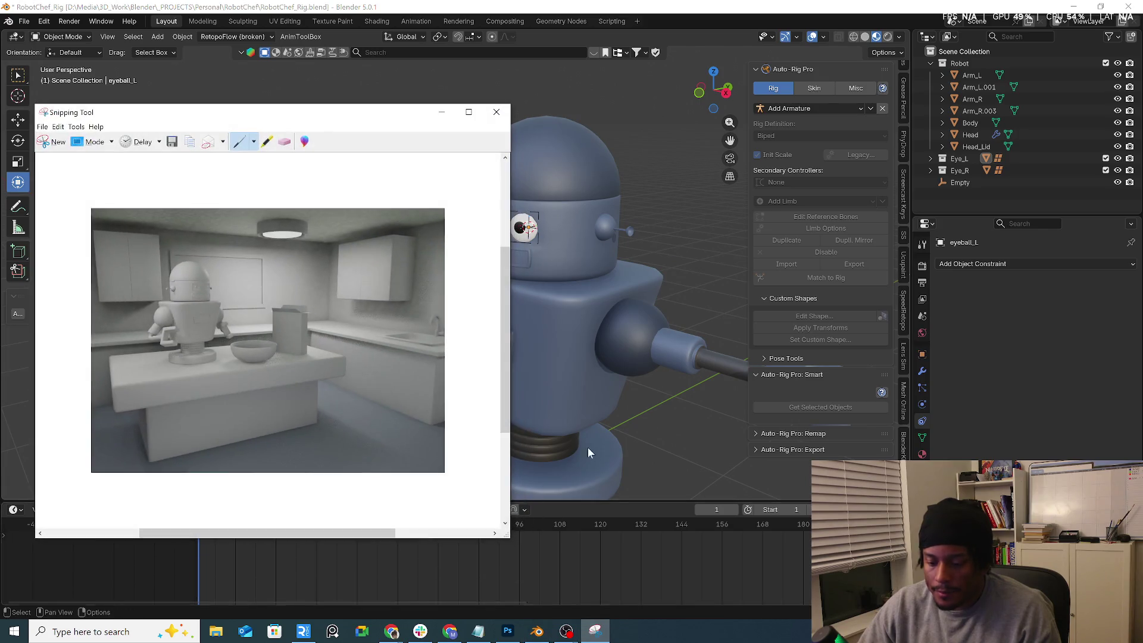
left_click(58, 141)
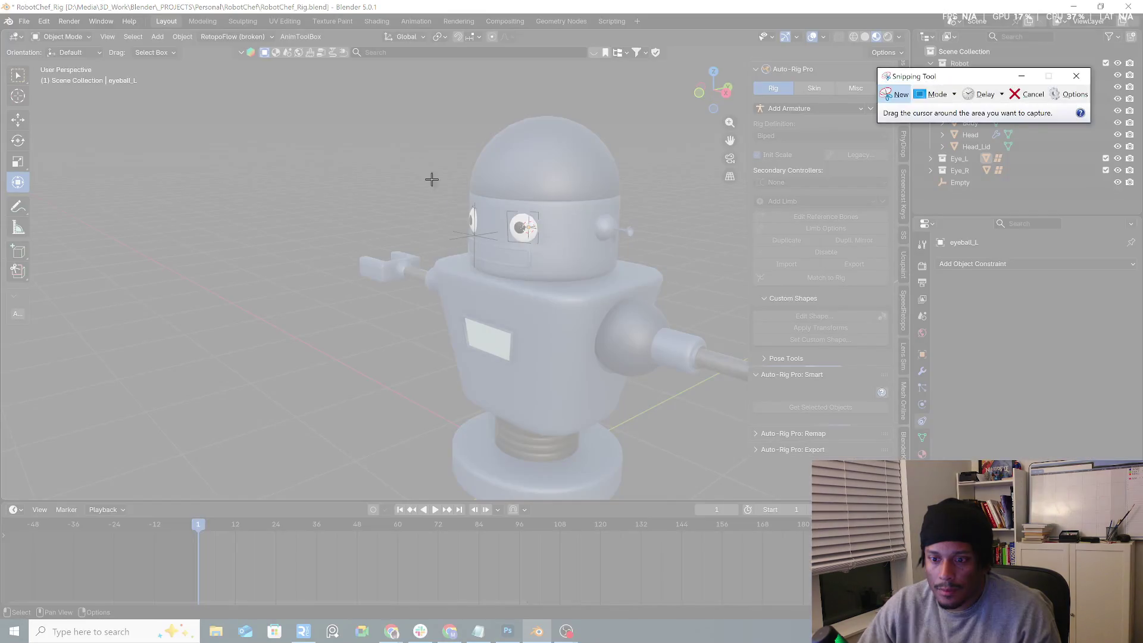
left_click_drag(427, 173, 617, 286)
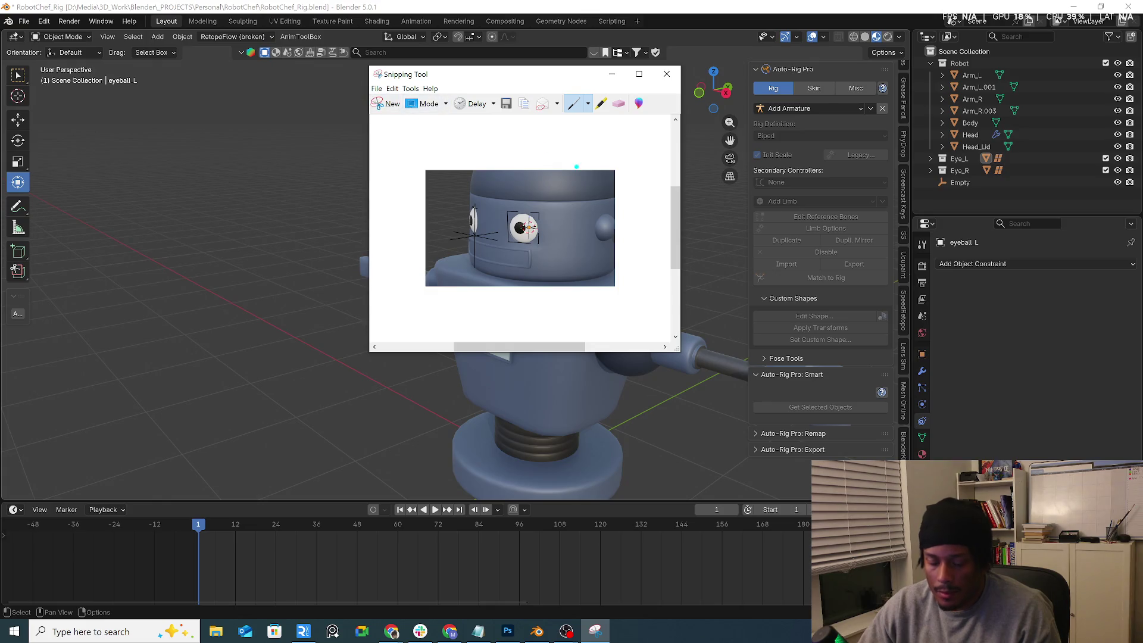
left_click(667, 74)
left_click(560, 228)
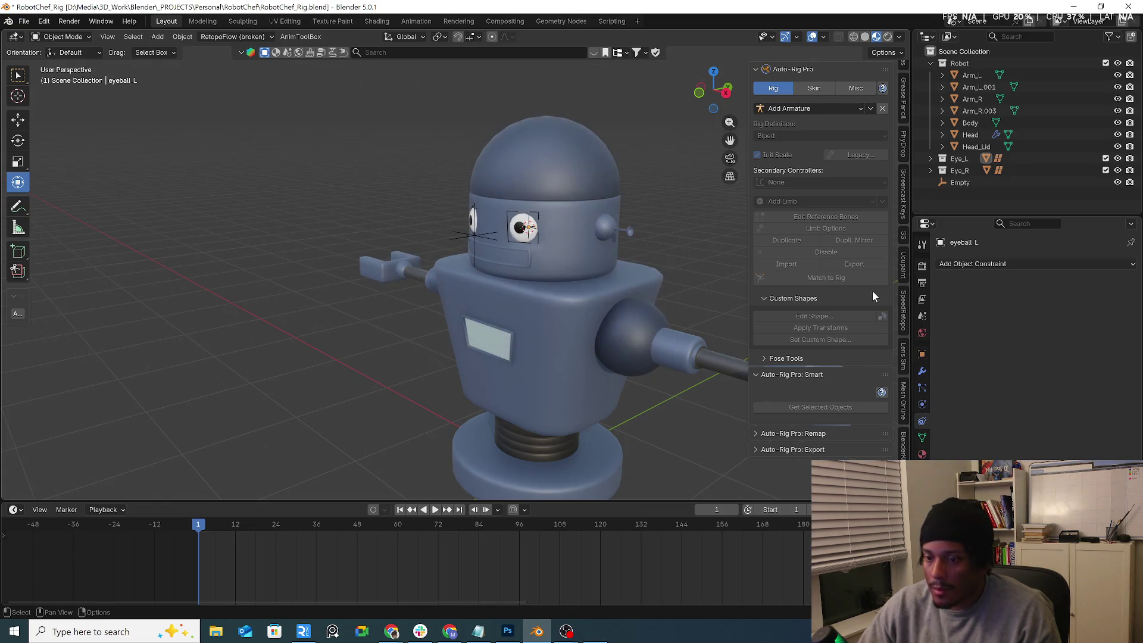
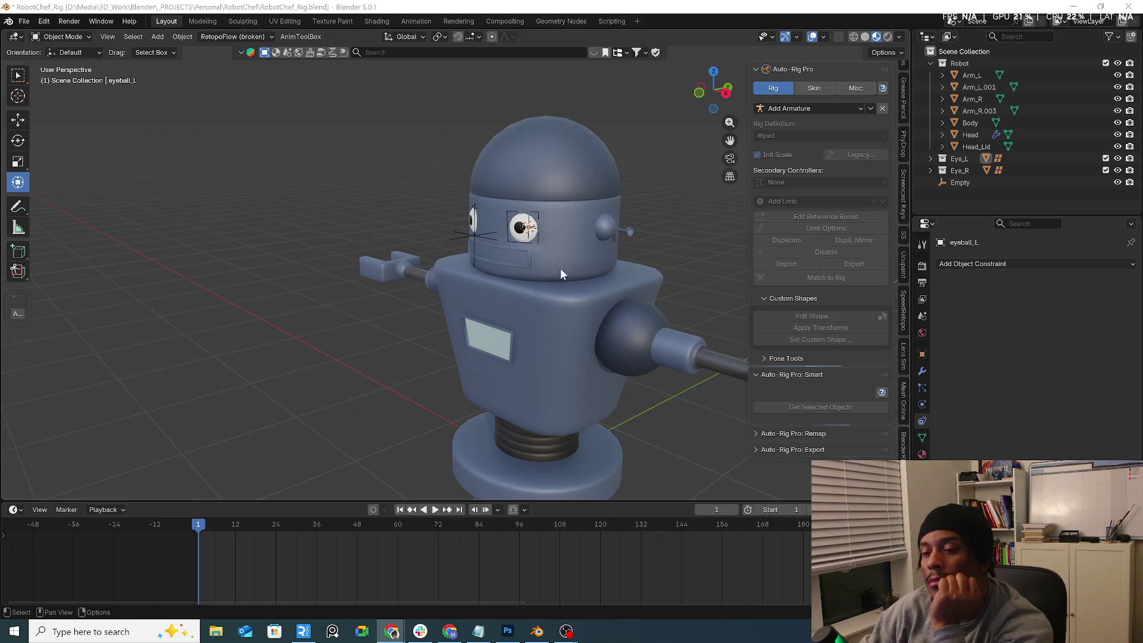
Step: Select eyeball_L and open its Add Object Constraint list in the Object Constraint tab
left_click(473, 237)
left_click(1012, 263)
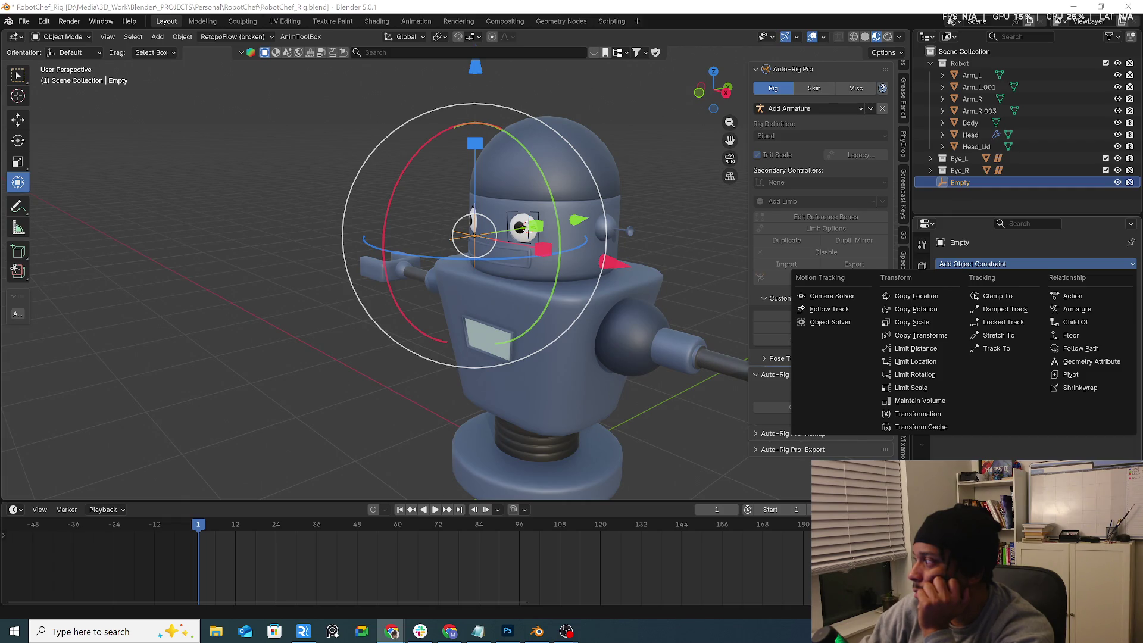
left_click(523, 237)
left_click(1005, 262)
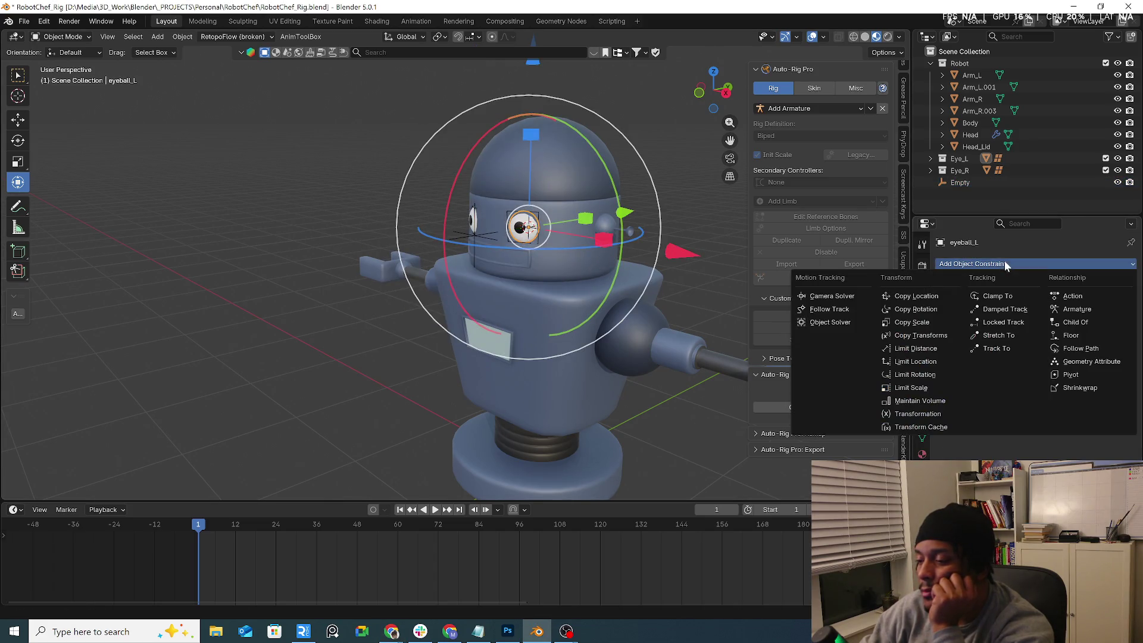
Step: Add a Track To constraint to eyeball_L aimed at the Empty, then trial-move the Empty
left_click(993, 348)
left_click(1113, 301)
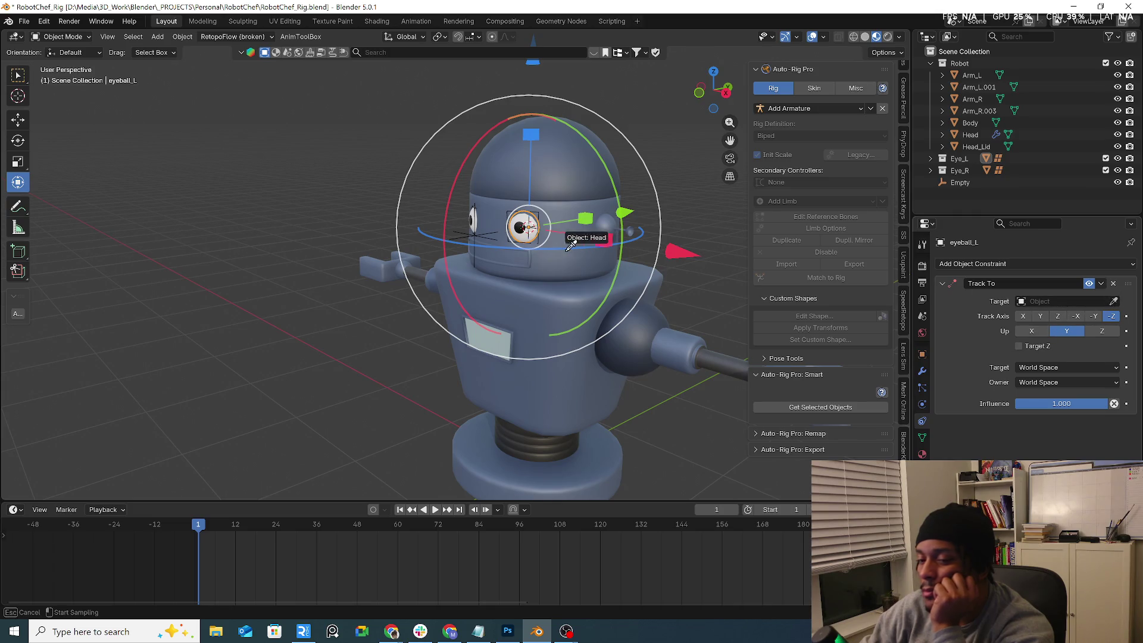
left_click(473, 233)
left_click(473, 234)
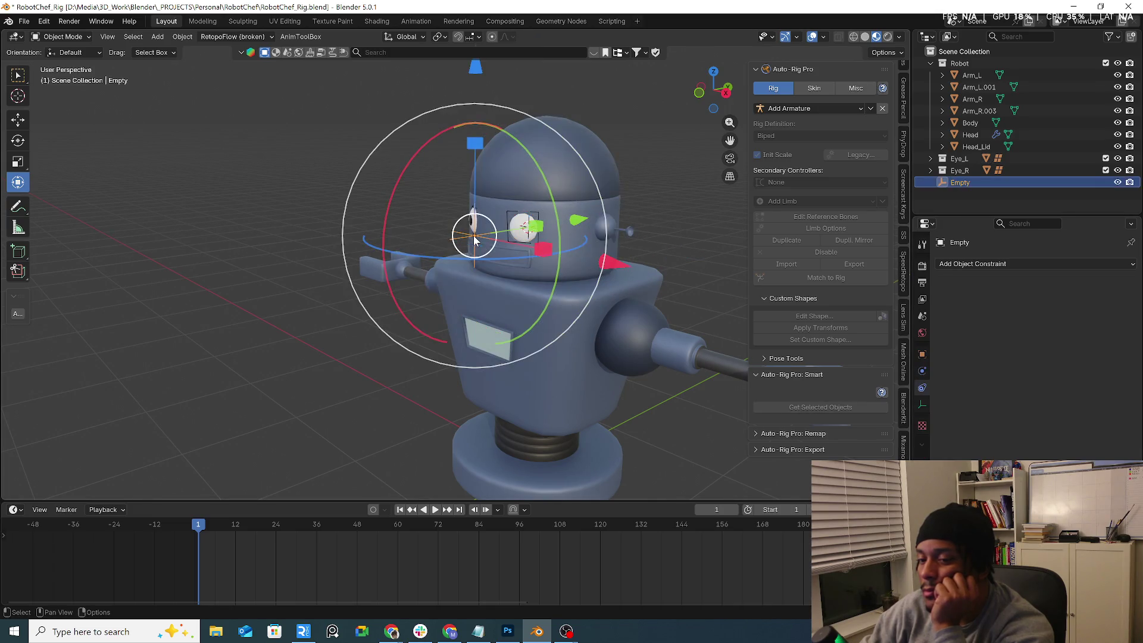
key("g")
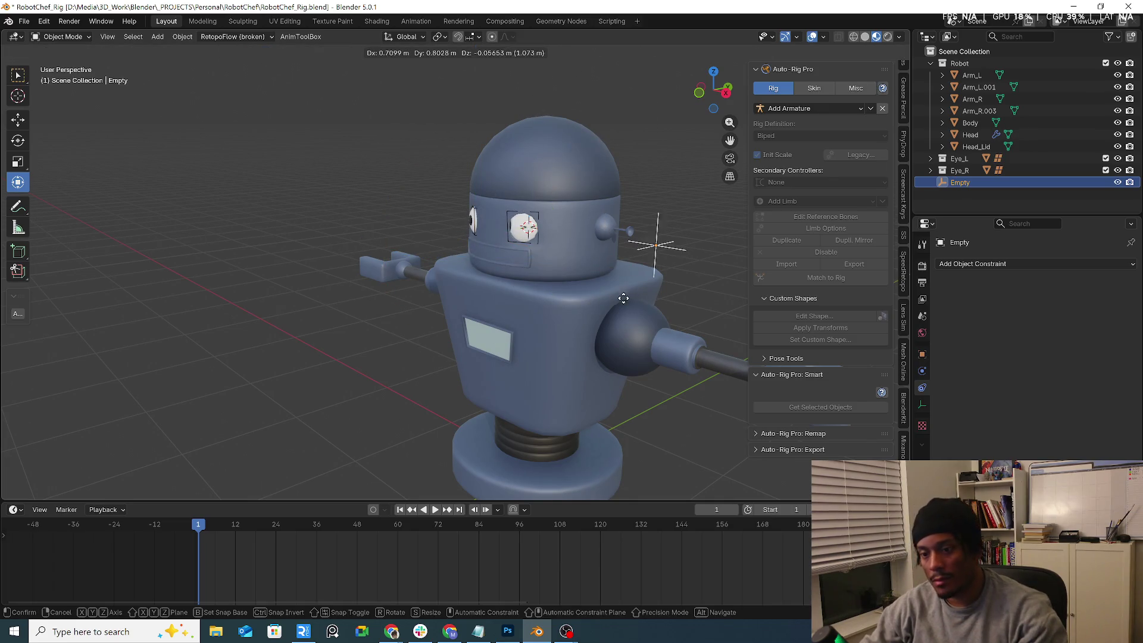
left_click(559, 214)
mouse_move(559, 215)
middle_mouse_down()
mouse_move(565, 251)
mouse_move(551, 295)
mouse_move(524, 280)
middle_mouse_up()
key("g")
key("y")
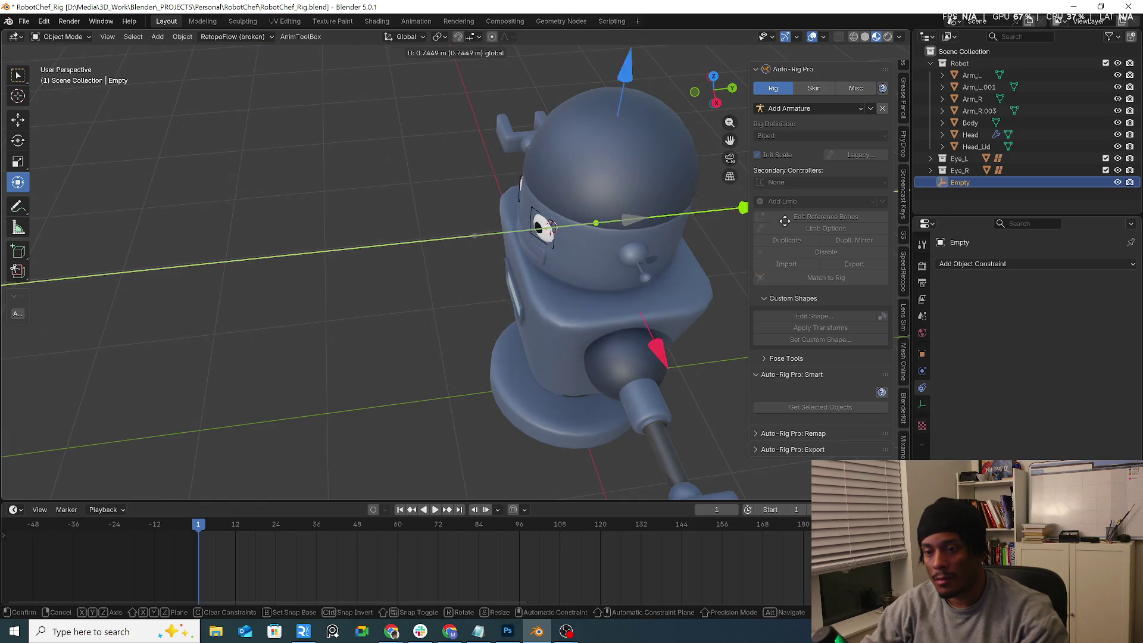
left_click(555, 241)
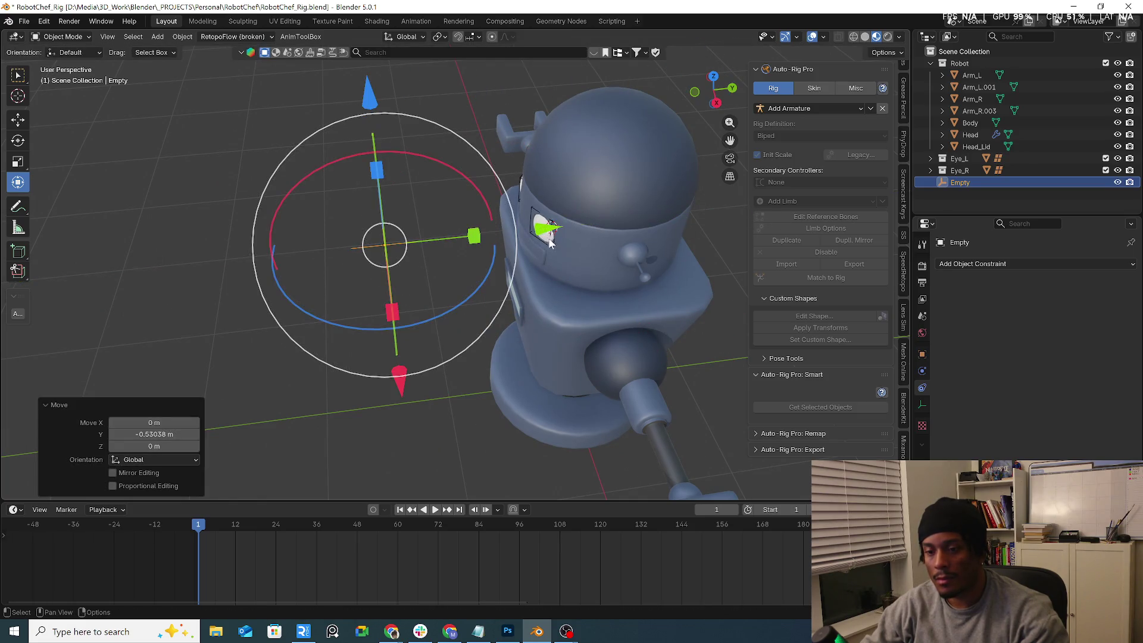
key("ctrl+z")
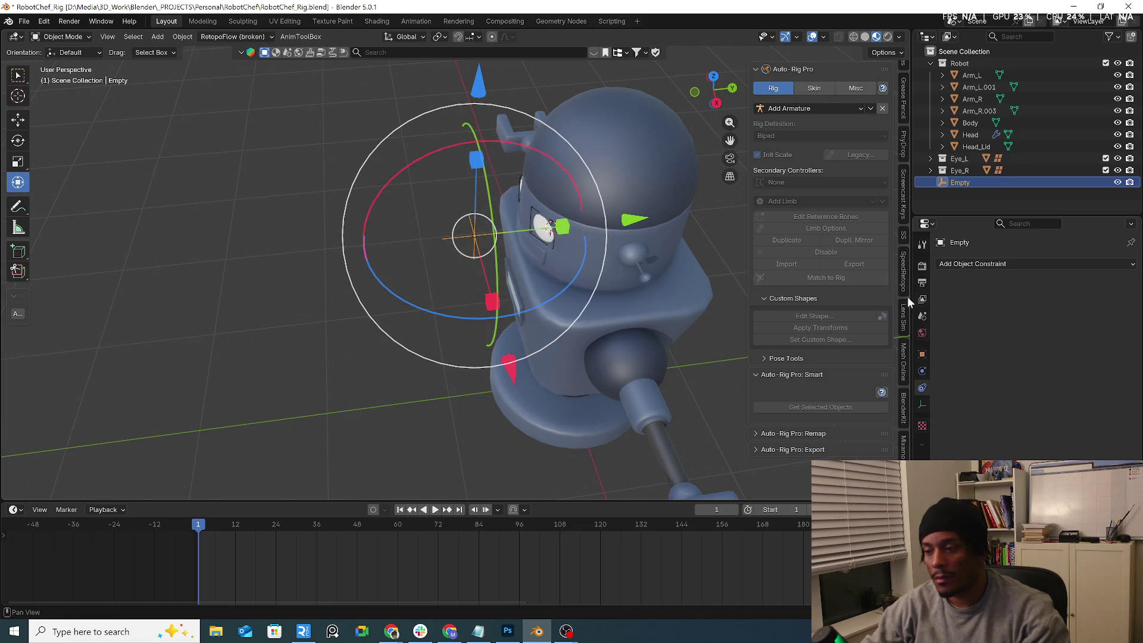
Step: Try Up axis Z, then Y, on the Track To constraint while repositioning the Empty before the eye
left_click(544, 230)
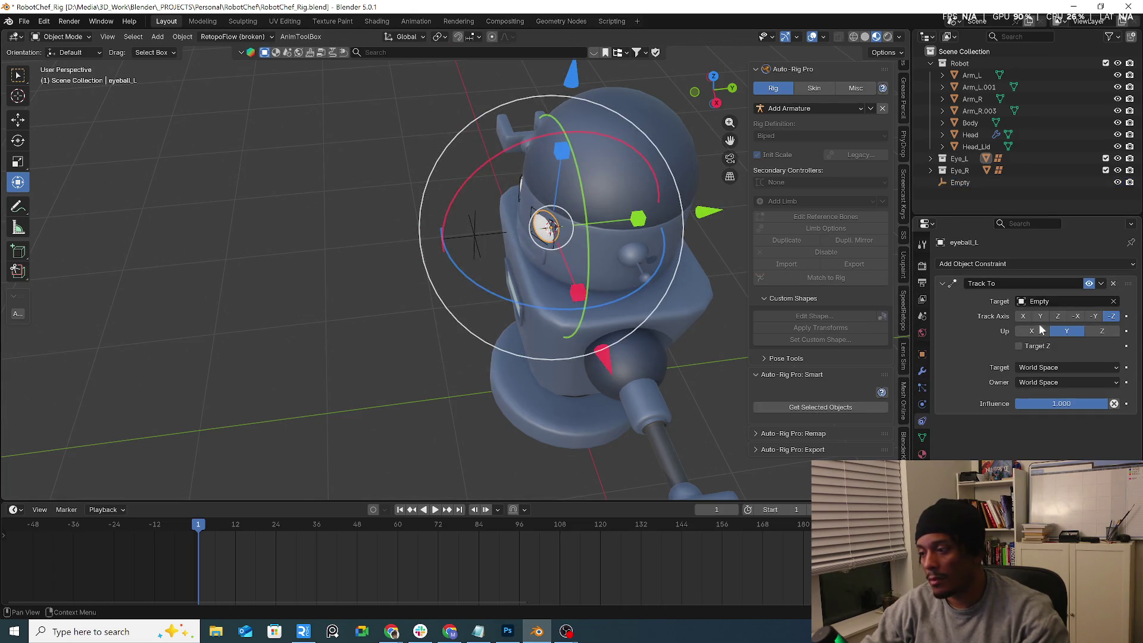
left_click(1103, 332)
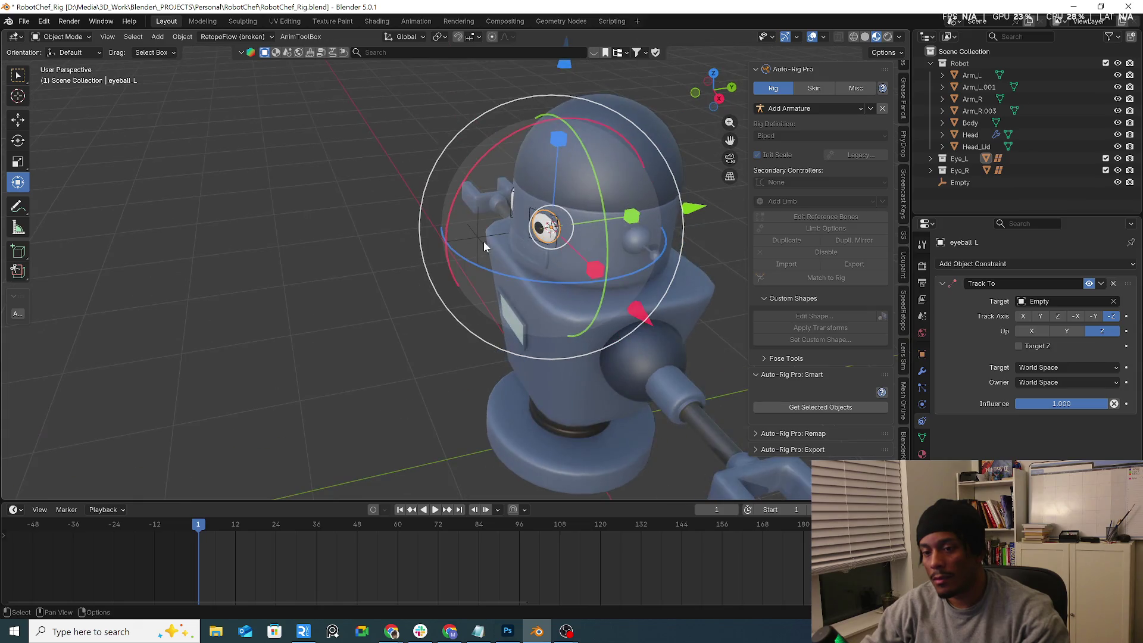
left_click(497, 258)
left_click(475, 235)
key("g")
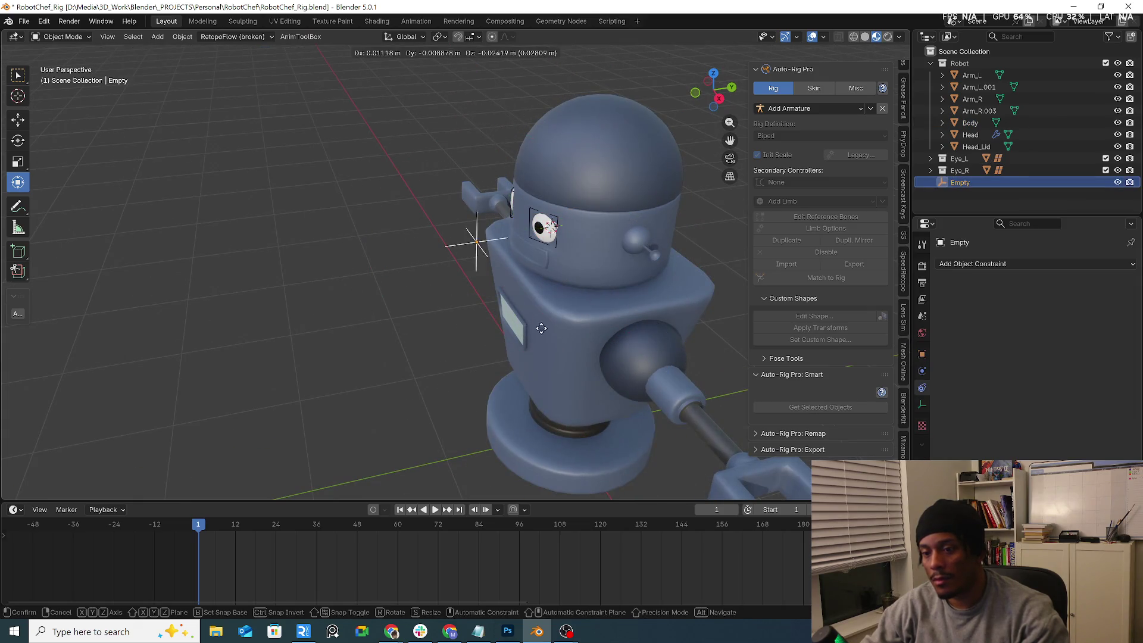
left_click(520, 246)
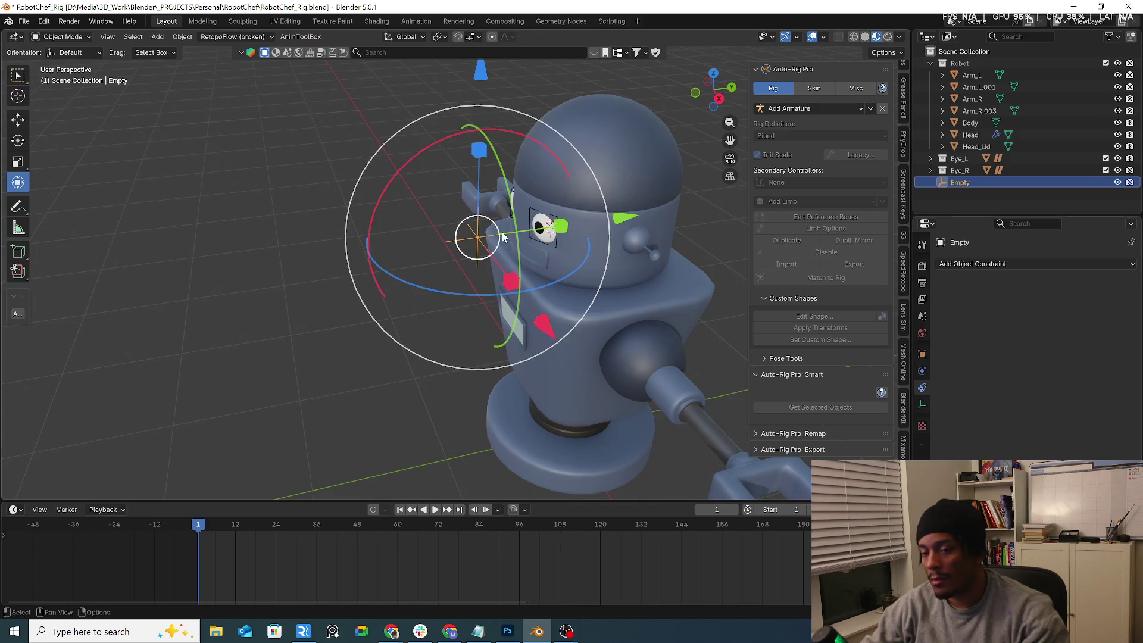
left_click(539, 238)
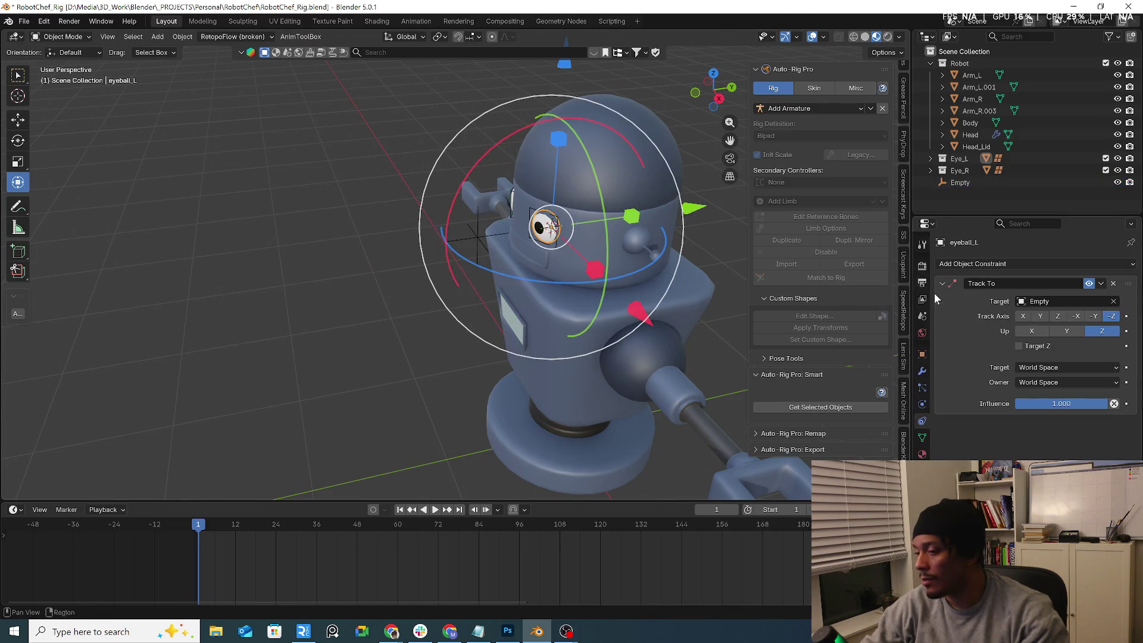
left_click(1069, 332)
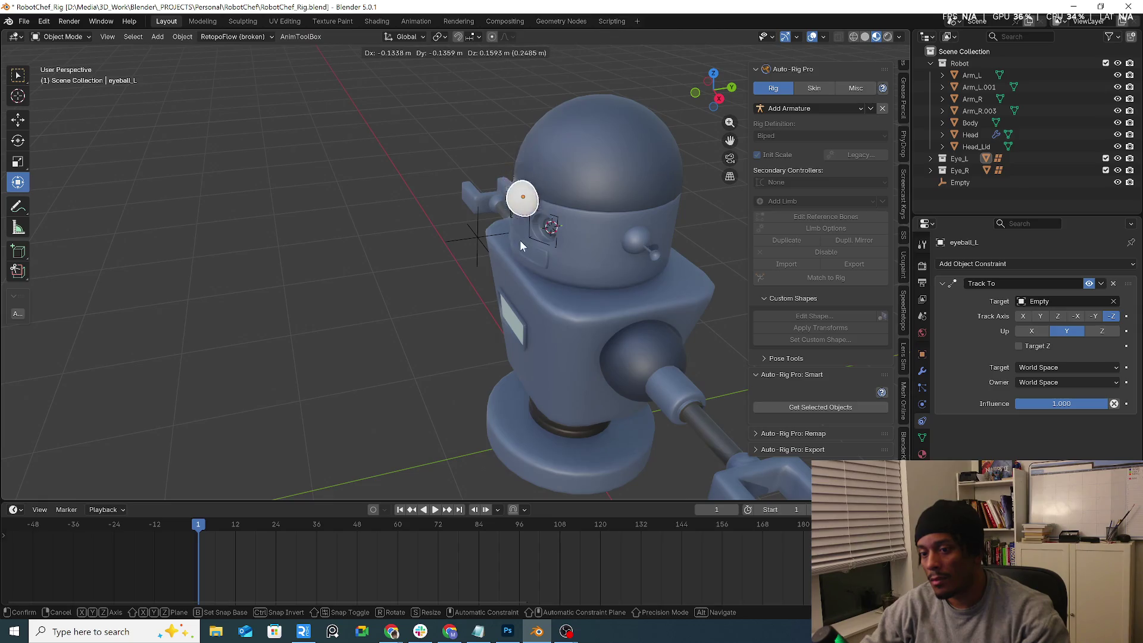
left_click(476, 237)
key("g")
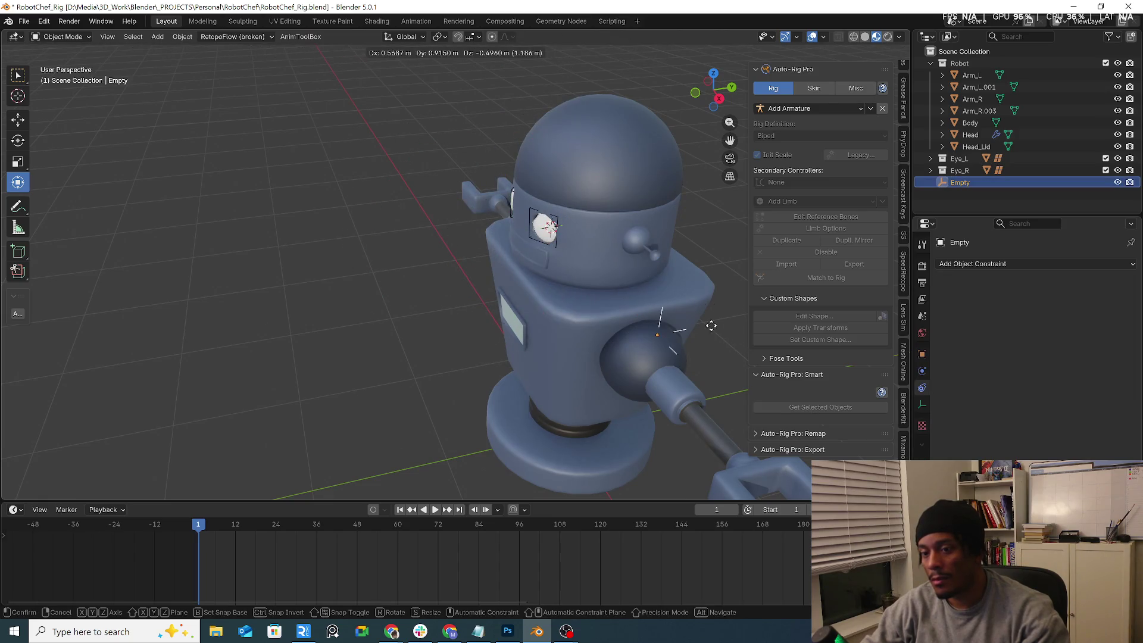
left_click(626, 281)
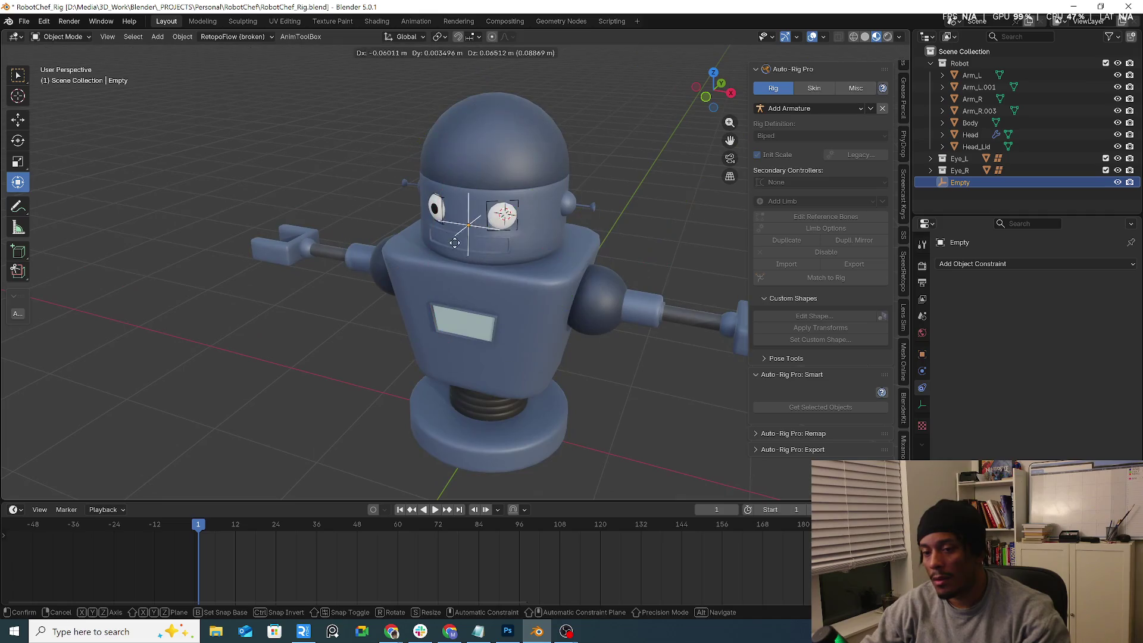
Step: Set the Track To up axis back to Z, clear its target, and show the Empty's transform values
left_click(572, 252)
middle_click_drag(571, 252, 573, 273)
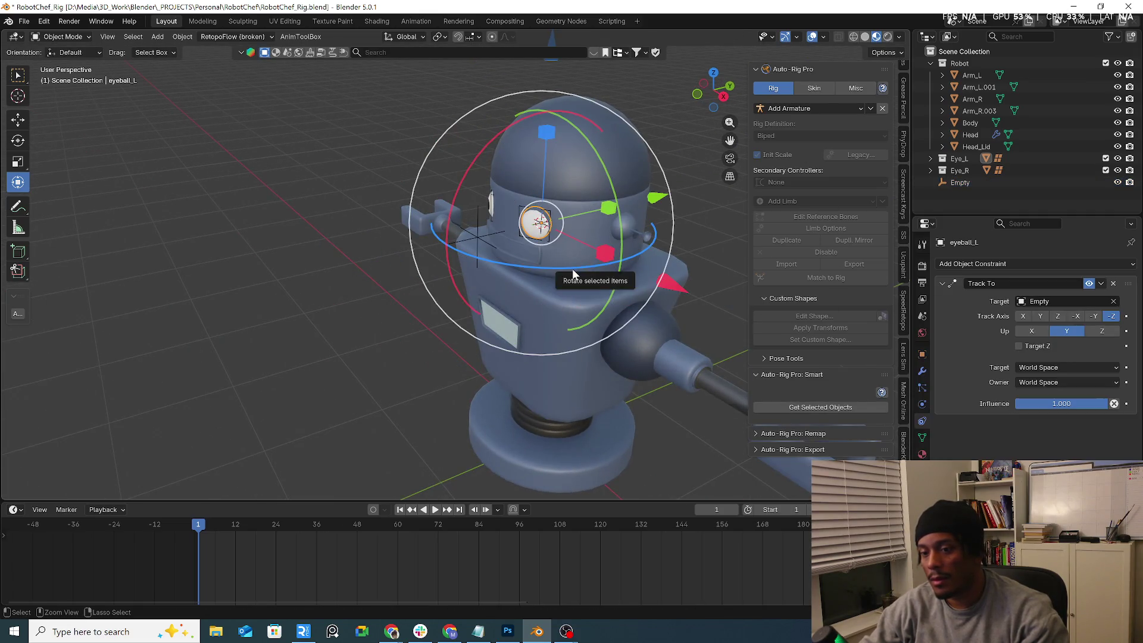
left_click(1102, 331)
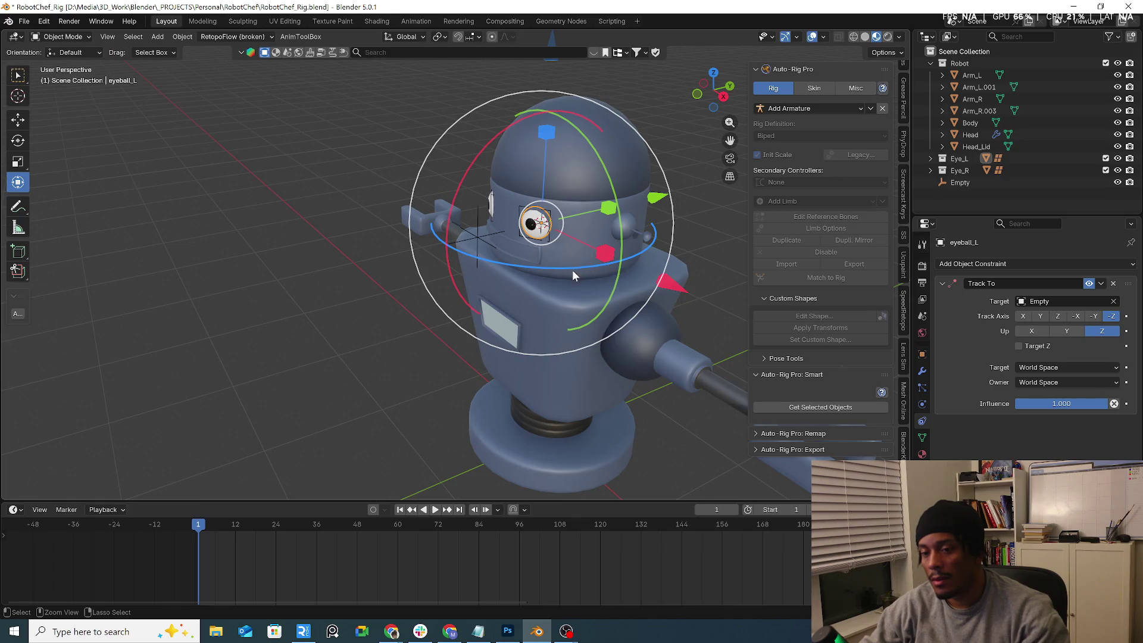
left_click(1114, 302)
left_click(476, 237)
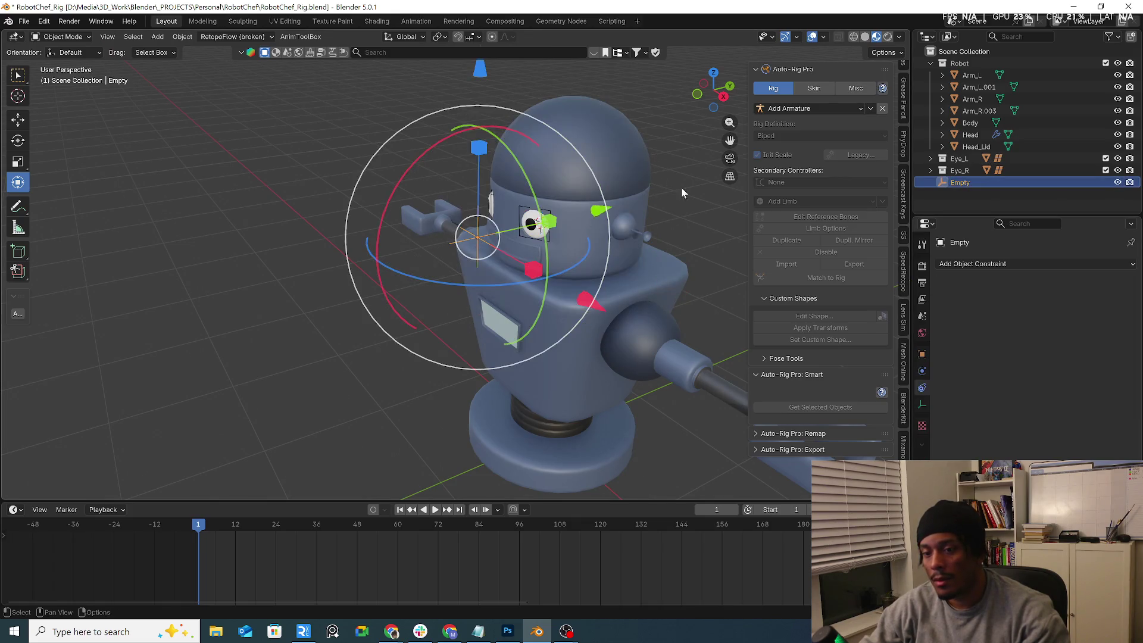
scroll(906, 101, "up", 5)
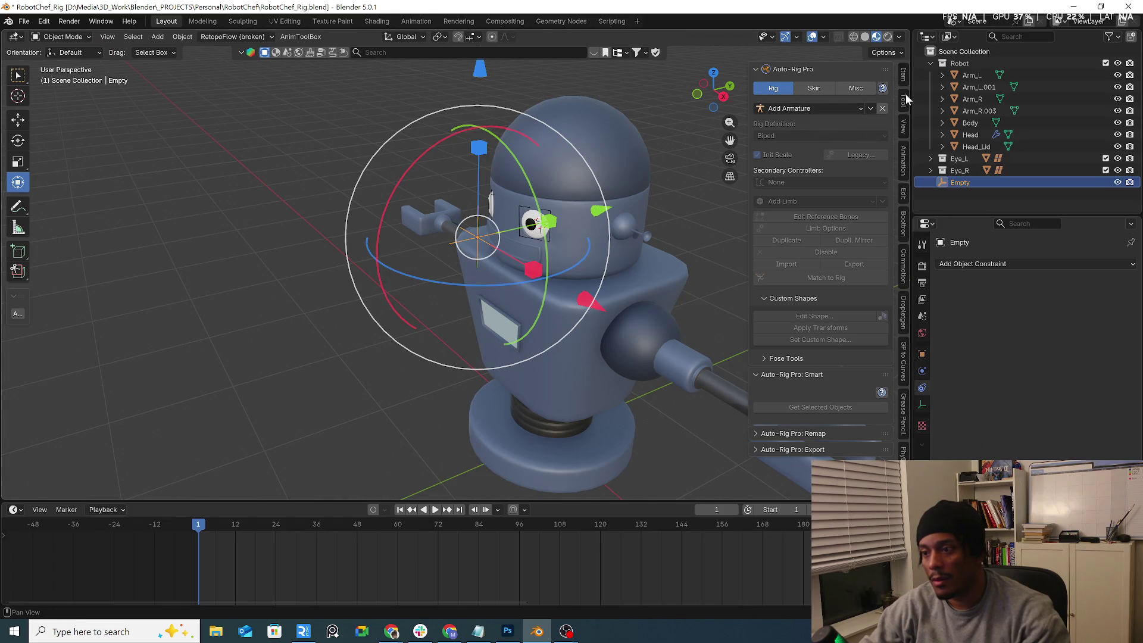
left_click(908, 83)
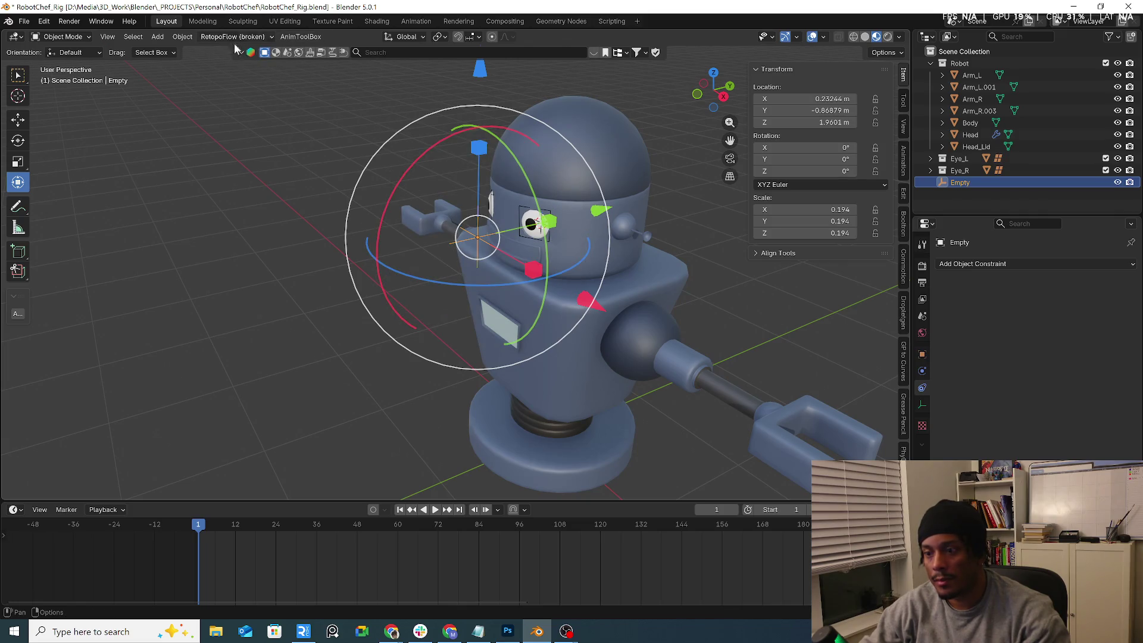
Step: On the Empty, move its location into deltas and apply its scale
left_click(180, 36)
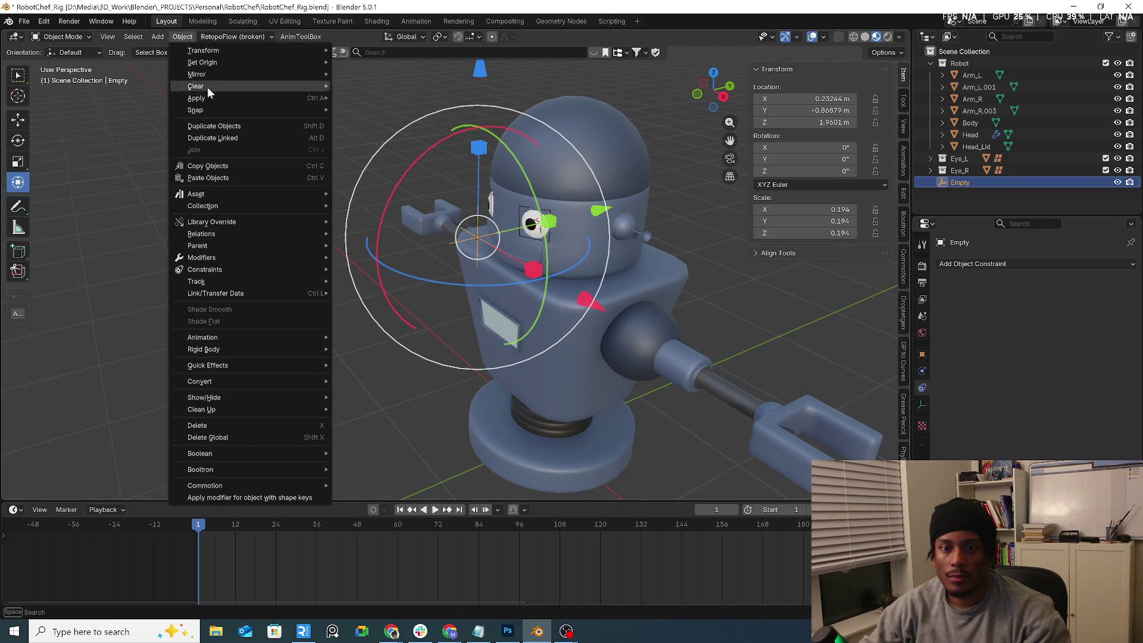
mouse_move(218, 102)
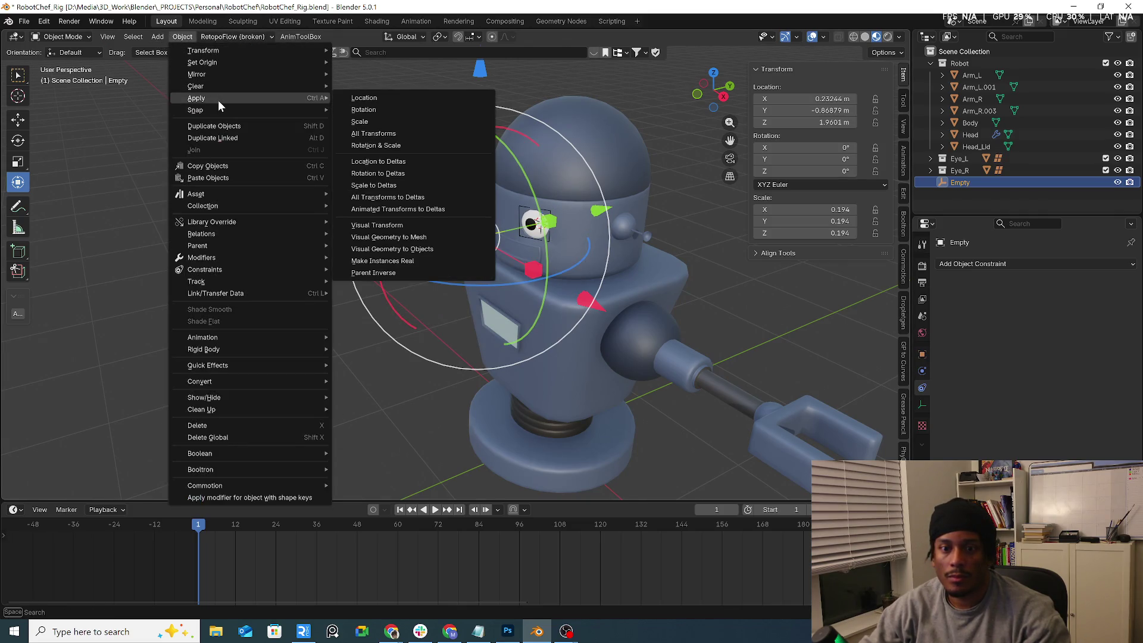
left_click(406, 161)
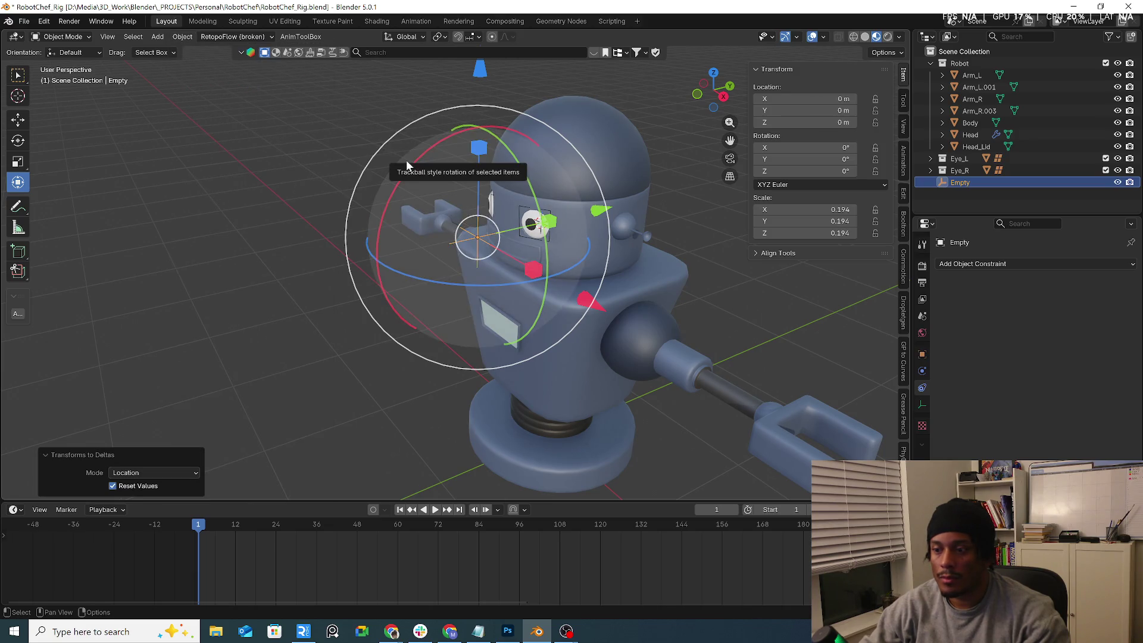
left_click(182, 36)
mouse_move(212, 96)
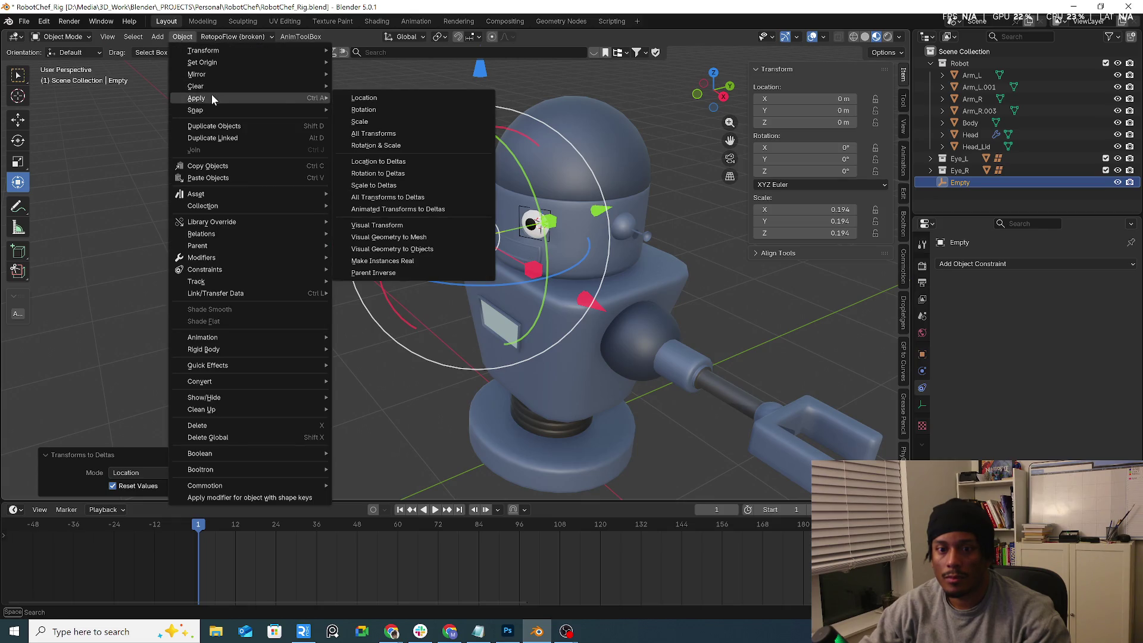
left_click(391, 123)
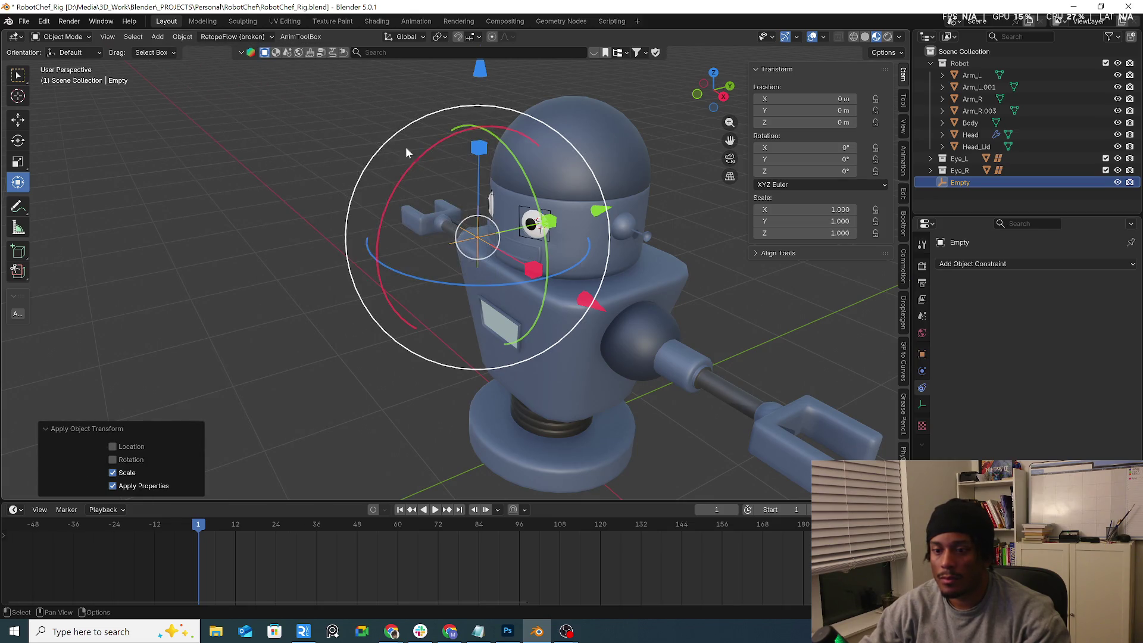
Step: On eyeball_L, move location into deltas and apply scale and rotation so rotation reads 0°
left_click(530, 222)
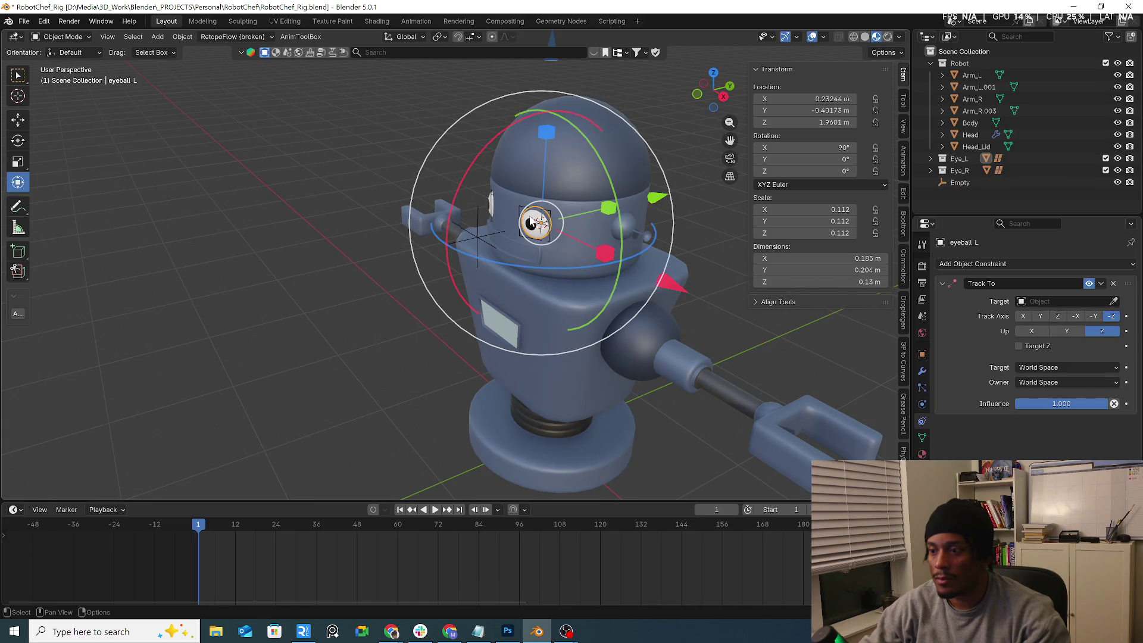
left_click(182, 37)
mouse_move(230, 99)
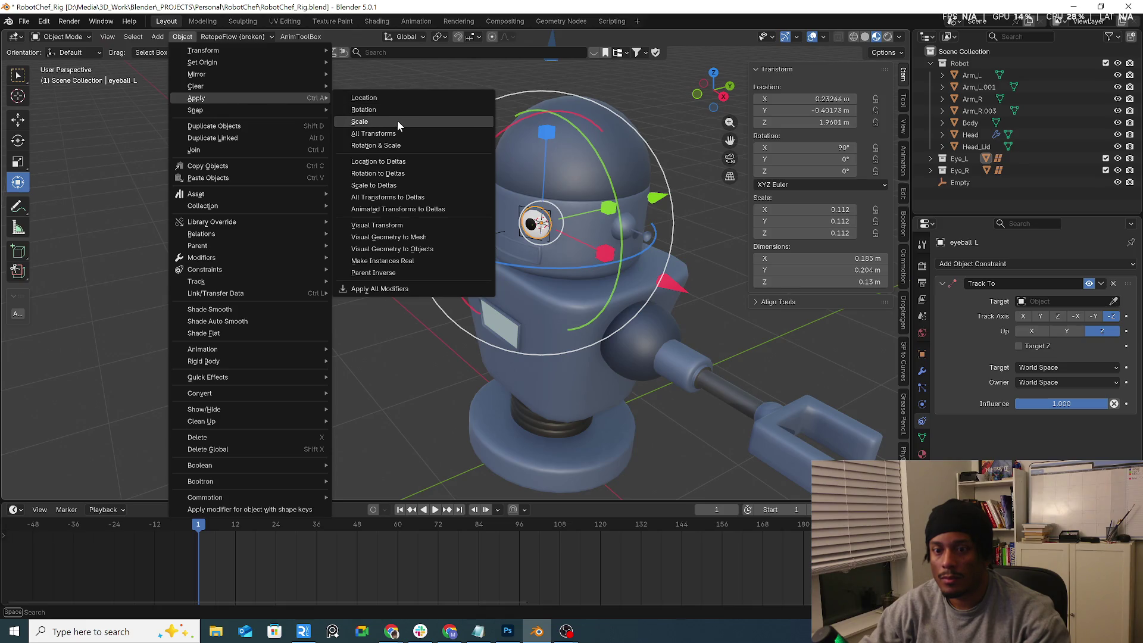
left_click(385, 162)
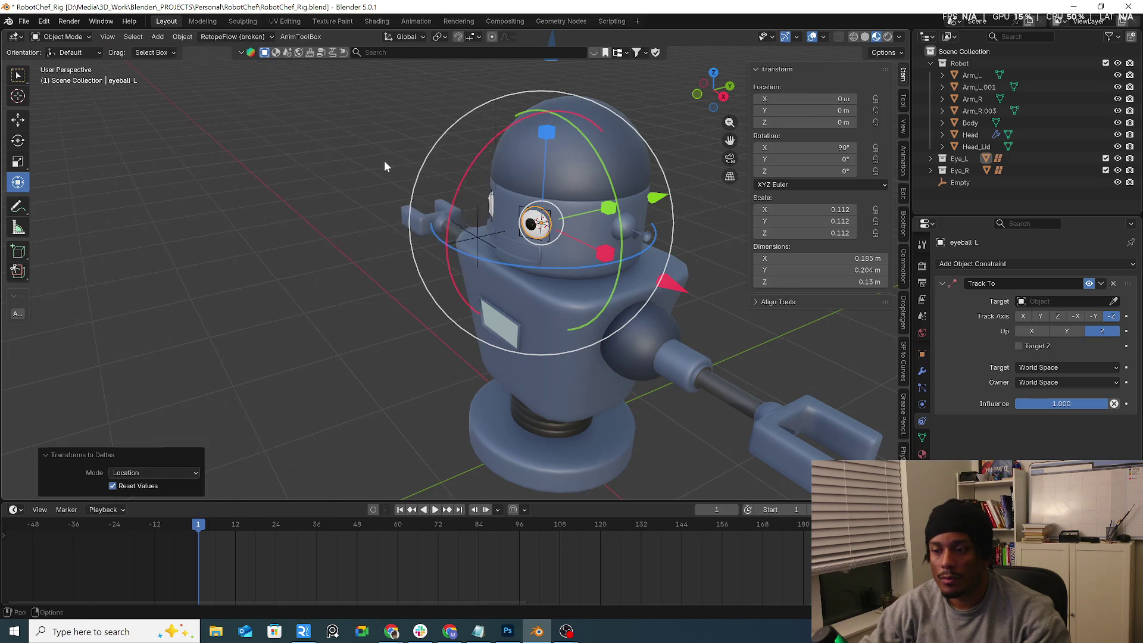
left_click(184, 38)
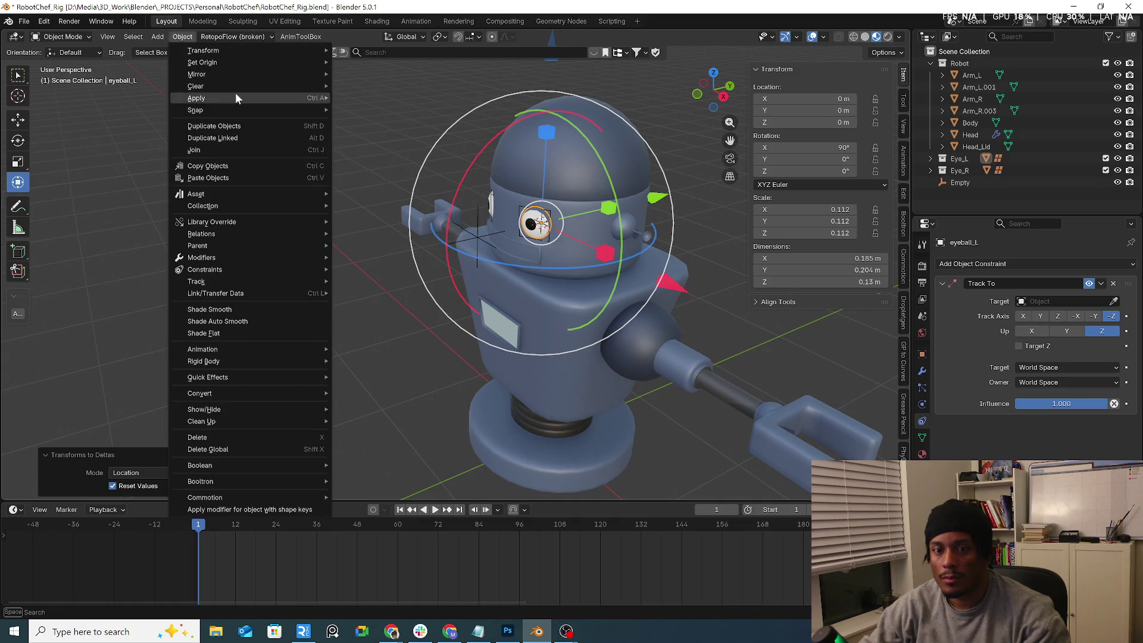
mouse_move(235, 95)
left_click(381, 124)
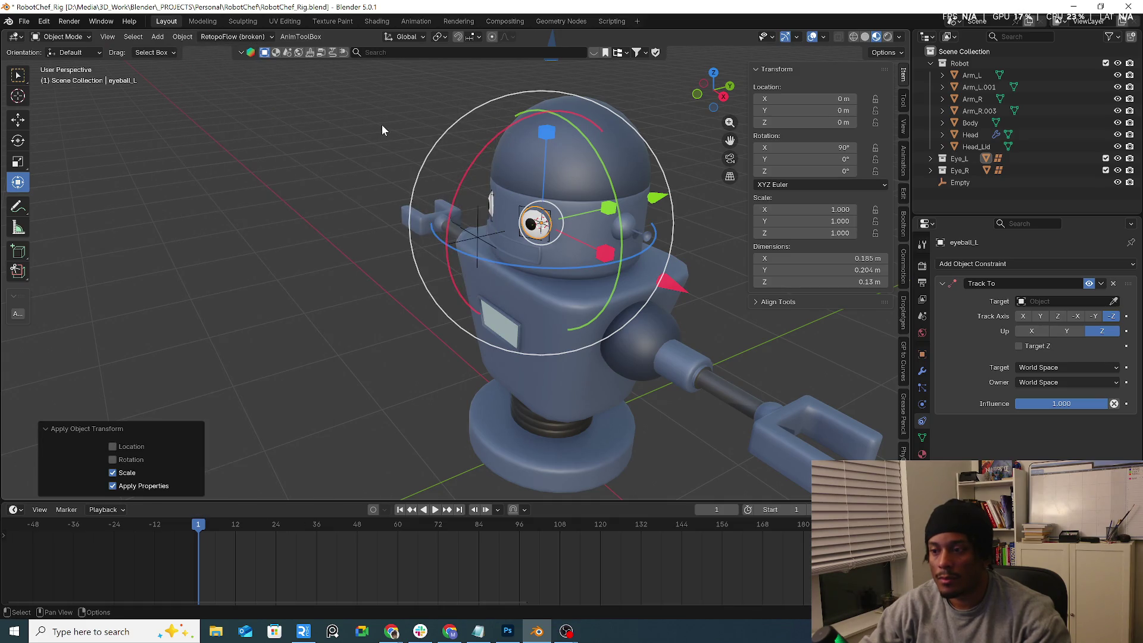
left_click(179, 37)
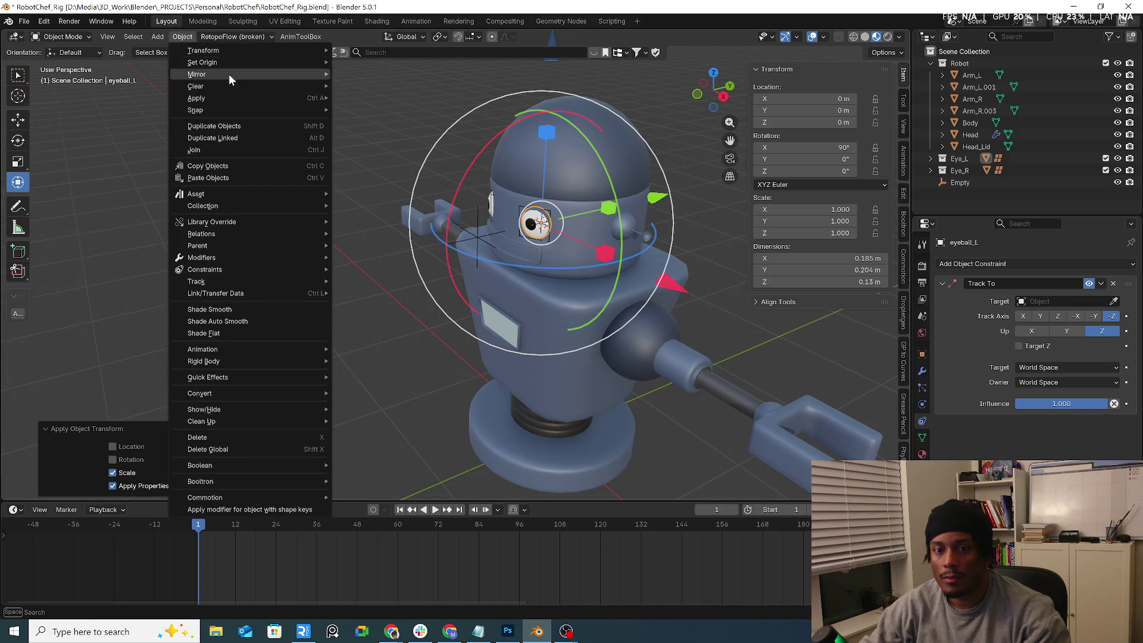
mouse_move(240, 96)
left_click(398, 112)
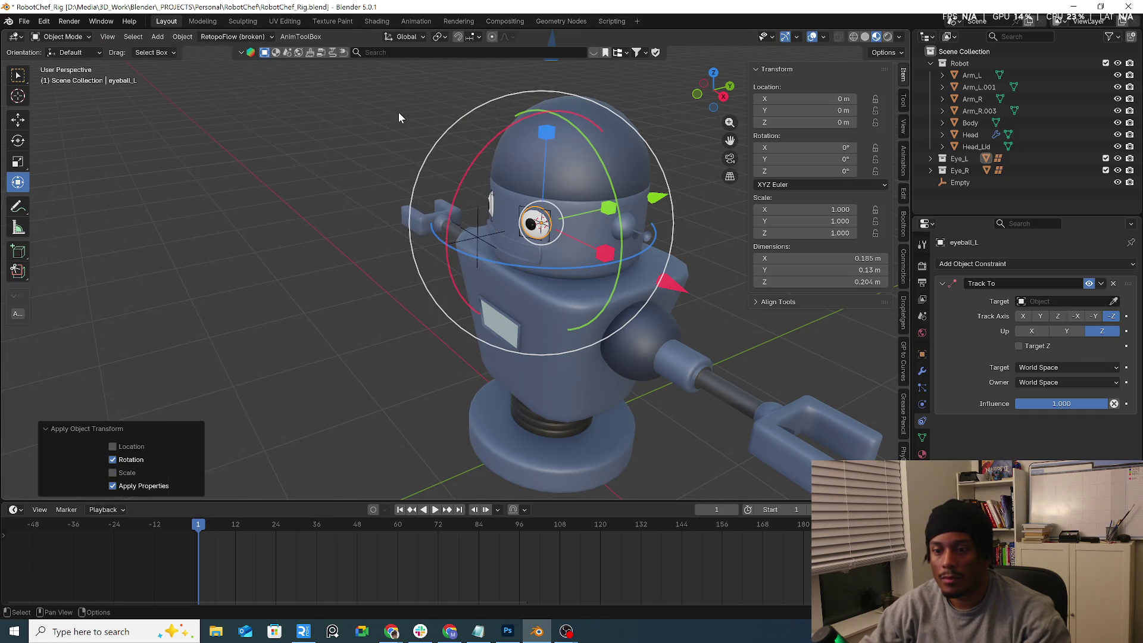
Step: Eyedrop the Empty as eyeball_L's Track To target, then grab the Empty and reselect the eye
left_click(471, 236)
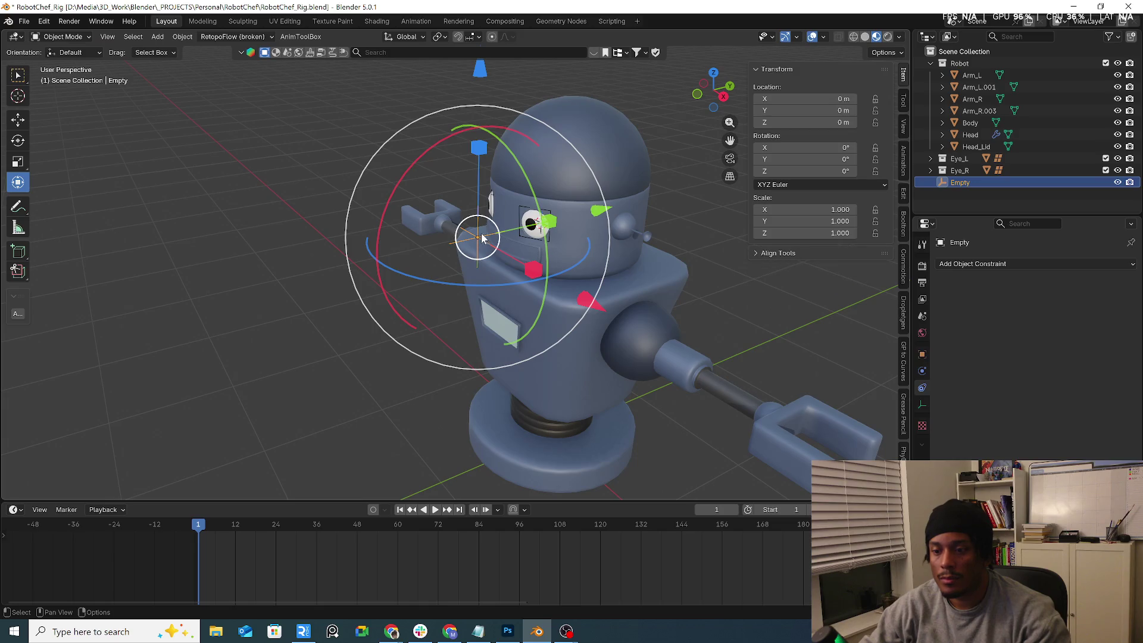
left_click(532, 225)
left_click(1113, 302)
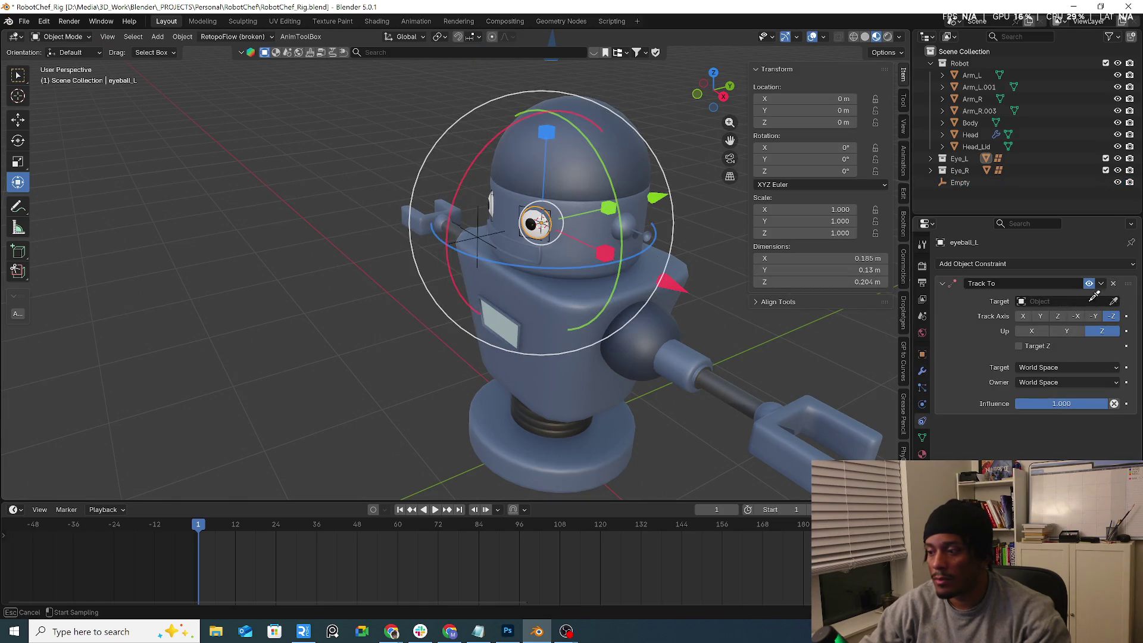
left_click(481, 232)
left_click(477, 235)
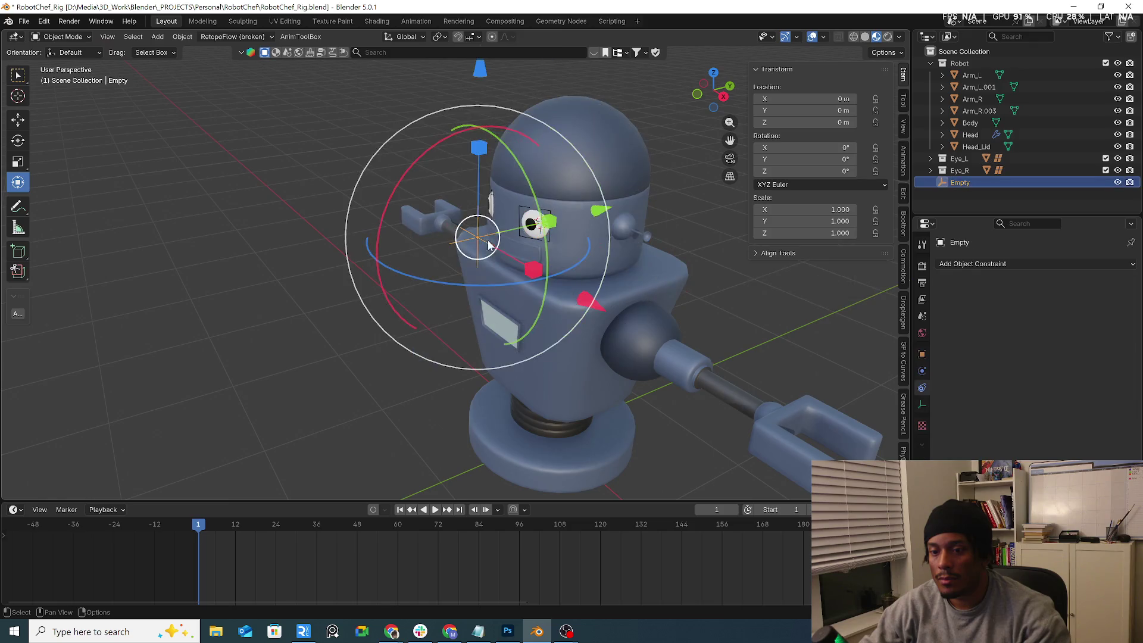
key("g")
left_click(529, 221)
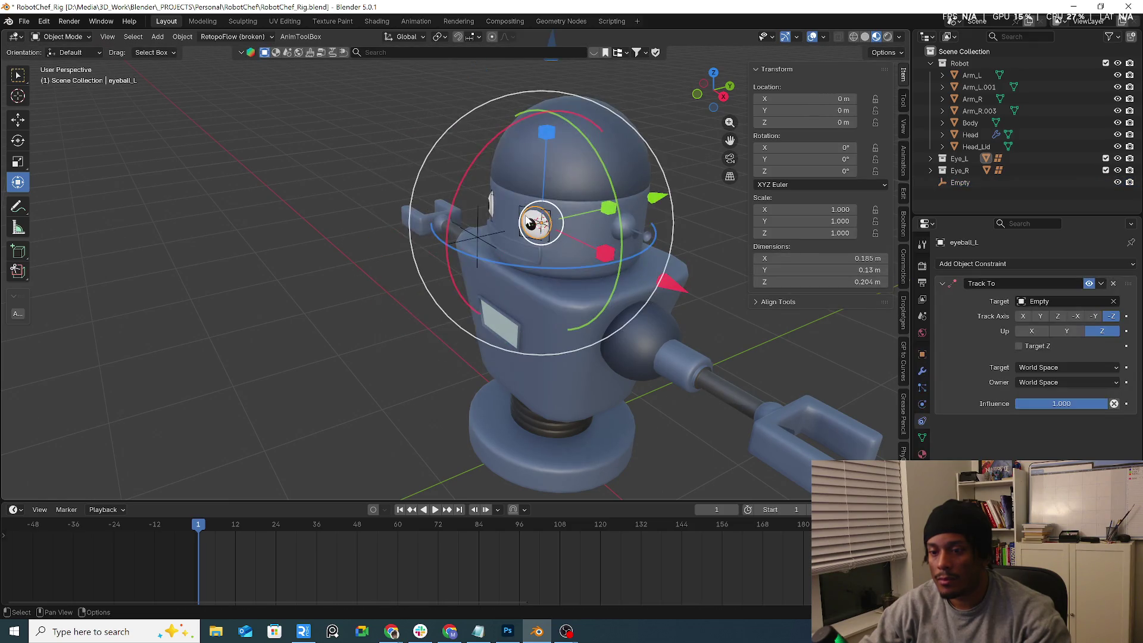
Step: Test the eye tracking by grabbing the Empty, cancelling, and checking eyeball_L's Track To settings
left_click(476, 238)
mouse_move(477, 238)
middle_mouse_down()
mouse_move(556, 197)
mouse_move(520, 174)
middle_mouse_up()
key("g")
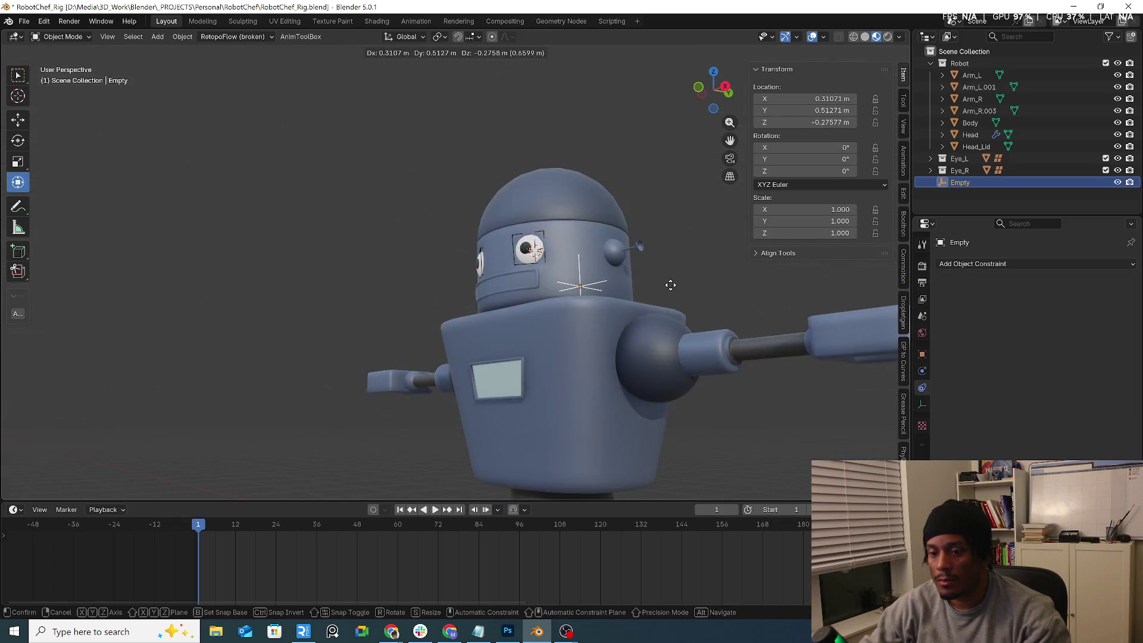
key("Escape")
middle_click_drag(715, 274, 873, 270)
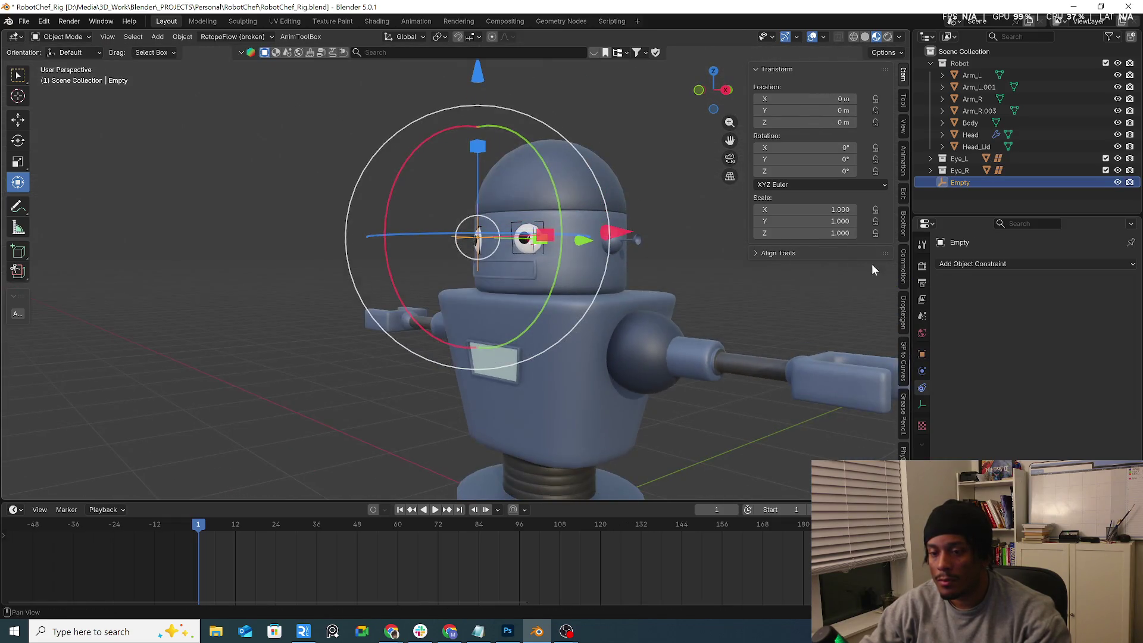
left_click(524, 237)
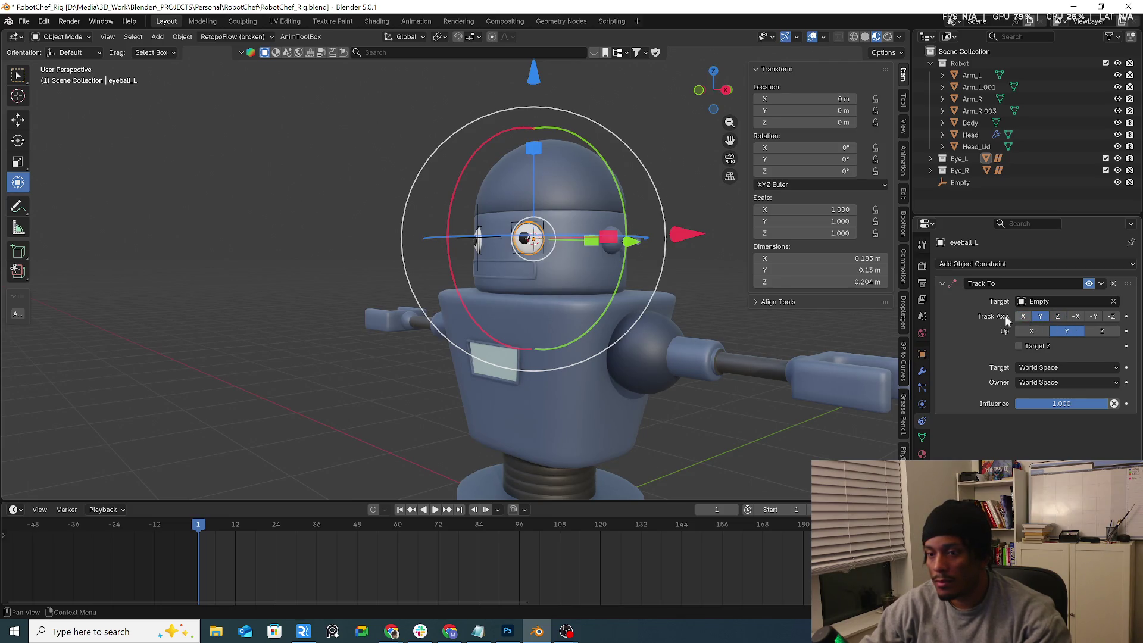
mouse_move(357, 214)
middle_mouse_down()
mouse_move(409, 216)
mouse_move(468, 244)
middle_mouse_up()
key("ctrl+z")
key("g")
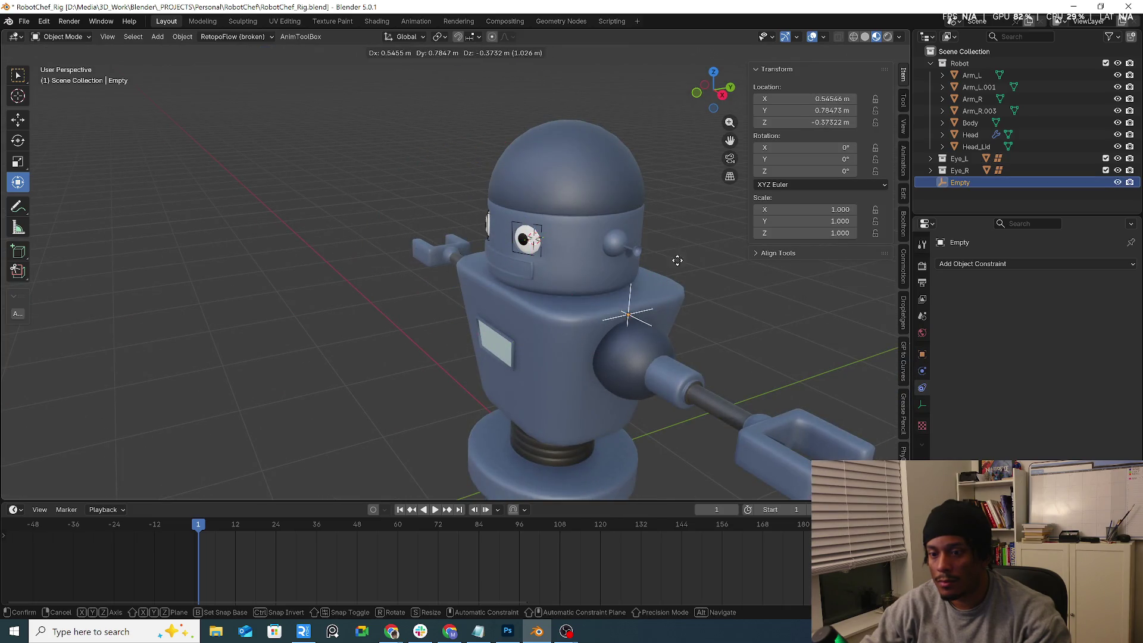
mouse_move(678, 260)
middle_mouse_down("alt")
mouse_move(596, 250)
mouse_move(524, 216)
mouse_move(717, 271)
middle_mouse_up("alt")
scroll(596, 250, "up", 3, "alt")
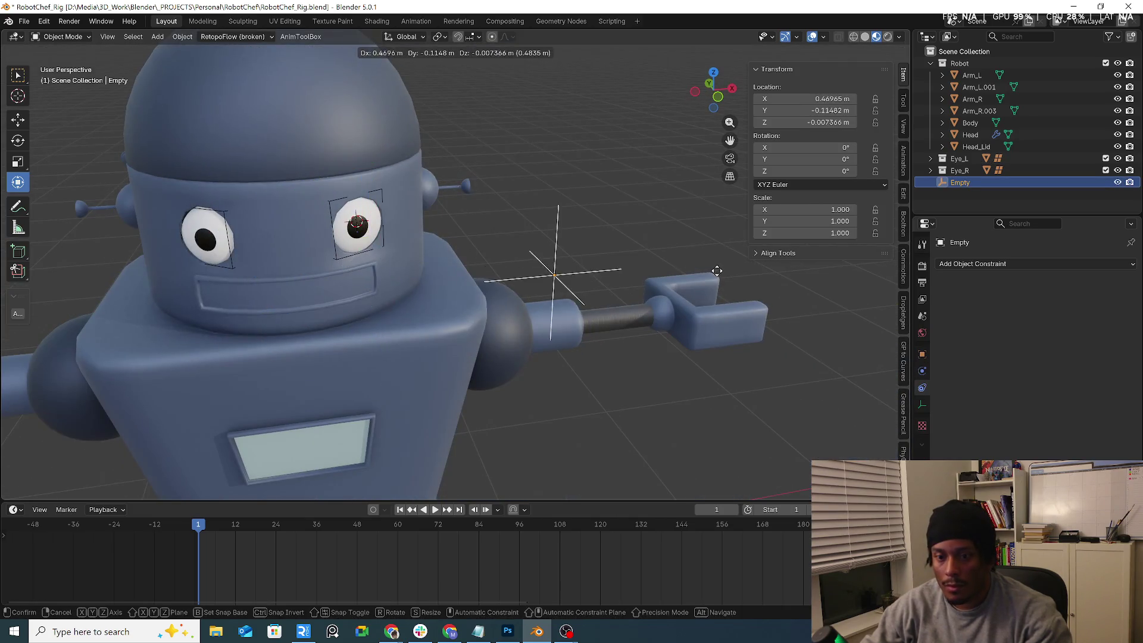
Step: Set eyeball_L's Track To target space to Local Space
key("Escape")
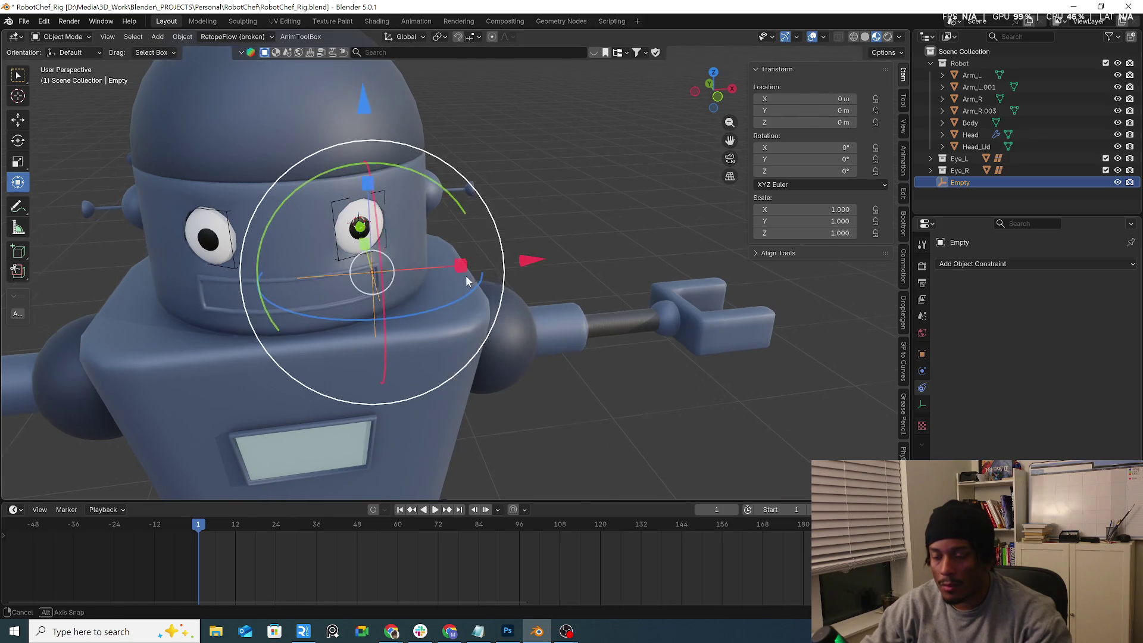
middle_click_drag(466, 275, 429, 250)
left_click(423, 247)
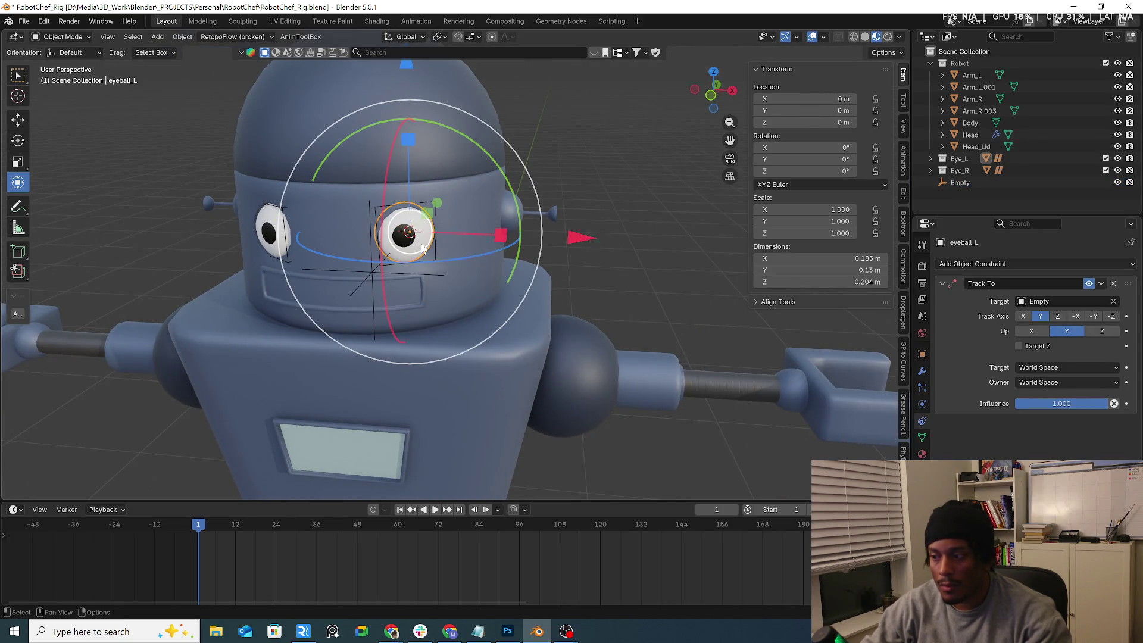
left_click(1039, 368)
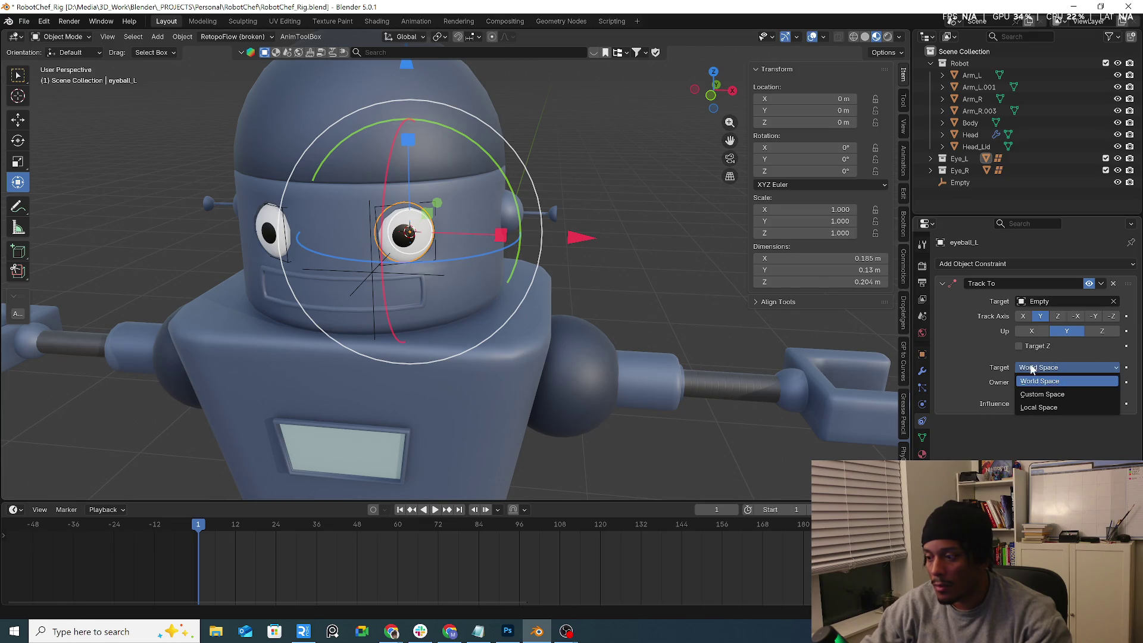
left_click(1036, 410)
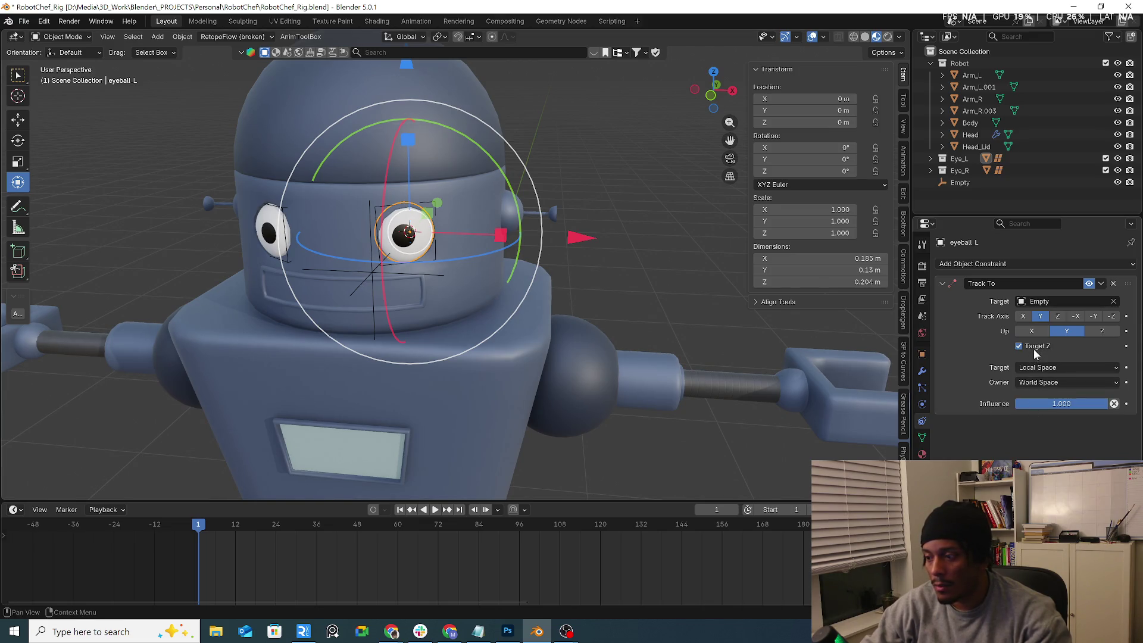
Step: Move the Empty beside the head to check the eye follows it
left_click(374, 272)
key("g")
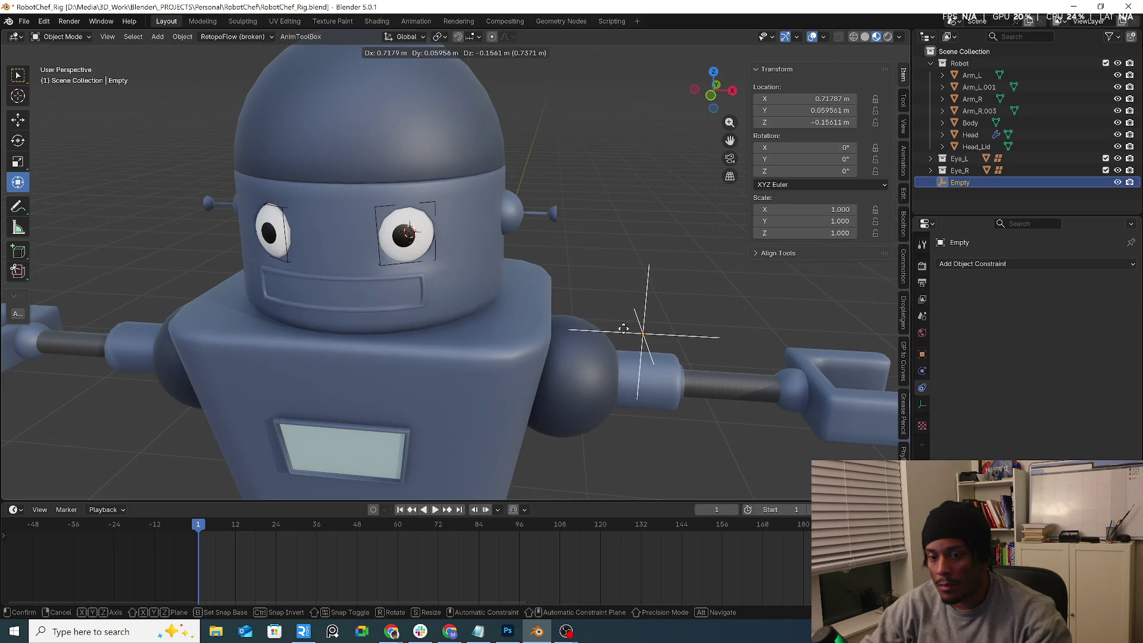
right_click(624, 329)
left_click(408, 233)
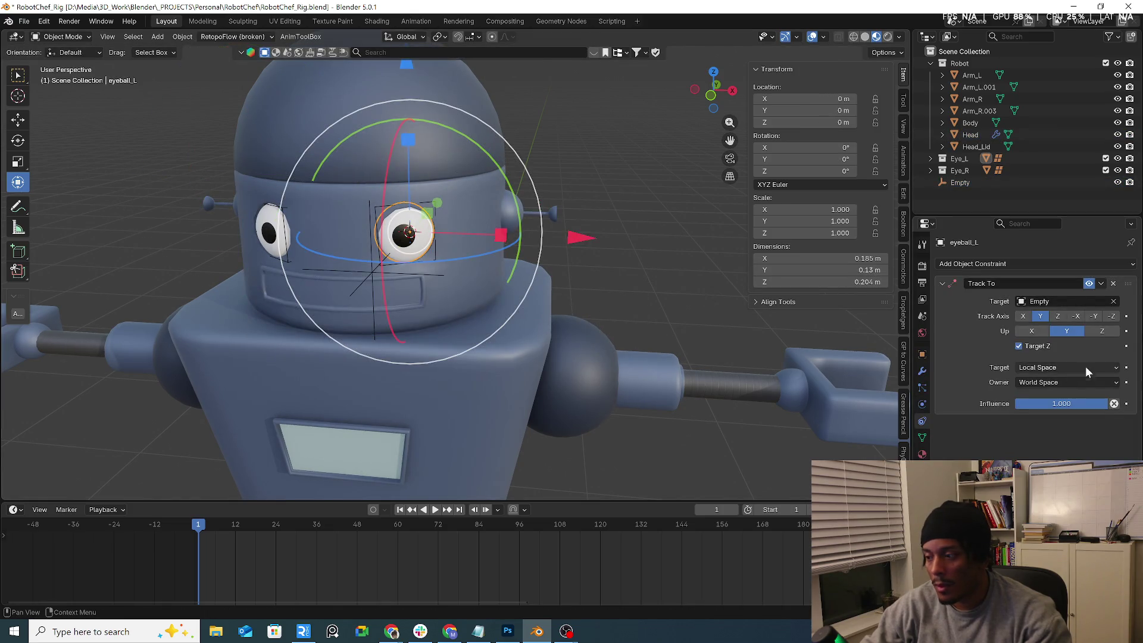
left_click(362, 272)
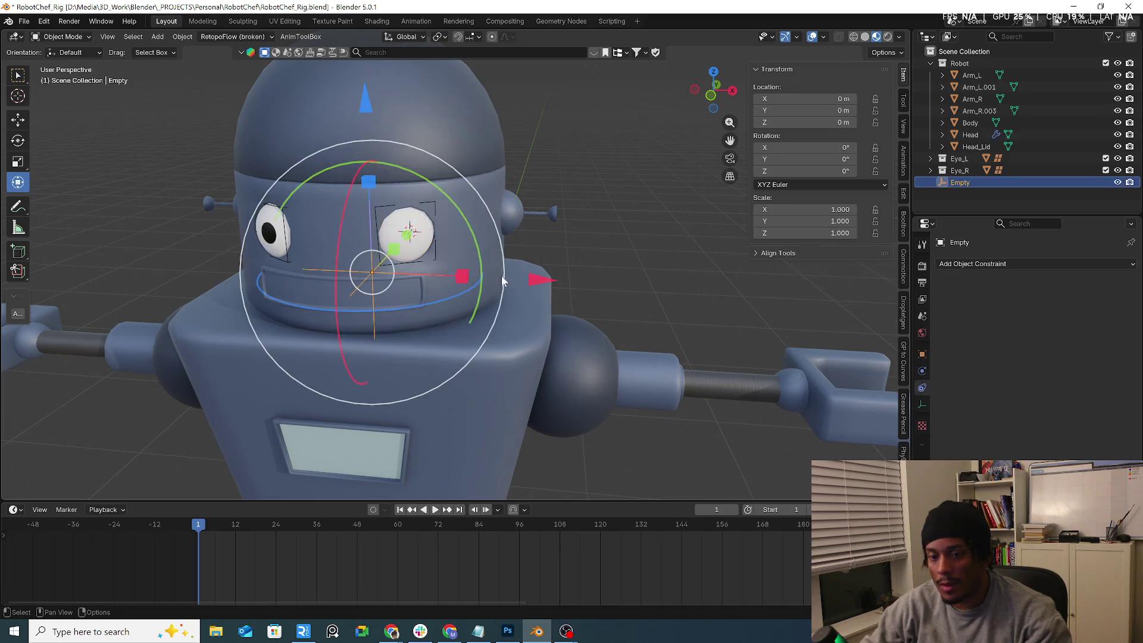
middle_click_drag(363, 271, 358, 239)
key("g")
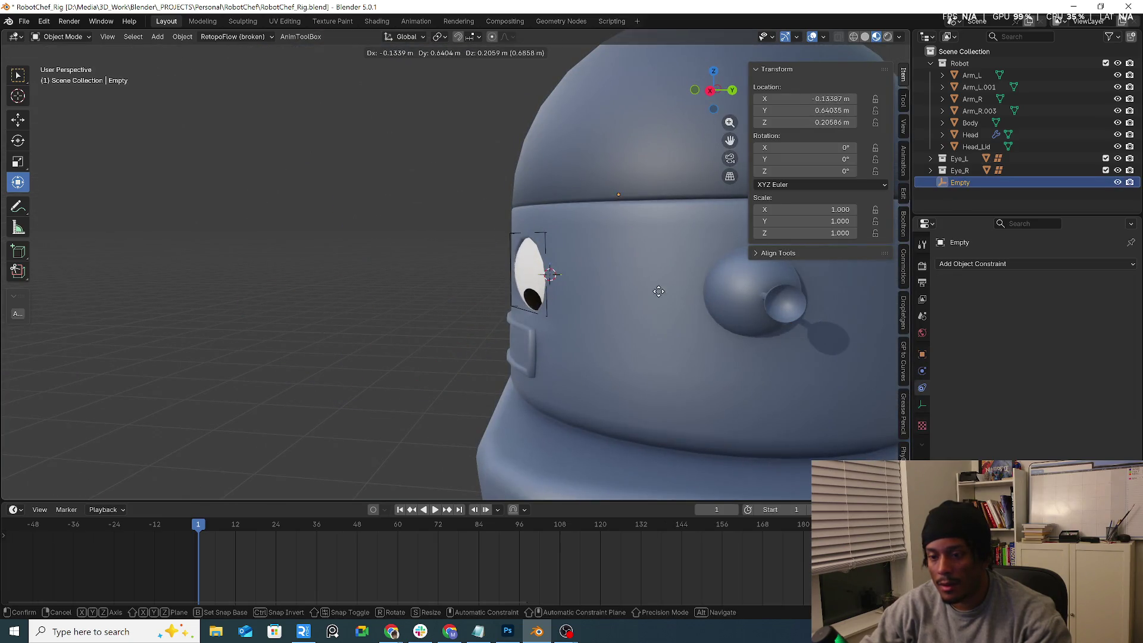
left_click(714, 321)
Step: Move the Empty again to watch the eye, then reset its location to 0 m with Alt+G
mouse_move(714, 322)
middle_mouse_down()
mouse_move(735, 333)
mouse_move(778, 319)
mouse_move(691, 292)
middle_mouse_up()
key("g")
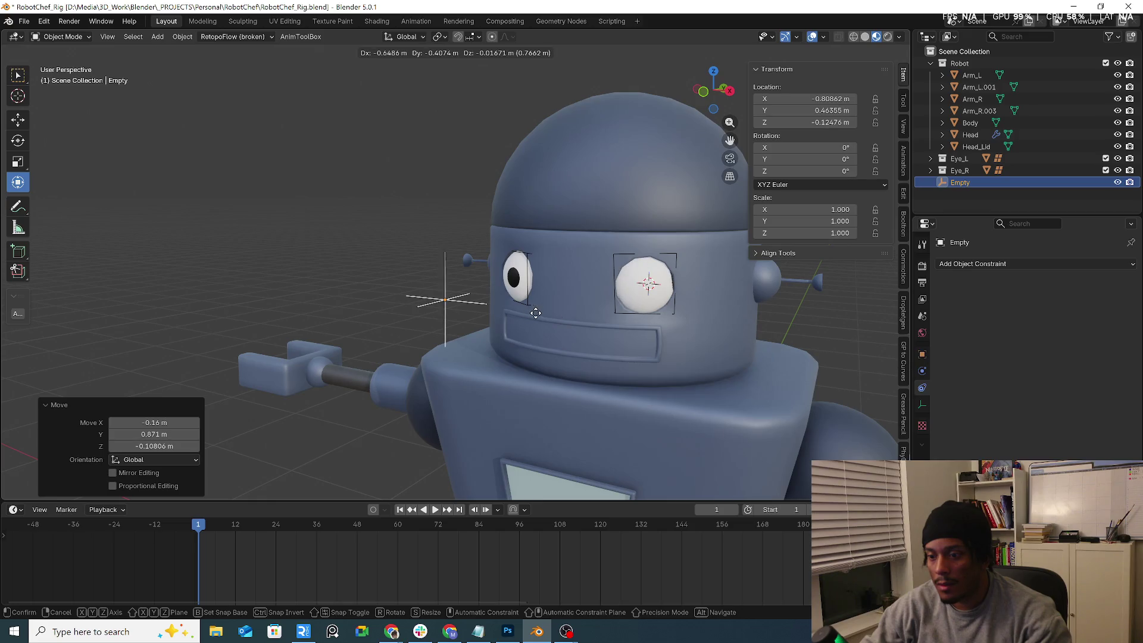
right_click(727, 327)
scroll(687, 287, "down", 2)
mouse_move(687, 287)
middle_mouse_down("ctrl")
mouse_move(758, 343)
mouse_move(682, 338)
middle_mouse_up("ctrl")
key("alt+g")
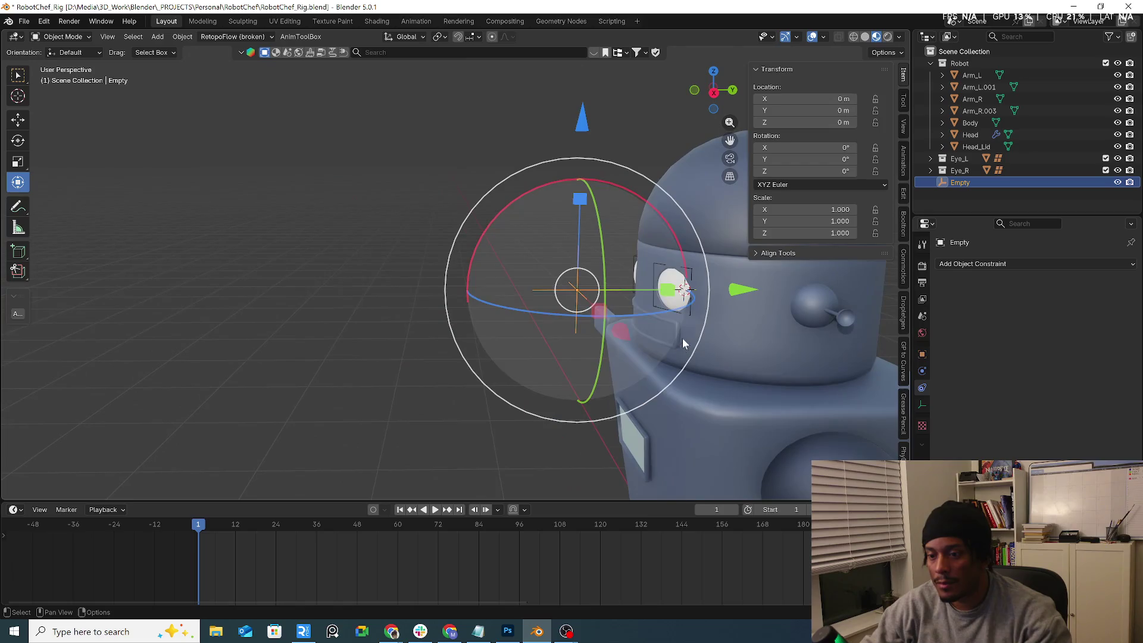
Step: On eyeball_L's Track To, try target space World and owner space Local, then Custom Space
key("g")
key("y")
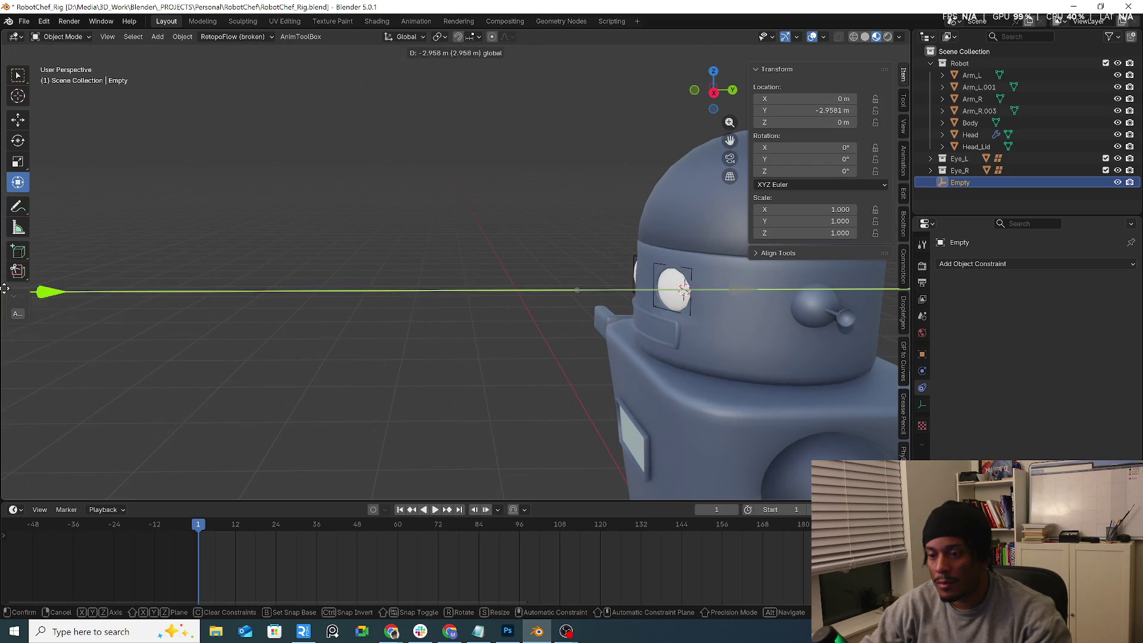
key("Escape")
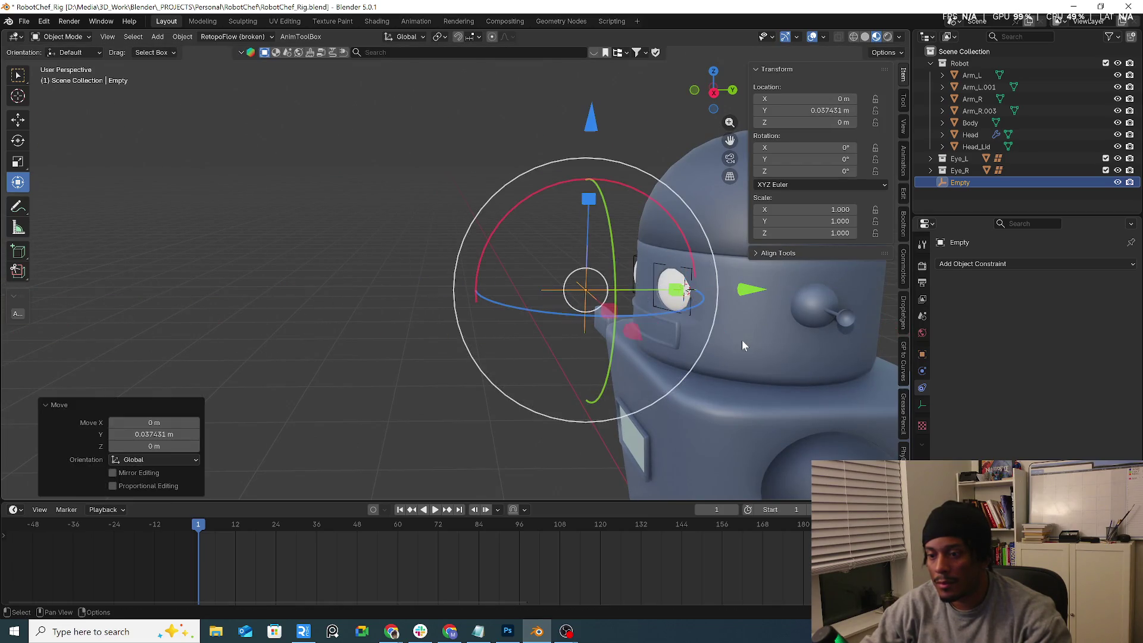
left_click(682, 287)
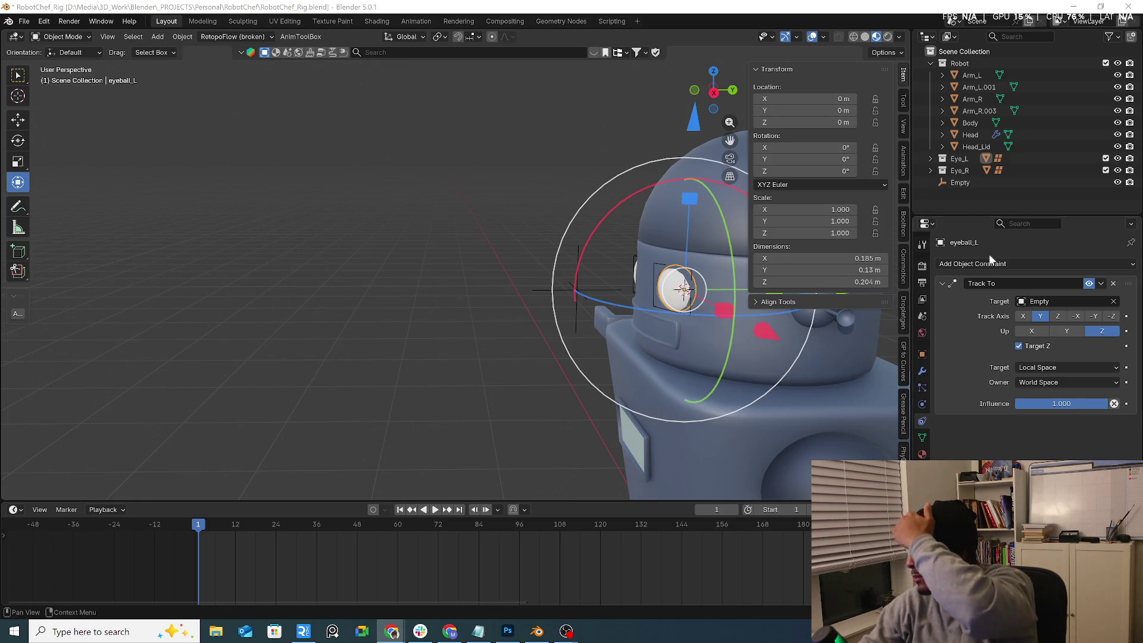
middle_click_drag(601, 345, 870, 342)
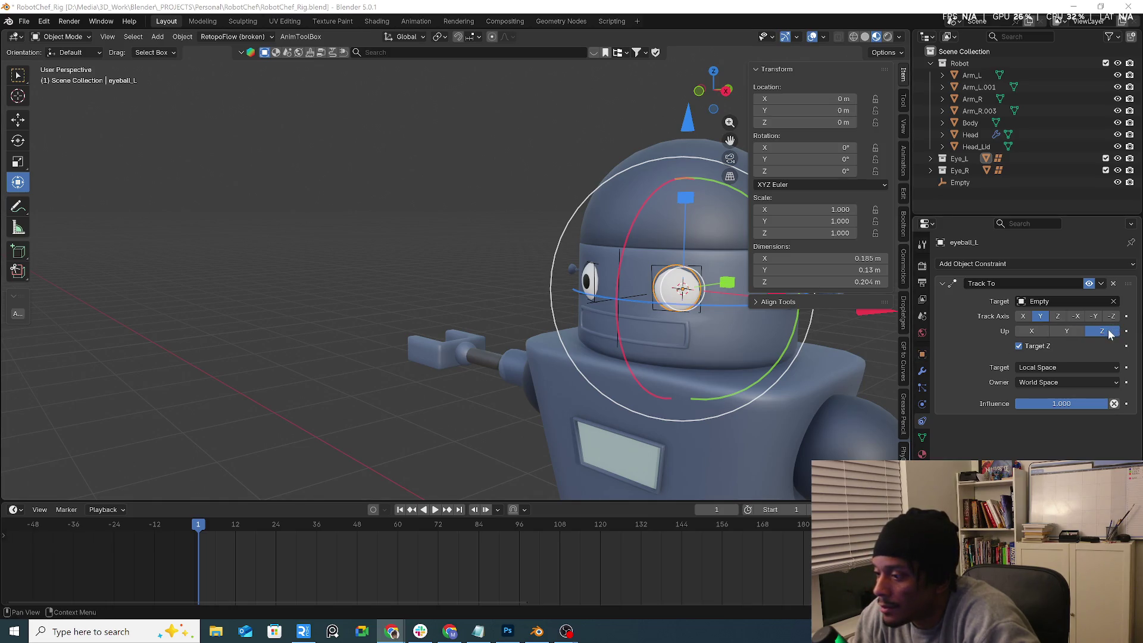
left_click(1041, 348)
left_click(1039, 371)
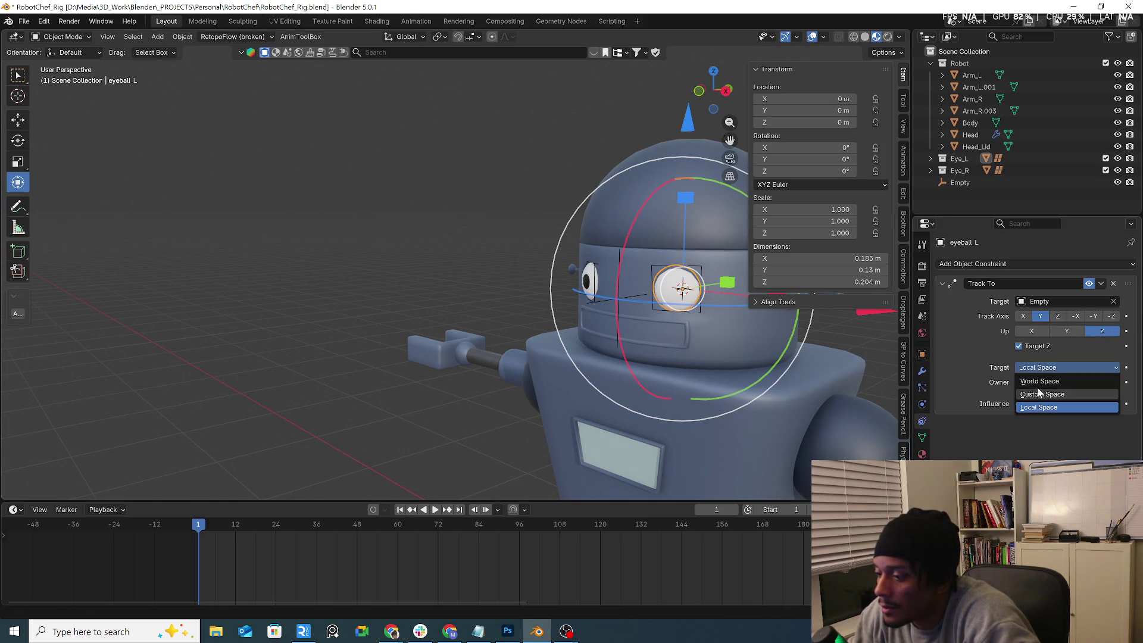
left_click(1040, 384)
left_click(1039, 384)
left_click(1038, 423)
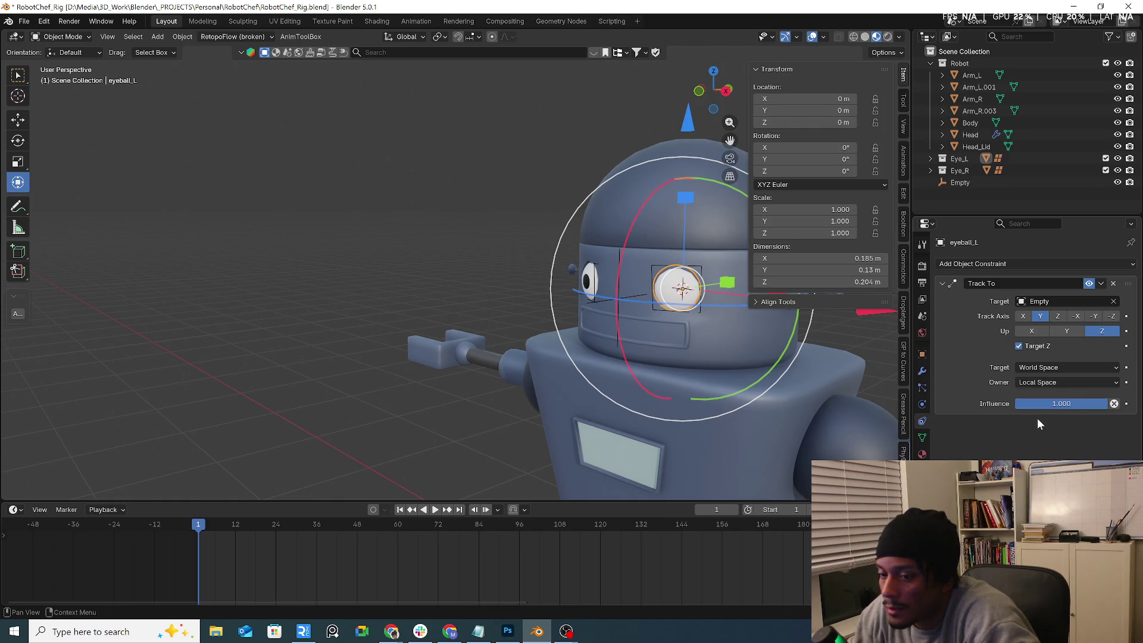
left_click(1048, 382)
left_click(1042, 413)
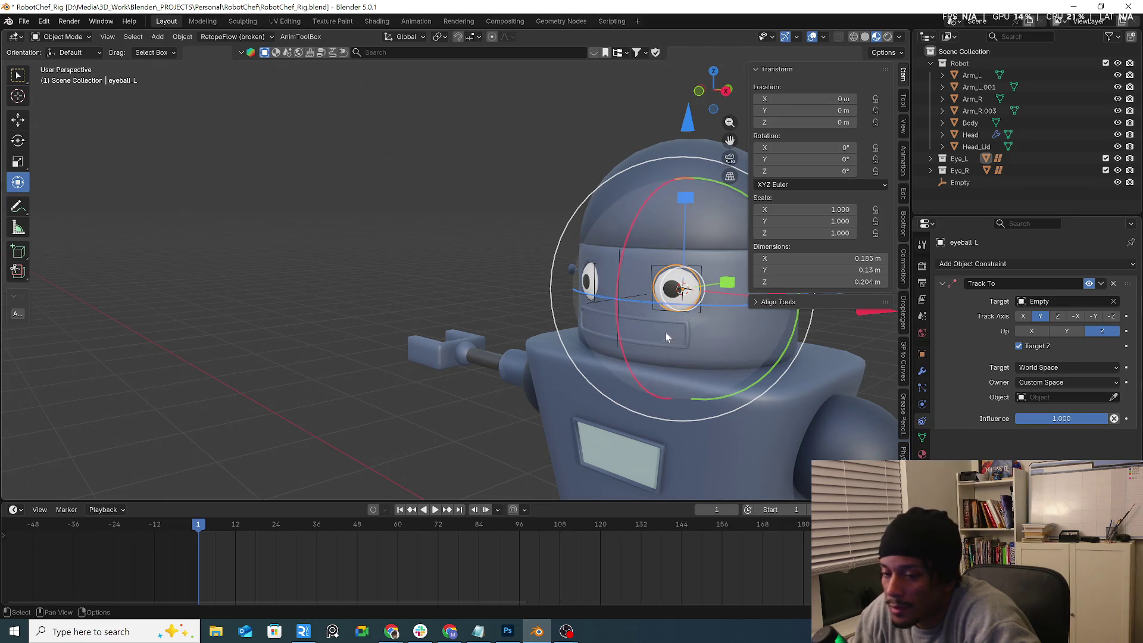
Step: Move the Empty, then set the eye's track axis to -Z and up axis to Y
left_click(629, 301)
key("g")
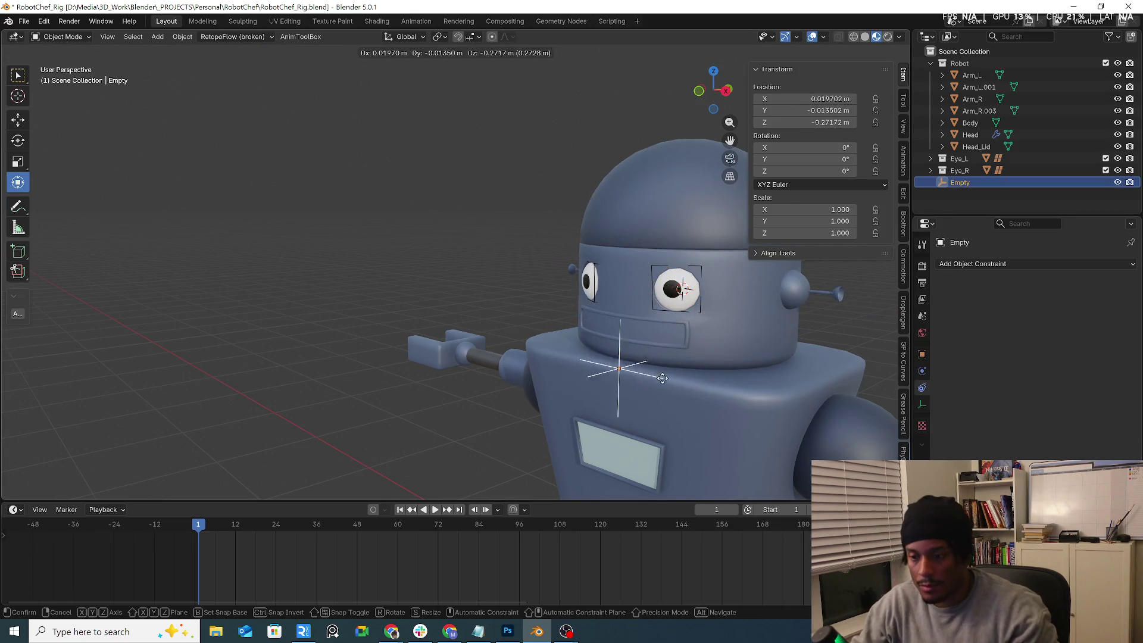
left_click(592, 293)
left_click(676, 289)
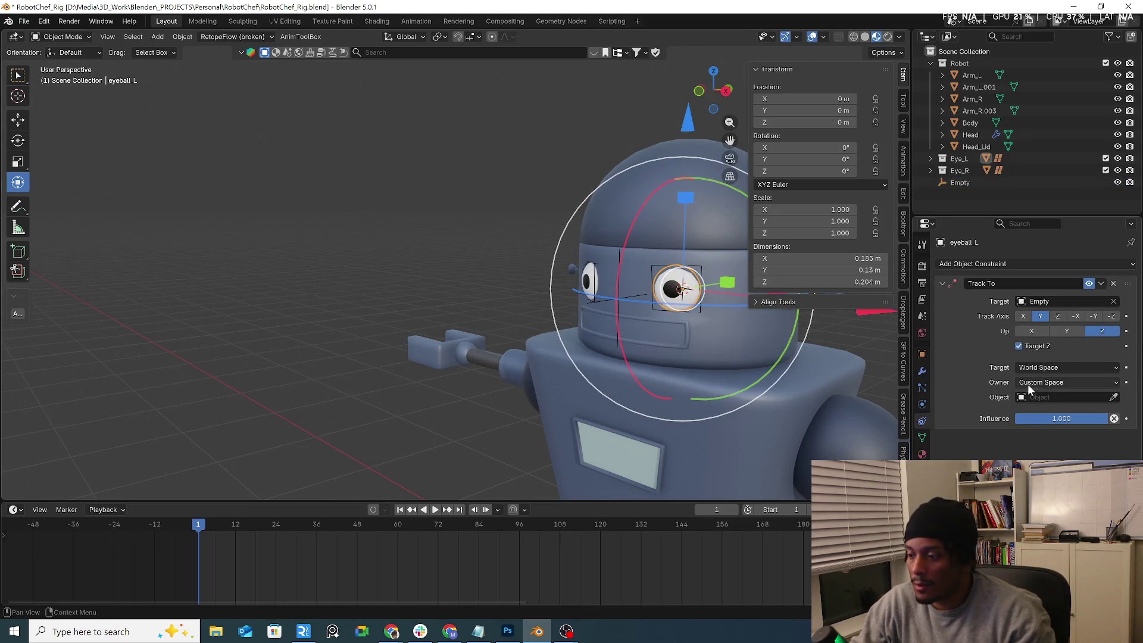
left_click(1066, 398)
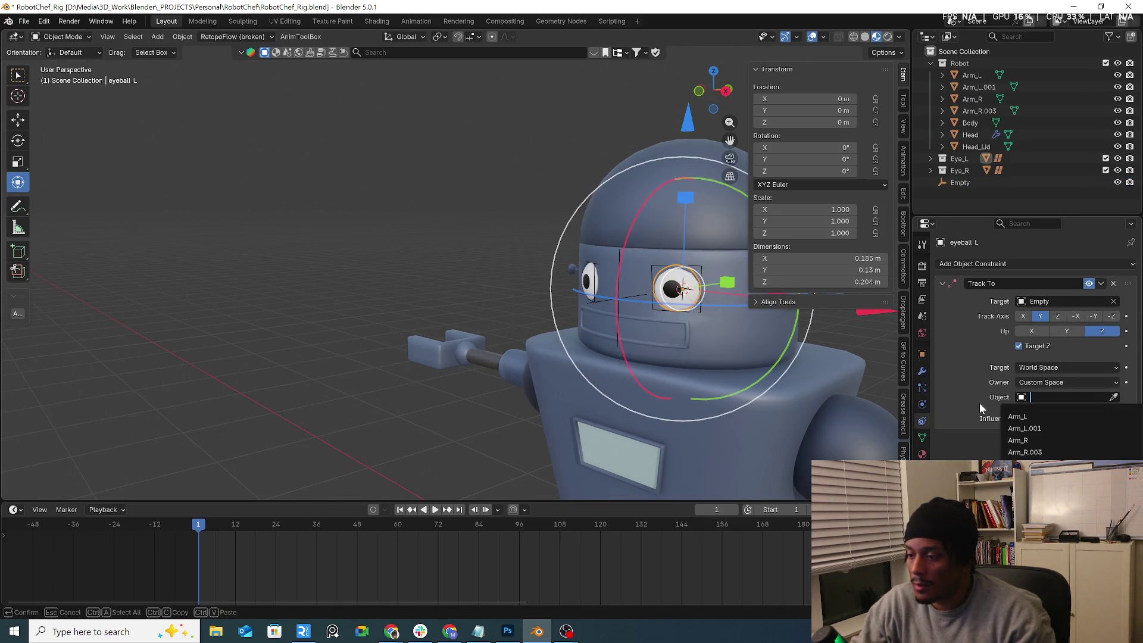
key("Escape")
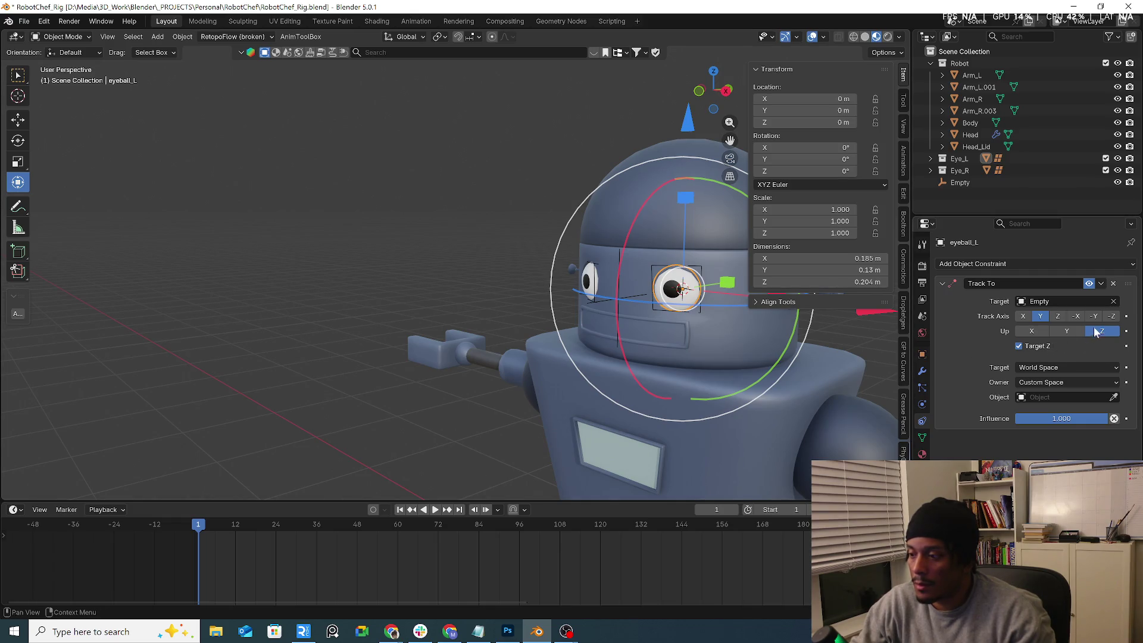
left_click(1109, 317)
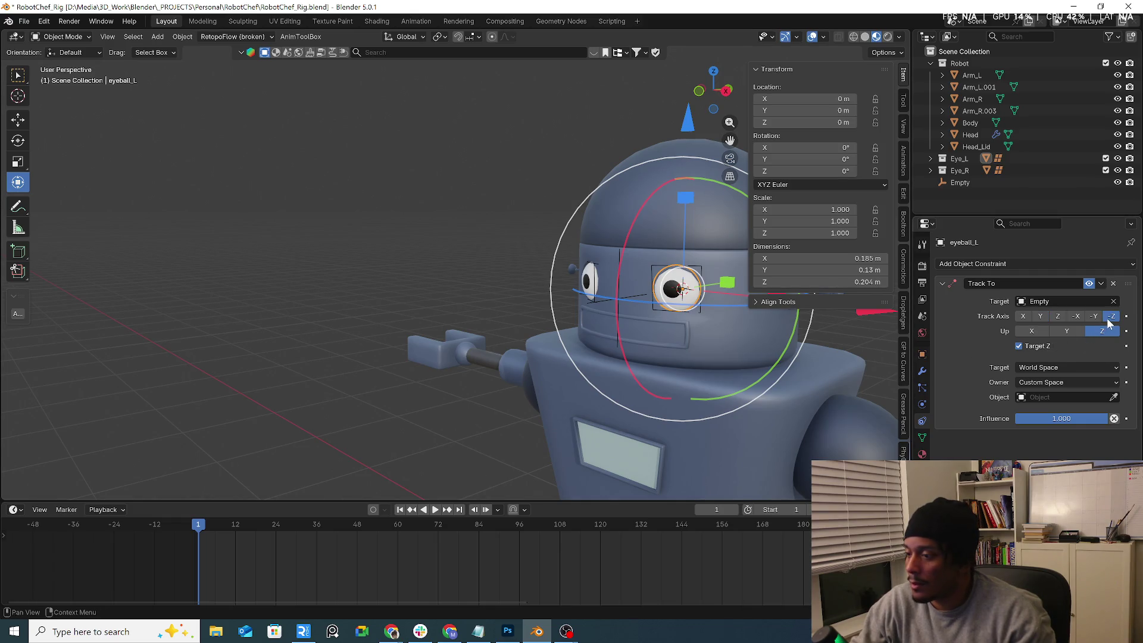
left_click(1067, 332)
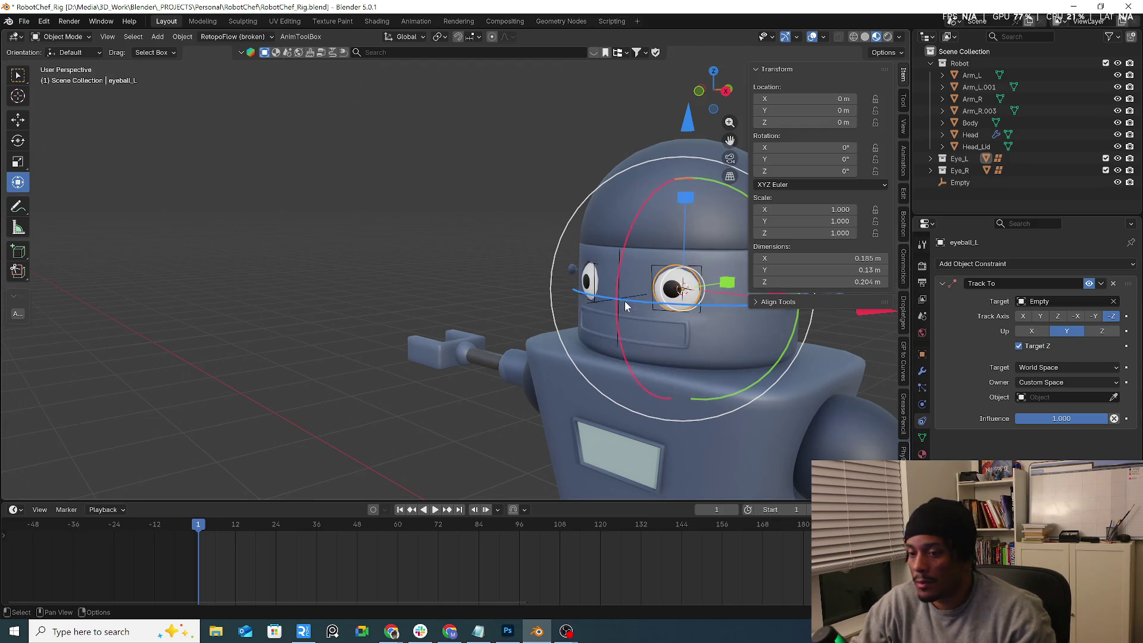
key("ctrl+z")
key("ctrl+z")
key("ctrl+z")
key("ctrl+shift+z")
key("ctrl+shift+z")
key("ctrl+shift+z")
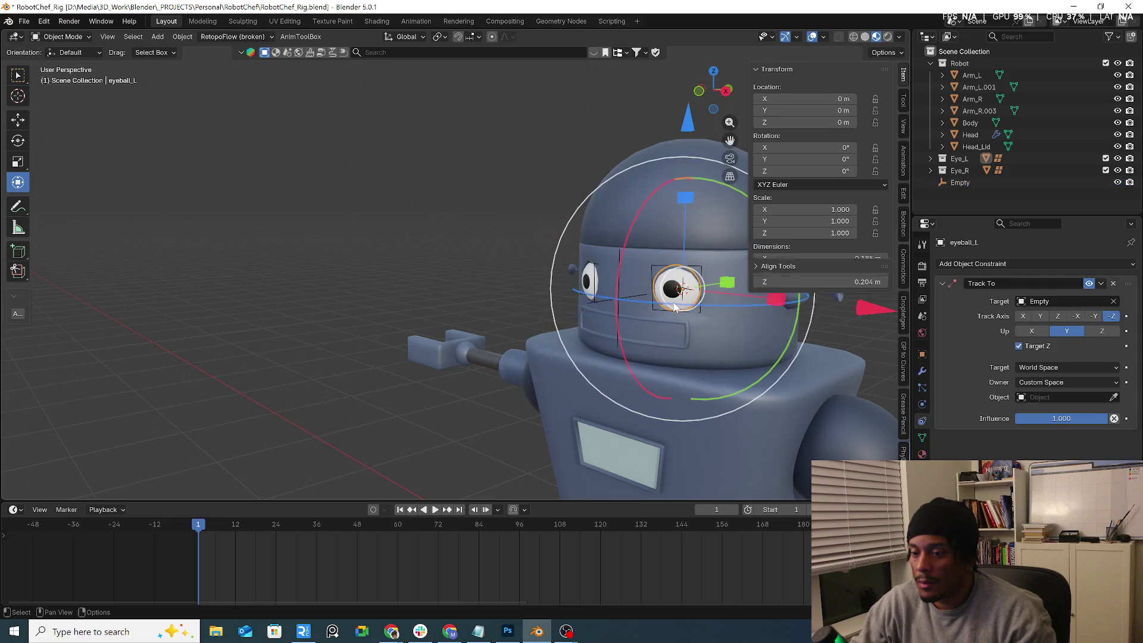
Step: Set both the owner space and the target space to Local Space
left_click(1066, 384)
left_click(1054, 371)
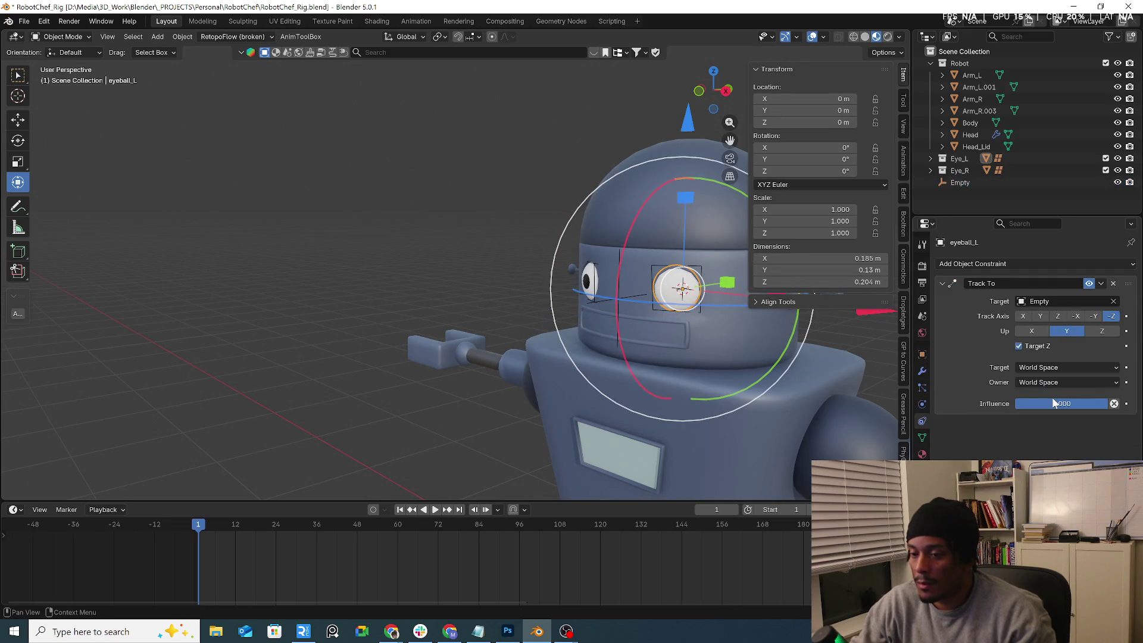
left_click(1059, 386)
left_click(1044, 419)
left_click(1071, 364)
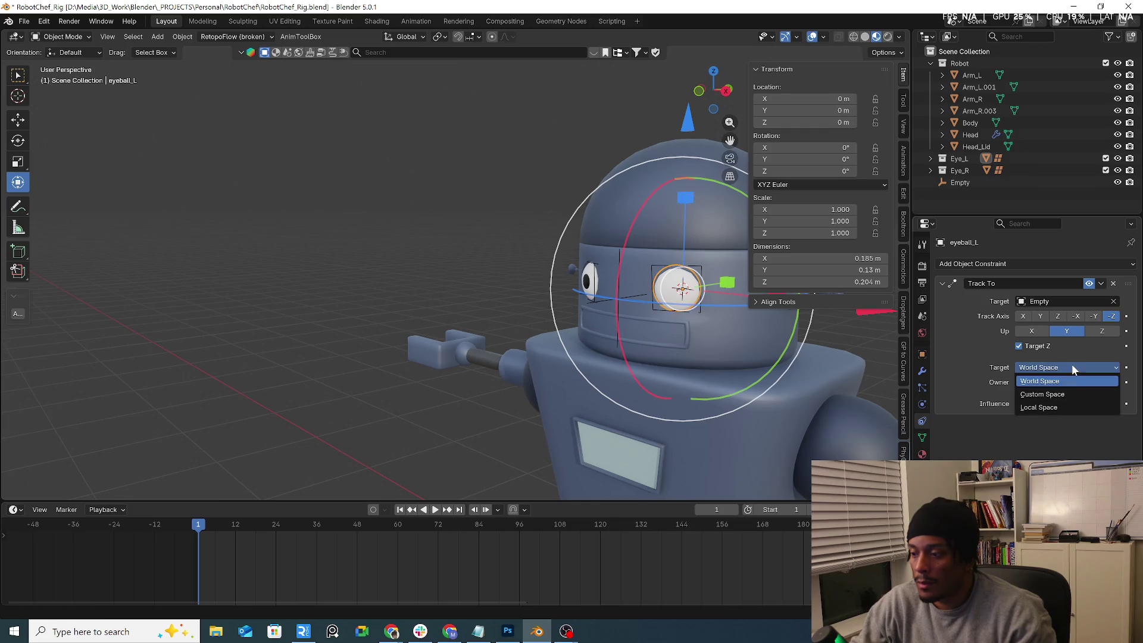
left_click(1049, 409)
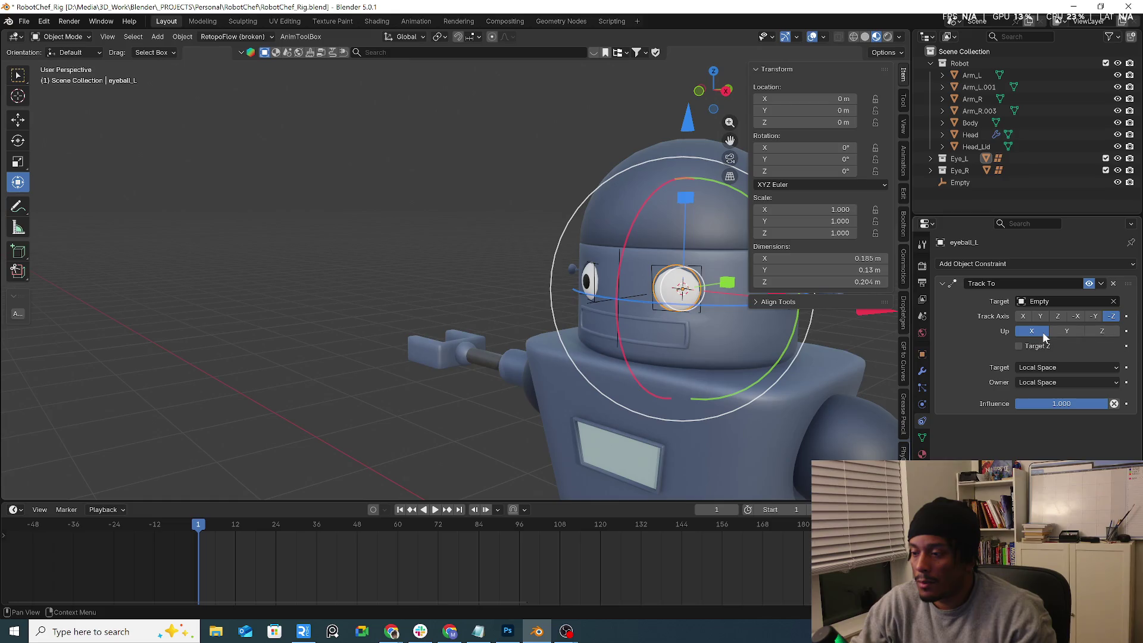
Step: Test-move the Empty, drop it lower, and reselect the left eyeball
left_click(617, 302)
key("g")
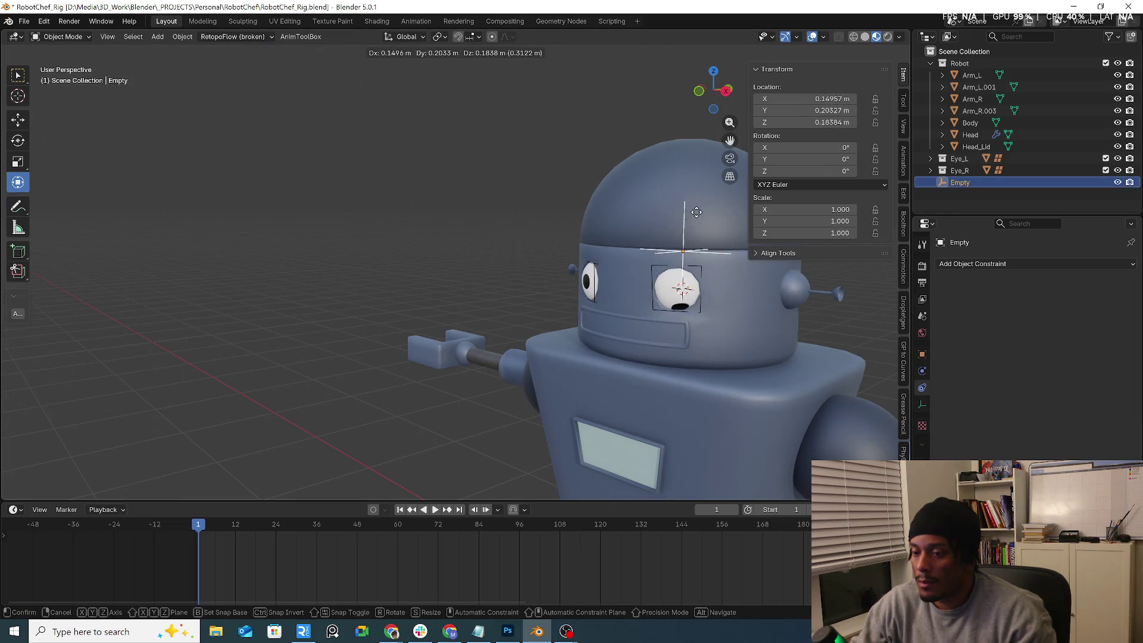
right_click(602, 444)
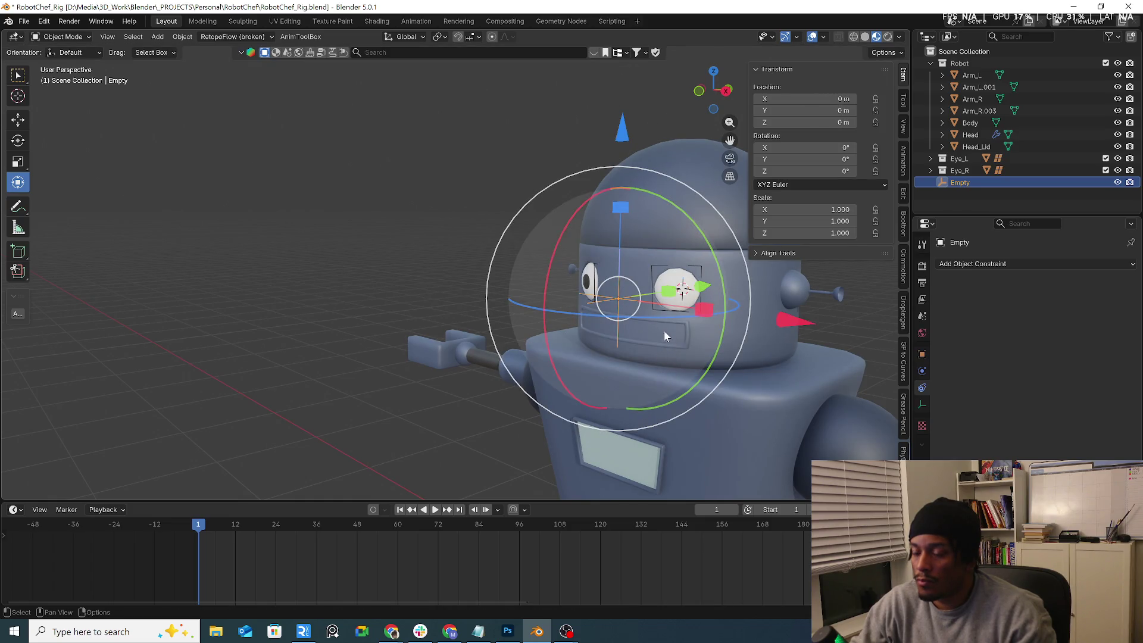
left_click(668, 279)
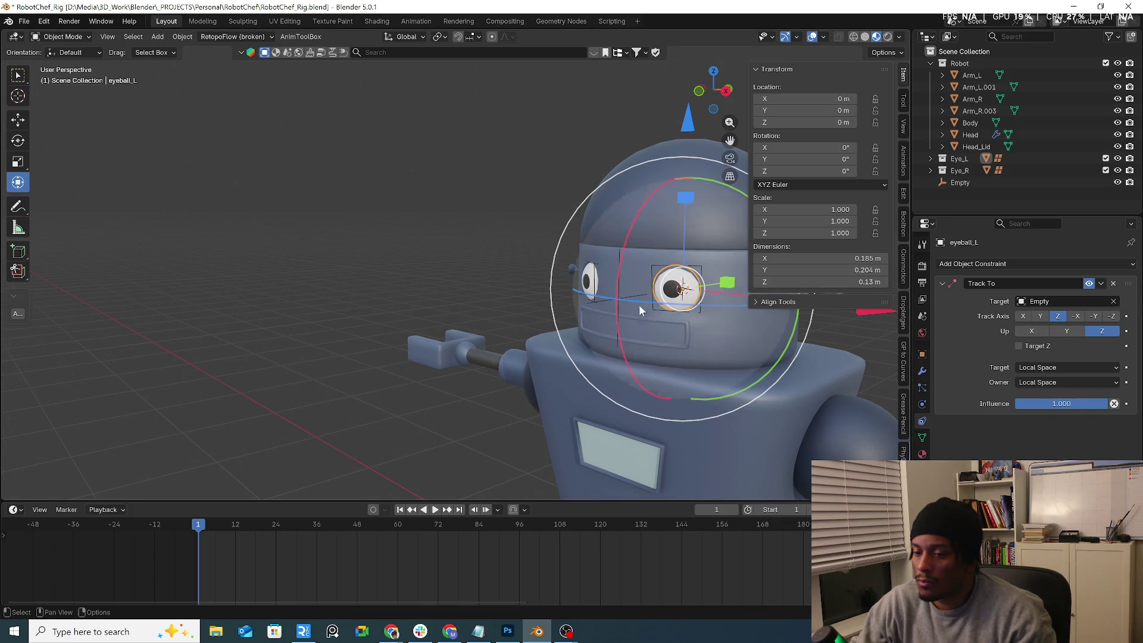
left_click(619, 298)
key("g")
left_click(635, 344)
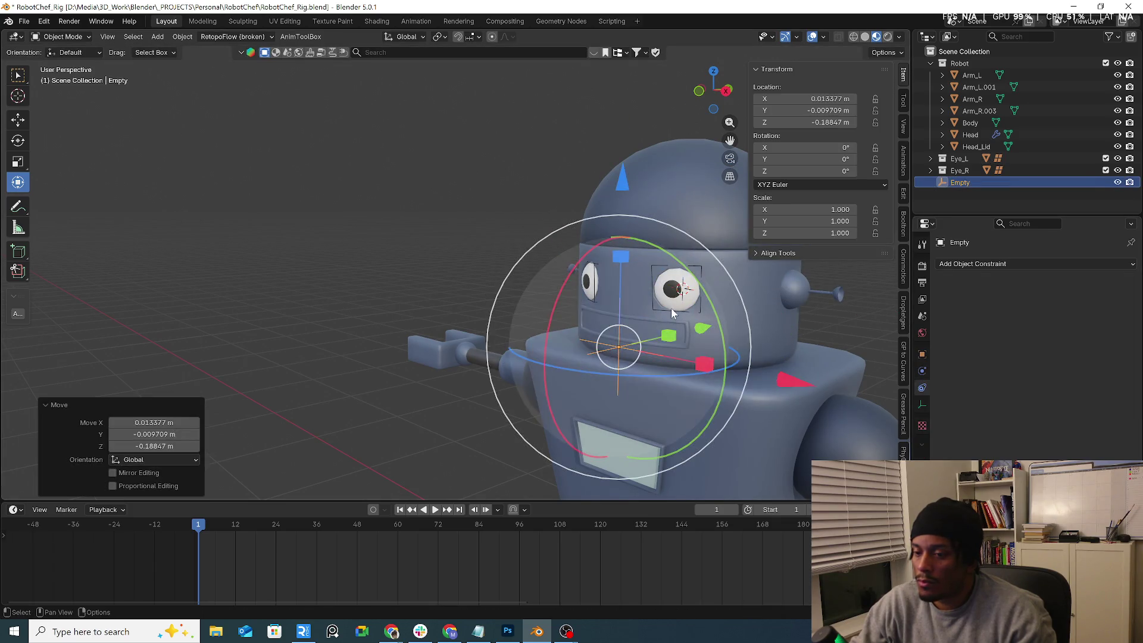
left_click(692, 309)
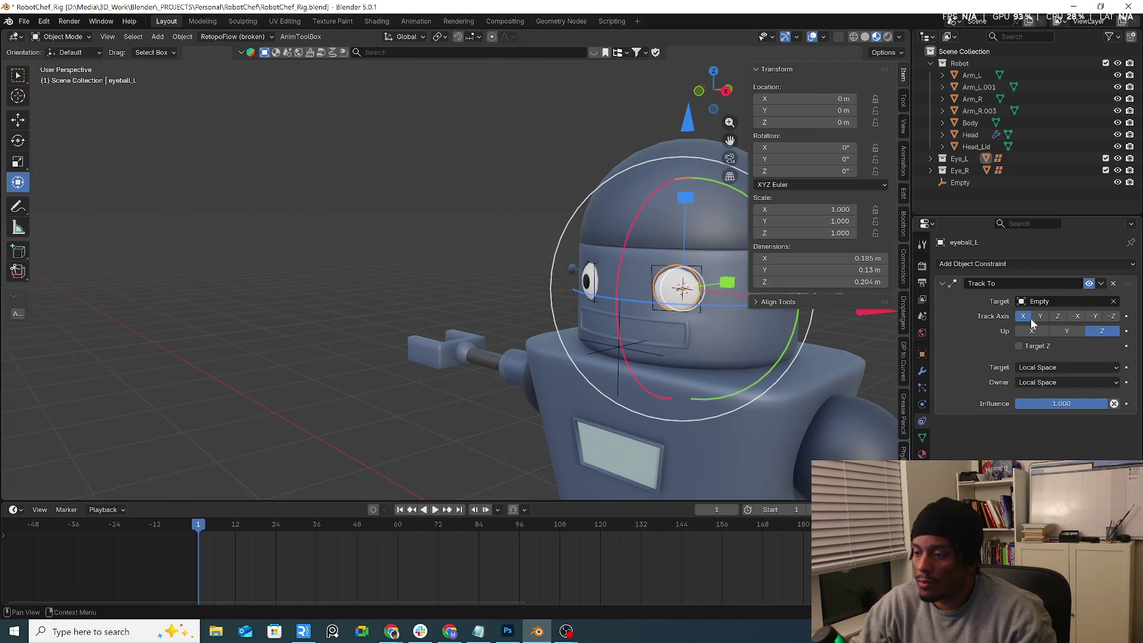
Step: Set the left eyeball's Track To axis to -Y with X as the up axis
left_click(1072, 331)
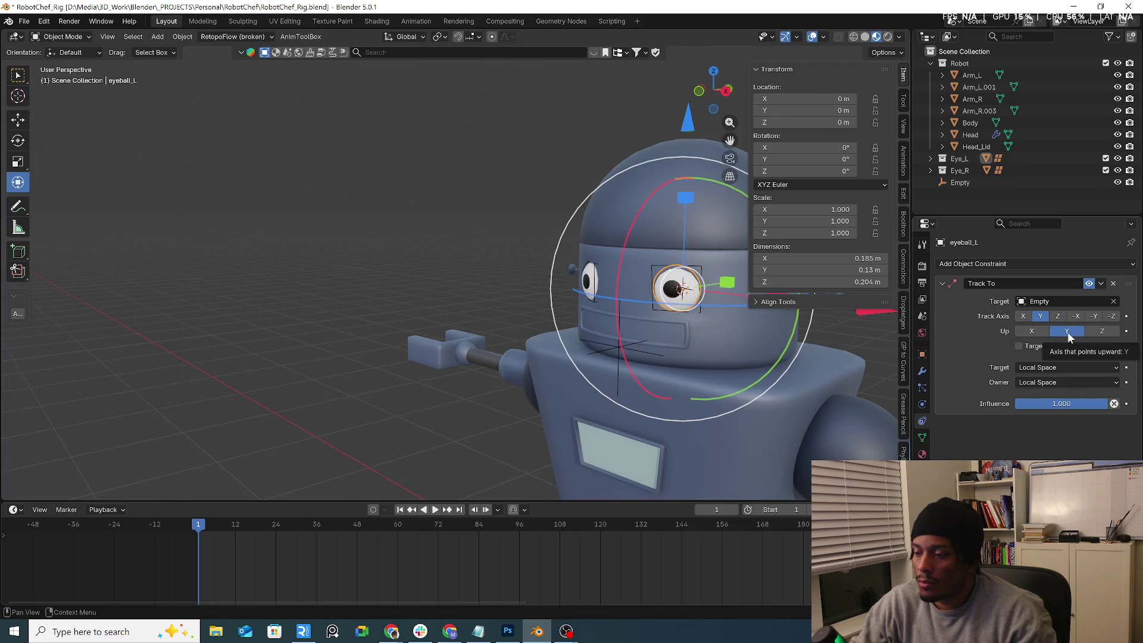
left_click(1030, 330)
left_click(1057, 319)
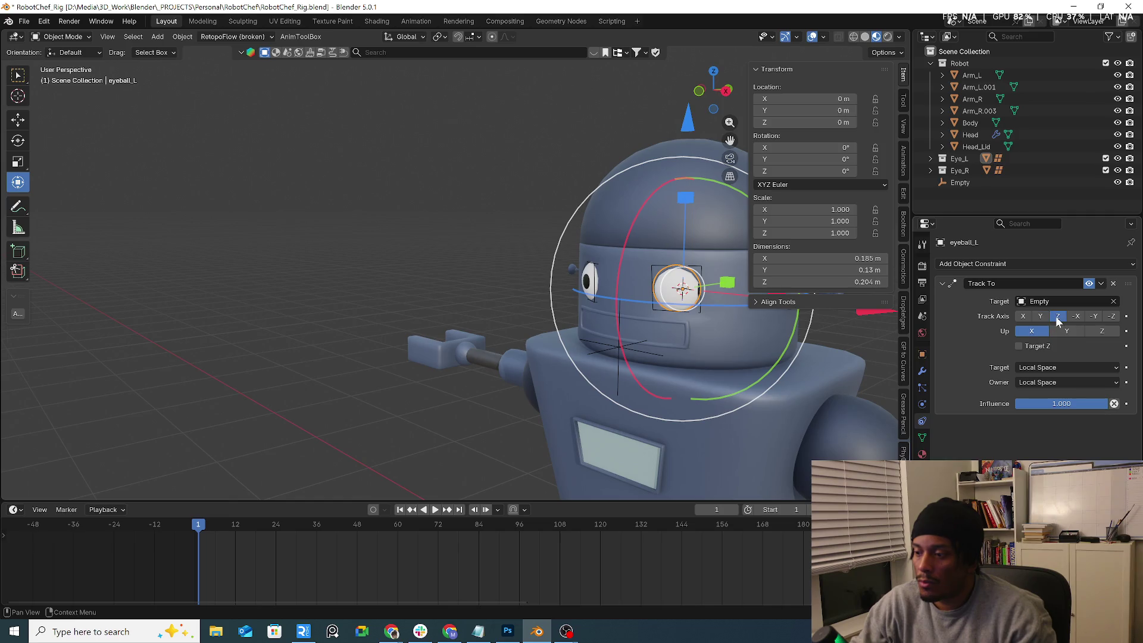
left_click(1094, 317)
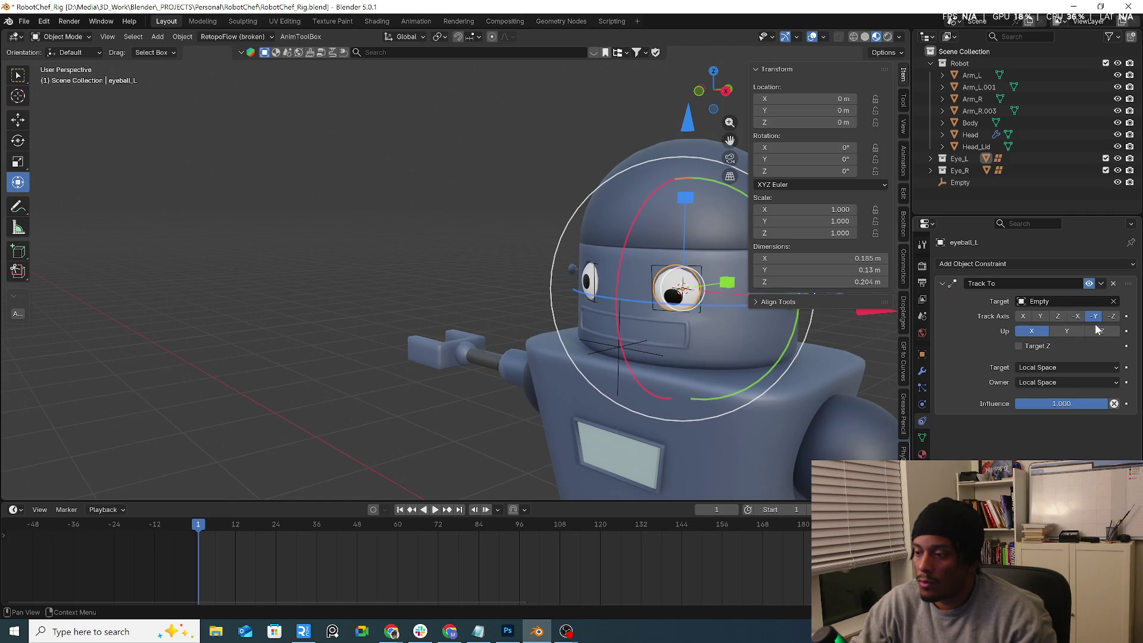
Step: Move the Empty along Z and set its location back to 0
left_click(622, 347)
key("g")
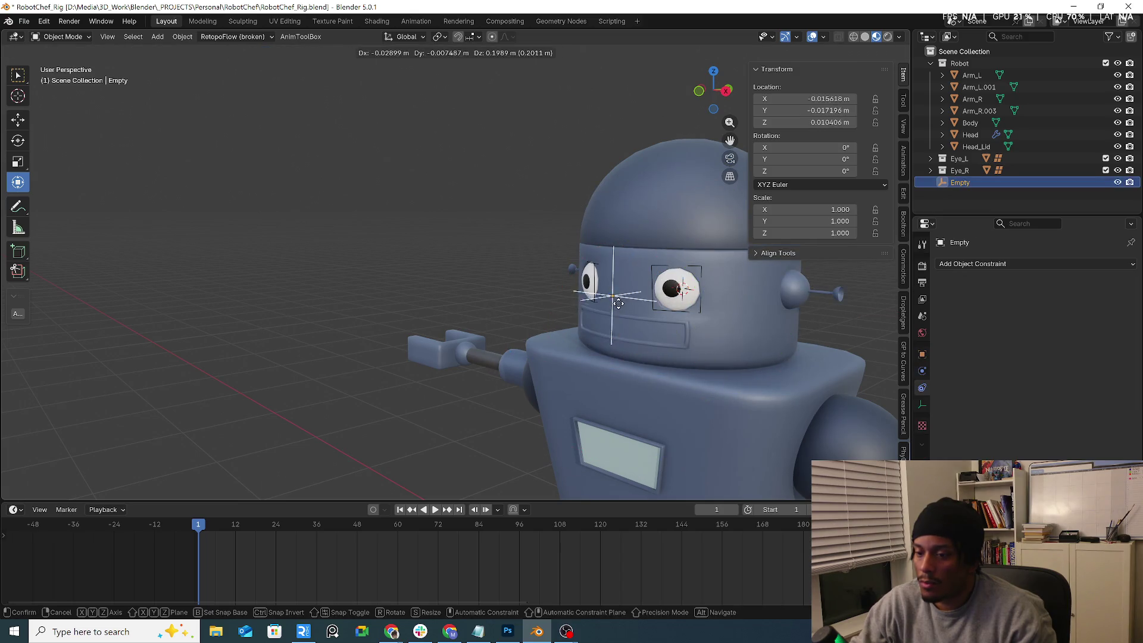
key("Escape")
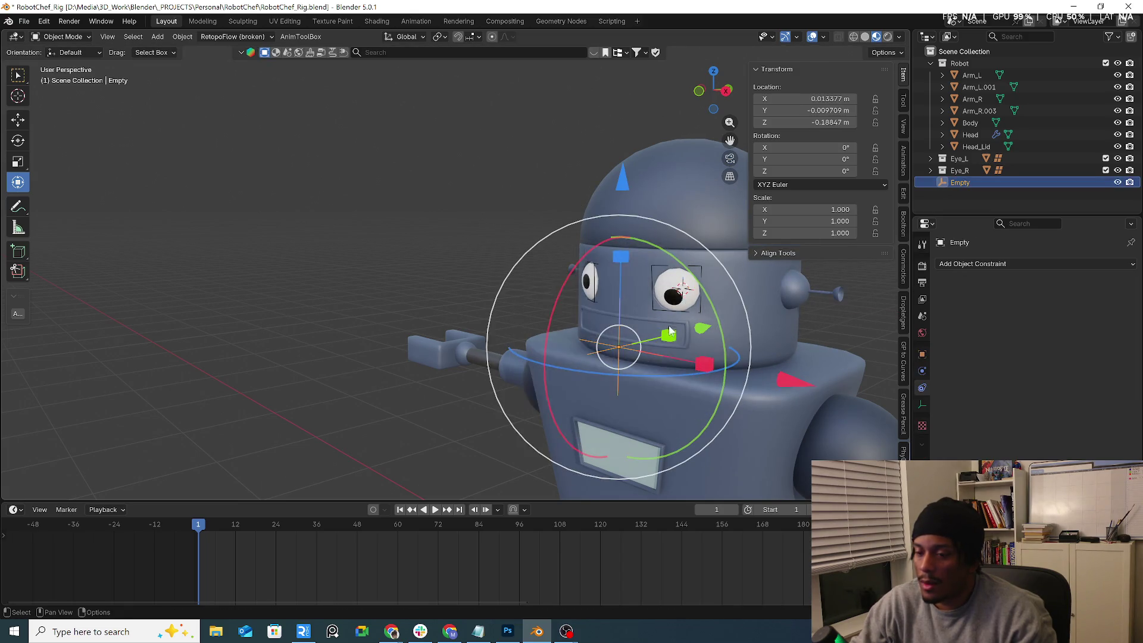
key("g")
key("z")
left_click(745, 197)
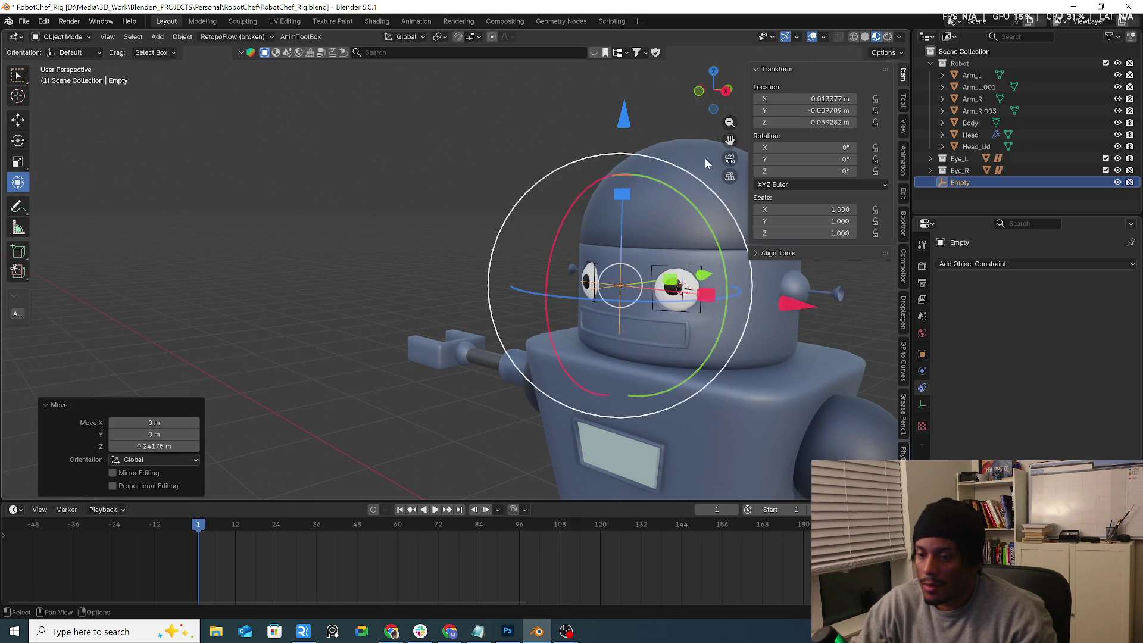
left_click_drag(828, 122, 827, 98)
type("0")
key("Return")
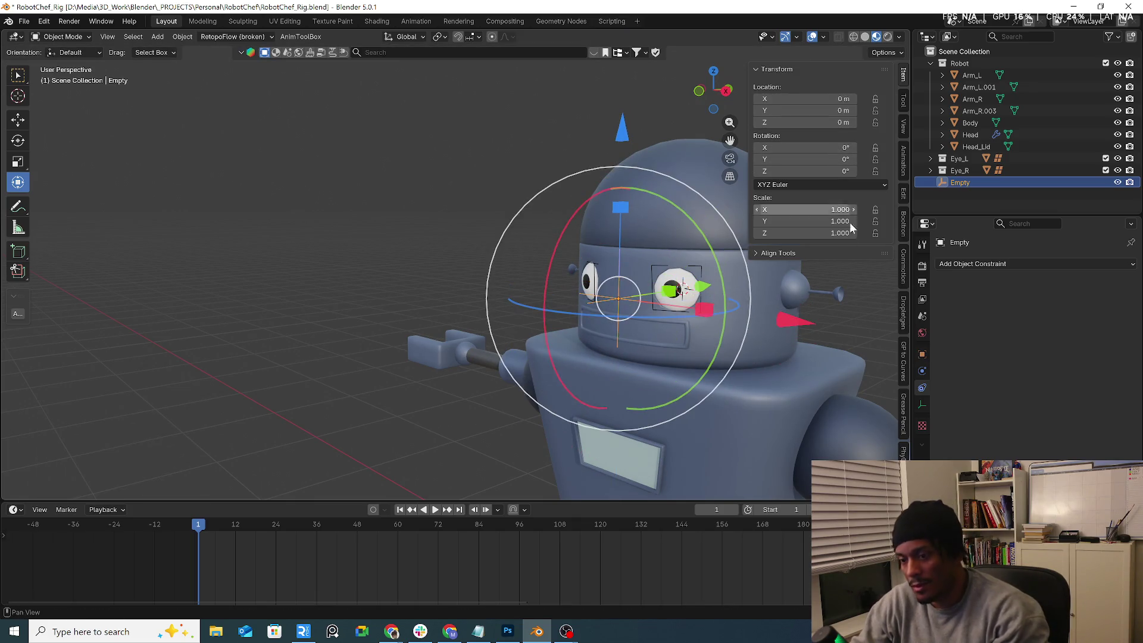
Step: Set the left eyeball's Track To Target and Owner spaces to World Space
left_click(671, 276)
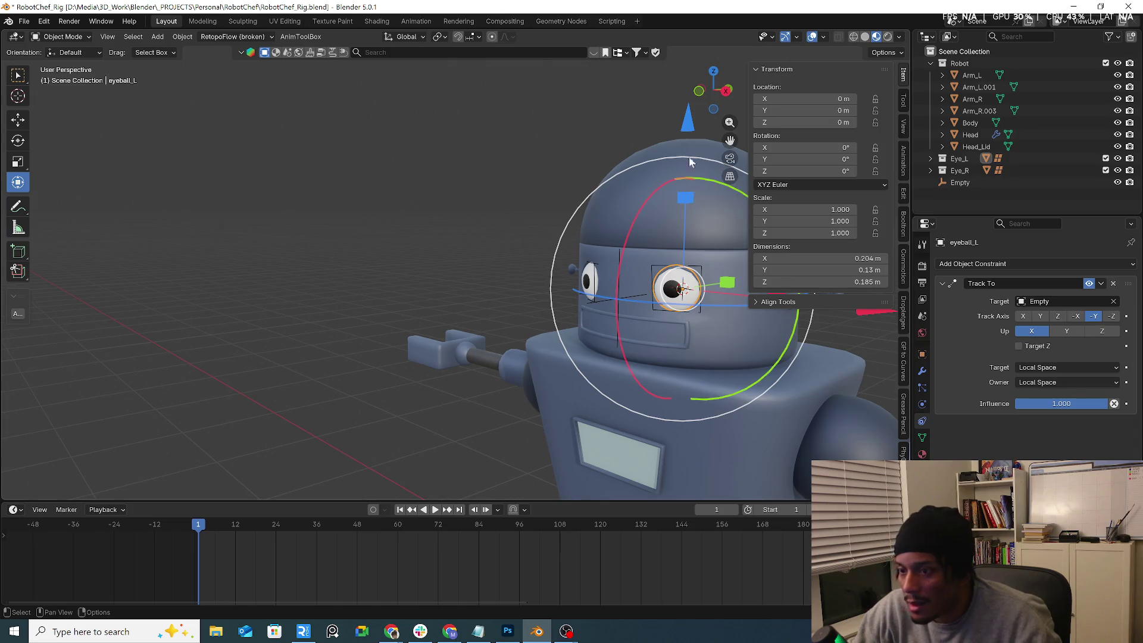
mouse_move(690, 162)
middle_mouse_down()
mouse_move(530, 137)
mouse_move(510, 161)
mouse_move(583, 170)
mouse_move(548, 141)
middle_mouse_up()
left_click(414, 37)
left_click(395, 86)
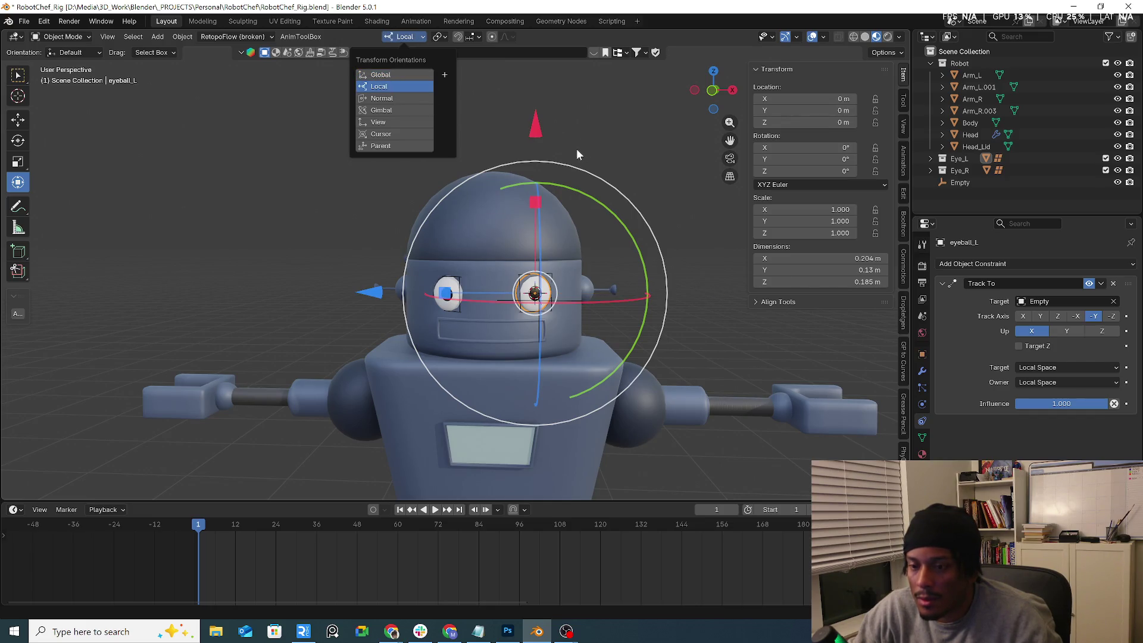
left_click(387, 75)
left_click(1056, 366)
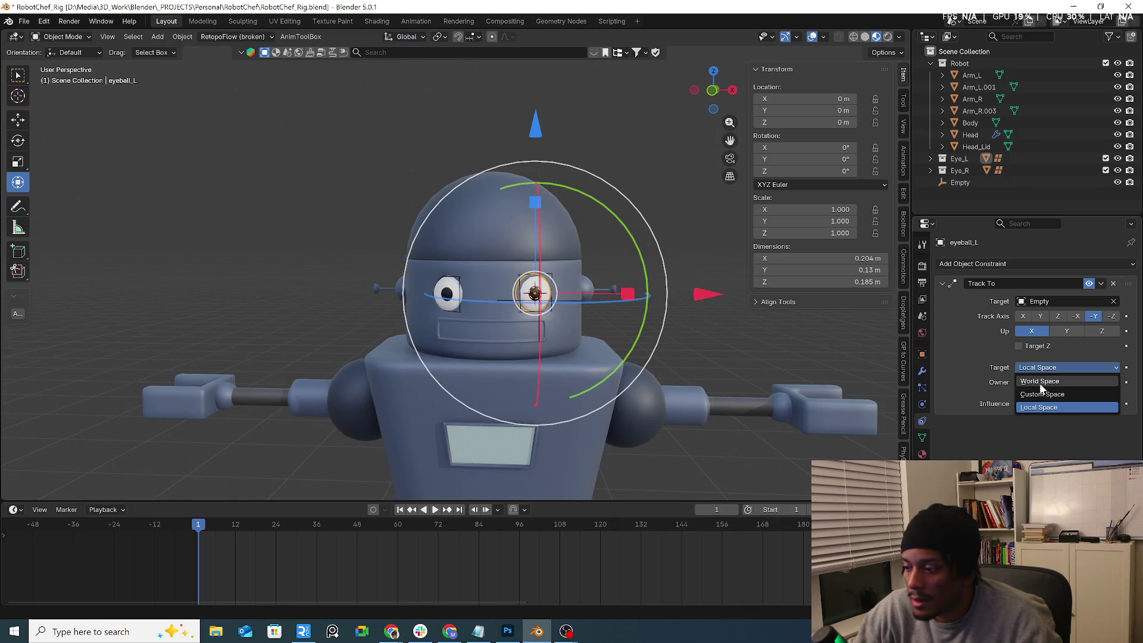
left_click(1039, 384)
left_click(1042, 384)
left_click(1041, 394)
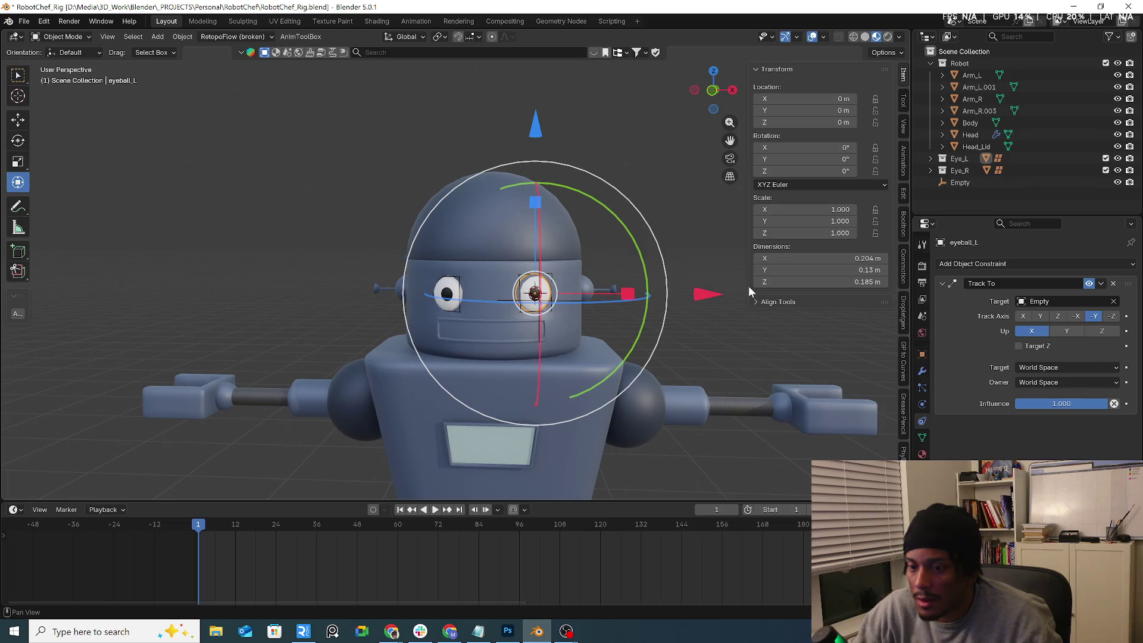
Step: Try moving the eyeball down along Z, then undo the move
mouse_move(591, 237)
middle_mouse_down()
mouse_move(552, 220)
mouse_move(545, 203)
middle_mouse_up()
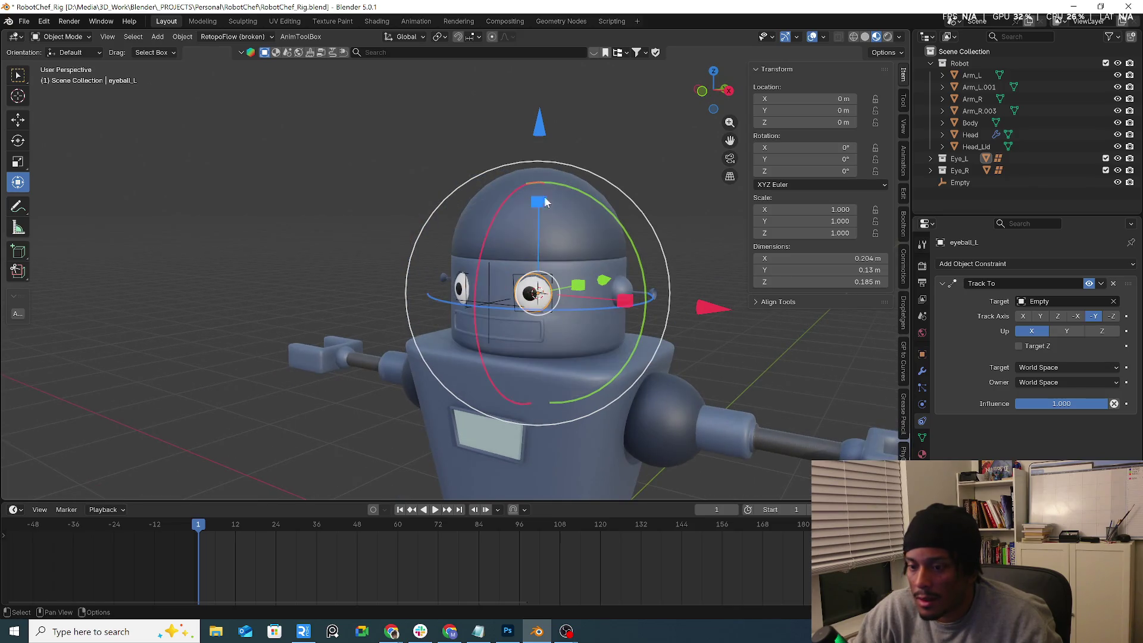
left_click_drag(544, 203, 542, 274)
key("ctrl+a")
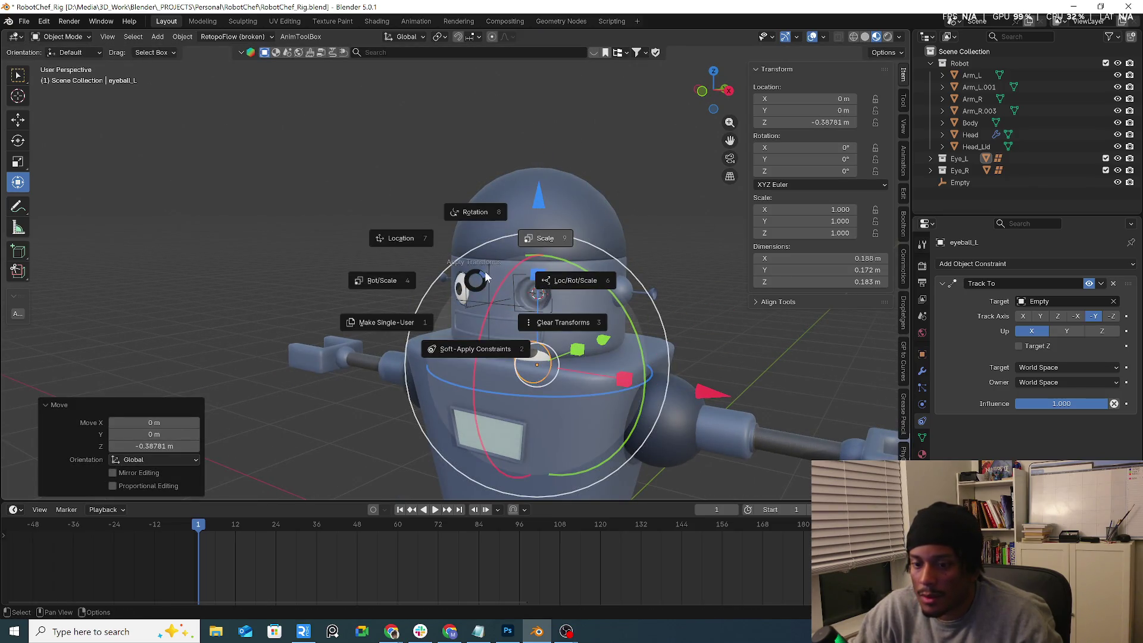
key("Escape")
key("ctrl+z")
Step: Raise the Empty slightly to test that the left eye tracks it
left_click(490, 277)
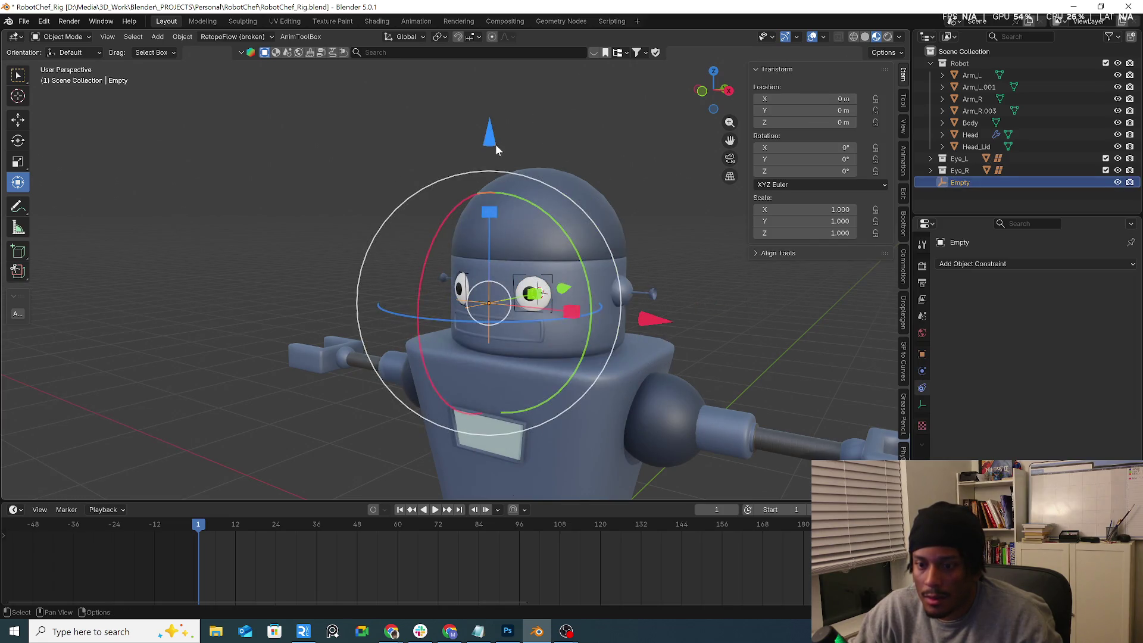
mouse_move(495, 144)
left_mouse_down()
mouse_move(487, 89)
mouse_move(495, 149)
mouse_move(518, 145)
mouse_move(526, 176)
left_mouse_up()
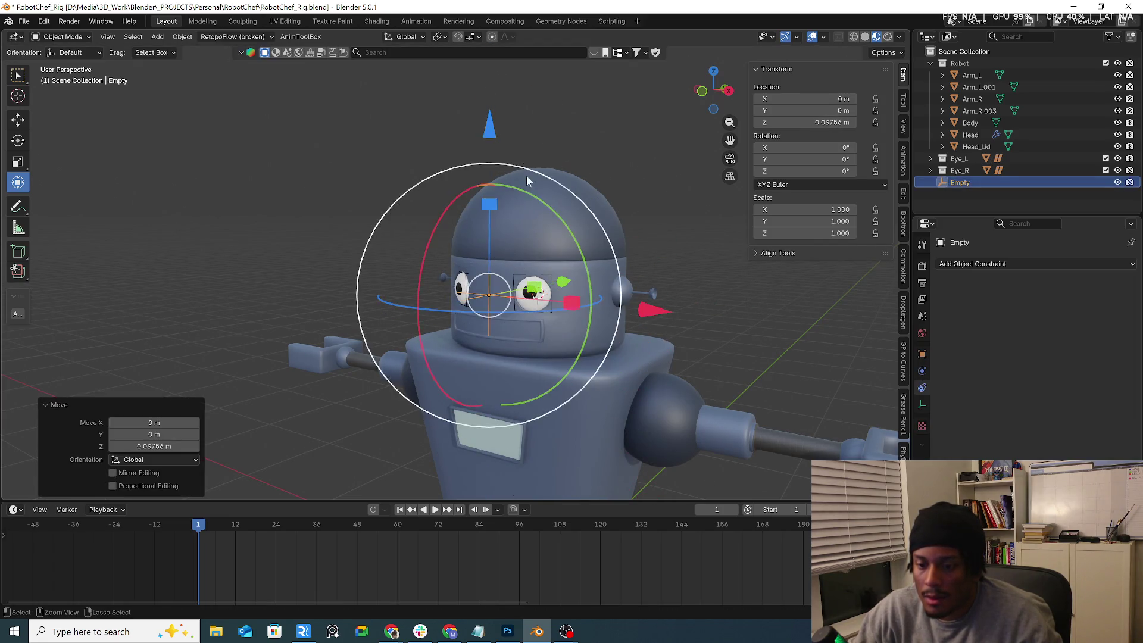
middle_click_drag(526, 177, 595, 203)
key("g")
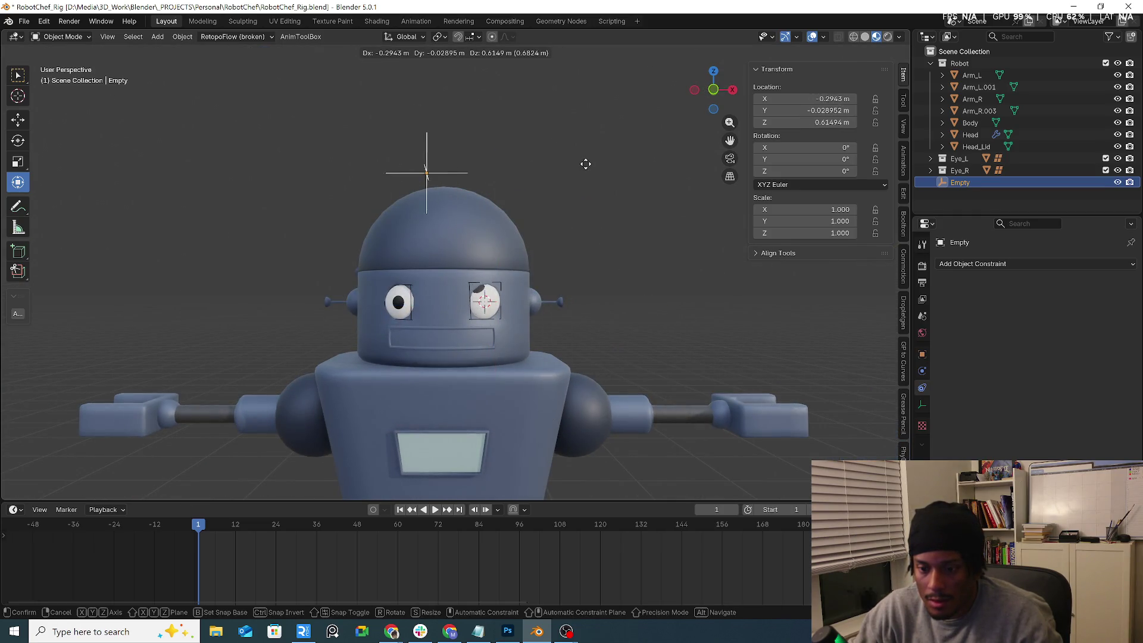
left_click(655, 159)
Step: Carry the Empty up beside the head's left, then undo it back to the origin
mouse_move(617, 261)
middle_mouse_down()
mouse_move(578, 314)
mouse_move(590, 296)
middle_mouse_up()
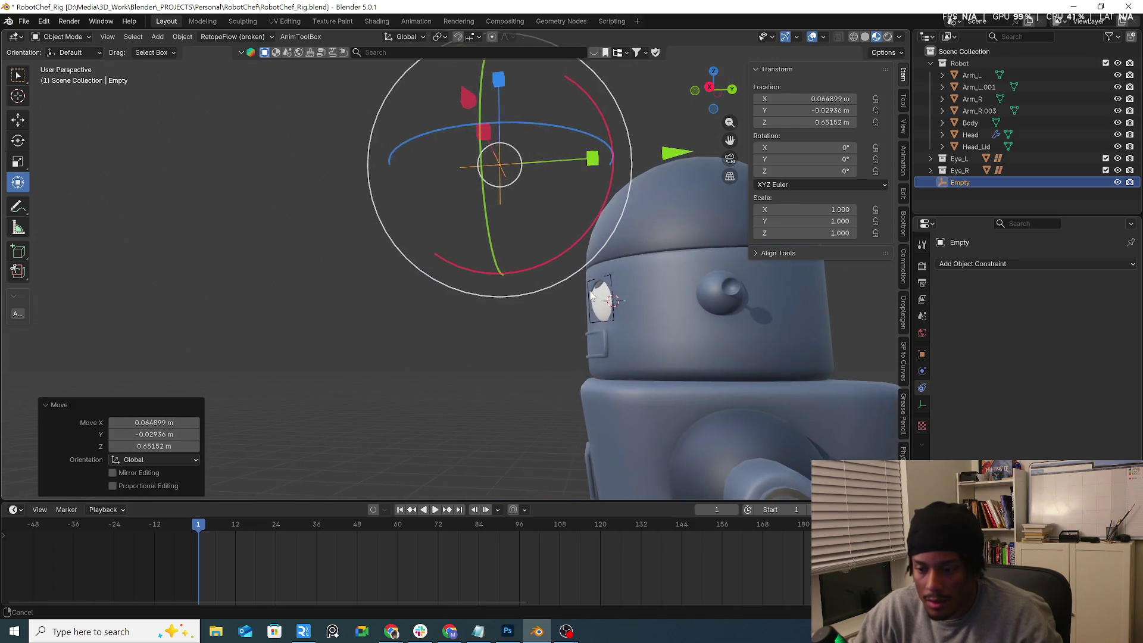
scroll(481, 273, "up", 3)
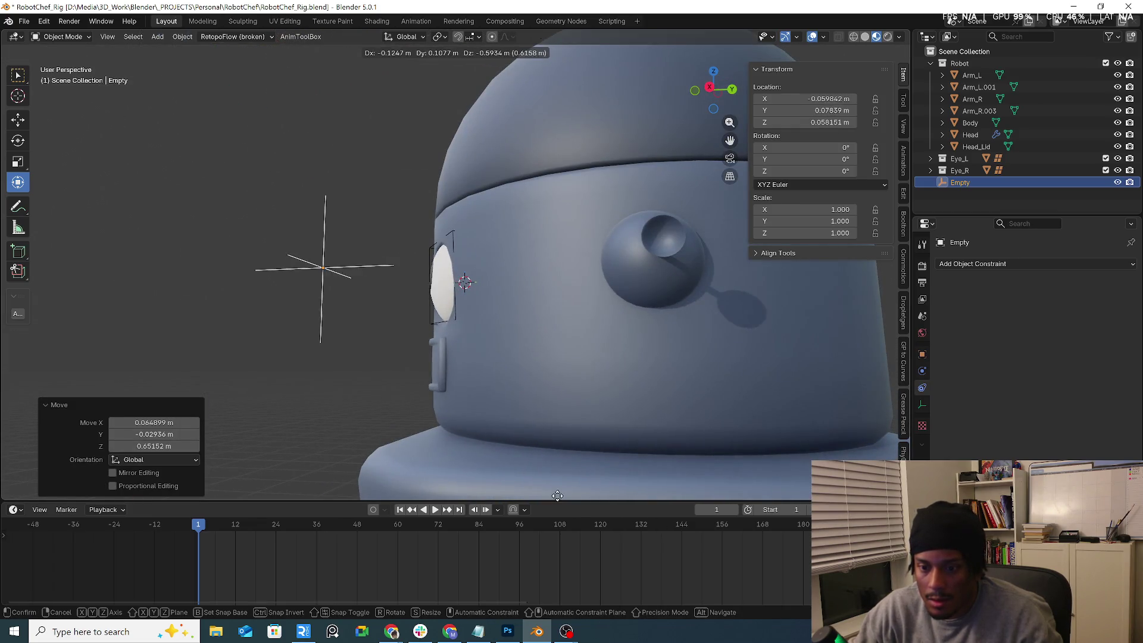
mouse_move(531, 390)
middle_mouse_down()
mouse_move(582, 350)
mouse_move(447, 270)
mouse_move(648, 269)
middle_mouse_up()
key("g")
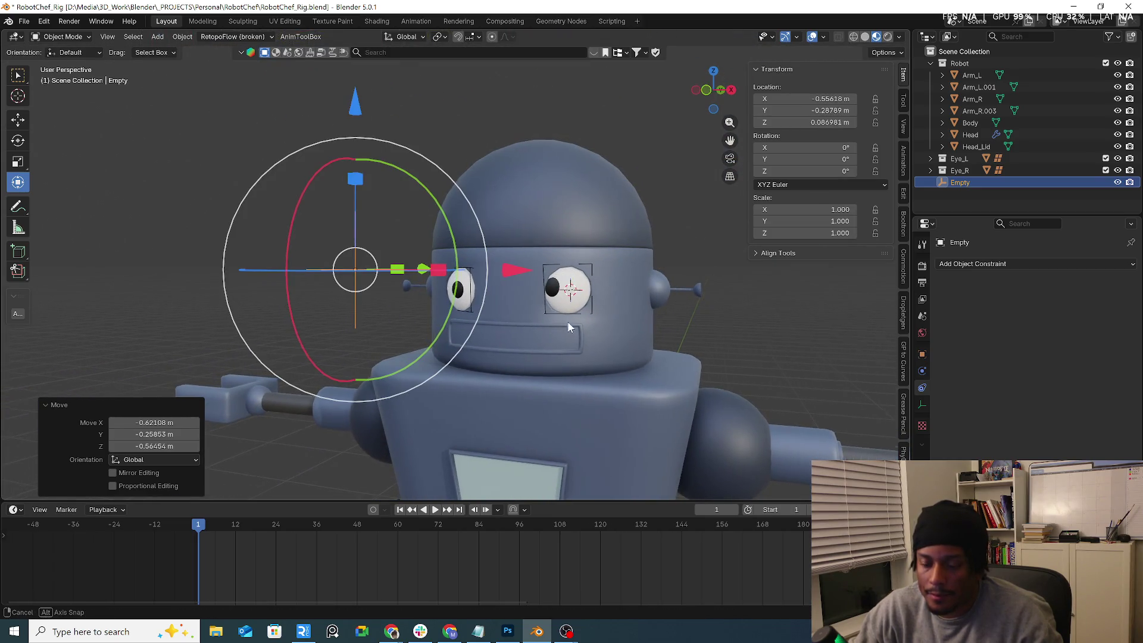
middle_click_drag(453, 431, 601, 387)
left_click(698, 325)
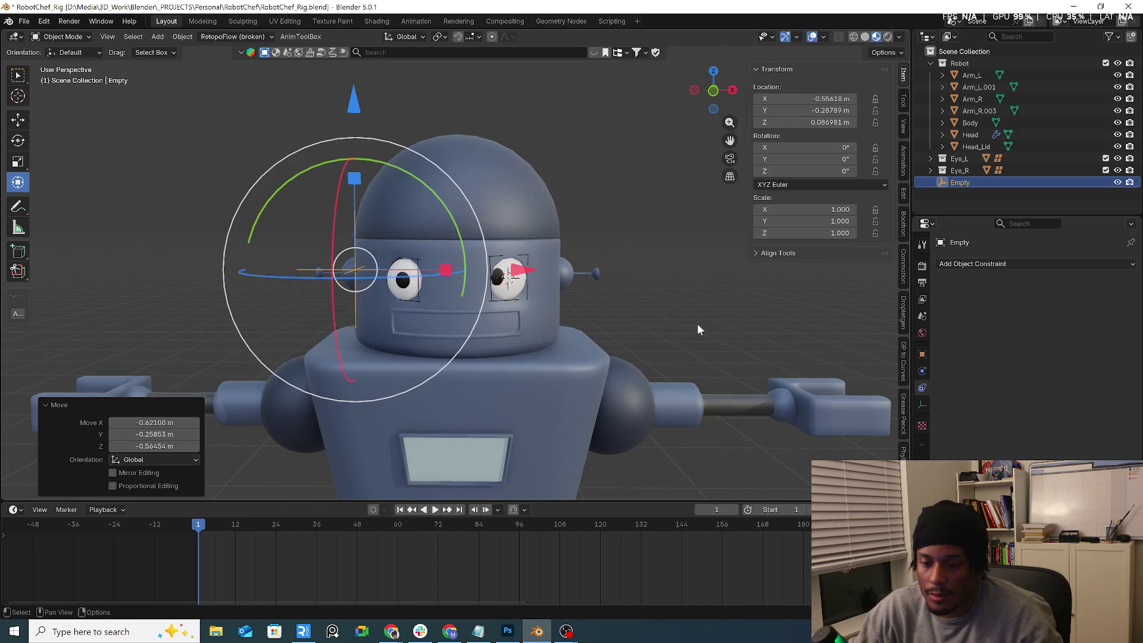
key("ctrl+z")
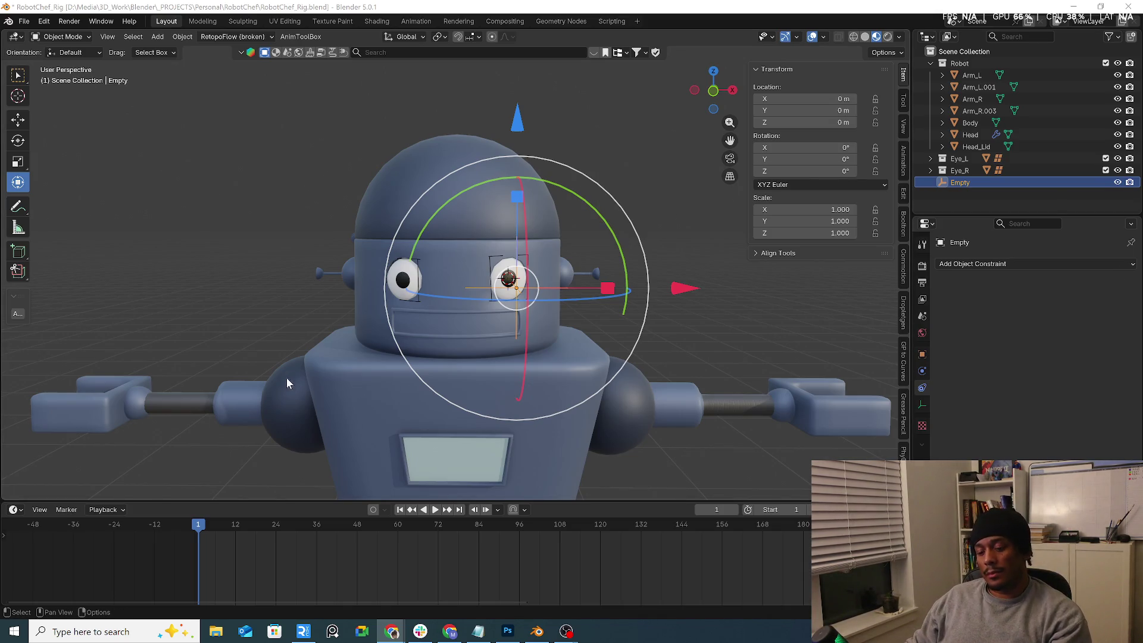
Step: Move the Empty onto the right eye, then undo it back to 0 m
mouse_move(395, 362)
middle_mouse_down()
mouse_move(466, 325)
mouse_move(566, 320)
mouse_move(498, 324)
middle_mouse_up()
mouse_move(439, 287)
middle_mouse_down()
mouse_move(536, 287)
mouse_move(377, 340)
mouse_move(440, 324)
middle_mouse_up()
key("g")
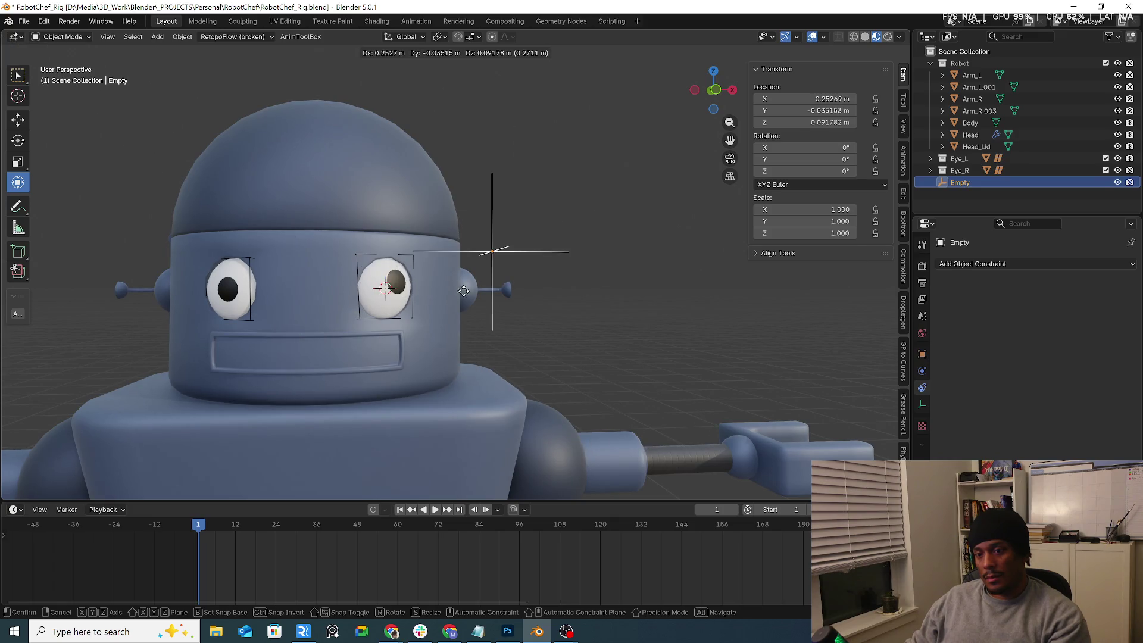
left_click(508, 329)
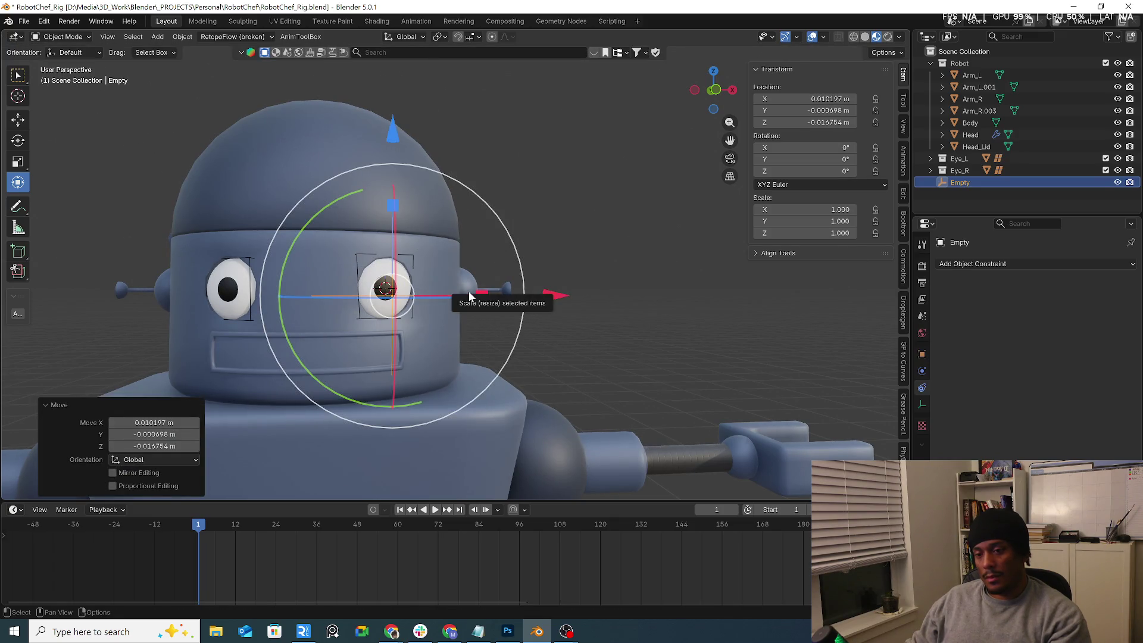
key("ctrl+z")
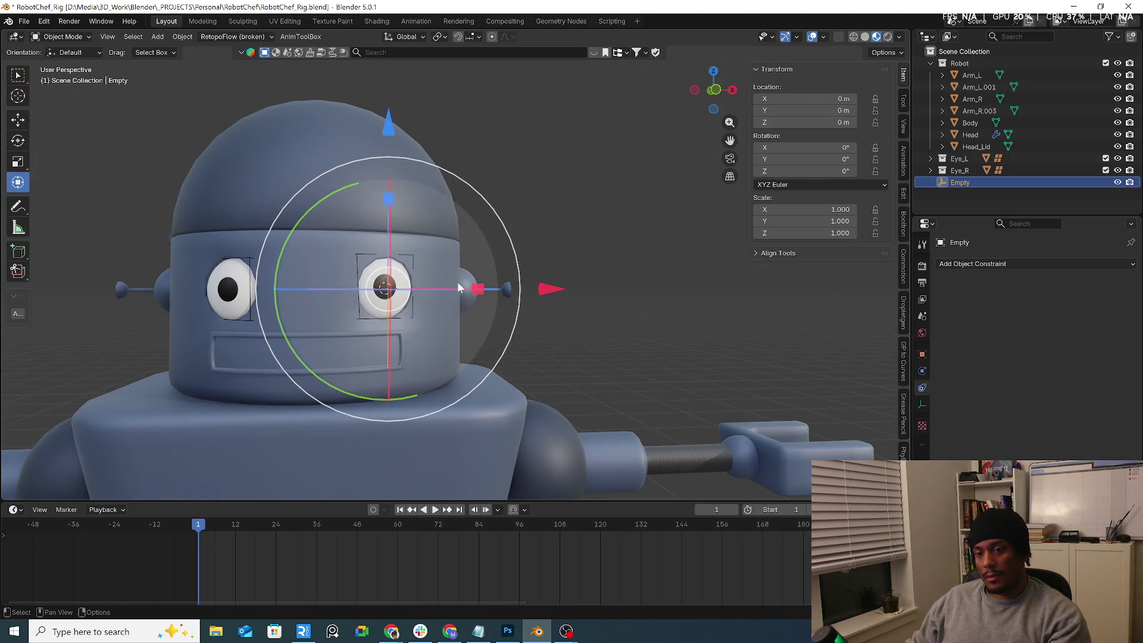
Step: Check the Empty at the origin from top view (numpad 7), then orbit back to perspective
middle_click_drag(457, 281, 444, 289, "ctrl")
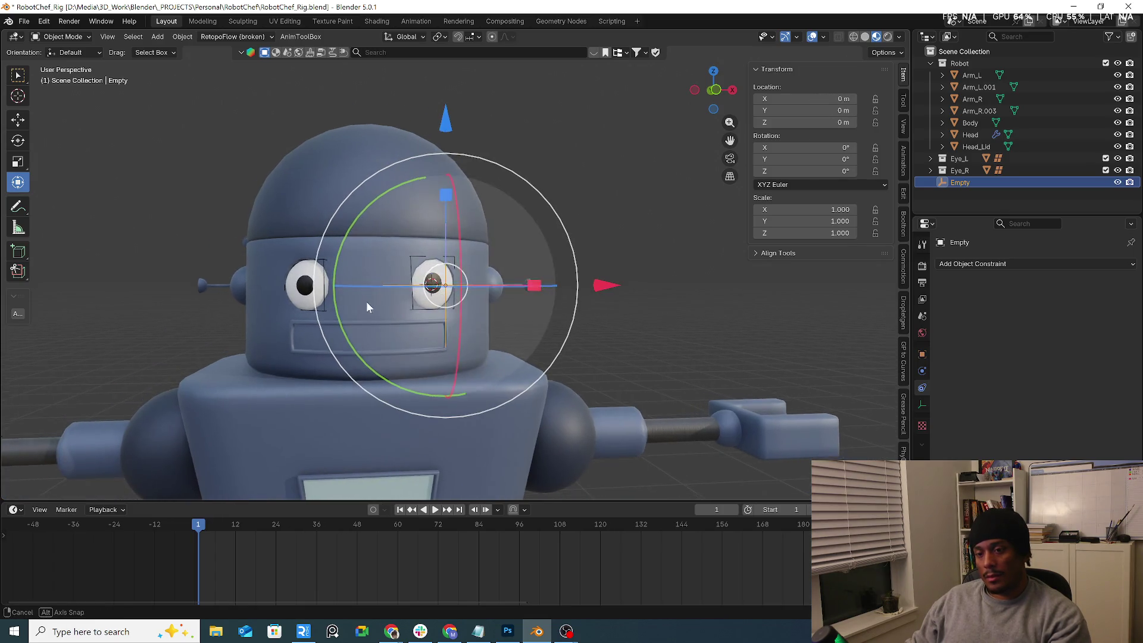
middle_click_drag(366, 301, 362, 349)
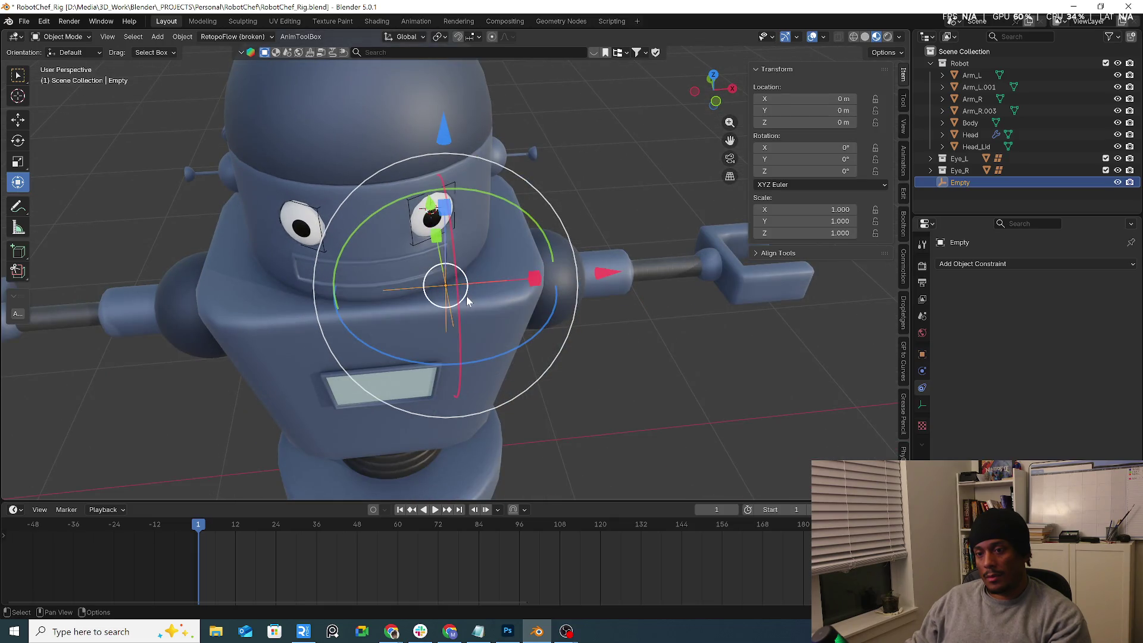
key("KP_7")
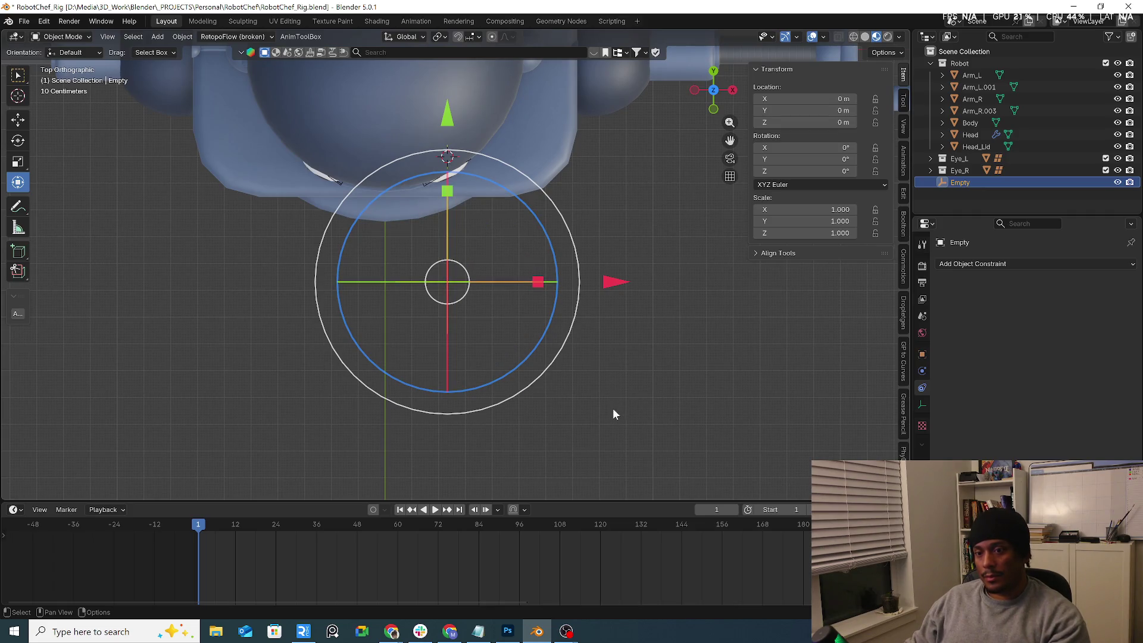
mouse_move(612, 408)
middle_mouse_down()
mouse_move(546, 302)
mouse_move(598, 289)
mouse_move(630, 306)
mouse_move(615, 348)
middle_mouse_up()
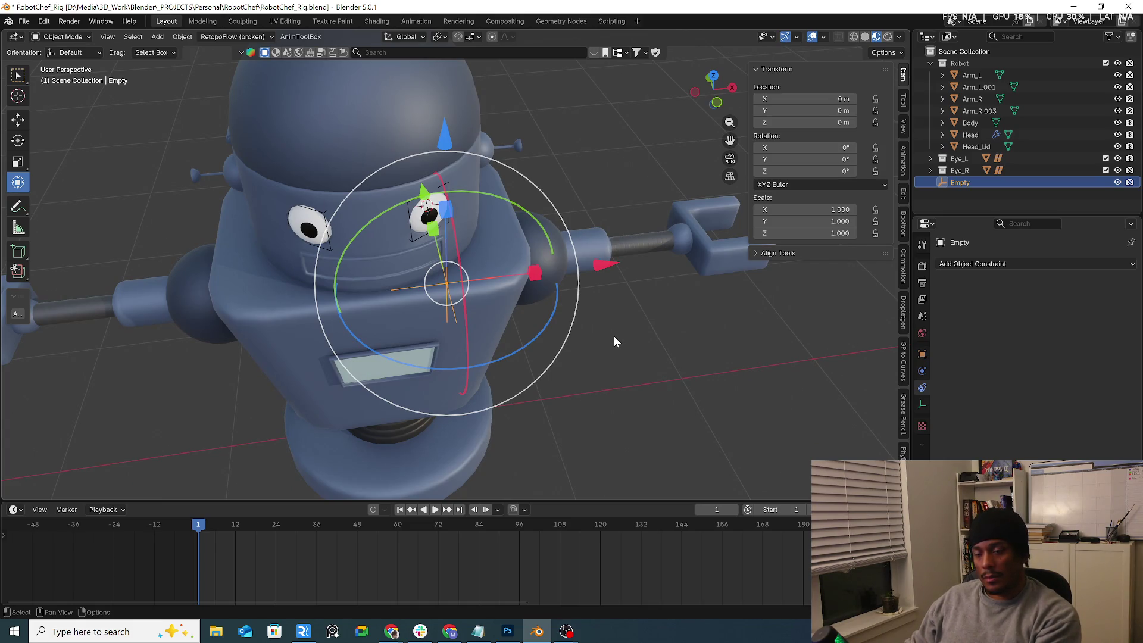
Step: Duplicate the Empty as Empty.001 and drop it lower on the face
key("shift+d")
right_click(693, 387)
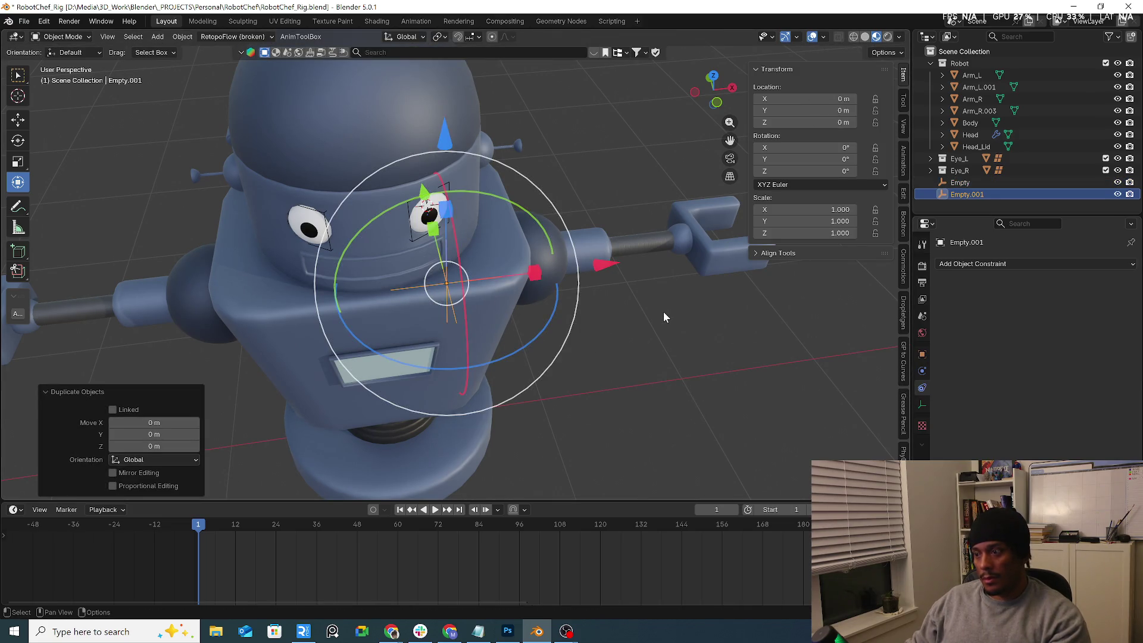
key("g")
left_click(701, 363)
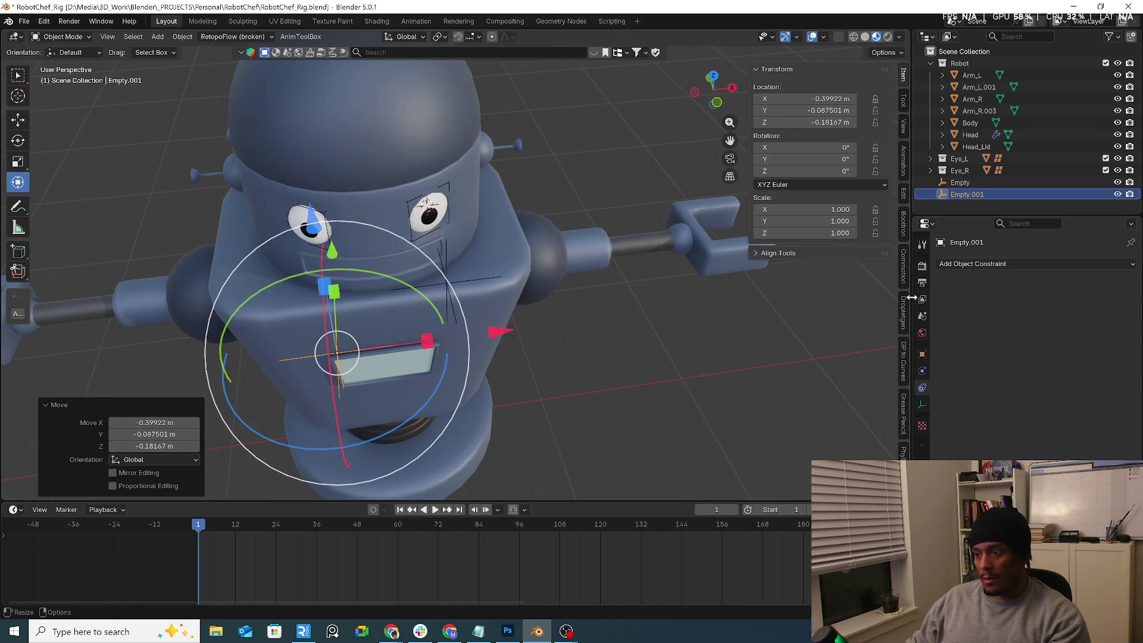
Step: Snap Empty.001 onto eyeball_R using Snap > Selection to Active
left_click(465, 295)
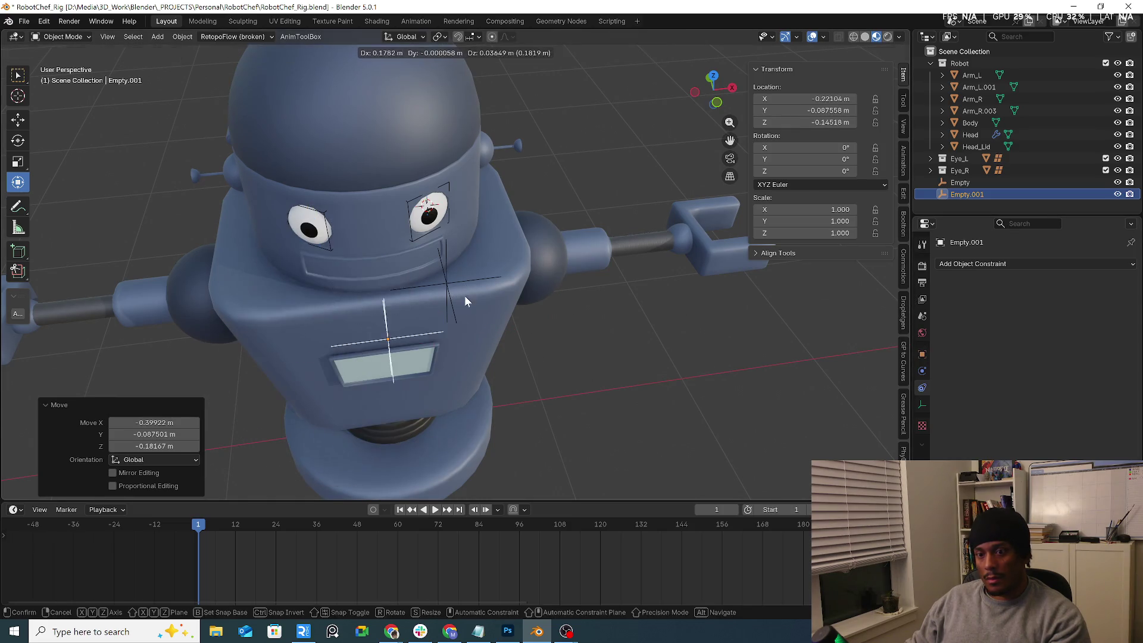
key("ctrl+z")
left_click(305, 240, "shift")
right_click(313, 230)
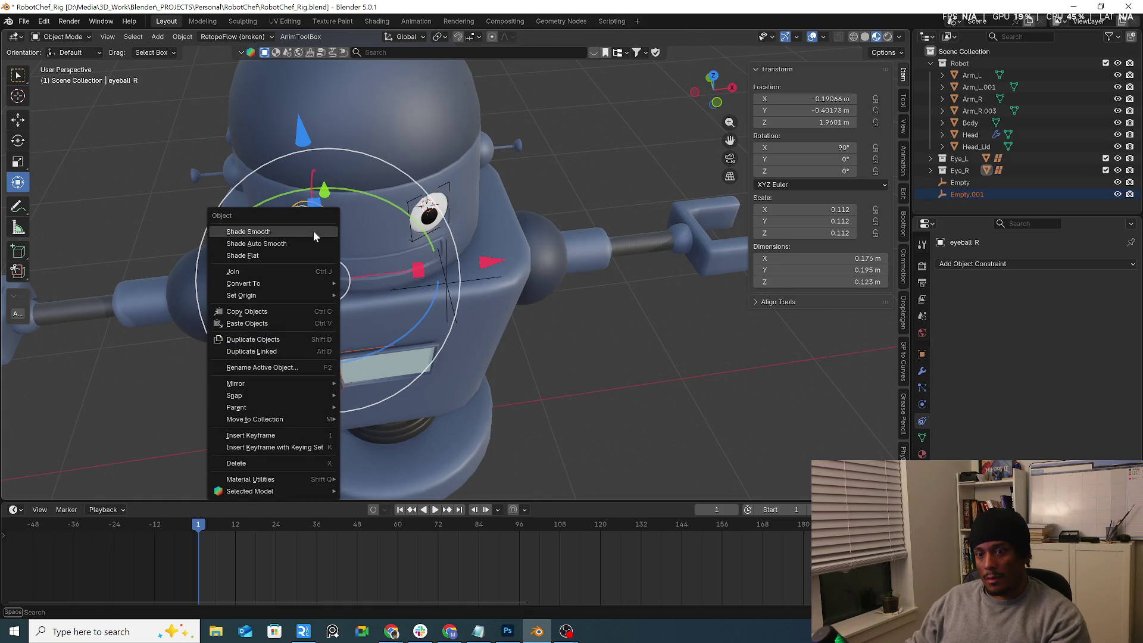
mouse_move(309, 284)
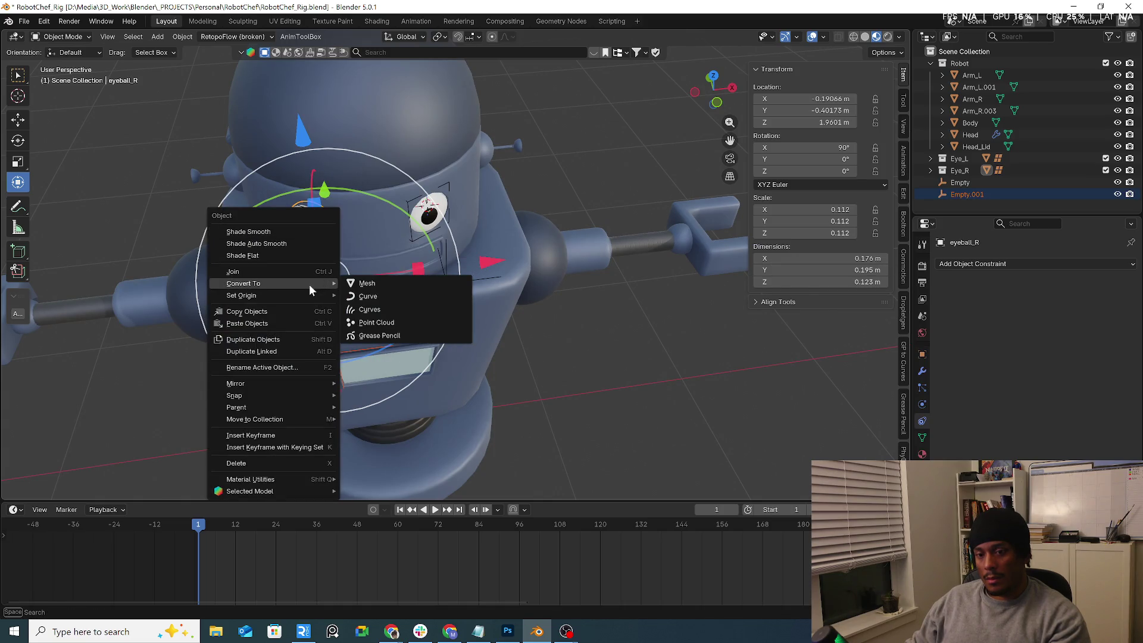
mouse_move(298, 395)
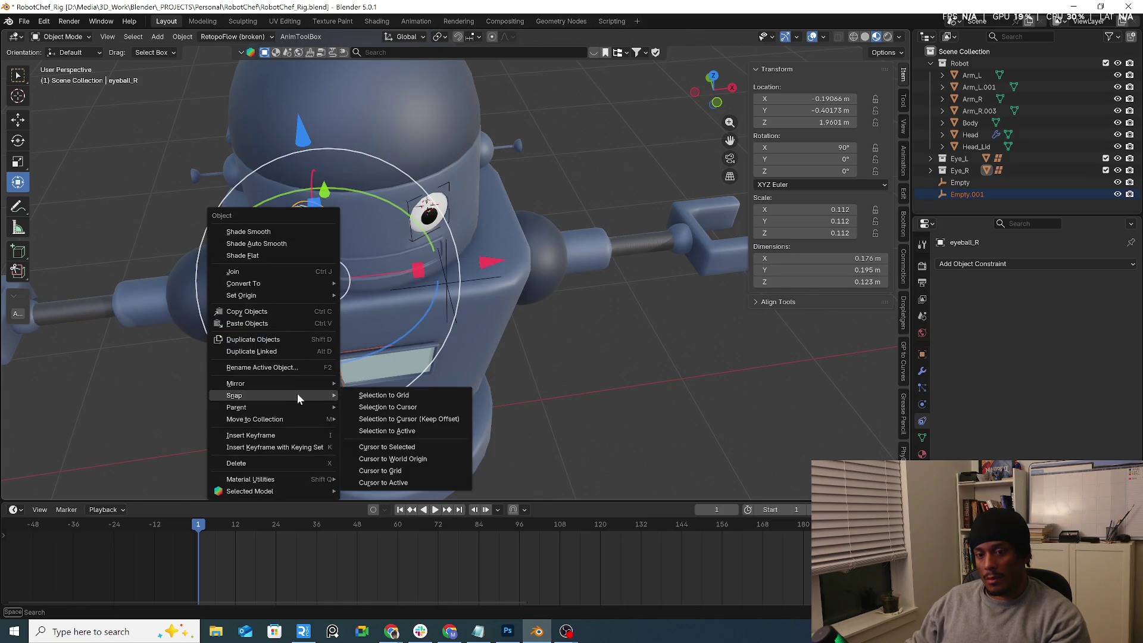
left_click(390, 431)
Step: Move Empty.001 forward along Y in front of the face
mouse_move(391, 417)
middle_mouse_down()
mouse_move(390, 304)
mouse_move(342, 248)
middle_mouse_up()
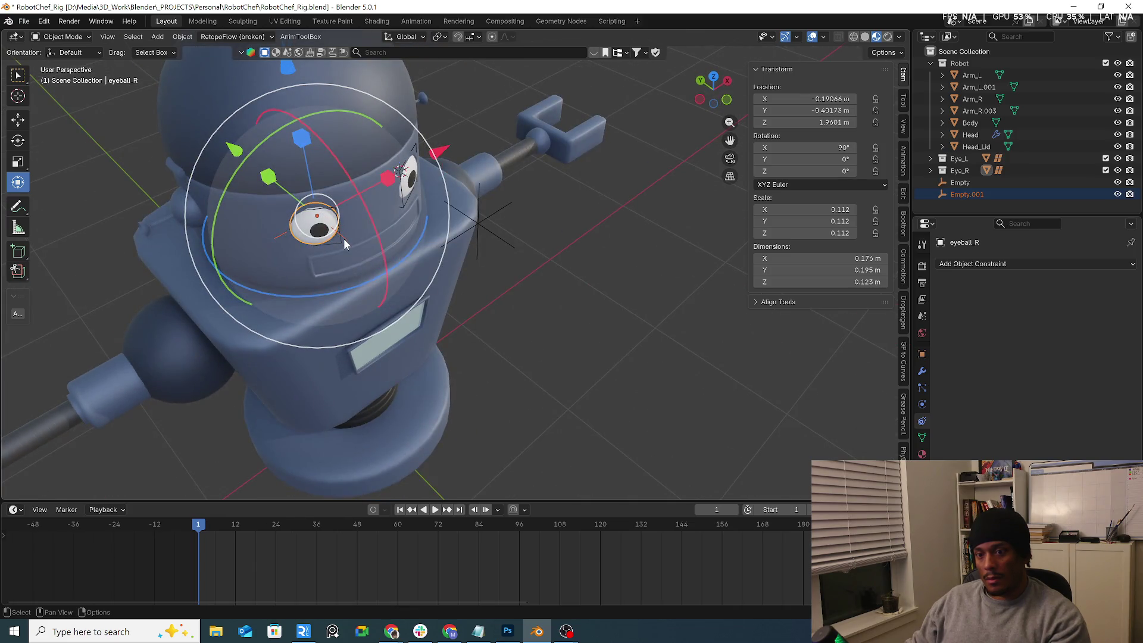
left_click(344, 239)
key("g")
key("y")
left_click(304, 213)
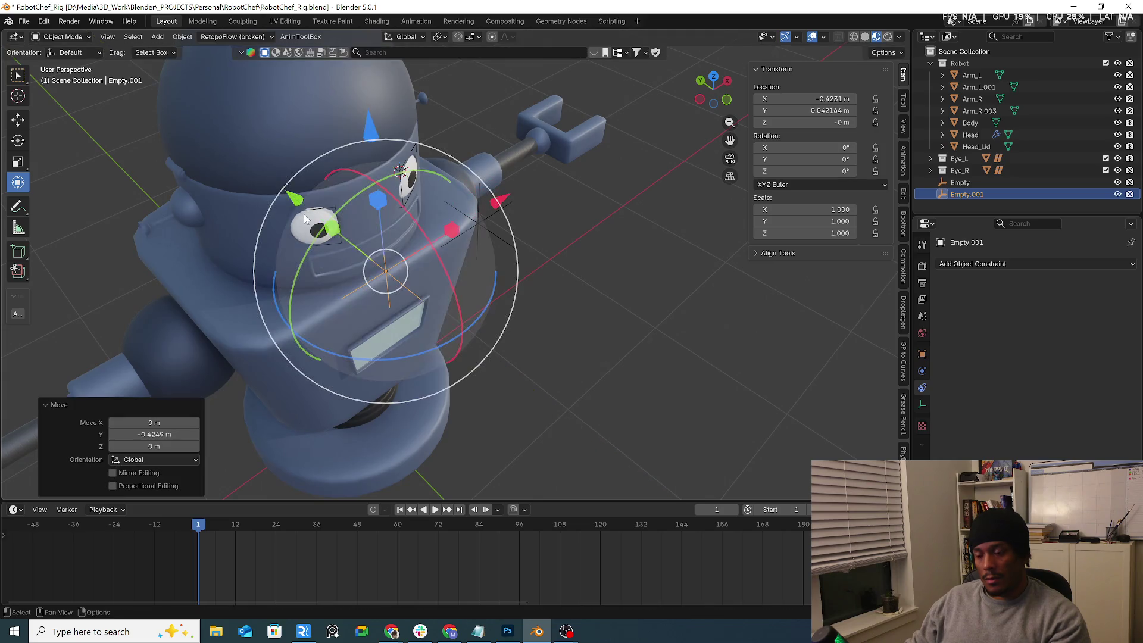
Step: In top view, slide Empty.001 along Y level with the first Empty
key("KP_7")
scroll(406, 276, "up", 2)
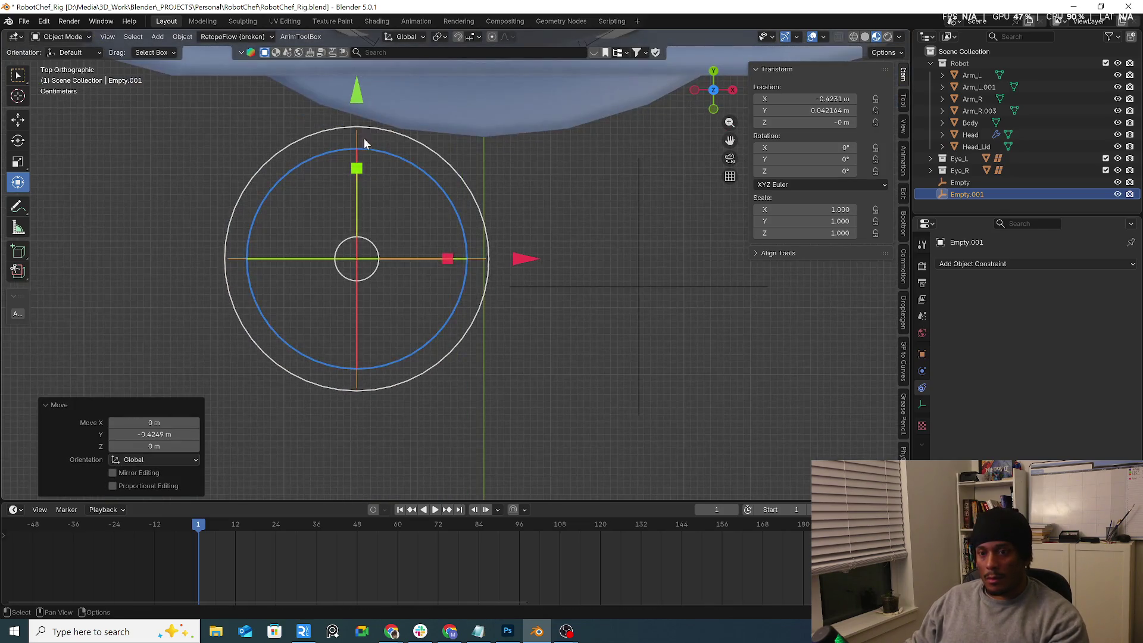
left_click_drag(359, 106, 358, 129)
left_click(558, 341)
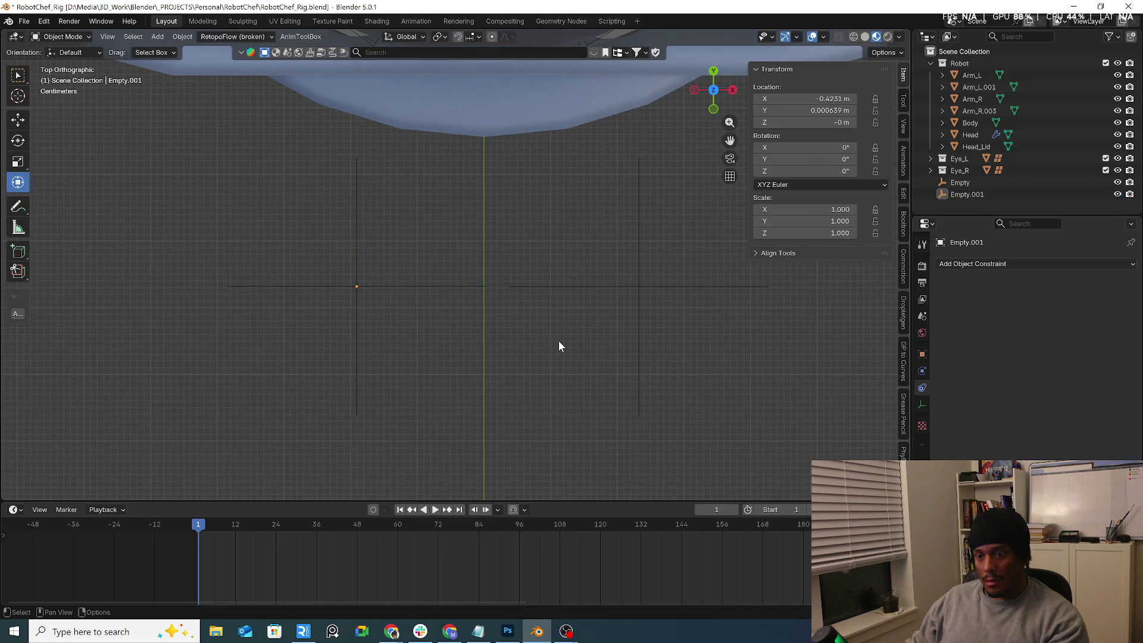
mouse_move(562, 355)
middle_mouse_down()
mouse_move(571, 319)
mouse_move(521, 288)
middle_mouse_up()
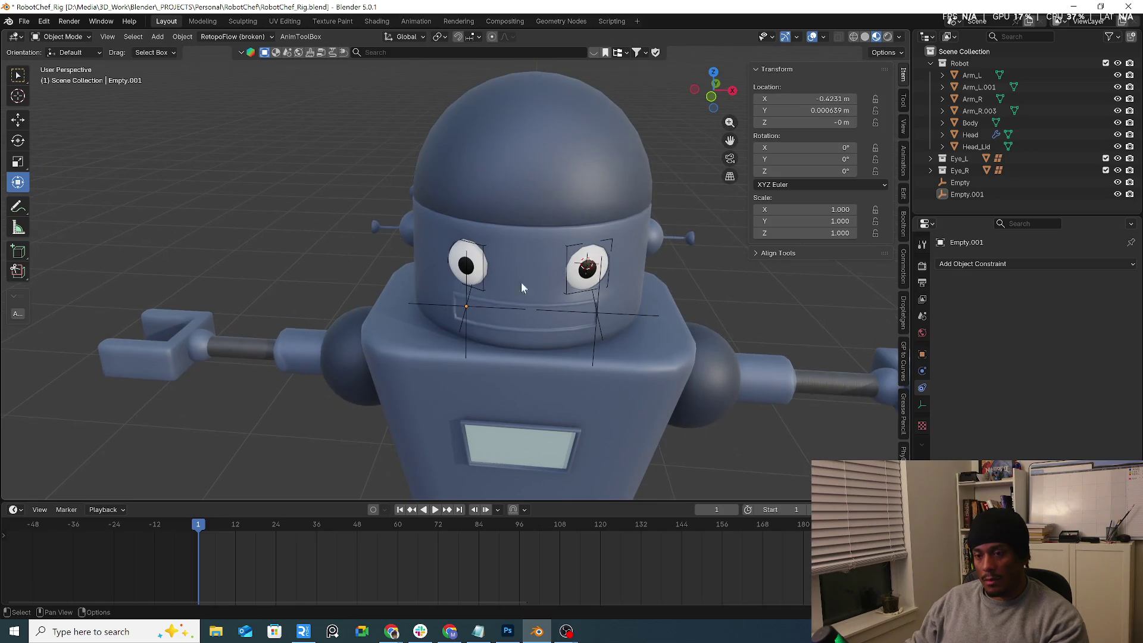
left_click(475, 272)
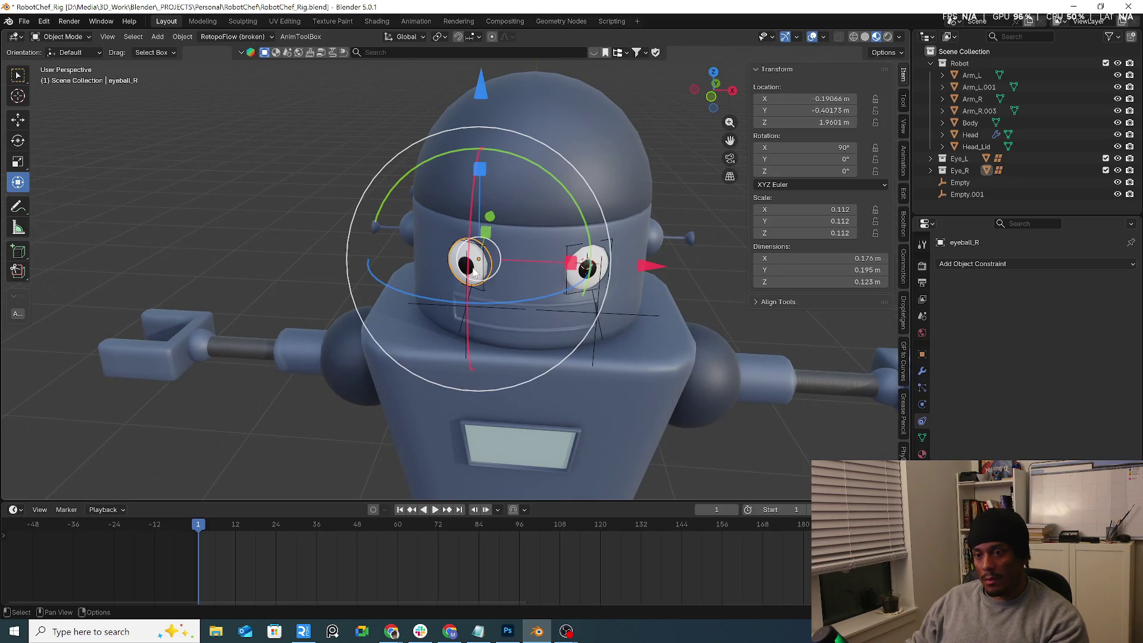
Step: Give eyeball_R a Track To constraint targeting Empty.001 with X as the up axis
left_click(967, 265)
left_click(1013, 348)
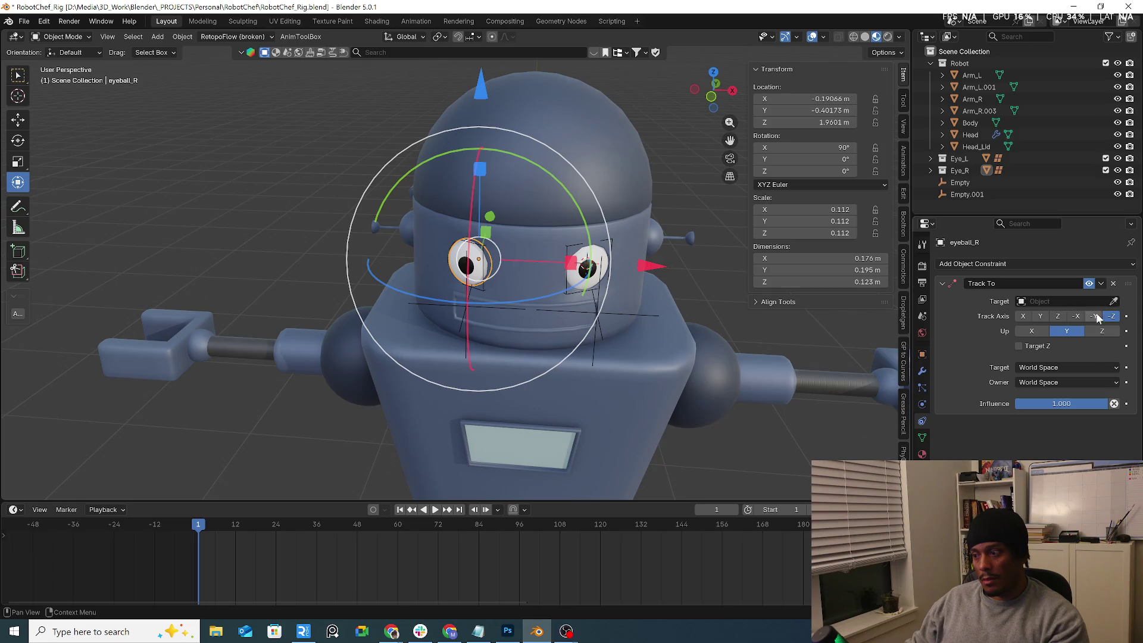
left_click(471, 302)
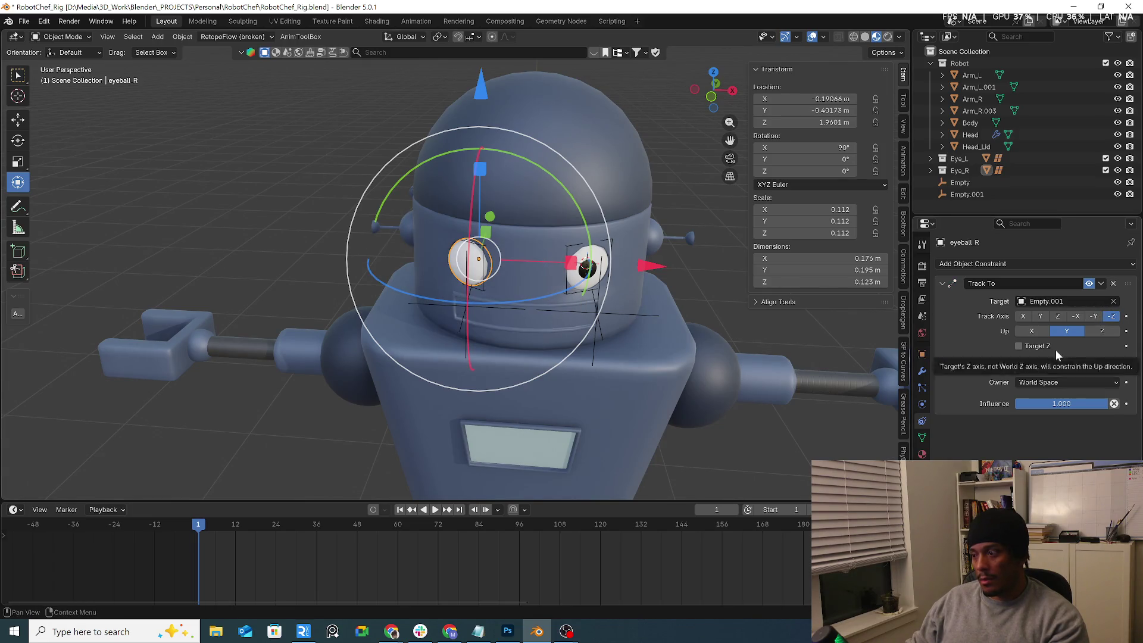
left_click(1035, 332)
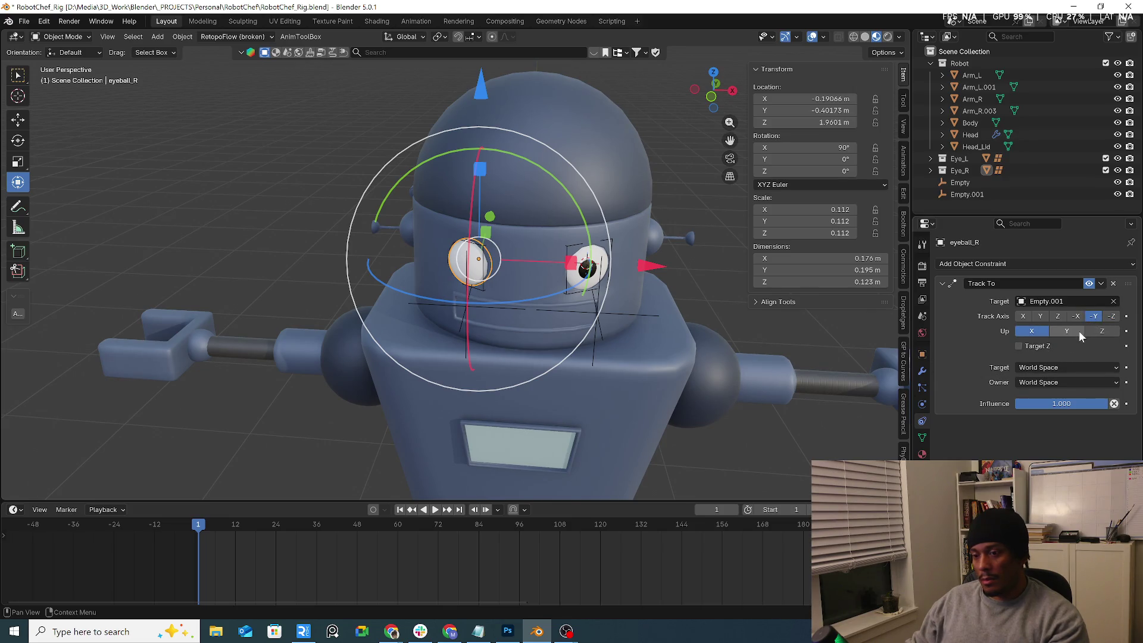
left_click(605, 262)
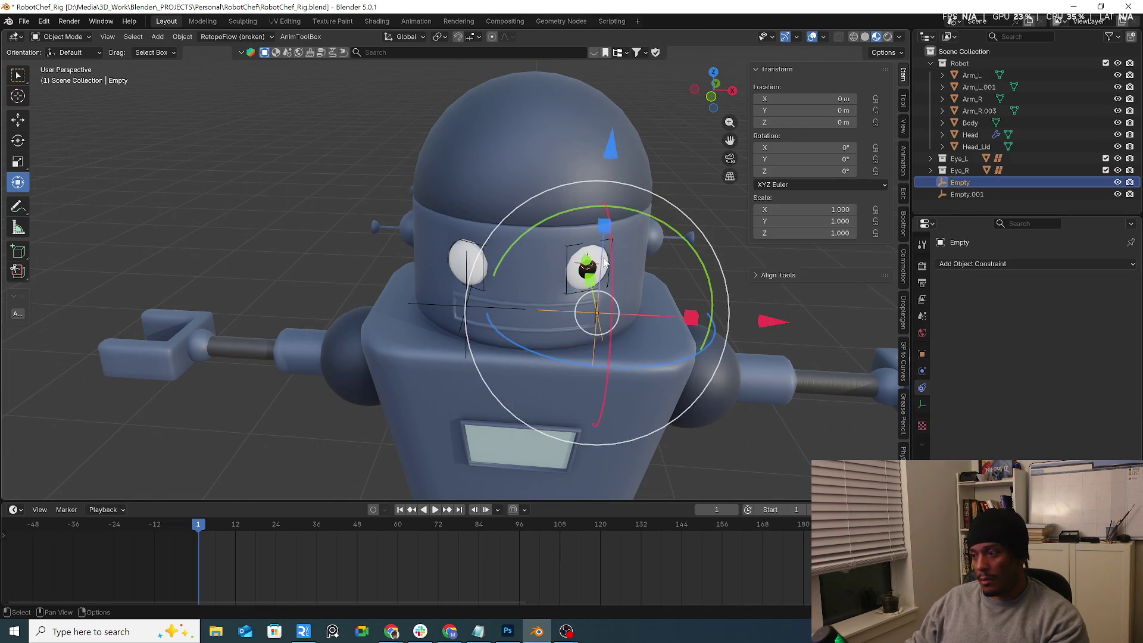
Step: Check selections of the eyeballs, Empty.001, head and body
left_click(605, 262)
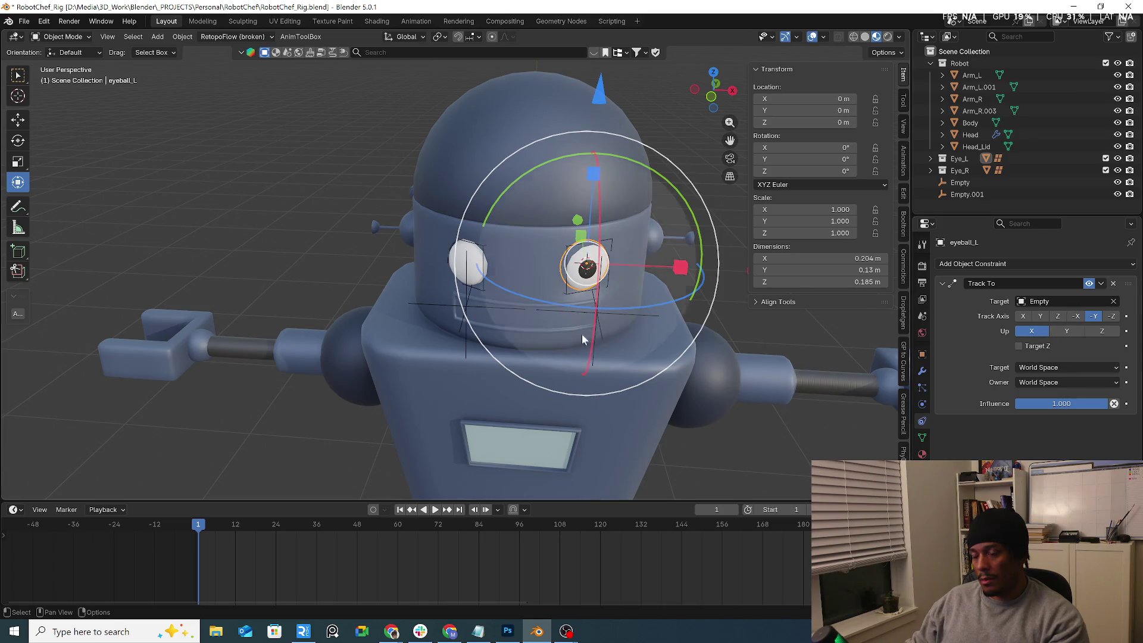
left_click(474, 269)
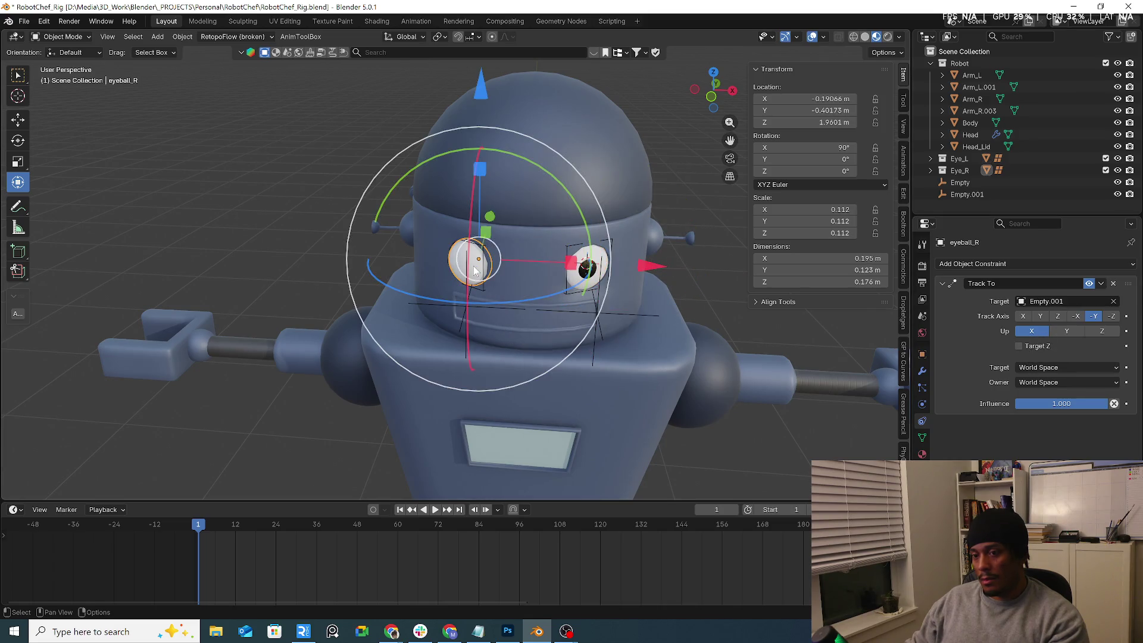
left_click(488, 308)
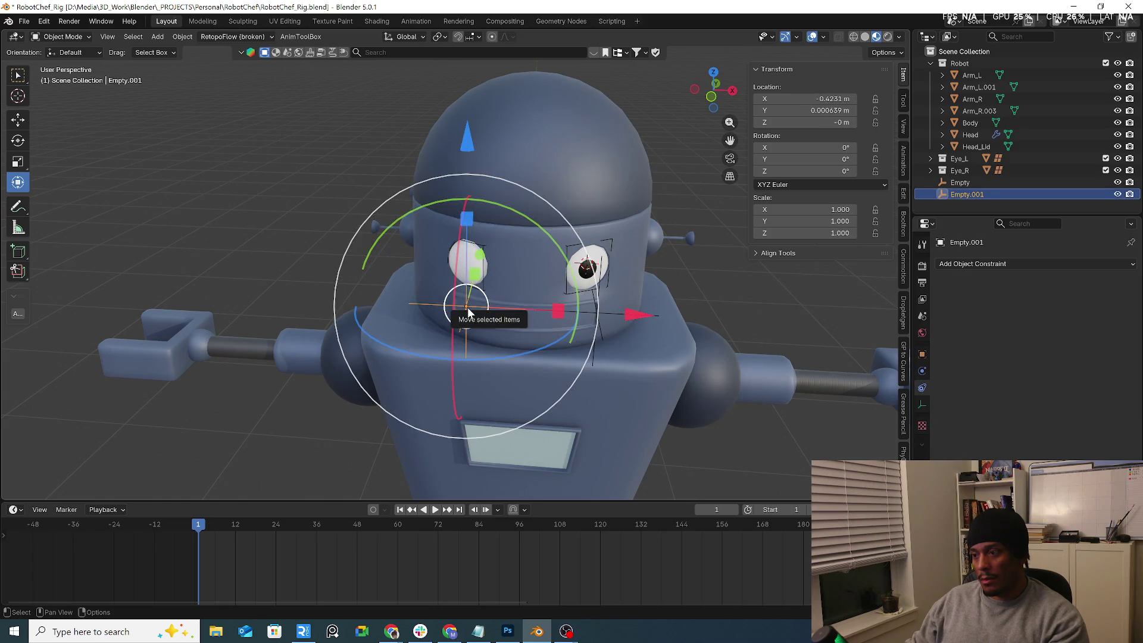
left_click(468, 312)
left_click(471, 298)
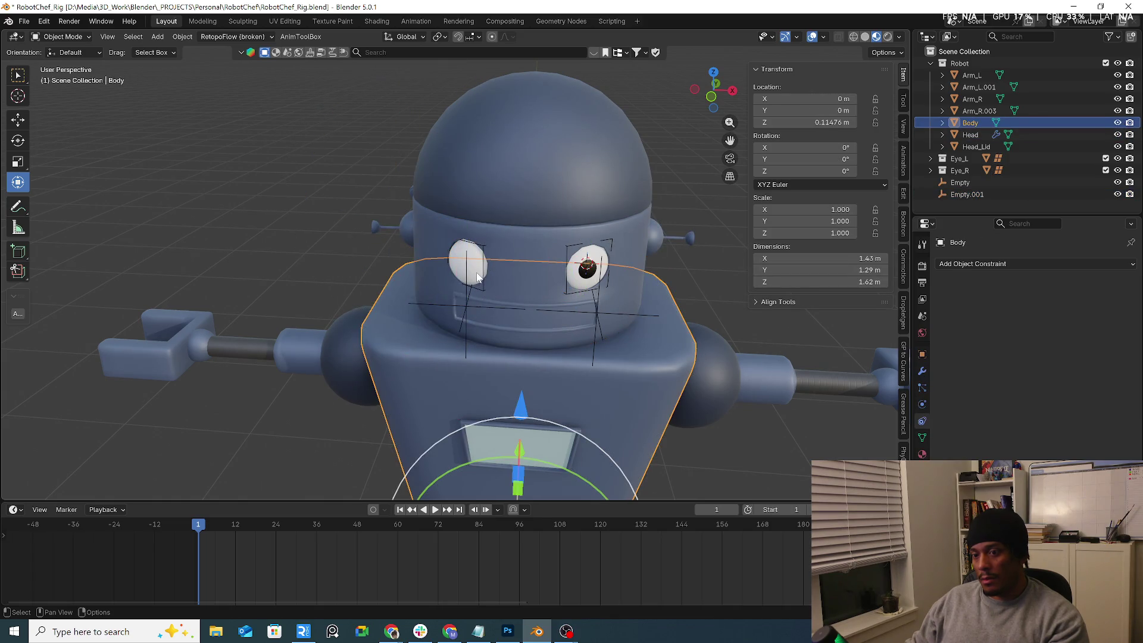
left_click(478, 276)
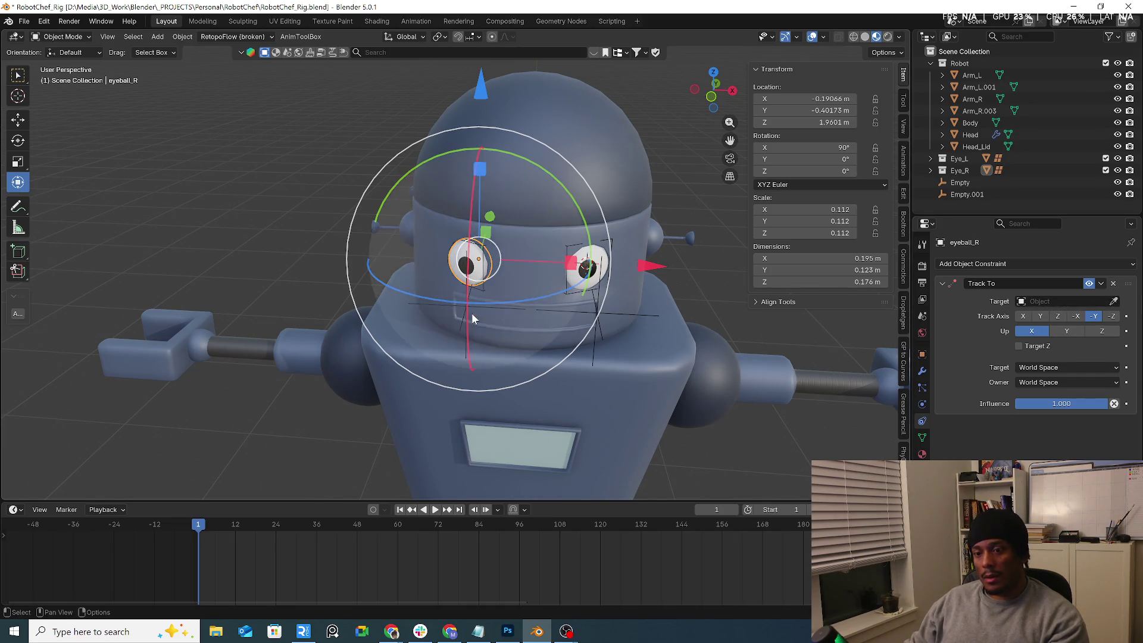
left_click(467, 309)
Step: Apply Location to Deltas on Empty.001
left_click(467, 306)
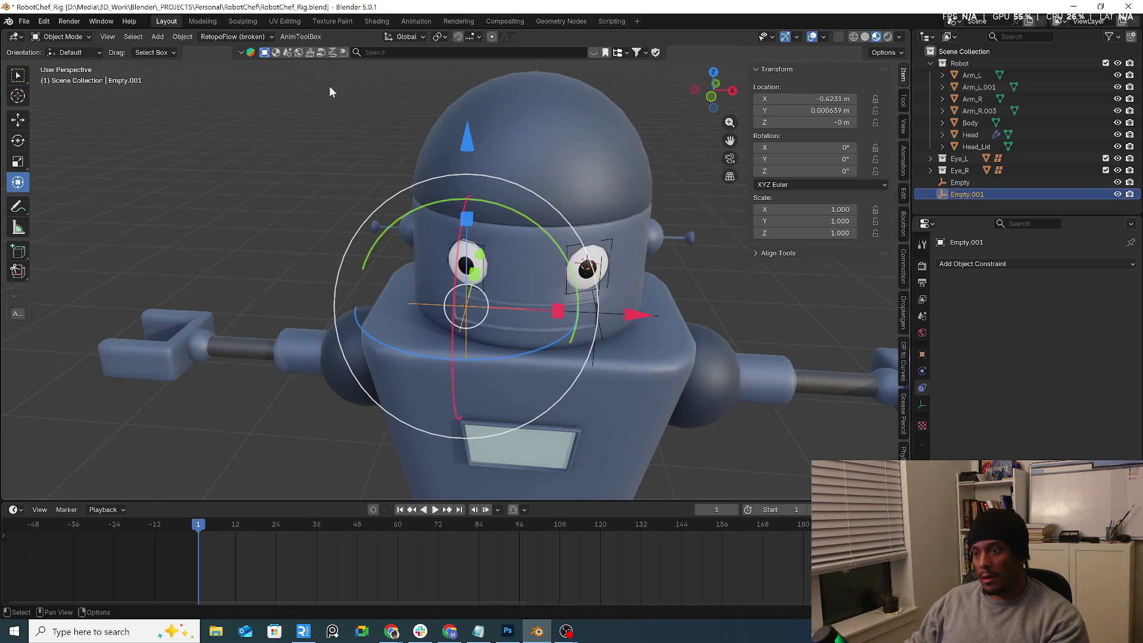
left_click(183, 37)
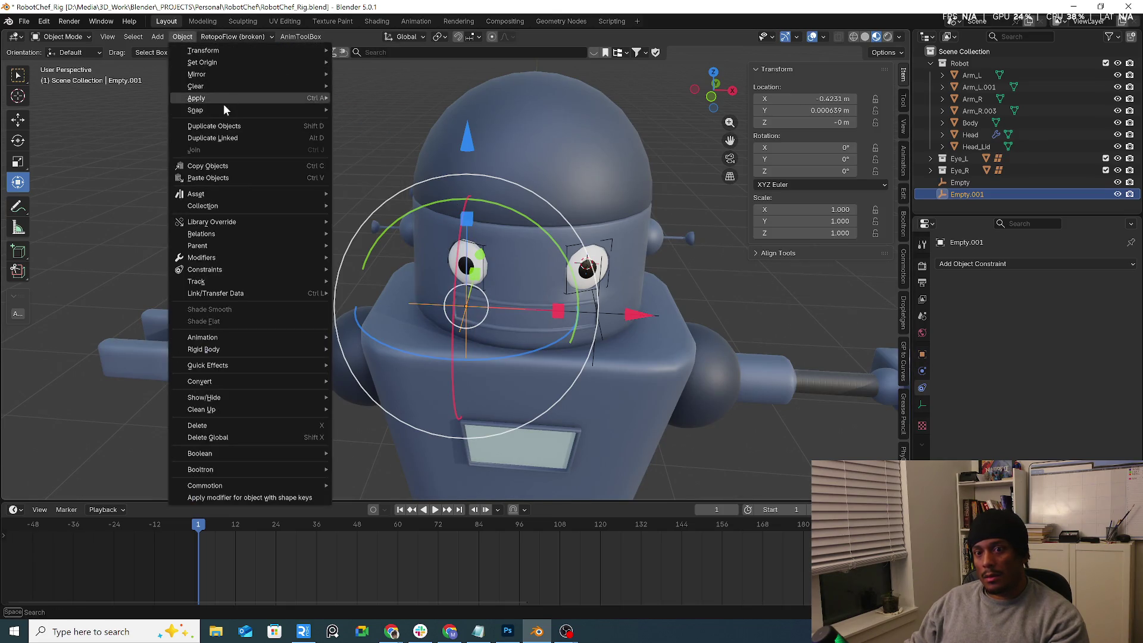
mouse_move(228, 100)
left_click(407, 169)
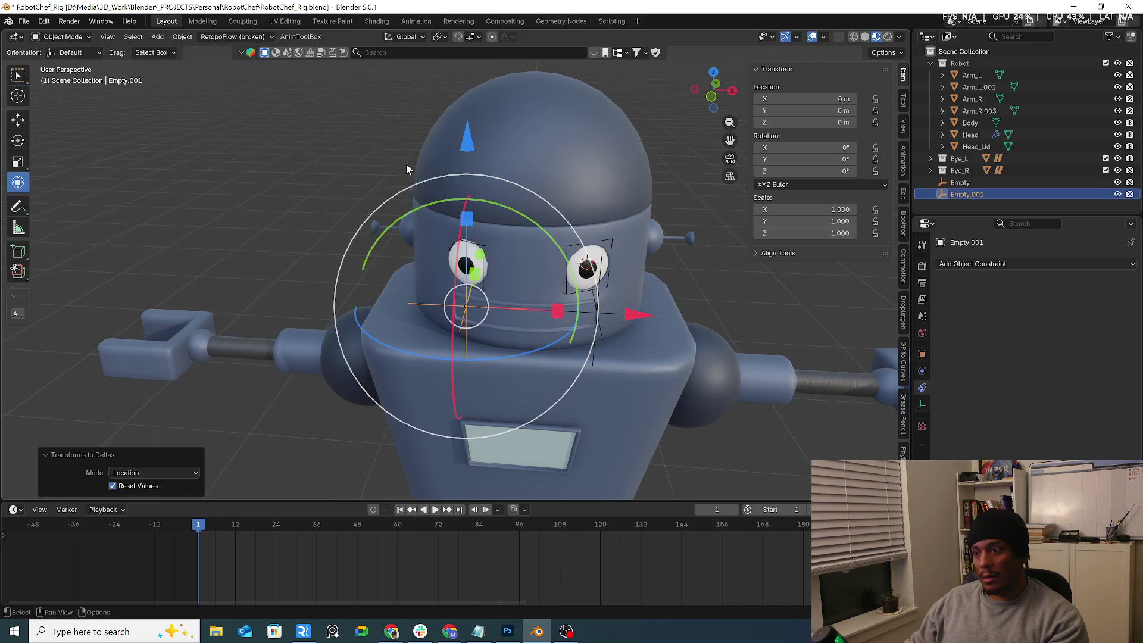
Step: Move the right eyeball's location into its delta transforms
left_click(473, 264)
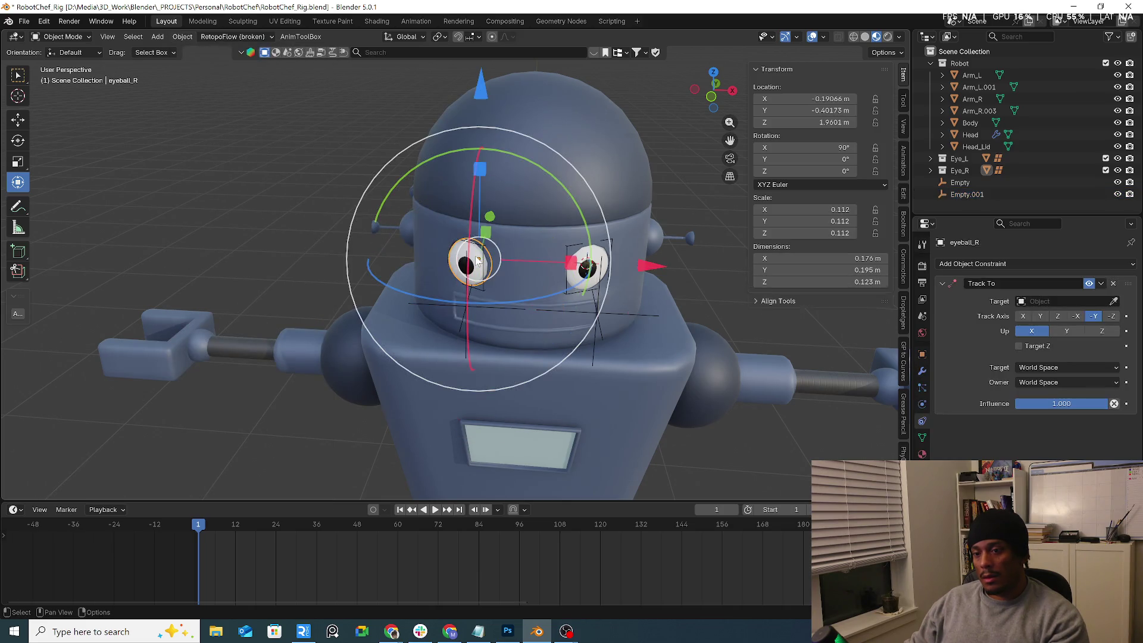
left_click(183, 37)
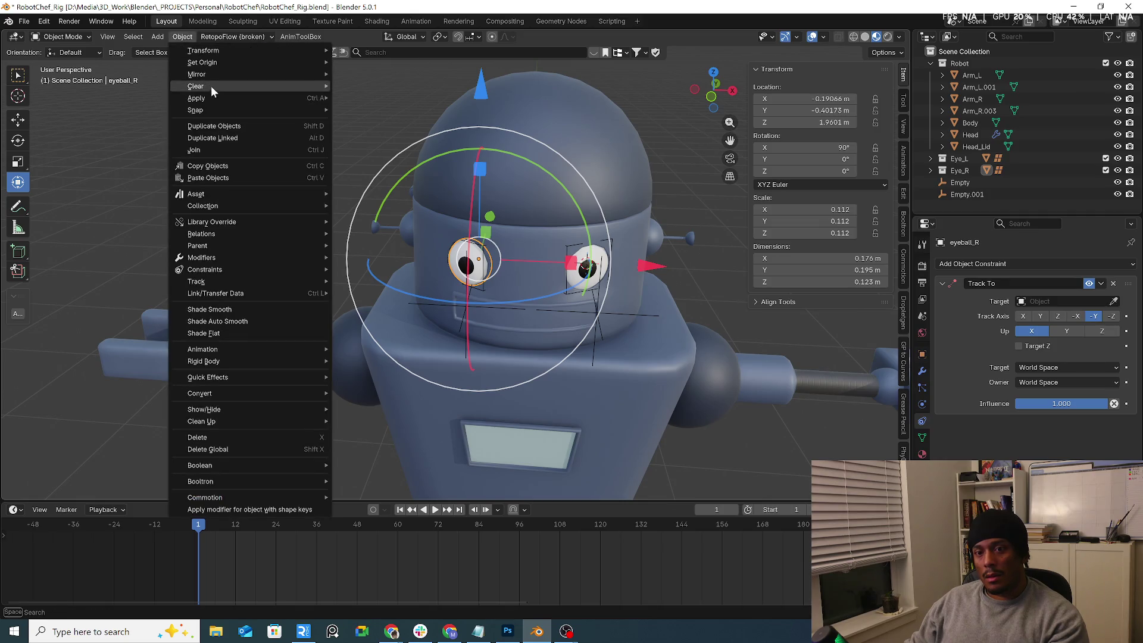
mouse_move(216, 97)
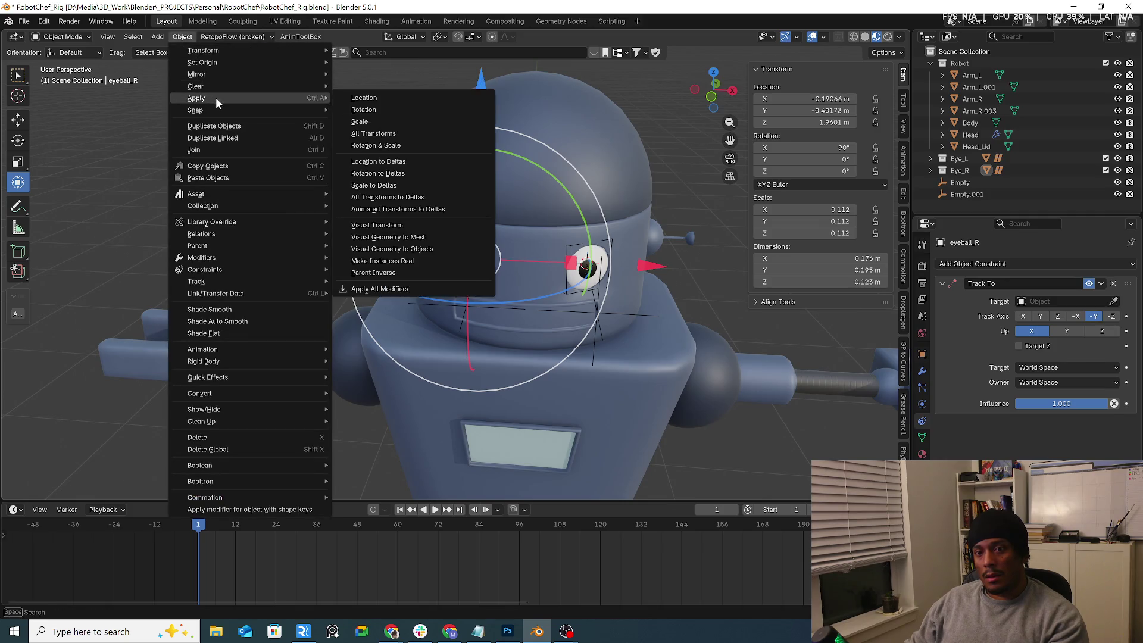
left_click(414, 160)
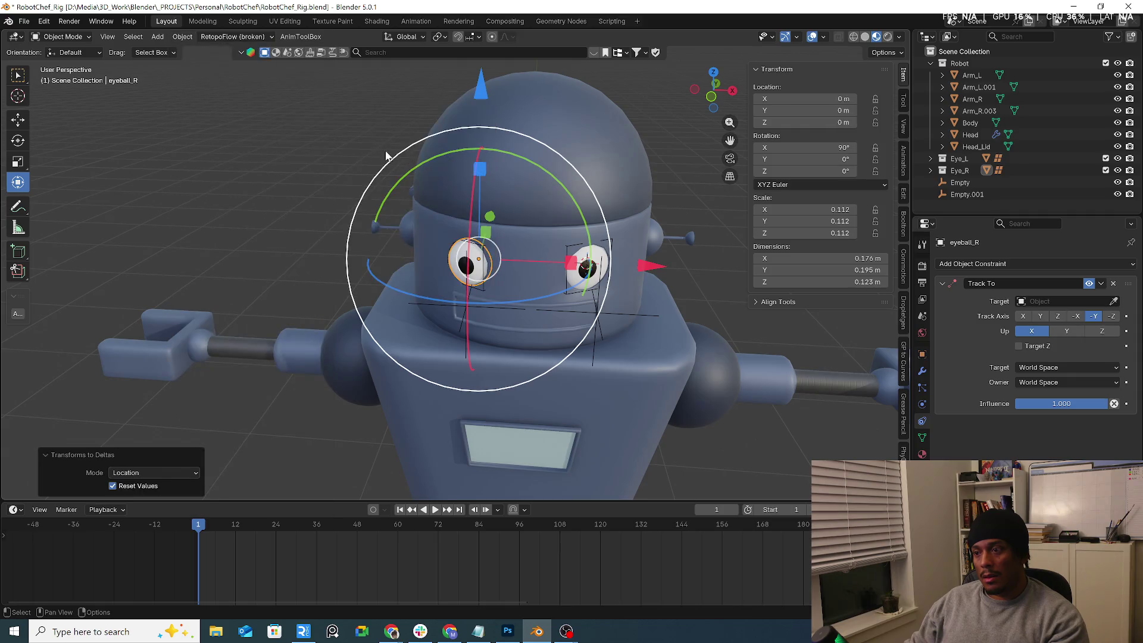
Step: Apply the right eyeball's scale and rotation so they read 1.000 and 0°
left_click(182, 37)
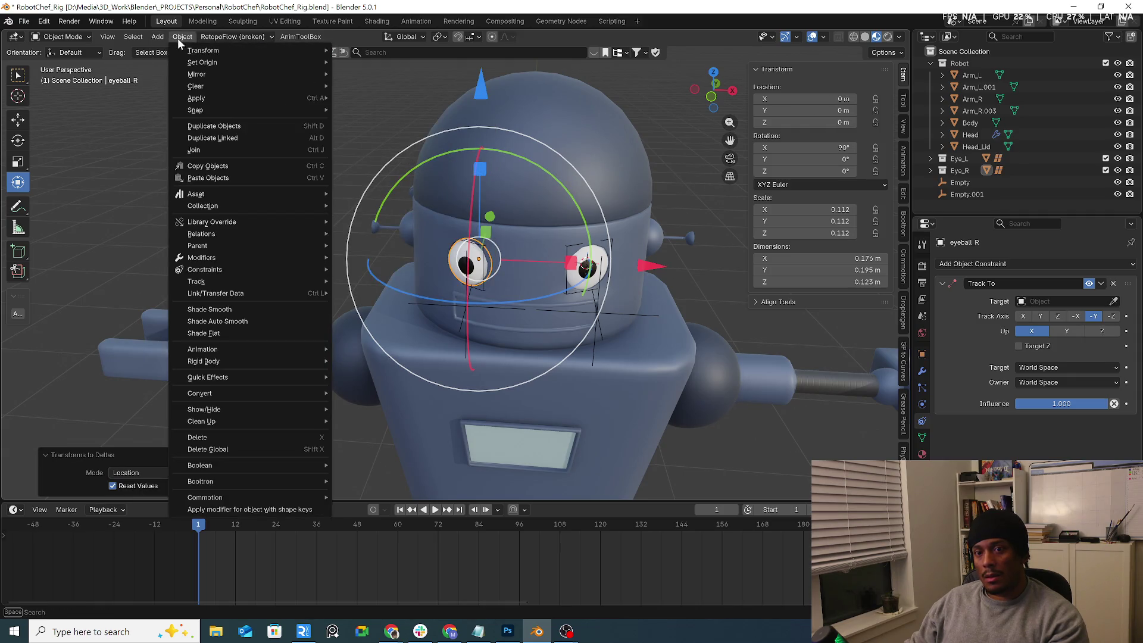
mouse_move(222, 100)
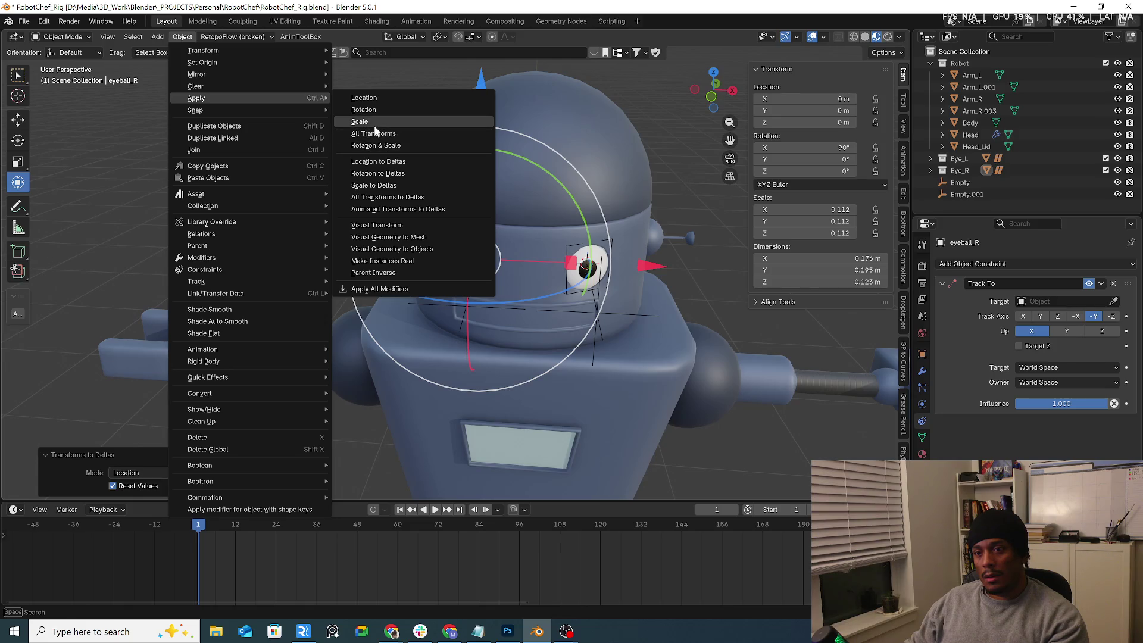
left_click(353, 121)
left_click(191, 37)
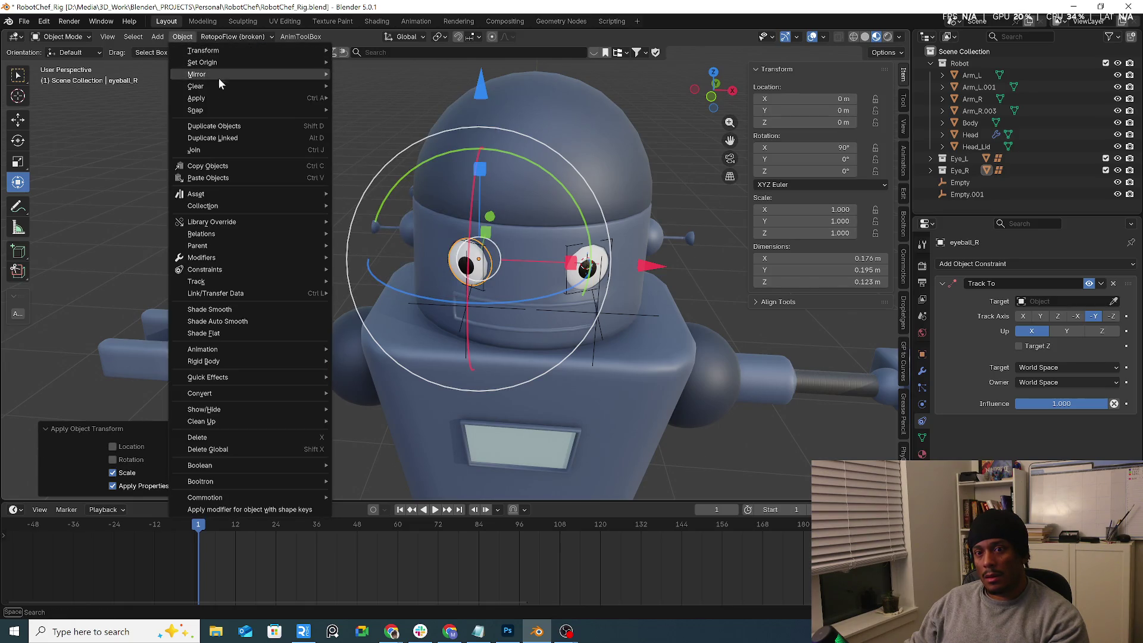
mouse_move(217, 97)
left_click(372, 111)
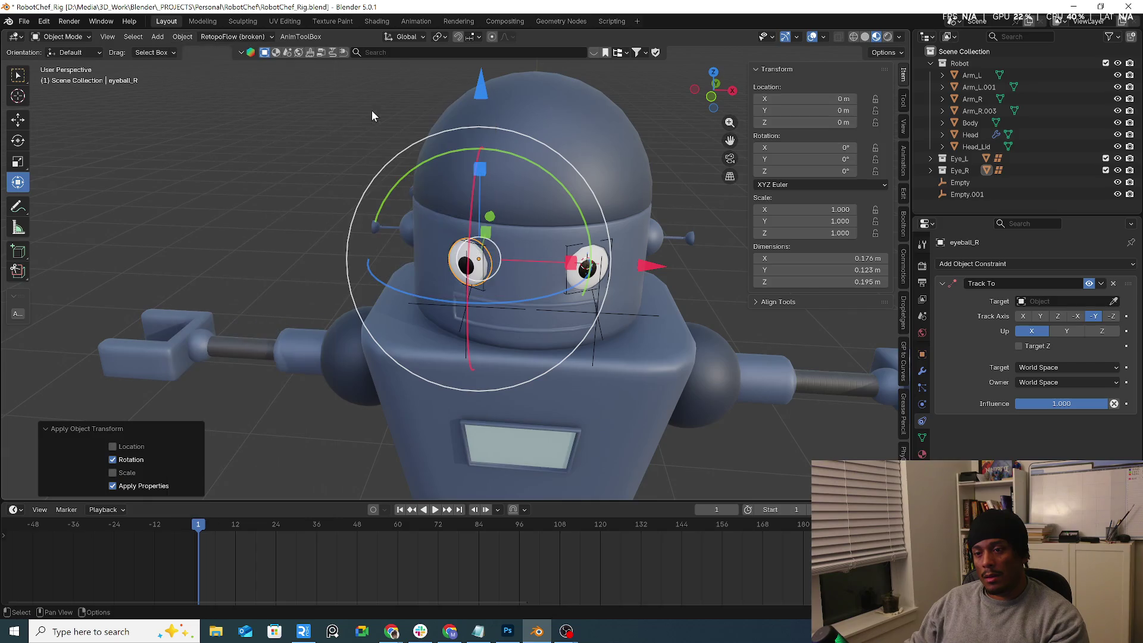
mouse_move(500, 221)
middle_mouse_down()
mouse_move(587, 199)
mouse_move(594, 229)
mouse_move(493, 232)
mouse_move(498, 269)
mouse_move(519, 272)
middle_mouse_up()
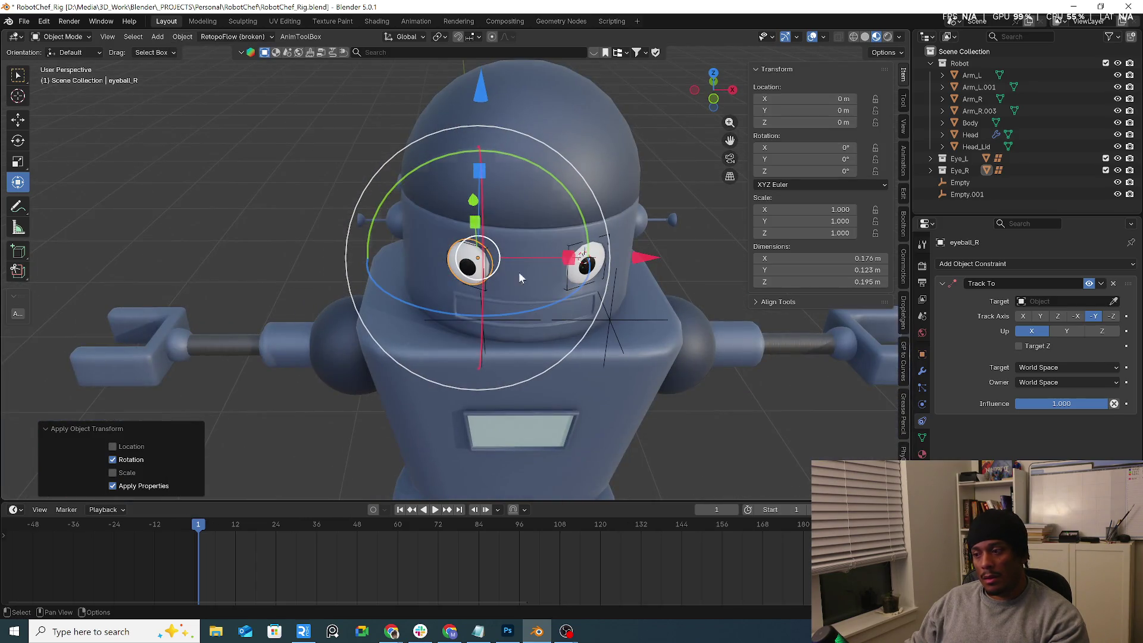
Step: Eyedrop Empty.001 as the right eyeball's Track To target
left_click(1048, 302)
left_click(1114, 301)
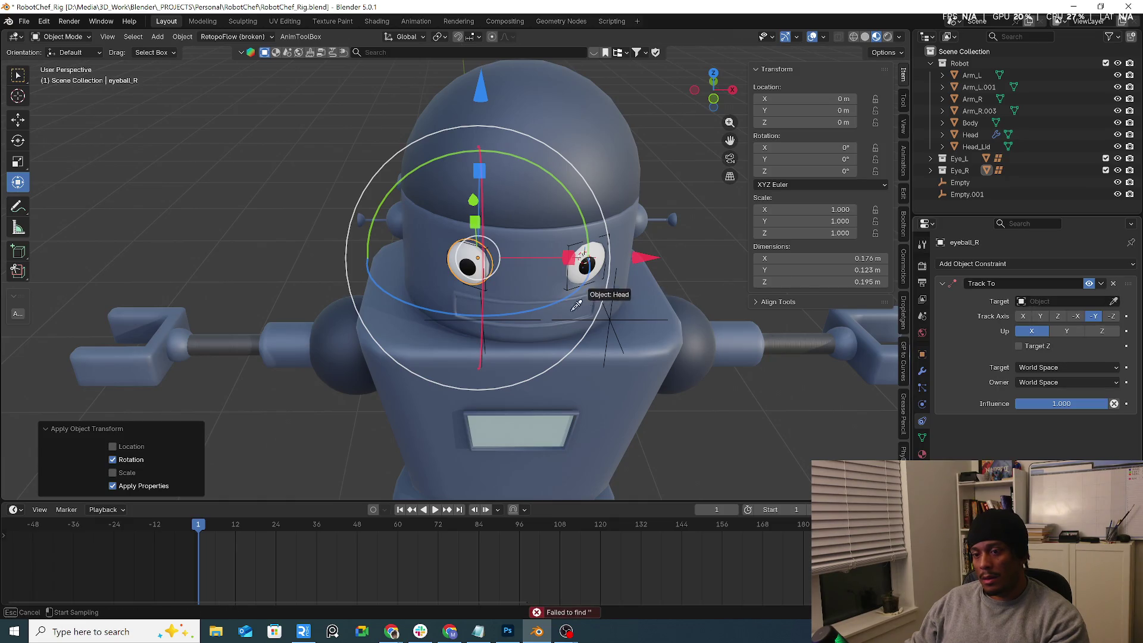
left_click(510, 317)
key("g")
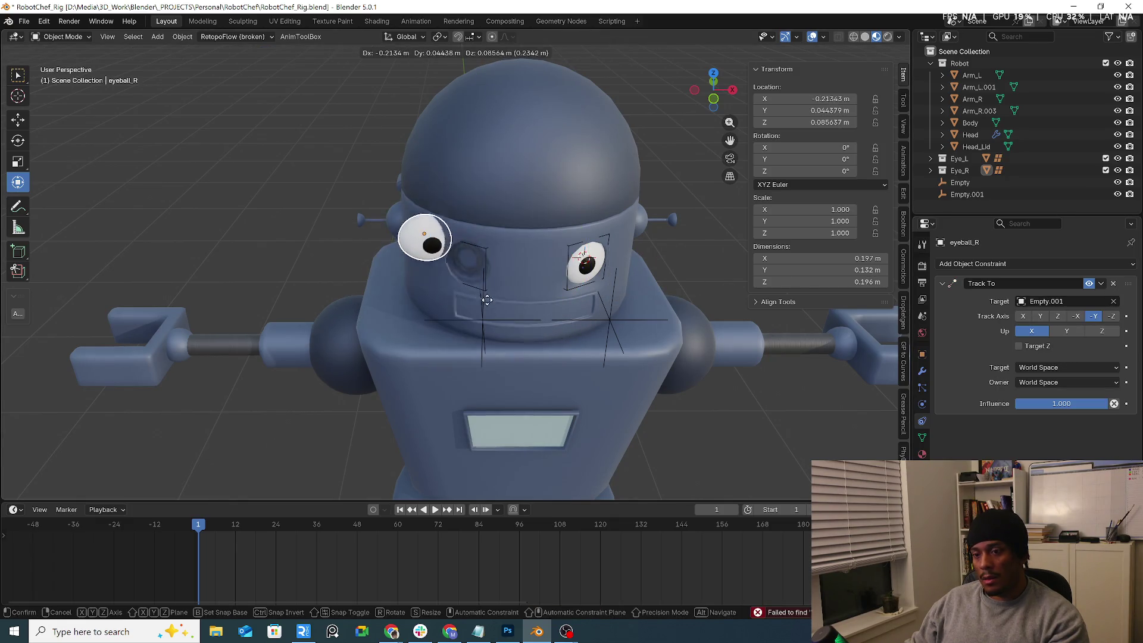
key("Escape")
Step: Select Empty.001 and Empty and test-move them together, cancelling the move
left_click(488, 319)
left_click(480, 317)
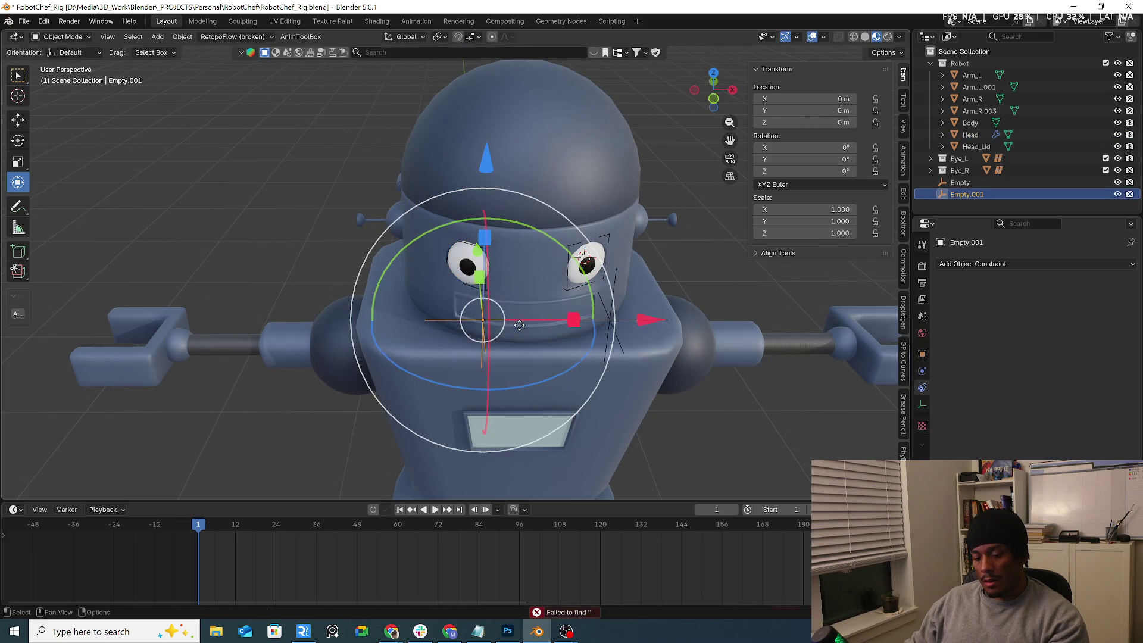
key("g")
key("Escape")
left_click(609, 321, "shift")
key("g")
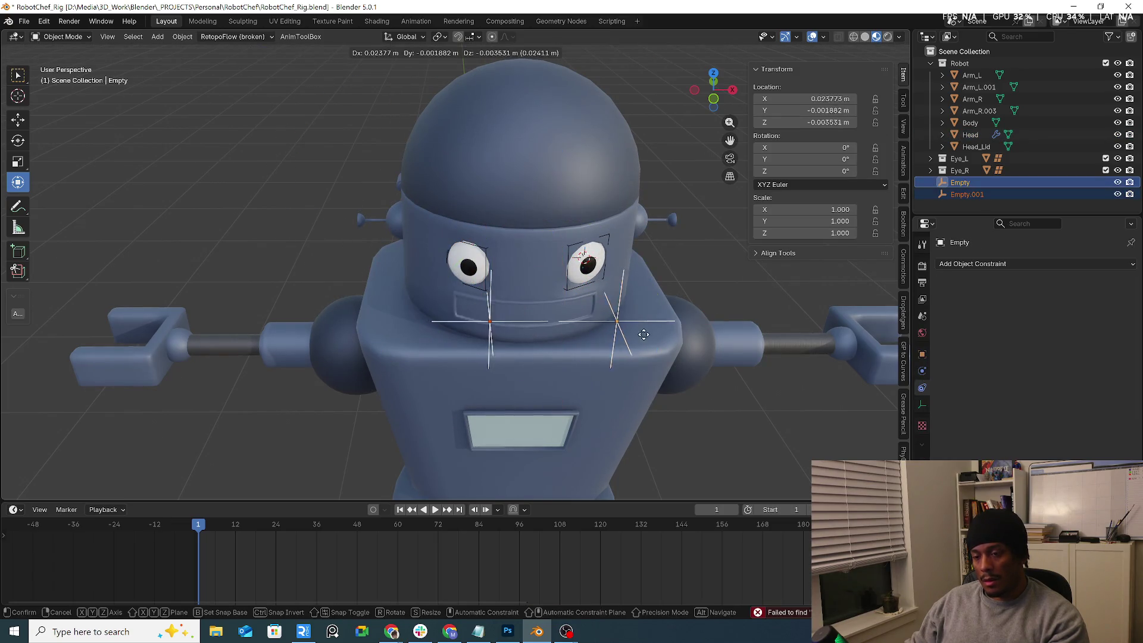
key("Escape")
Step: In front view (numpad 1), test-move the empties to see the eyes follow, then cancel
key("KP_1")
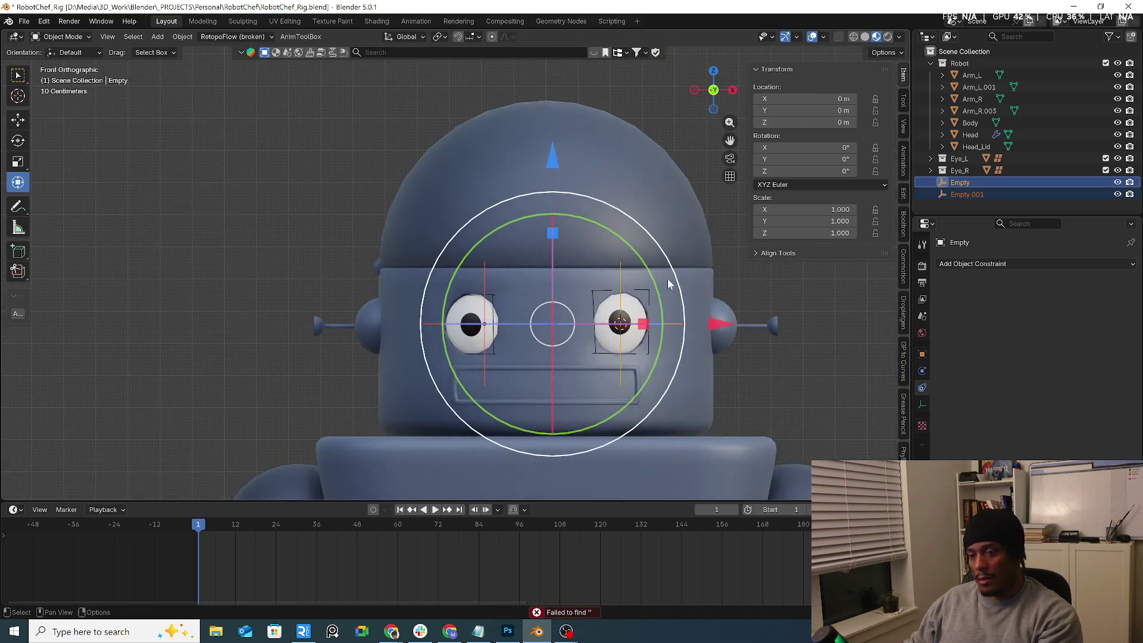
scroll(661, 289, "down", 2)
key("g")
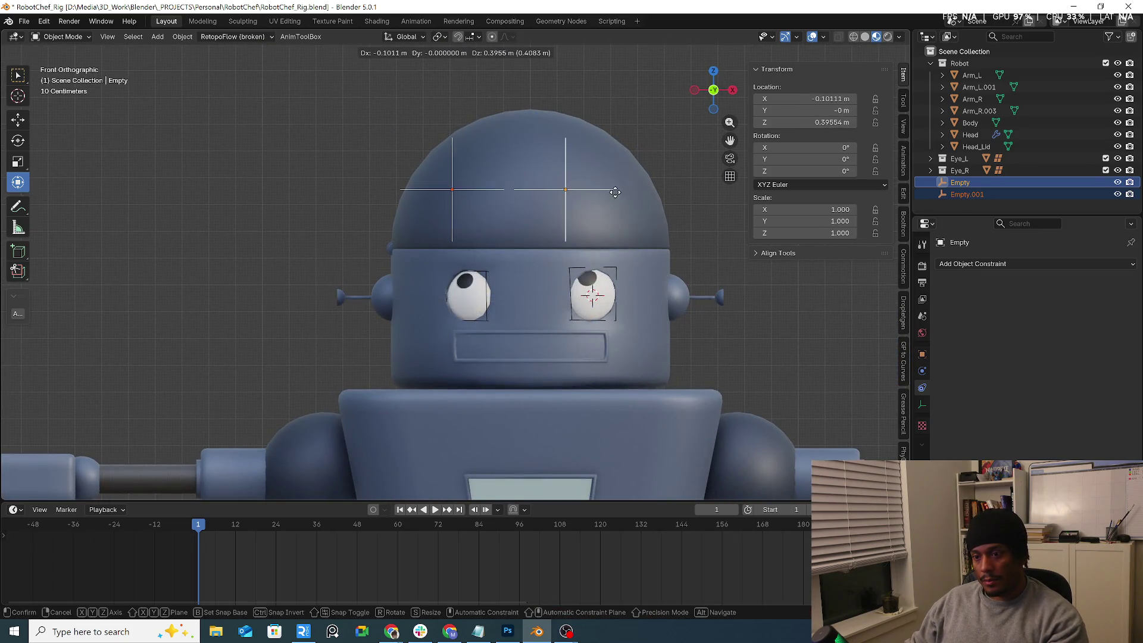
key("Escape")
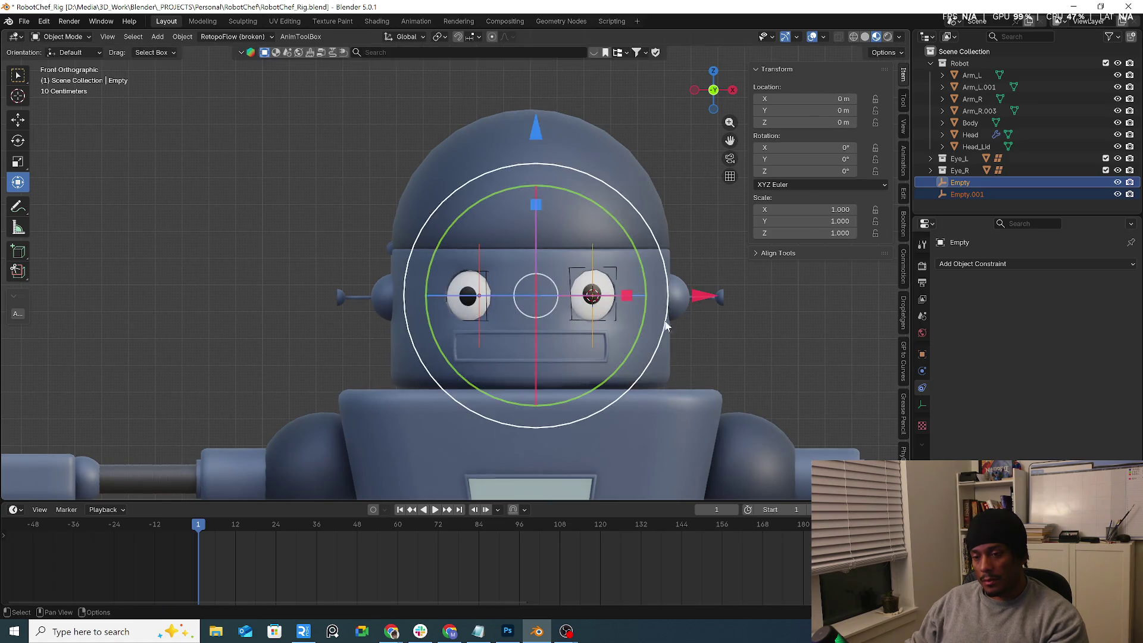
mouse_move(666, 326)
middle_mouse_down()
mouse_move(685, 359)
mouse_move(719, 365)
mouse_move(672, 373)
middle_mouse_up()
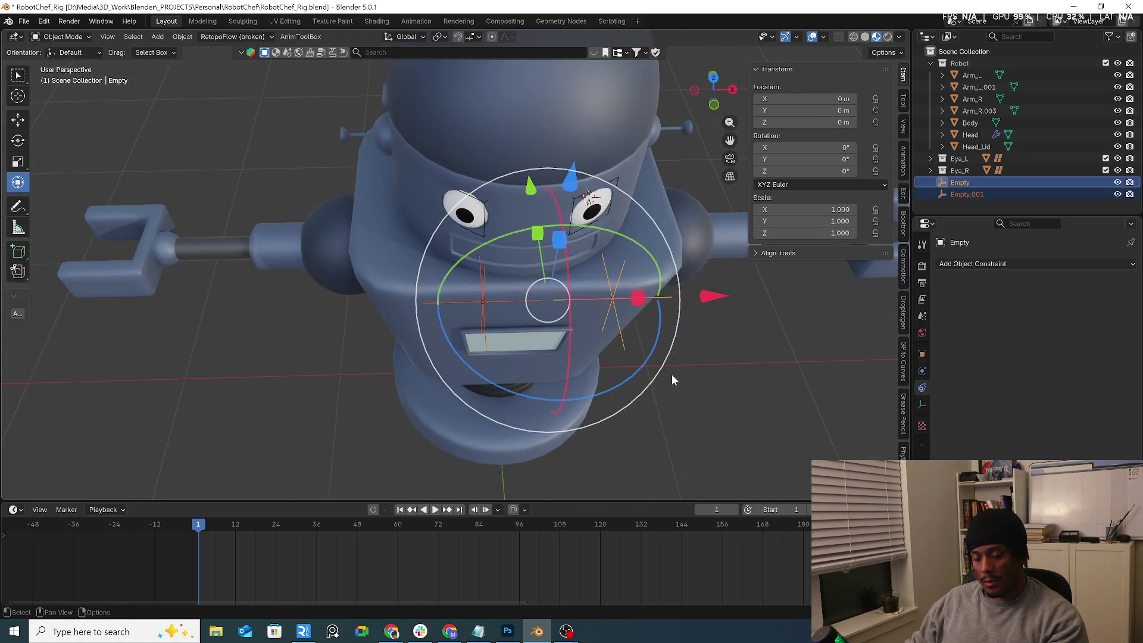
key("shift+s")
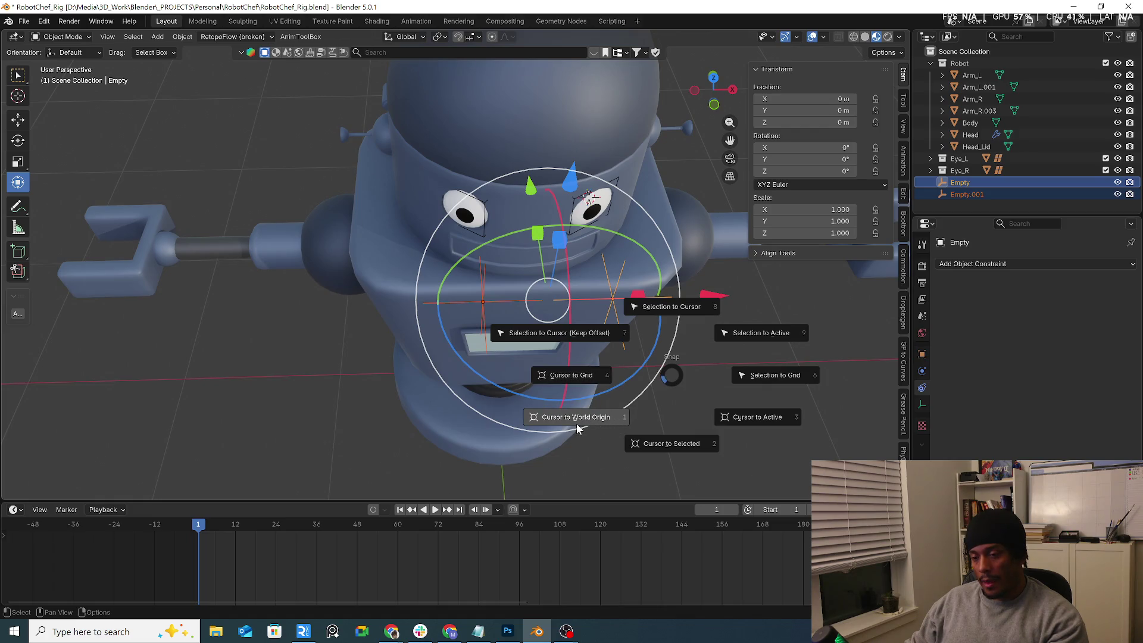
Step: Snap the 3D cursor to the selected empty and add a circle empty there, scaled to 0.341
left_click(589, 424)
key("shift+s")
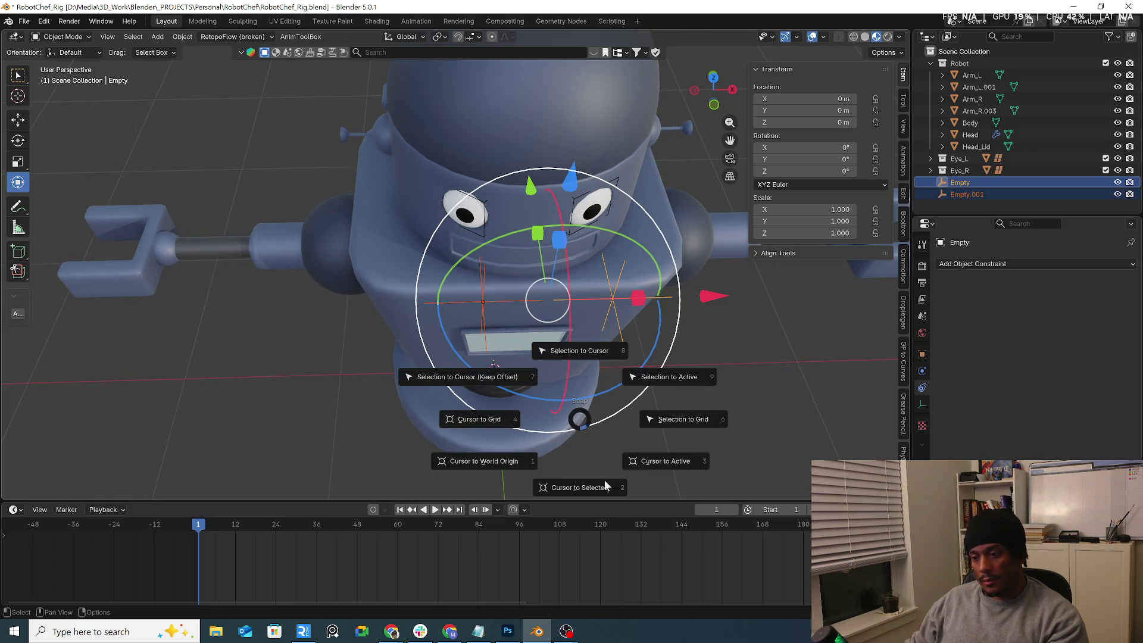
left_click(584, 486)
middle_click_drag(625, 449, 720, 401)
key("alt+a")
key("shift+a")
mouse_move(716, 390)
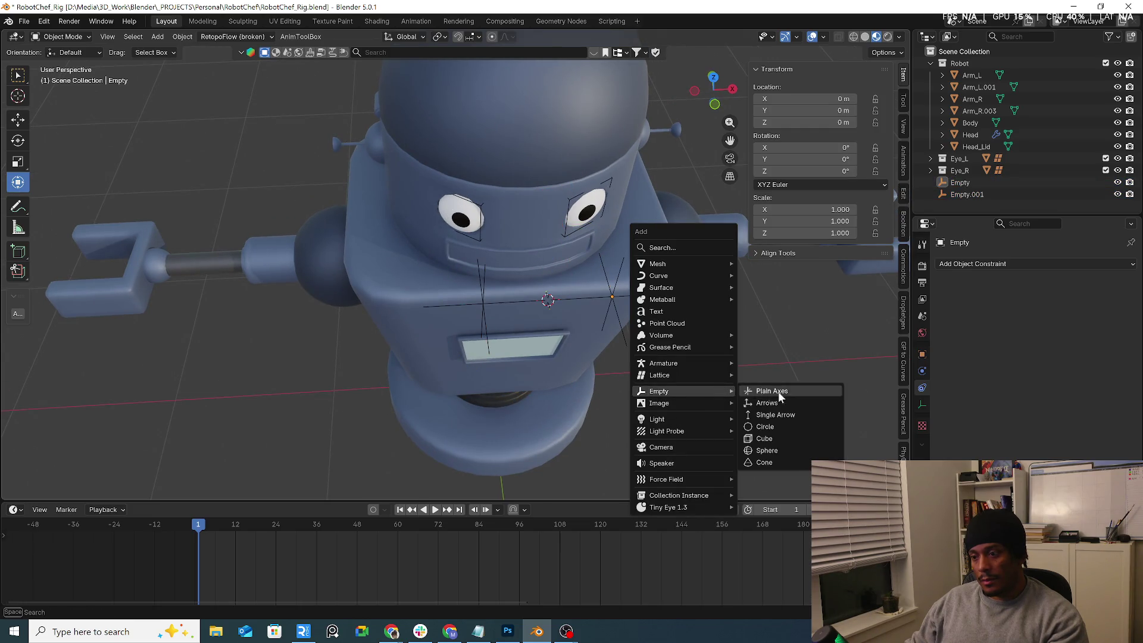
left_click(765, 425)
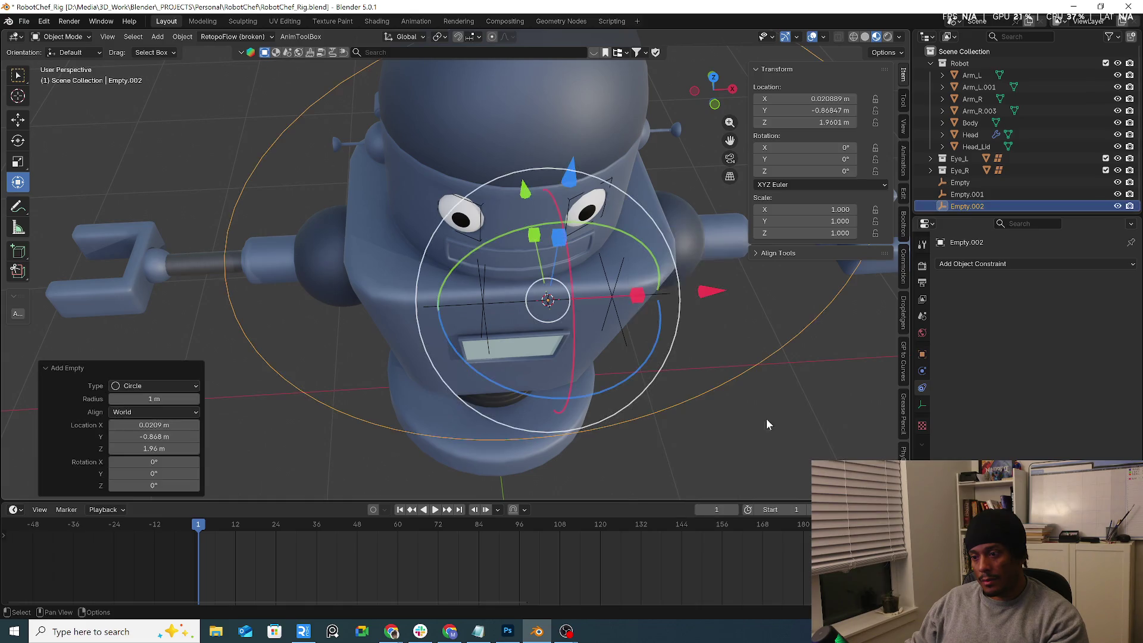
mouse_move(766, 419)
middle_mouse_down()
mouse_move(737, 351)
mouse_move(843, 378)
middle_mouse_up()
key("s")
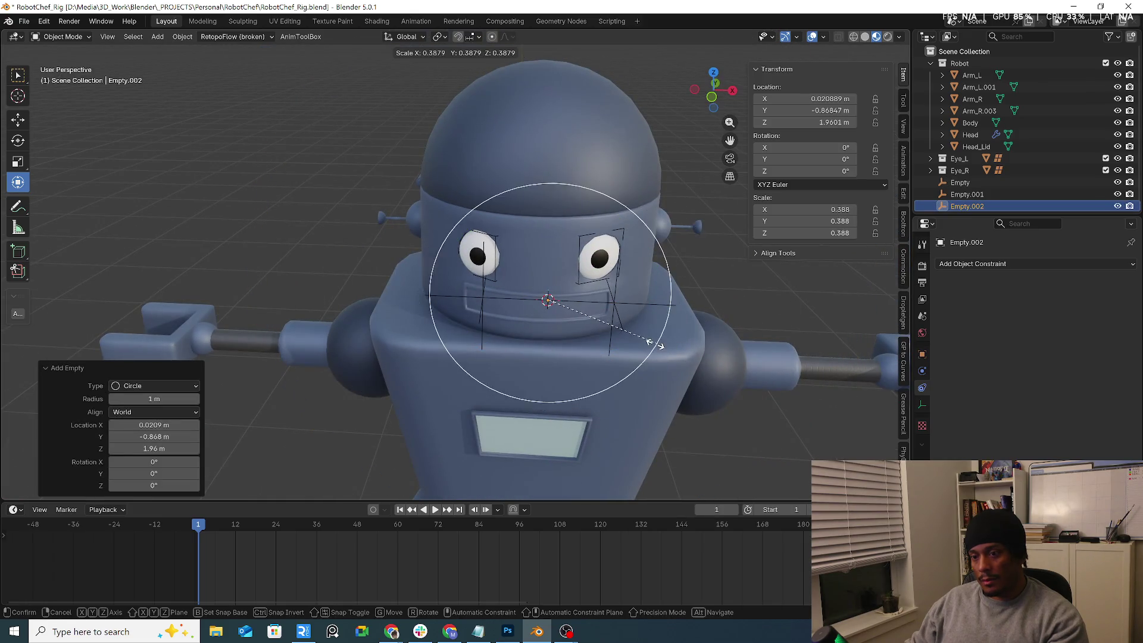
left_click(643, 334)
Step: Set both eye-target empties, Empty and Empty.001, to display as Circle
mouse_move(643, 334)
middle_mouse_down()
mouse_move(776, 321)
mouse_move(758, 332)
mouse_move(615, 314)
middle_mouse_up()
left_click(620, 298)
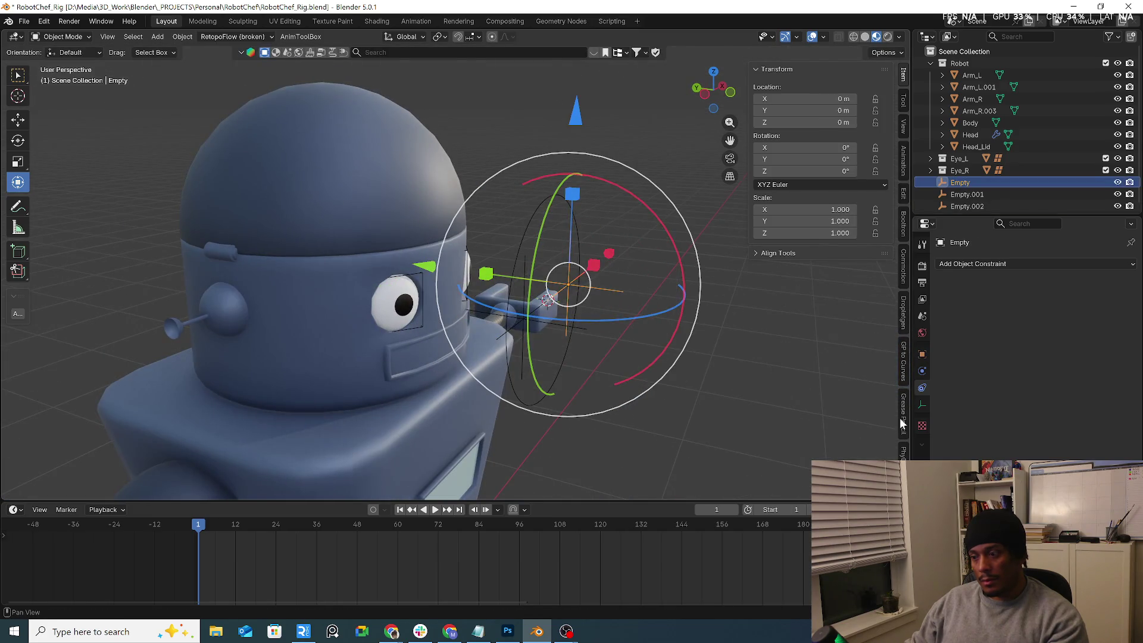
left_click(922, 405)
left_click(1030, 280)
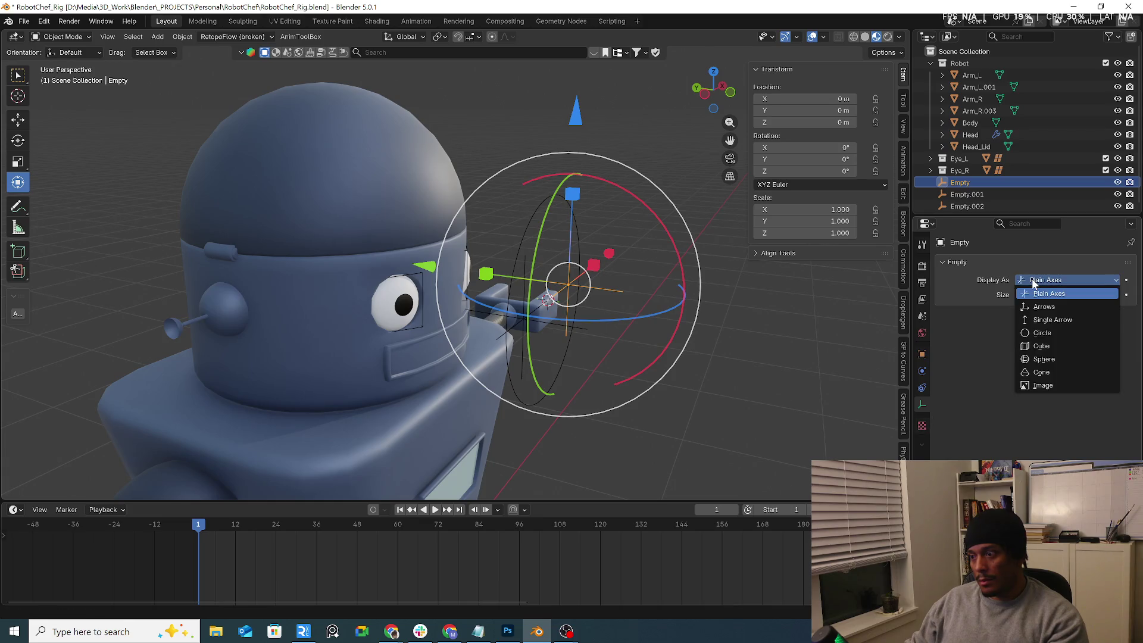
left_click(1047, 327)
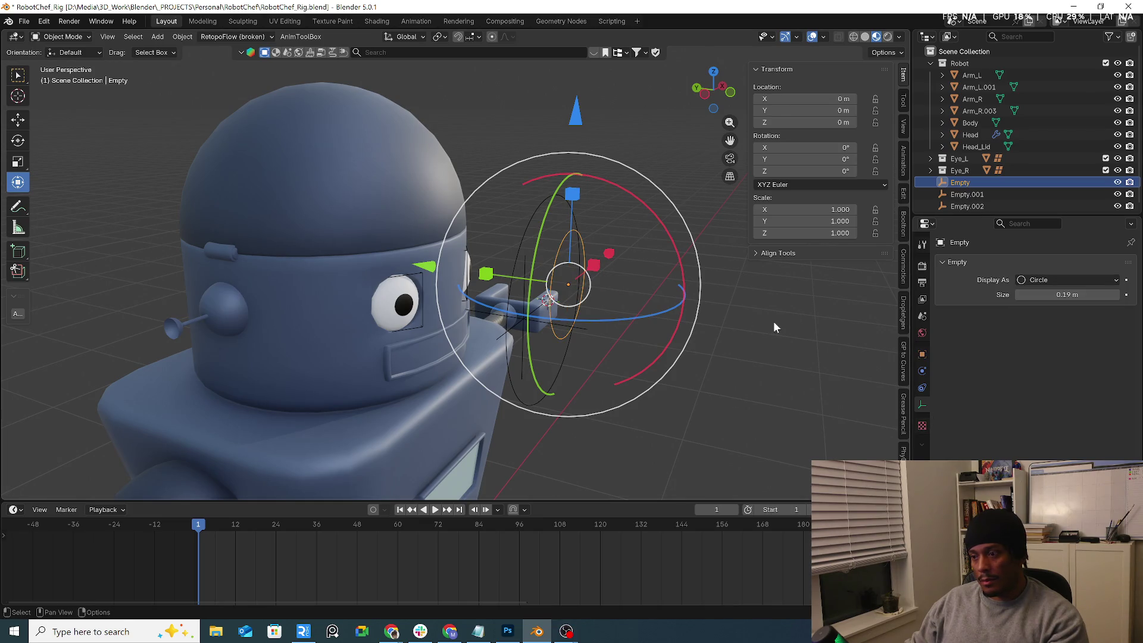
middle_click_drag(773, 320, 710, 320)
left_click(459, 302)
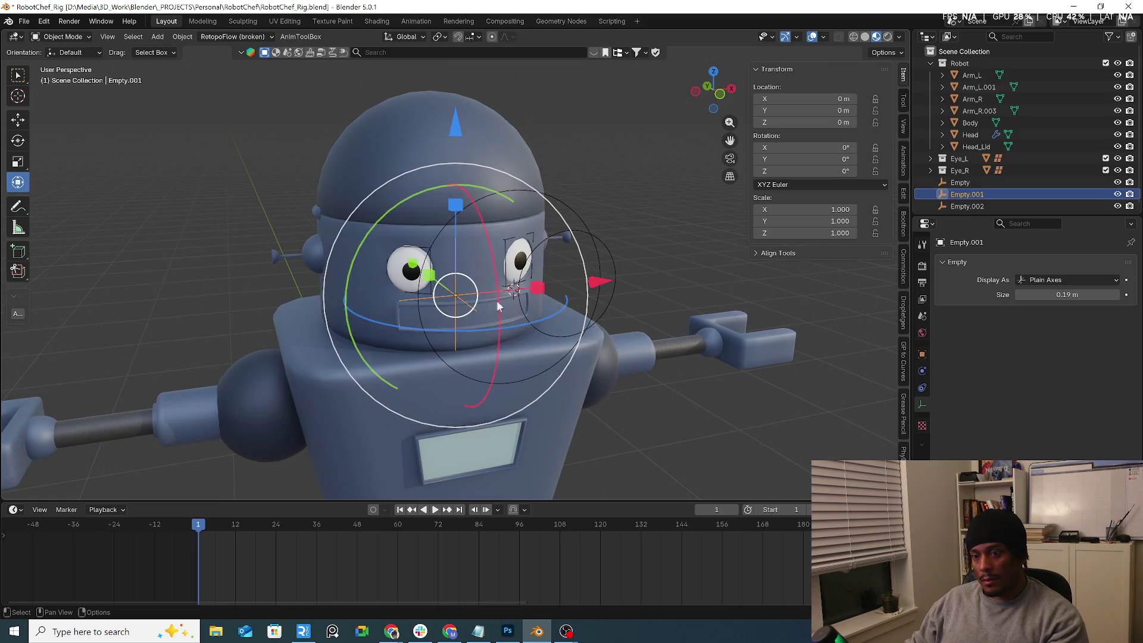
left_click(1039, 280)
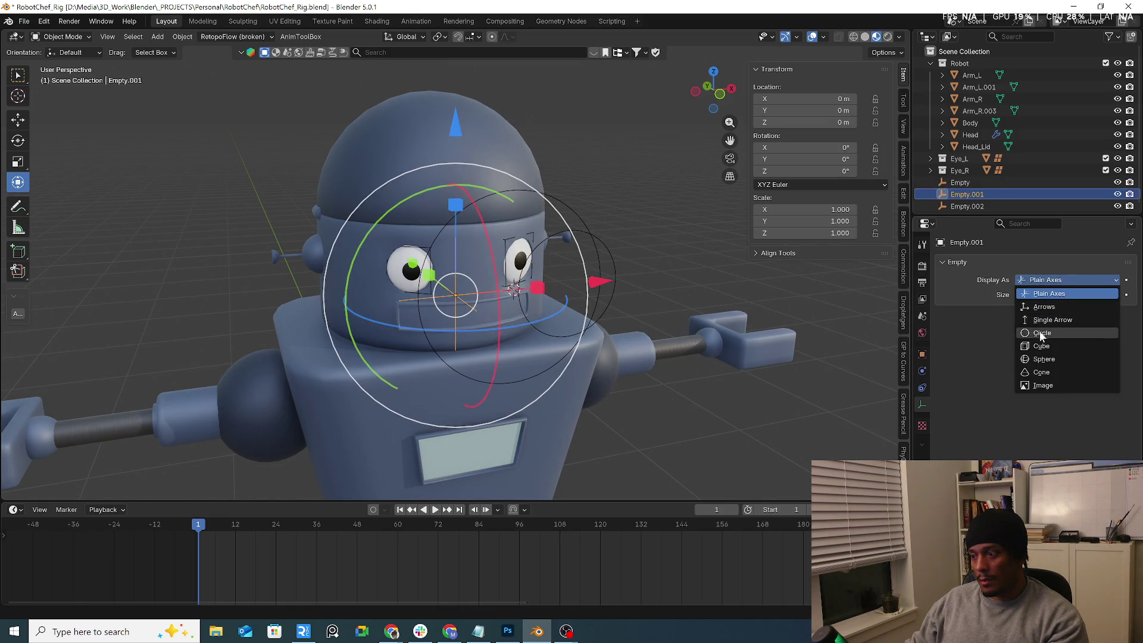
left_click(1045, 331)
Step: Set Empty.002's display shape to Circle after briefly trying Cube
left_click(541, 371)
left_click(1059, 281)
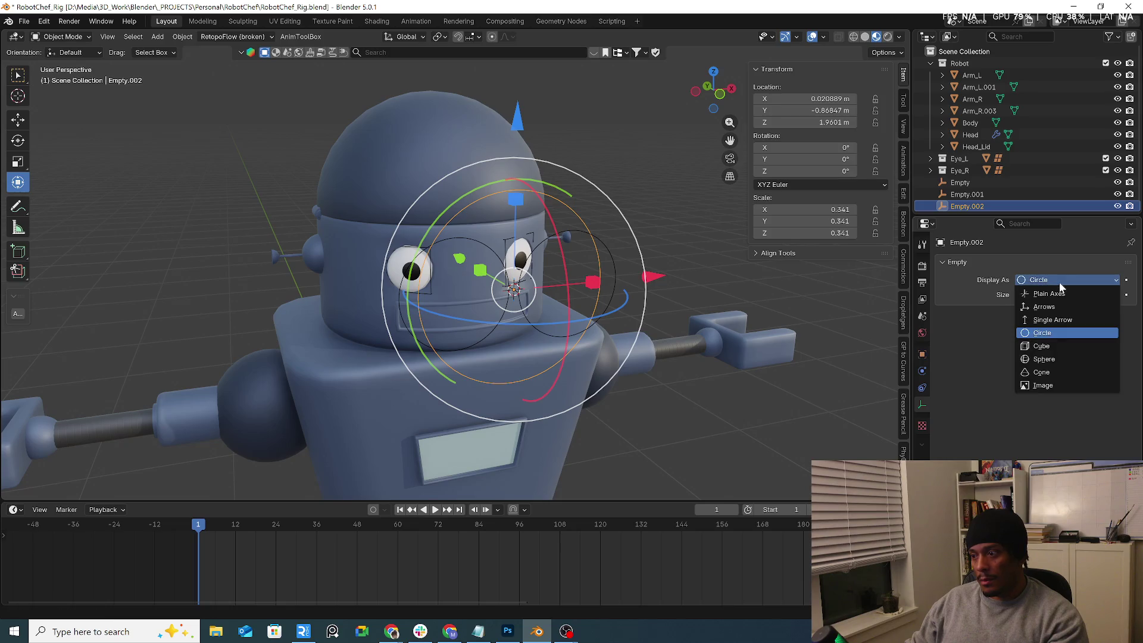
left_click(1051, 347)
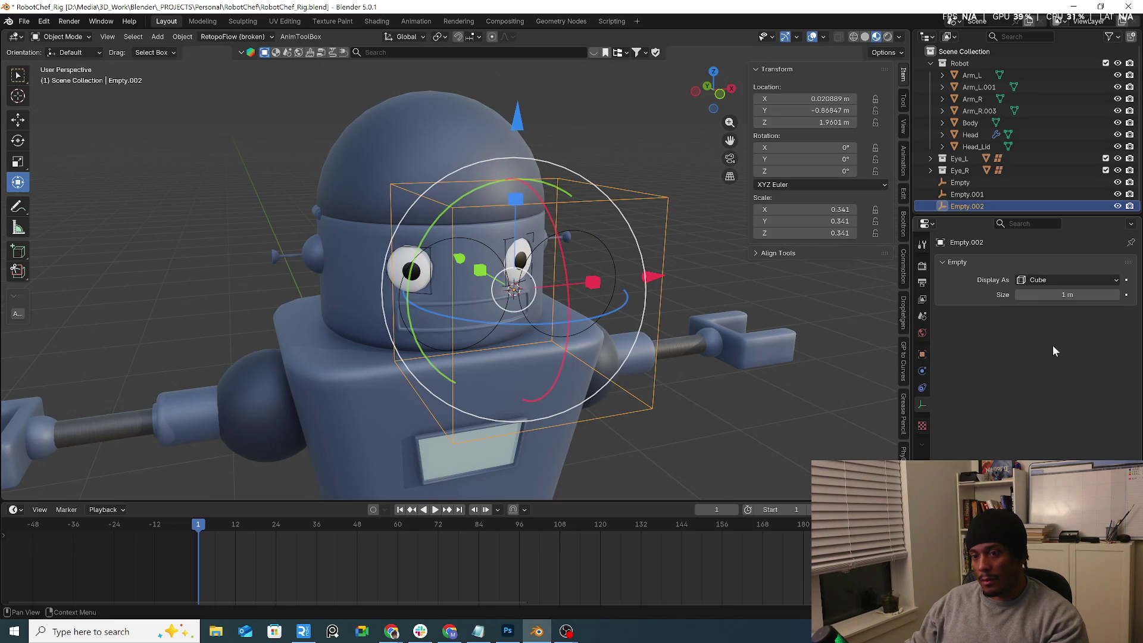
left_click(1060, 281)
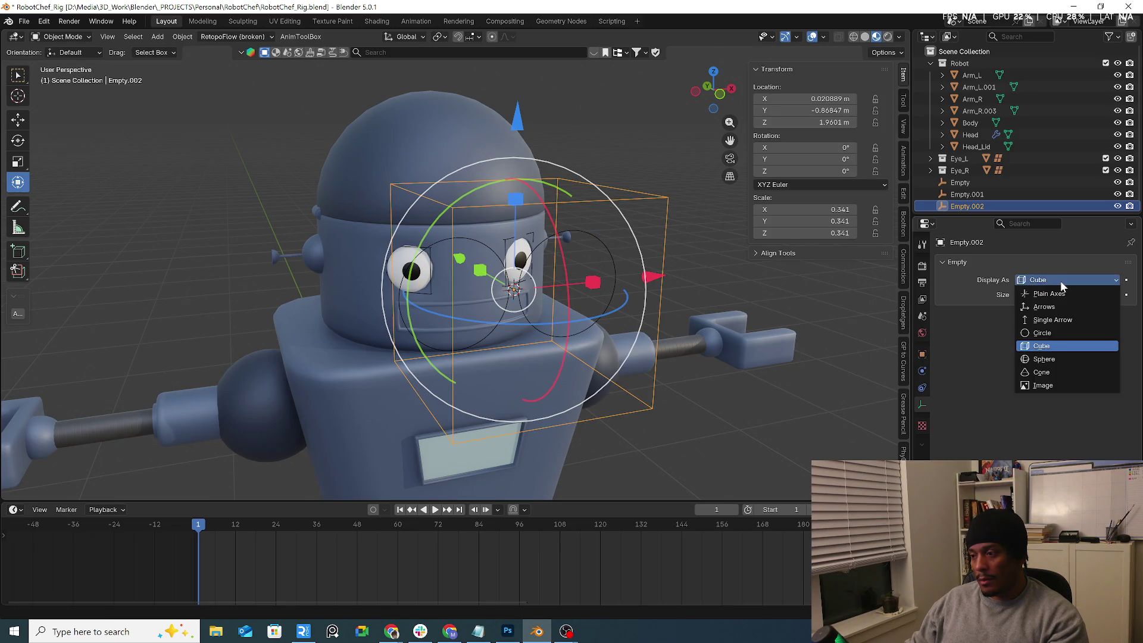
left_click(1066, 331)
left_click(70, 39)
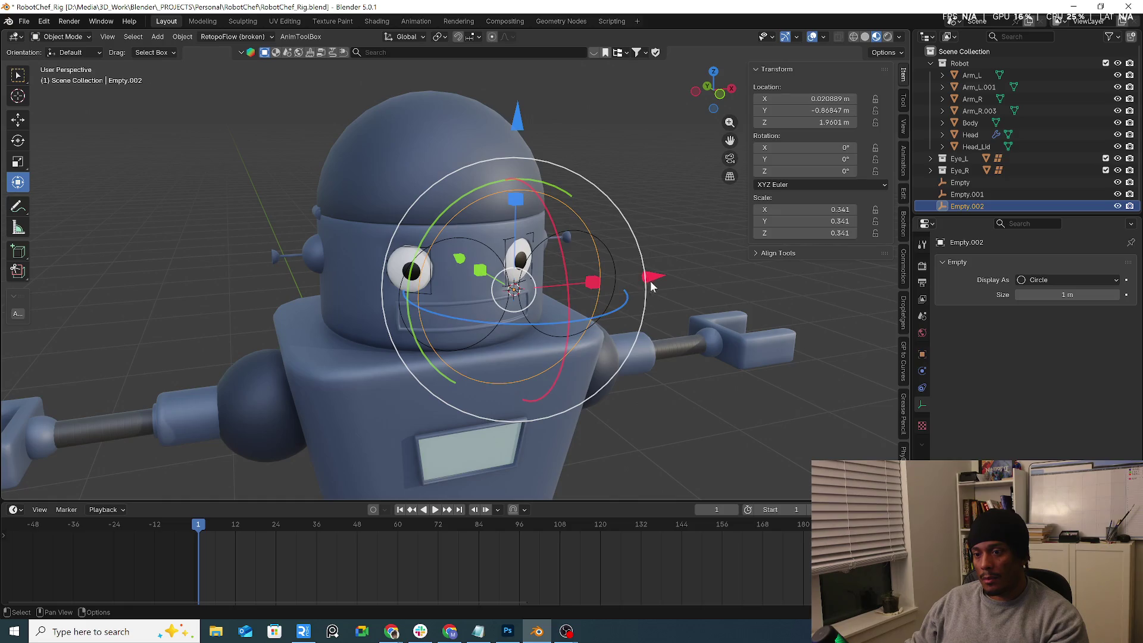
left_click(590, 281)
Step: Widen and flatten the circle empty, then turn on proportional editing
left_click_drag(590, 281, 580, 269)
middle_click_drag(579, 269, 492, 202)
mouse_move(511, 199)
left_mouse_down()
mouse_move(513, 266)
mouse_move(500, 219)
left_mouse_up()
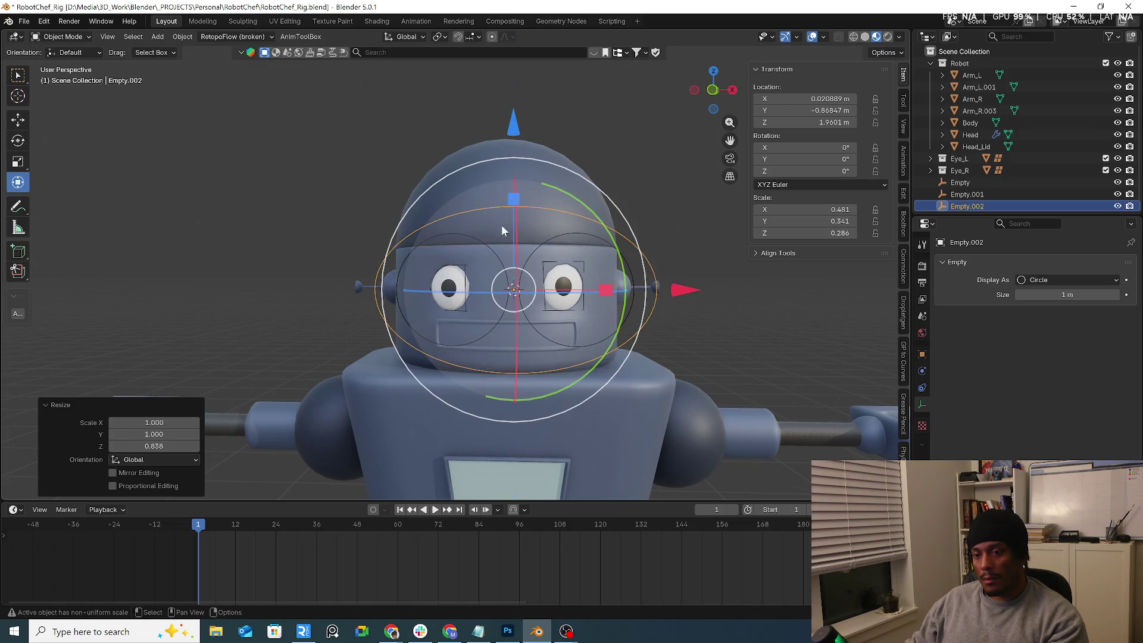
key("s")
key("x")
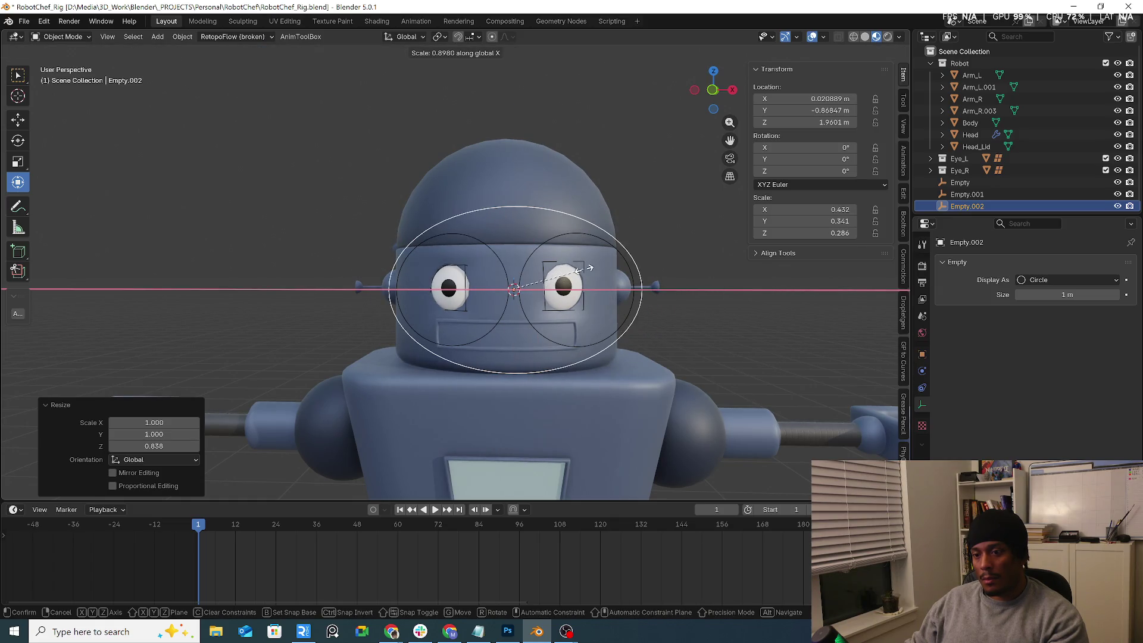
key("Escape")
key("o")
key("s")
key("x")
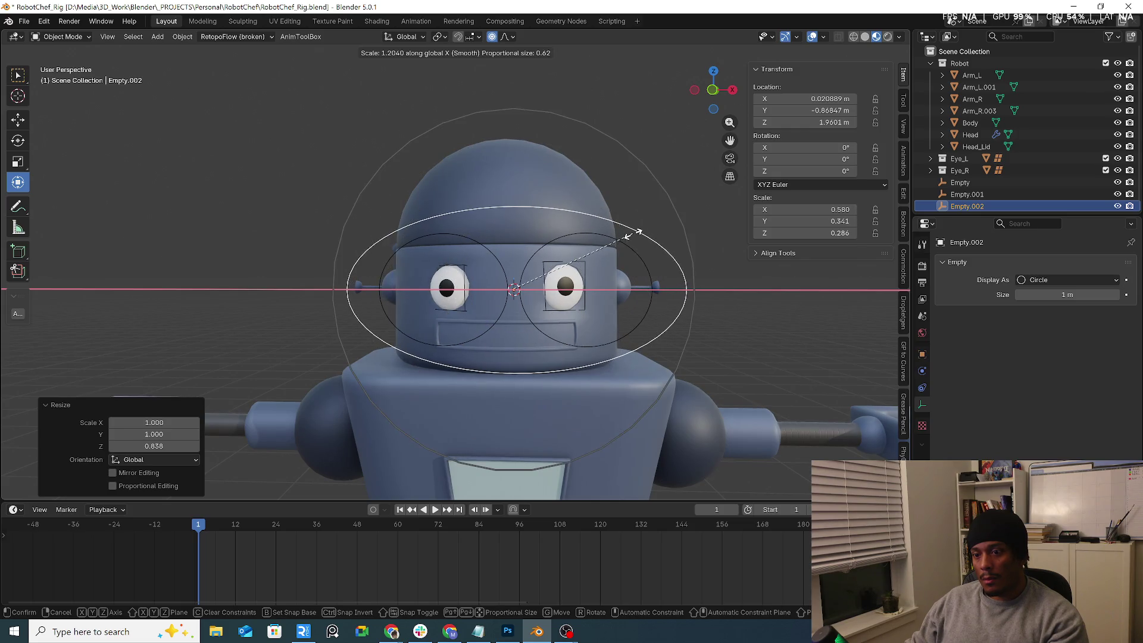
key("Escape")
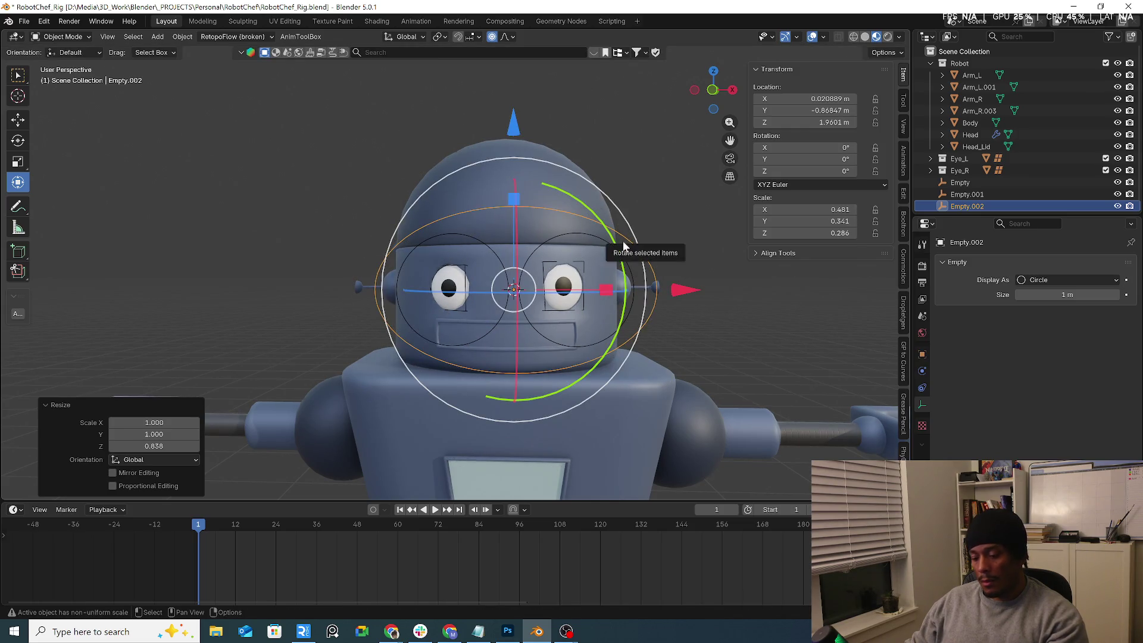
Step: Try horizontal and vertical rescales of the oval in Local view, keeping Smooth proportional falloff
key("KP_Divide")
key("s")
key("x")
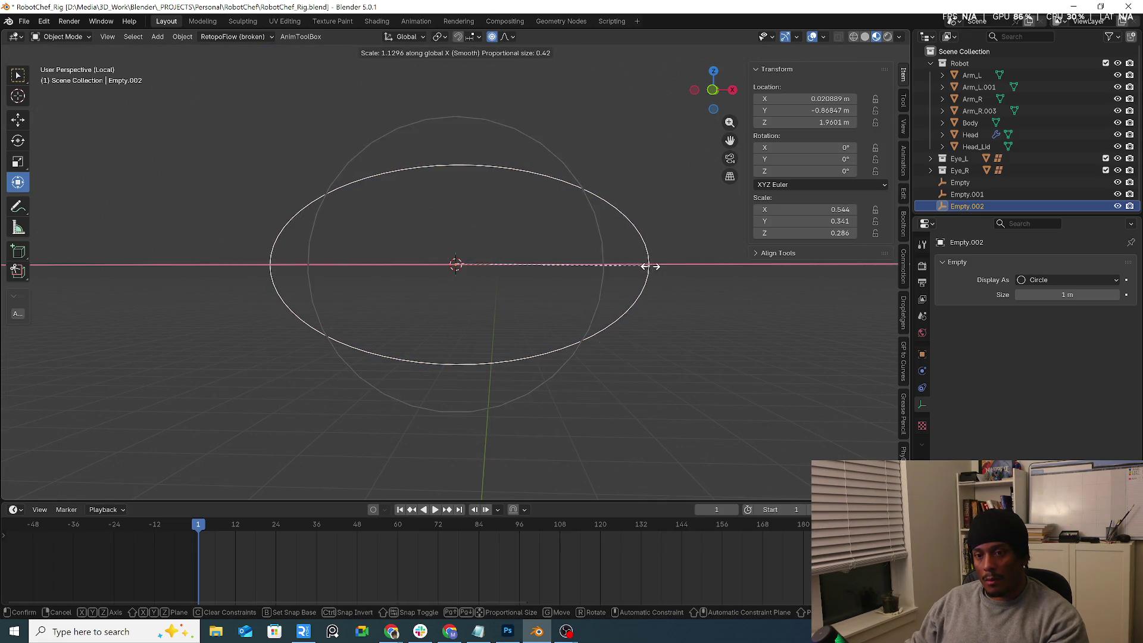
scroll(646, 258, "down", 12)
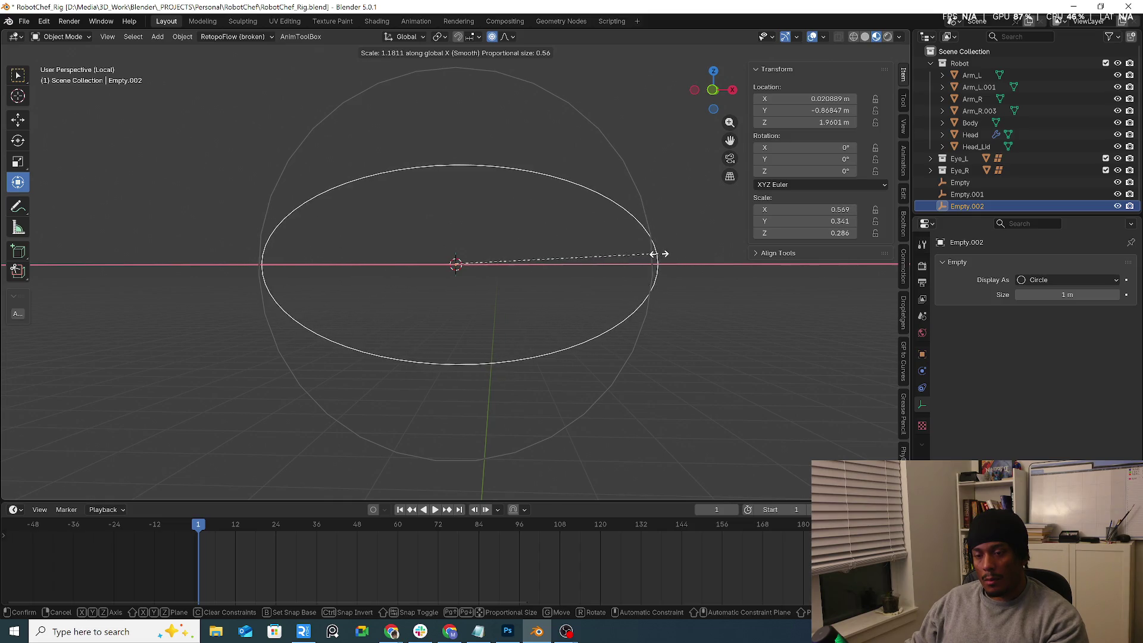
key("Escape")
key("KP_Divide")
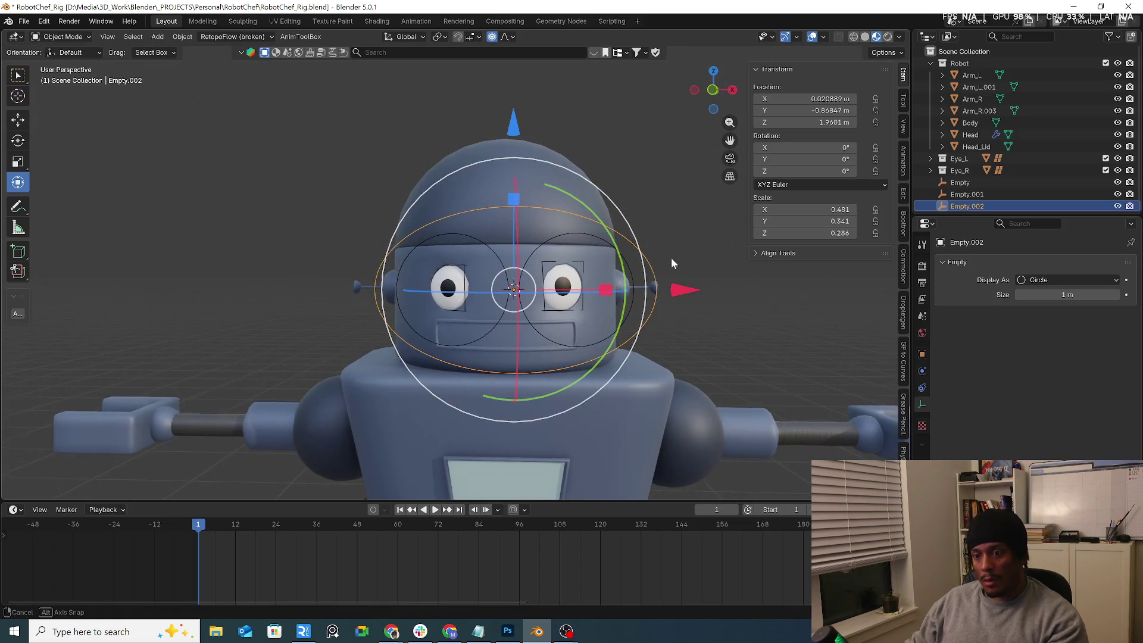
mouse_move(670, 257)
middle_mouse_down()
mouse_move(735, 265)
mouse_move(705, 270)
middle_mouse_up()
key("s")
key("z")
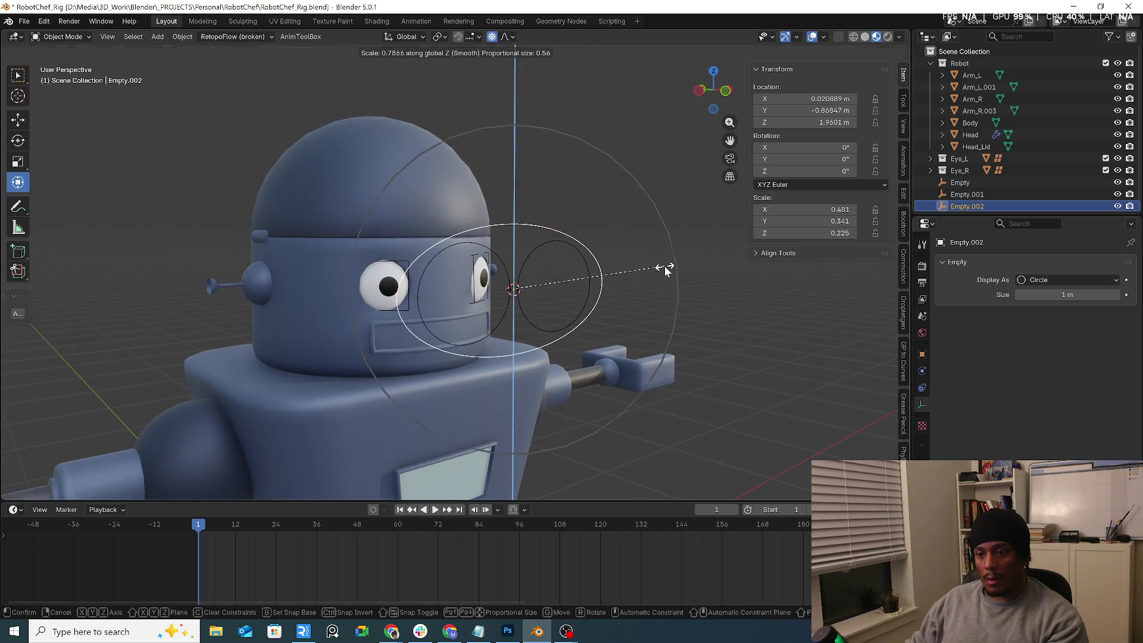
key("Escape")
left_click(507, 37)
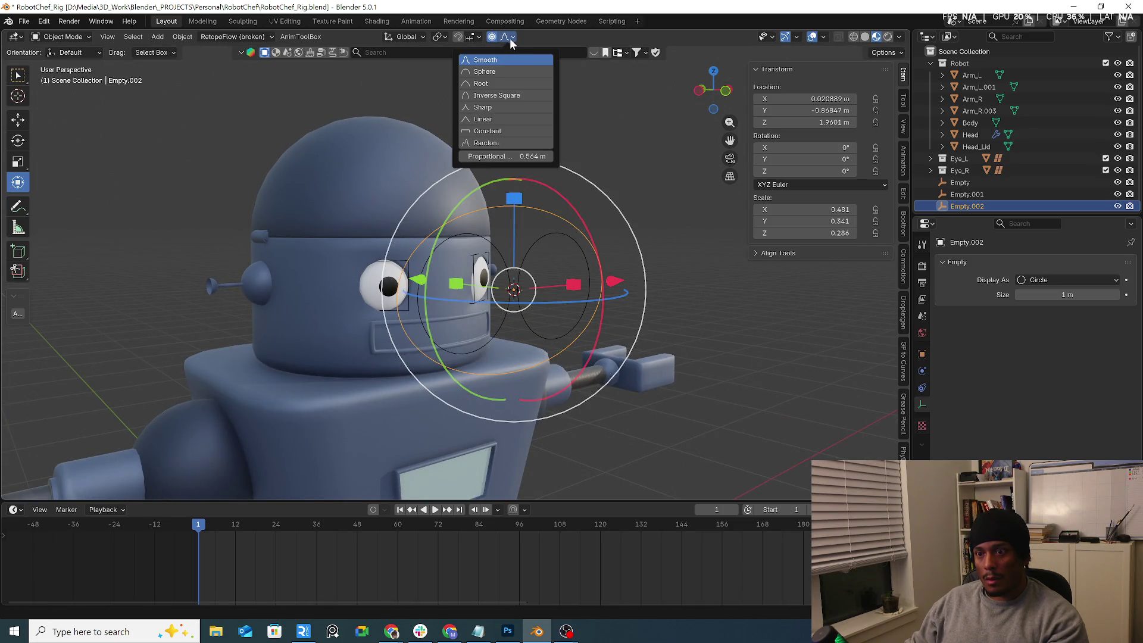
key("Escape")
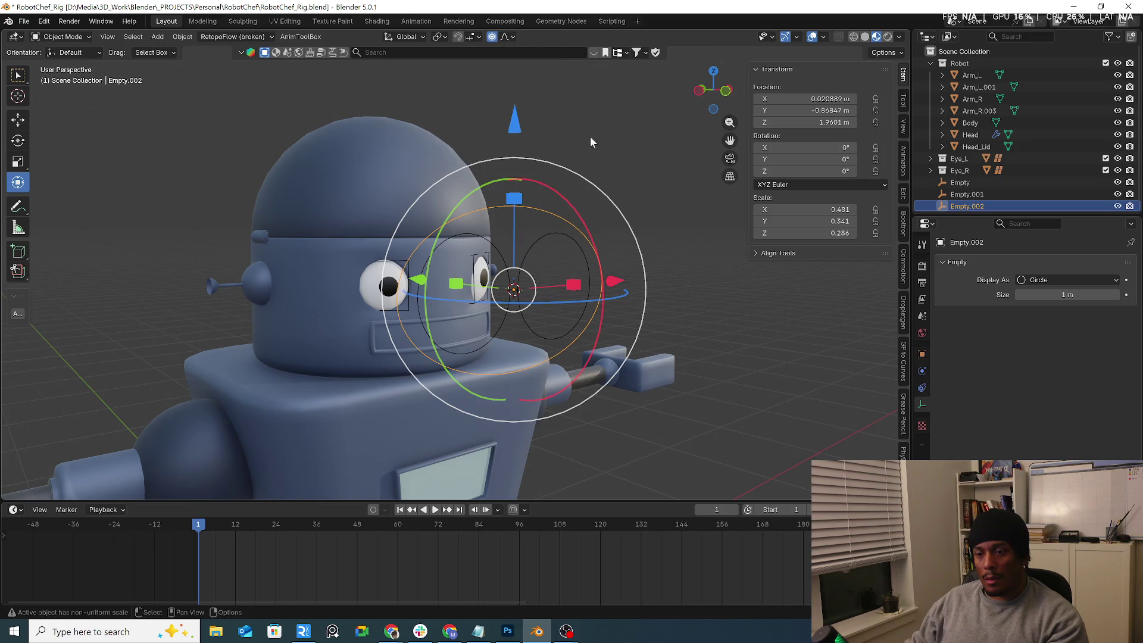
Step: Scale the oval control along Z in Local view until its Z scale is 0.273
key("s")
key("z")
key("Escape")
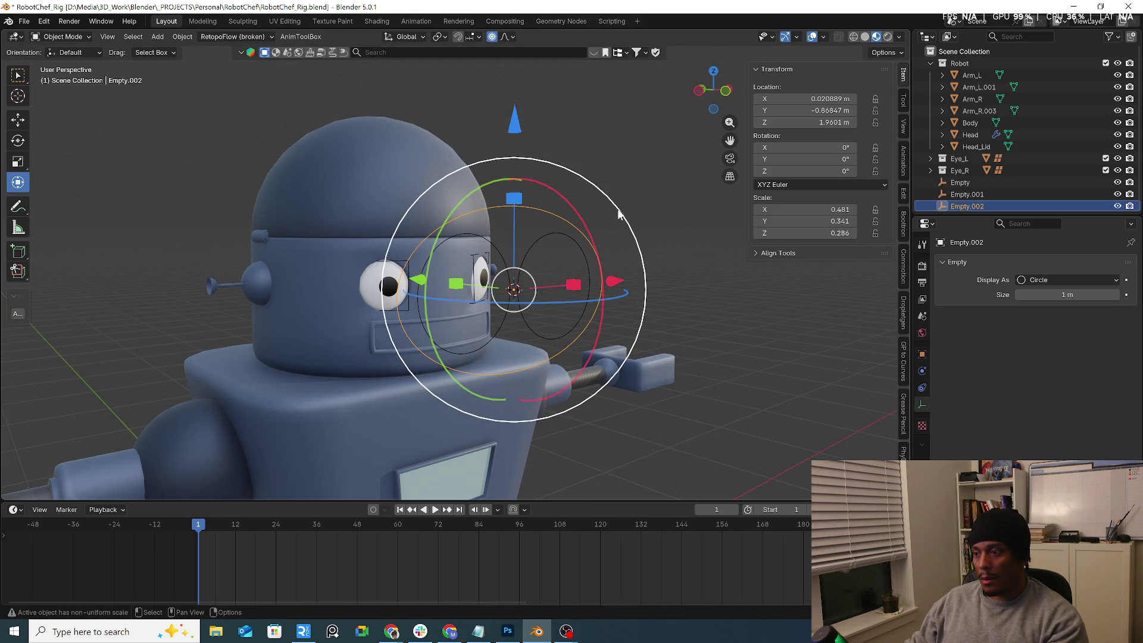
key("KP_Divide")
key("s")
key("z")
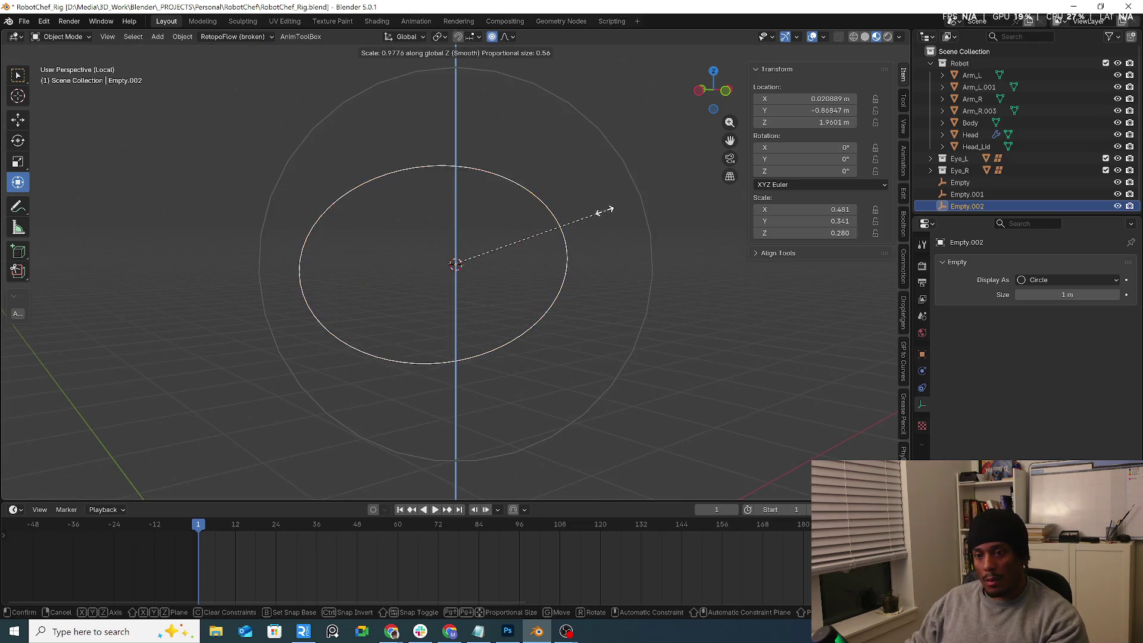
left_click(548, 210)
key("KP_Divide")
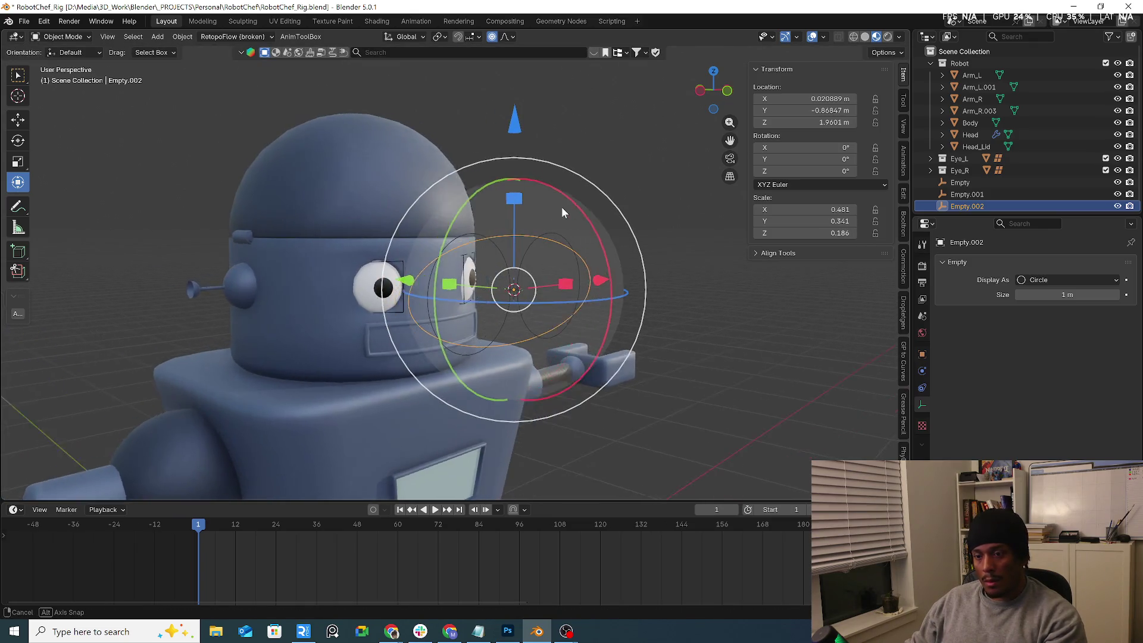
key("s")
key("z")
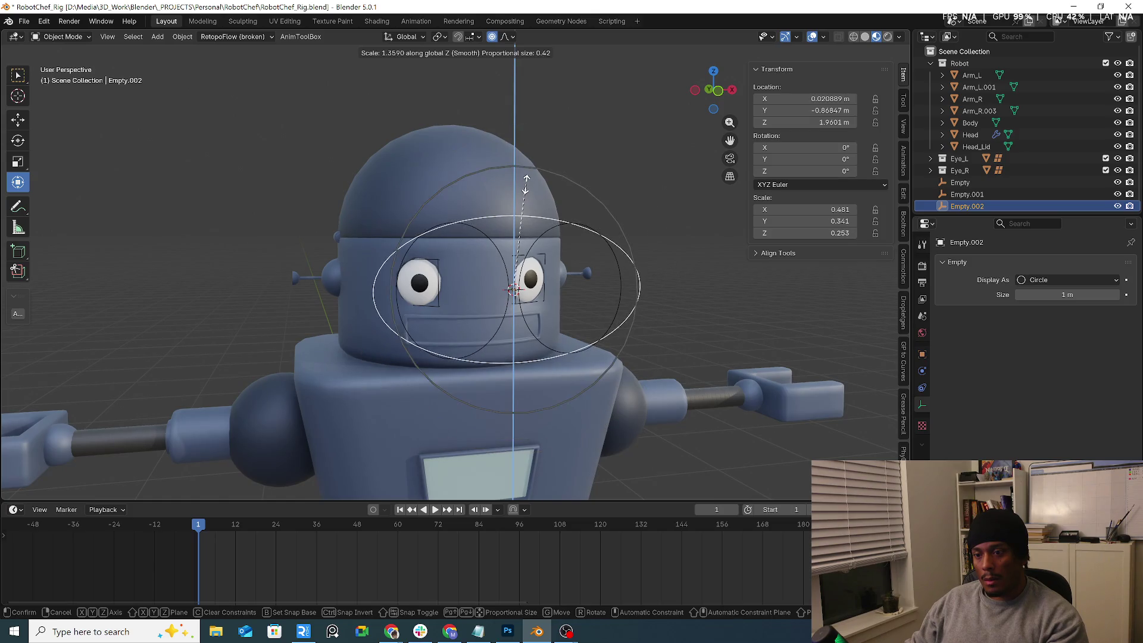
scroll(524, 184, "up", 12)
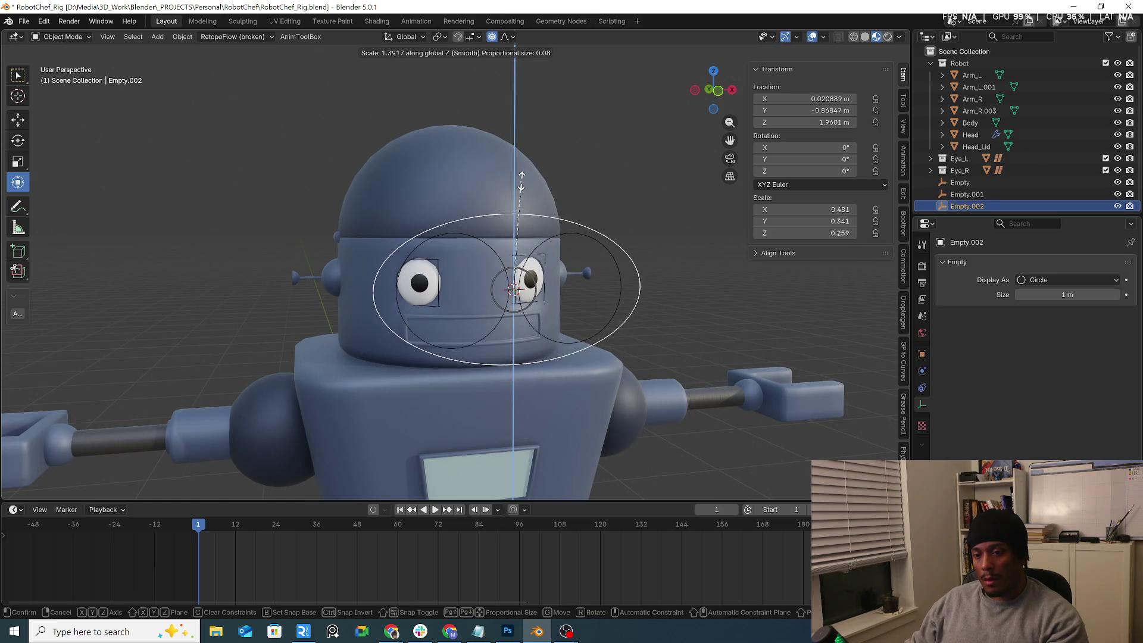
left_click(527, 178)
mouse_move(527, 179)
middle_mouse_down()
mouse_move(645, 223)
mouse_move(564, 219)
middle_mouse_up()
mouse_move(621, 189)
middle_mouse_down()
mouse_move(615, 232)
mouse_move(544, 220)
middle_mouse_up()
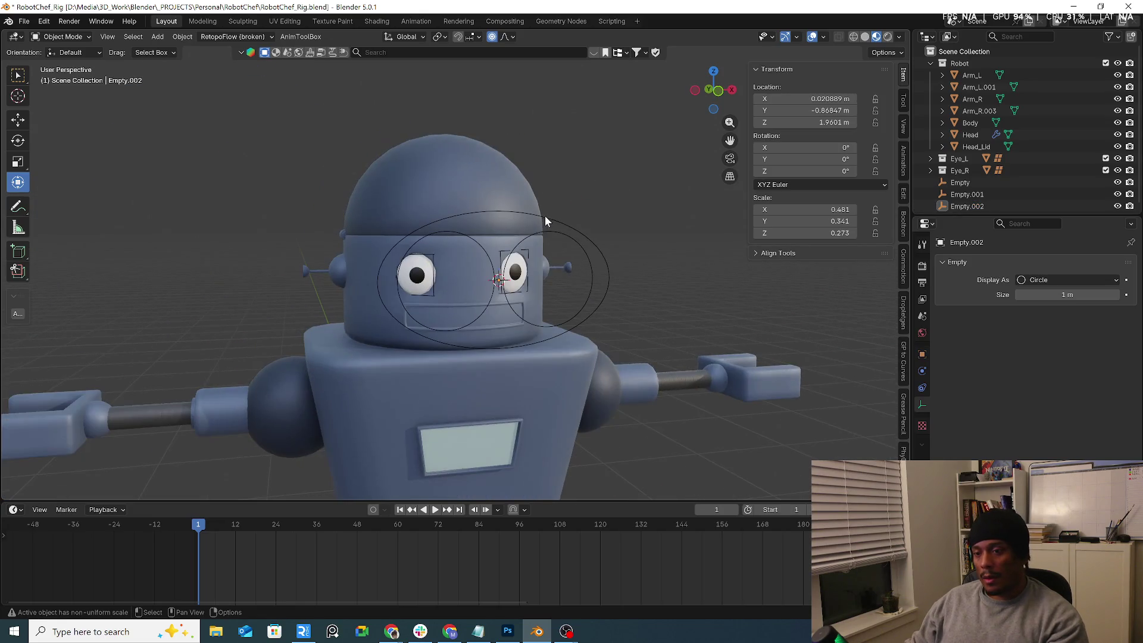
Step: Parent the right-eye target Empty to the oval control Empty.002
key("g")
left_click(595, 206)
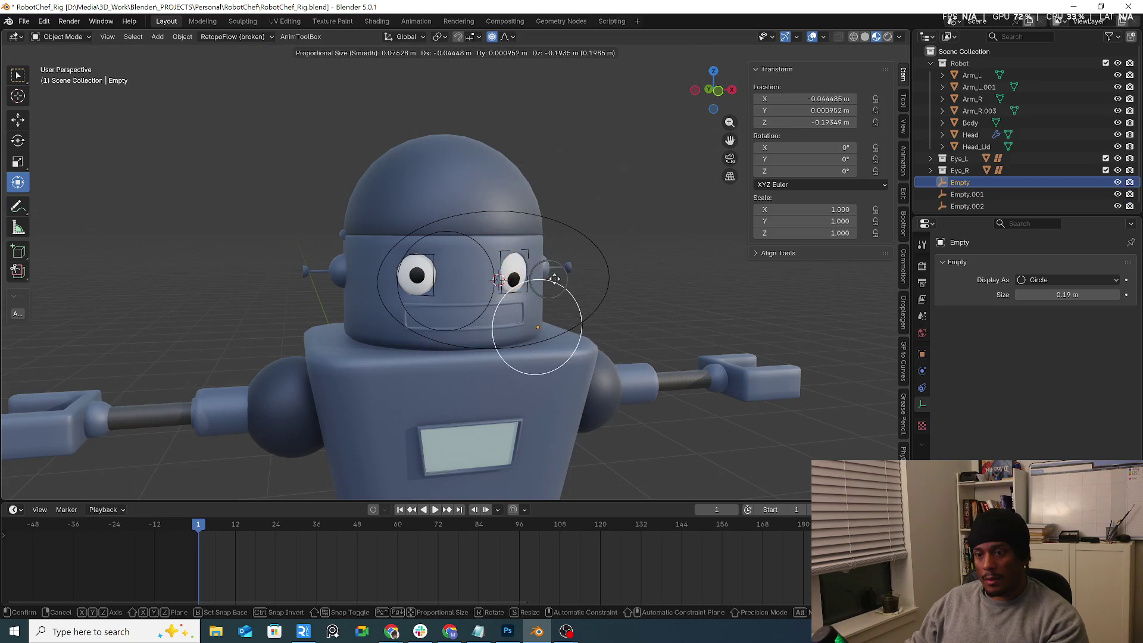
left_click(487, 264)
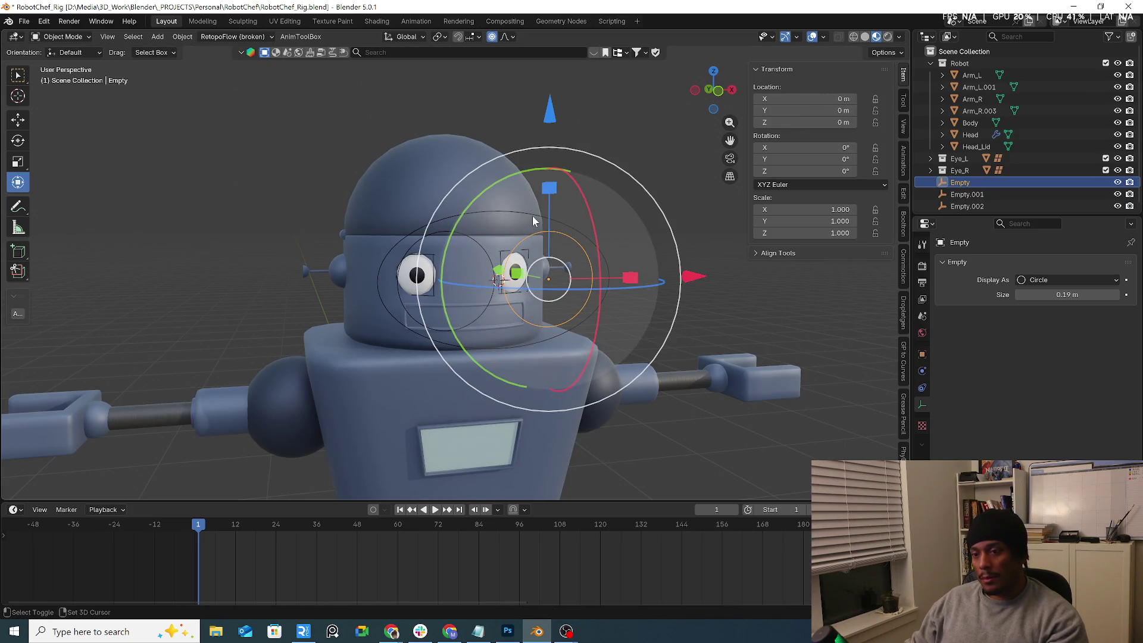
left_click(533, 213, "shift")
key("ctrl+p")
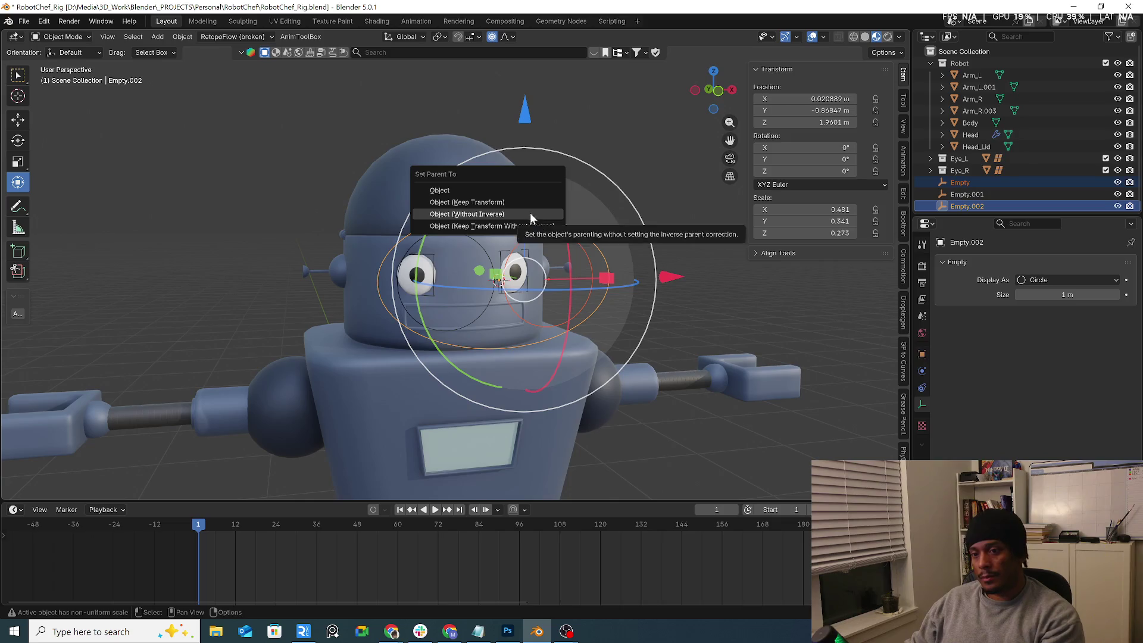
left_click(506, 192)
Step: Parent the left-eye target Empty.001 to Empty.002 and check the targets follow the oval
left_click(483, 246)
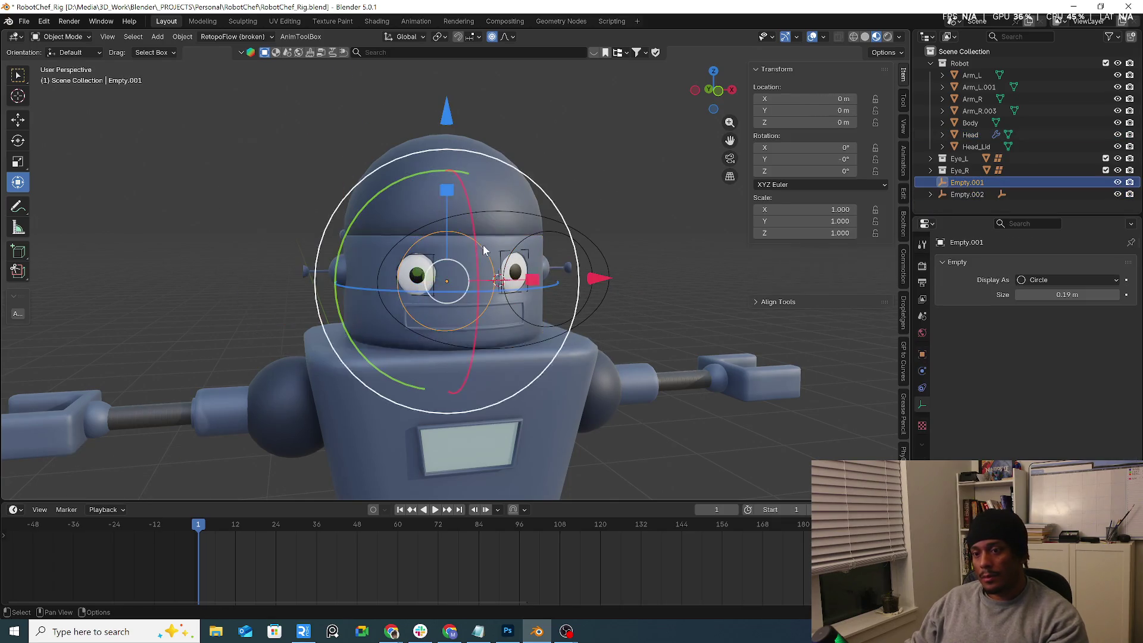
left_click(586, 237)
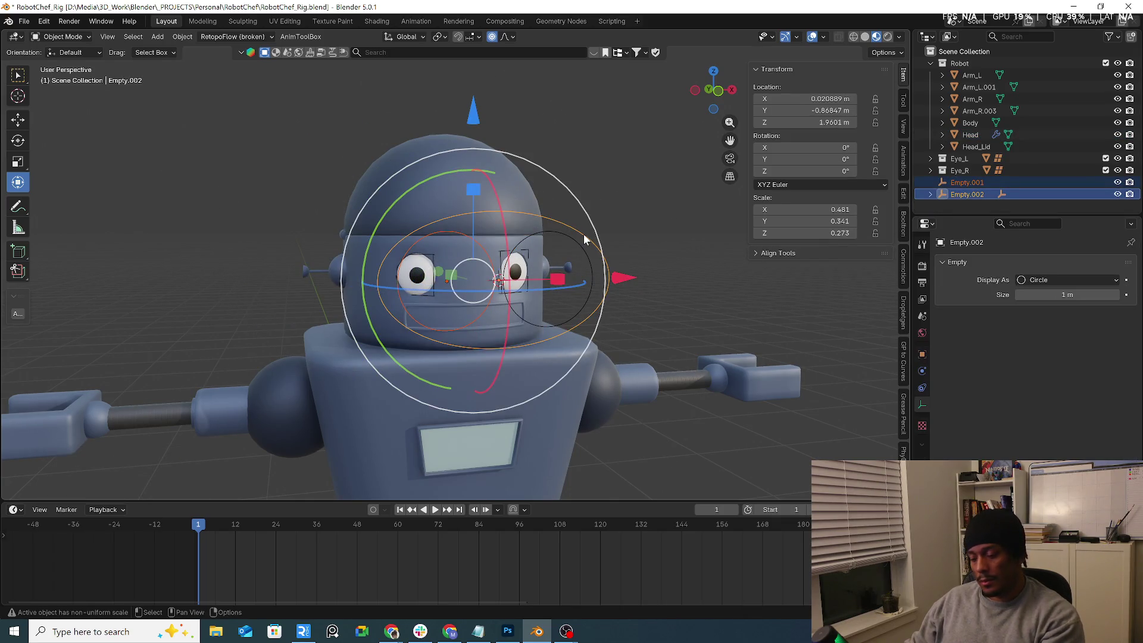
key("ctrl+p")
left_click(566, 233)
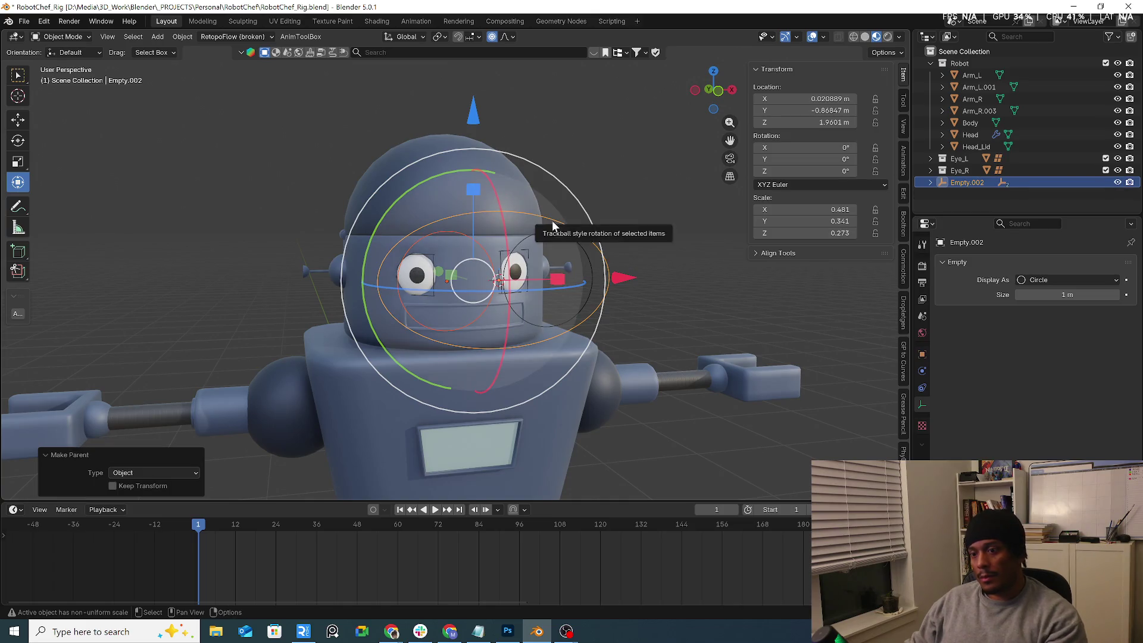
middle_click_drag(571, 222, 590, 230)
key("g")
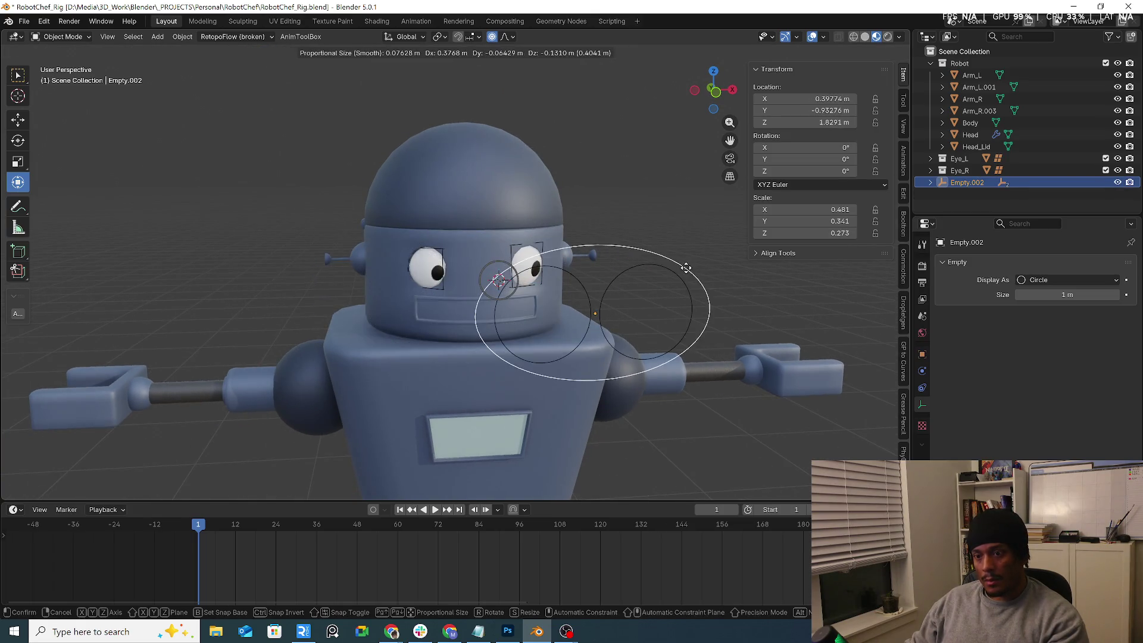
key("Escape")
left_click(558, 237)
left_click(559, 237)
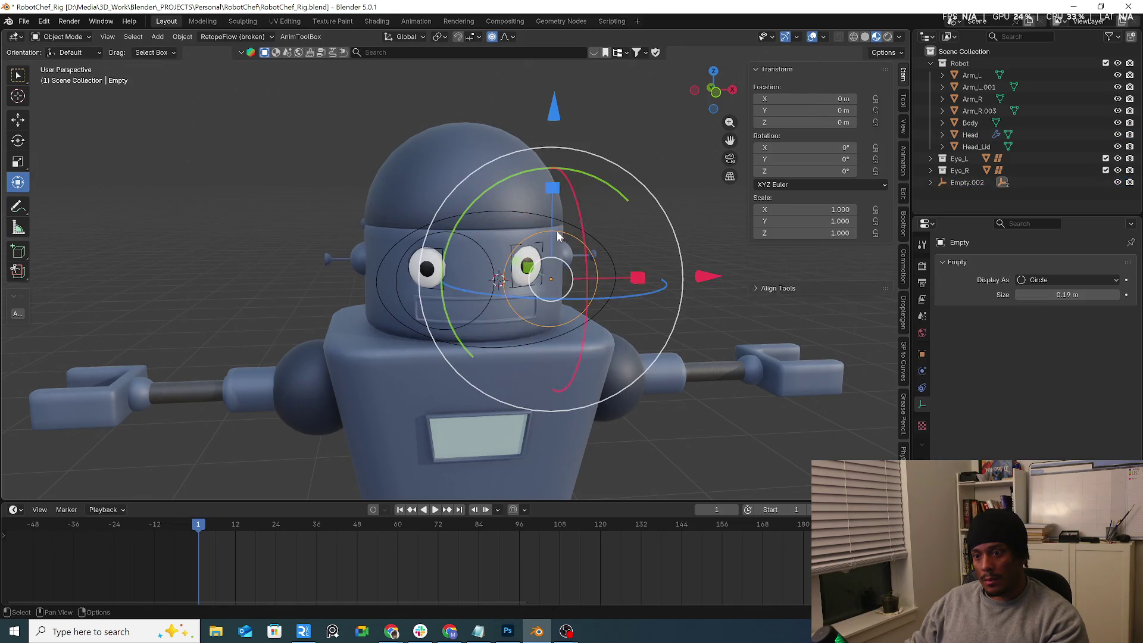
Step: Test the eye tracking by rotating and moving an eye target, cancelling each change
key("r")
key("Escape")
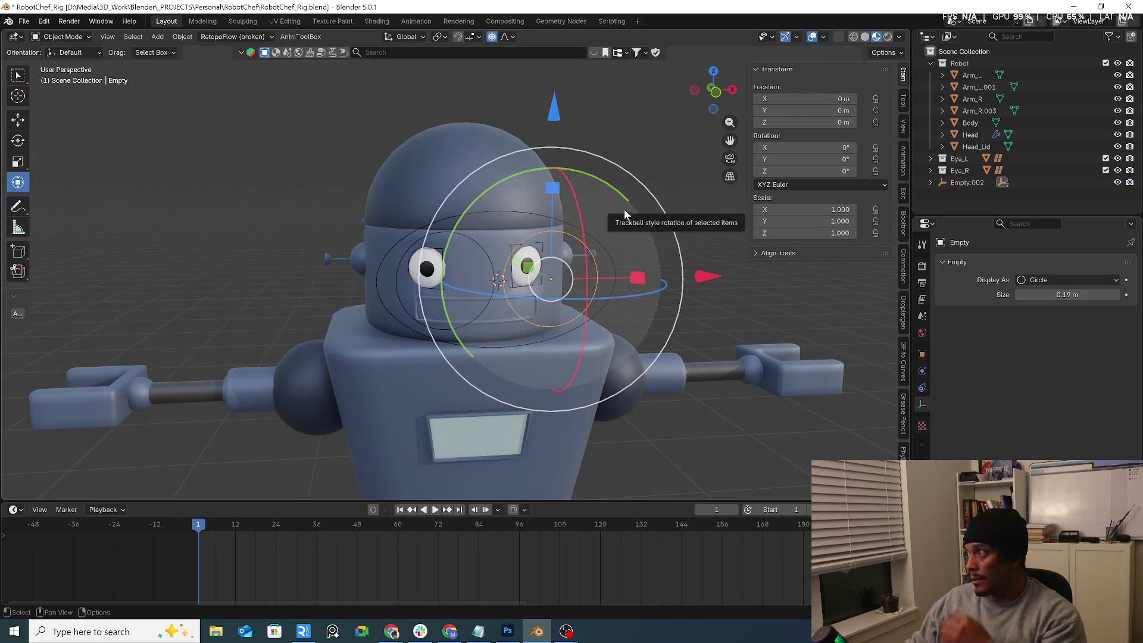
mouse_move(582, 209)
middle_mouse_down()
mouse_move(565, 235)
mouse_move(393, 184)
mouse_move(476, 142)
middle_mouse_up()
scroll(496, 135, "down", 5)
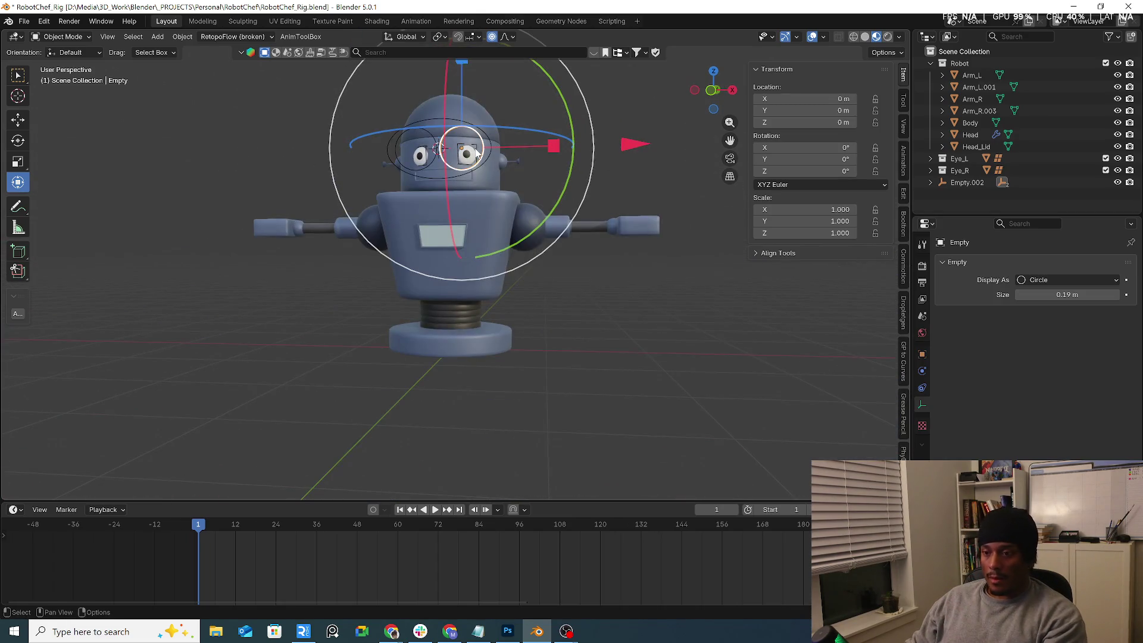
mouse_move(509, 202)
middle_mouse_down()
mouse_move(613, 222)
mouse_move(563, 251)
mouse_move(495, 242)
mouse_move(489, 159)
mouse_move(527, 249)
mouse_move(470, 262)
middle_mouse_up()
key("g")
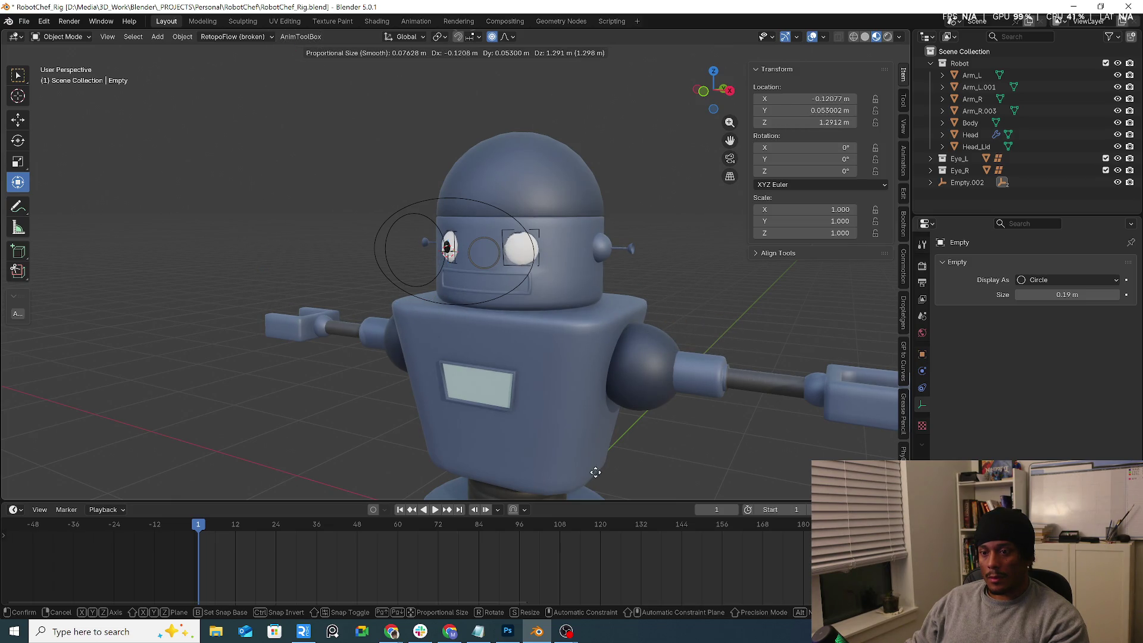
key("Escape")
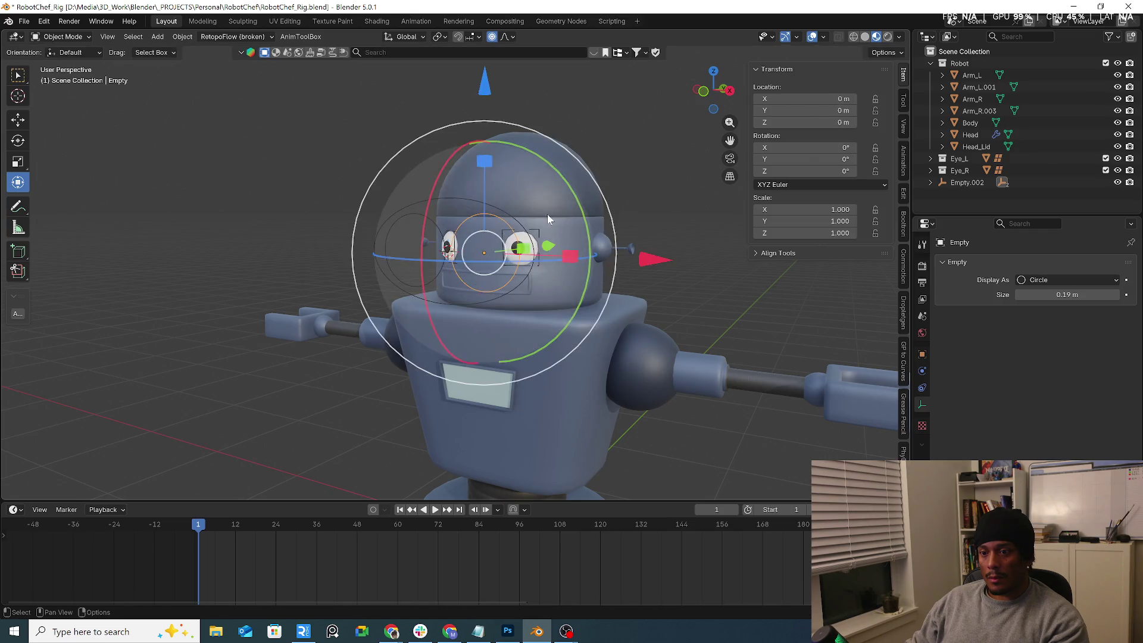
mouse_move(548, 213)
middle_mouse_down()
mouse_move(640, 226)
mouse_move(577, 229)
mouse_move(601, 259)
middle_mouse_up()
Step: Enlarge the oval control Empty.002 so its rings surround both eyes
left_click(640, 343)
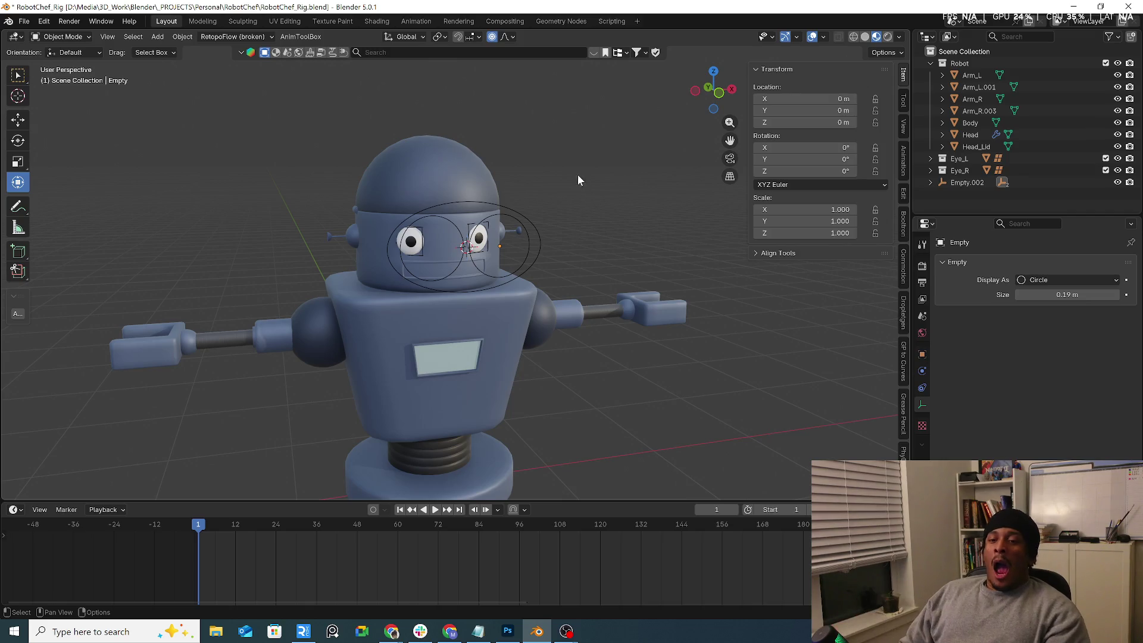
mouse_move(577, 174)
middle_mouse_down()
mouse_move(532, 249)
mouse_move(602, 231)
mouse_move(569, 261)
middle_mouse_up()
left_click(570, 265)
left_click(570, 269)
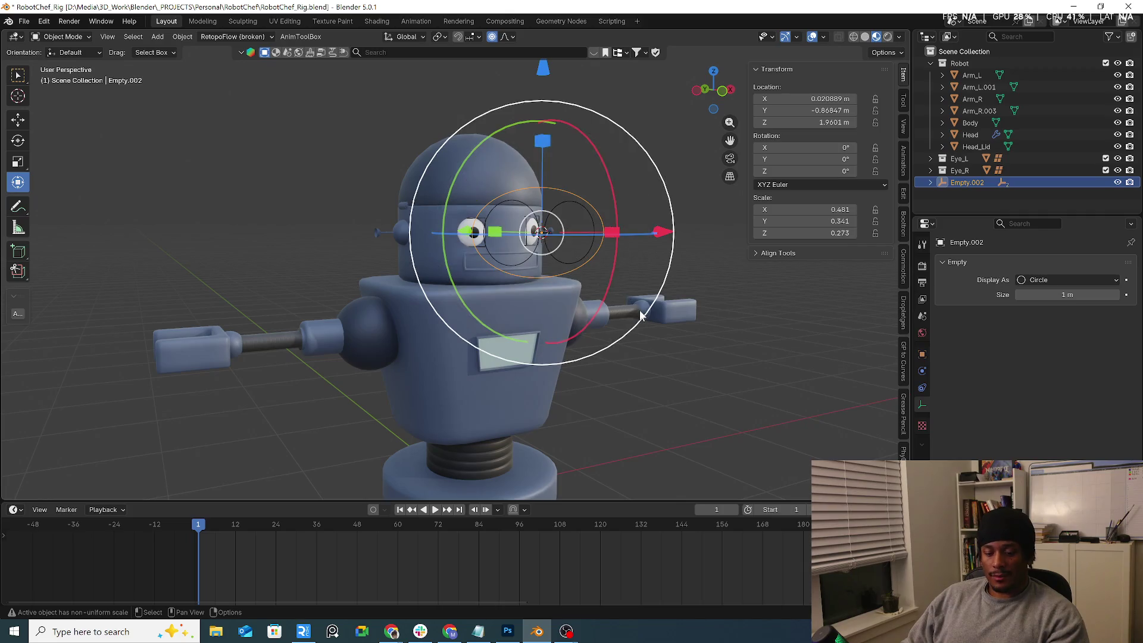
key("s")
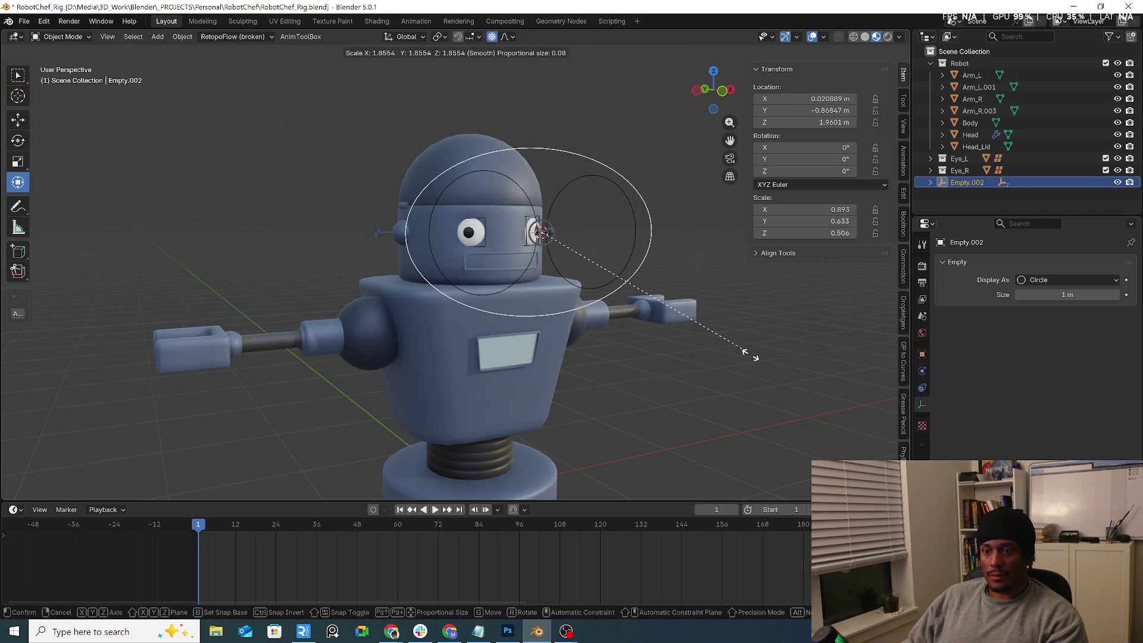
left_click(738, 349)
mouse_move(731, 341)
middle_mouse_down()
mouse_move(673, 309)
mouse_move(611, 300)
middle_mouse_up()
Step: Test-move the right eye target, undo the move, and select the Head object
left_click(599, 302)
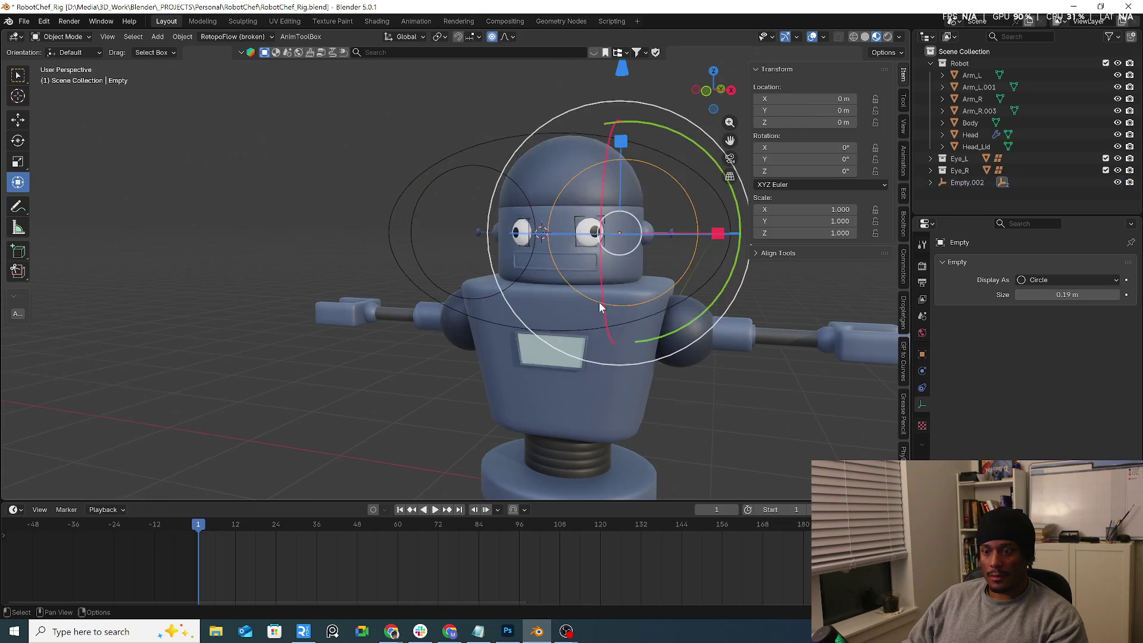
key("g")
left_click(652, 300)
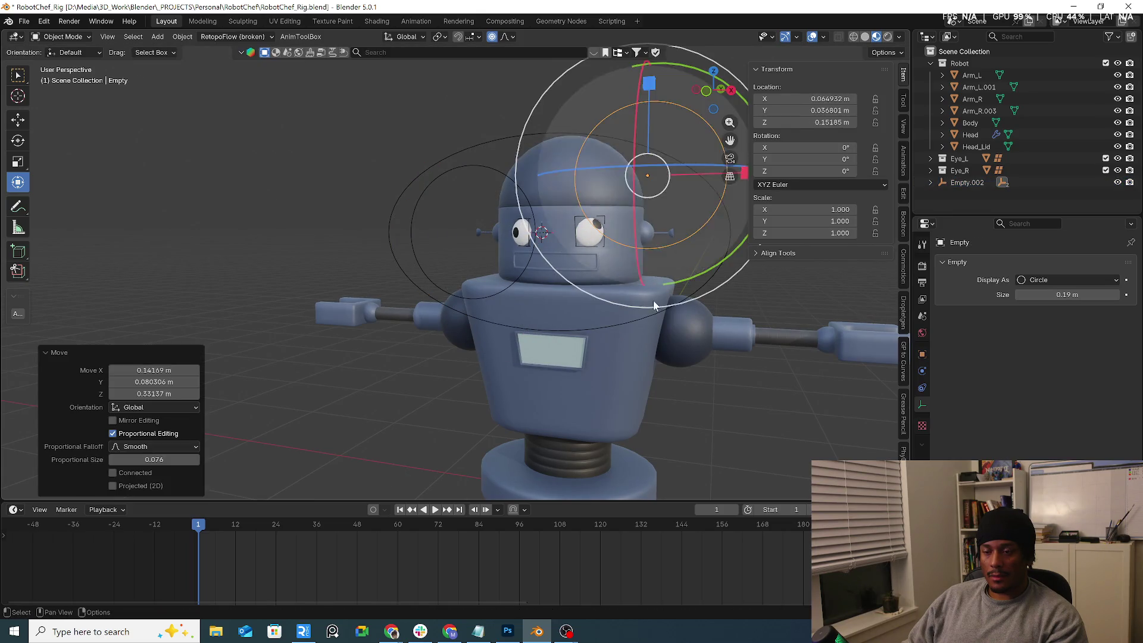
middle_click_drag(652, 300, 722, 329)
key("ctrl+z")
key("ctrl+z")
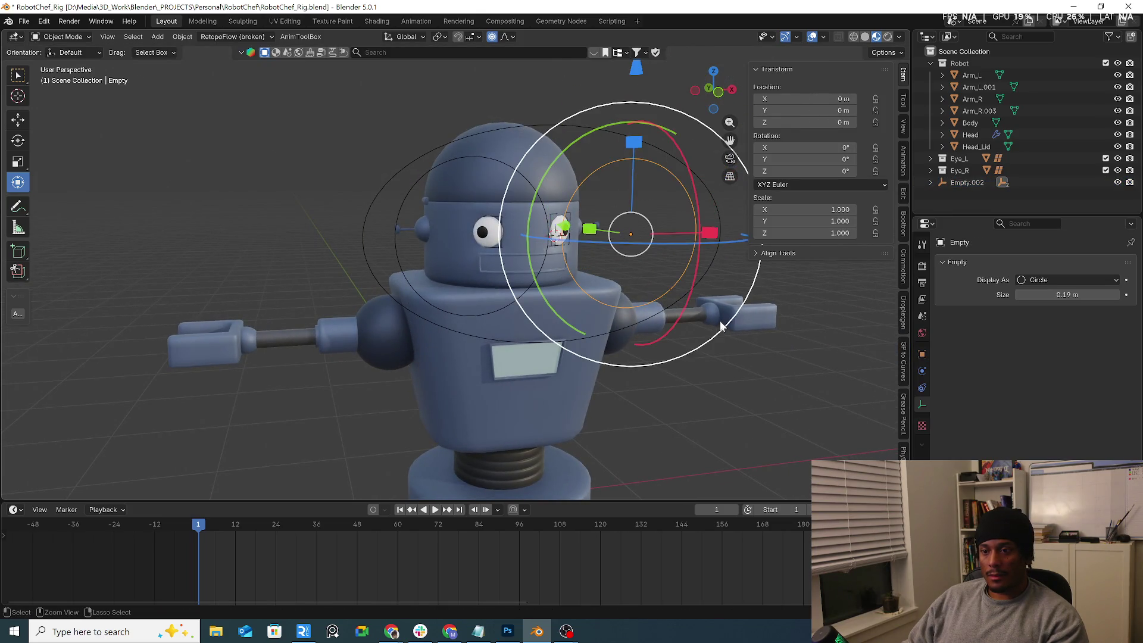
mouse_move(719, 321)
middle_mouse_down()
mouse_move(605, 297)
mouse_move(661, 357)
mouse_move(570, 356)
mouse_move(623, 327)
mouse_move(545, 290)
middle_mouse_up()
scroll(685, 307, "down", 6)
scroll(661, 358, "up", 5)
scroll(664, 361, "up", 1)
left_click(655, 357)
scroll(530, 281, "up", 5)
scroll(427, 287, "up", 4)
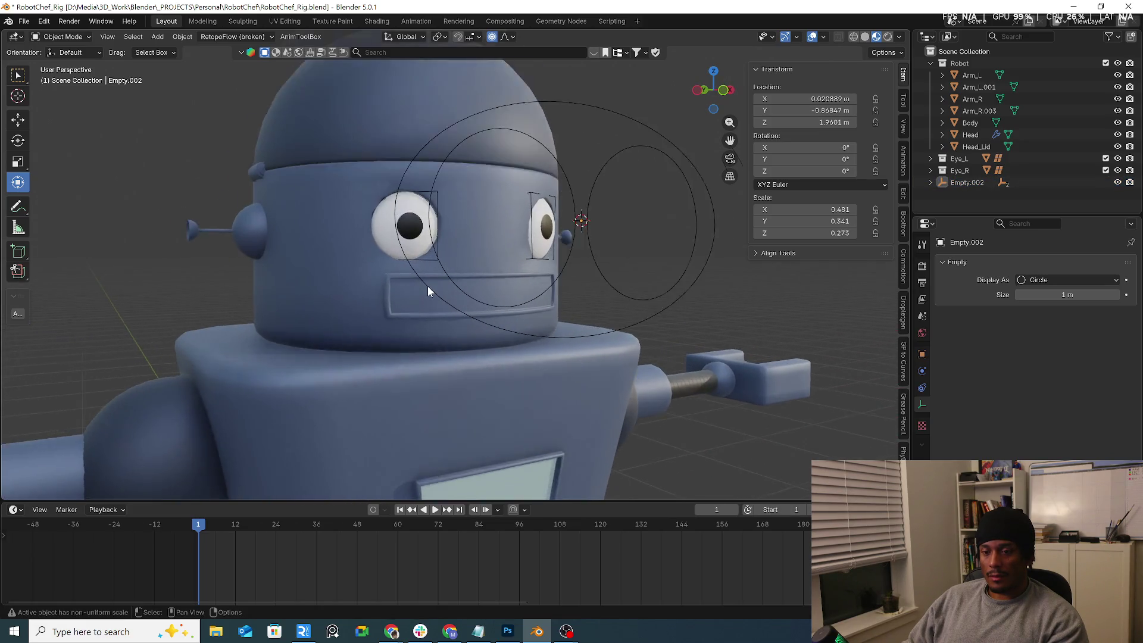
left_click(427, 305)
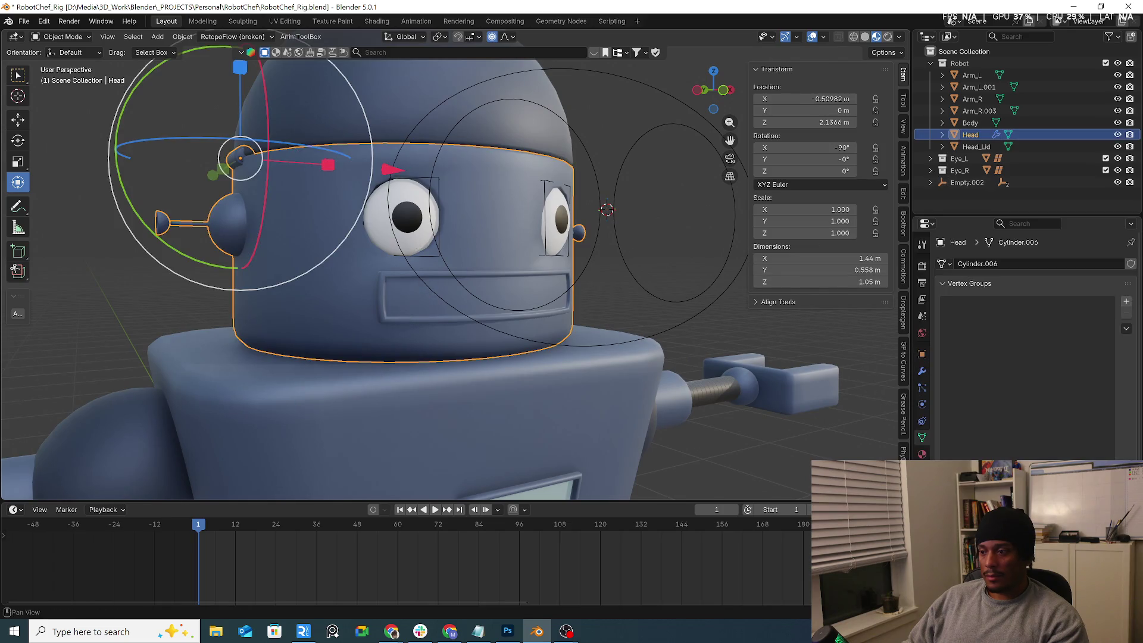
Step: Add a second material, Material.012, to the Head with the robot's dark blue base colour #252C39
left_click(922, 453)
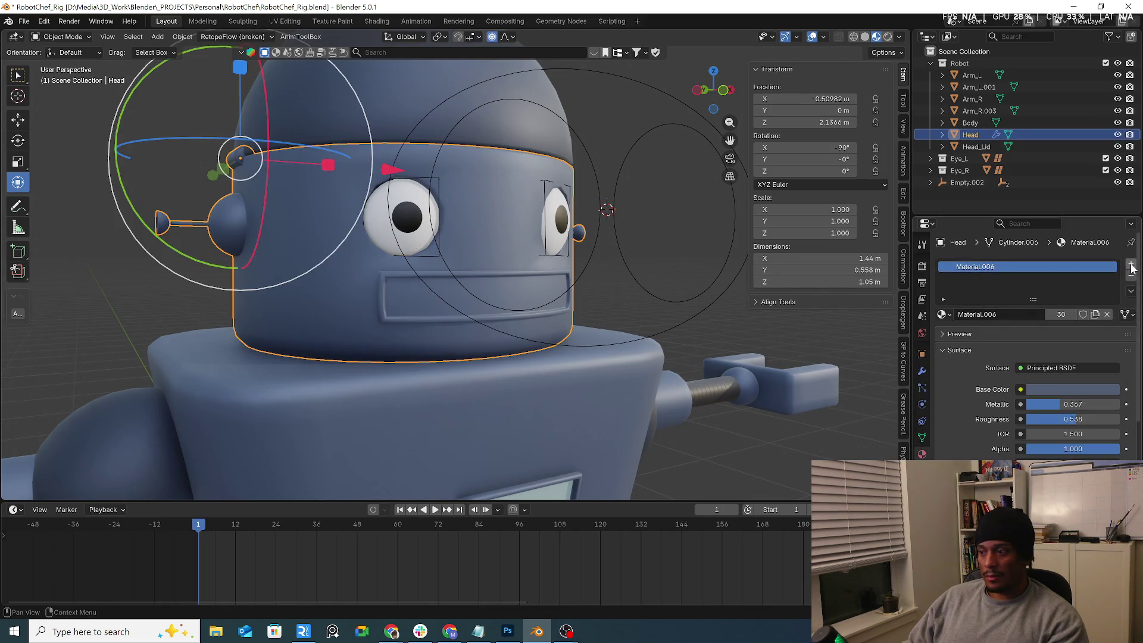
left_click(1132, 264)
left_click(1038, 338)
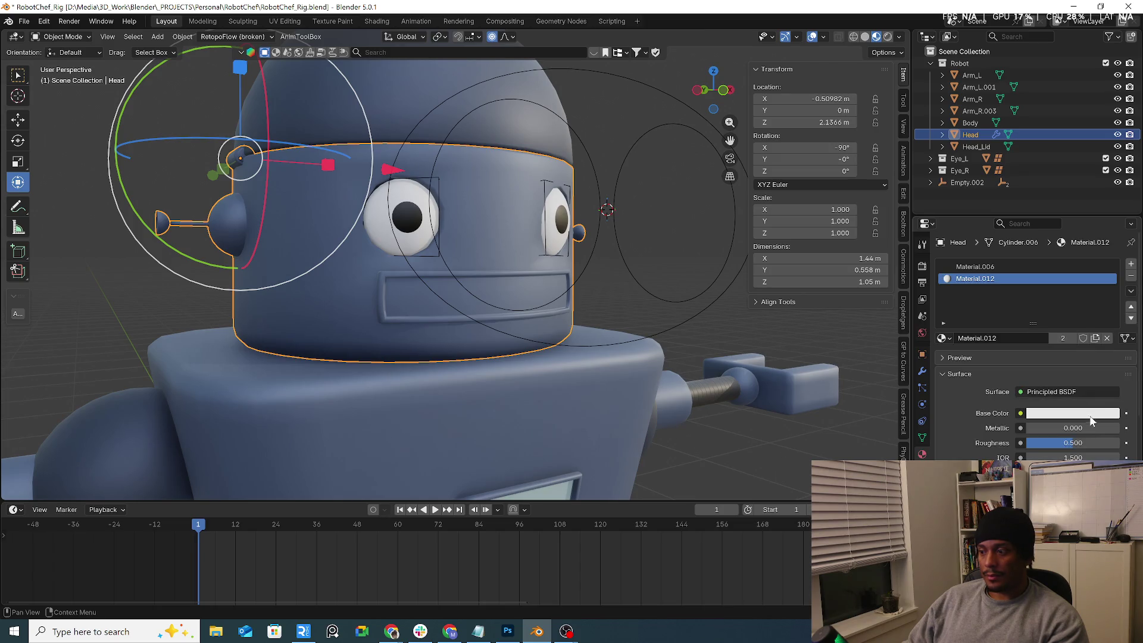
left_click(1097, 413)
left_click_drag(1111, 254, 1110, 268)
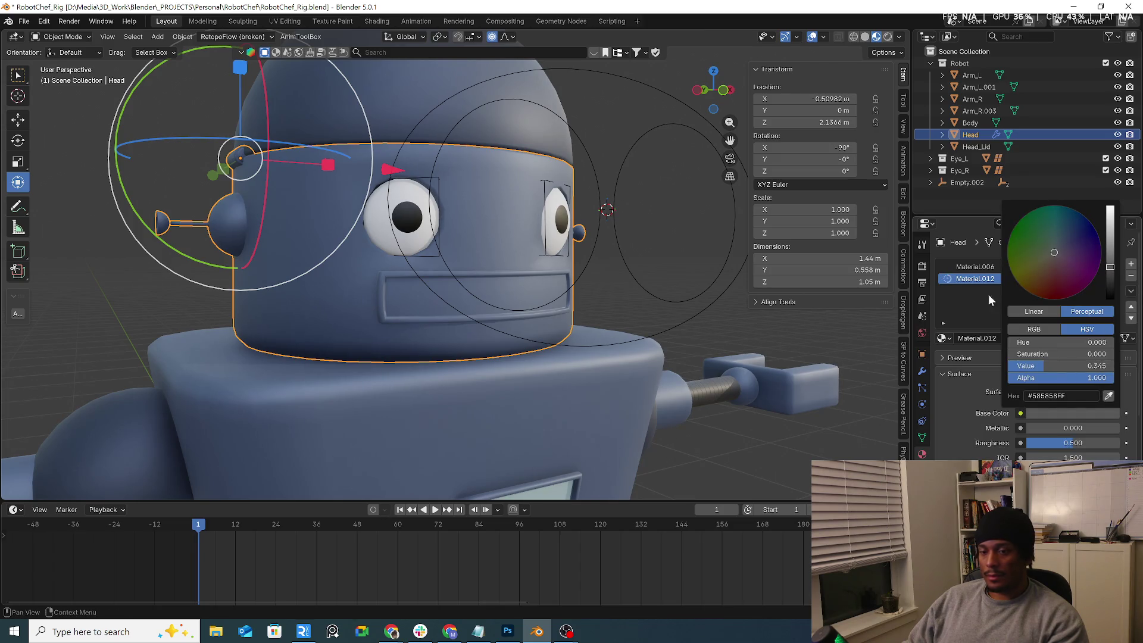
left_click(1108, 396)
left_click(387, 321)
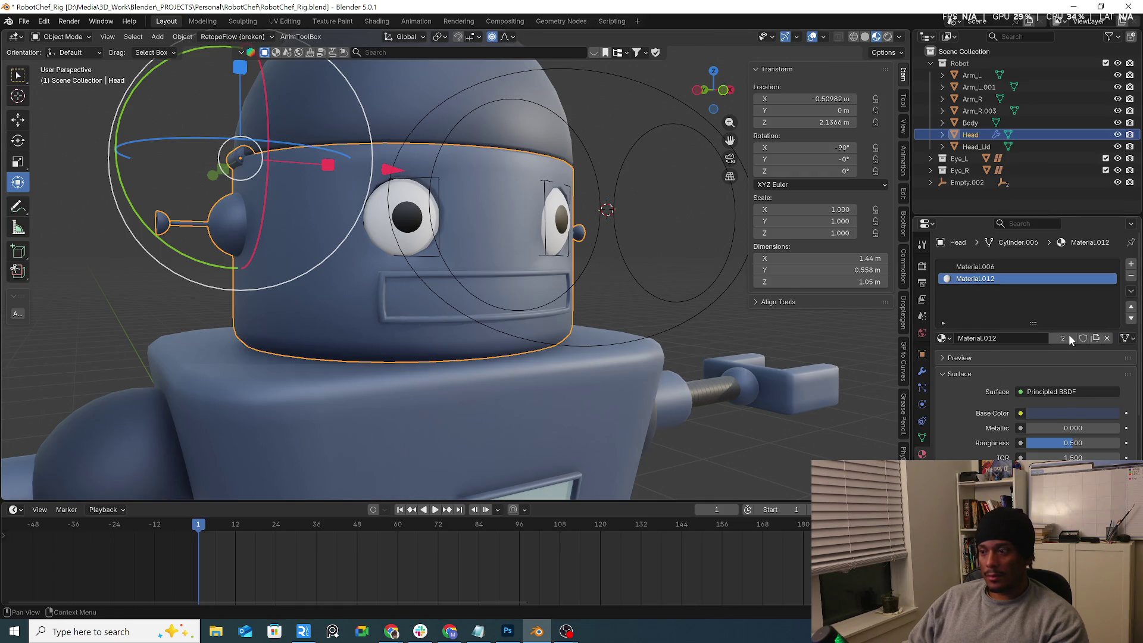
left_click(1073, 412)
mouse_move(1111, 268)
left_mouse_down()
mouse_move(1111, 280)
mouse_move(1110, 246)
left_mouse_up()
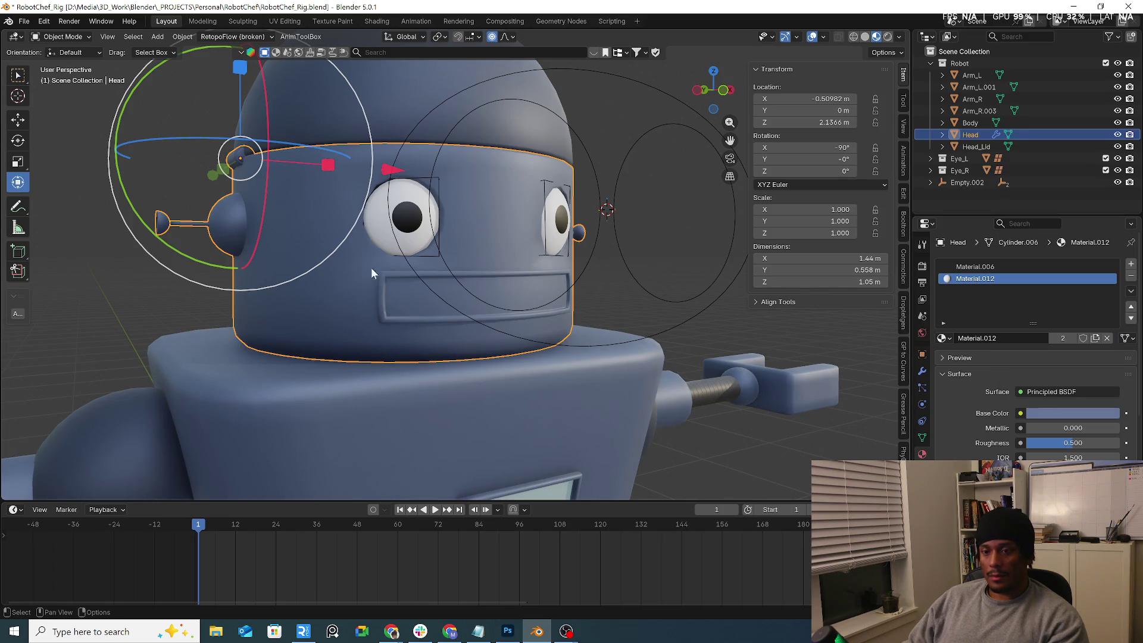
Step: Switch the Head into Edit Mode
left_click(60, 36)
left_click(59, 59)
scroll(378, 293, "up", 2)
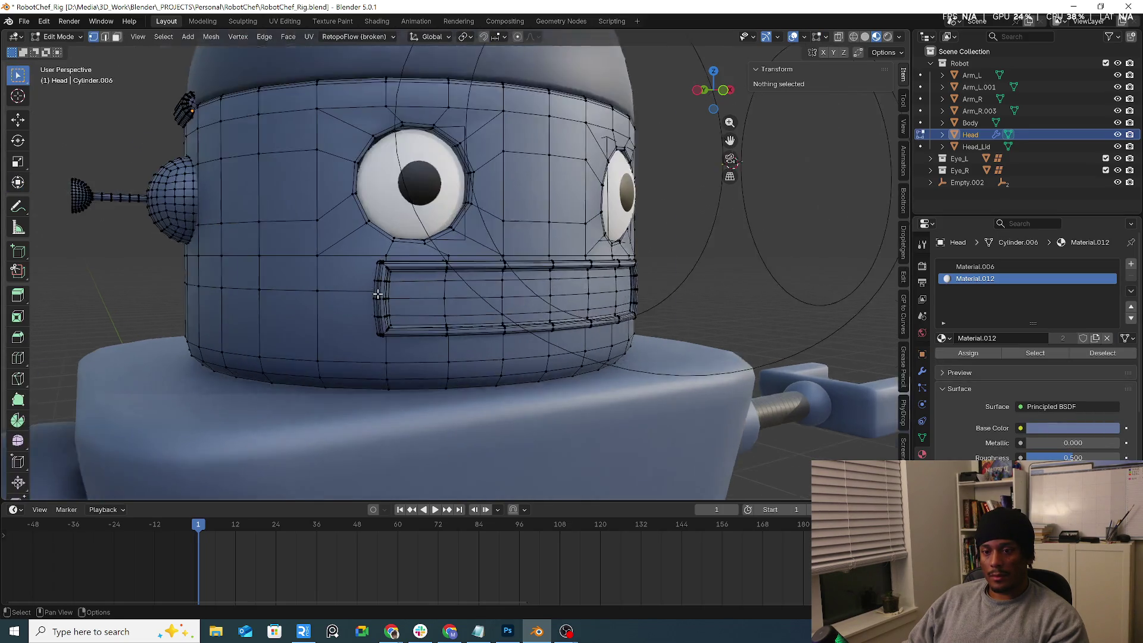
Step: Select the connected mouth geometry, assign it Material.012, then clear the selection
key("l")
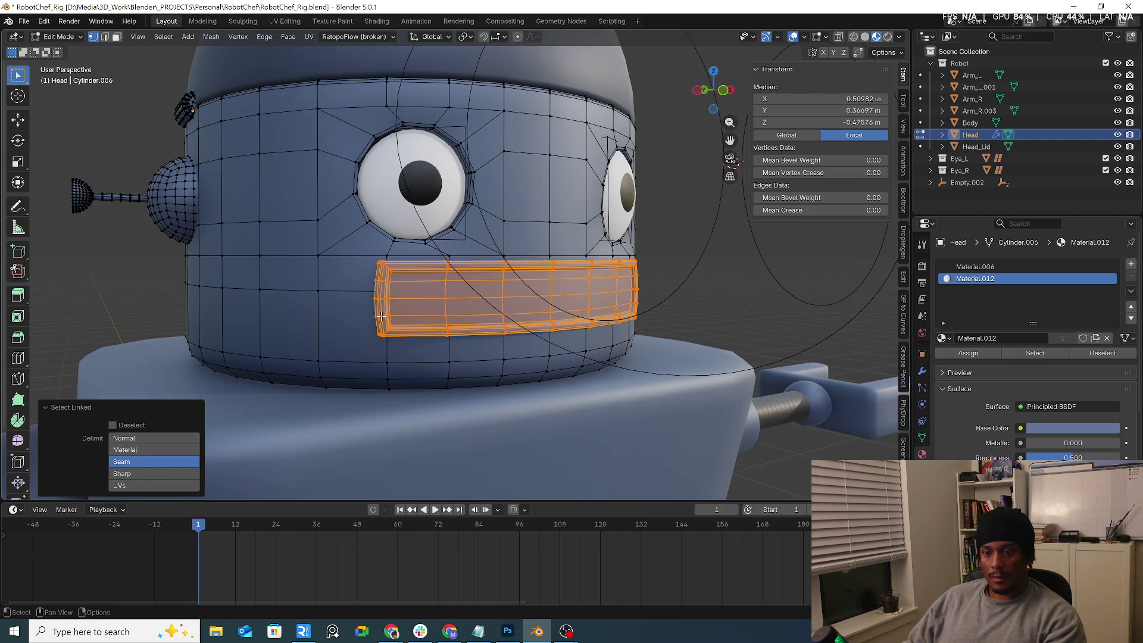
left_click(964, 353)
middle_click_drag(452, 286, 515, 290)
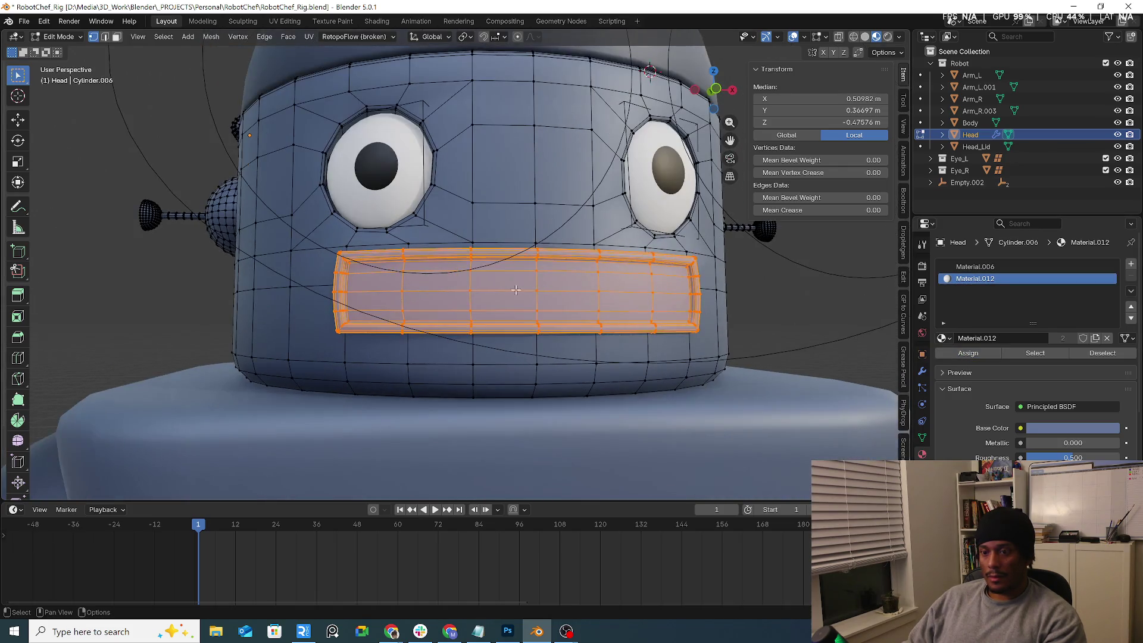
key("alt+a")
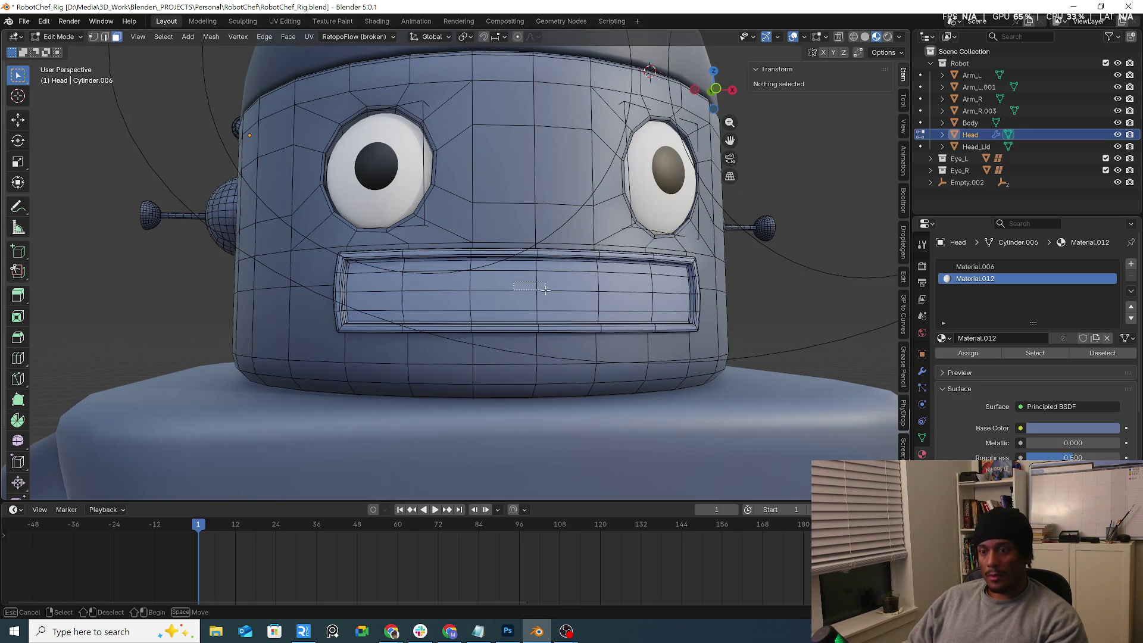
Step: Select the central mouth faces by growing and shrinking the face selection
left_click(550, 293)
key("ctrl+KP_Add")
key("3")
key("ctrl+KP_Add")
key("ctrl+KP_Add")
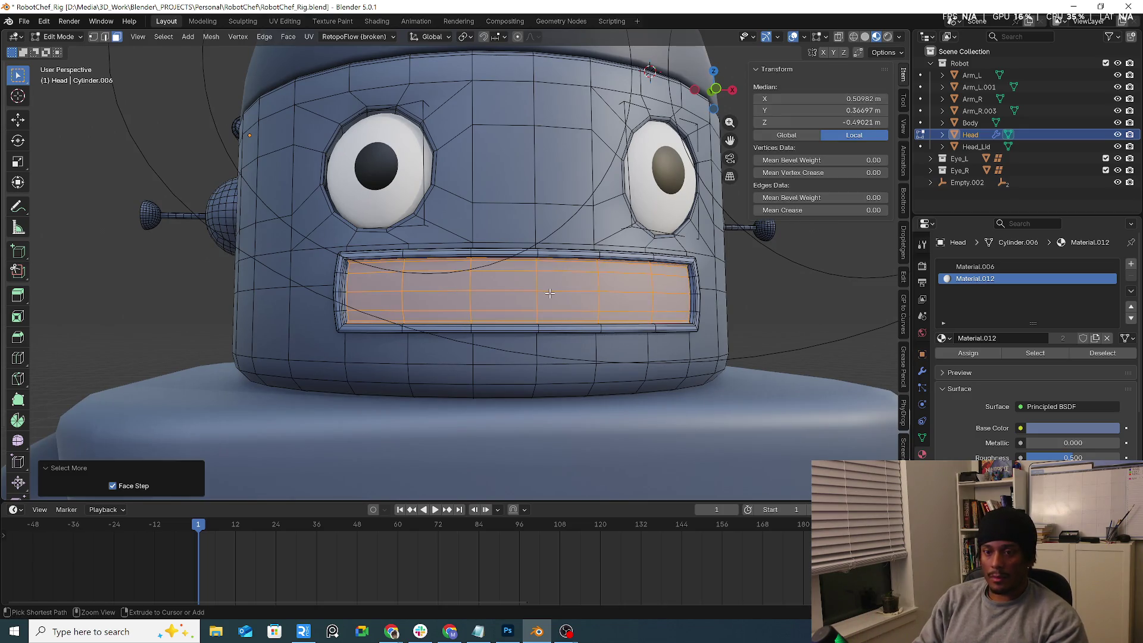
key("ctrl+KP_Subtract")
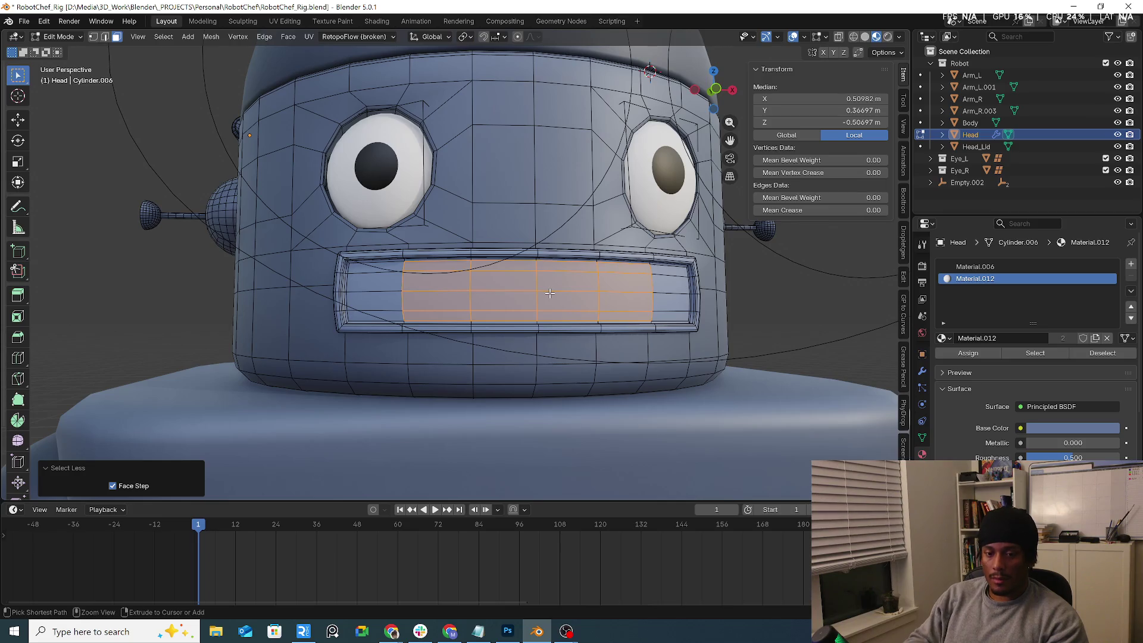
key("ctrl+KP_Add")
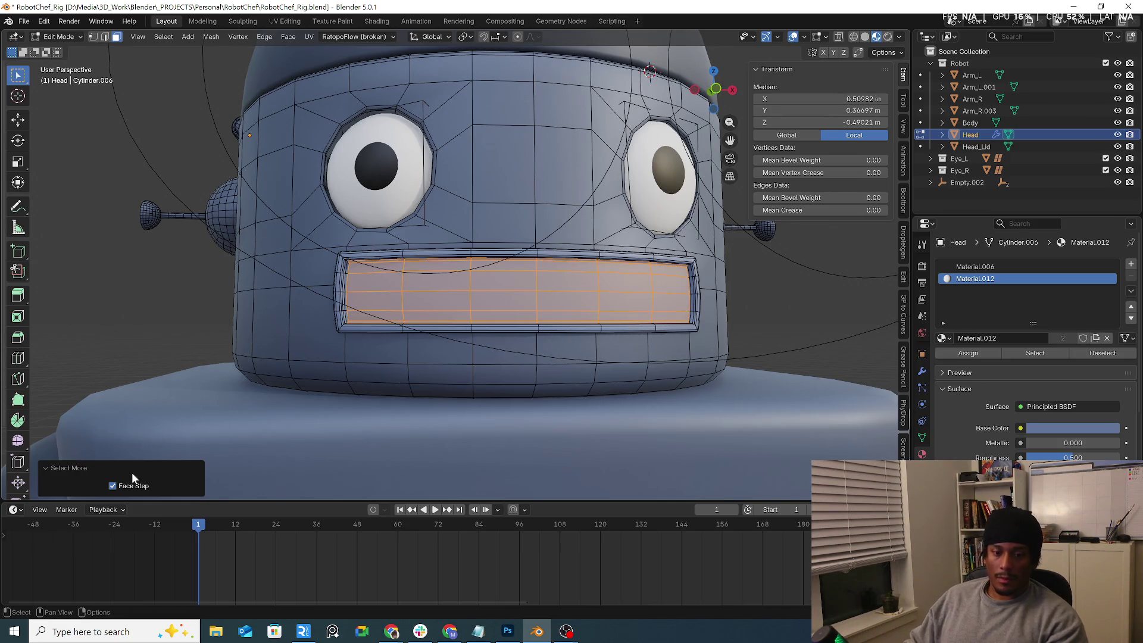
key("ctrl+KP_Add")
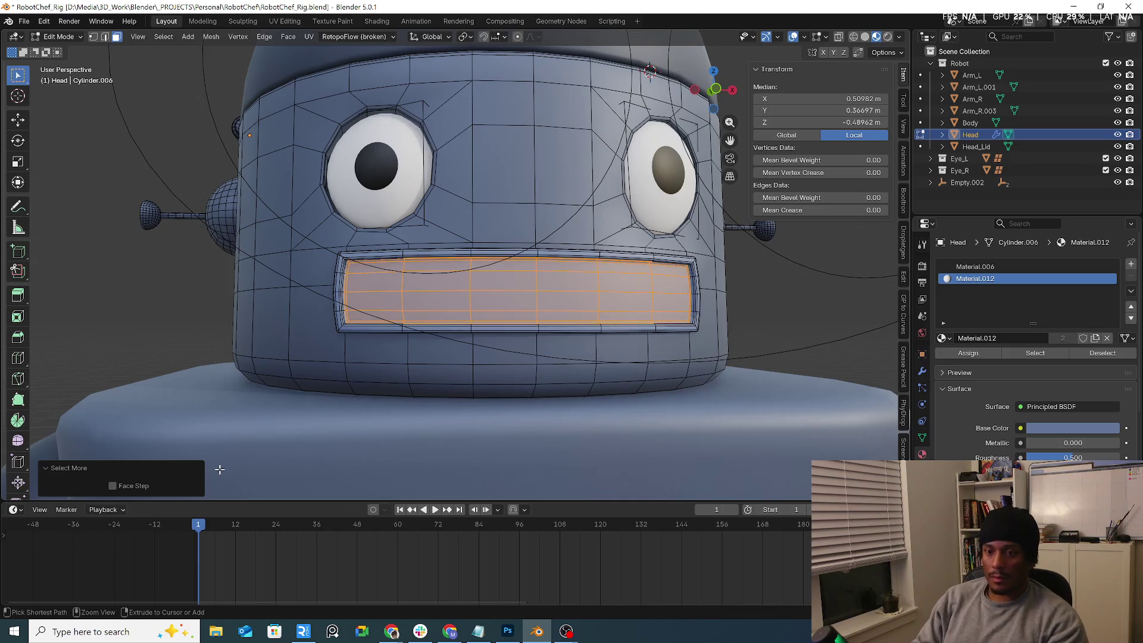
key("ctrl+KP_Subtract")
key("ctrl+KP_Subtract")
key("ctrl+KP_Add")
key("ctrl+KP_Add")
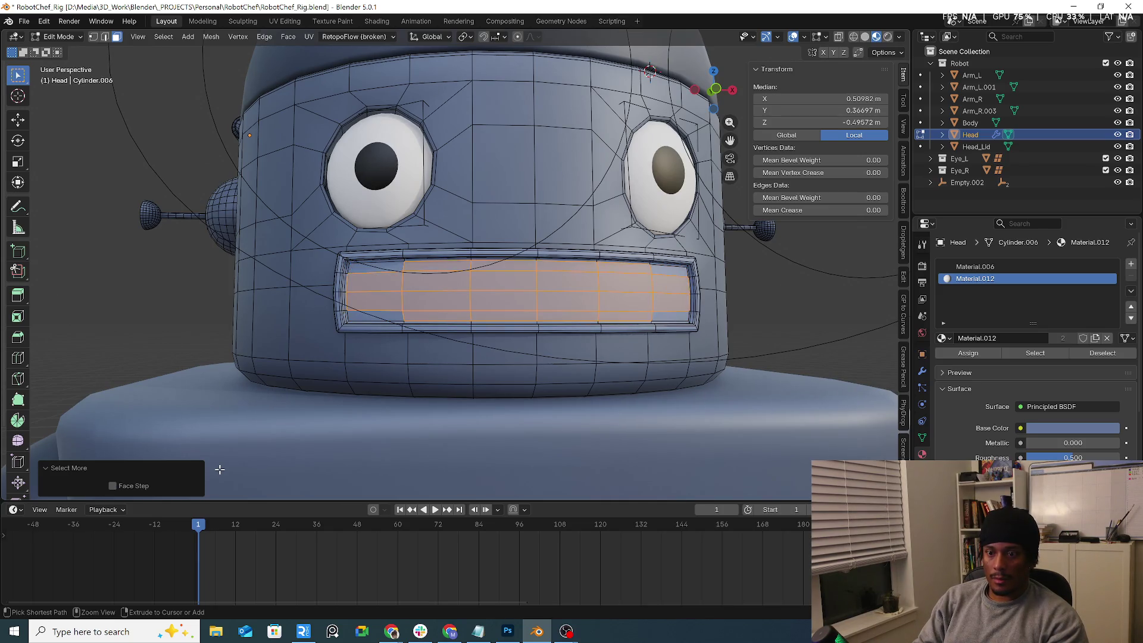
key("ctrl+KP_Subtract")
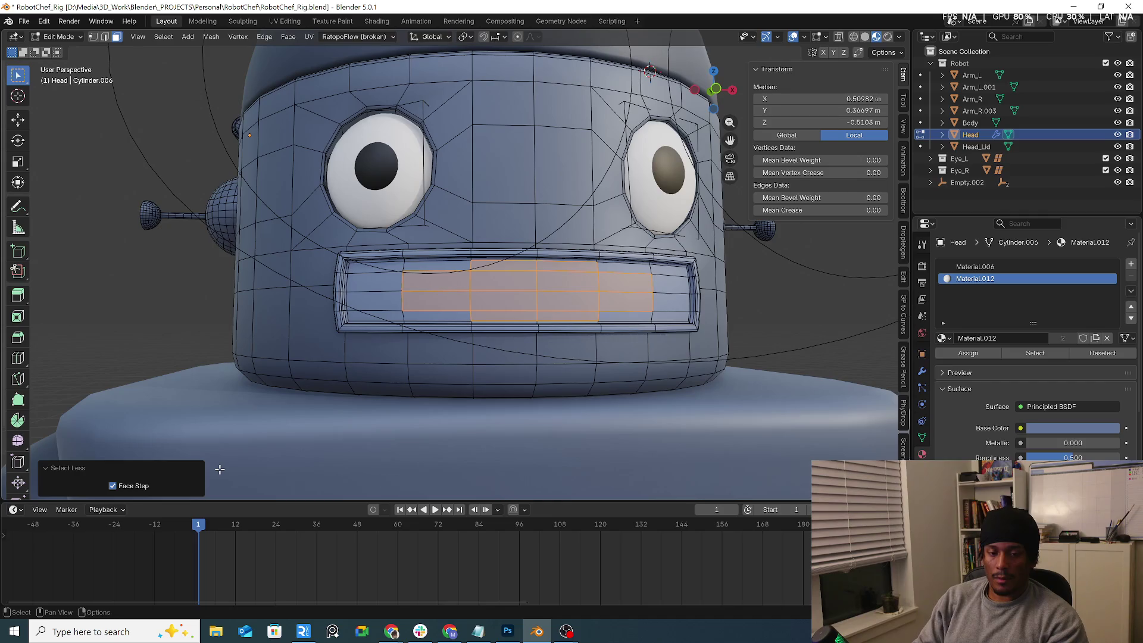
left_click(135, 486)
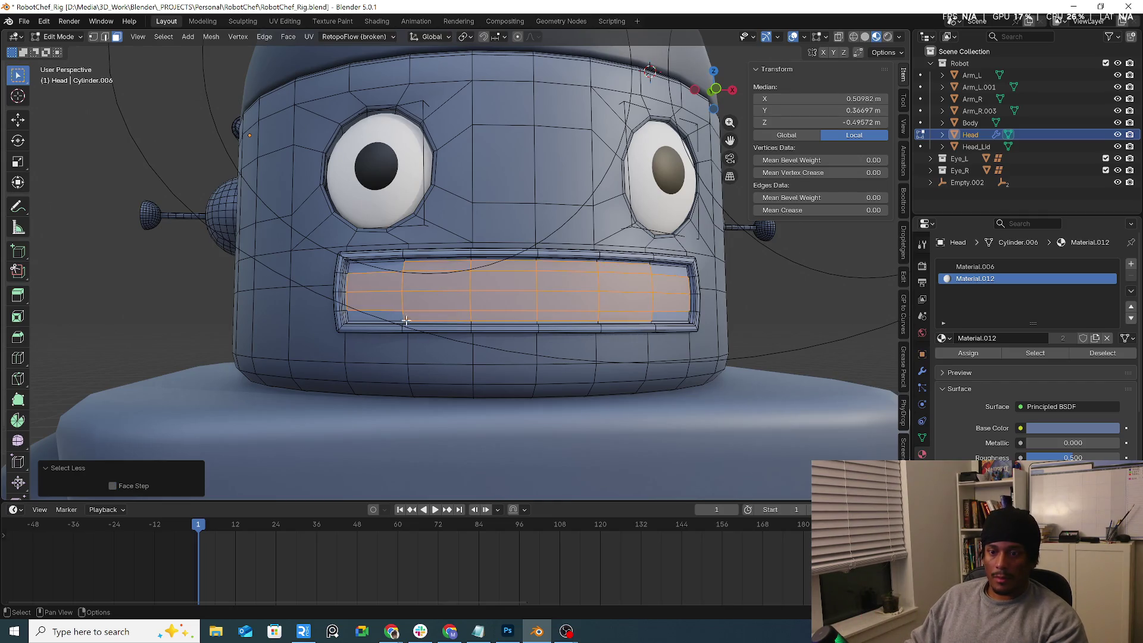
Step: Add the four corner mouth faces (top-left, bottom-left, bottom-right, top-right) to the selection
scroll(380, 280, "up", 3)
left_click(374, 260, "shift")
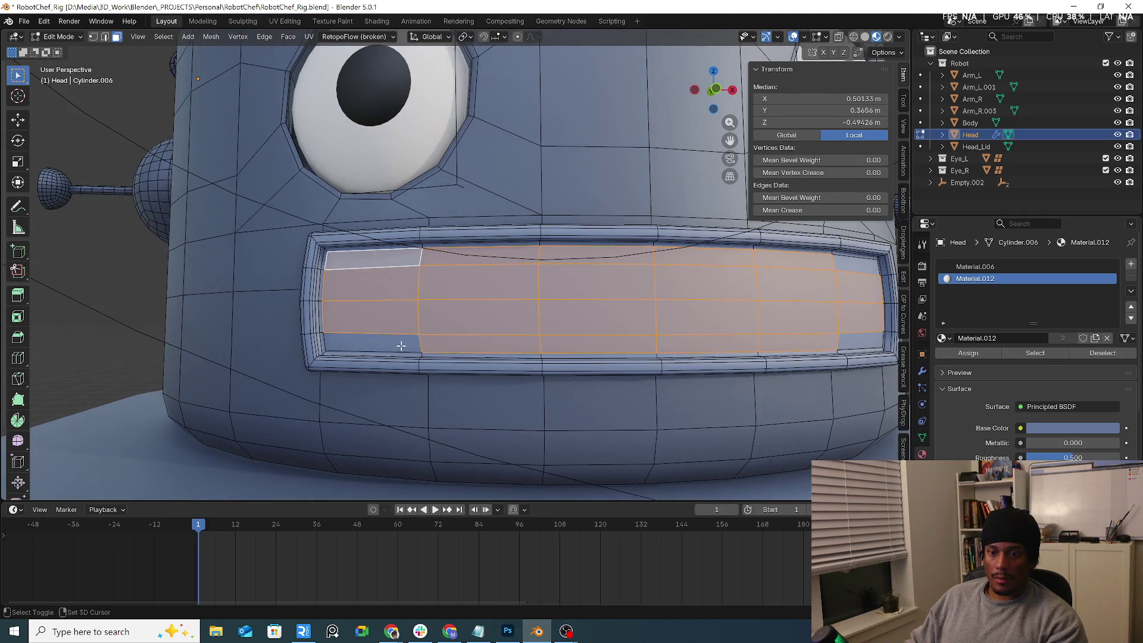
left_click(401, 345, "shift")
key("KP_Decimal")
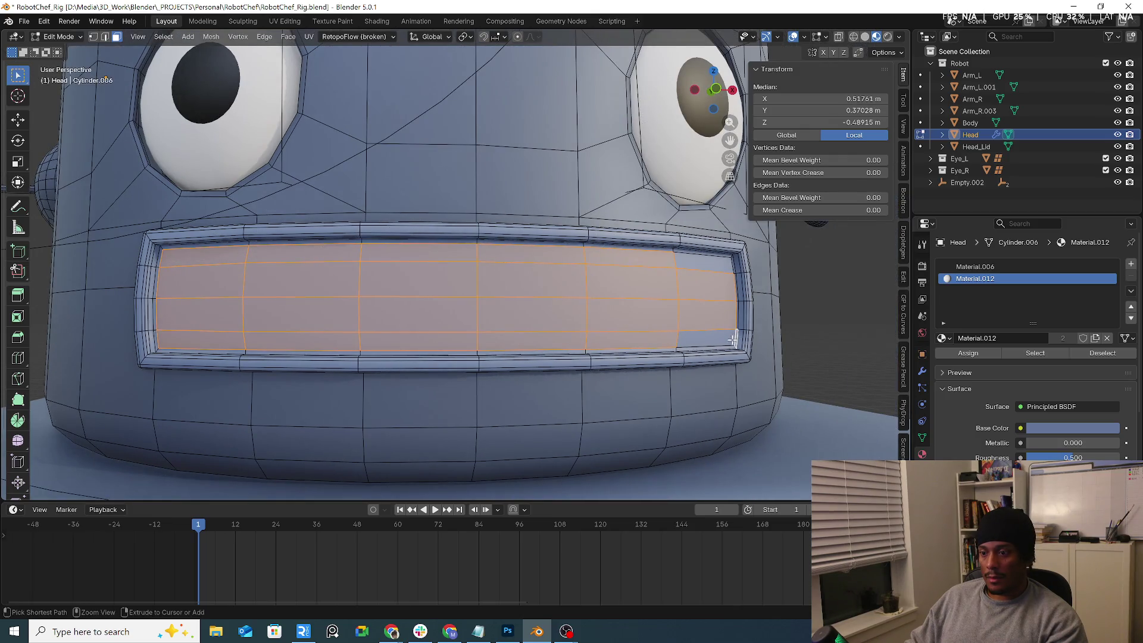
left_click(714, 338, "shift")
left_click(691, 263, "shift")
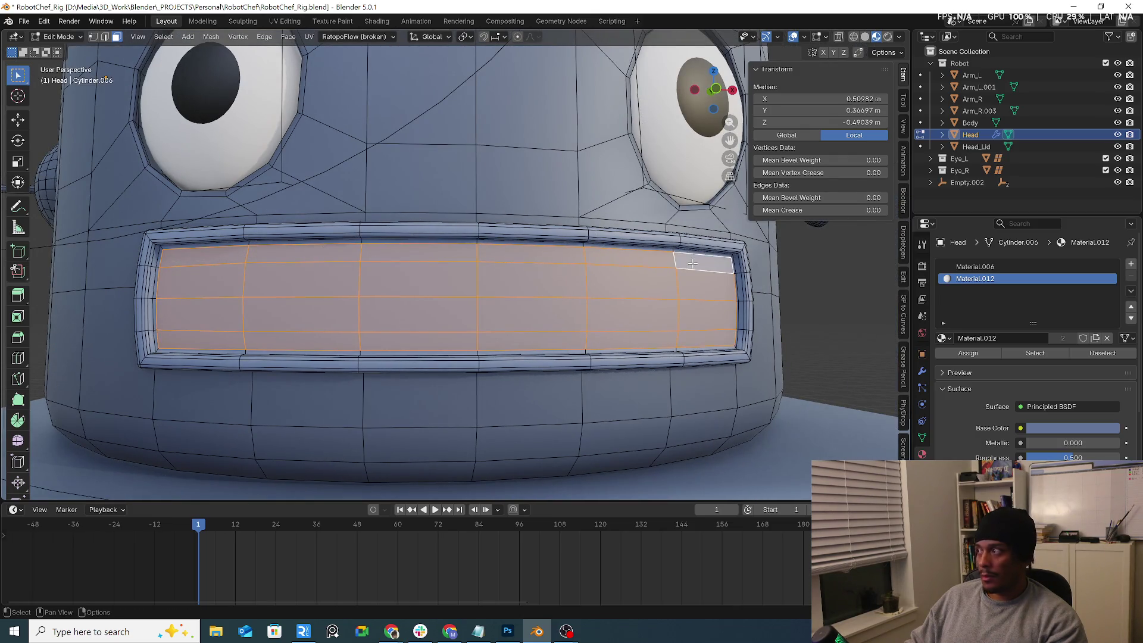
mouse_move(691, 263)
middle_mouse_down()
mouse_move(1105, 301)
mouse_move(1132, 292)
middle_mouse_up()
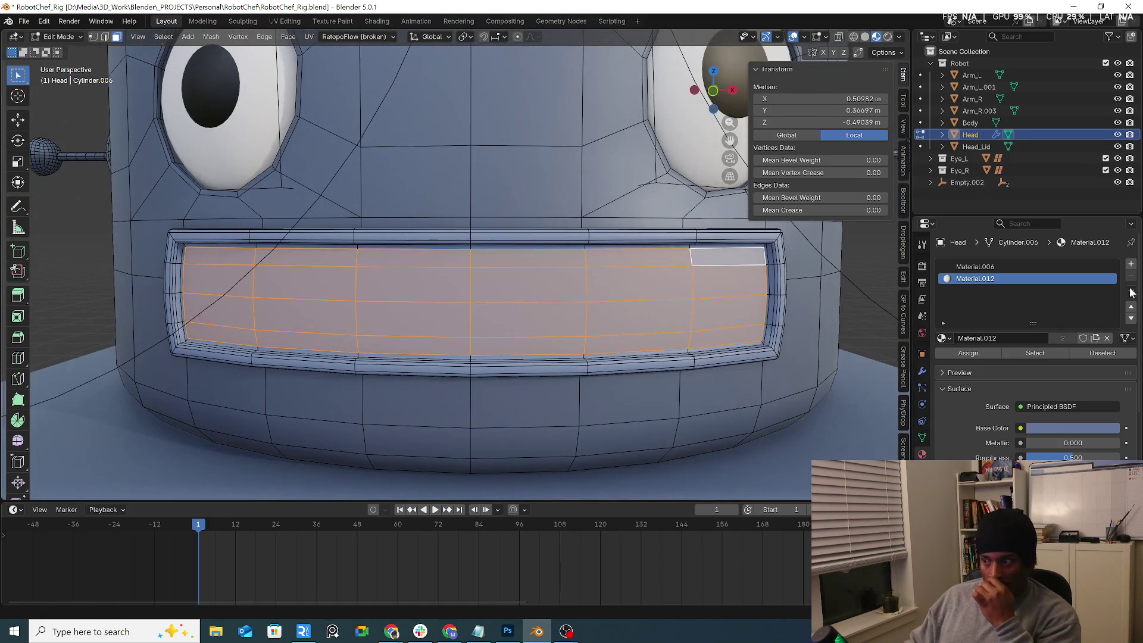
Step: Create Material.013 with light green base colour #95E791 in a new slot and assign it to the mouth faces
left_click(1128, 265)
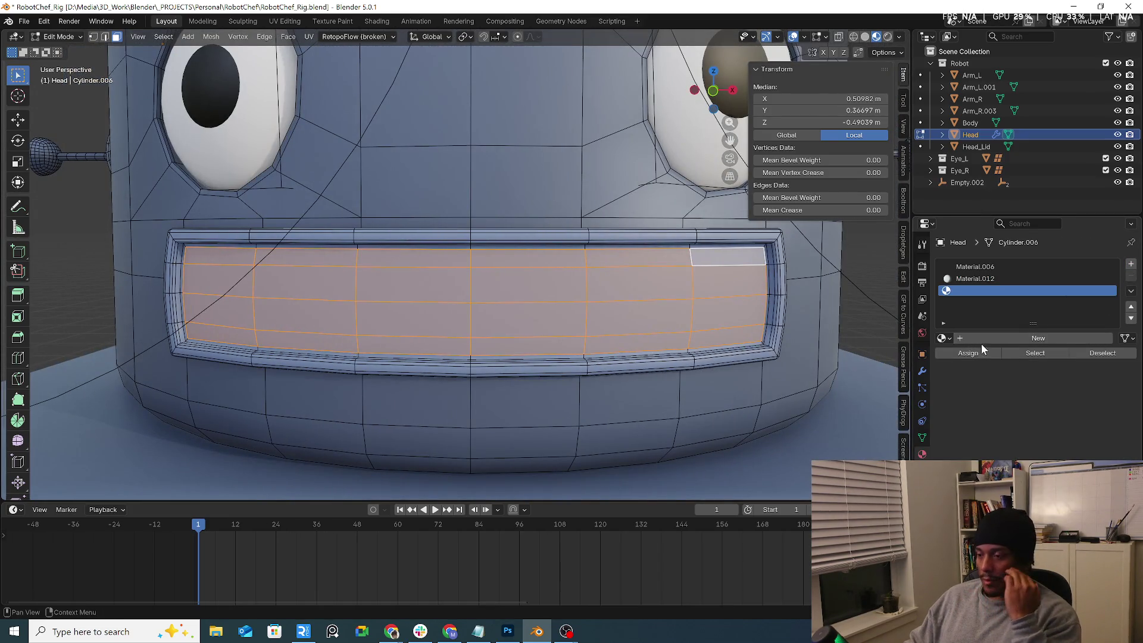
left_click(1007, 339)
left_click(1072, 428)
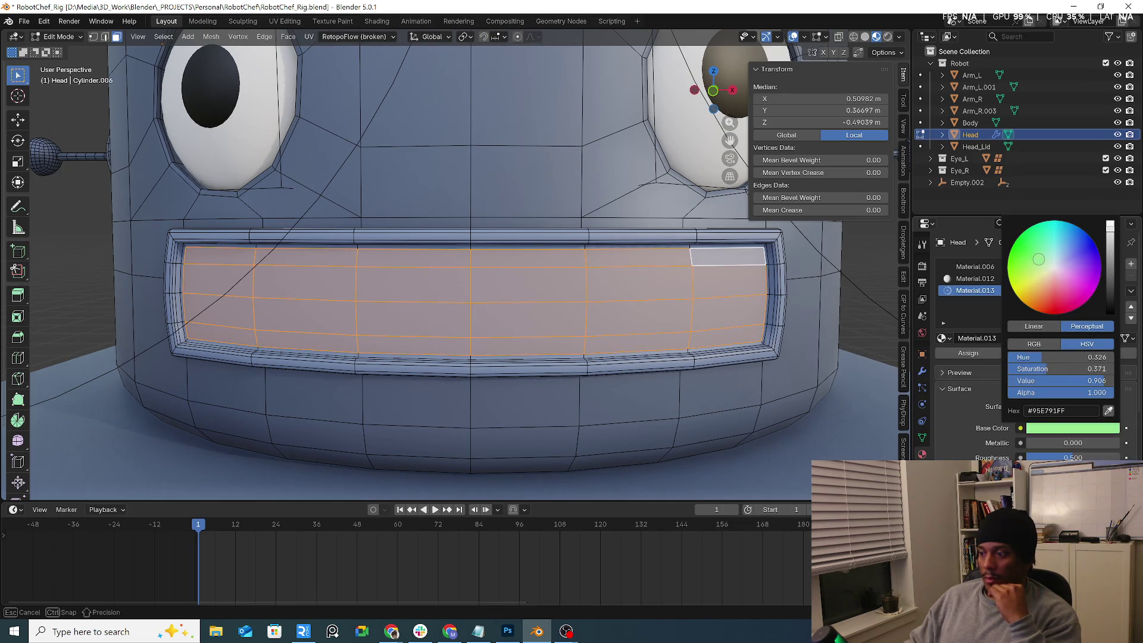
left_click(970, 353)
scroll(592, 290, "down", 8)
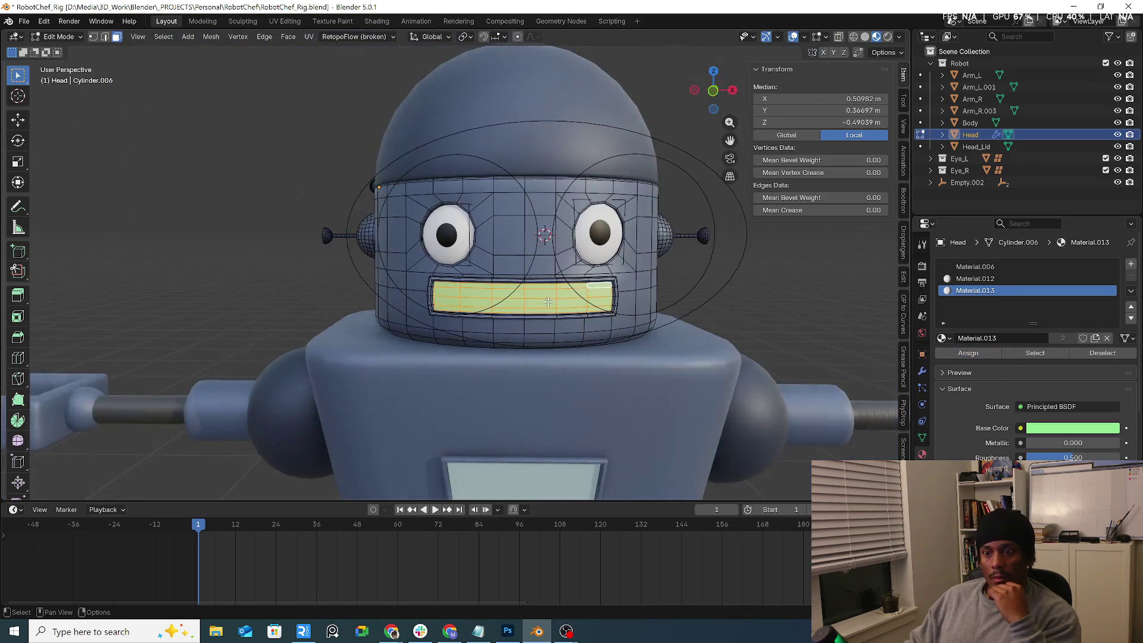
middle_click_drag(178, 148, 217, 145)
left_click(251, 173)
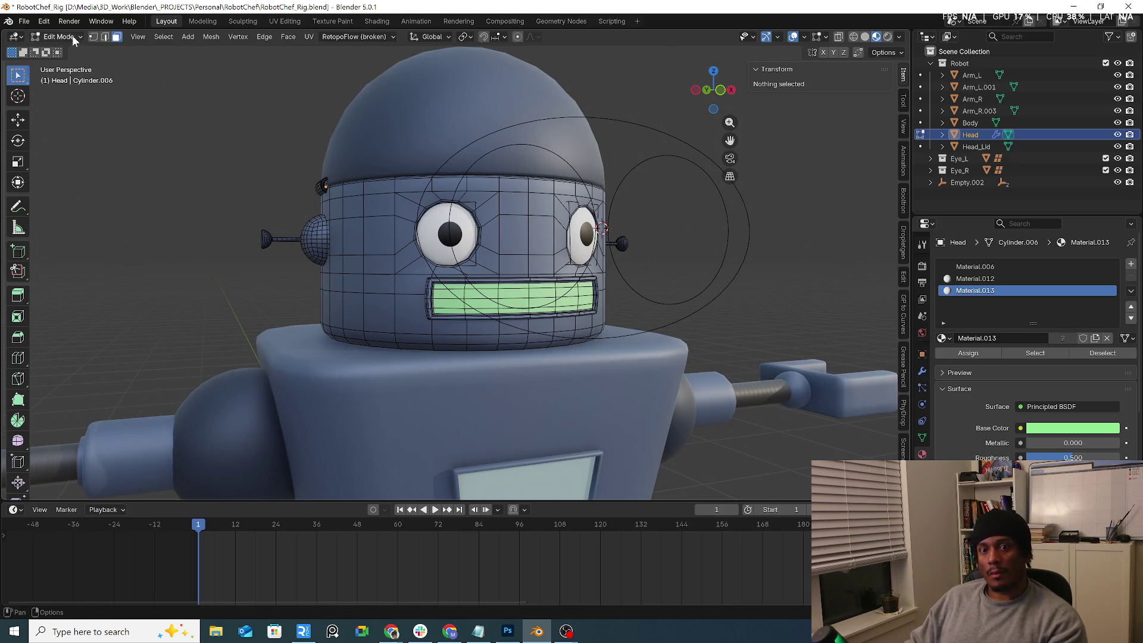
Step: Return to Object Mode, select the body, and lower its material roughness while raising metallic
left_click(73, 34)
left_click(59, 48)
scroll(161, 170, "down", 3)
mouse_move(268, 232)
middle_mouse_down()
mouse_move(399, 240)
mouse_move(400, 274)
mouse_move(546, 415)
mouse_move(580, 370)
mouse_move(416, 376)
mouse_move(512, 369)
middle_mouse_up()
left_click(546, 415)
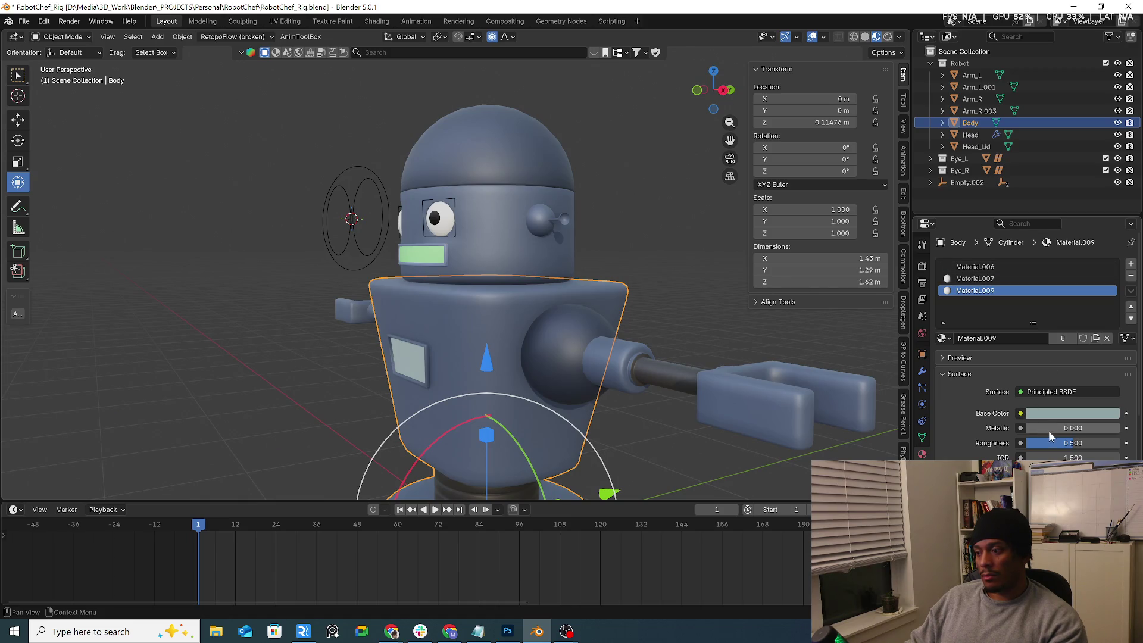
left_click_drag(1049, 443, 1012, 443)
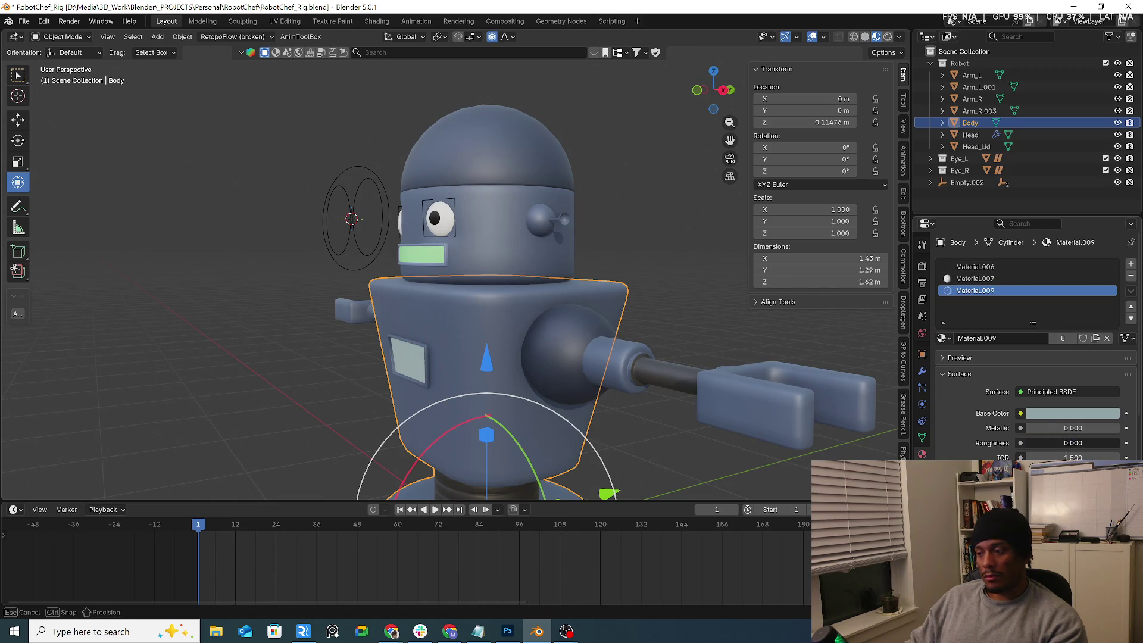
left_click_drag(1076, 429, 1069, 429)
mouse_move(524, 334)
middle_mouse_down()
mouse_move(411, 321)
mouse_move(257, 216)
mouse_move(201, 219)
middle_mouse_up()
Step: Reselect the body and lower Material.007's roughness to make it glossier
left_click(202, 219)
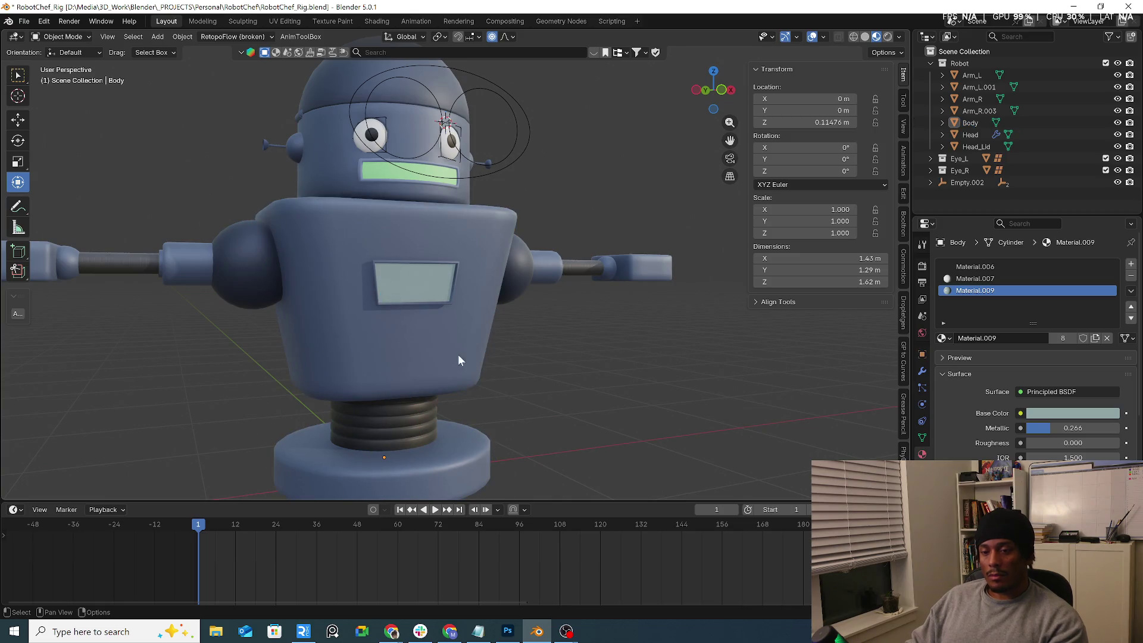
left_click(396, 427)
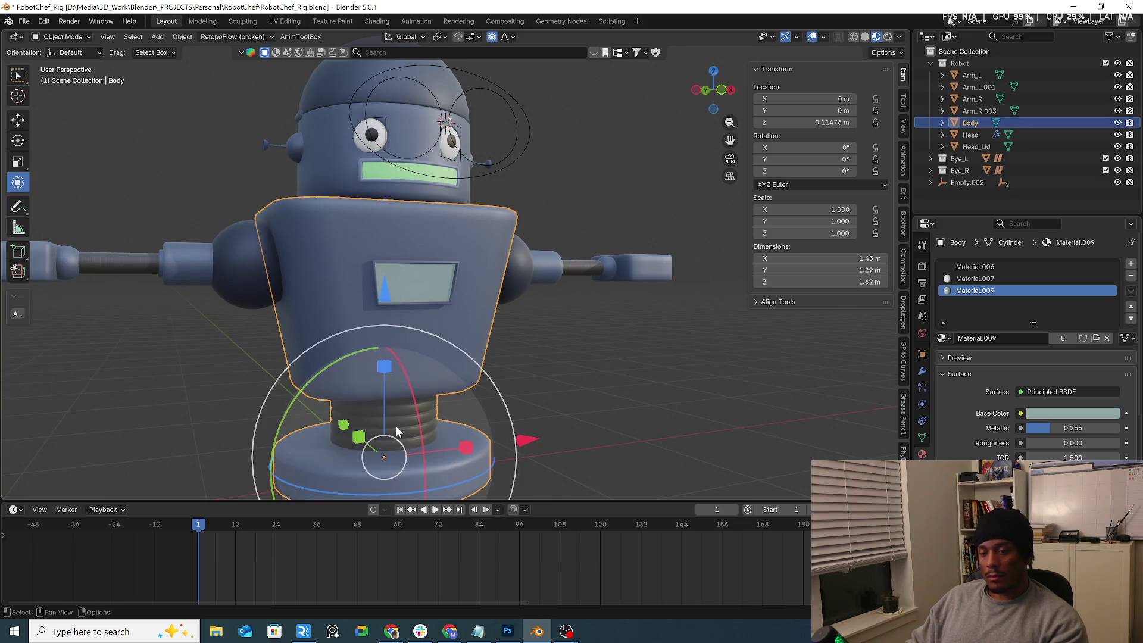
left_click(971, 268)
left_click(974, 279)
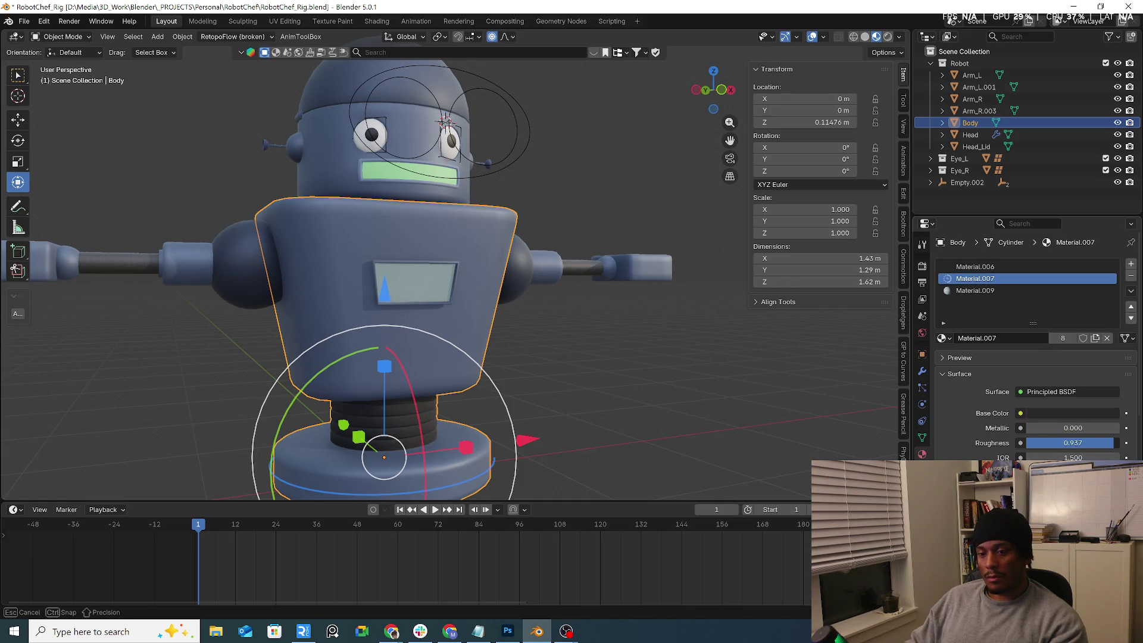
left_click_drag(1108, 443, 1039, 443)
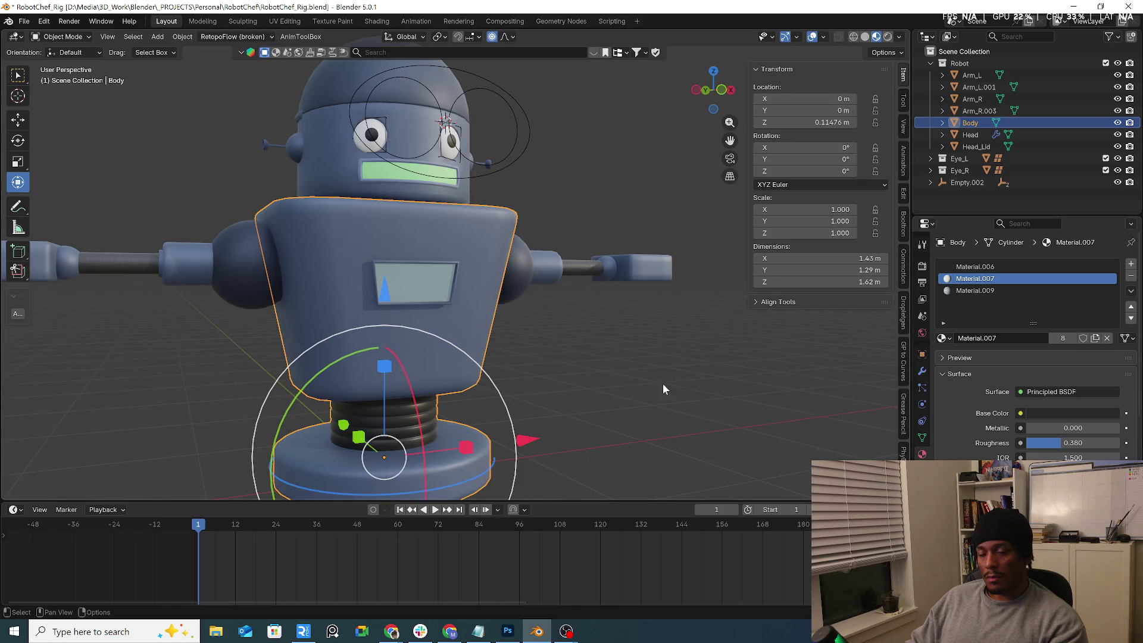
Step: Lower Material.006's roughness to about 0.29 for a glossier body
middle_click_drag(627, 370, 571, 364)
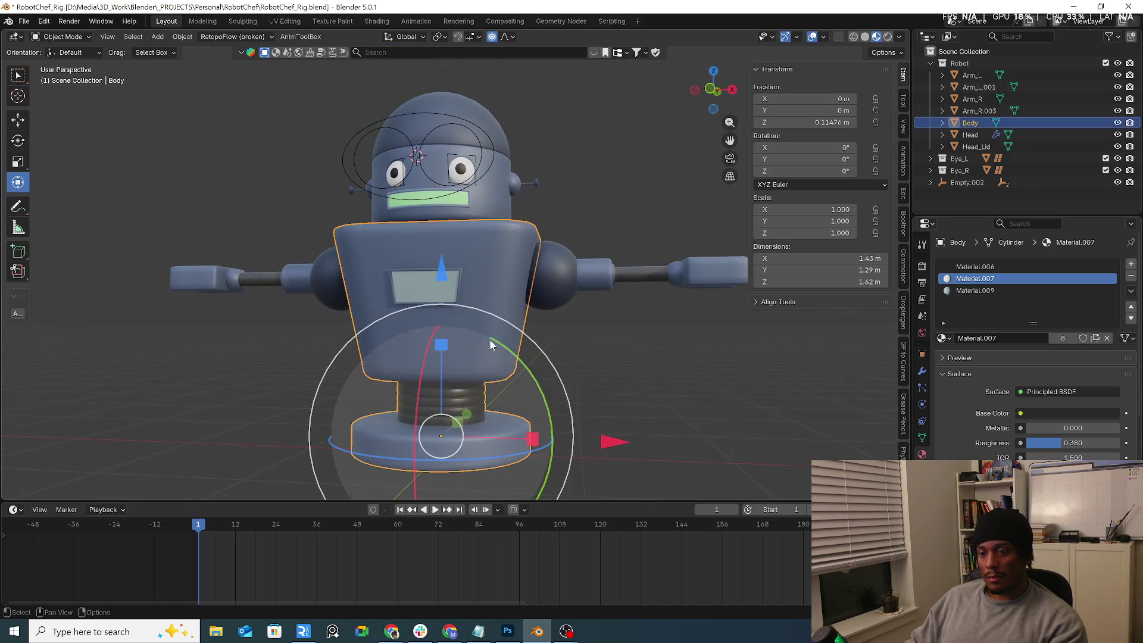
left_click(989, 267)
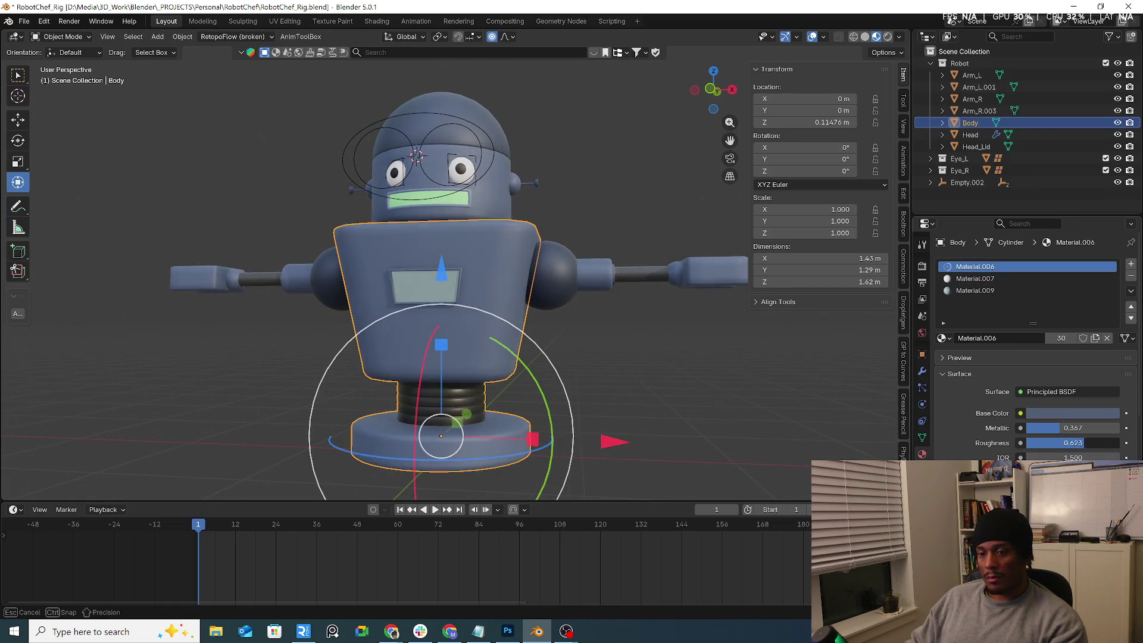
left_click_drag(1096, 444, 1074, 444)
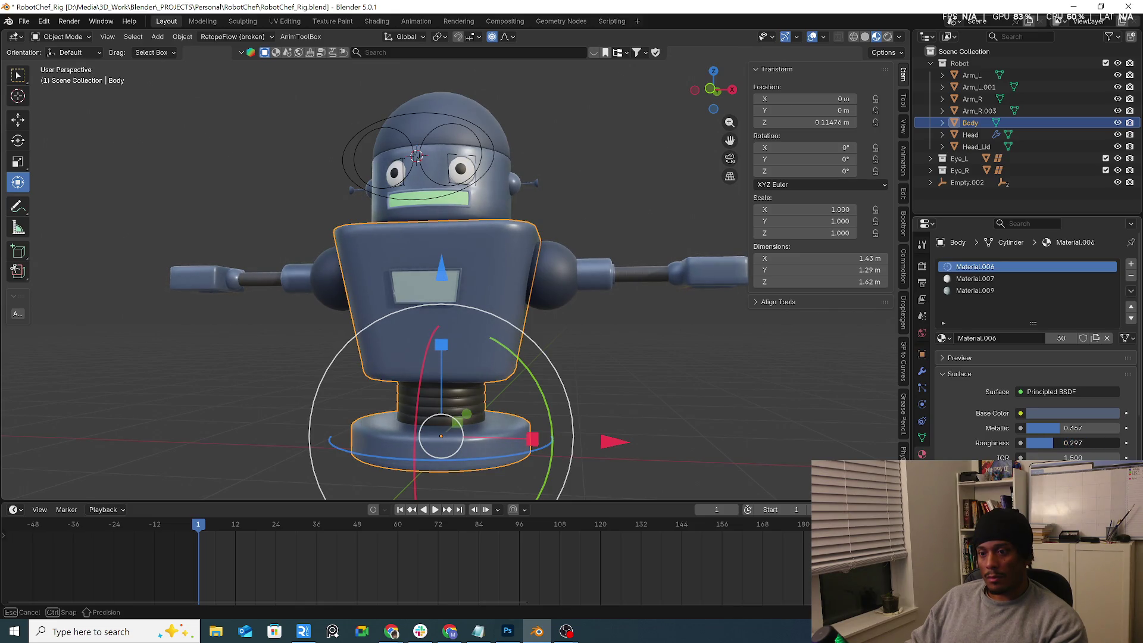
left_click(616, 338)
mouse_move(616, 338)
middle_mouse_down()
mouse_move(559, 348)
mouse_move(535, 259)
mouse_move(549, 269)
mouse_move(643, 259)
mouse_move(659, 274)
mouse_move(491, 262)
mouse_move(527, 256)
mouse_move(500, 244)
middle_mouse_up()
scroll(494, 216, "up", 4)
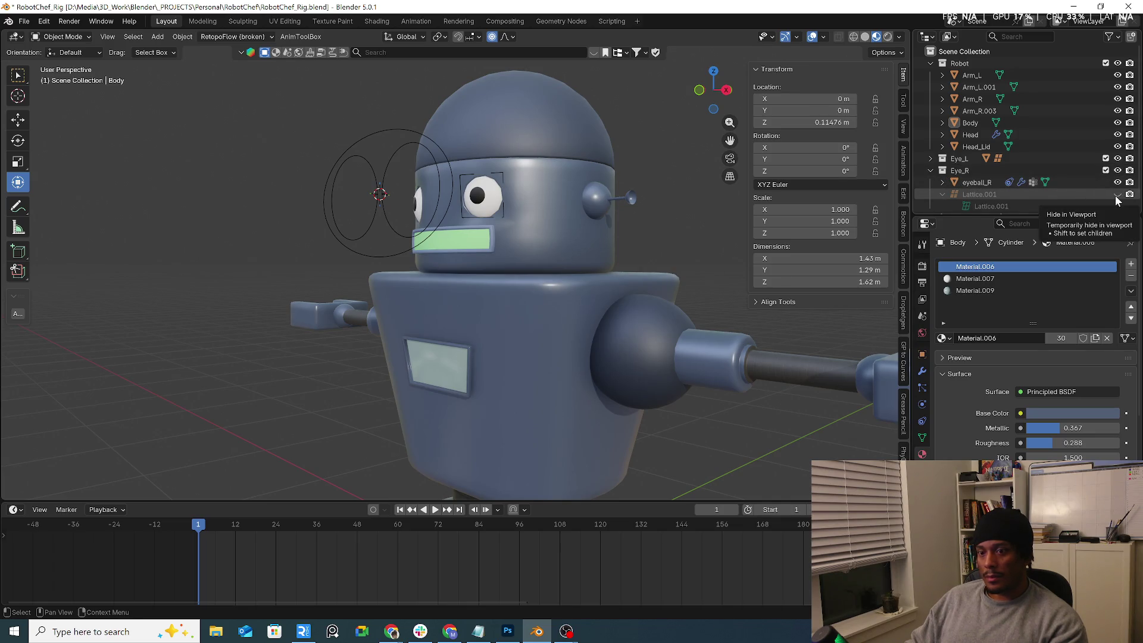
Step: Select the Head, view its modifiers, and apply Shade Smooth
left_click(930, 158)
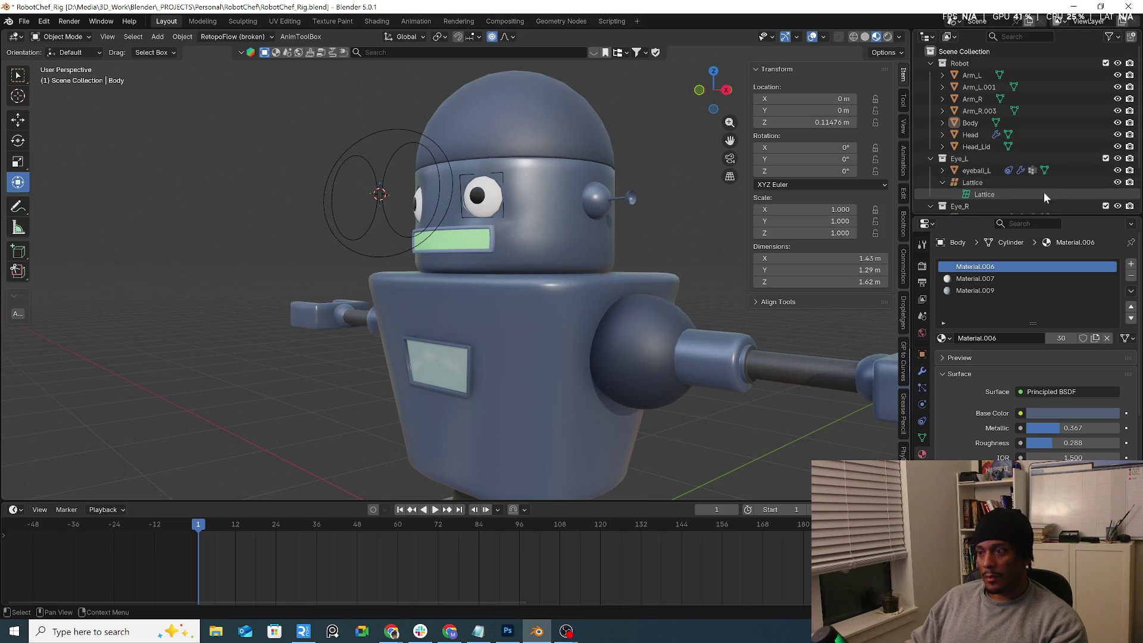
mouse_move(577, 230)
middle_mouse_down()
mouse_move(616, 241)
mouse_move(559, 217)
mouse_move(545, 253)
middle_mouse_up()
left_click(544, 250)
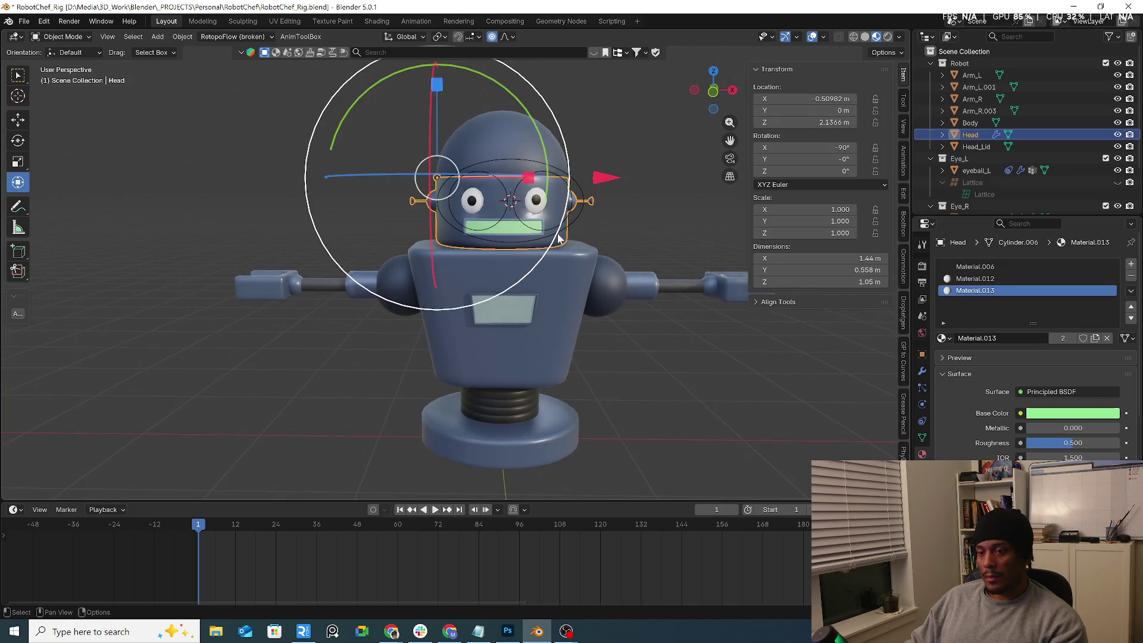
left_click(922, 370)
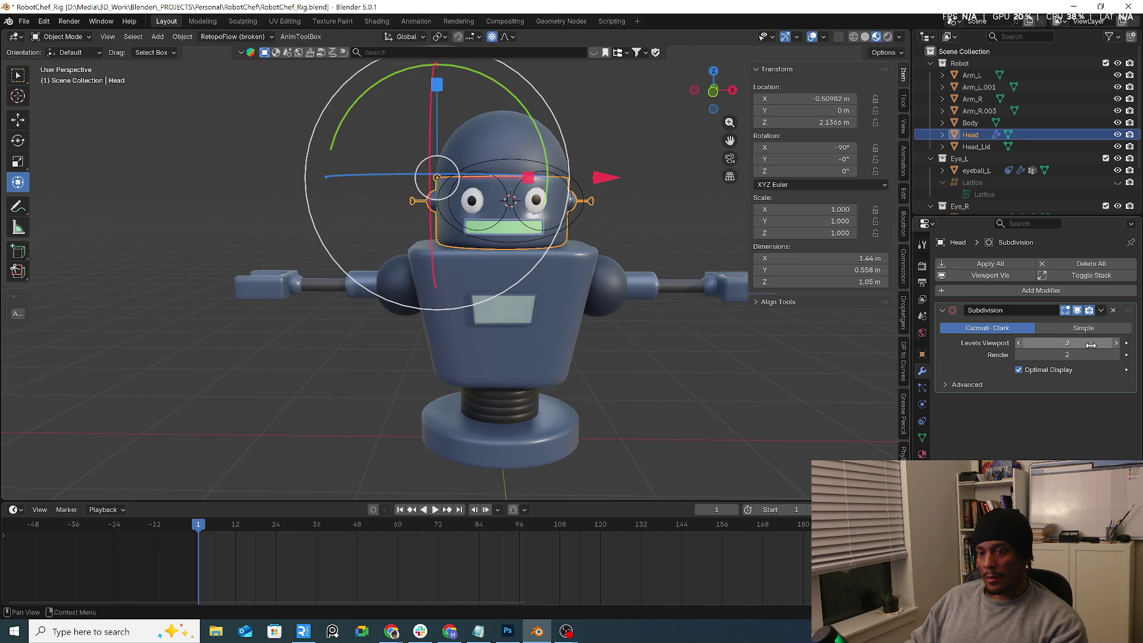
mouse_move(798, 309)
middle_mouse_down()
mouse_move(584, 213)
mouse_move(582, 230)
middle_mouse_up()
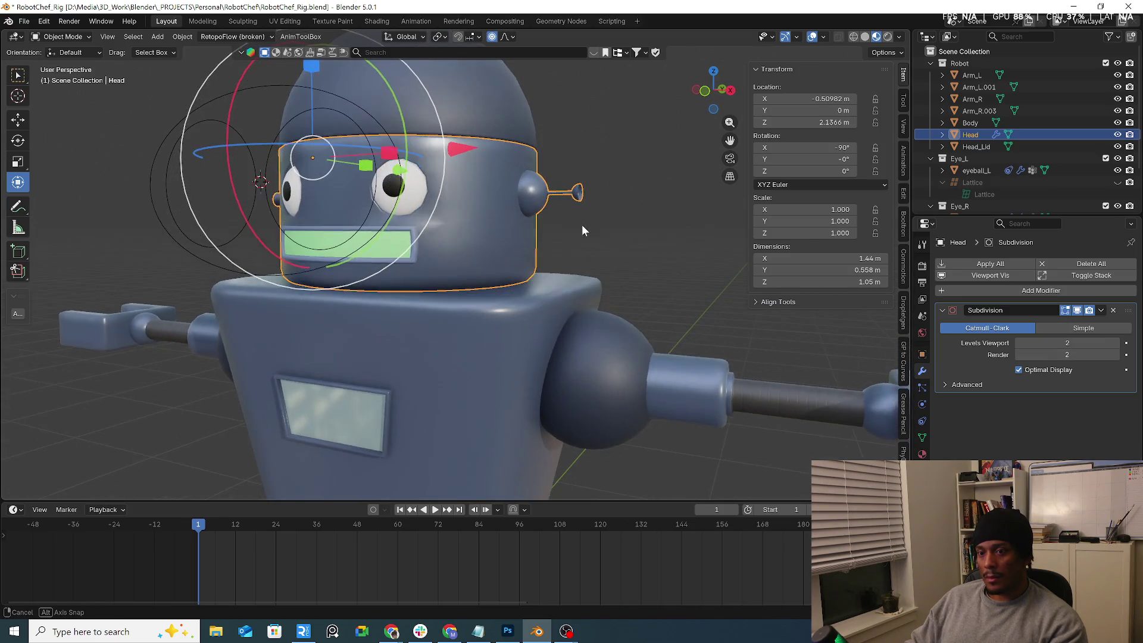
right_click(498, 218)
left_click(505, 68)
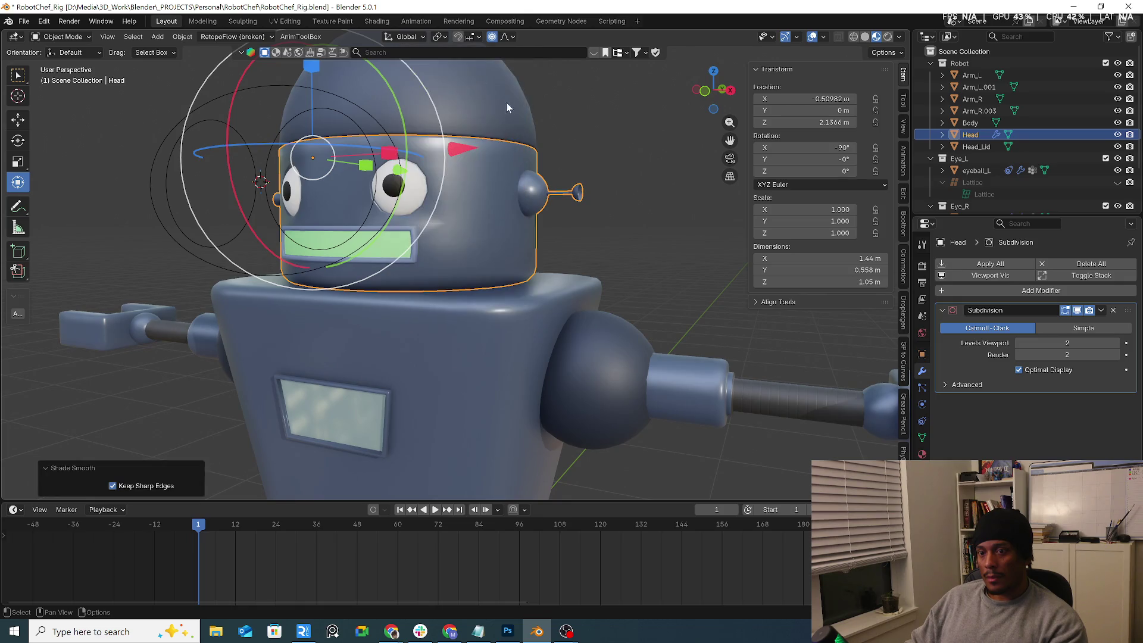
Step: Try viewport levels 3 and 0, then delete the Subdivision modifier and enter Edit Mode
left_click(1116, 343)
left_click_drag(1094, 345, 1066, 345)
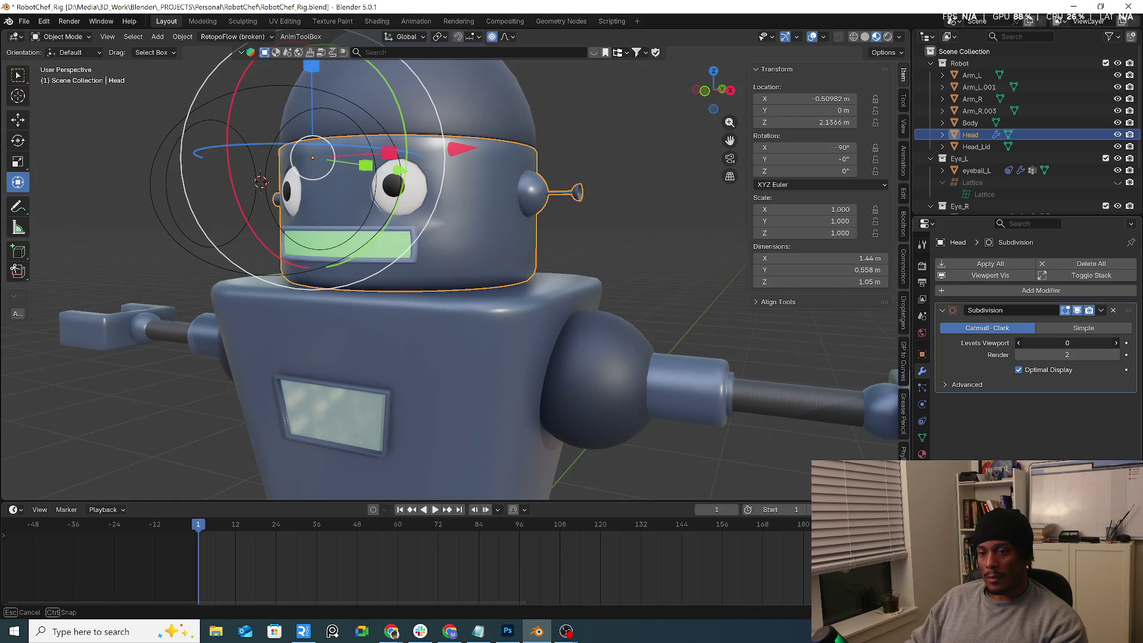
left_click(1114, 310)
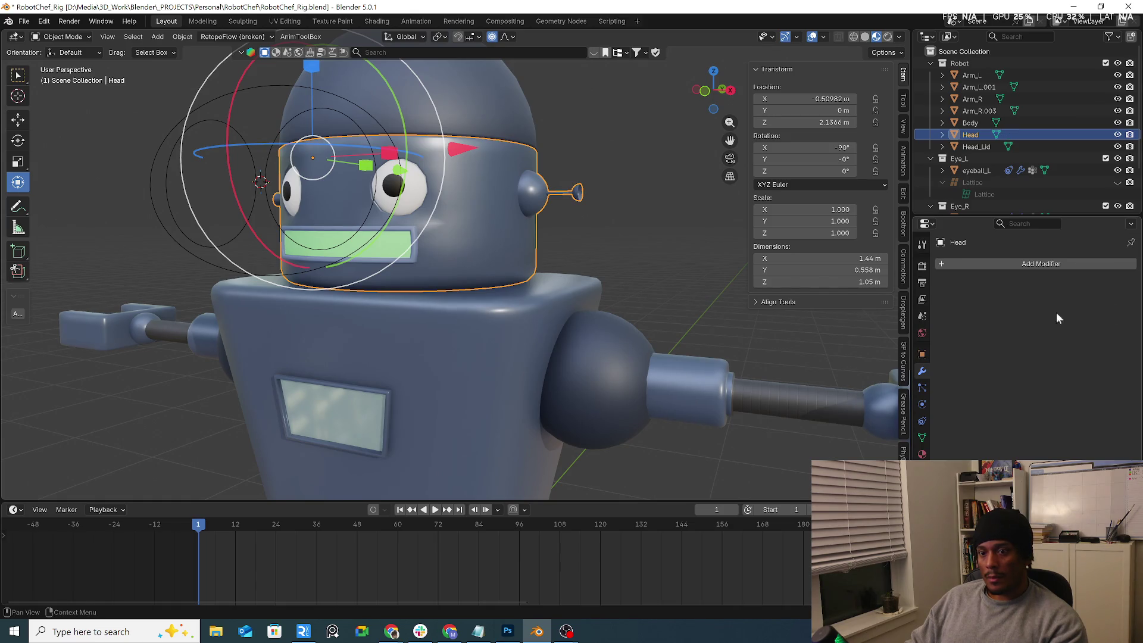
key("Tab")
Step: Cut centred edge loops around the right eye and the left eye on the Head
scroll(354, 201, "up", 5)
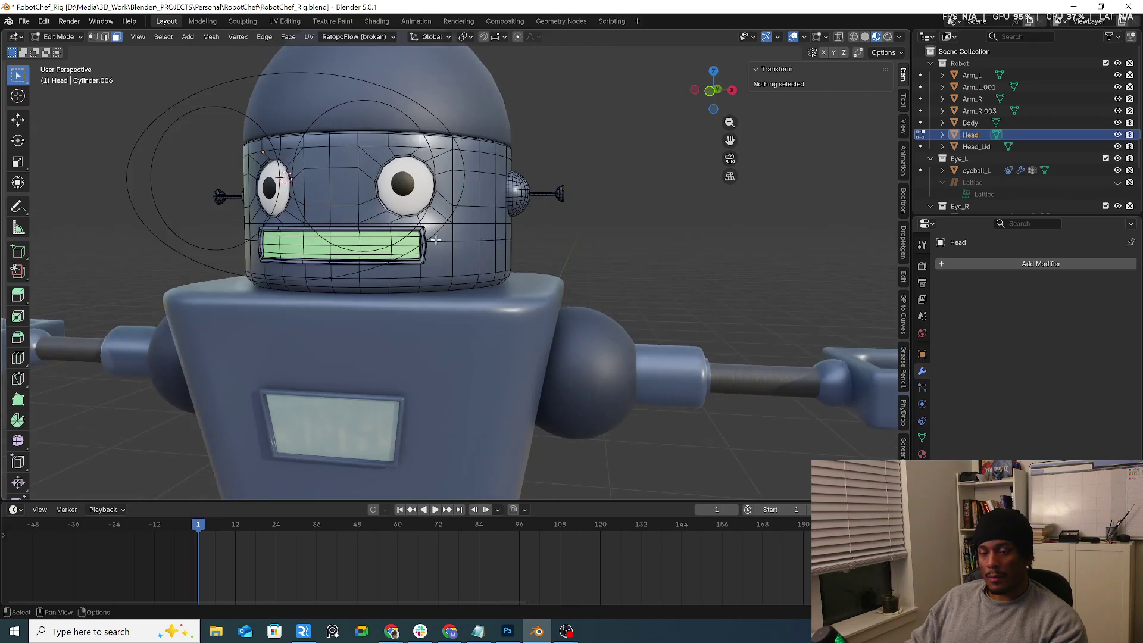
scroll(353, 201, "down", 1)
key("2")
left_click(386, 219, "alt")
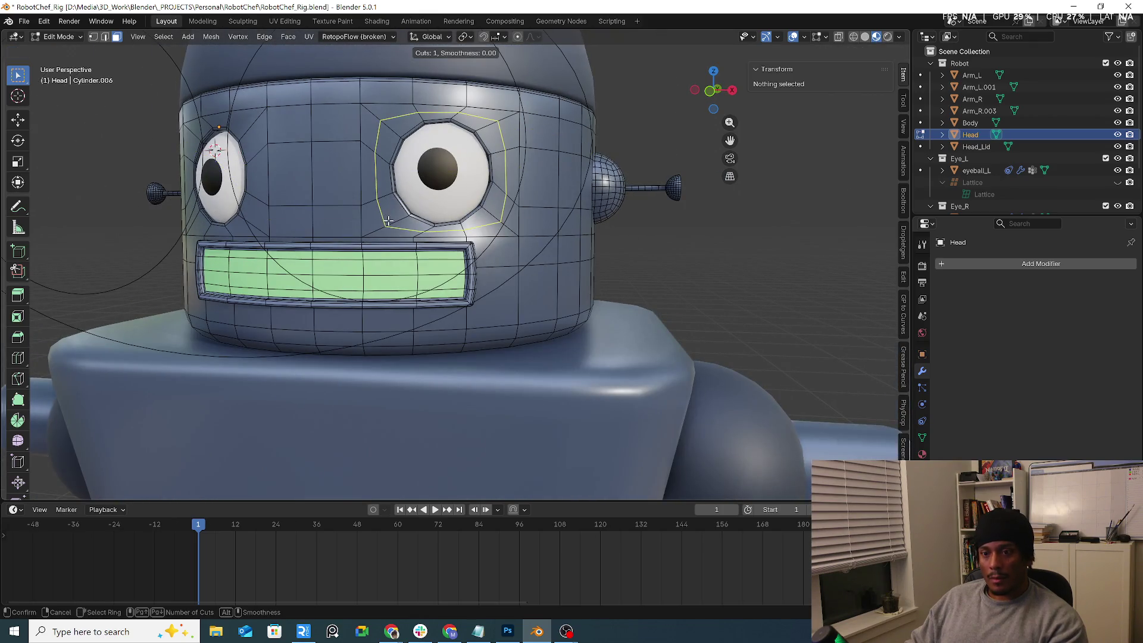
key("g")
key("g")
right_click(393, 219)
key("ctrl+r")
left_click(253, 214)
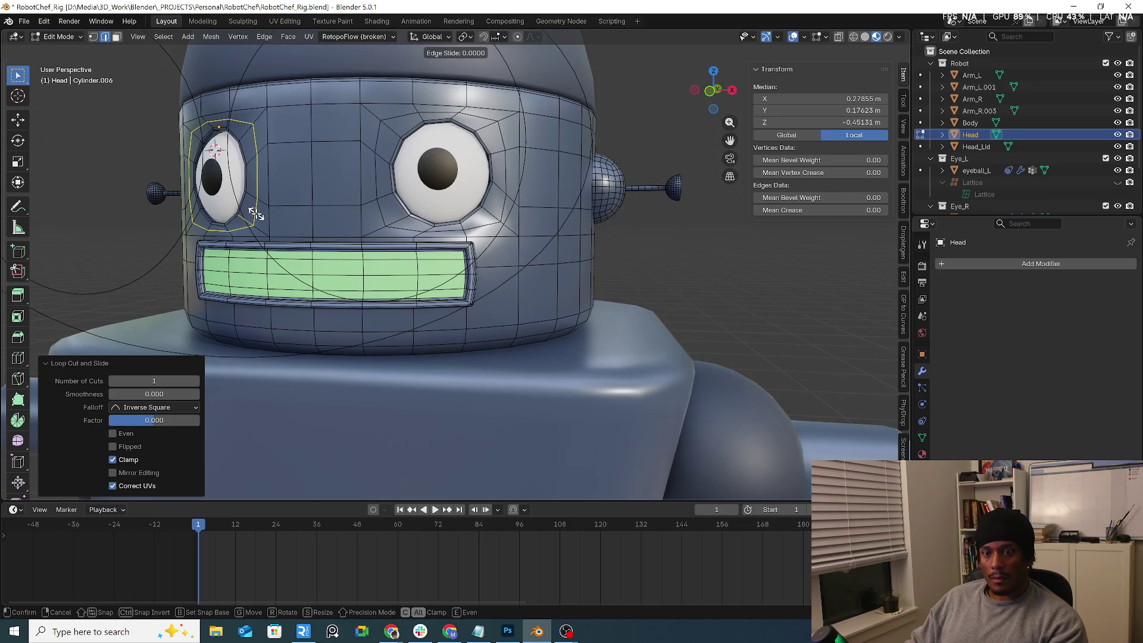
right_click(253, 214)
Step: Return to Object Mode and switch the Head to flat shading
key("Tab")
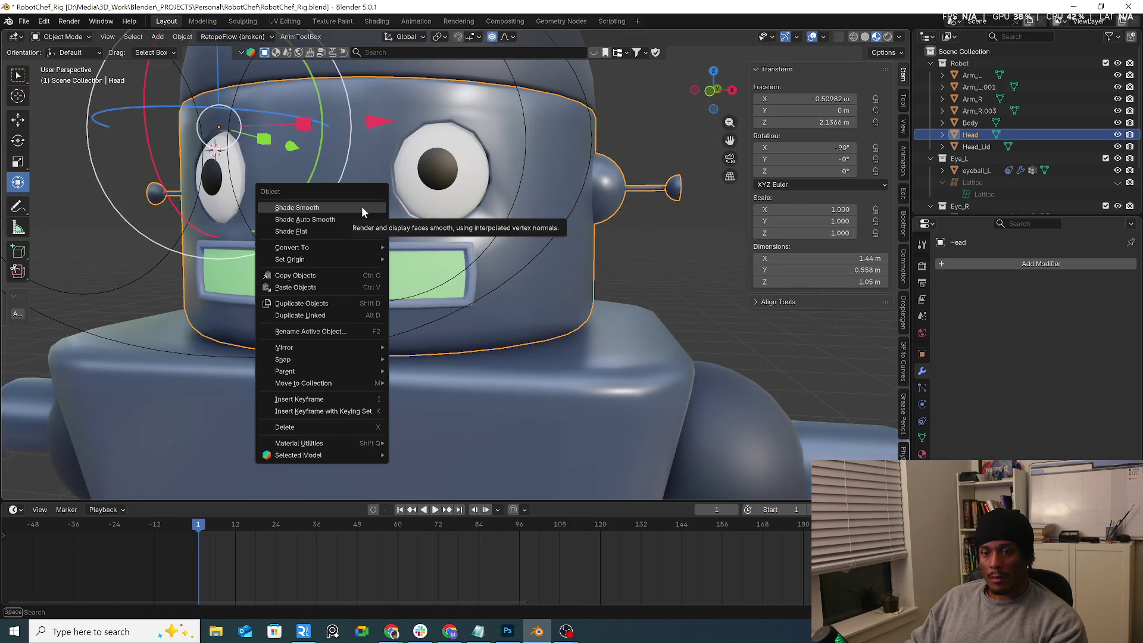
left_click(362, 208)
right_click(360, 209)
left_click(347, 232)
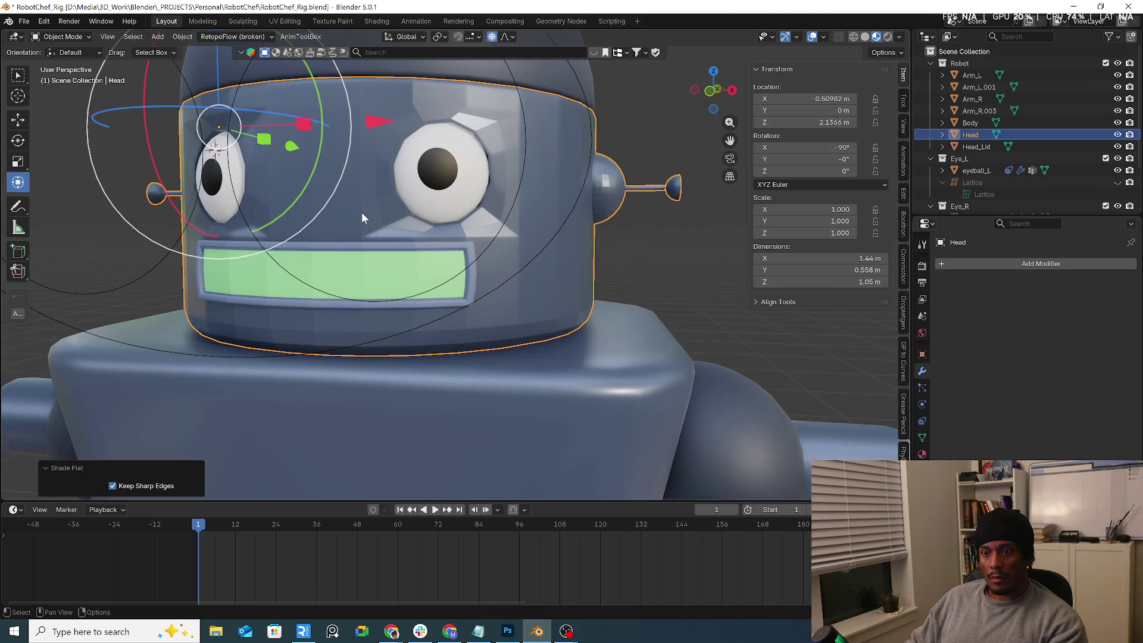
Step: Add a level-2 Subdivision Surface modifier via the Q menu and smooth the Head's shading
key("q")
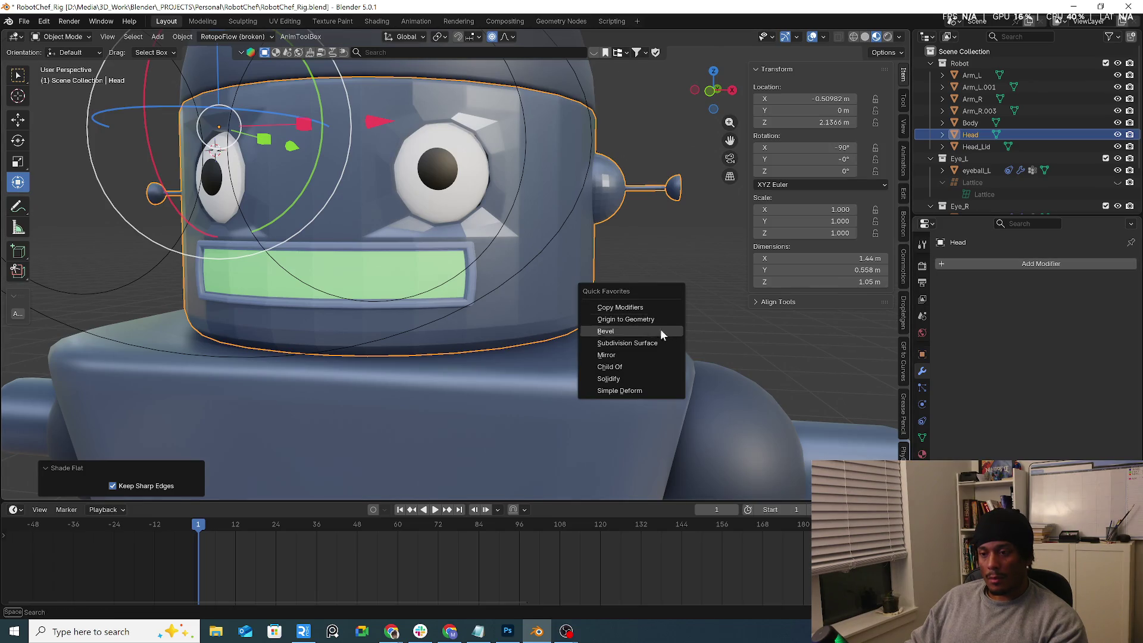
left_click(625, 343)
left_click(1116, 343)
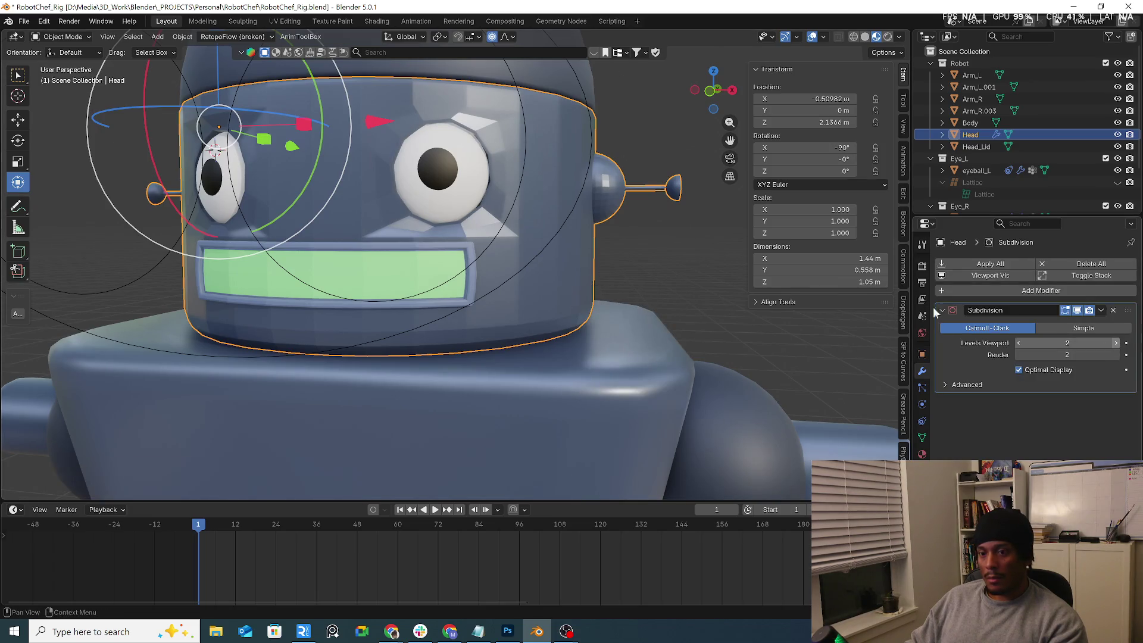
right_click(570, 267)
left_click(559, 247)
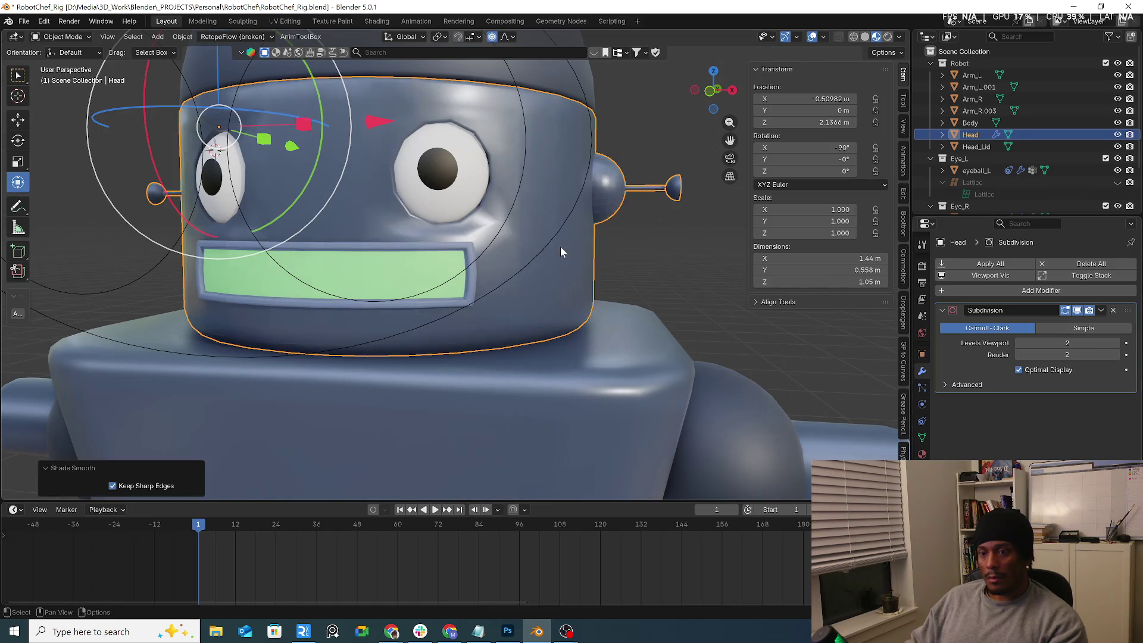
left_click(922, 437)
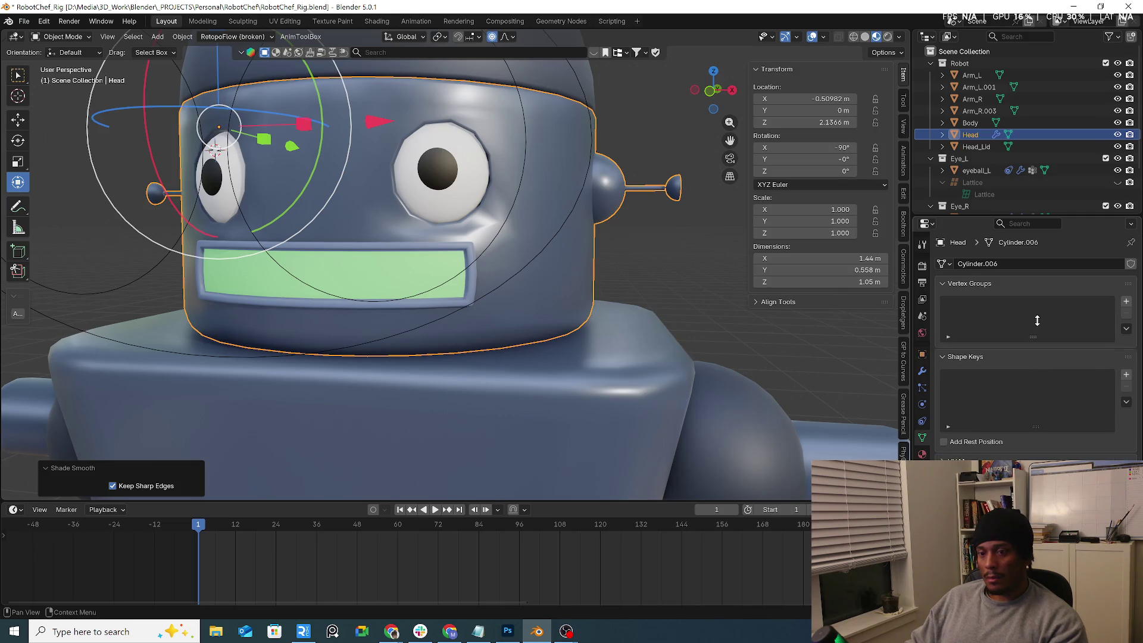
Step: Hide the Subdivision modifier's Edit Mode display and Tab into Edit Mode to inspect the head
mouse_move(464, 185)
middle_mouse_down()
mouse_move(401, 185)
mouse_move(501, 188)
mouse_move(529, 222)
mouse_move(607, 237)
mouse_move(492, 206)
middle_mouse_up()
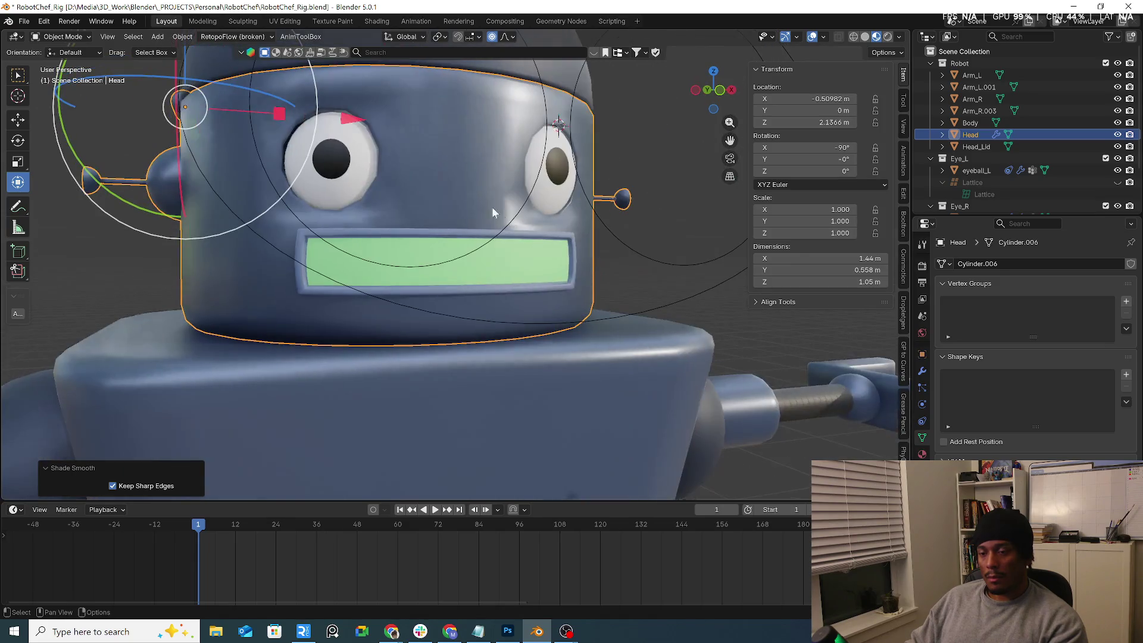
left_click(923, 372)
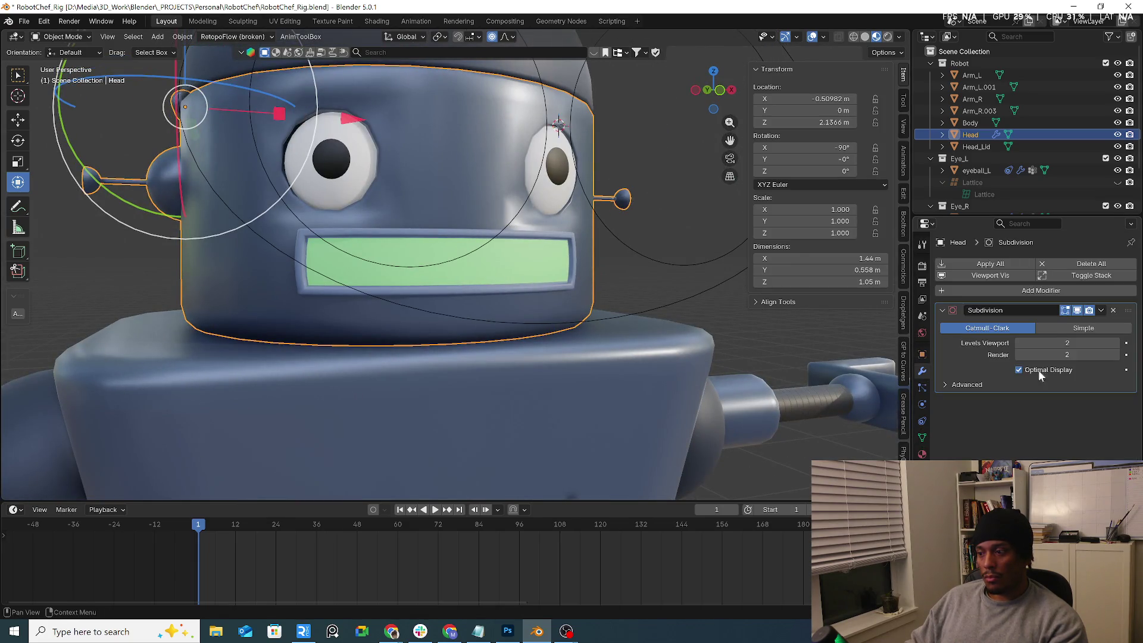
left_click(1065, 311)
mouse_move(369, 214)
middle_mouse_down()
mouse_move(415, 212)
mouse_move(427, 230)
mouse_move(445, 170)
mouse_move(401, 174)
mouse_move(569, 174)
mouse_move(276, 161)
mouse_move(268, 175)
mouse_move(238, 178)
mouse_move(329, 185)
middle_mouse_up()
key("Tab")
key("Tab")
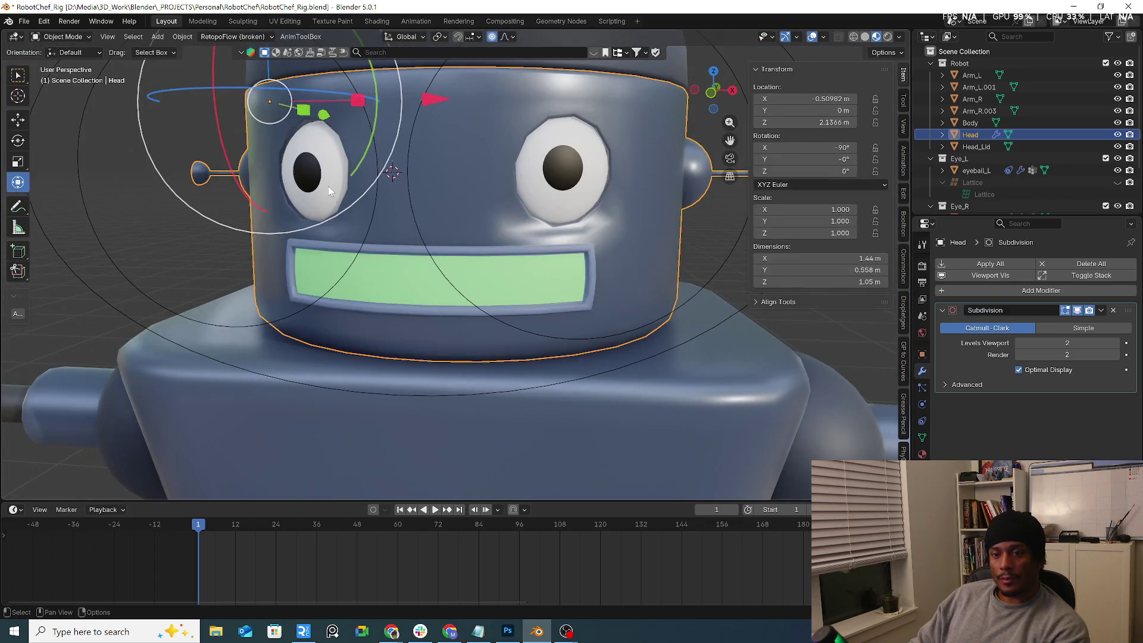
Step: Turn the modifier's Edit Mode display back on and switch the Head to Edit Mode from the mode list
left_click(1101, 310)
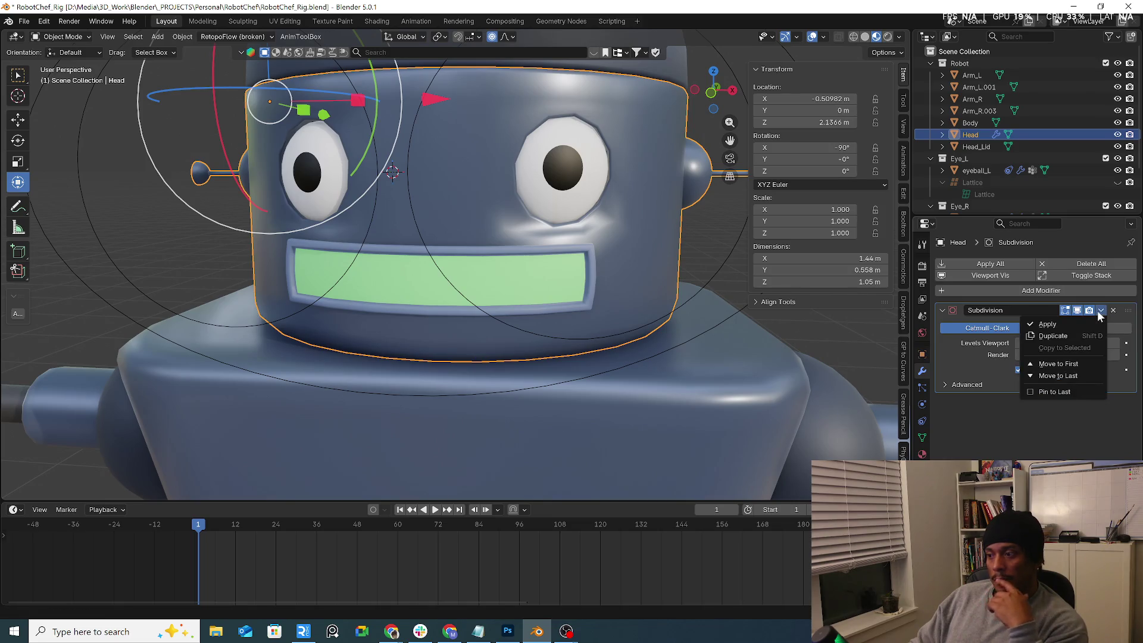
left_click(1101, 312)
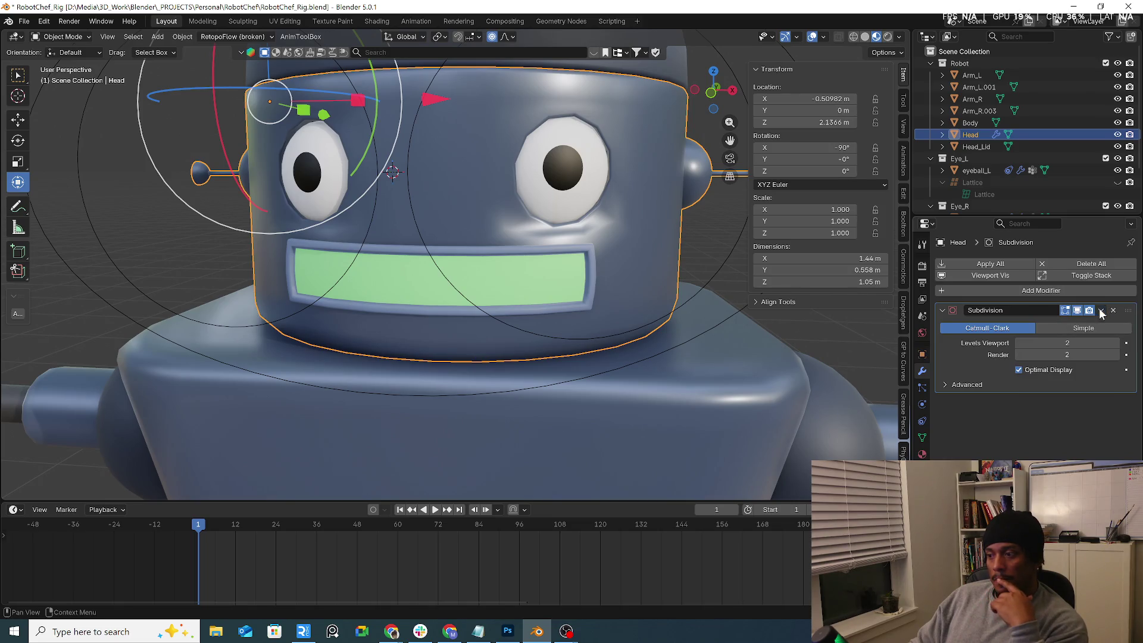
left_click(1066, 311)
left_click(1065, 310)
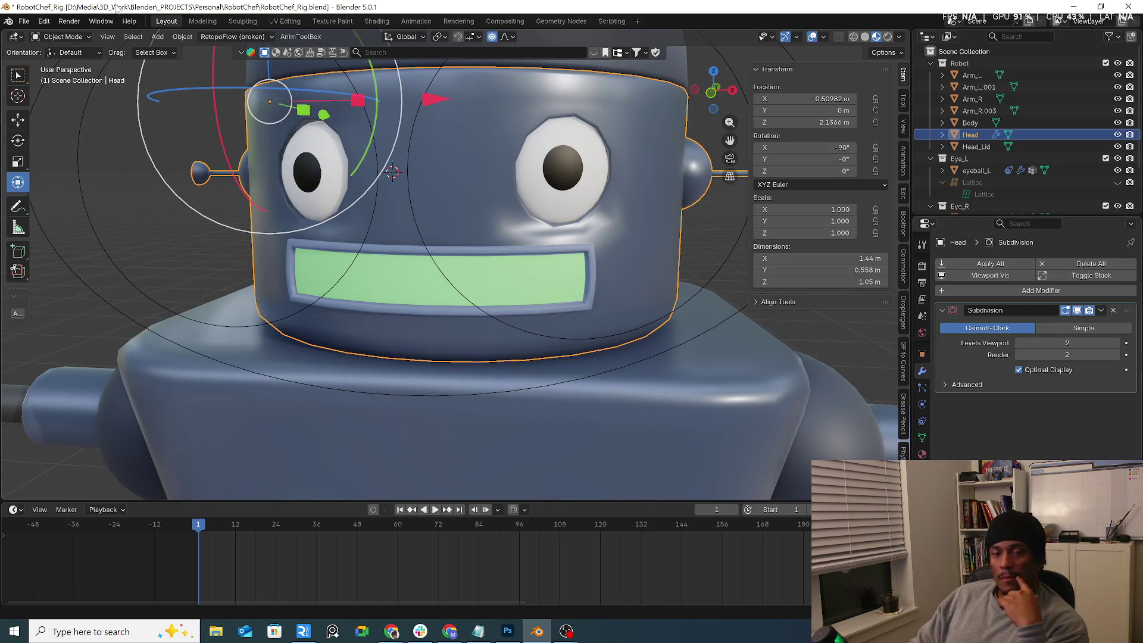
left_click(71, 36)
left_click(59, 66)
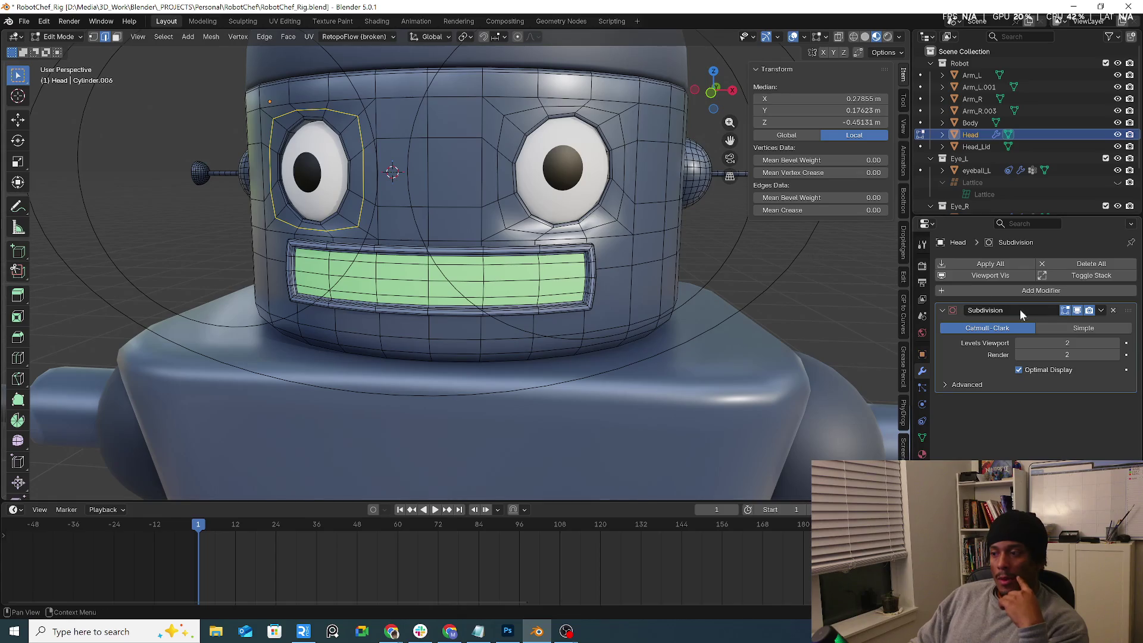
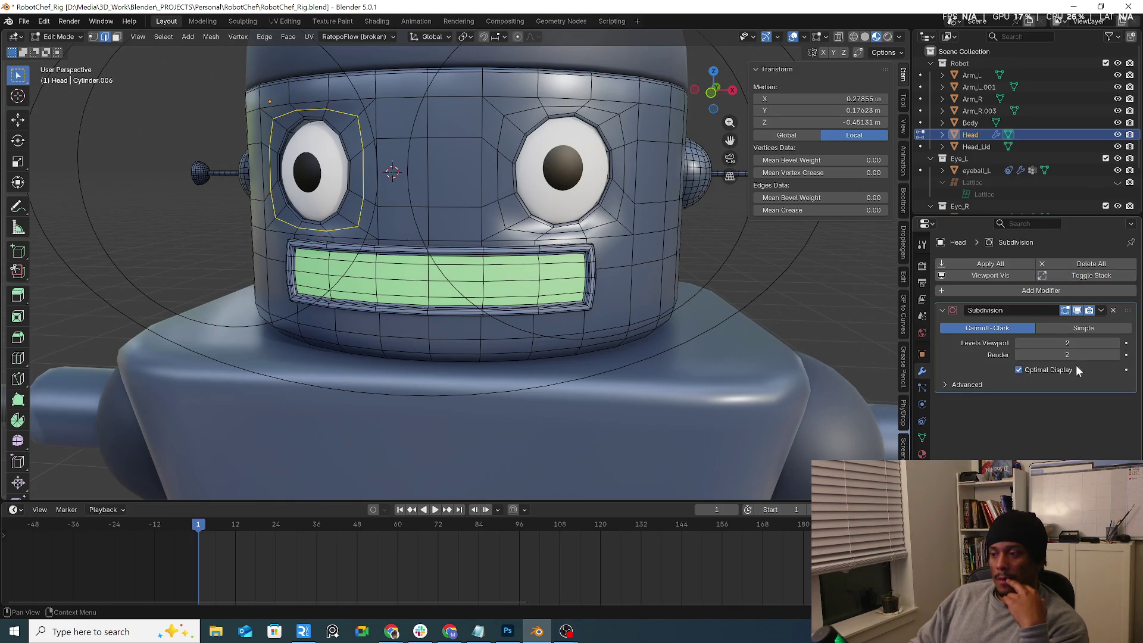
Step: Raise the Head's Subdivision viewport level to 4, then delete the modifier
left_click(966, 387)
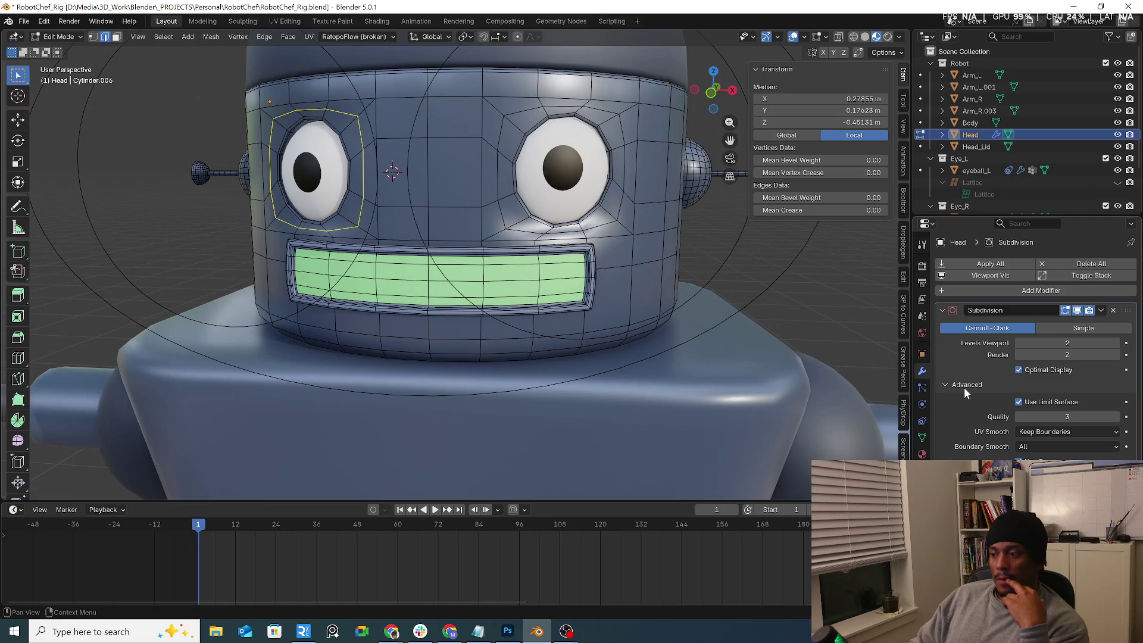
mouse_move(1066, 344)
left_mouse_down()
mouse_move(1083, 344)
mouse_move(1066, 343)
left_mouse_up()
left_click(1113, 311)
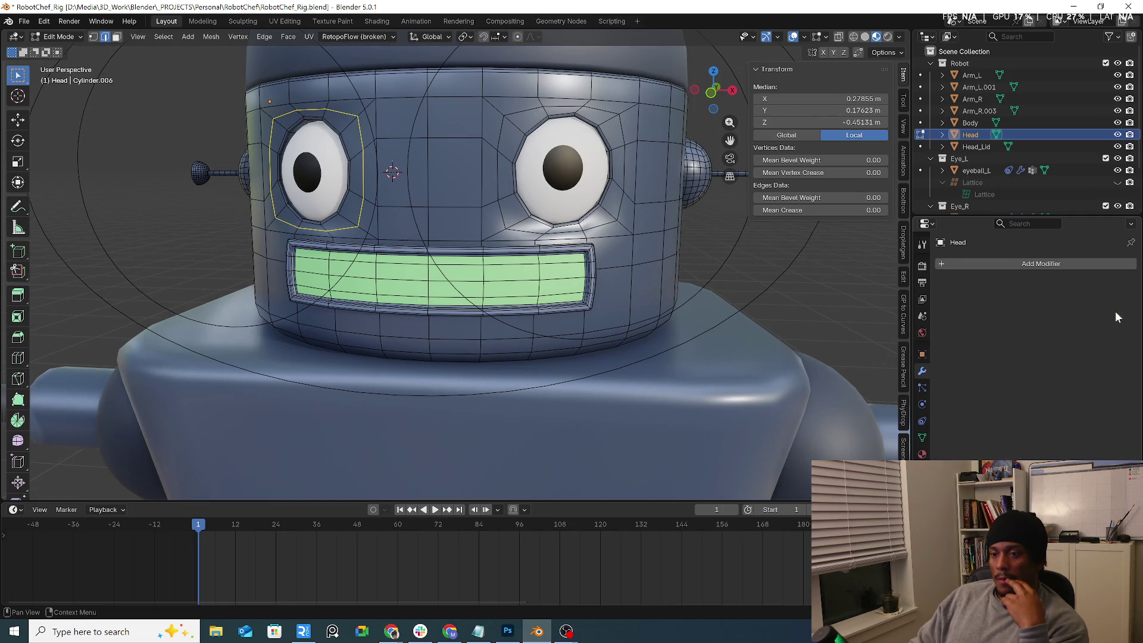
Step: Switch the Head to Object Mode and orbit to a more front-on view
left_click(59, 36)
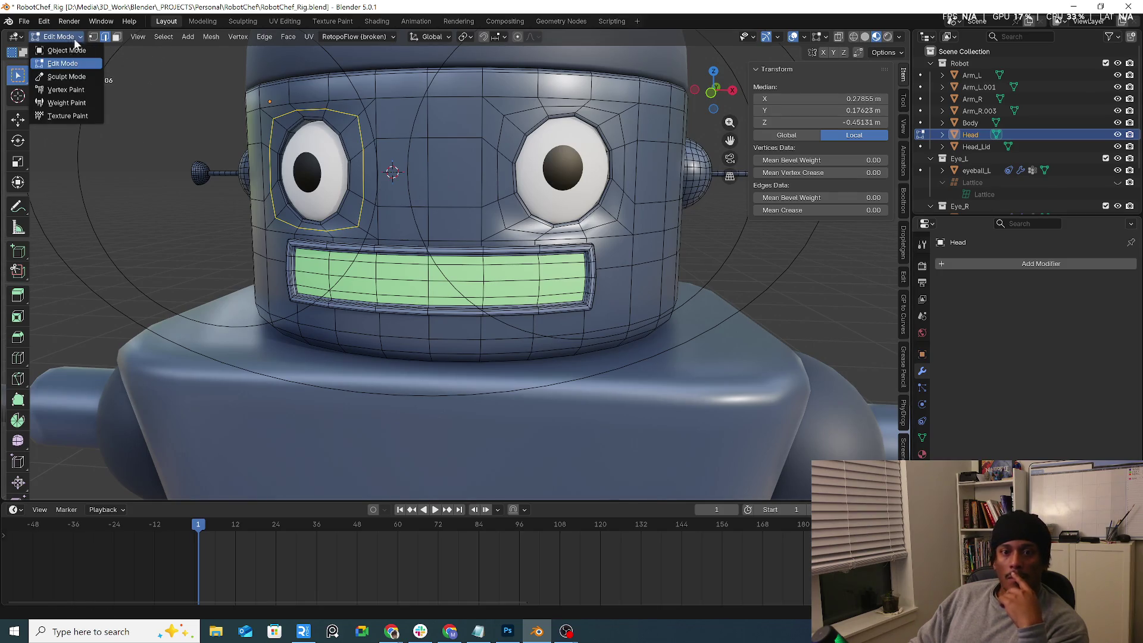
left_click(59, 49)
middle_click_drag(455, 156, 542, 170)
Step: Add a Subdivision Surface modifier to Head at level 2, then remove it again
left_click(1038, 263)
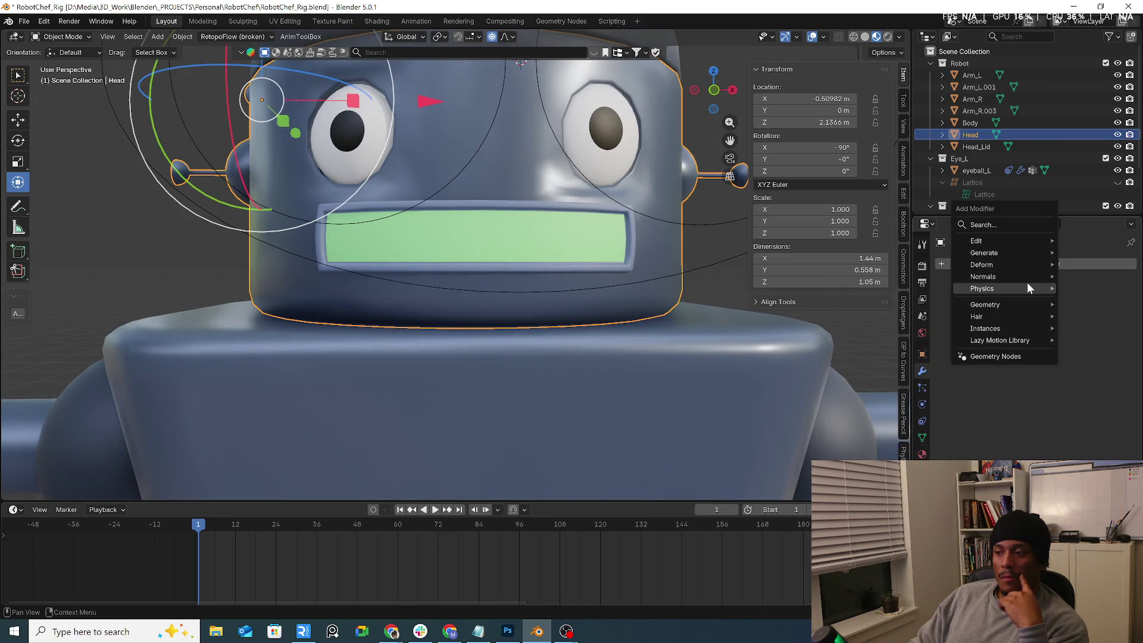
mouse_move(1026, 255)
left_click(896, 443)
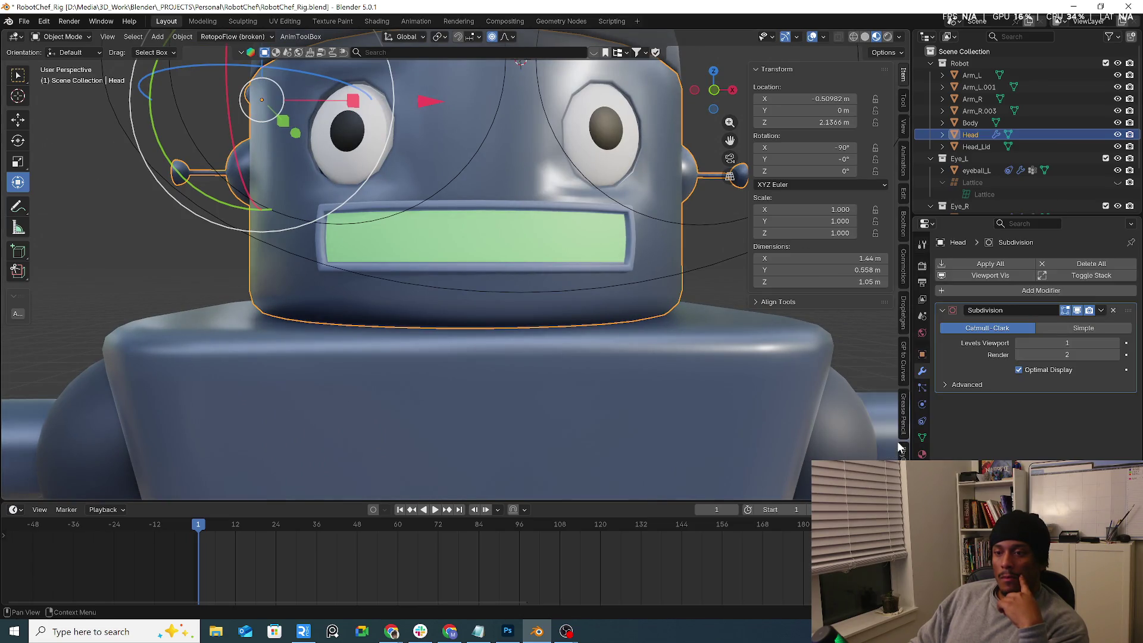
left_click(1109, 343)
left_click(1113, 310)
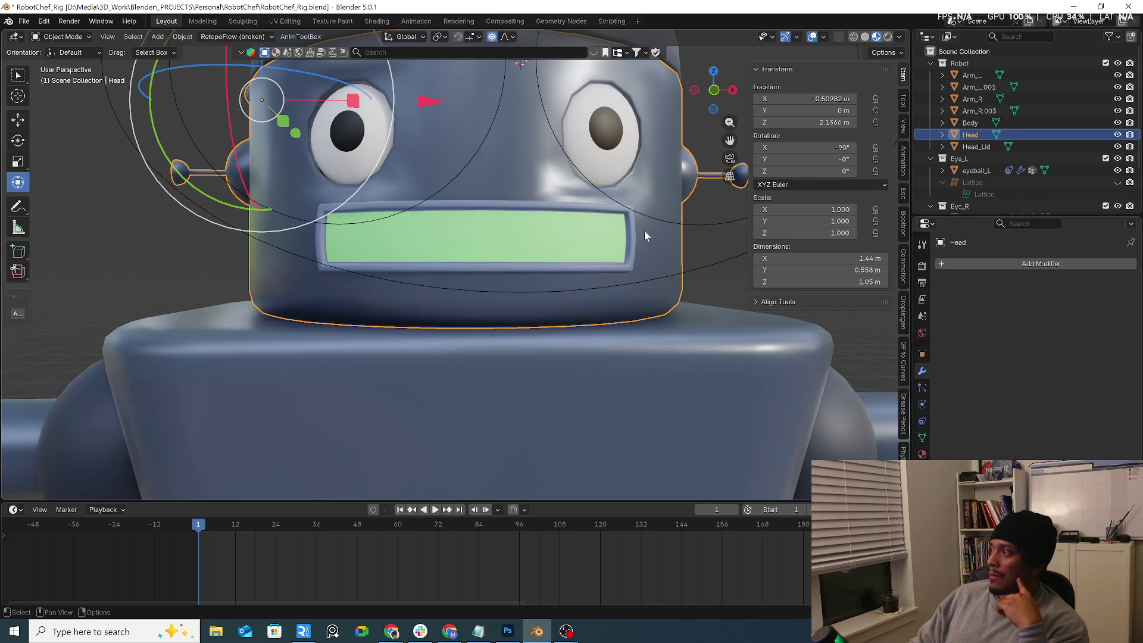
Step: Zoom and orbit out to a near-front view of the whole robot
scroll(626, 227, "down", 5)
mouse_move(665, 290)
middle_mouse_down()
mouse_move(687, 288)
mouse_move(641, 242)
mouse_move(509, 184)
mouse_move(418, 207)
mouse_move(514, 220)
mouse_move(359, 285)
mouse_move(392, 201)
middle_mouse_up()
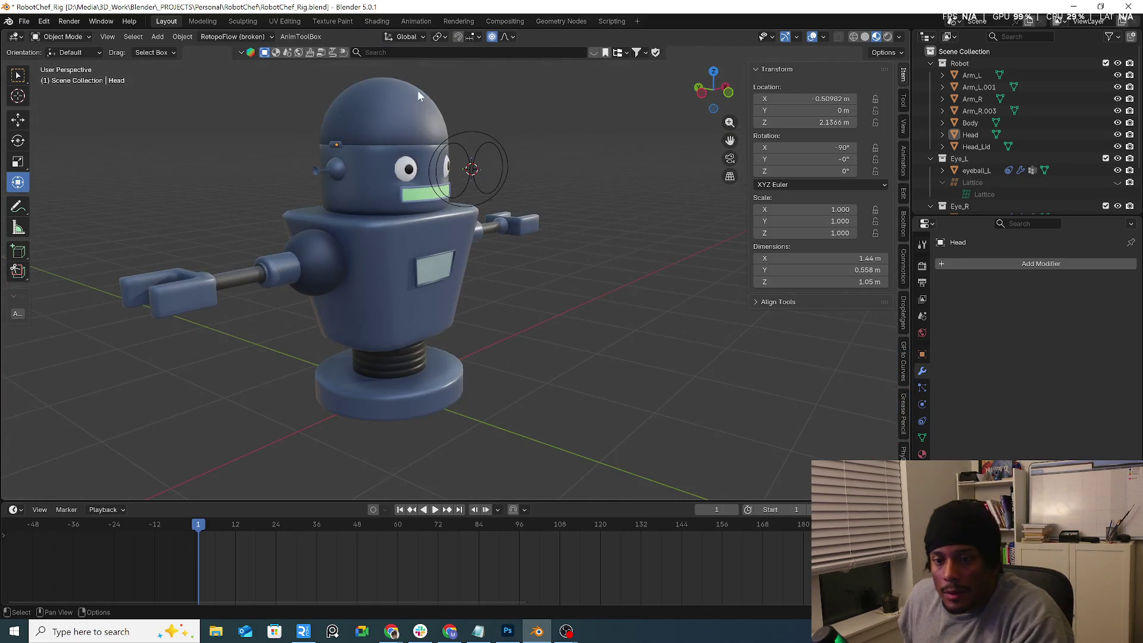
mouse_move(524, 223)
middle_mouse_down()
mouse_move(404, 210)
mouse_move(440, 178)
middle_mouse_up()
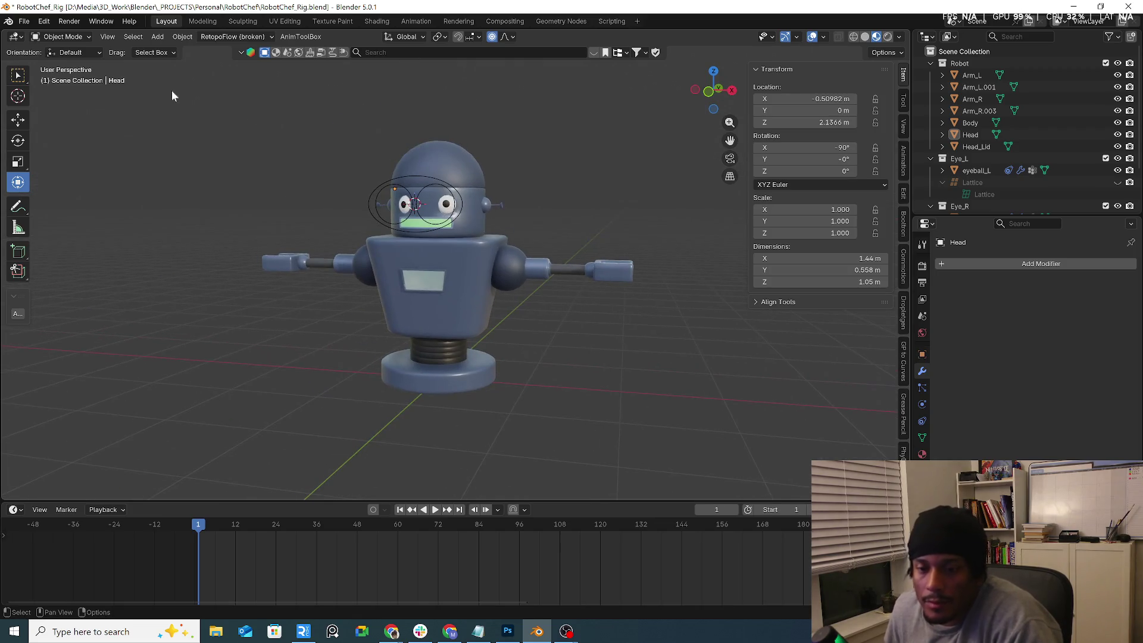
left_click(24, 21)
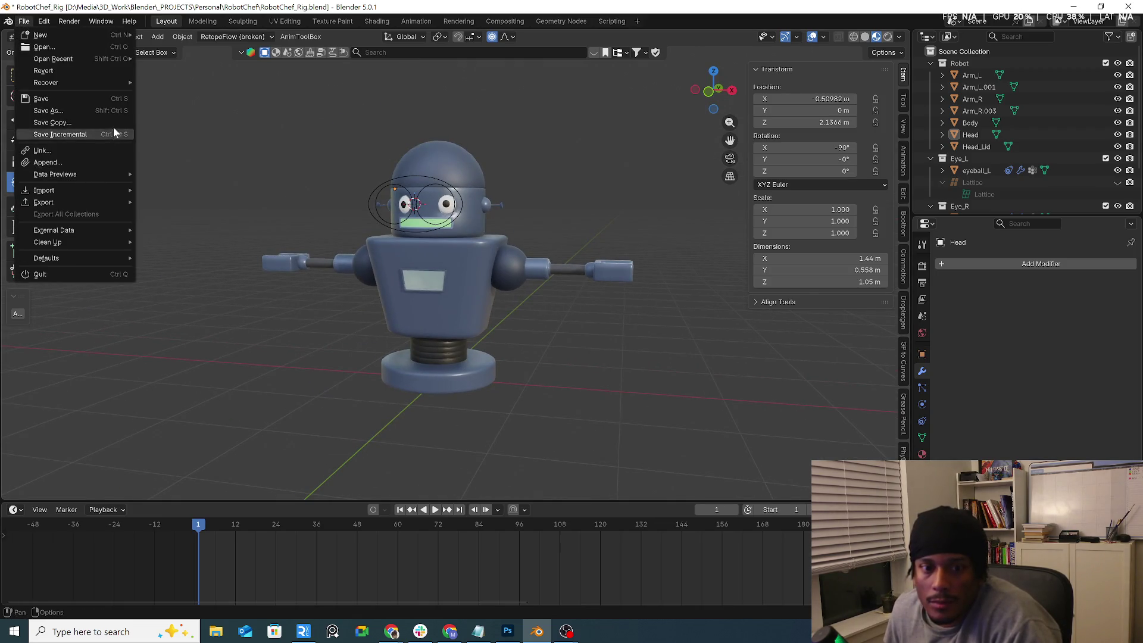
Step: Save incremental copy RobotChef_Rig1.blend, then open RobotChef5.blend from recent files
left_click(86, 134)
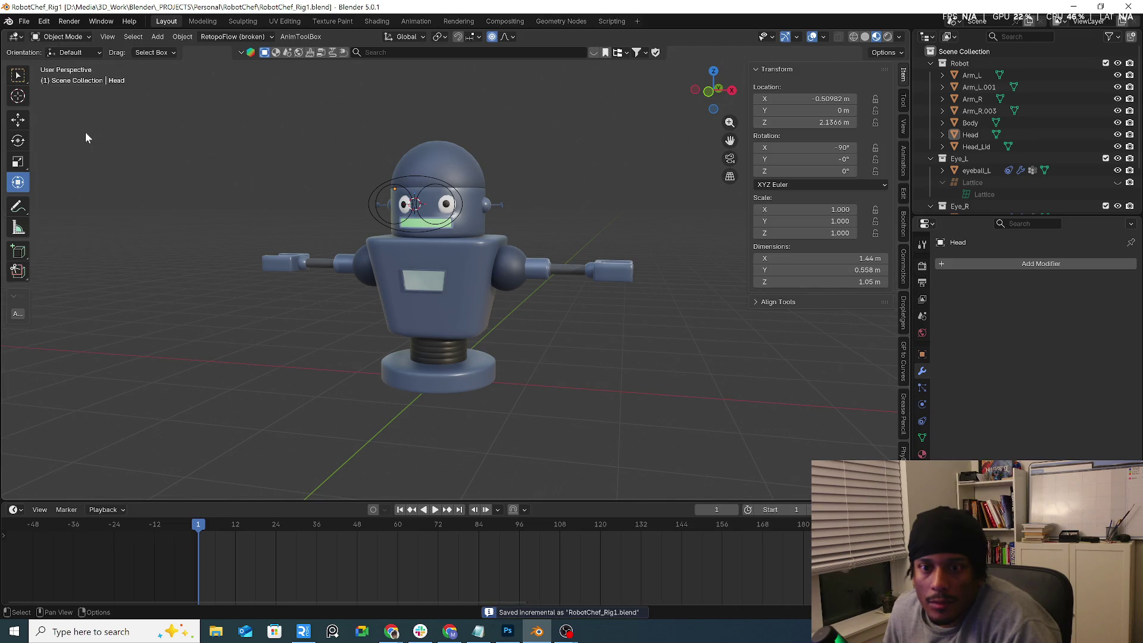
left_click(24, 21)
mouse_move(47, 60)
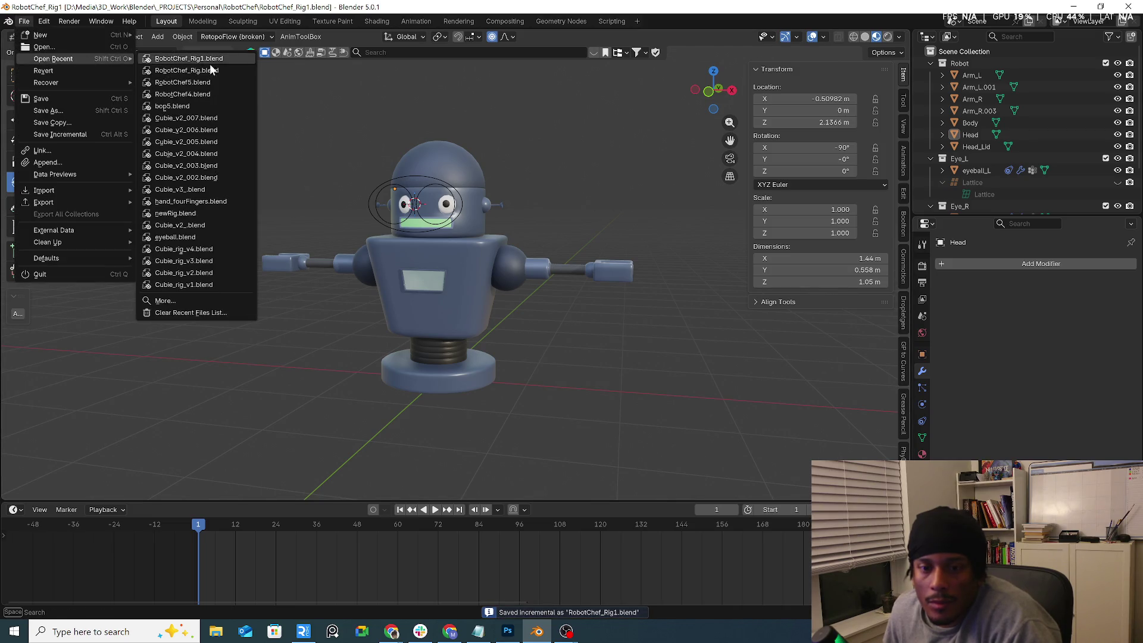
left_click(235, 81)
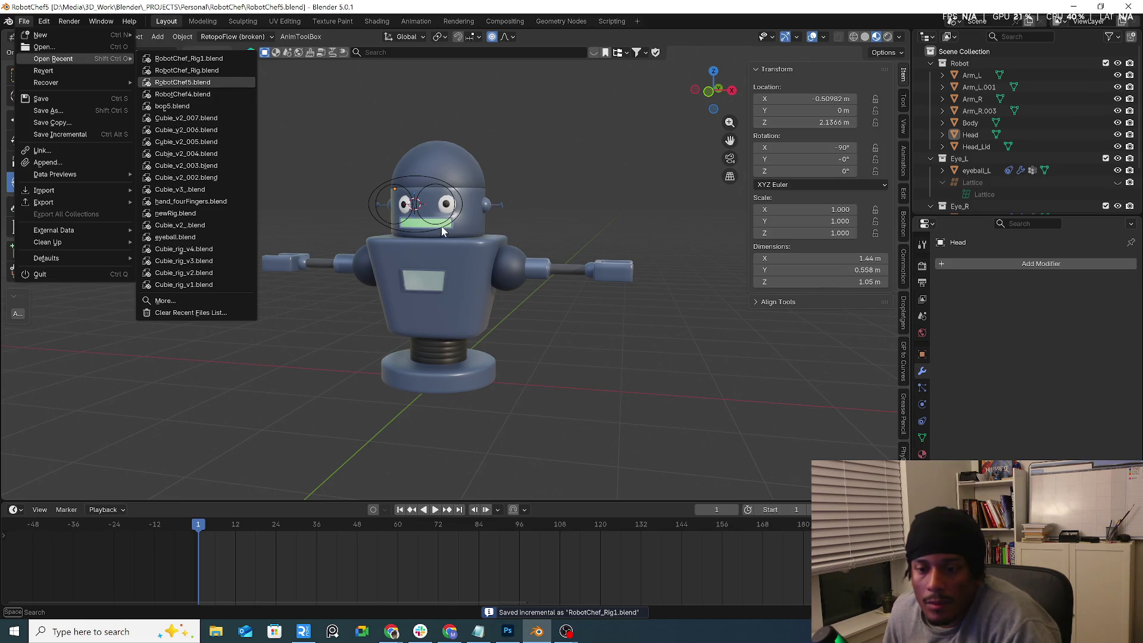
Step: Select the Eyes object and close in on the robot's eye plates
scroll(532, 217, "up", 4)
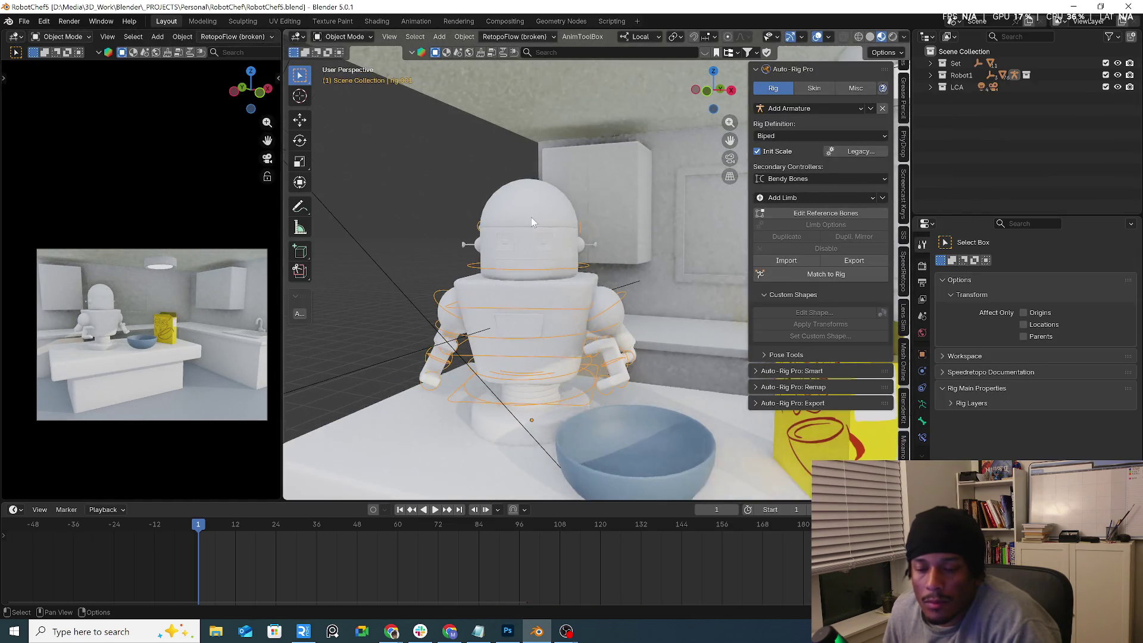
left_click(541, 245)
mouse_move(531, 257)
middle_mouse_down()
mouse_move(587, 248)
mouse_move(517, 291)
mouse_move(525, 283)
middle_mouse_up()
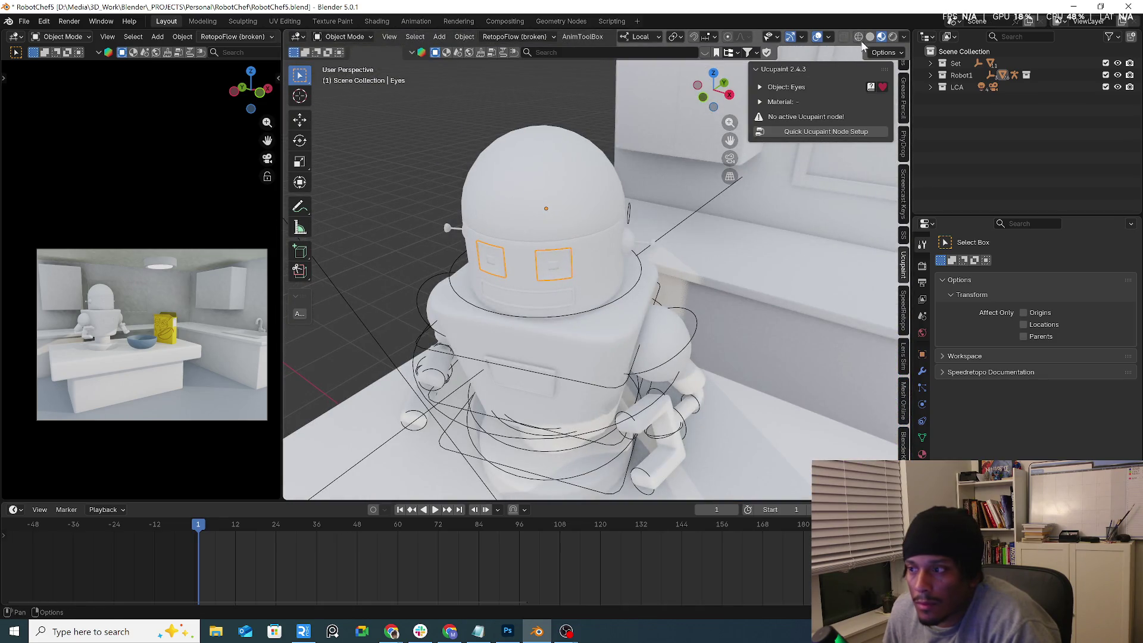
left_click_drag(730, 140, 705, 144)
scroll(601, 219, "up", 5)
mouse_move(602, 219)
middle_mouse_down()
mouse_move(562, 272)
mouse_move(517, 260)
middle_mouse_up()
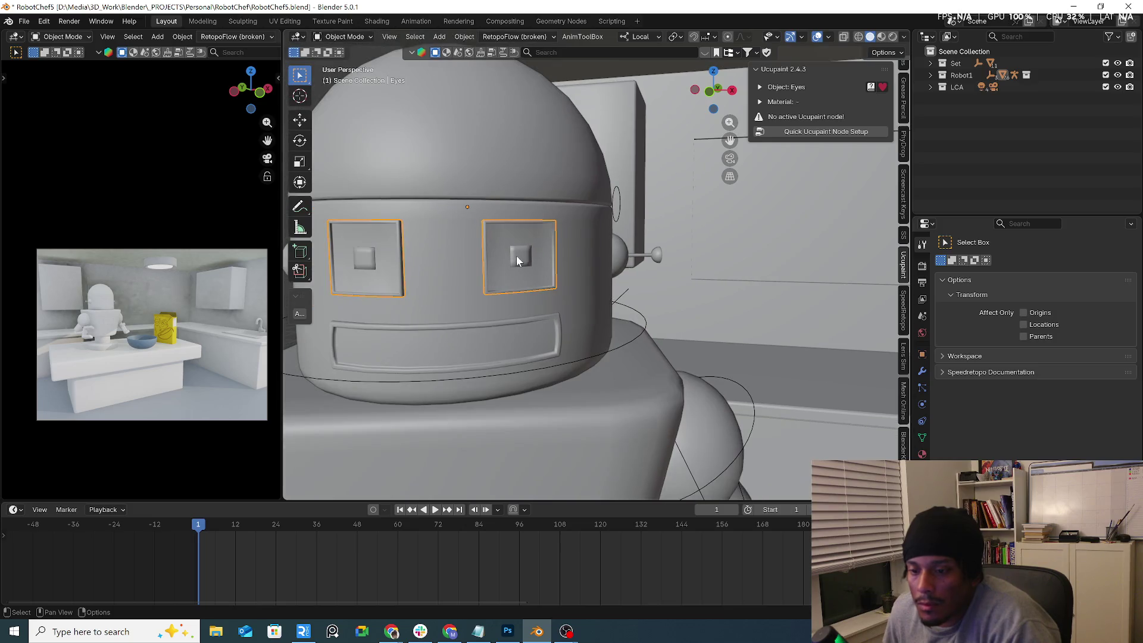
mouse_move(595, 256)
middle_mouse_down()
mouse_move(679, 262)
mouse_move(642, 270)
mouse_move(560, 252)
middle_mouse_up()
right_click(559, 253)
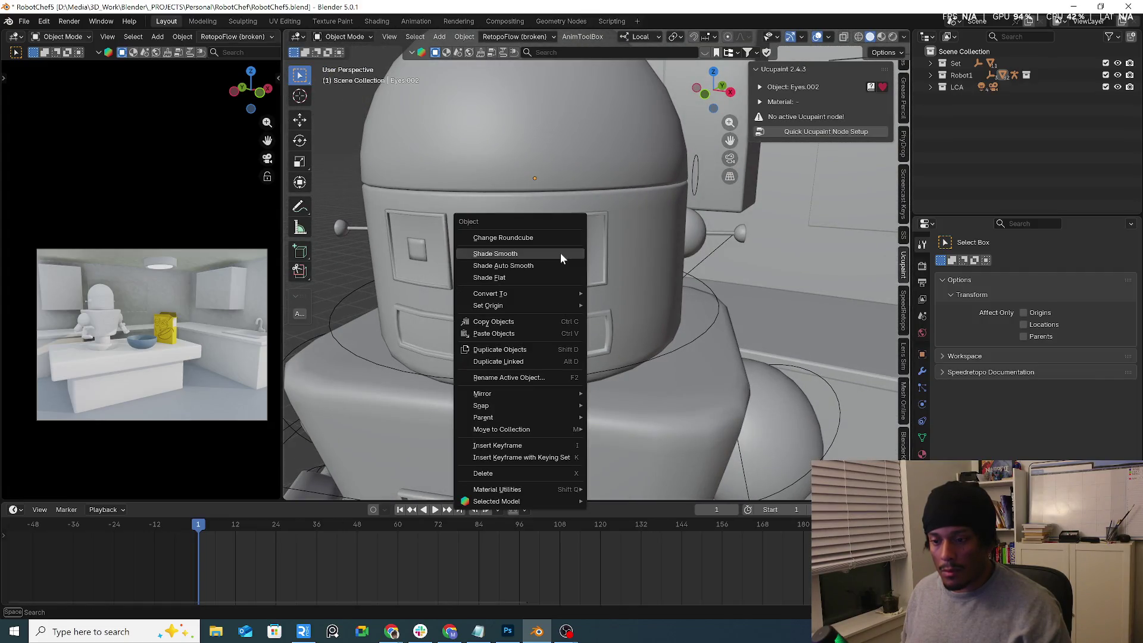
Step: Set the eye piece's origin to its geometry and show its modifiers
mouse_move(536, 305)
left_click(631, 317)
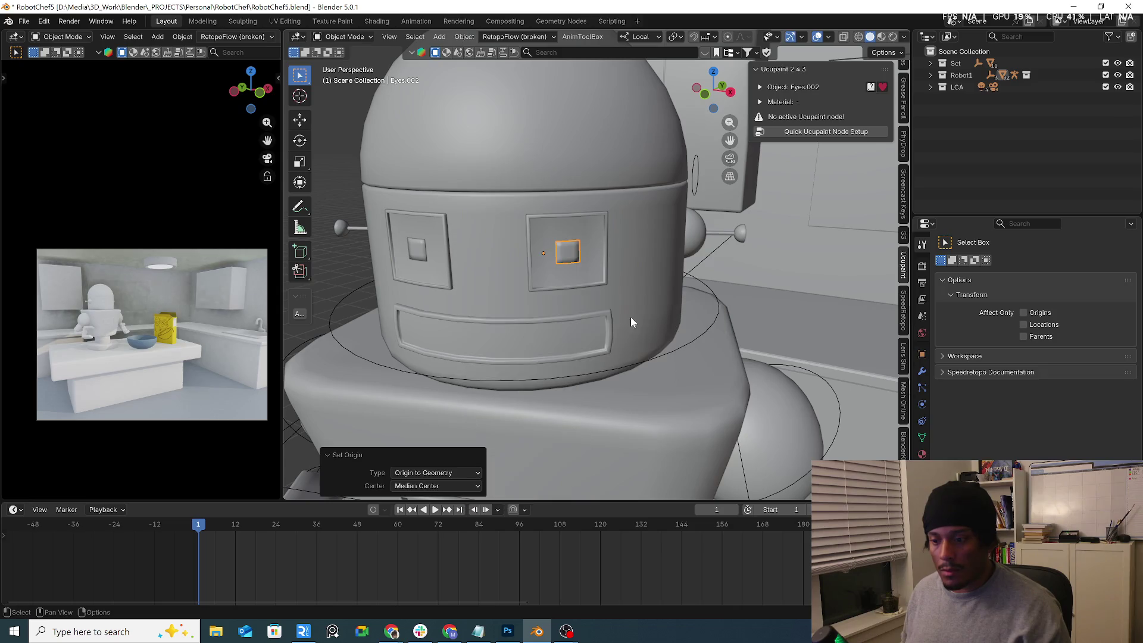
mouse_move(599, 270)
middle_mouse_down()
mouse_move(655, 258)
mouse_move(591, 269)
middle_mouse_up()
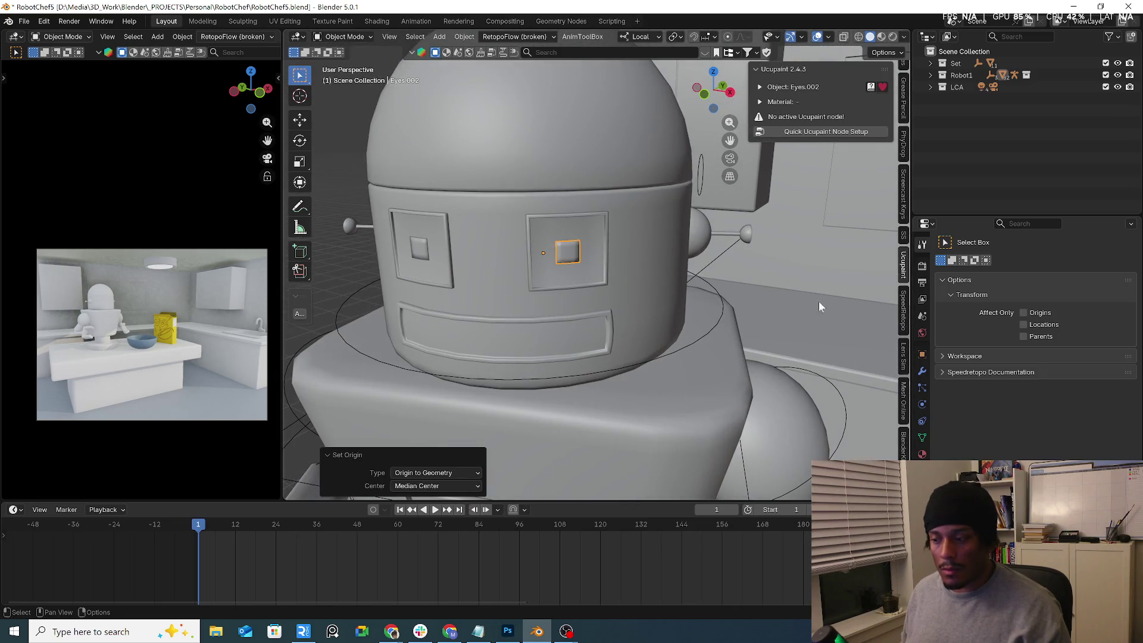
left_click(920, 375)
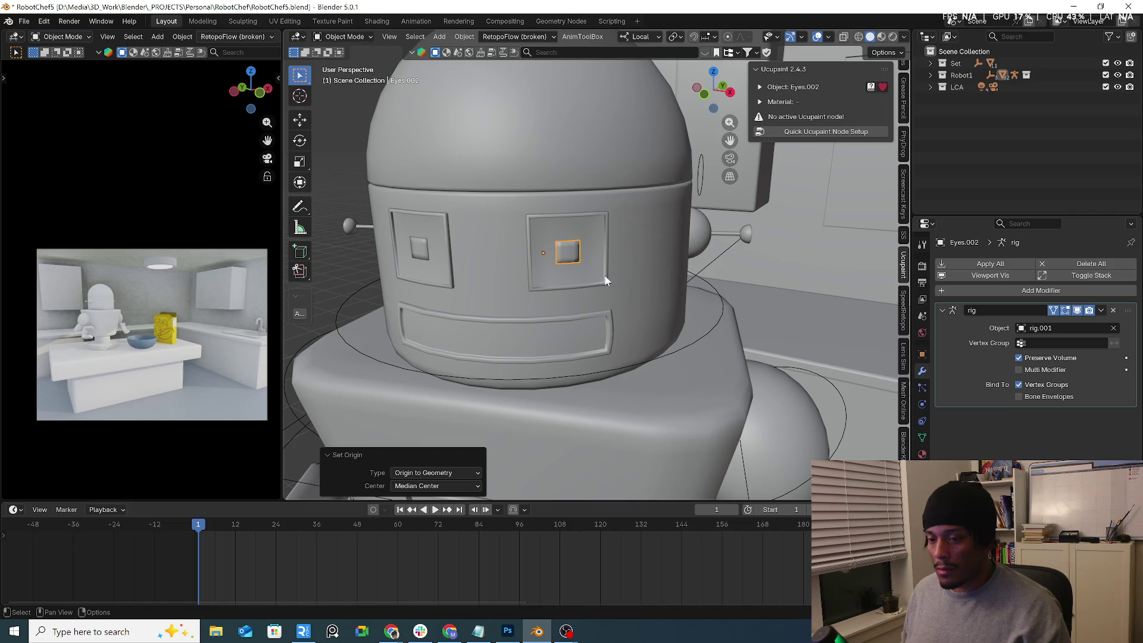
Step: Move Eyes.002's origin to its geometry centre and isolate it in local view
right_click(566, 256)
mouse_move(567, 255)
left_click(637, 269)
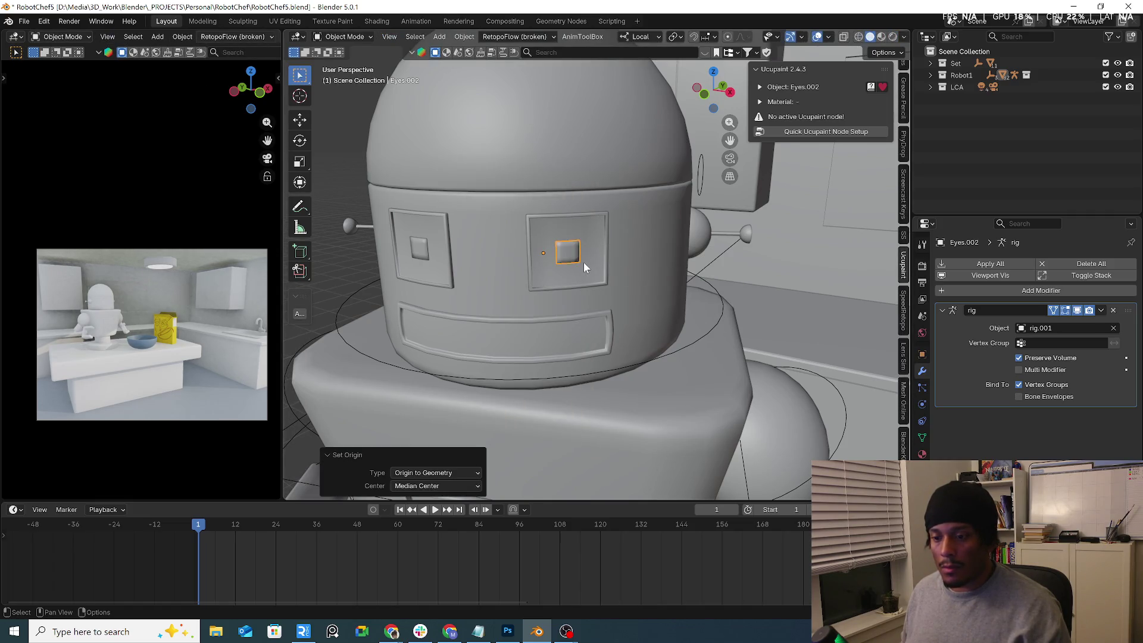
key("KP_Divide")
mouse_move(584, 266)
middle_mouse_down()
mouse_move(623, 258)
mouse_move(570, 337)
mouse_move(558, 388)
middle_mouse_up()
scroll(623, 258, "down", 5)
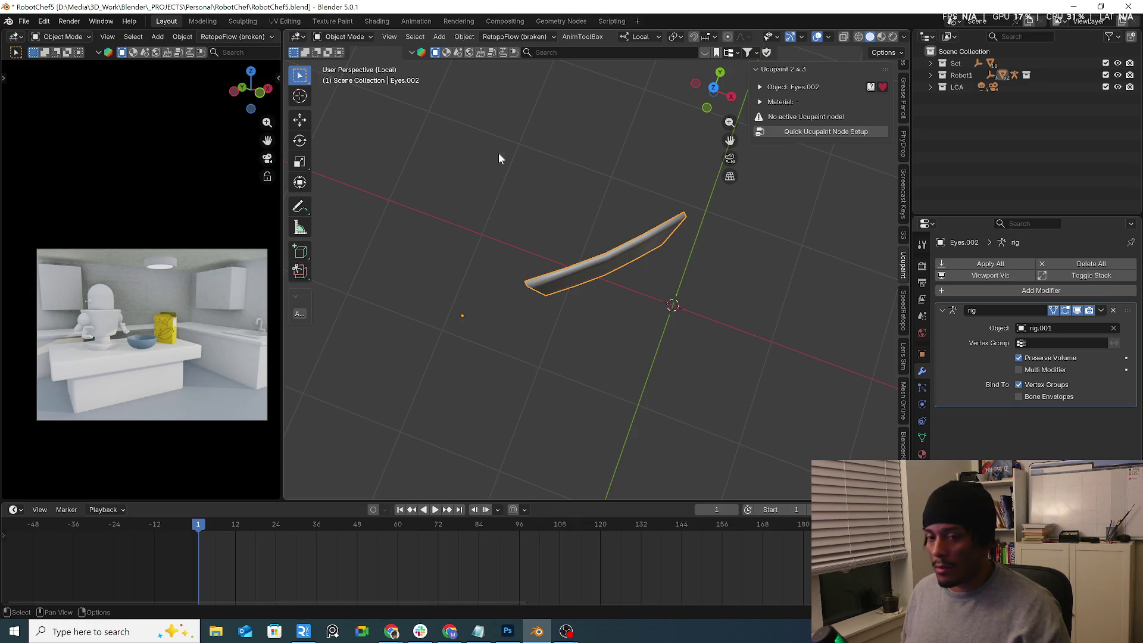
Step: Enter Edit Mode on Eyes.002, leave local view, then return to Object Mode
left_click(357, 42)
left_click(342, 64)
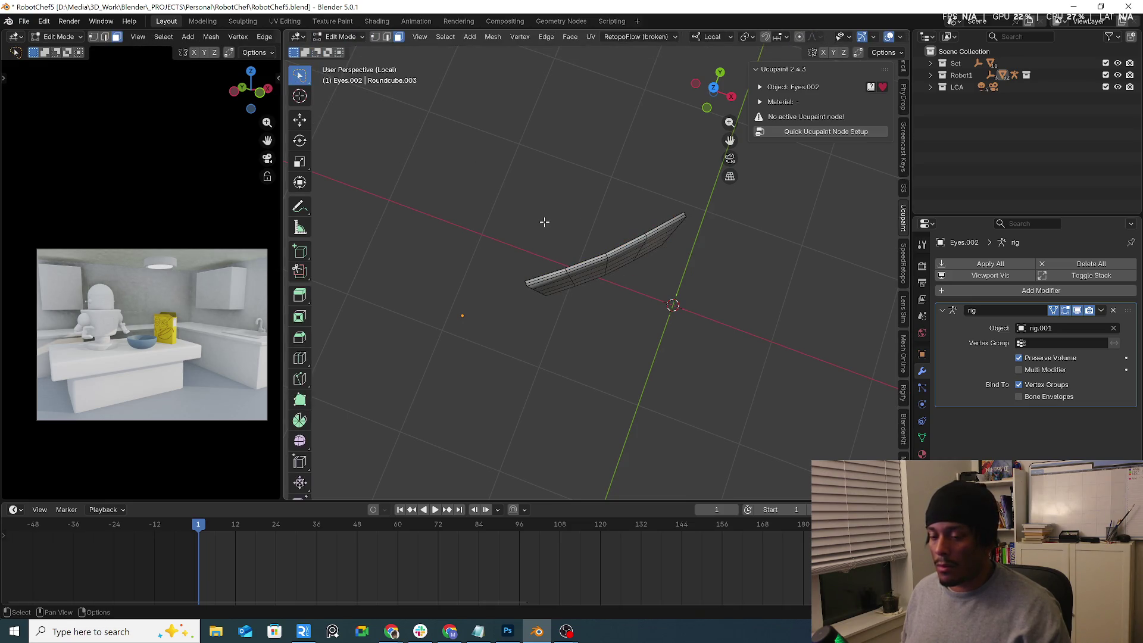
key("KP_Divide")
mouse_move(539, 229)
middle_mouse_down()
mouse_move(527, 239)
mouse_move(572, 241)
mouse_move(550, 245)
middle_mouse_up()
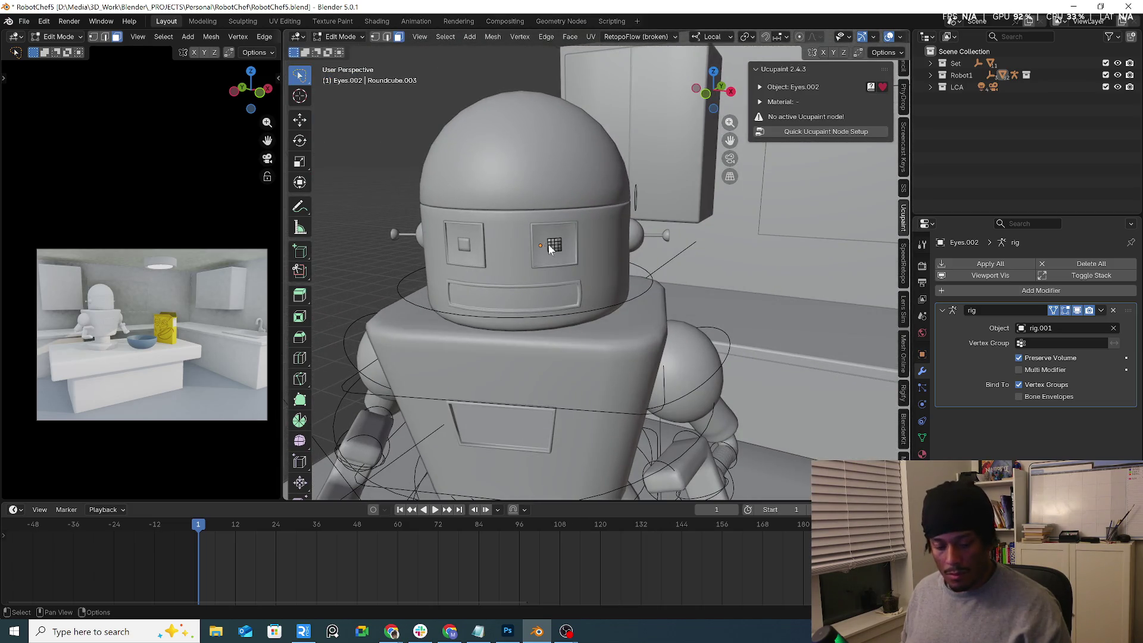
key("Tab")
Step: Reselect Eyes.002 and bring up the Auto-Rig Pro sidebar tools
left_click(638, 294)
mouse_move(638, 294)
middle_mouse_down()
mouse_move(641, 272)
mouse_move(570, 256)
middle_mouse_up()
left_click(553, 248)
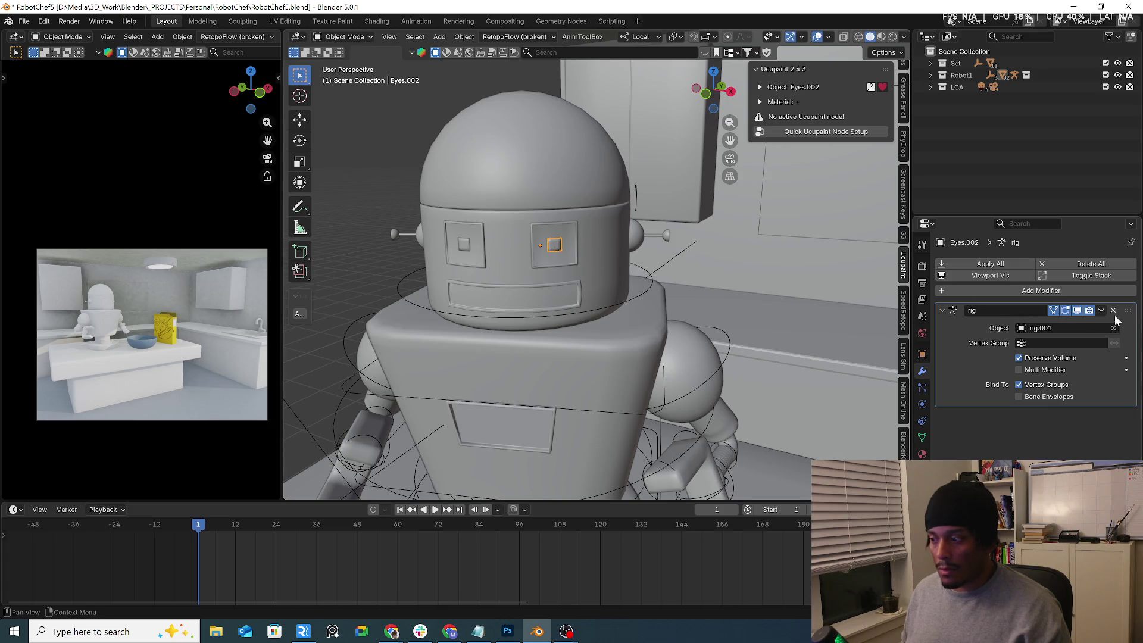
scroll(902, 417, "down", 8)
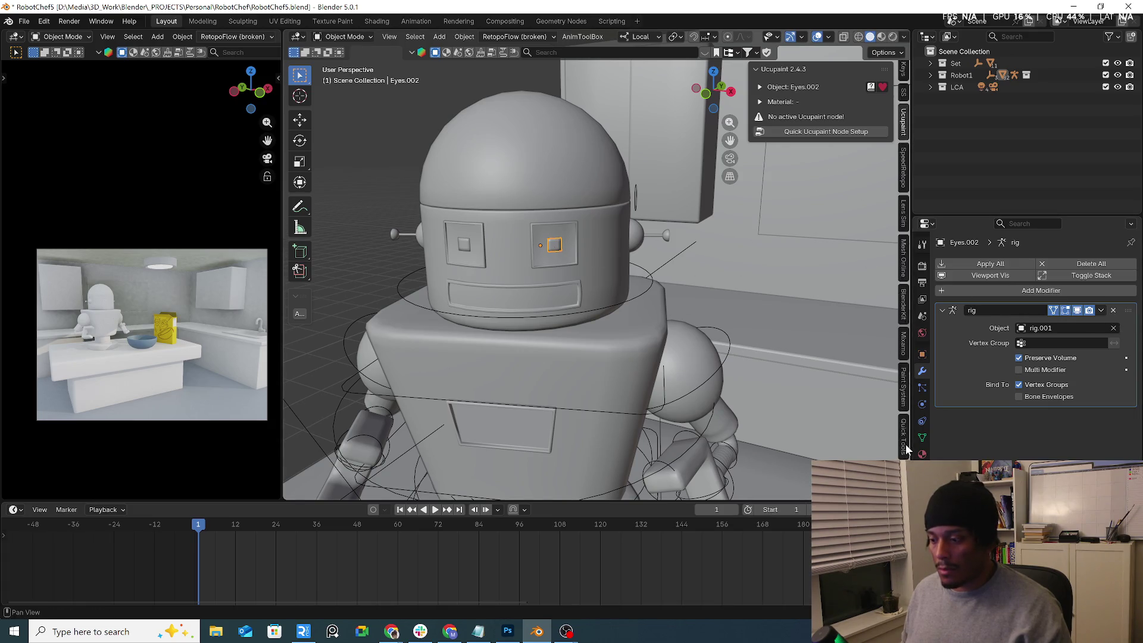
left_click(903, 372)
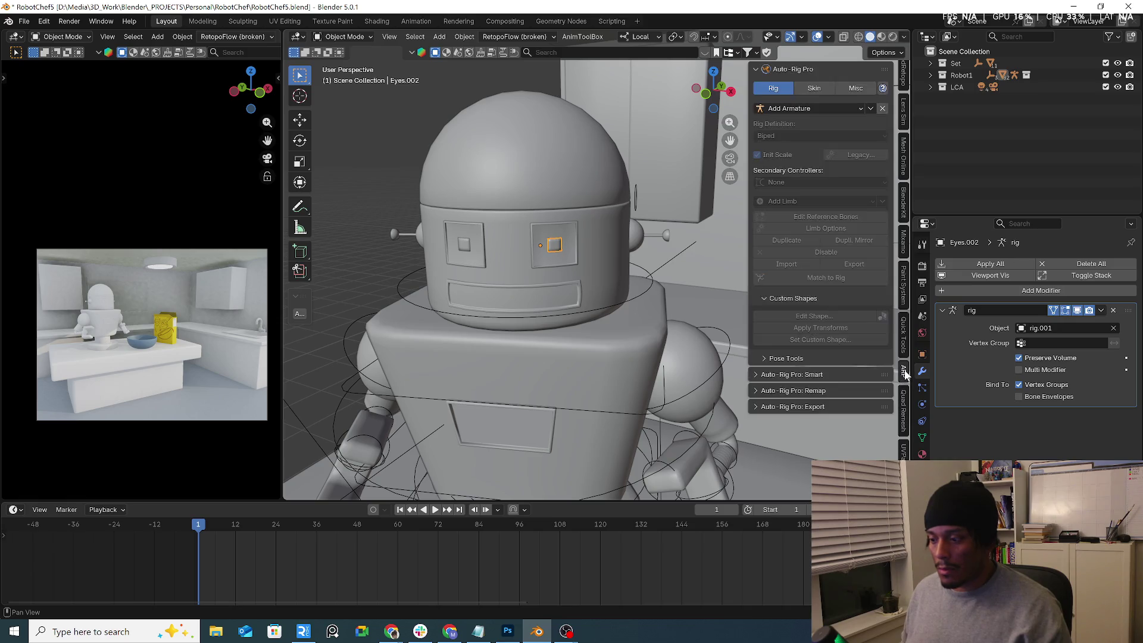
Step: Unbind Eyes.002 from the rig via Auto-Rig Pro skinning and view it from the front
left_click(813, 88)
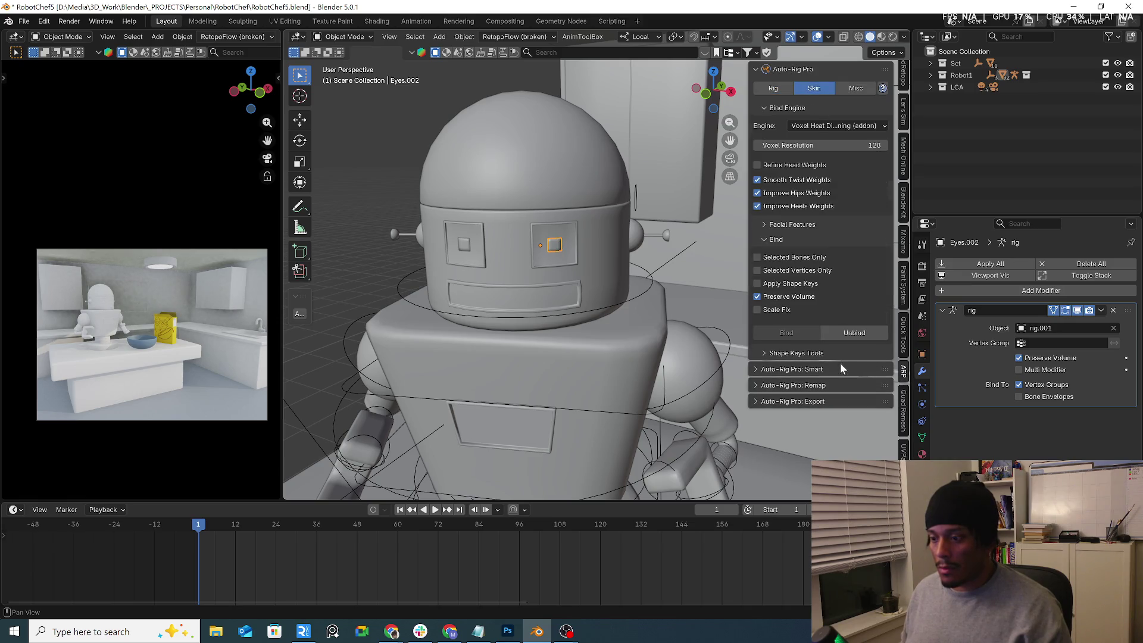
left_click(864, 334)
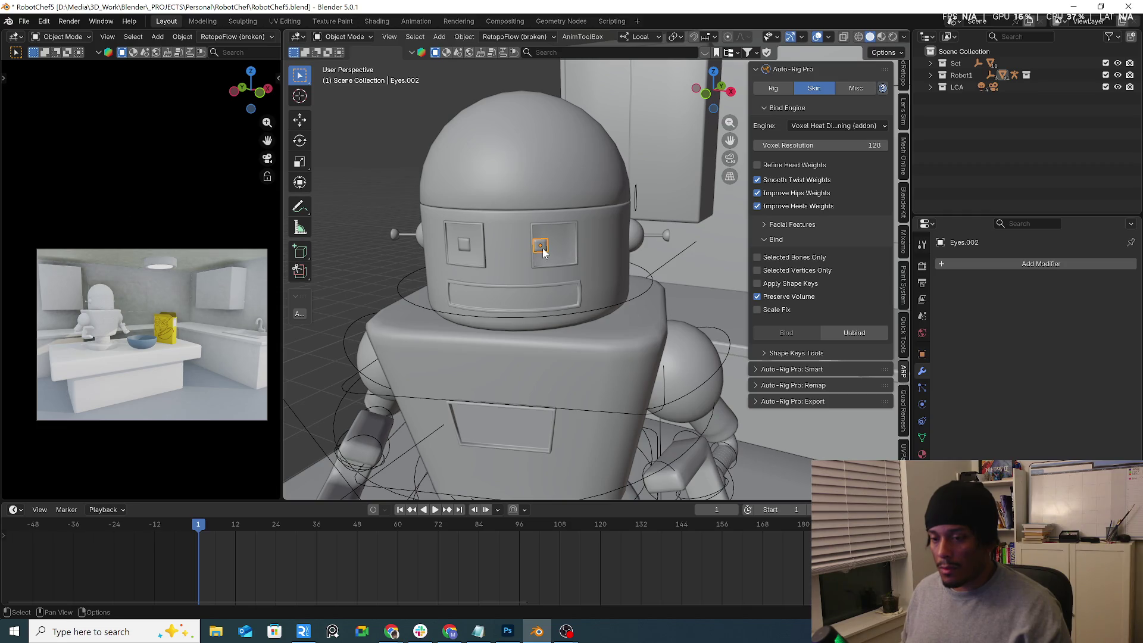
key("KP_1")
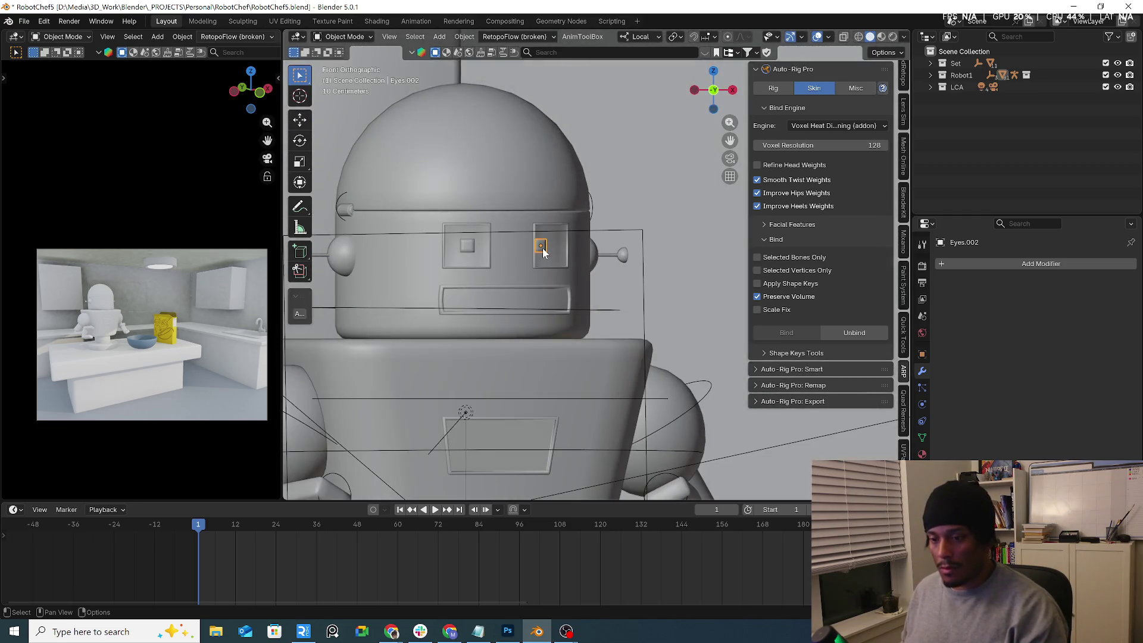
middle_click_drag(542, 247, 548, 229)
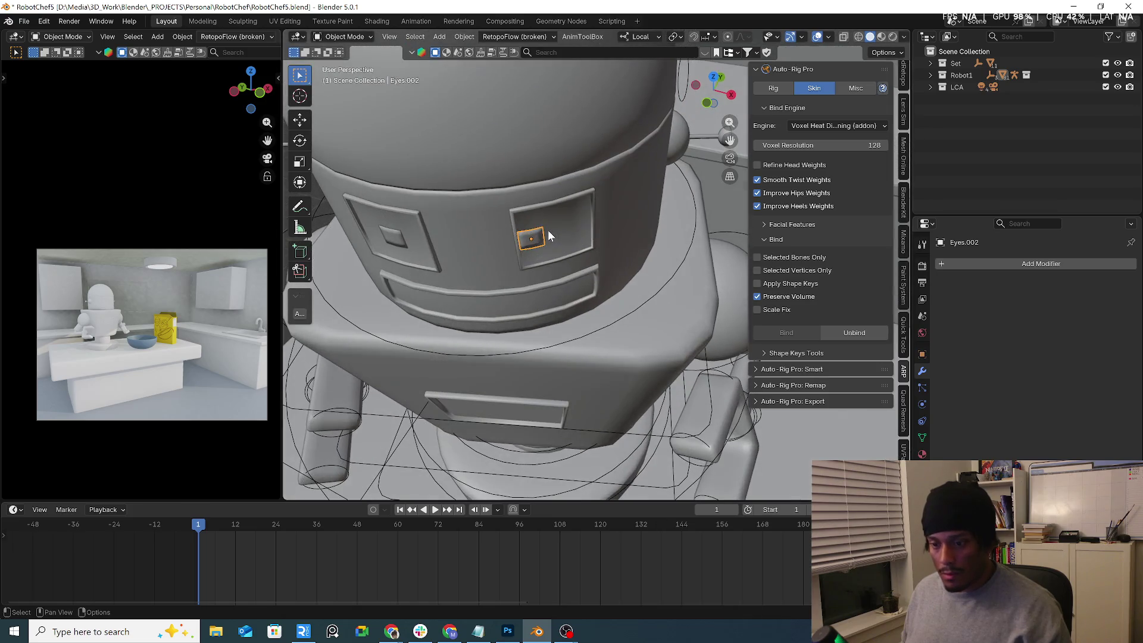
Step: Start a local-Y move of Eyes.002, then cancel it
key("g")
key("x")
key("x")
key("y")
key("y")
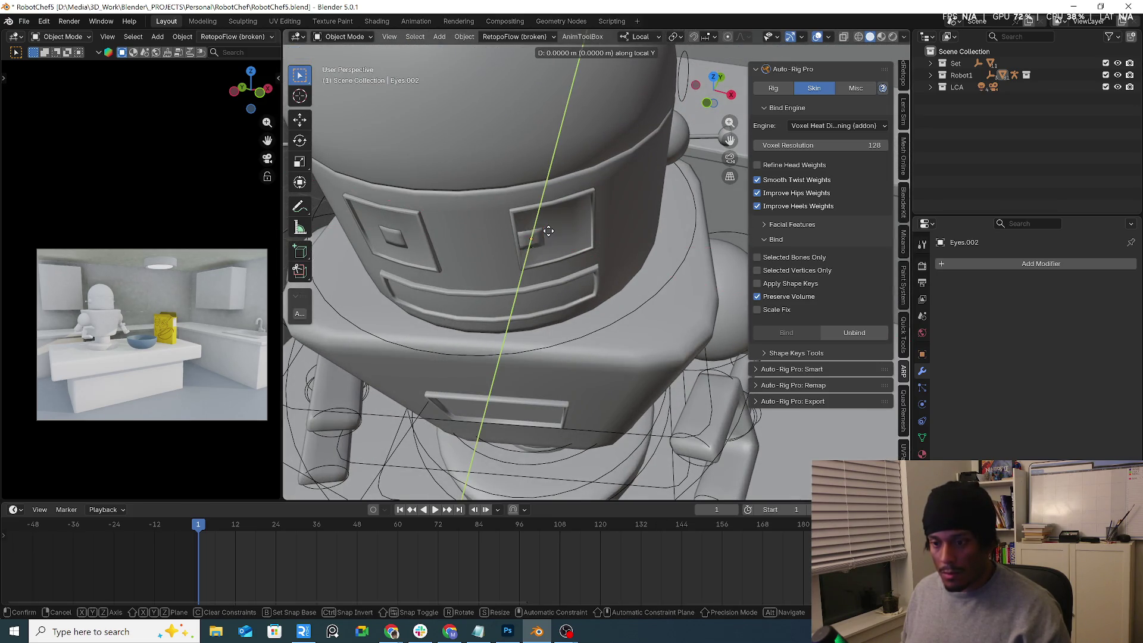
right_click(549, 236)
scroll(534, 241, "down", 5)
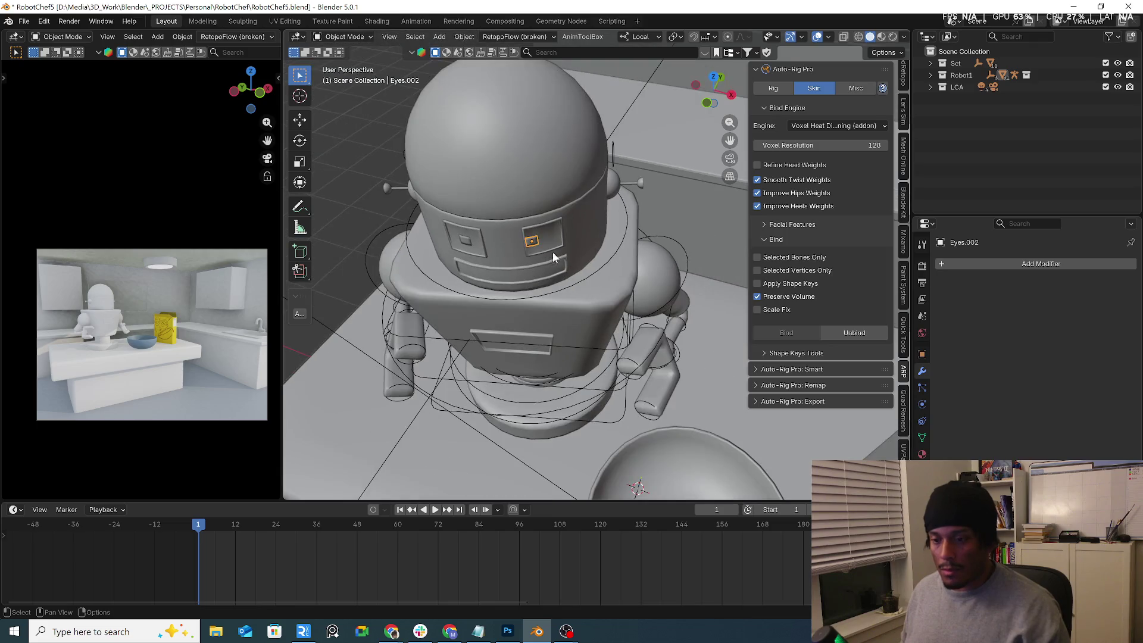
scroll(548, 245, "up", 2)
Step: Undo to restore the eye mesh's rig modifier, then select the rig.001 armature
key("ctrl+z")
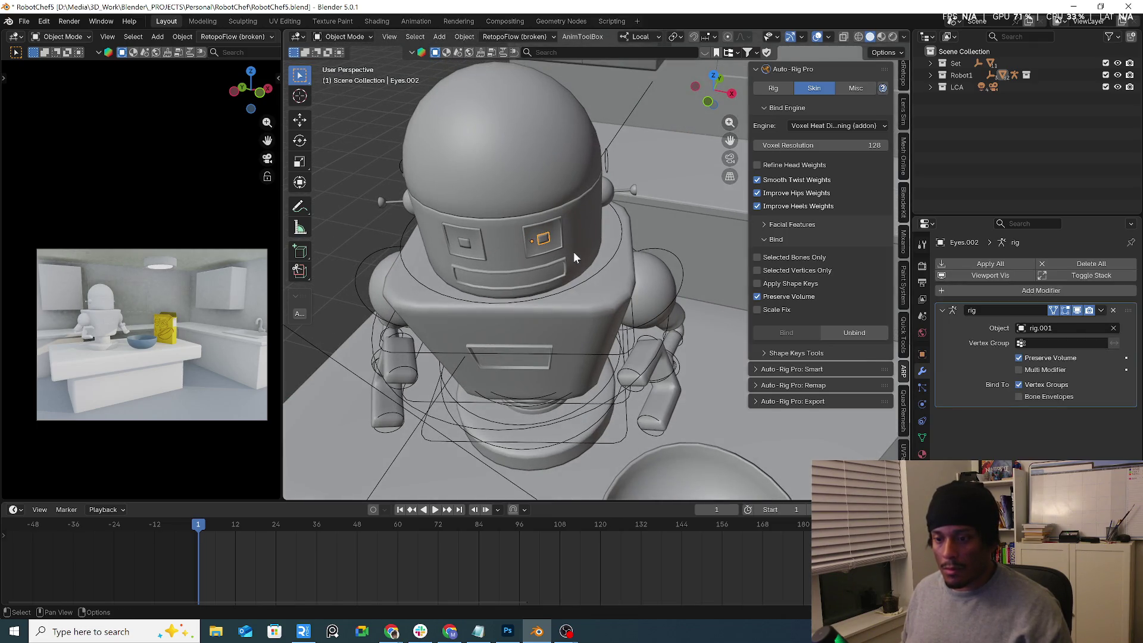
mouse_move(574, 251)
middle_mouse_down()
mouse_move(575, 294)
mouse_move(577, 252)
middle_mouse_up()
scroll(571, 285, "down", 3)
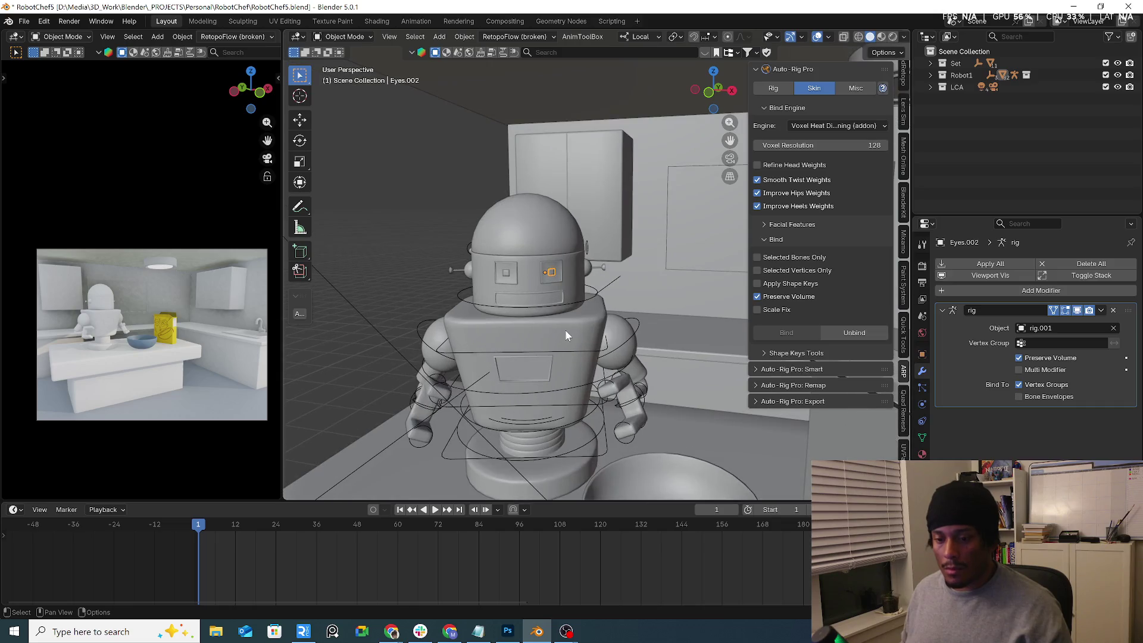
left_click(582, 299)
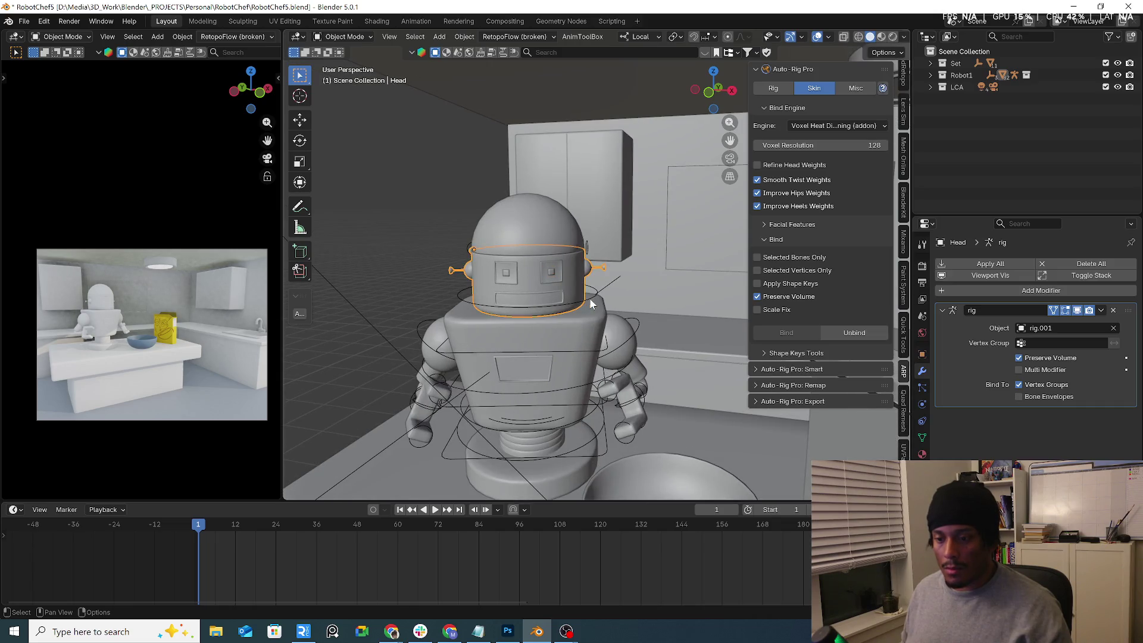
Step: Enter Pose Mode and keyframe the rig's pose at frame 1
left_click(351, 37)
left_click(359, 78)
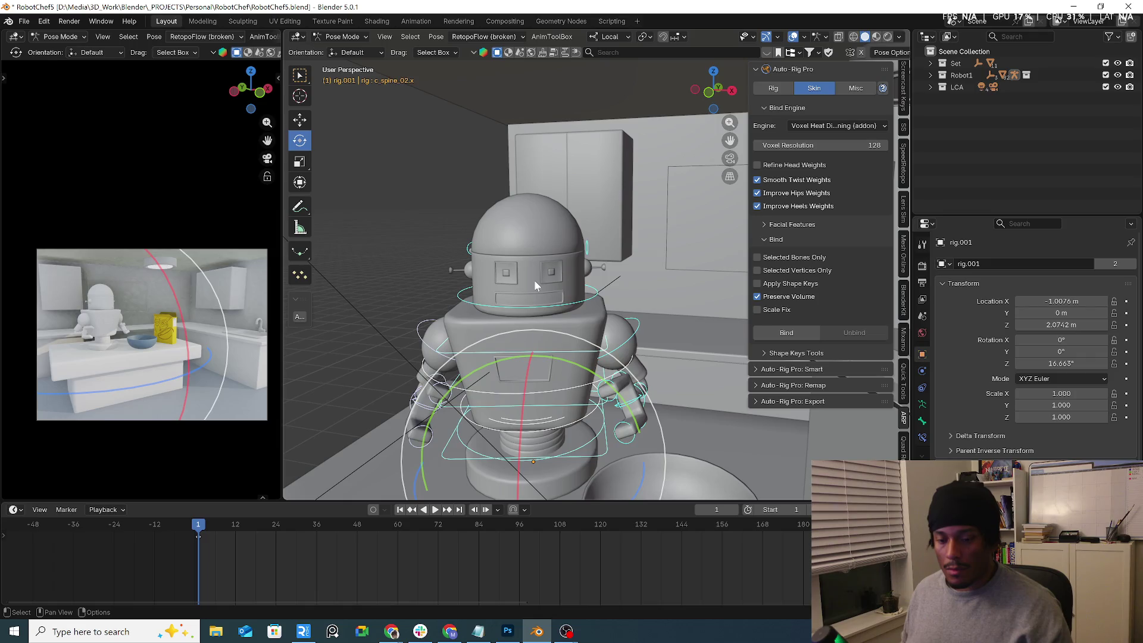
key("i")
left_click(205, 531)
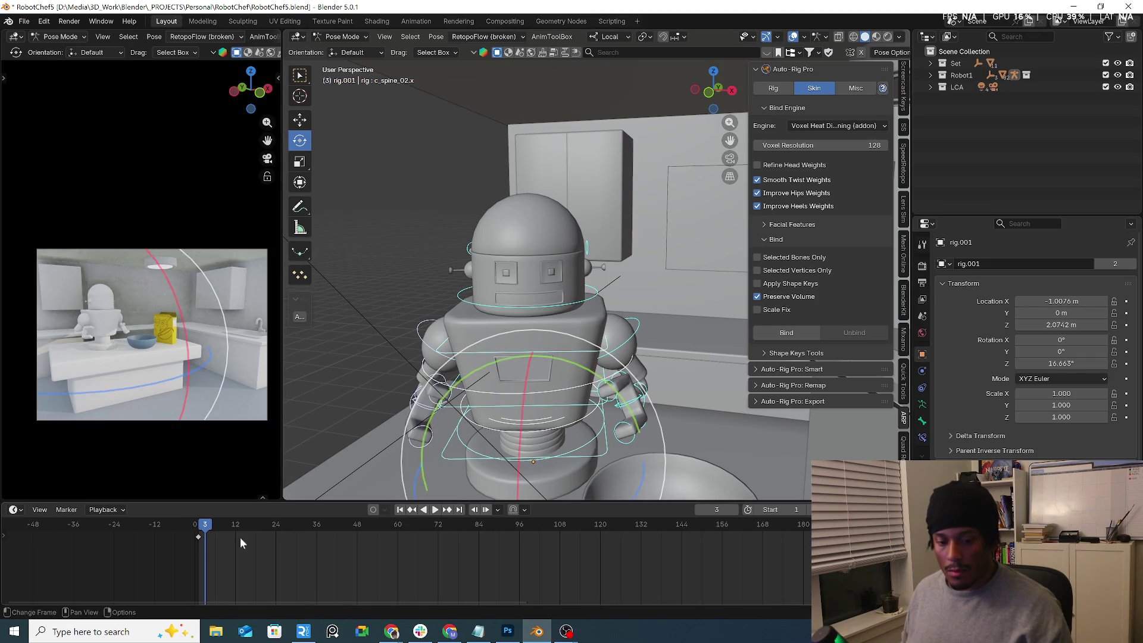
key("Left")
key("Left")
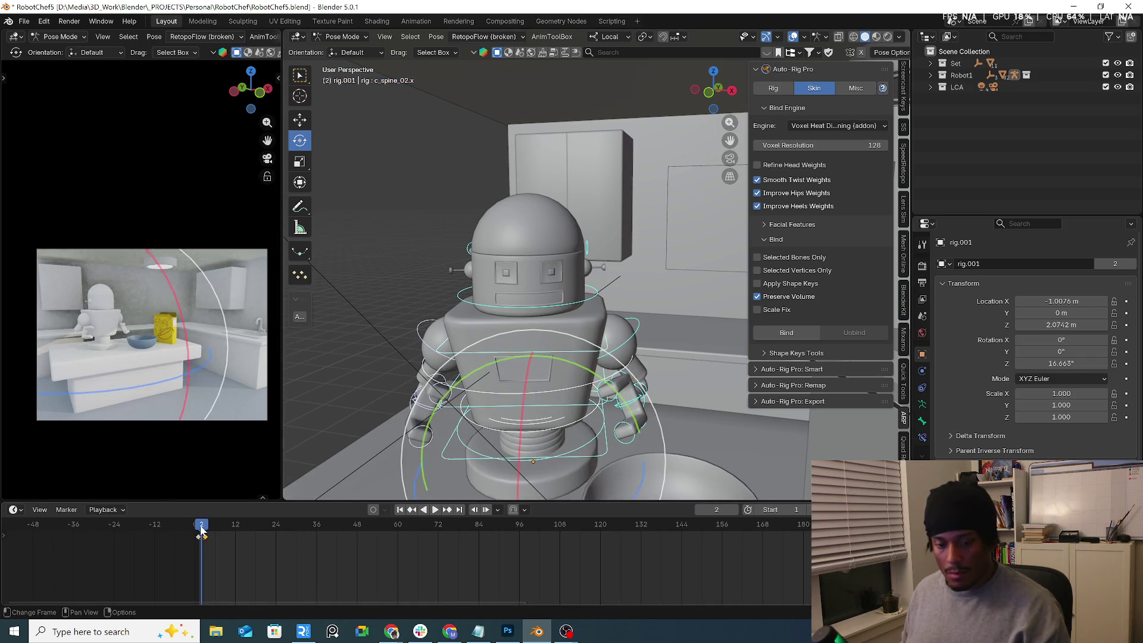
Step: Clear the pose to a T-pose and return the armature to Object Mode
key("alt+r")
left_click(525, 399)
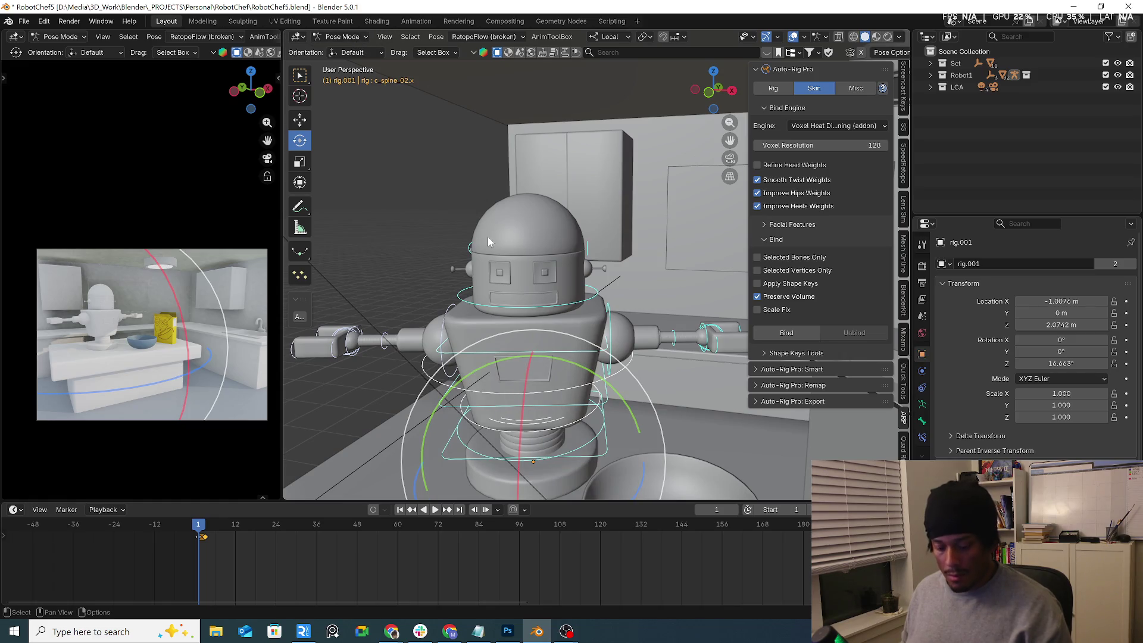
left_click(342, 36)
left_click(344, 49)
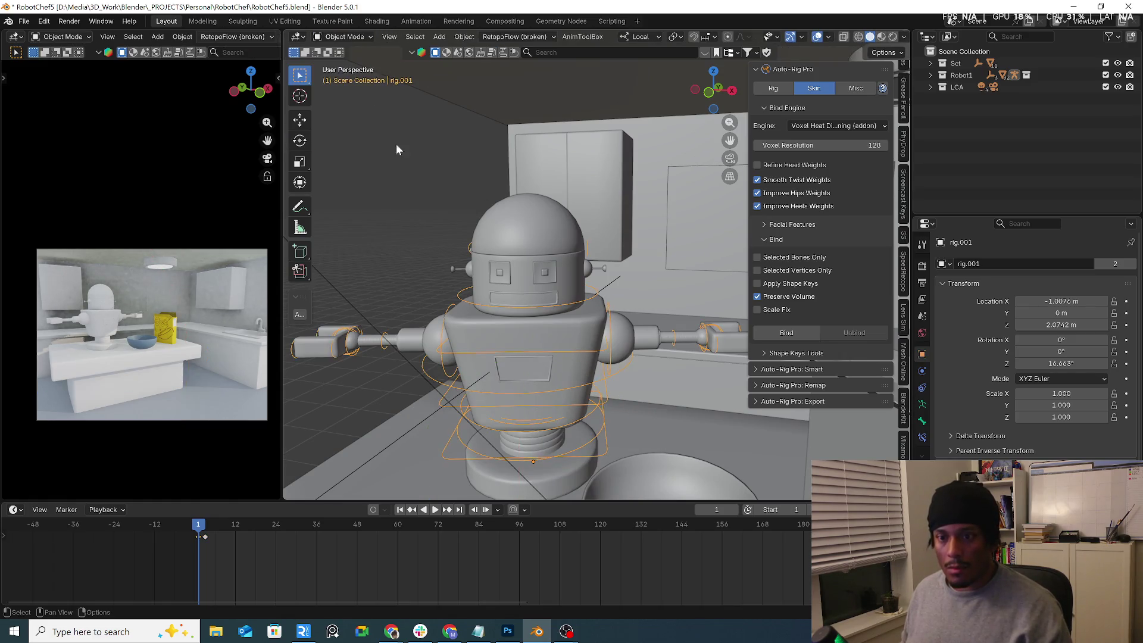
Step: In local view, set rig.001's Z rotation to 0 and its X and Z location to 0
middle_click_drag(553, 470, 548, 388, "shift")
key("KP_Divide")
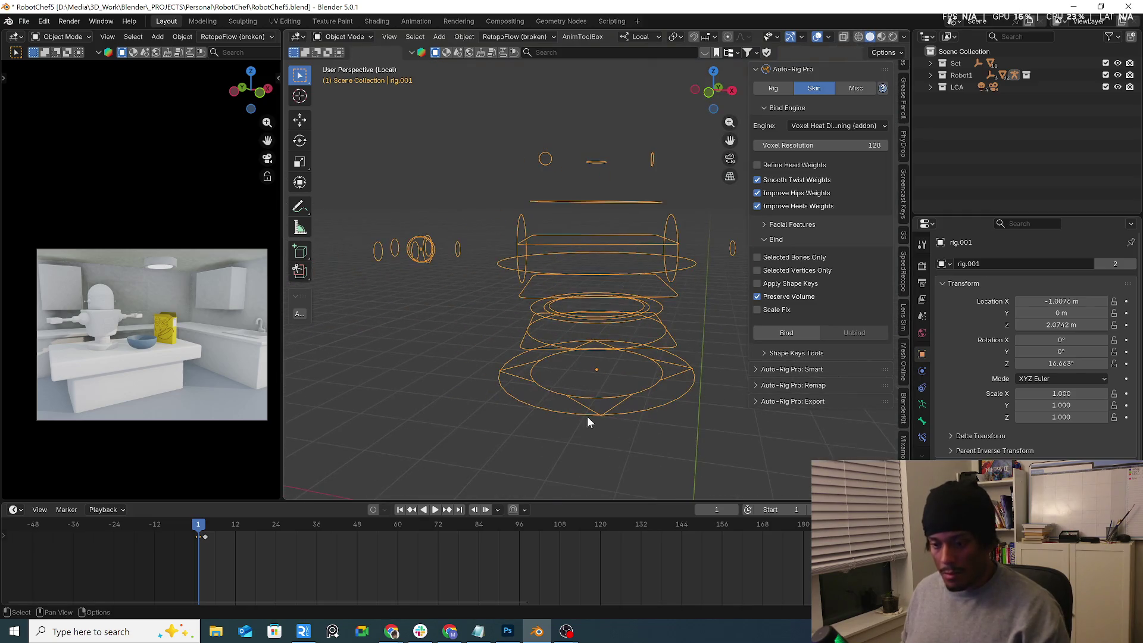
scroll(565, 381, "down", 4)
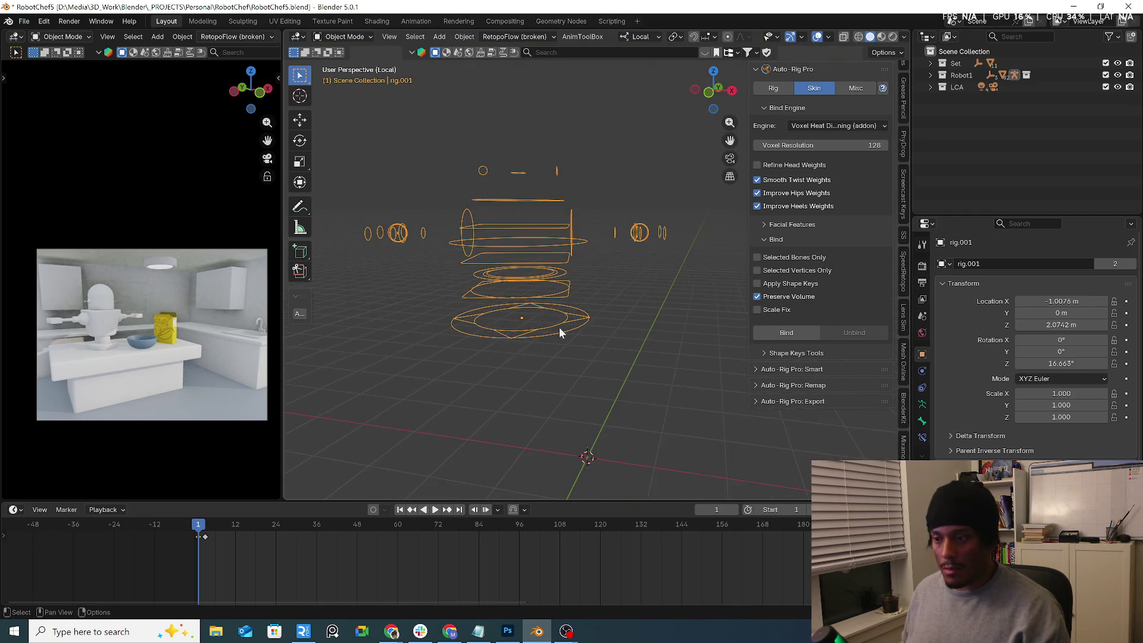
scroll(903, 73, "up", 5)
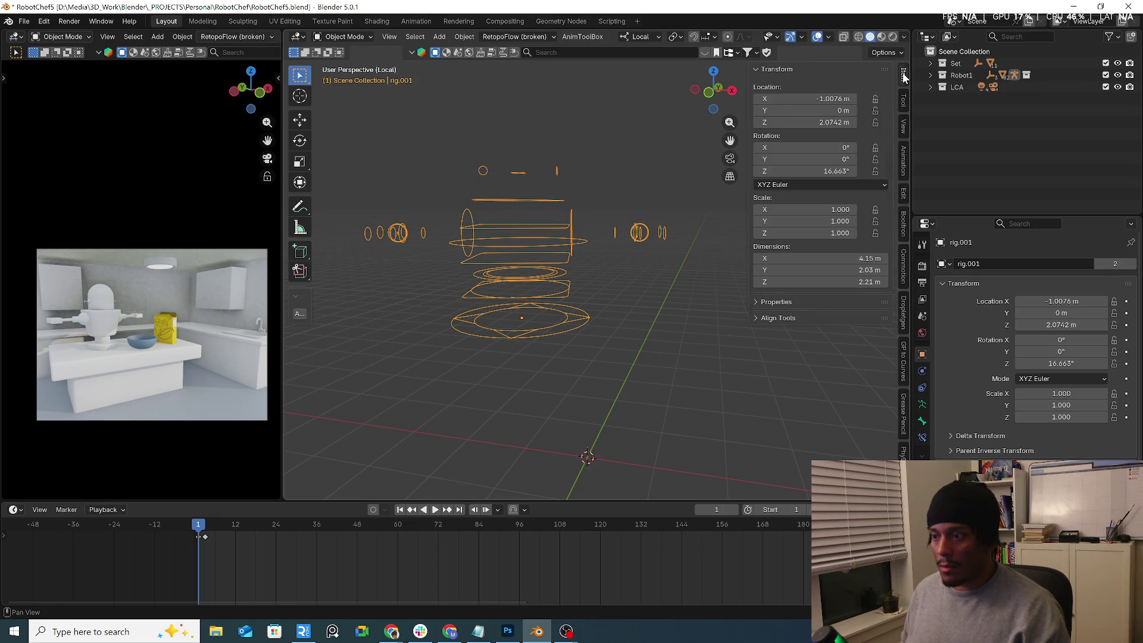
left_click(903, 74)
left_click(837, 171)
type("0")
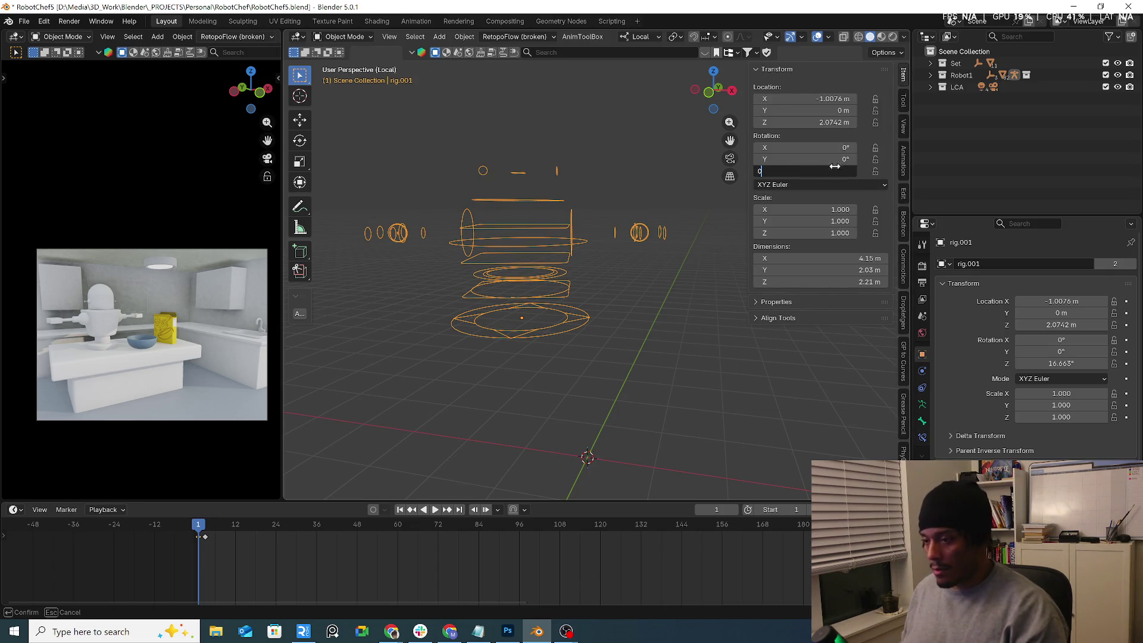
key("Return")
key("BackSpace")
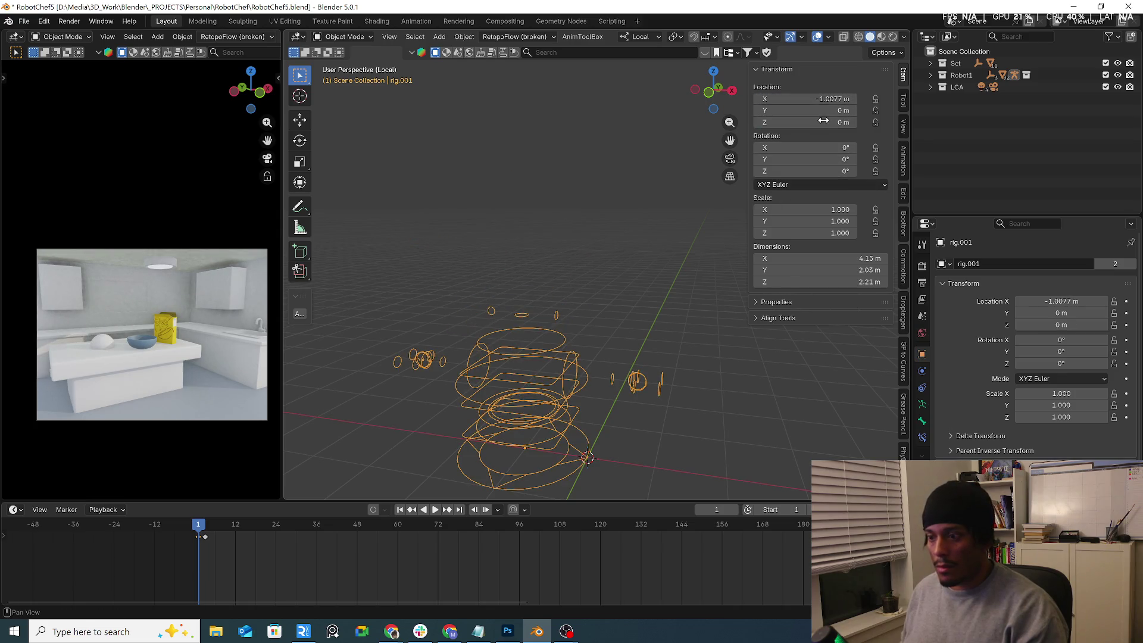
key("BackSpace")
left_click(675, 280)
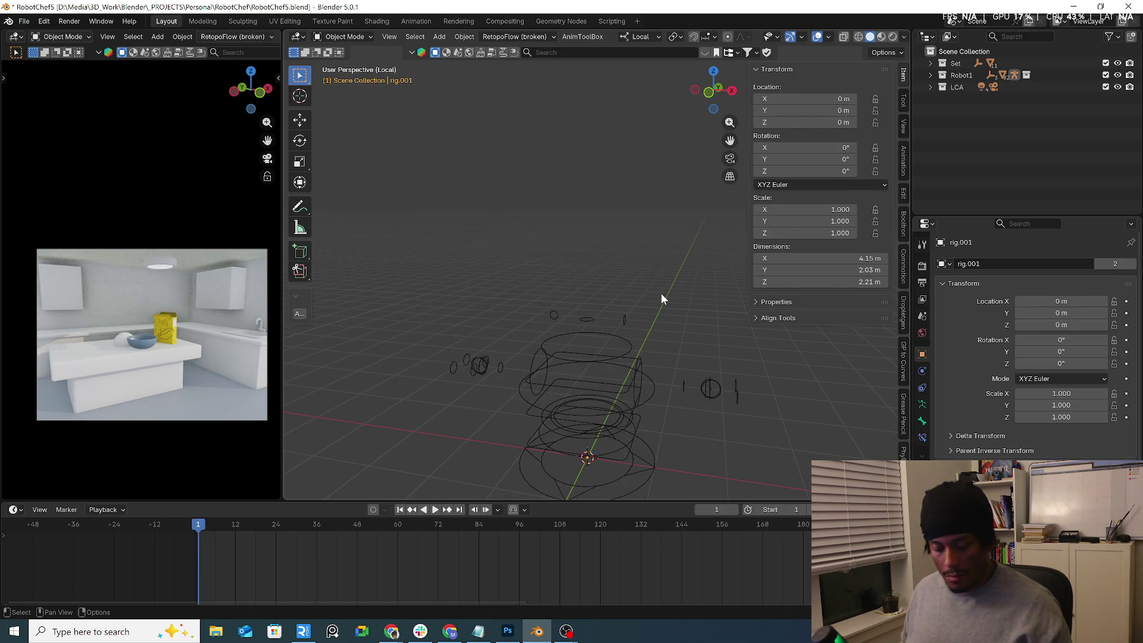
Step: Leave local view, hide the kitchen Set collection, and select rig.001
key("KP_Divide")
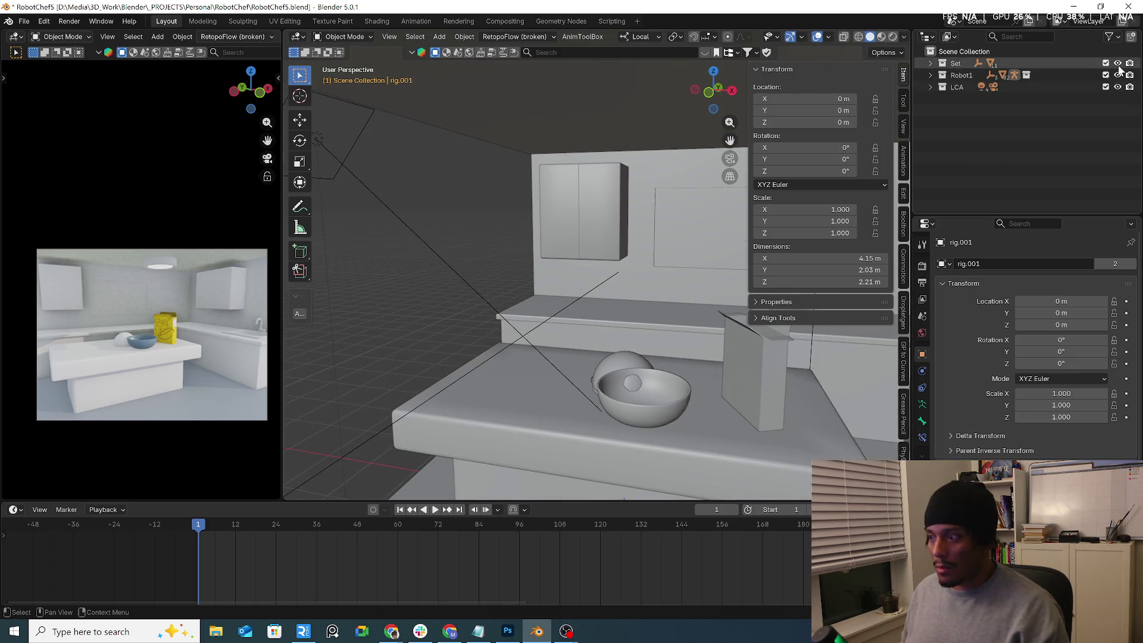
left_click(1118, 63)
scroll(643, 256, "up", 2)
left_click(623, 320)
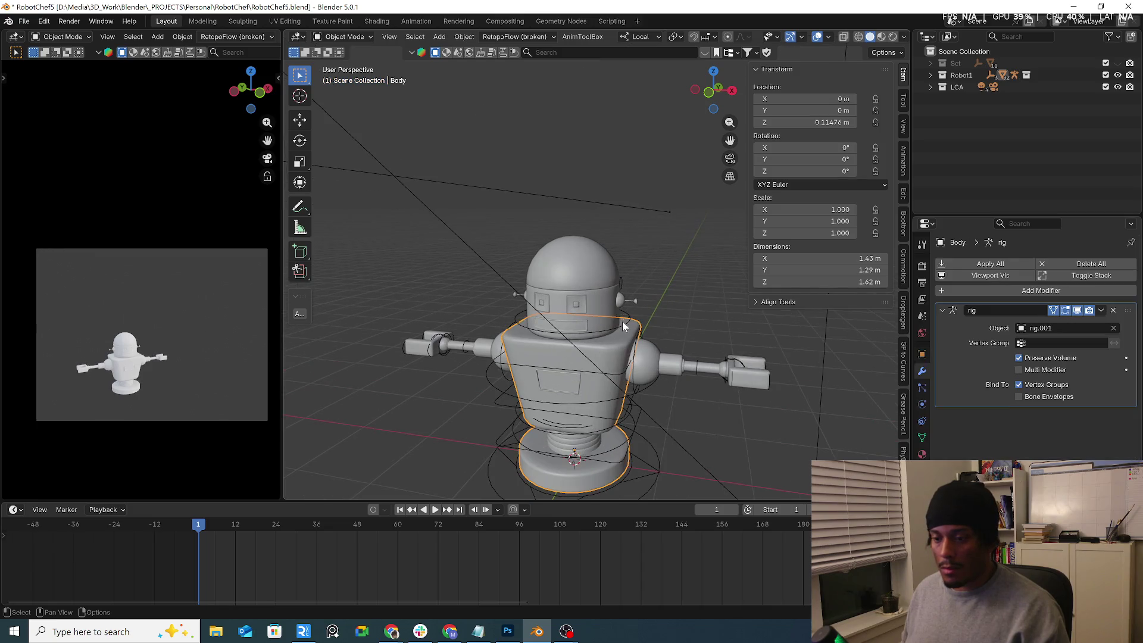
left_click(623, 315)
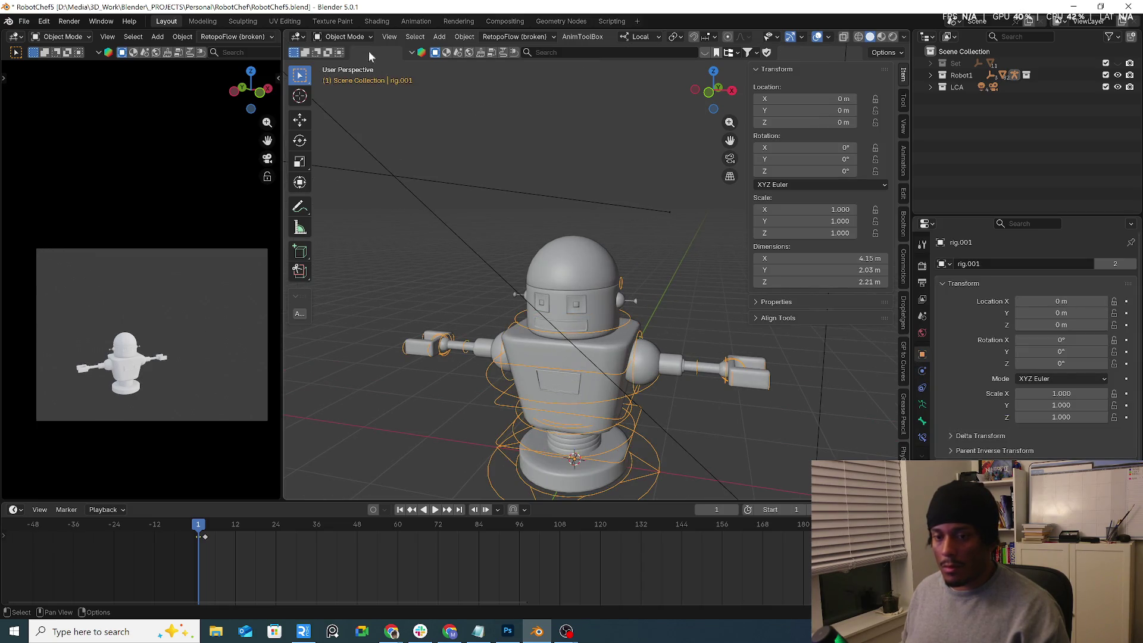
Step: Toggle rig.001 into Pose Mode and back, then select Eyes.002 in front view
left_click(344, 36)
left_click(348, 77)
scroll(583, 305, "up", 3)
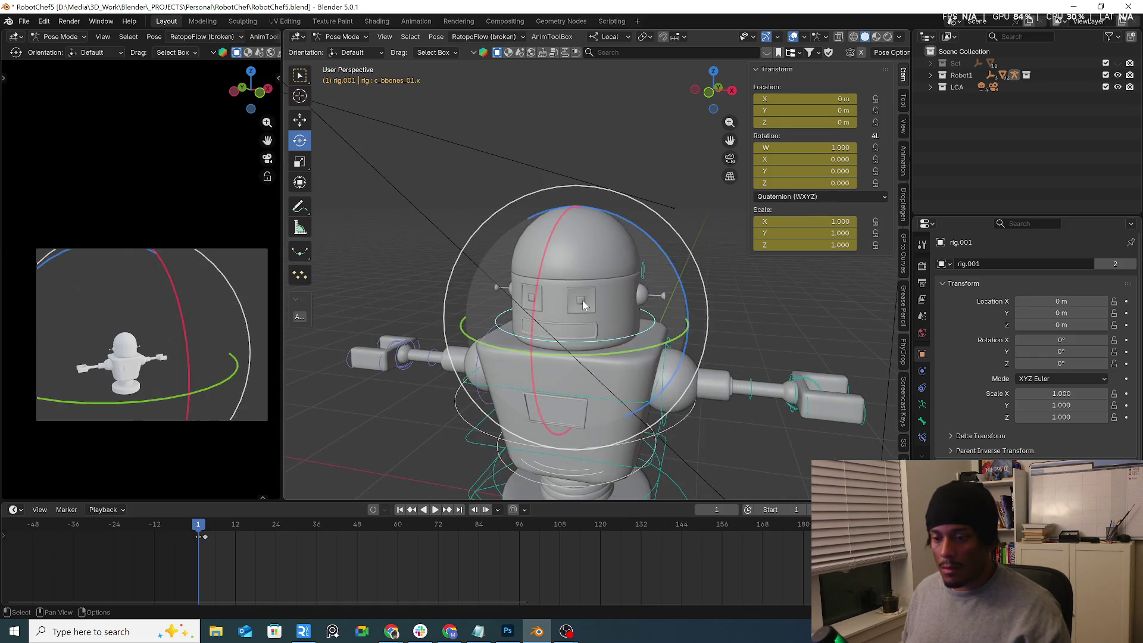
left_click(344, 36)
left_click(349, 50)
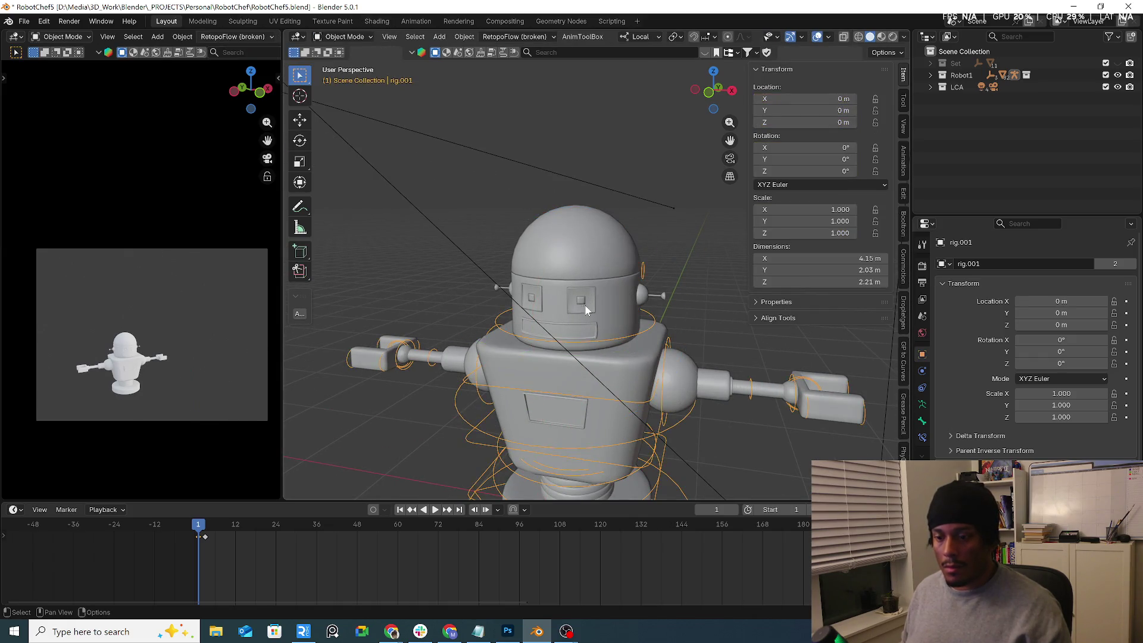
left_click(581, 301)
key("KP_1")
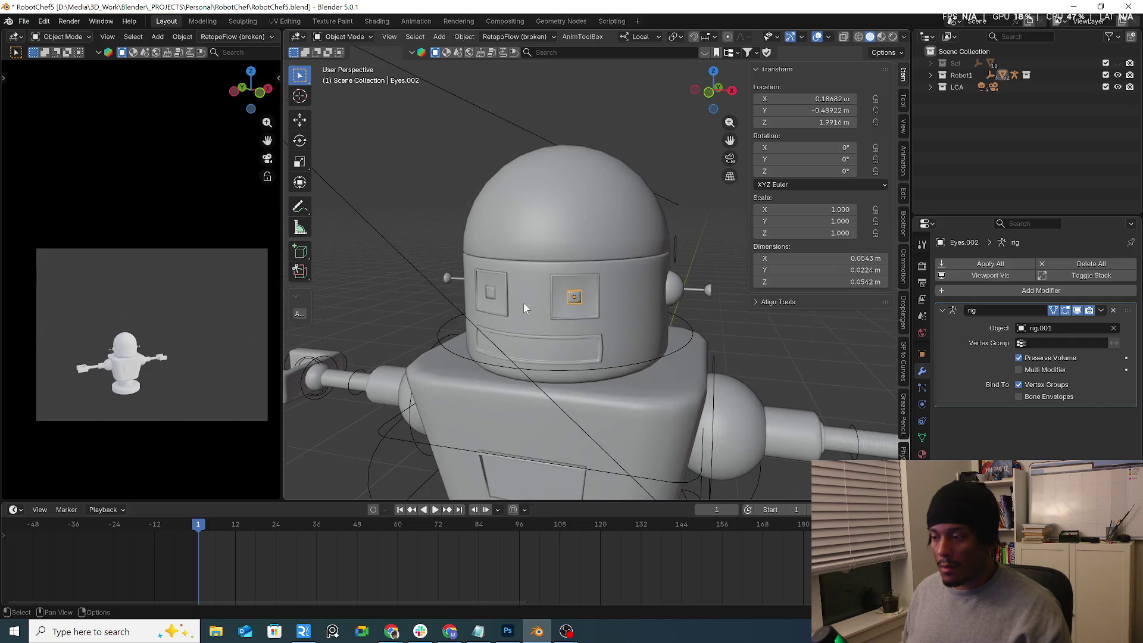
Step: Remove the rig modifier from Eyes.002 through the Auto-Rig Pro skinning panel
scroll(567, 309, "up", 1)
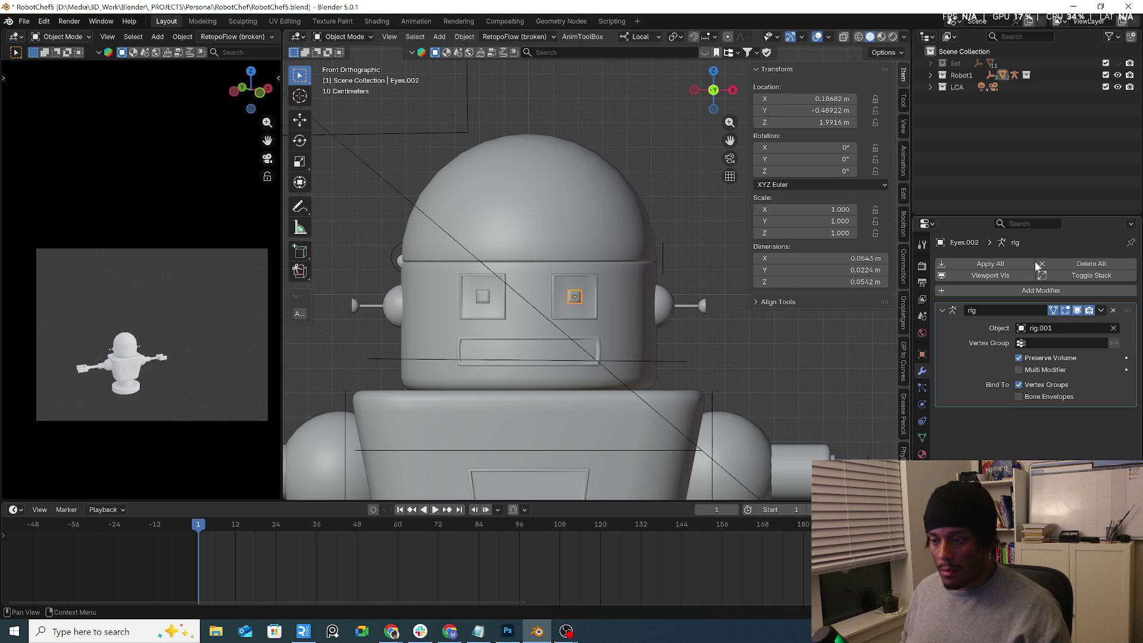
scroll(904, 441, "down", 5)
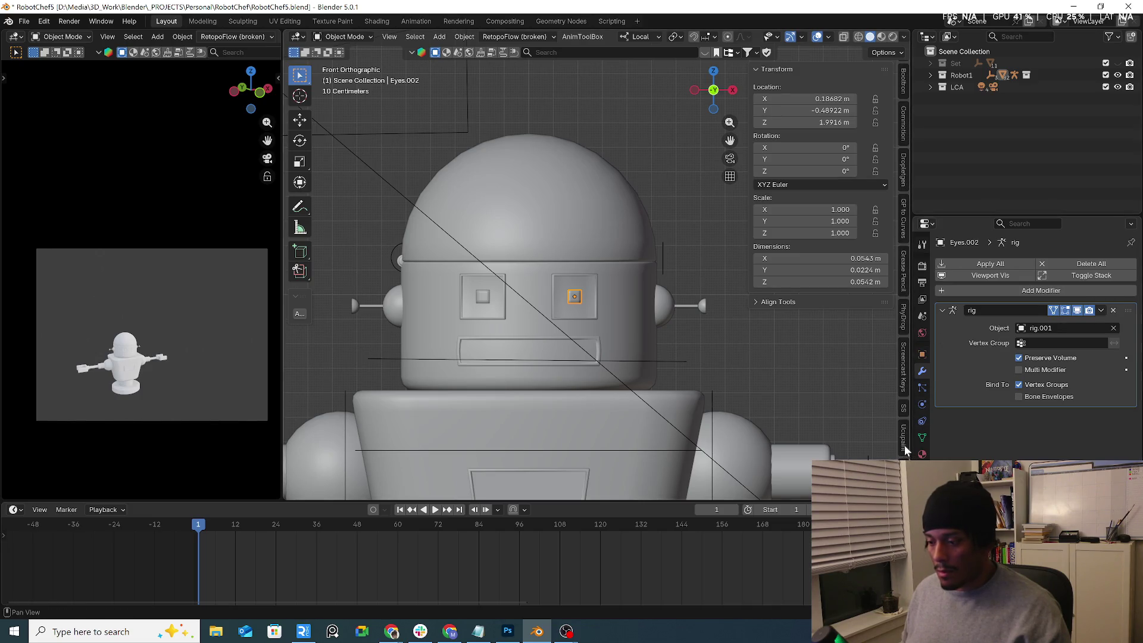
left_click(904, 443)
scroll(905, 445, "down", 5)
scroll(905, 440, "down", 5)
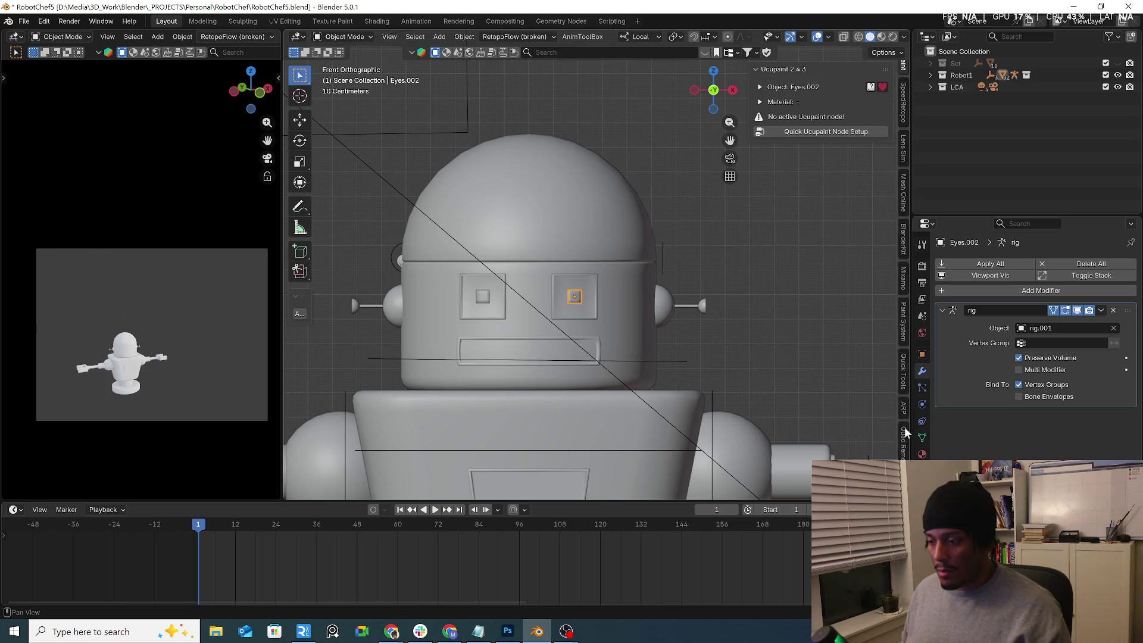
left_click(904, 371)
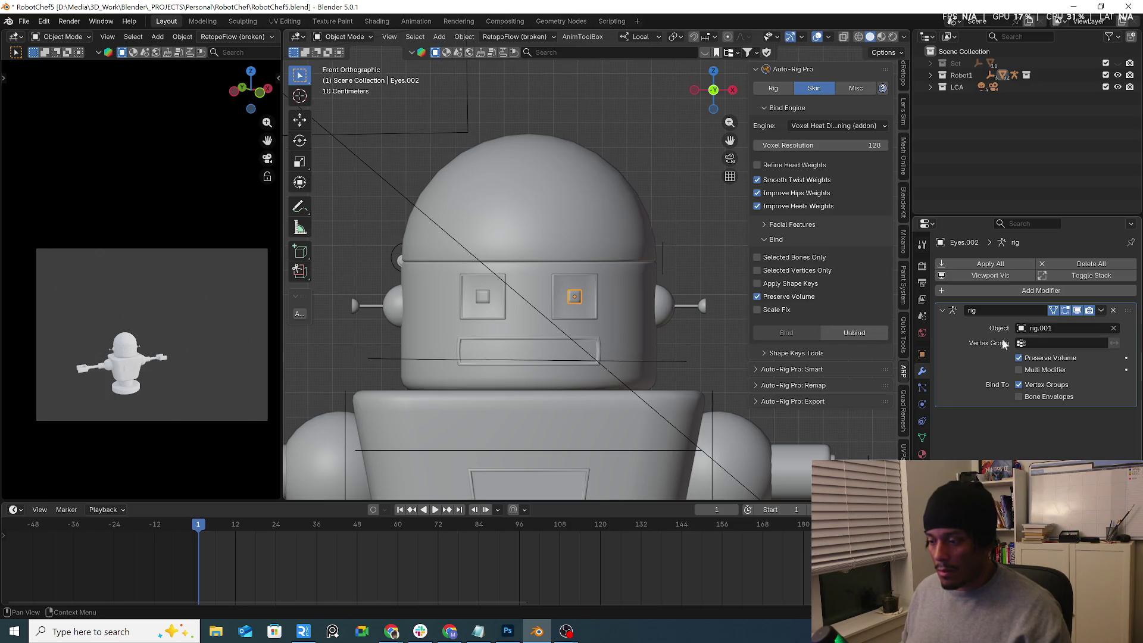
left_click(844, 335)
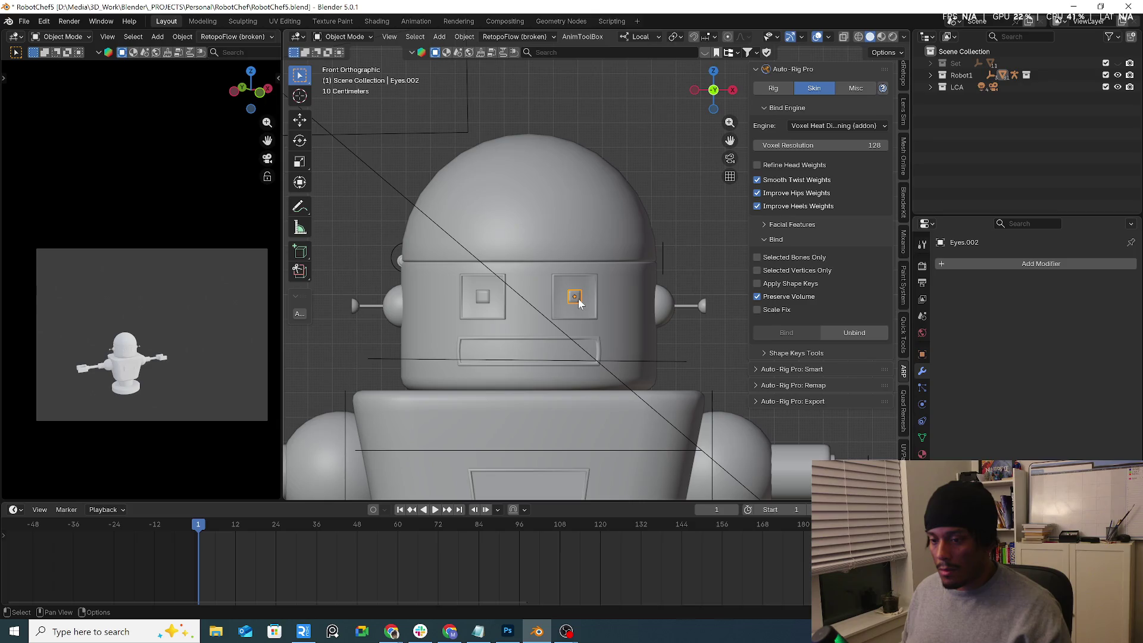
Step: Snap the 3D cursor onto the selected eye
middle_click_drag(584, 295, 579, 318)
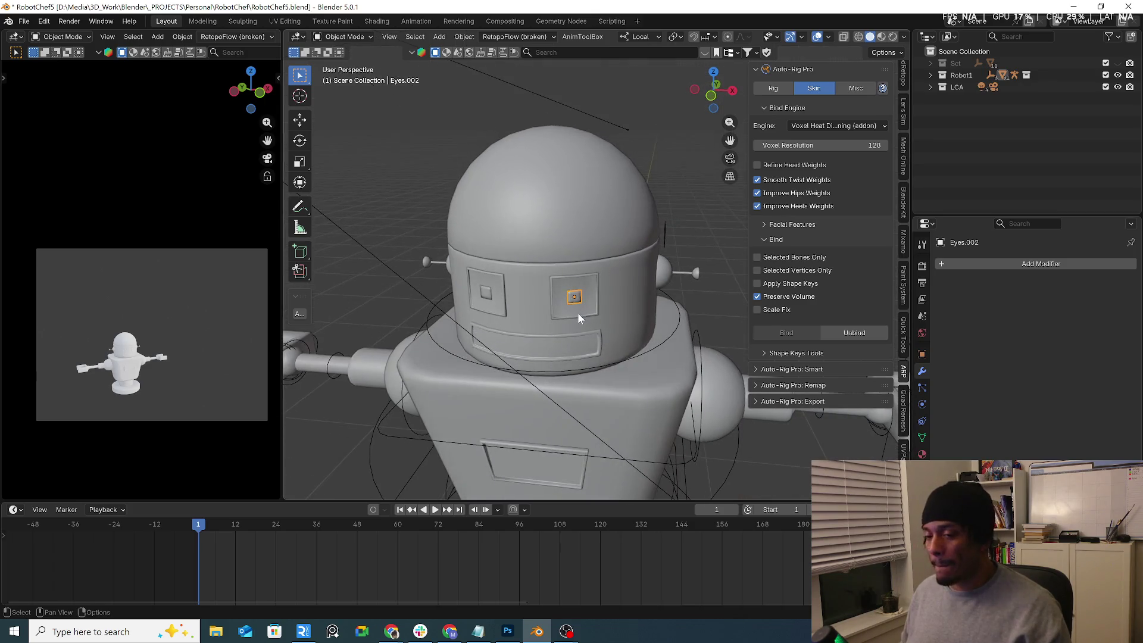
key("shift+s")
left_click(572, 369)
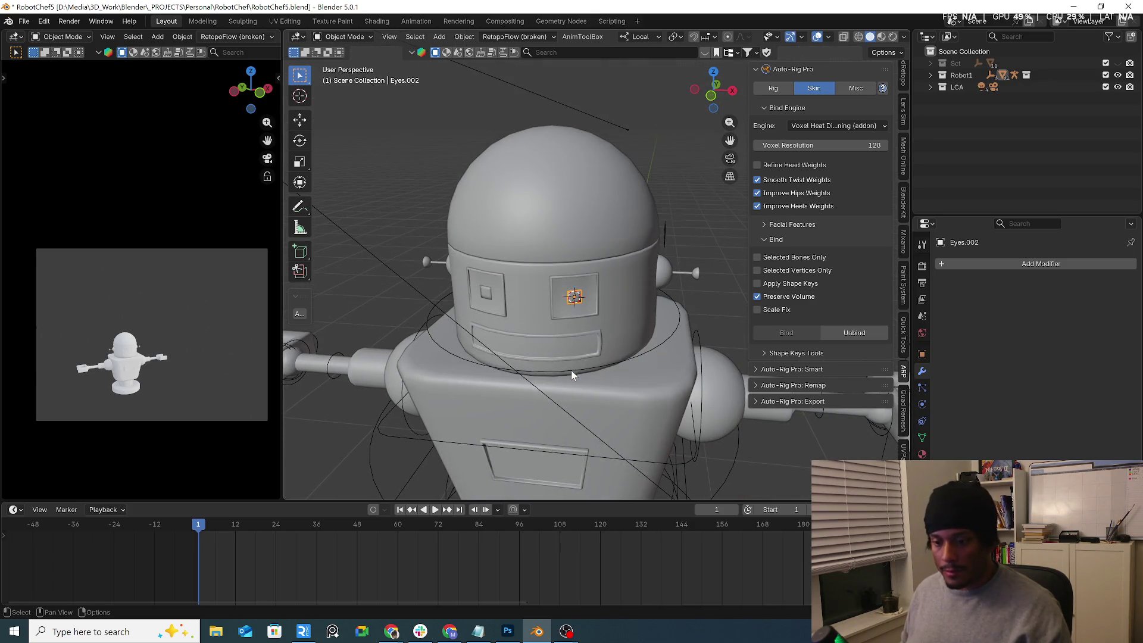
key("shift+a")
Step: Add a plain-axes Empty at the eye, scale it to about 0.187, and move it forward along Y
mouse_move(599, 336)
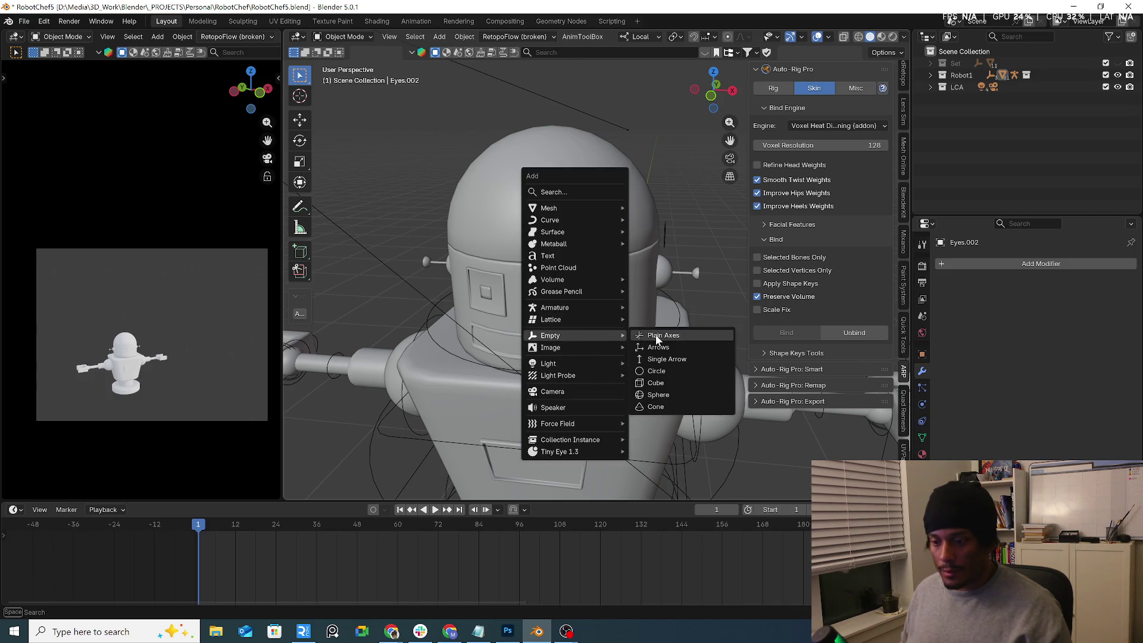
left_click(655, 334)
middle_click_drag(598, 328, 606, 319)
key("s")
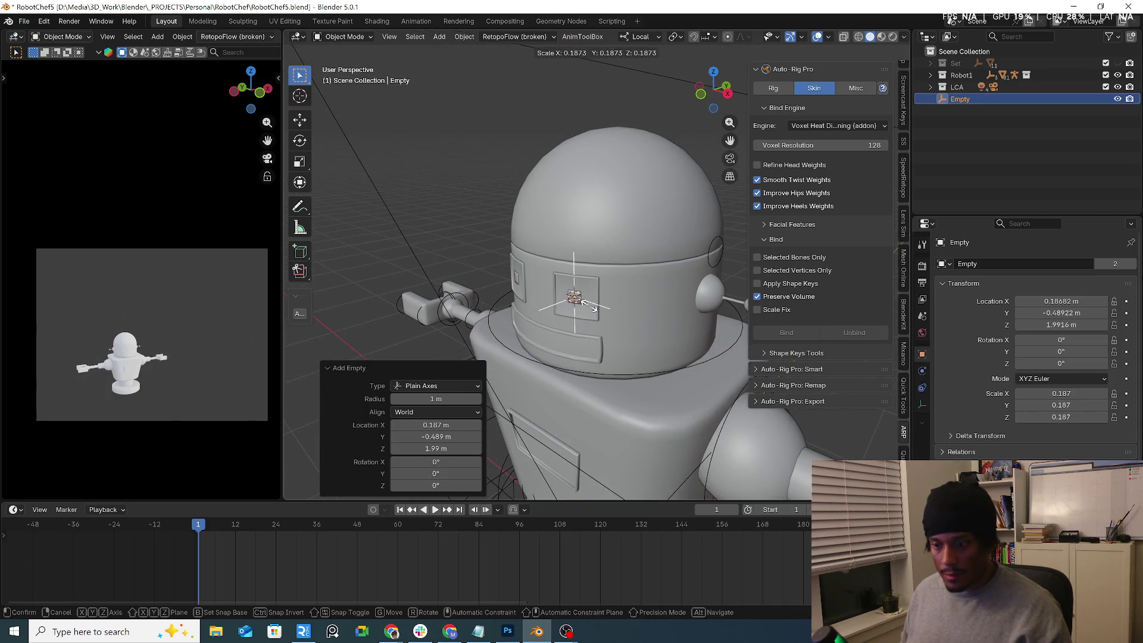
left_click(589, 306)
key("g")
key("y")
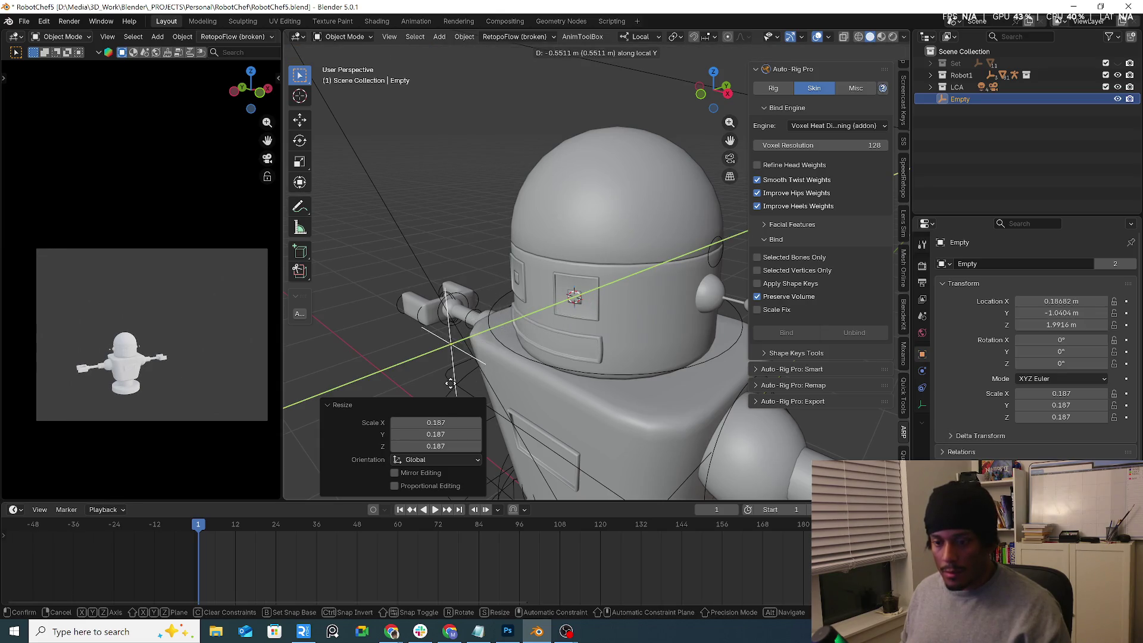
left_click(441, 390)
Step: Give Eyes.002 a Track To constraint targeting the Empty
mouse_move(536, 351)
middle_mouse_down()
mouse_move(608, 318)
mouse_move(548, 312)
middle_mouse_up()
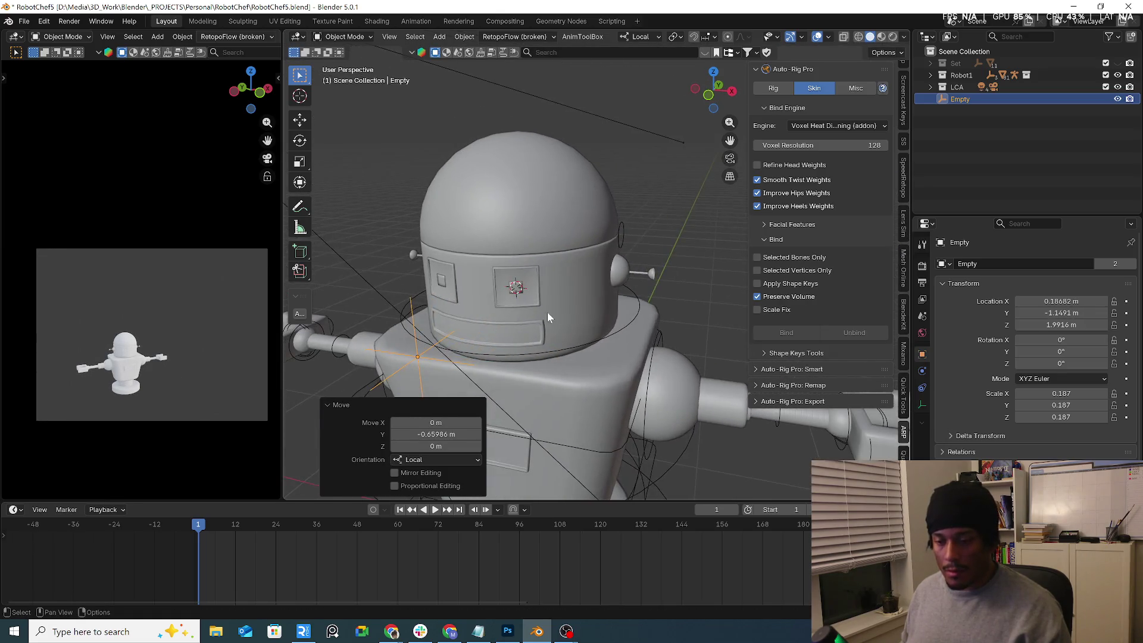
scroll(624, 291, "up", 3)
left_click(562, 277)
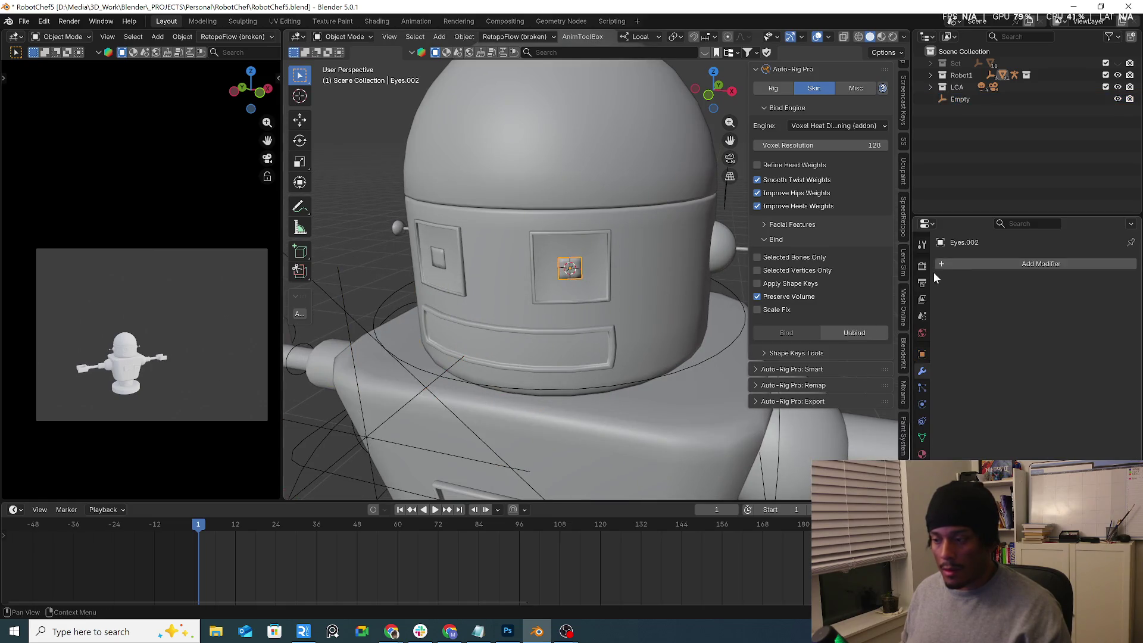
left_click(922, 421)
left_click(1048, 265)
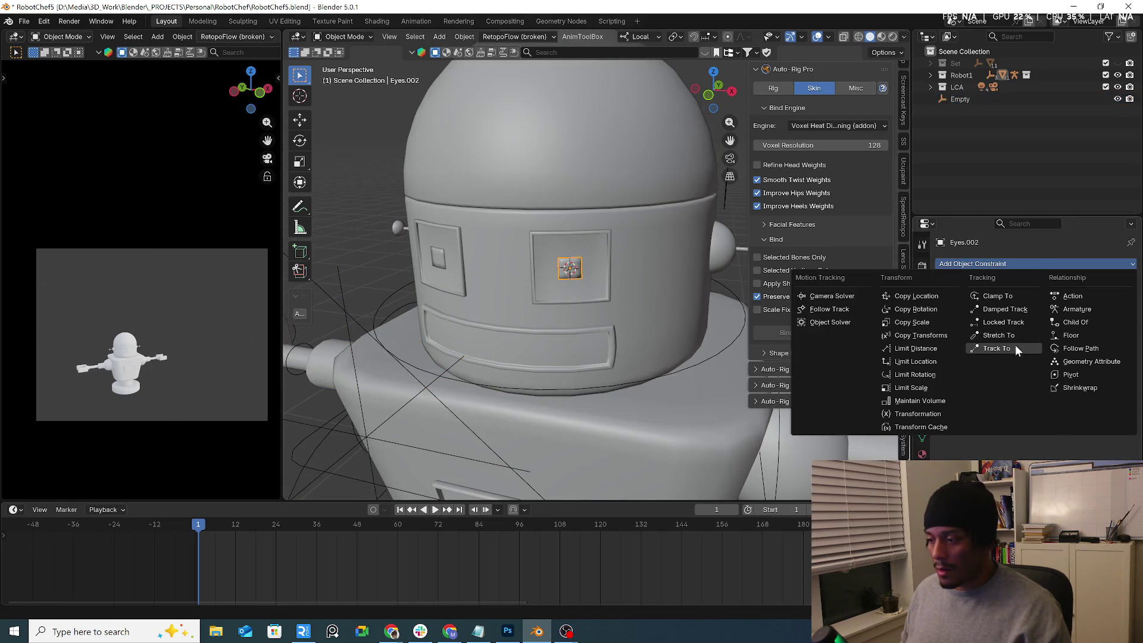
left_click(1016, 345)
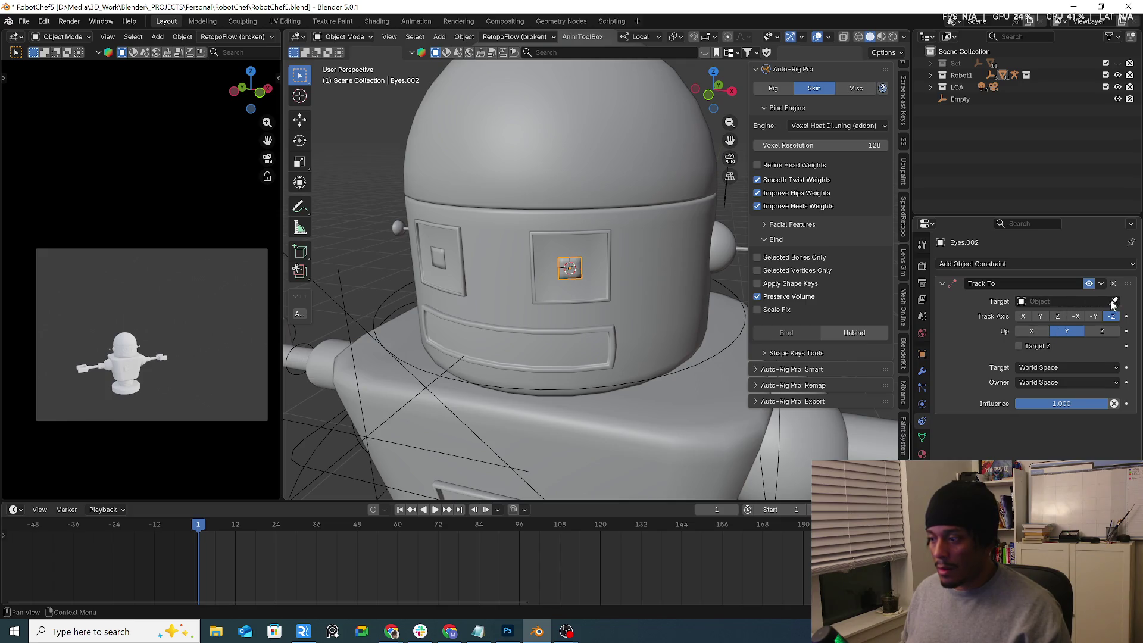
left_click(377, 436)
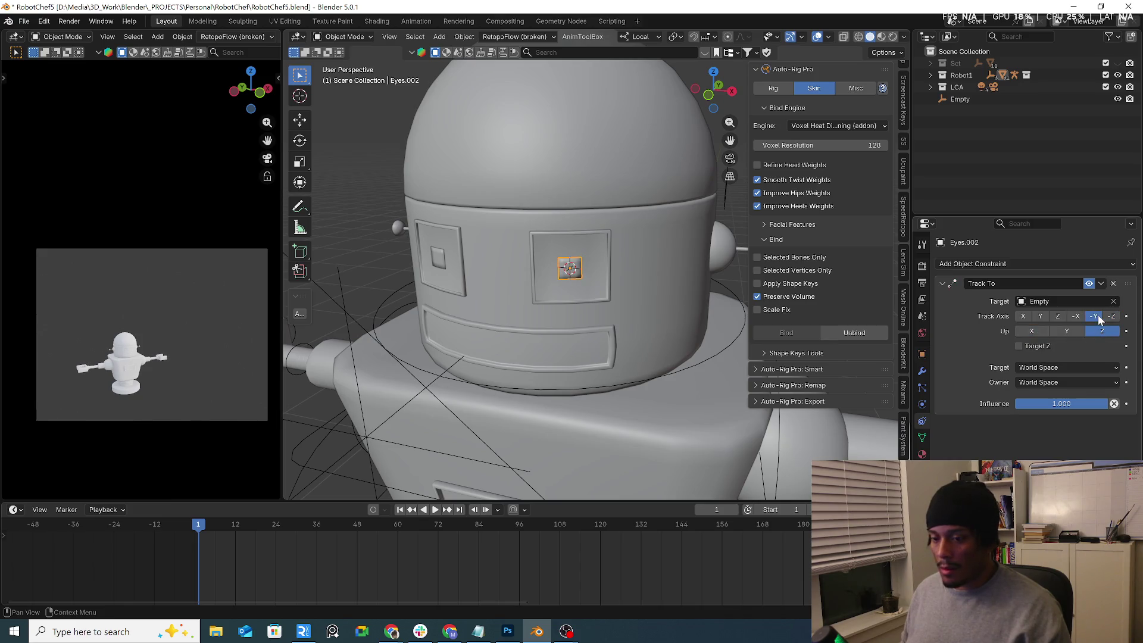
Step: Reposition the Empty in front of the head, further left and up
scroll(527, 381, "down", 2)
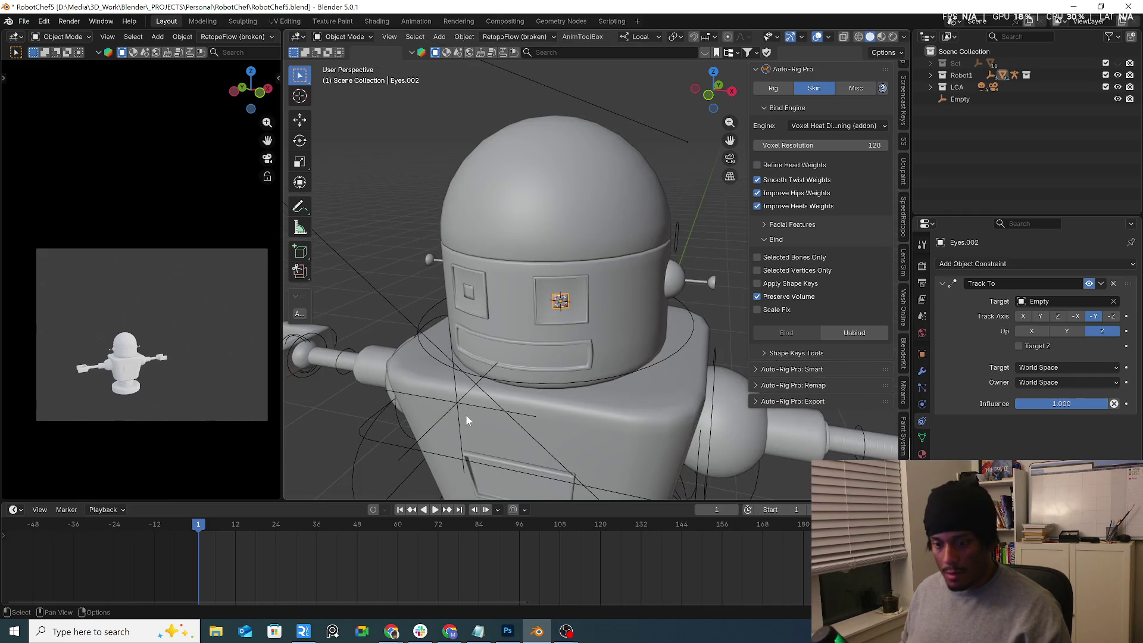
scroll(470, 405, "down", 2)
left_click(481, 337)
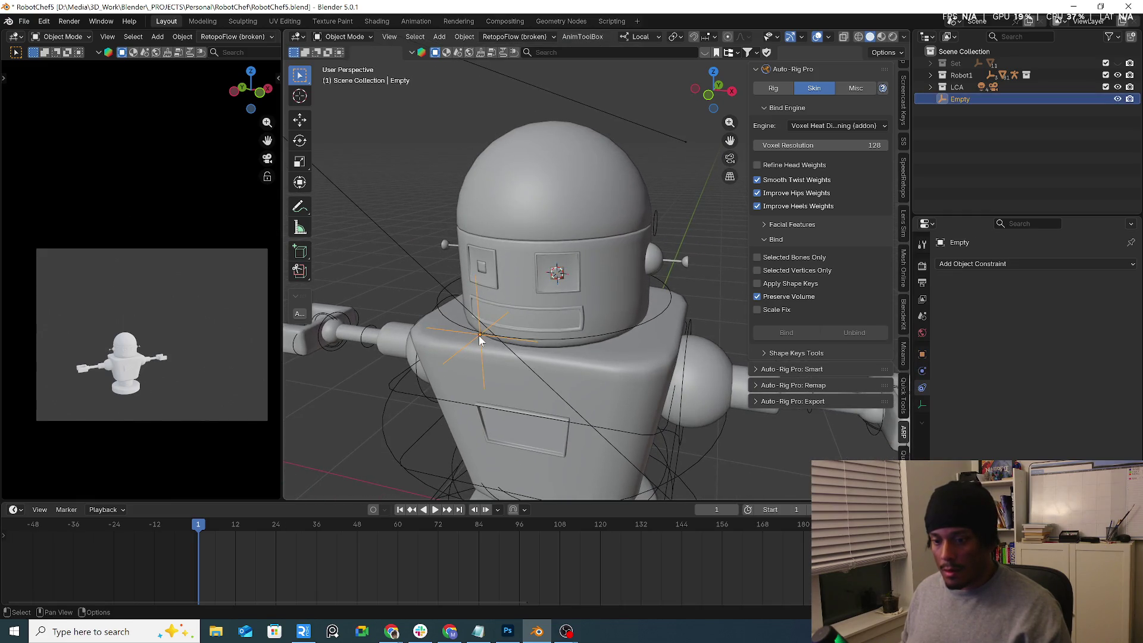
key("g")
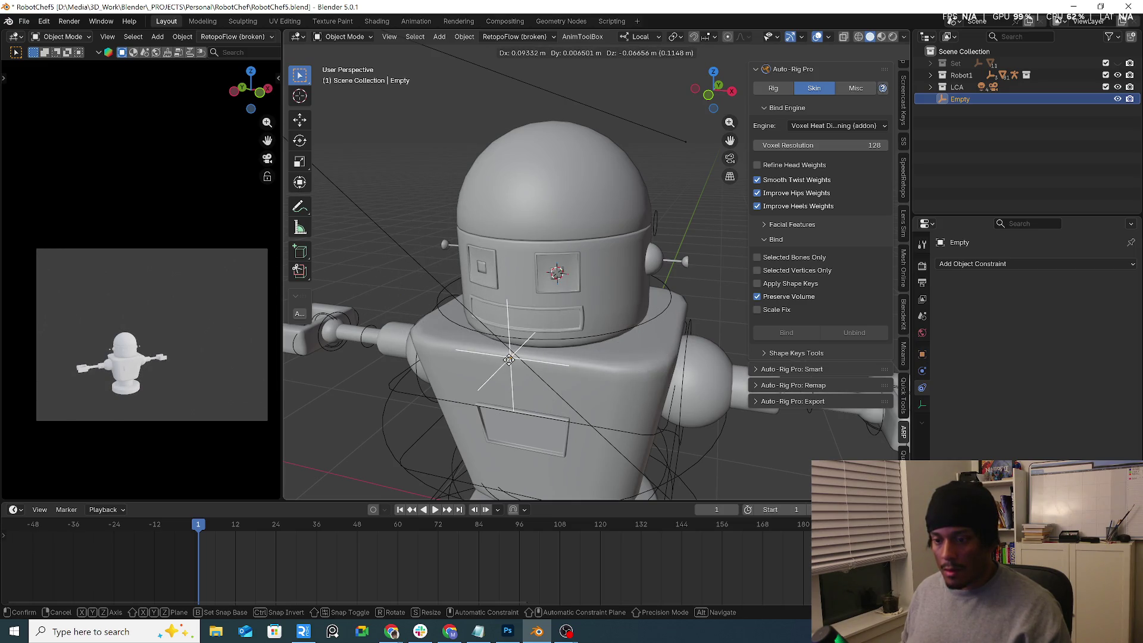
left_click(493, 359)
mouse_move(493, 359)
middle_mouse_down()
mouse_move(521, 312)
mouse_move(493, 331)
middle_mouse_up()
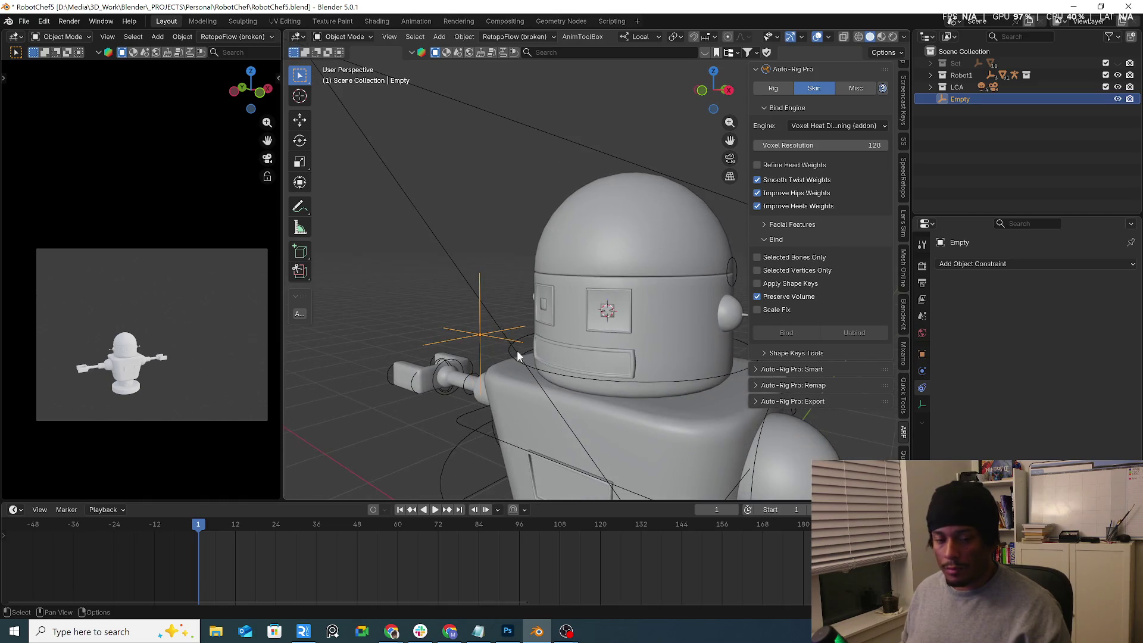
scroll(517, 356, "up", 4)
key("g")
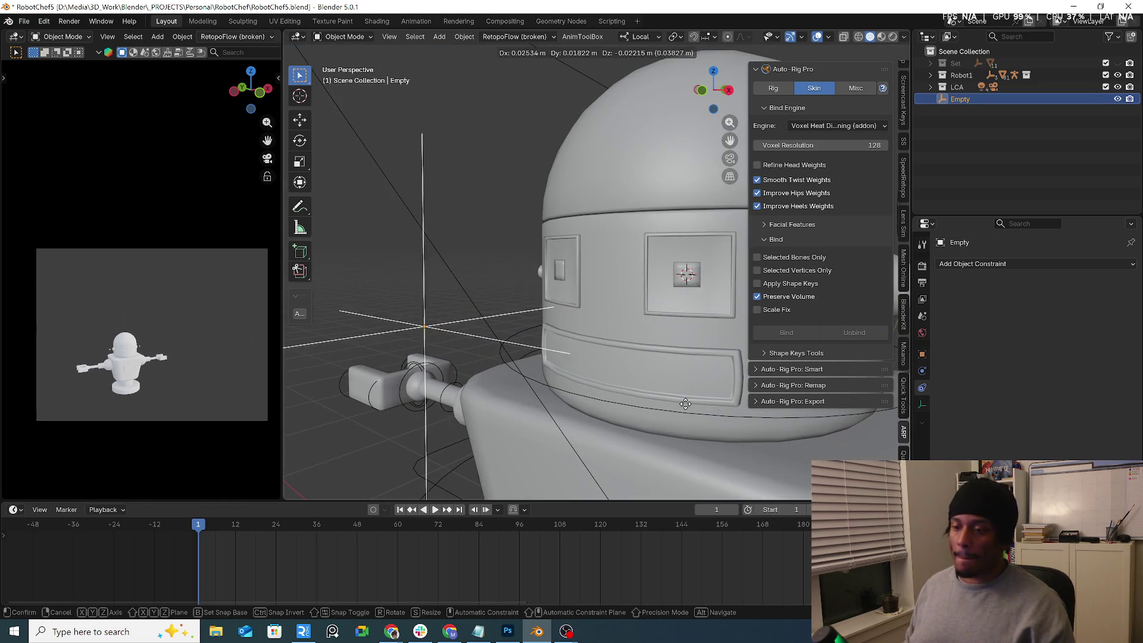
left_click(566, 325)
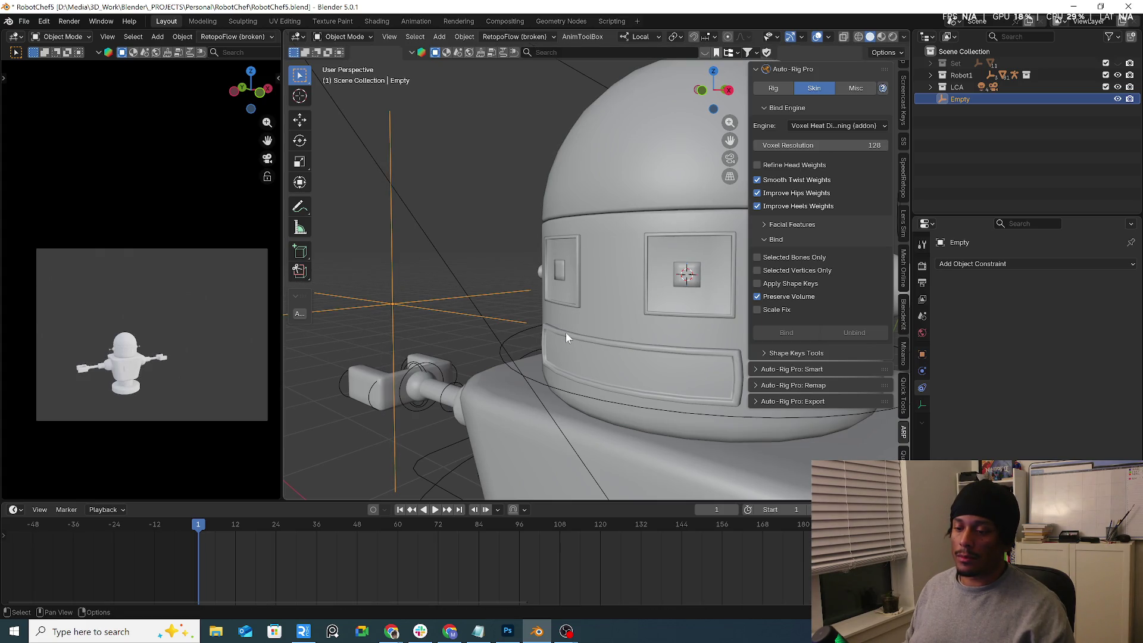
mouse_move(565, 332)
middle_mouse_down()
mouse_move(614, 329)
mouse_move(517, 294)
mouse_move(638, 305)
mouse_move(492, 310)
mouse_move(626, 315)
mouse_move(572, 330)
middle_mouse_up()
scroll(564, 326, "down", 3)
scroll(587, 309, "up", 3)
Step: Reselect Eyes.002, orbit to a side angle, and locate it in the Outliner
left_click(582, 310)
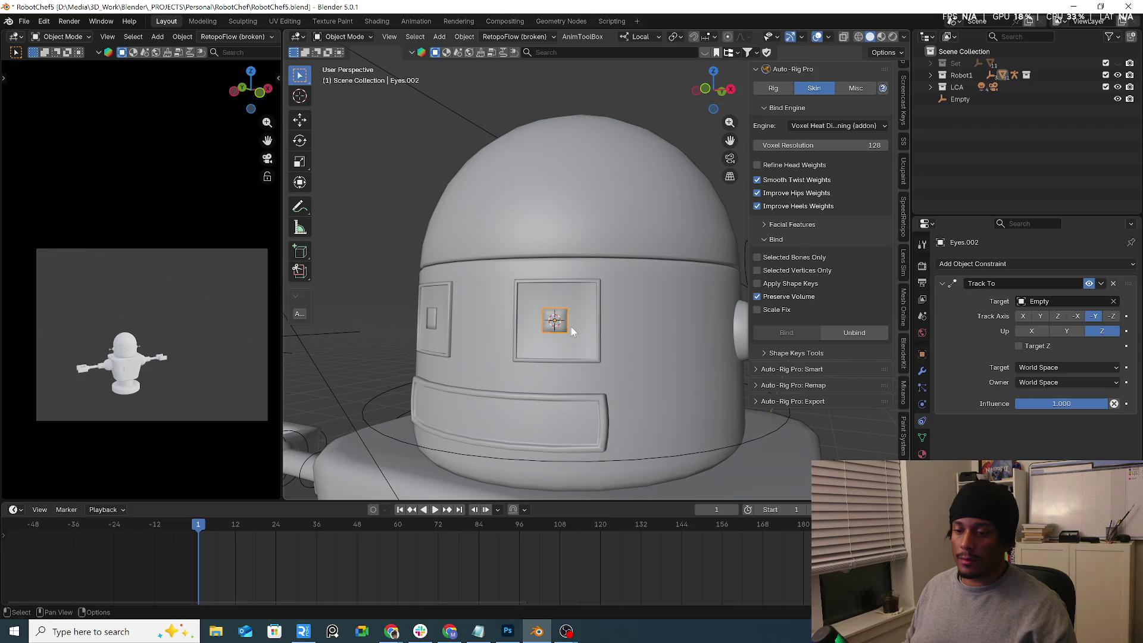
scroll(570, 327, "up", 4)
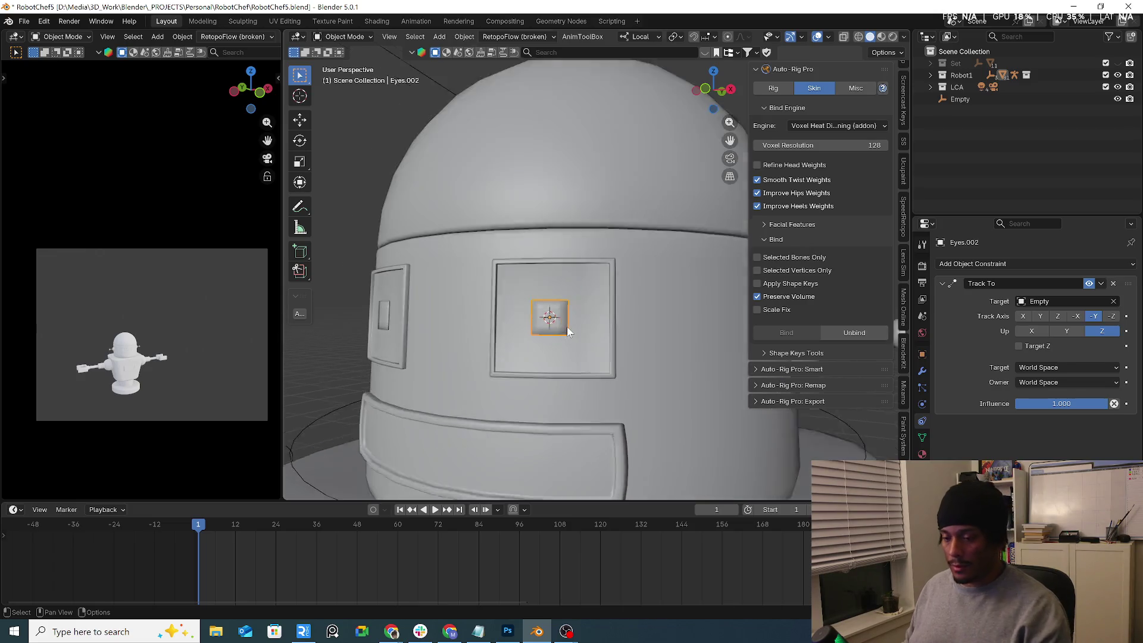
mouse_move(570, 324)
middle_mouse_down()
mouse_move(521, 310)
mouse_move(516, 273)
middle_mouse_up()
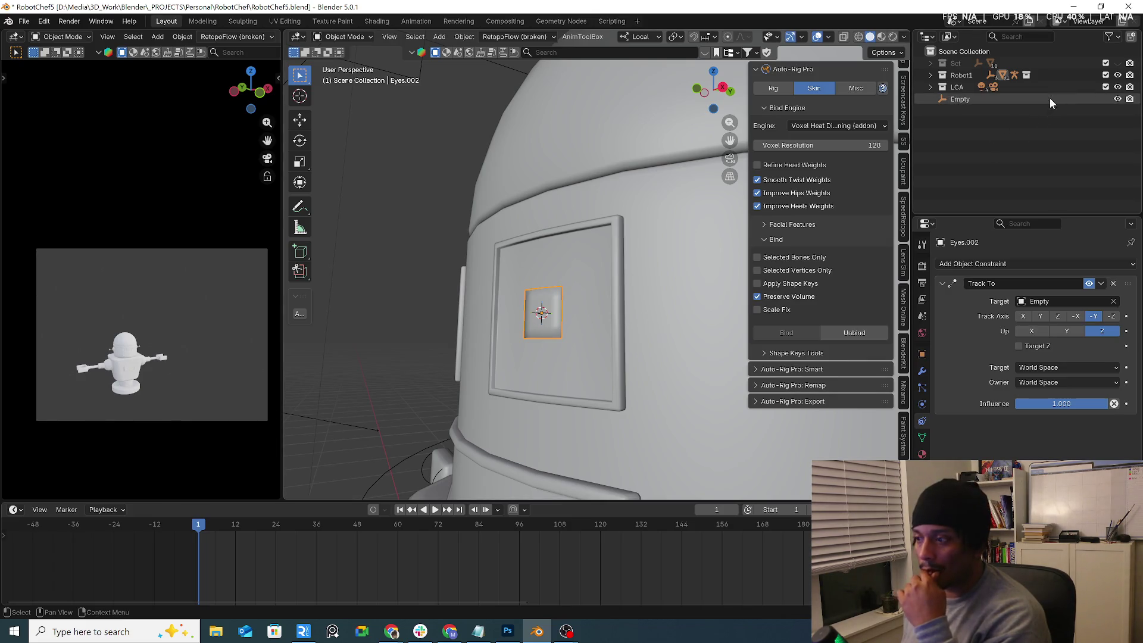
key("period")
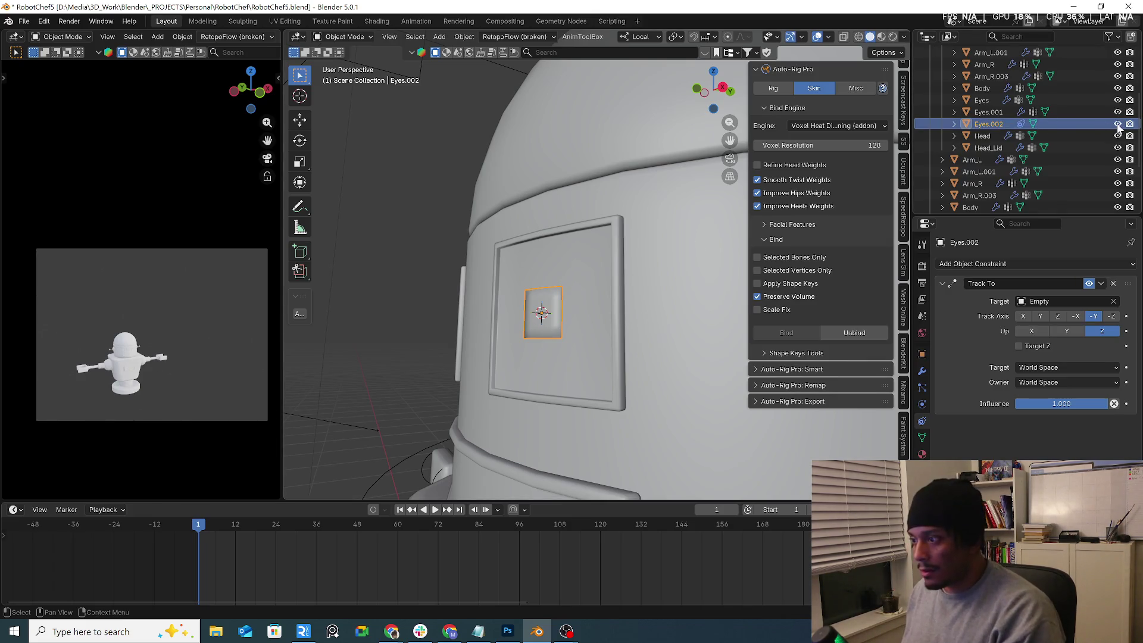
Step: Hide Eyes.002, then select every face of the Eyes frame grid in Edit Mode
key("h")
left_click(561, 298)
key("Tab")
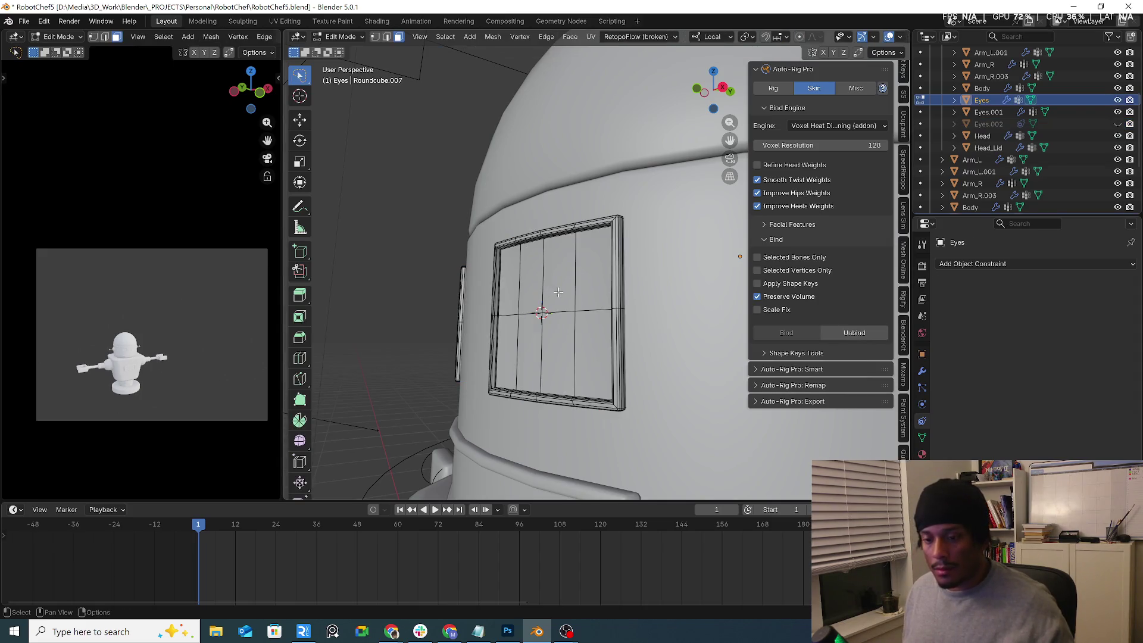
mouse_move(554, 292)
middle_mouse_down()
mouse_move(593, 312)
mouse_move(546, 317)
middle_mouse_up()
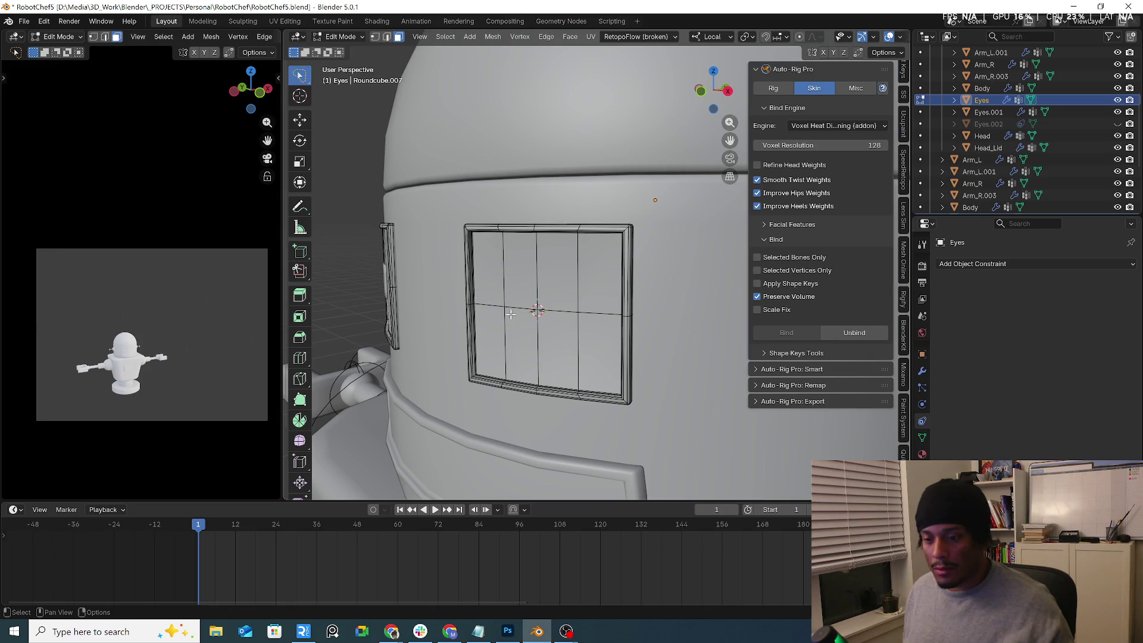
left_click_drag(544, 317, 628, 344)
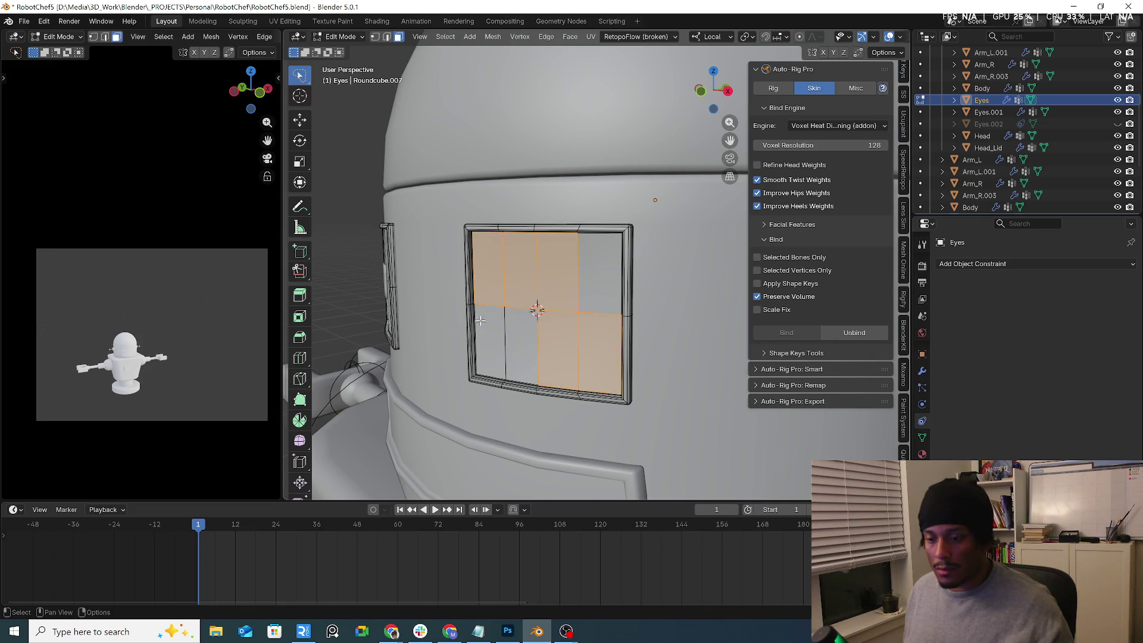
left_click_drag(481, 320, 554, 332)
key("a")
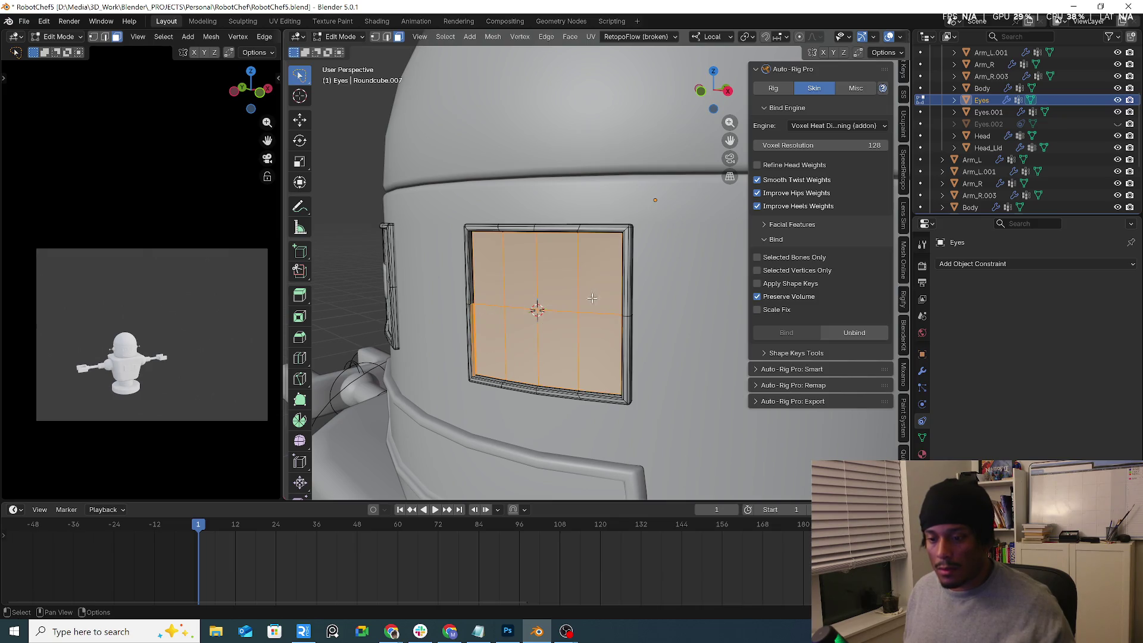
Step: Leave the Eyes frame's Edit Mode and bring up the Add menu
key("g")
key("Escape")
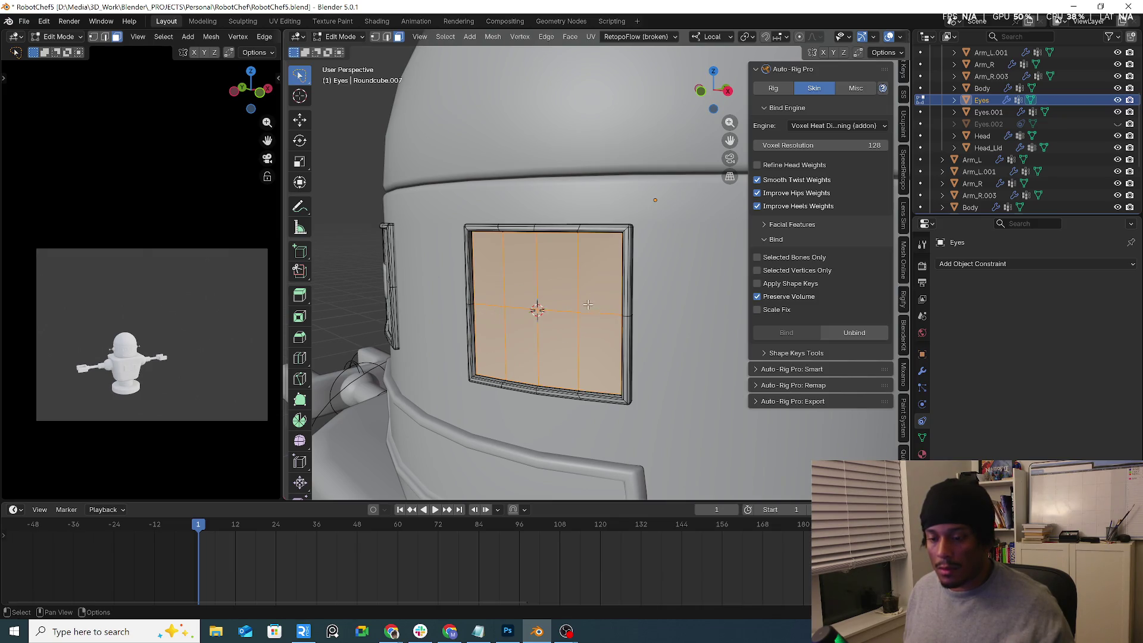
mouse_move(537, 310)
middle_mouse_down()
mouse_move(587, 363)
mouse_move(519, 337)
mouse_move(588, 324)
middle_mouse_up()
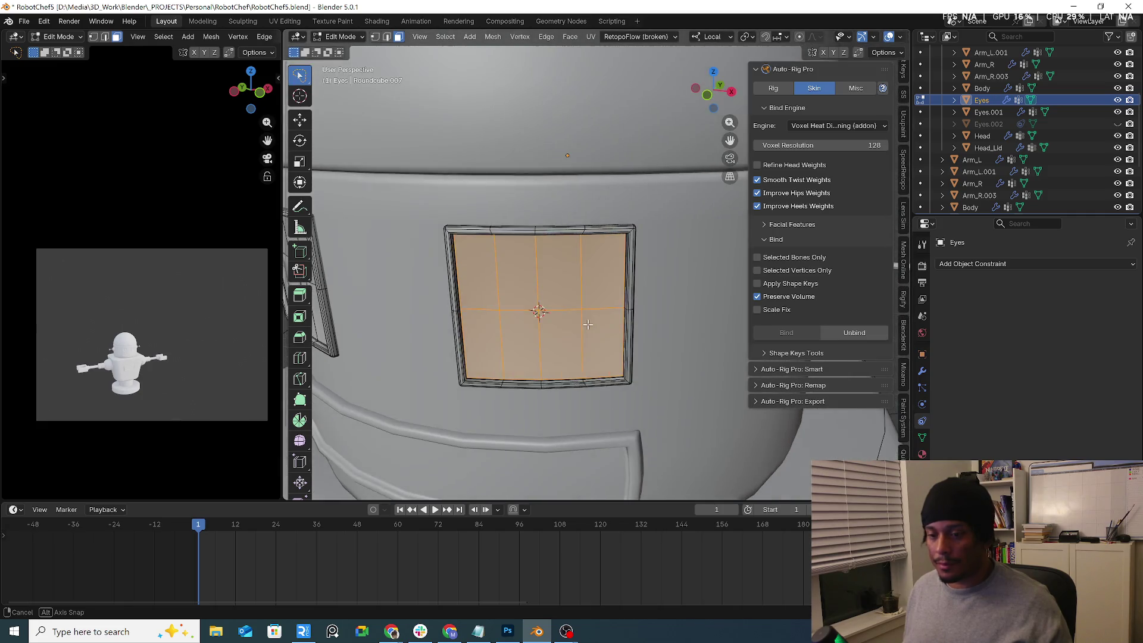
key("Tab")
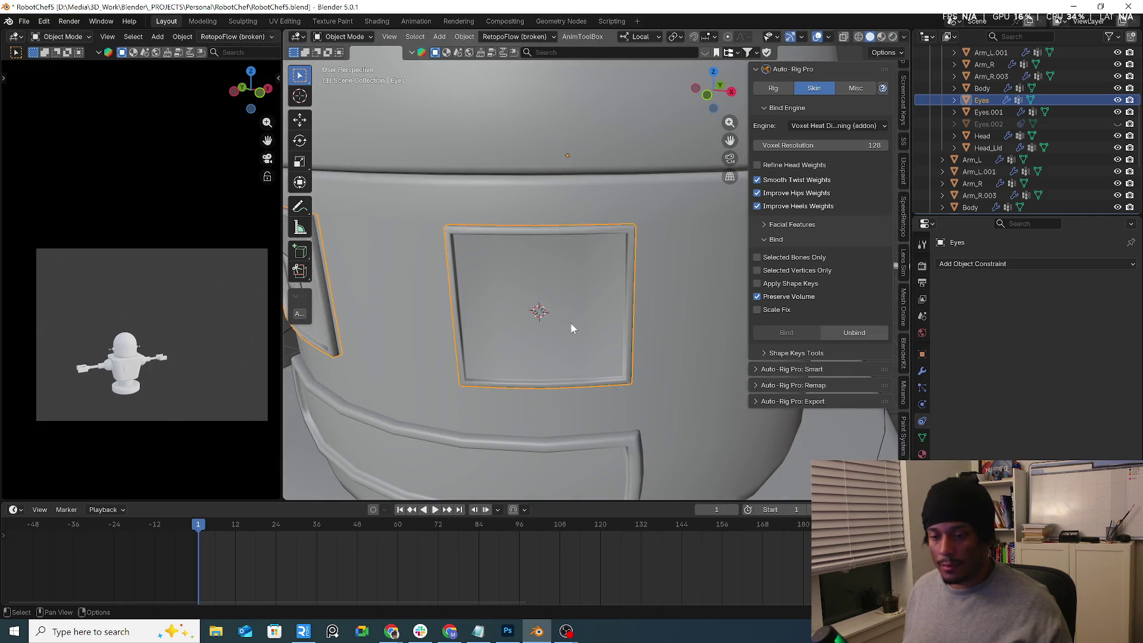
scroll(563, 325, "down", 3)
key("shift+a")
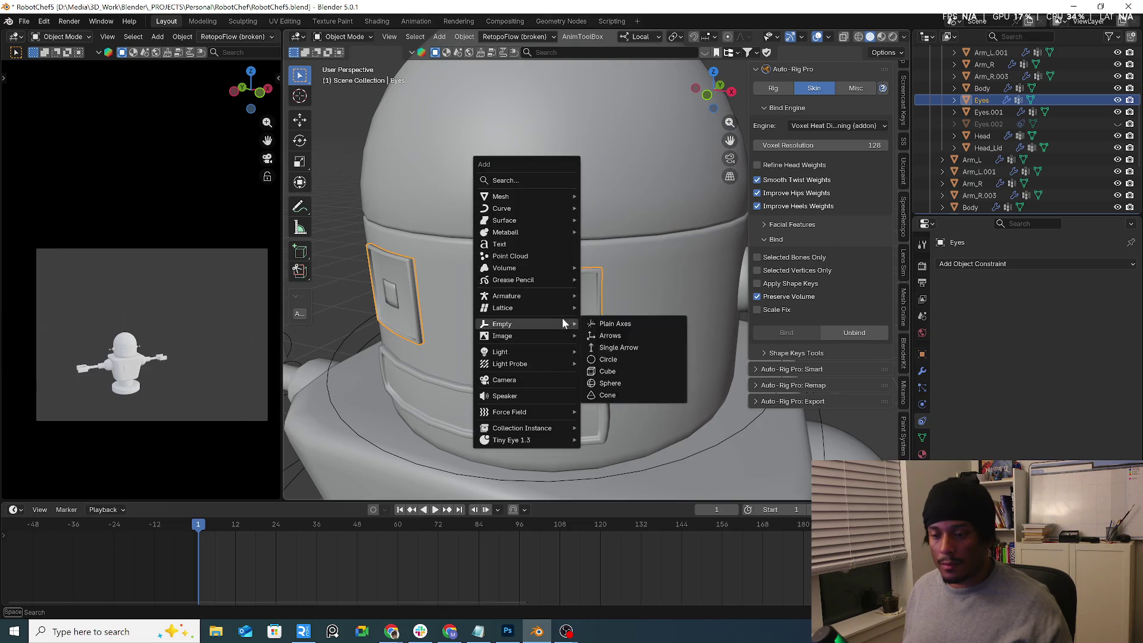
Step: Add a UV sphere at the eye, scale it down and rotate it 90° in side view
mouse_move(544, 194)
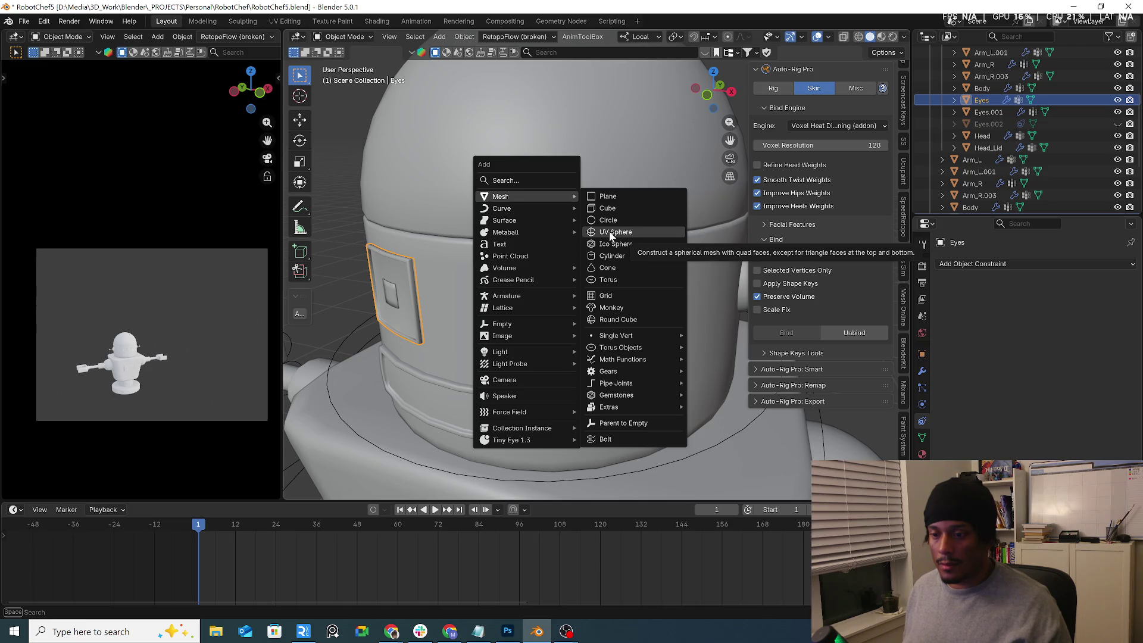
left_click(619, 234)
key("s")
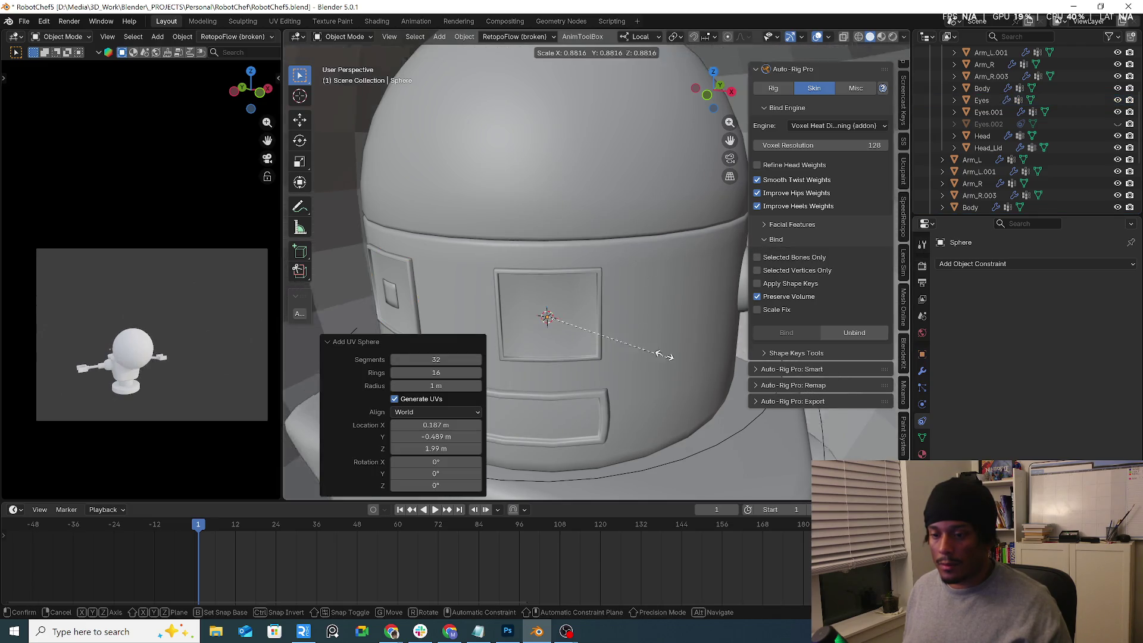
left_click(601, 294)
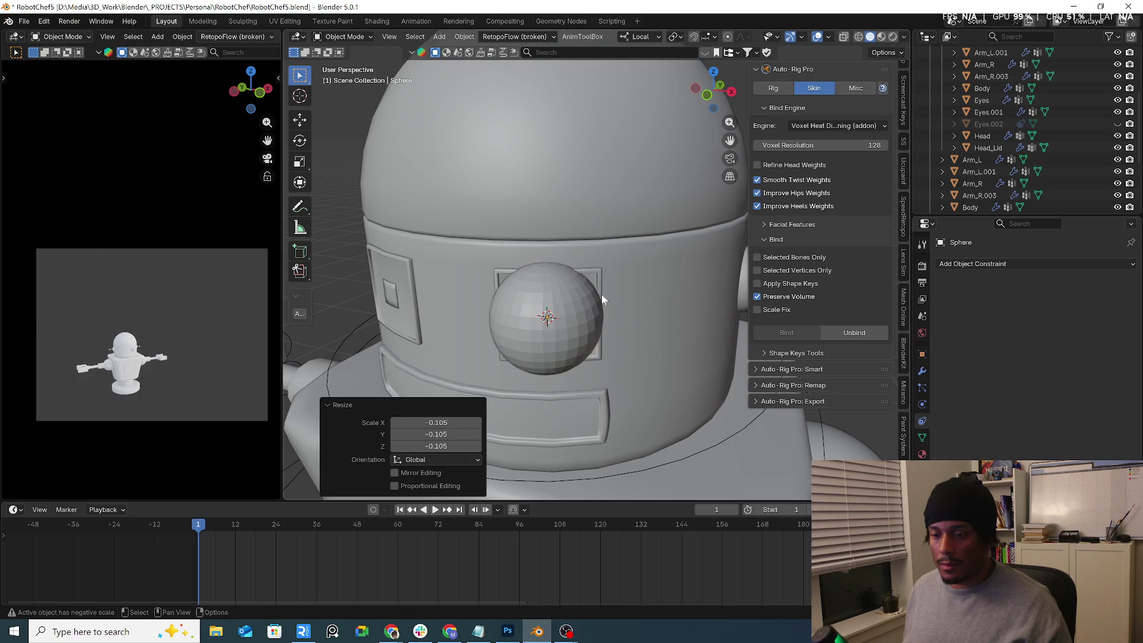
middle_click_drag(601, 294, 512, 284)
key("KP_3")
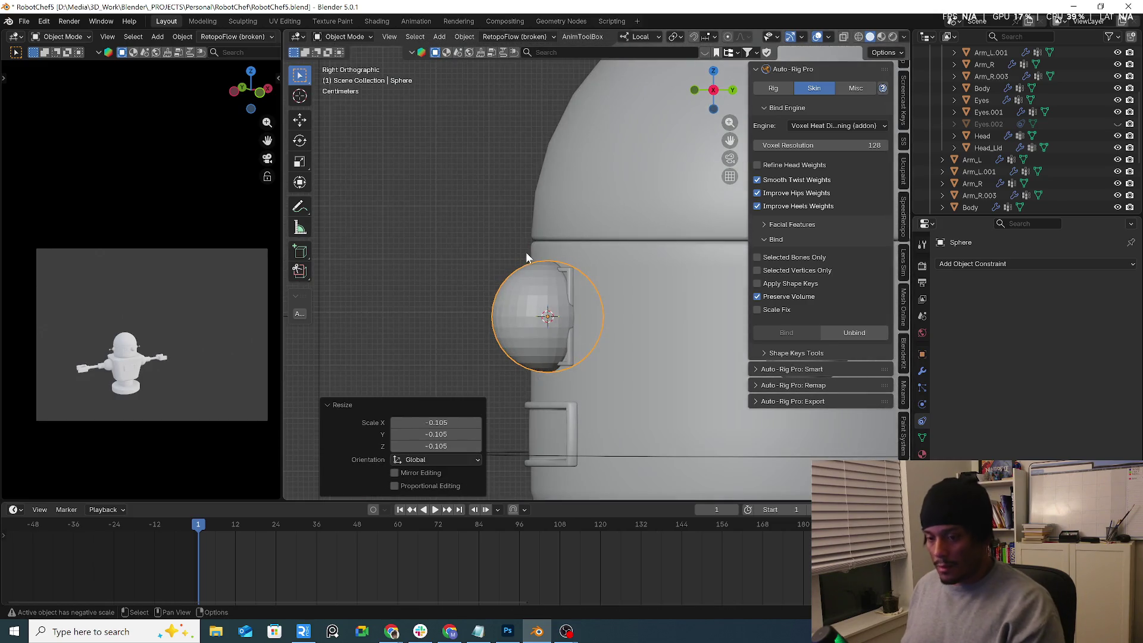
type("r")
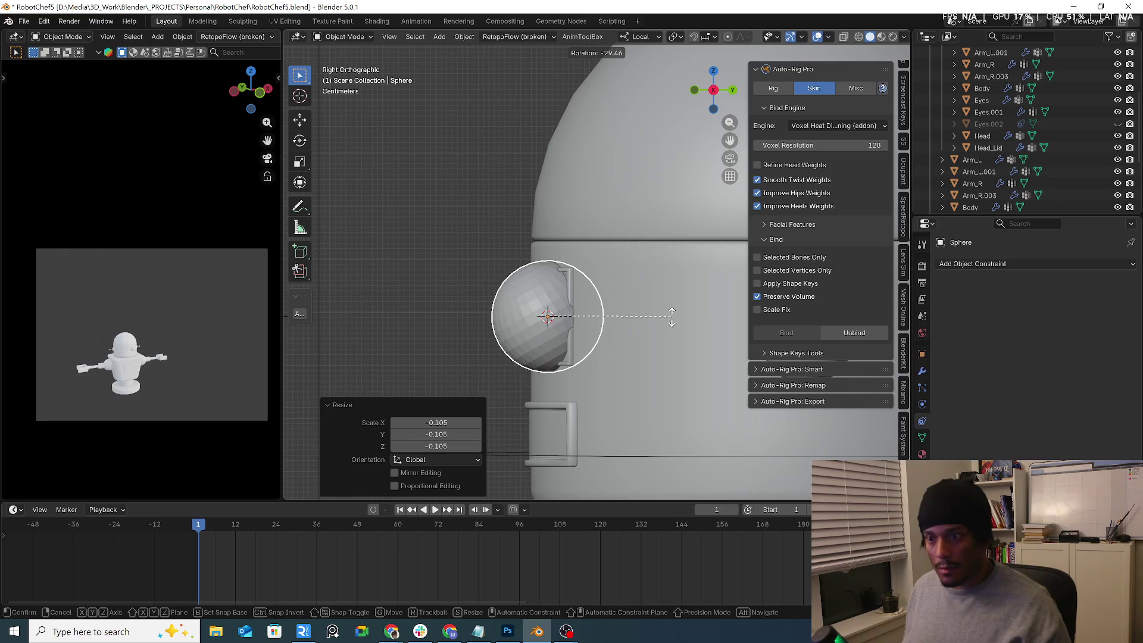
type("90")
key("Return")
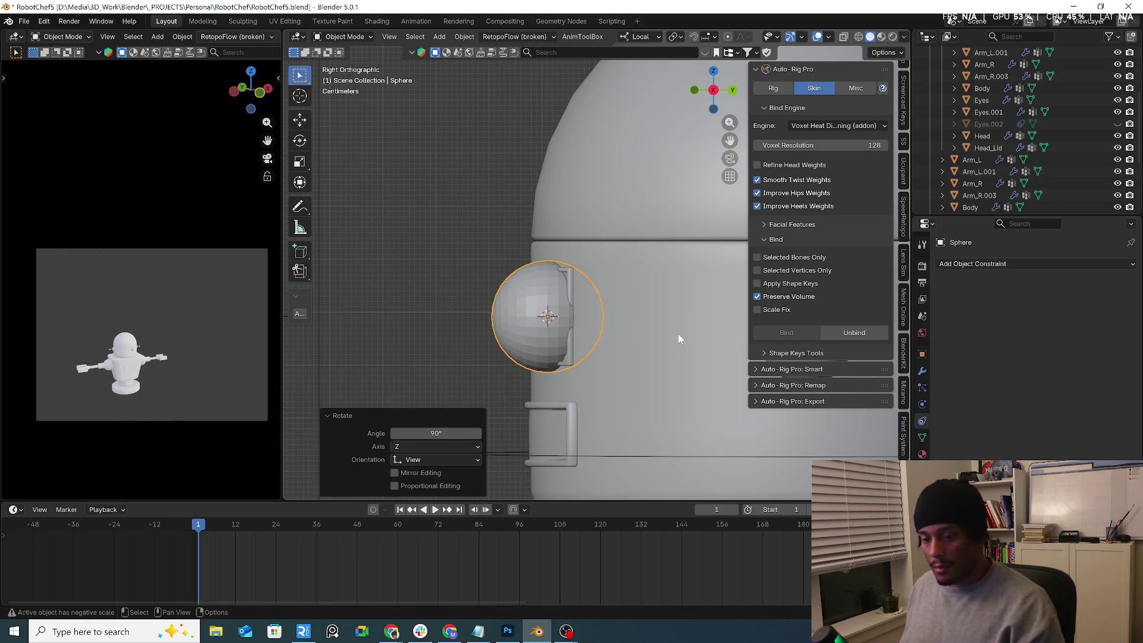
Step: Give the new sphere automatic smooth shading
mouse_move(674, 333)
middle_mouse_down()
mouse_move(595, 324)
mouse_move(624, 309)
middle_mouse_up()
right_click(594, 324)
left_click(558, 286)
Step: In the sphere's Edit Mode, select the circular patch of faces around its front pole
key("Tab")
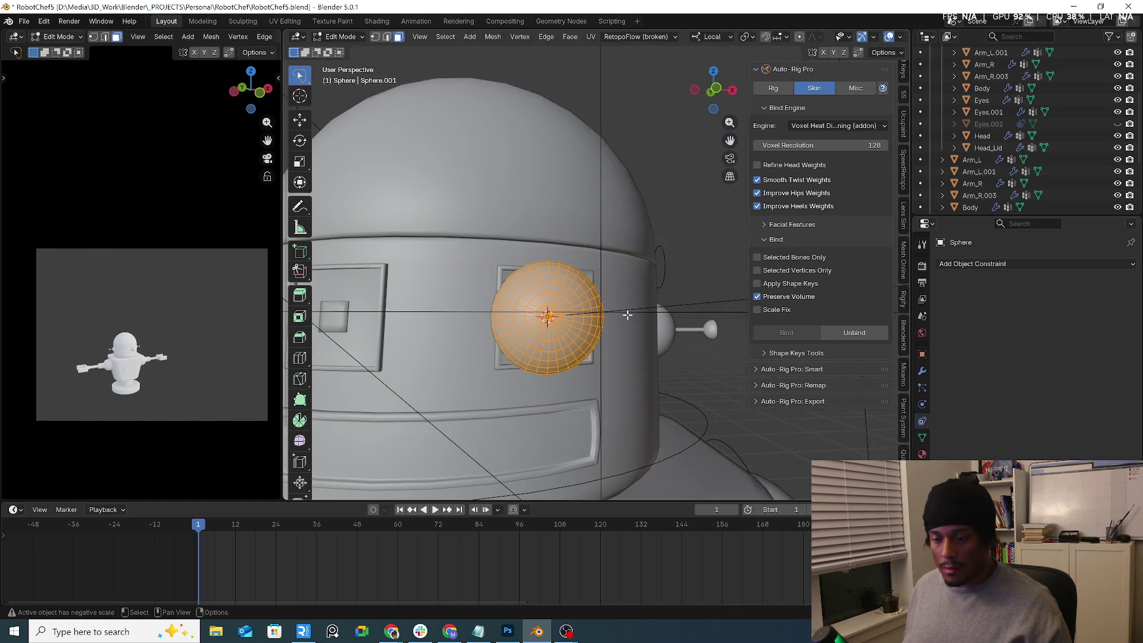
key("KP_1")
key("KP_Decimal")
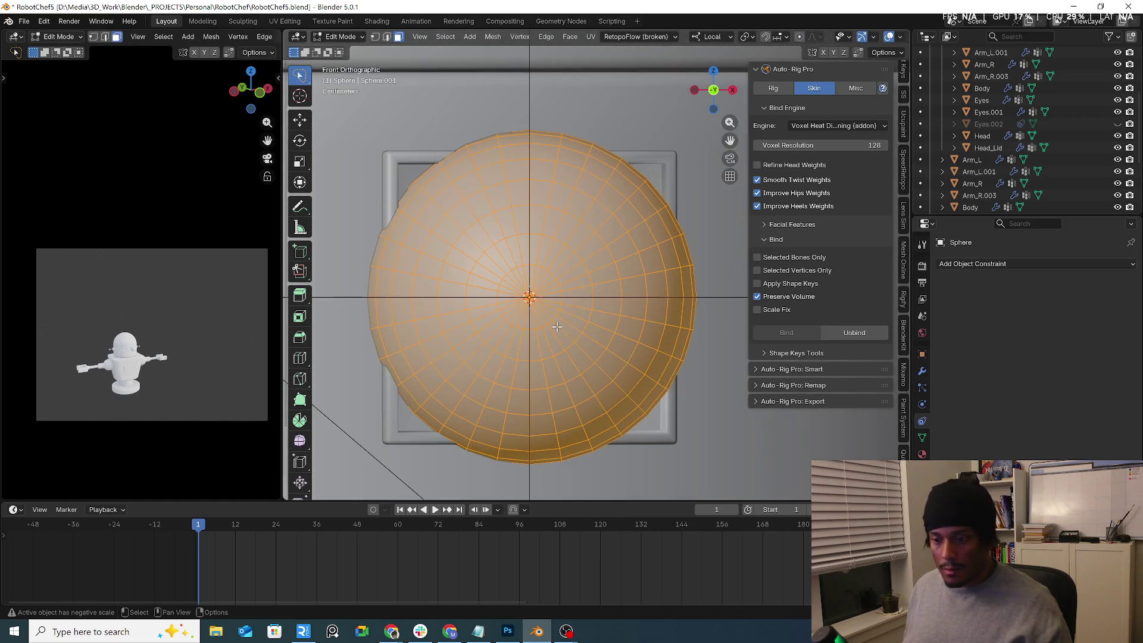
left_click(558, 328)
left_click_drag(496, 274, 500, 280)
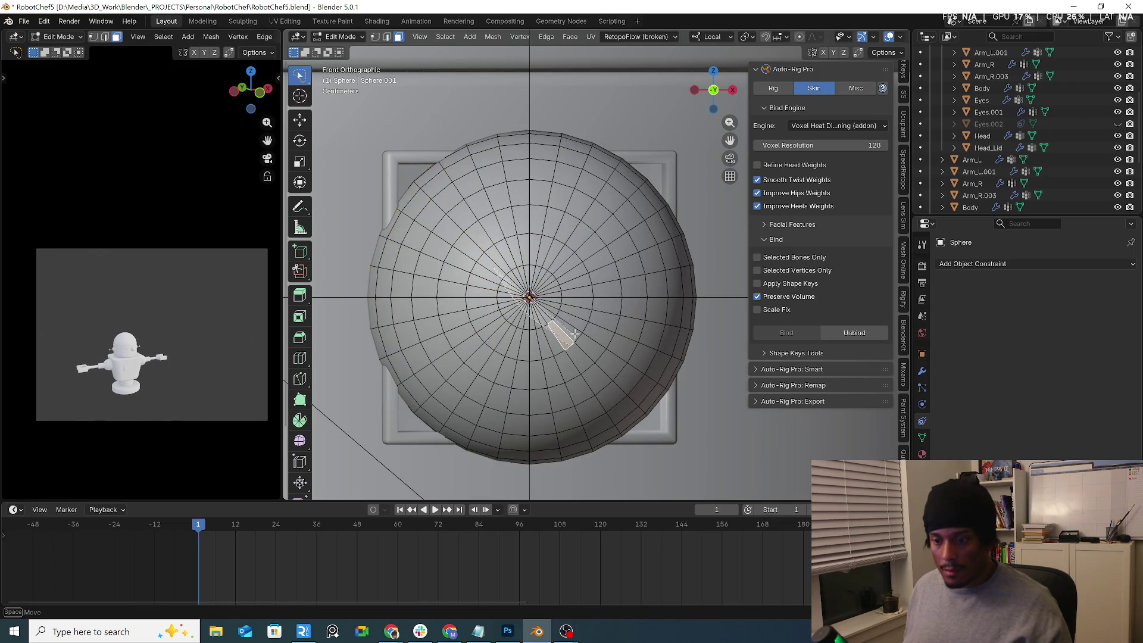
left_click_drag(575, 334, 543, 261)
key("w")
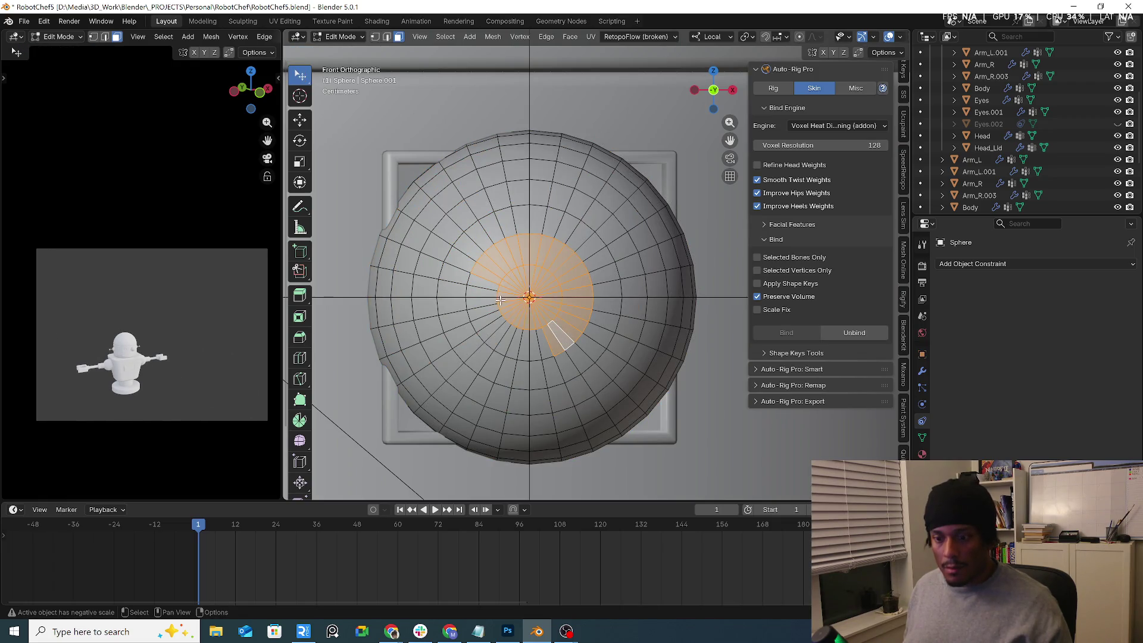
mouse_move(500, 301)
left_mouse_down()
mouse_move(544, 405)
mouse_move(571, 357)
left_mouse_up()
key("ctrl+z")
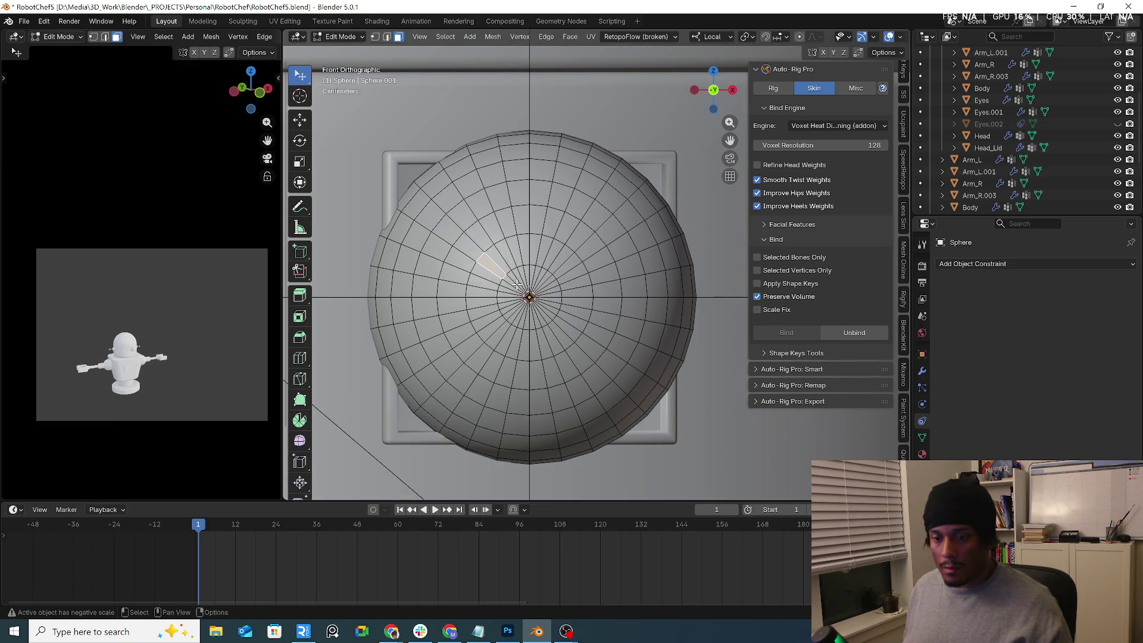
key("w")
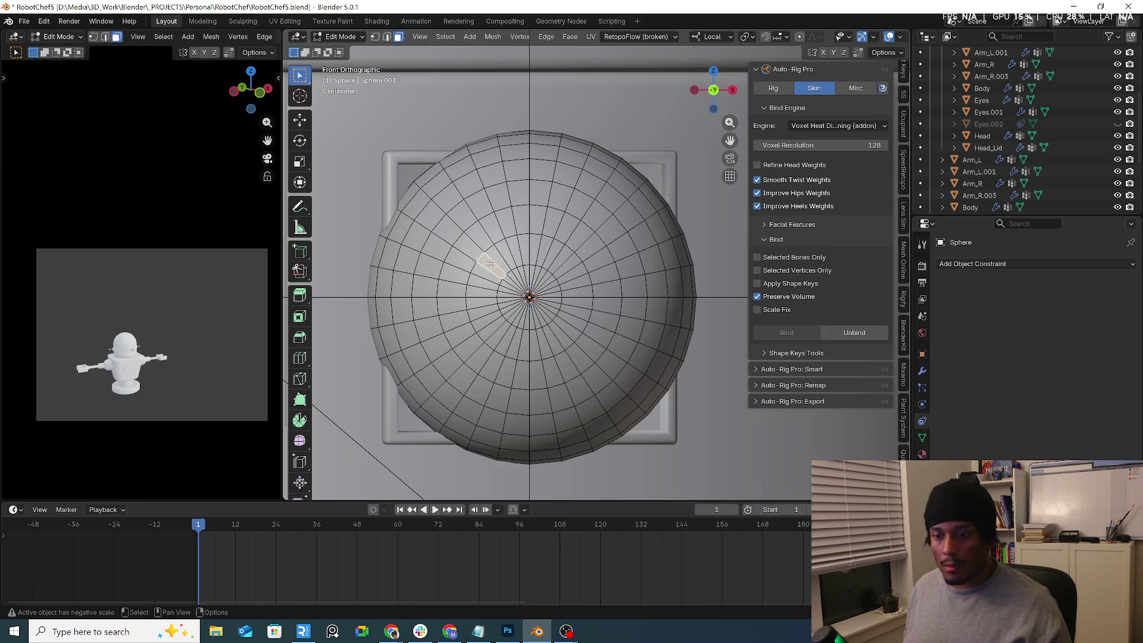
left_click_drag(492, 262, 570, 326)
left_click(518, 341, "shift")
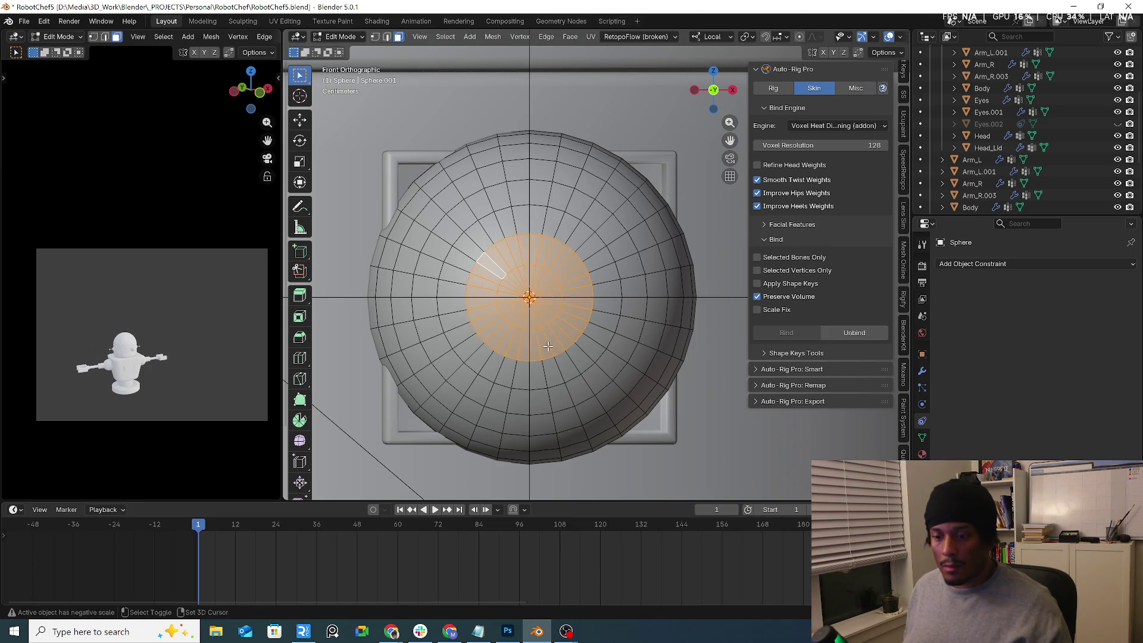
Step: Flatten the selected pole faces with LoopTools Flatten
right_click(513, 307)
mouse_move(554, 305)
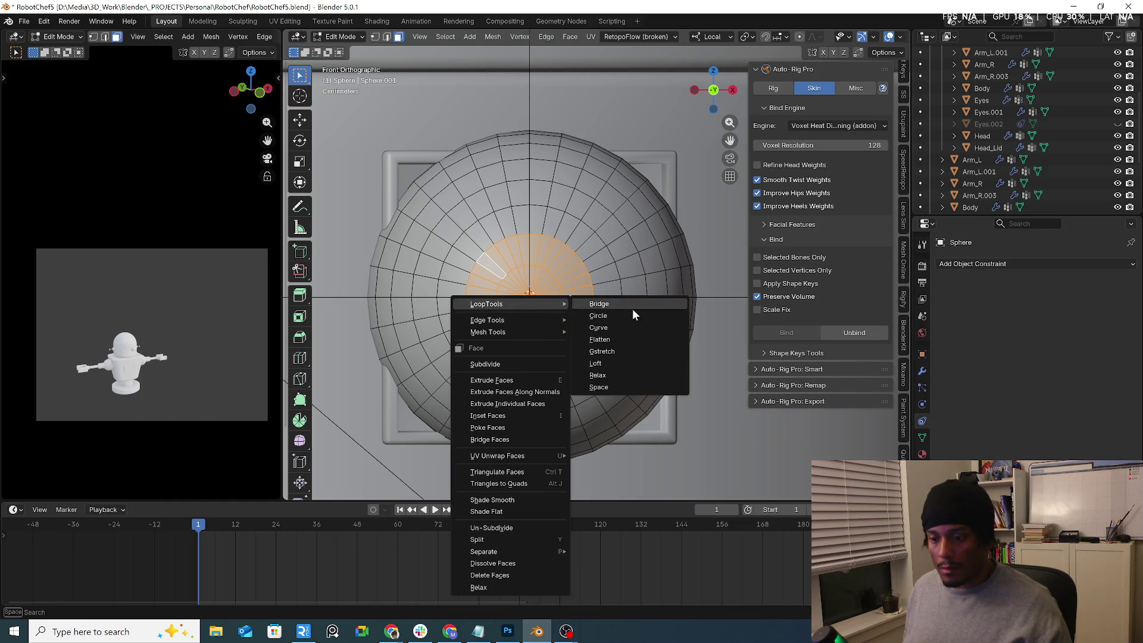
left_click(643, 339)
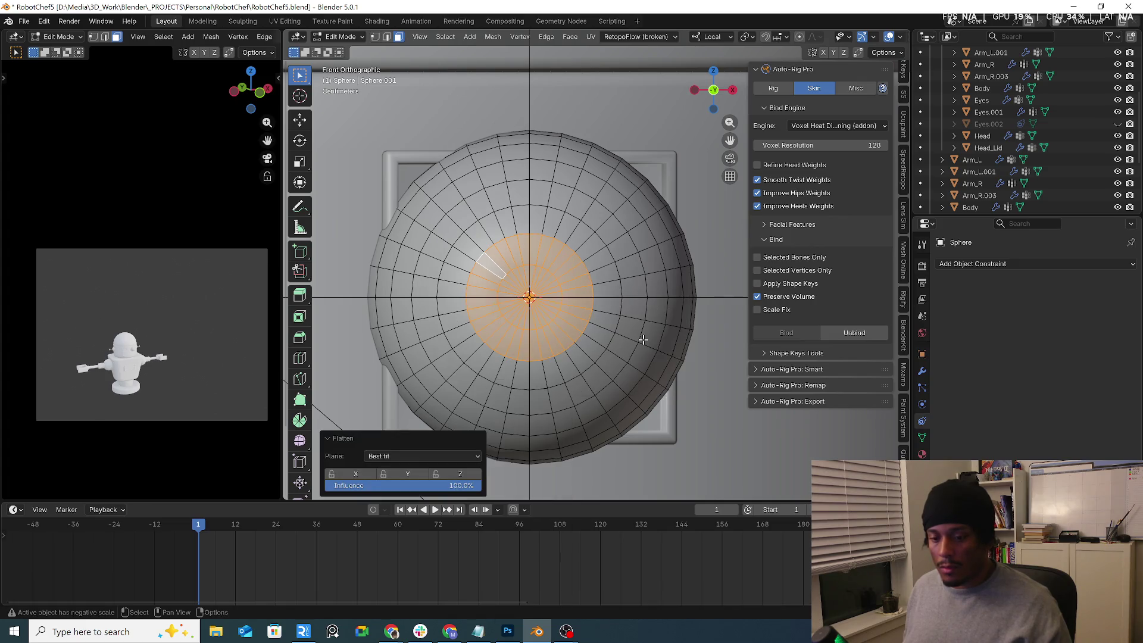
key("ctrl+z")
right_click(553, 295)
mouse_move(553, 295)
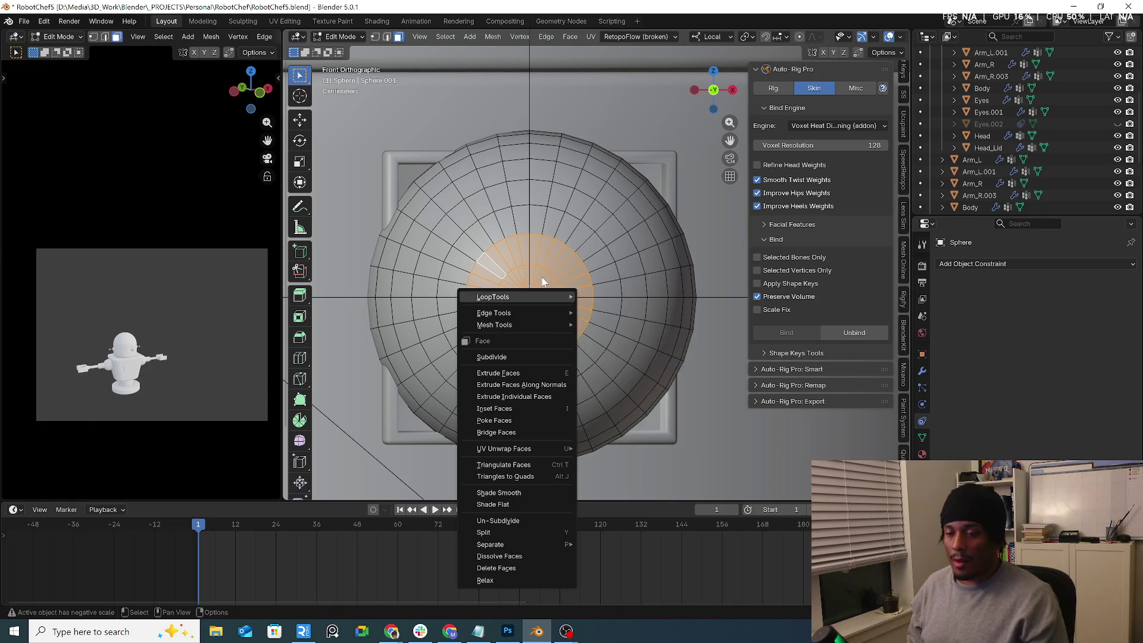
key("Escape")
Step: Unhide Eyes.002 in the Outliner and select it
mouse_move(542, 281)
middle_mouse_down()
mouse_move(524, 280)
mouse_move(536, 282)
mouse_move(524, 268)
mouse_move(538, 256)
mouse_move(551, 265)
middle_mouse_up()
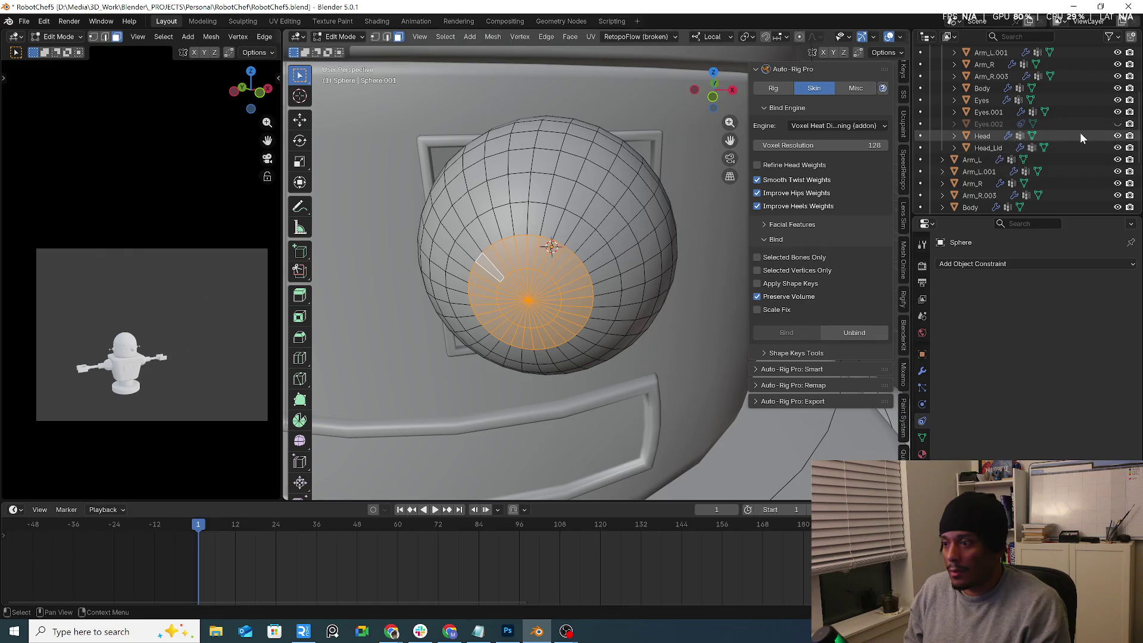
left_click(1117, 124)
left_click(1066, 124)
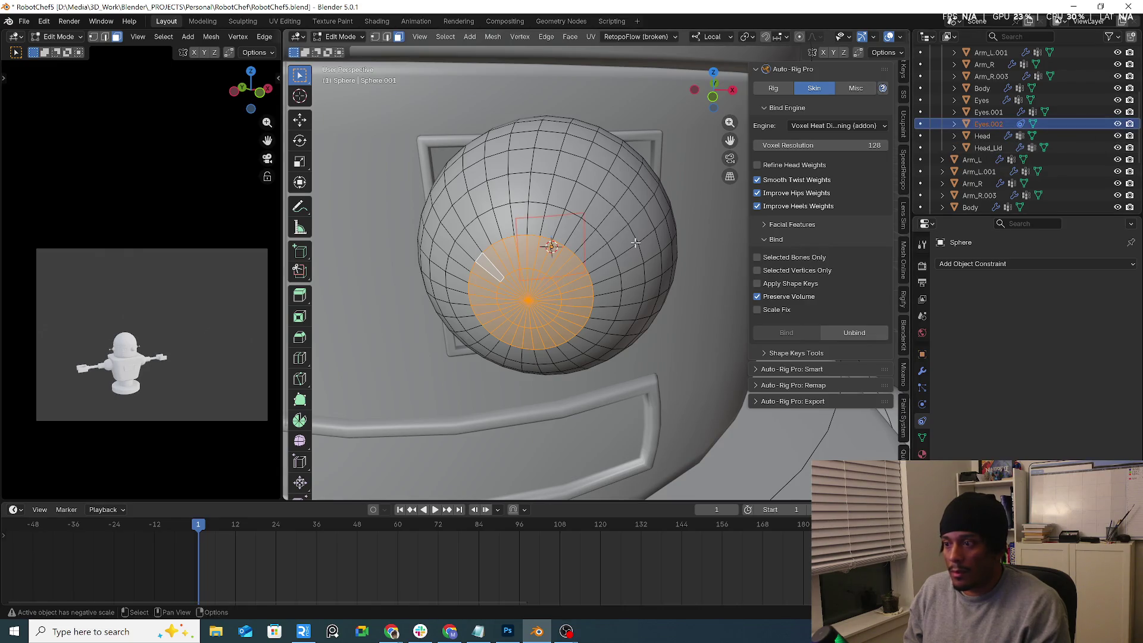
mouse_move(596, 298)
middle_mouse_down()
mouse_move(604, 317)
mouse_move(615, 211)
middle_mouse_up()
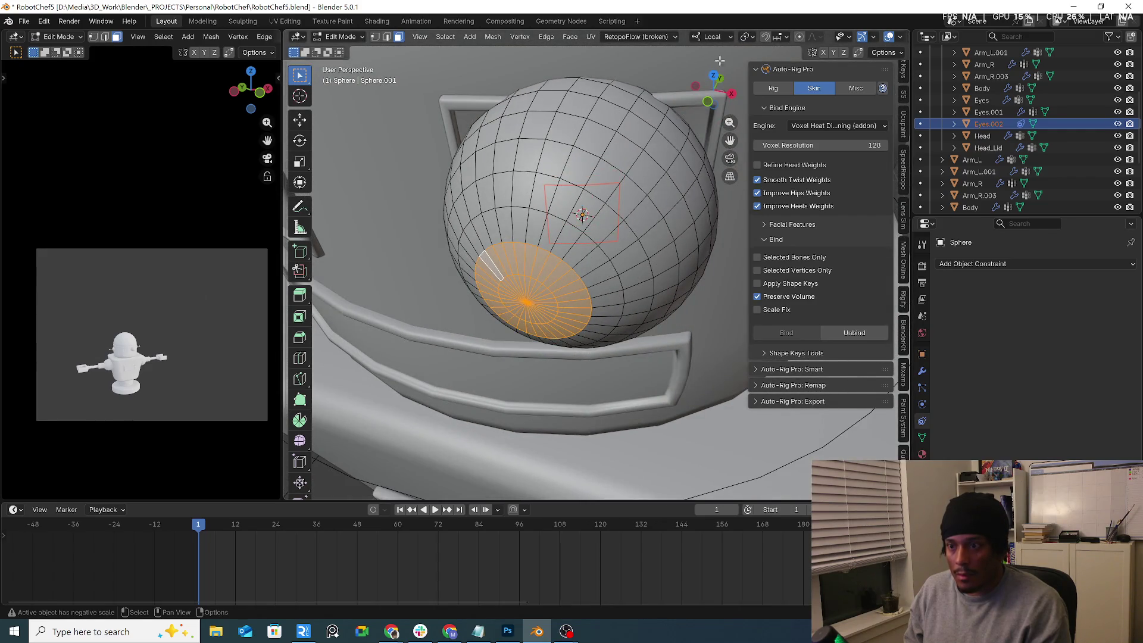
Step: Set the snap target to Face and return to Object Mode
left_click(787, 37)
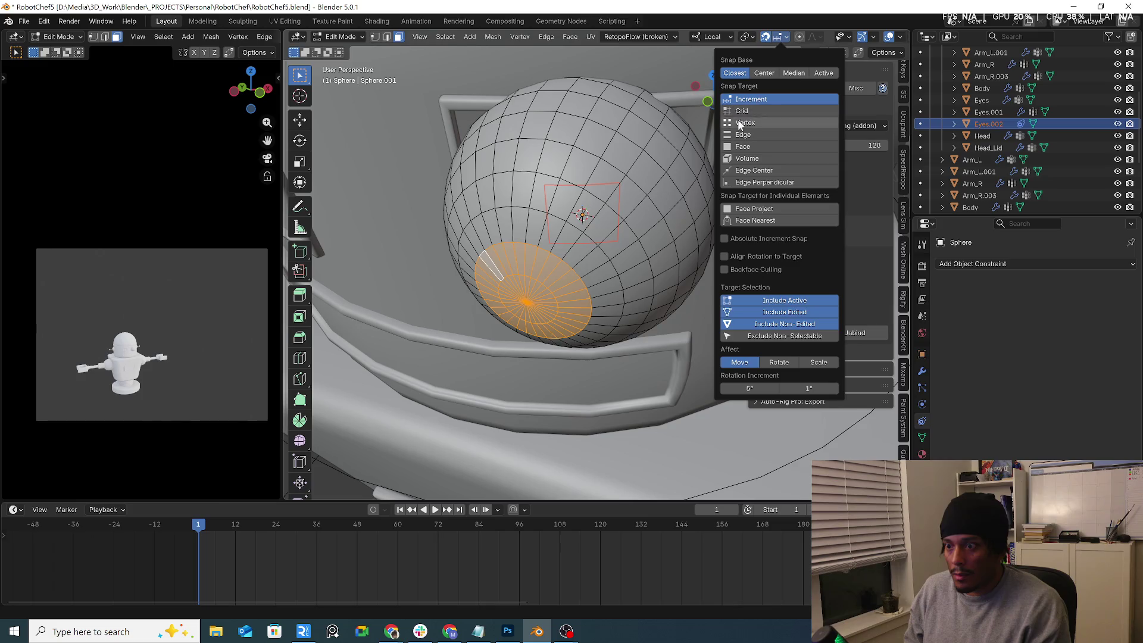
left_click(732, 147)
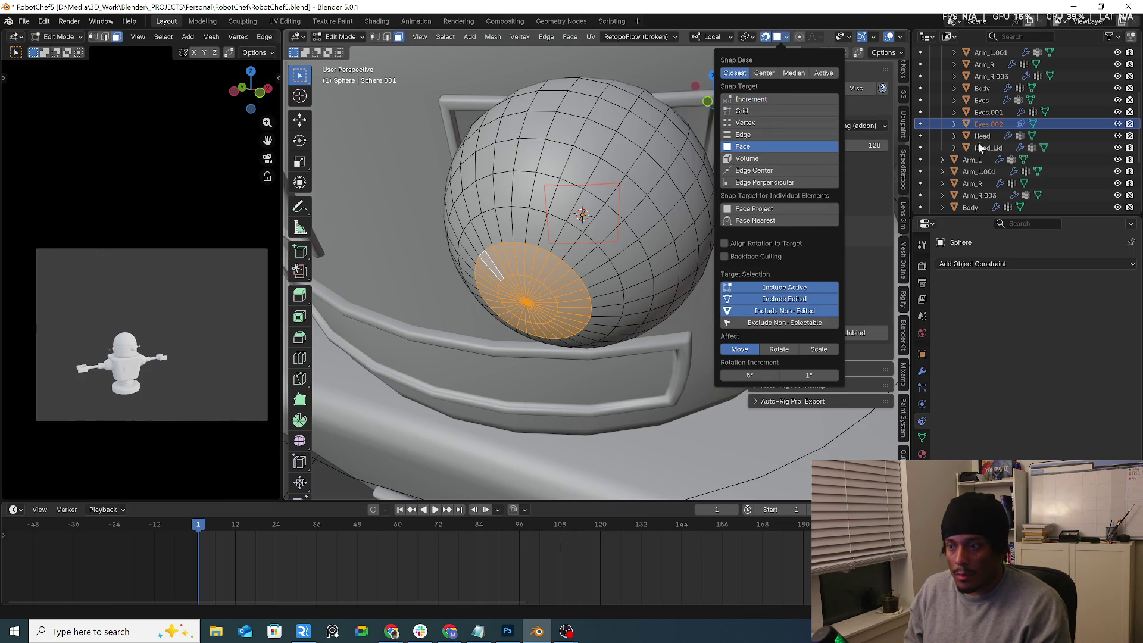
key("g")
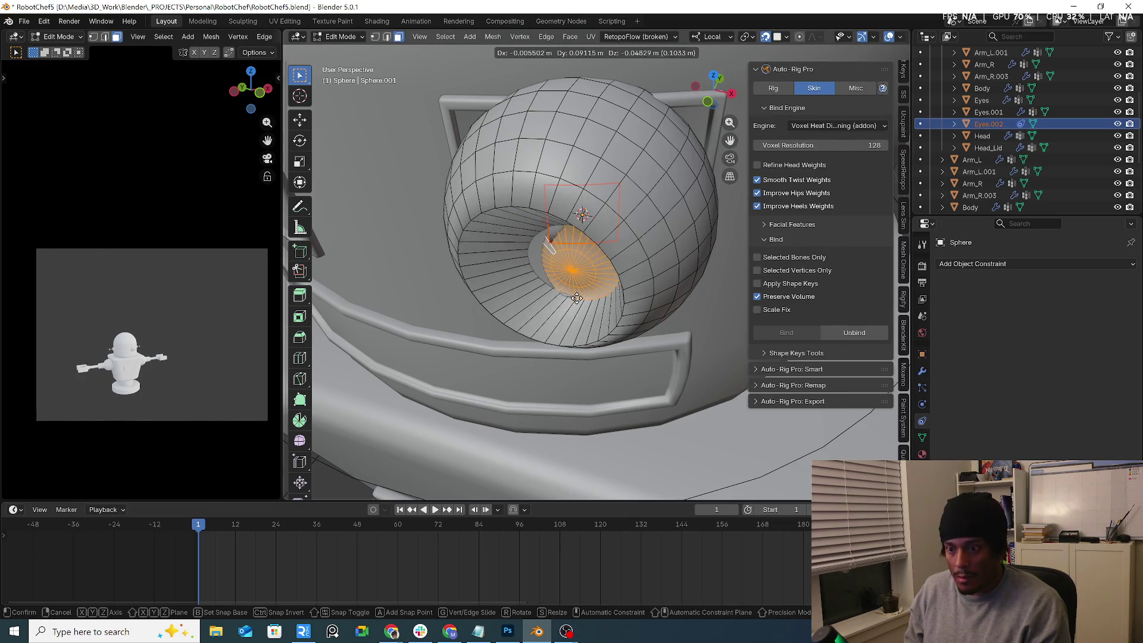
key("Escape")
left_click(639, 257)
left_click(341, 37)
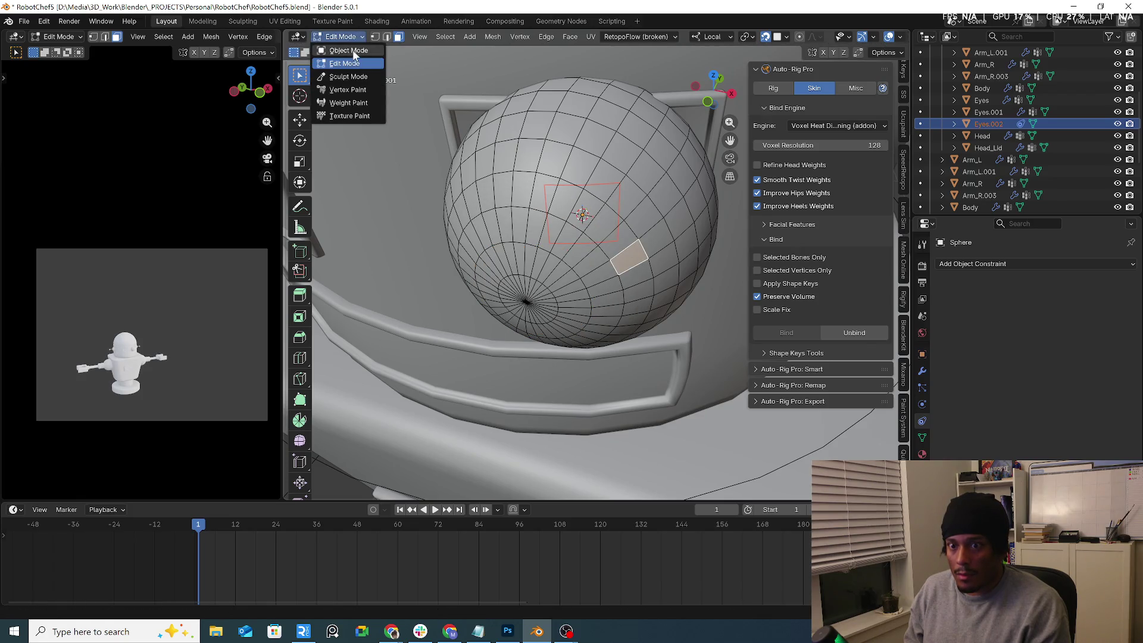
left_click(333, 50)
Step: Move Eyes.002 so it rests against the front of the eye sphere
left_click(988, 124)
key("g")
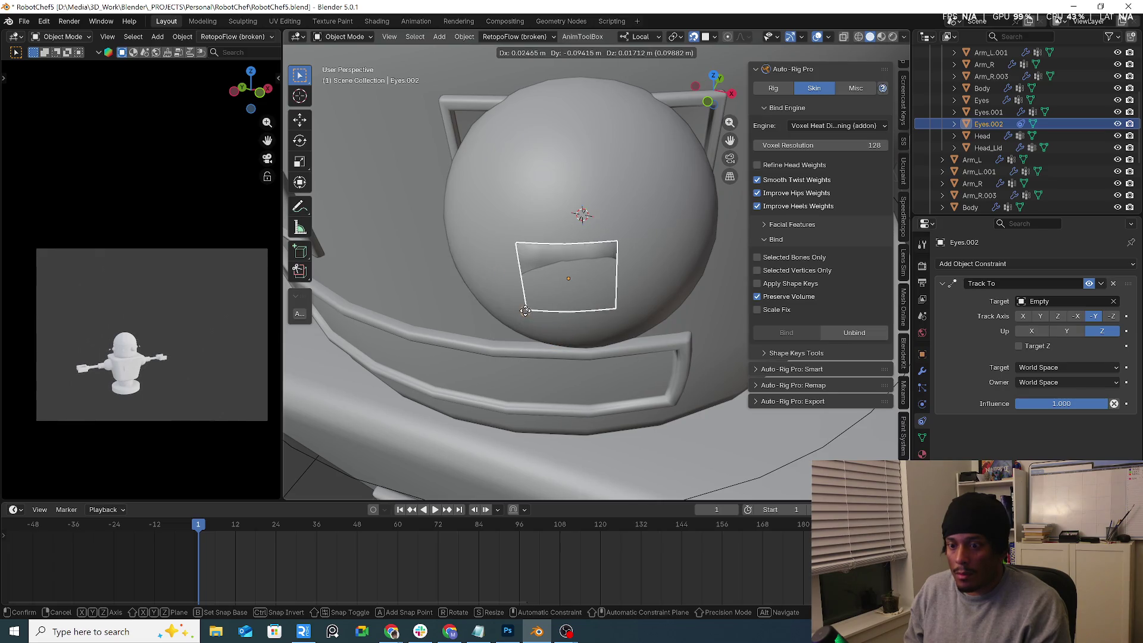
left_click(520, 312)
middle_click_drag(521, 312, 655, 284)
key("g")
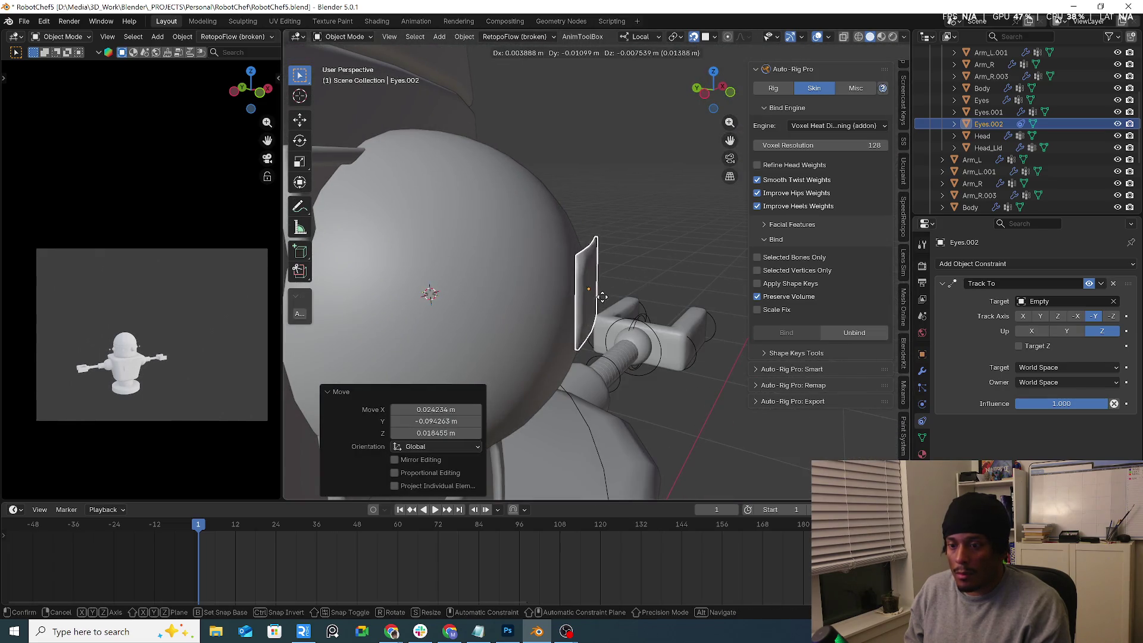
left_click(576, 319)
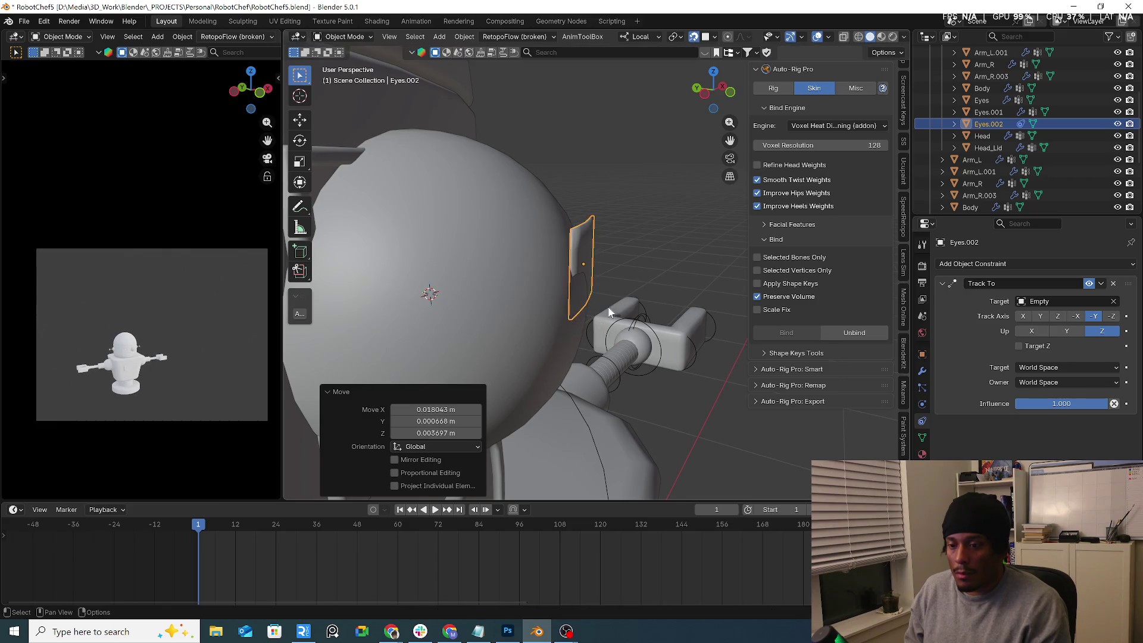
middle_click_drag(576, 320, 550, 284)
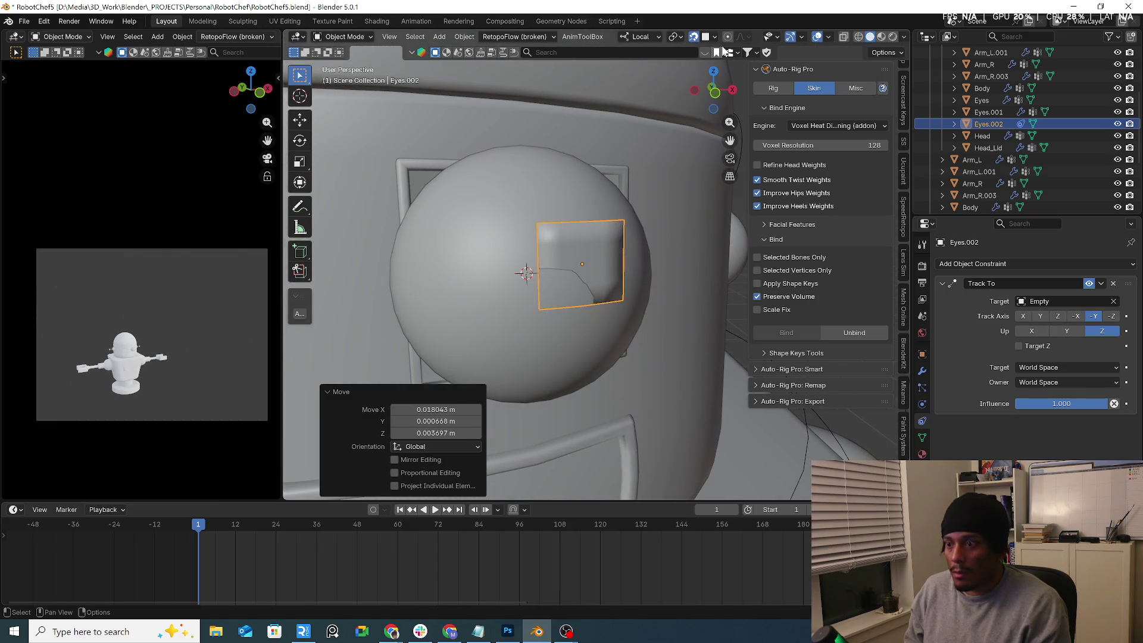
Step: Check Eyes.002's mesh from the front, then select the Sphere and enter its Edit Mode
left_click(345, 37)
left_click(333, 62)
mouse_move(602, 241)
middle_mouse_down()
mouse_move(622, 231)
mouse_move(663, 245)
mouse_move(592, 254)
middle_mouse_up()
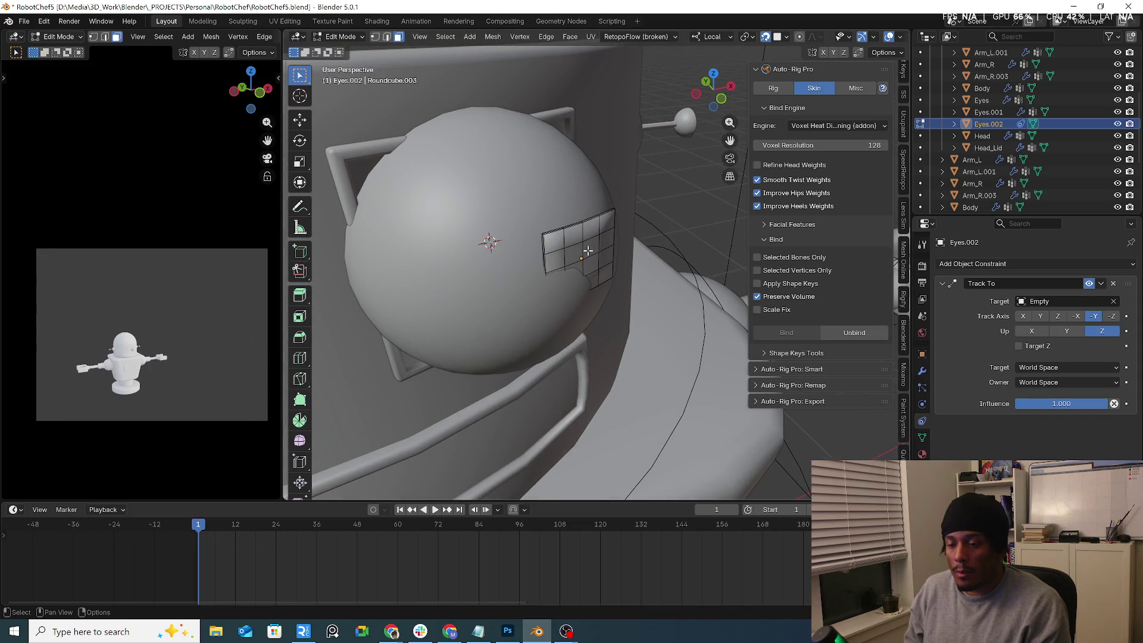
key("KP_1")
key("Tab")
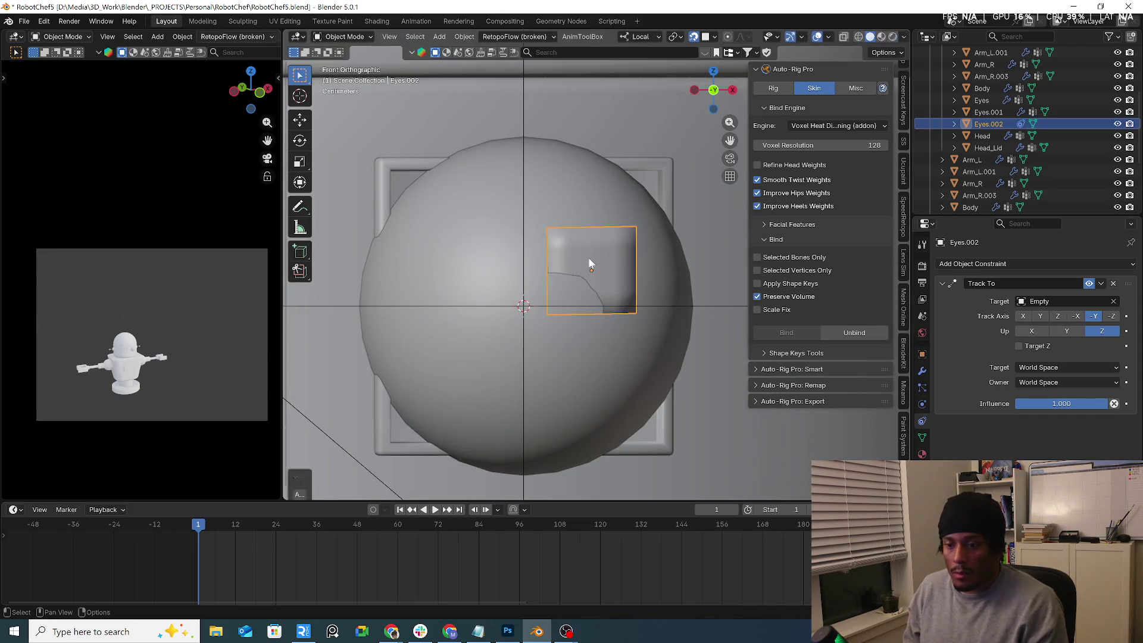
left_click(491, 276, "shift")
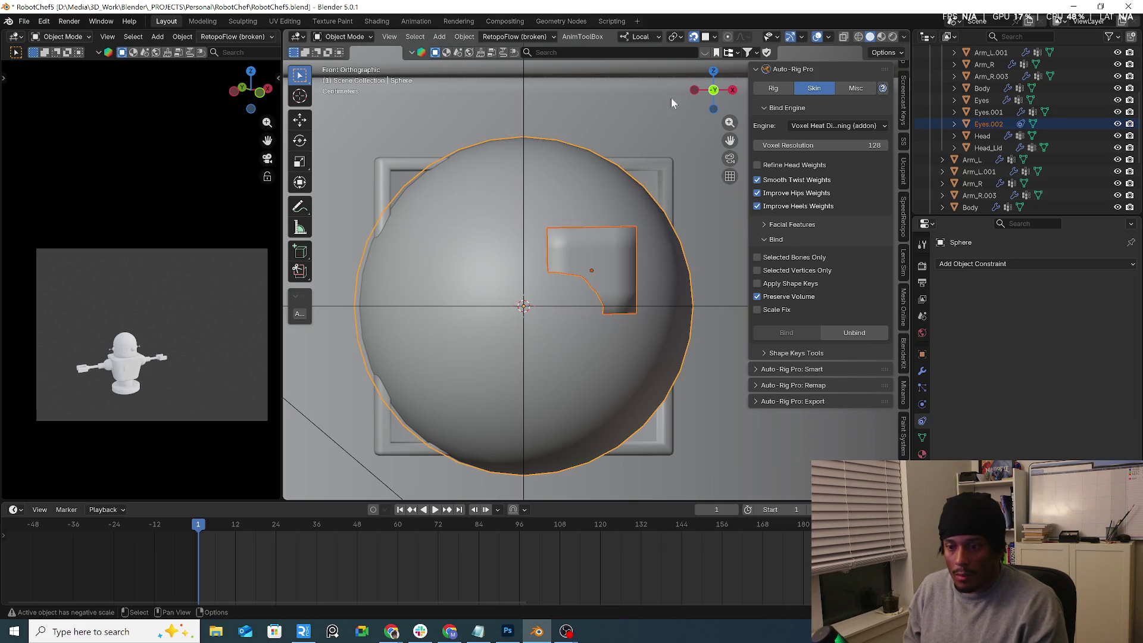
left_click(706, 36)
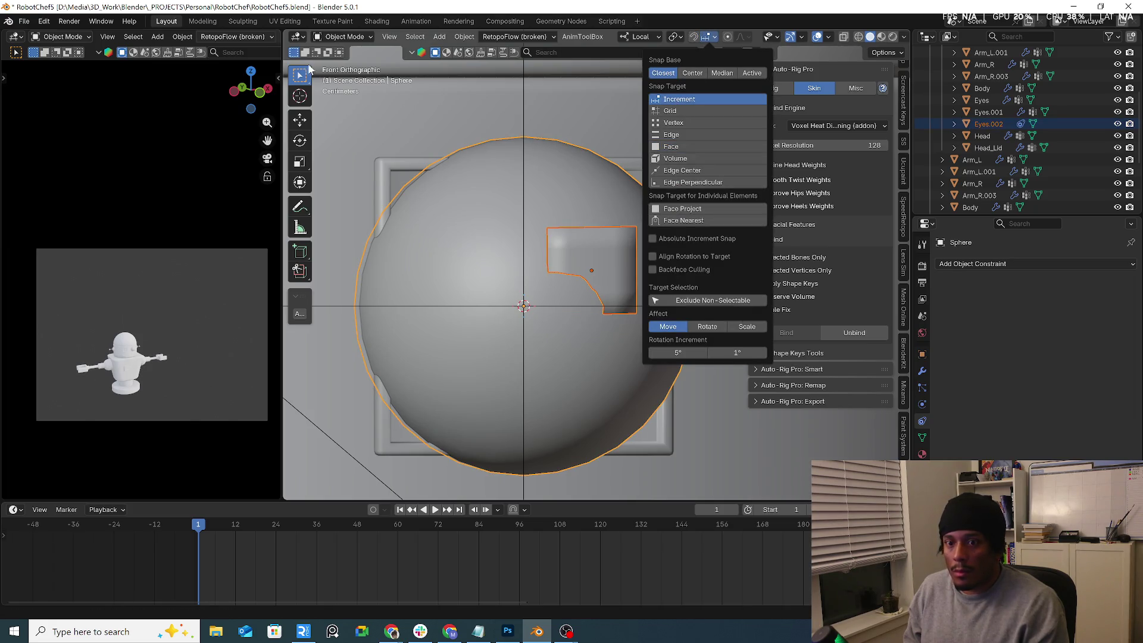
left_click(345, 36)
left_click(343, 63)
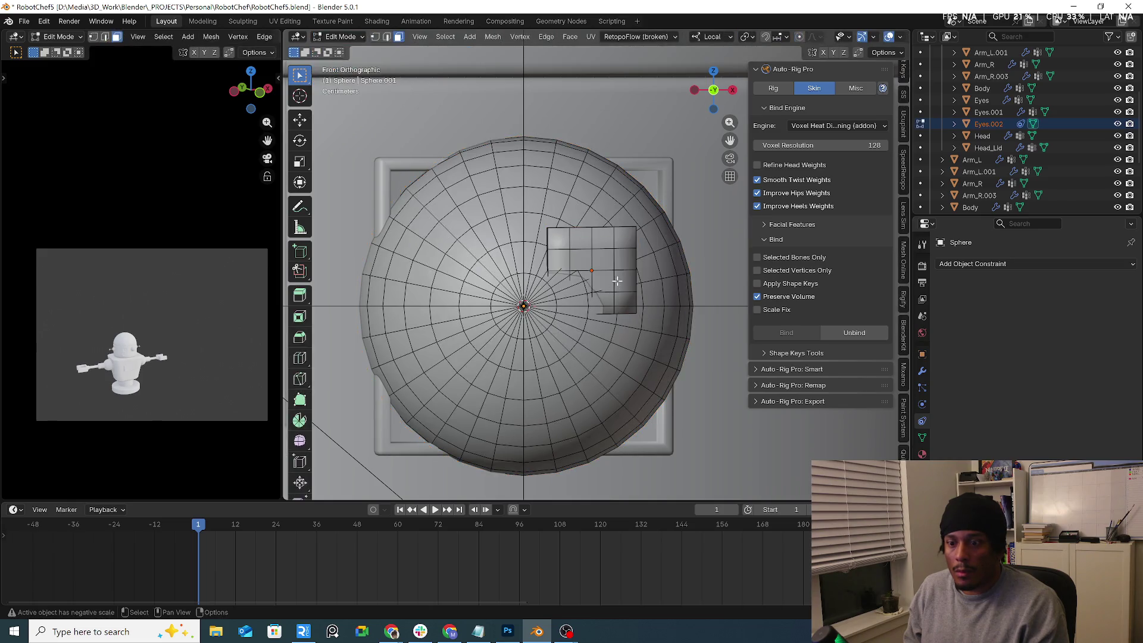
Step: Select the Eyes.002 panel piece, move it, and rotate it 1.87° in side view
key("l")
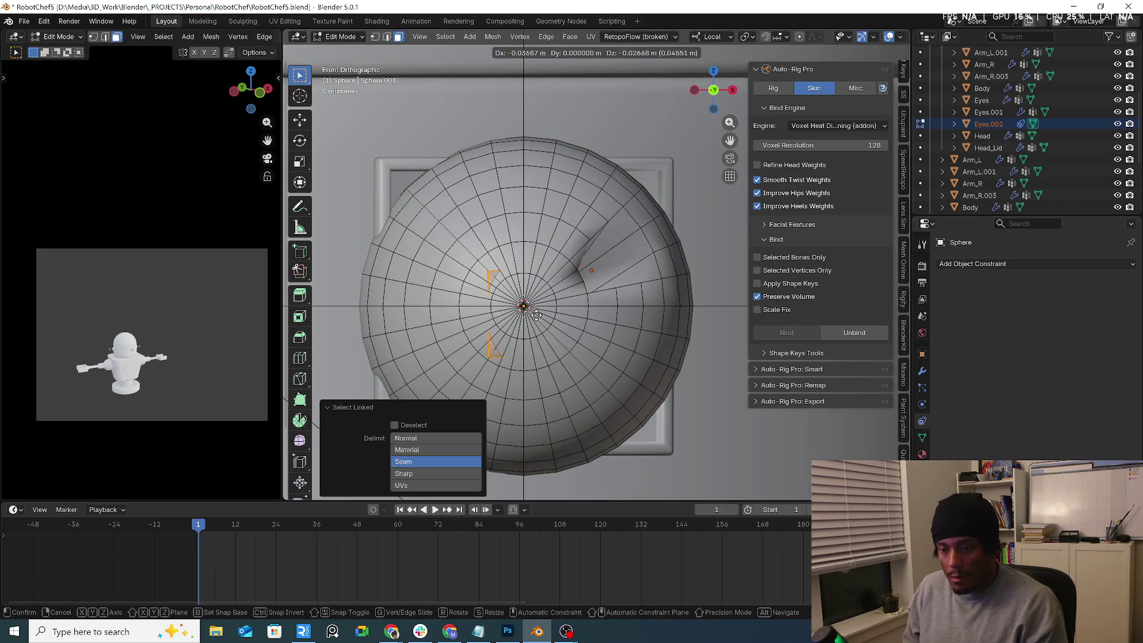
left_click(611, 267)
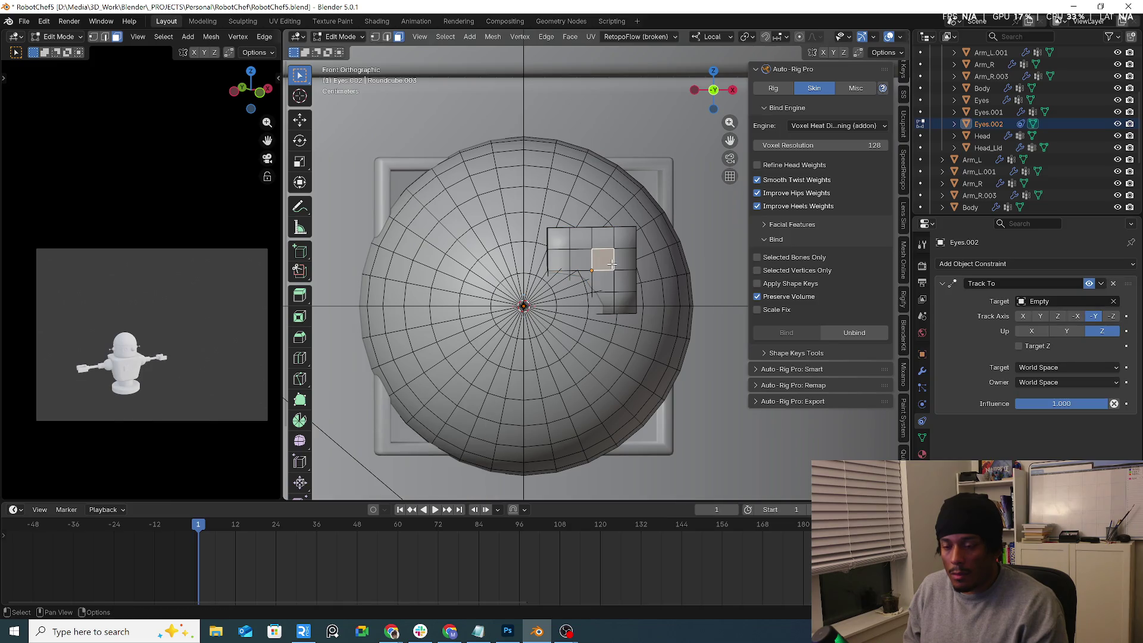
key("l")
key("g")
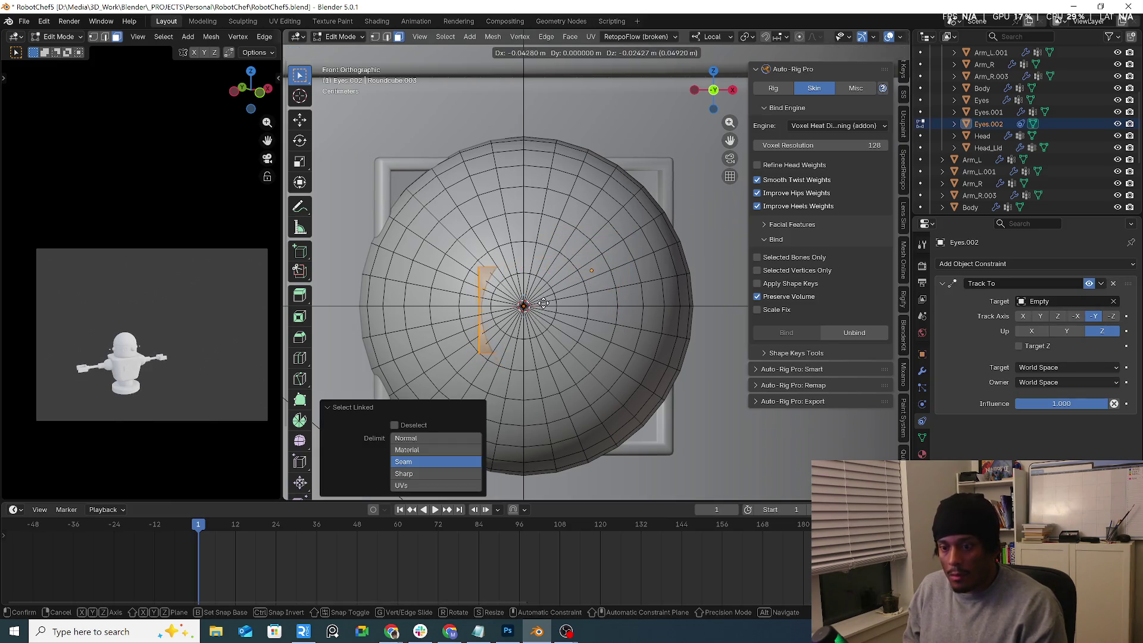
left_click(549, 300)
key("KP_3")
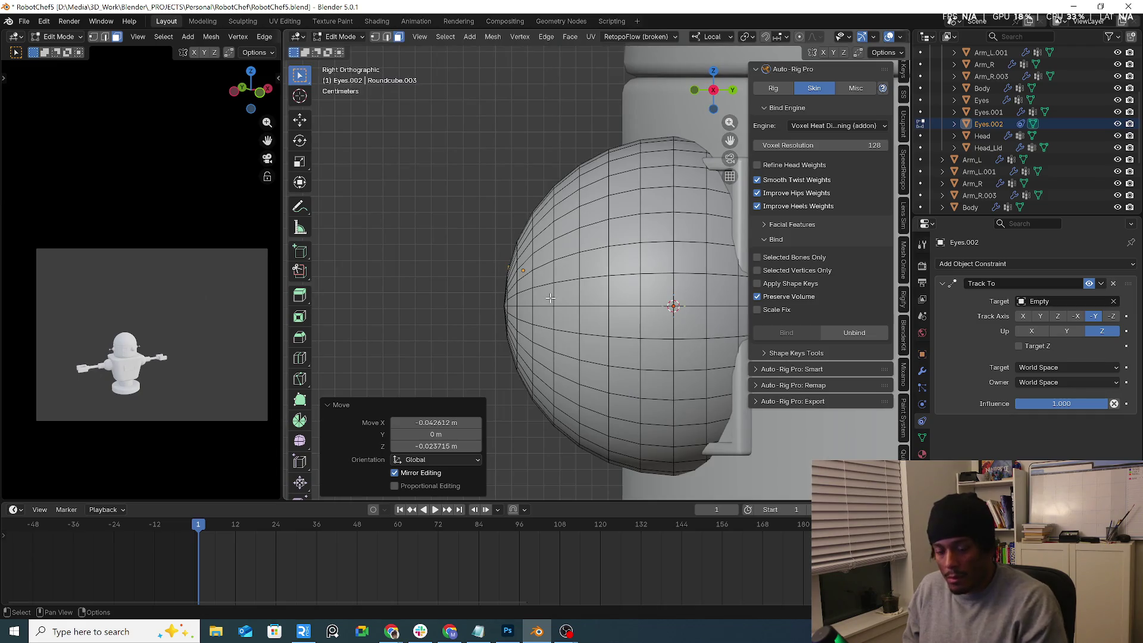
key("g")
left_click(524, 294)
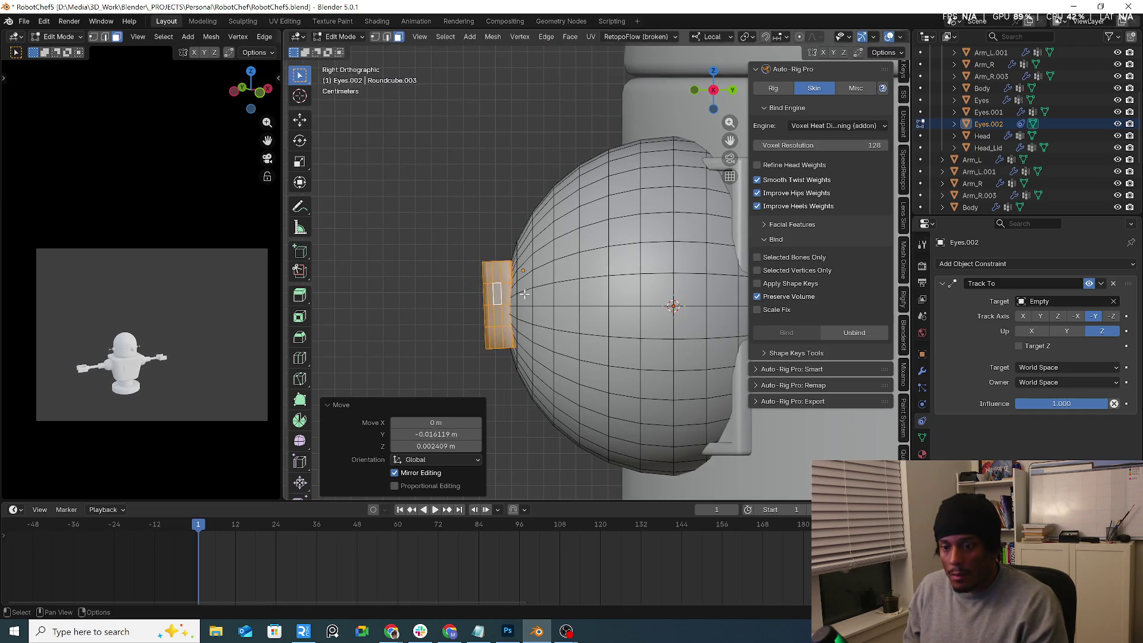
key("r")
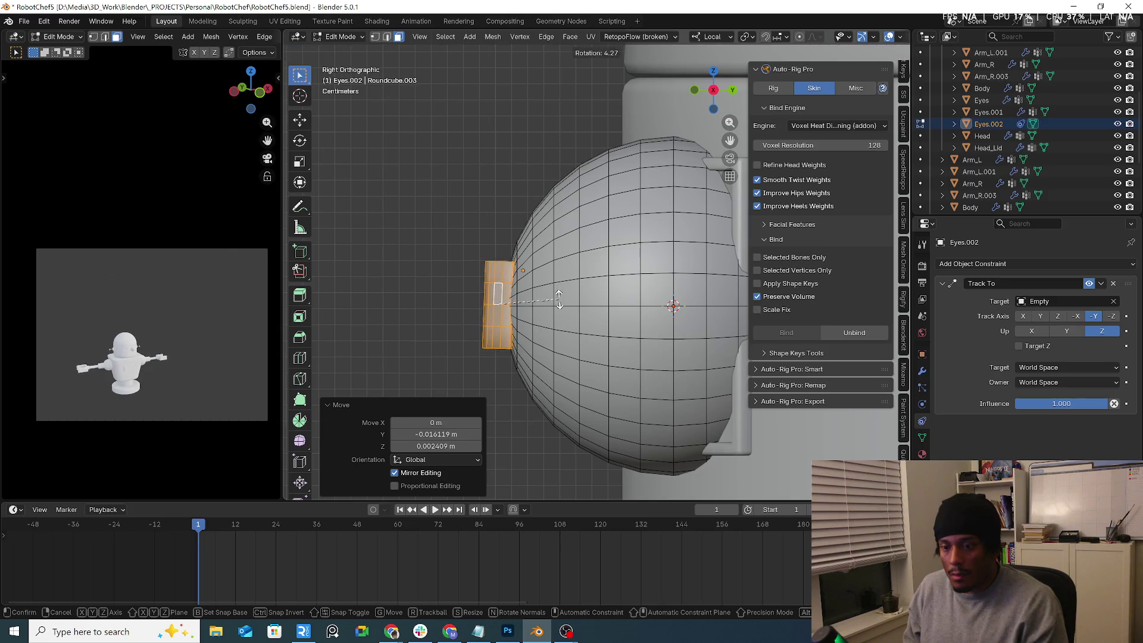
left_click(560, 297)
Step: Set Eyes.002's origin to its geometry in Object Mode
key("KP_7")
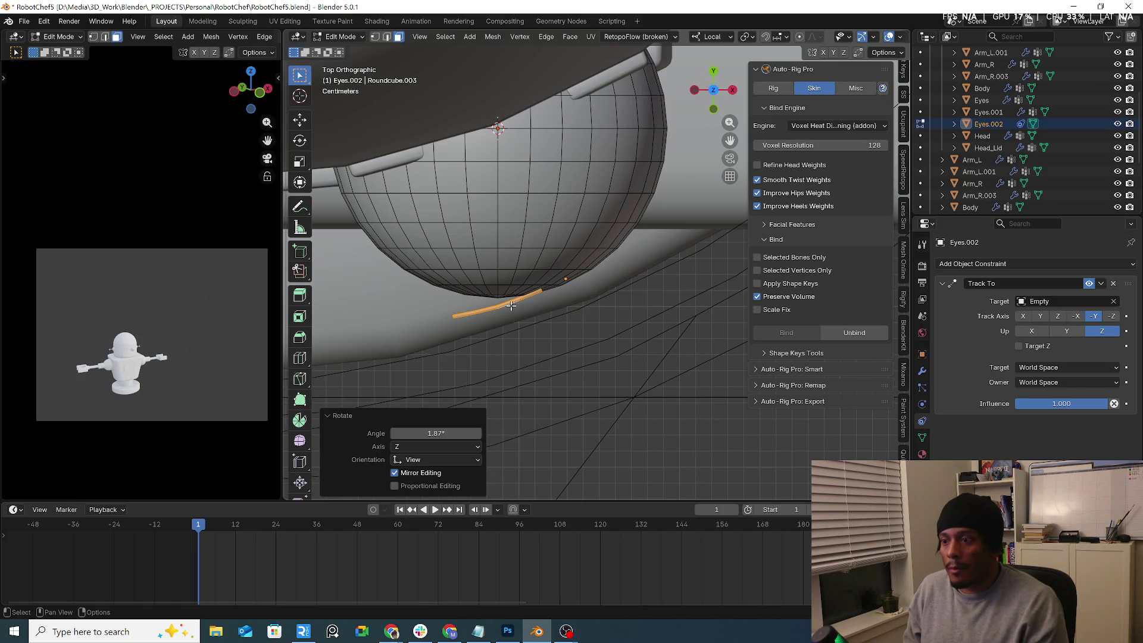
right_click(512, 303)
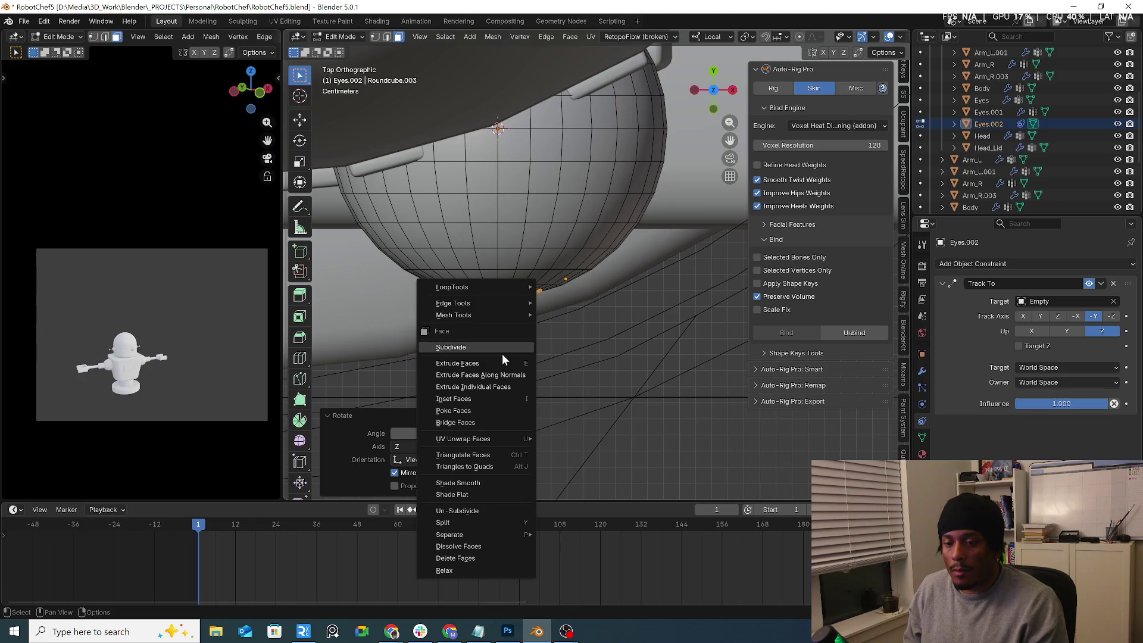
key("Tab")
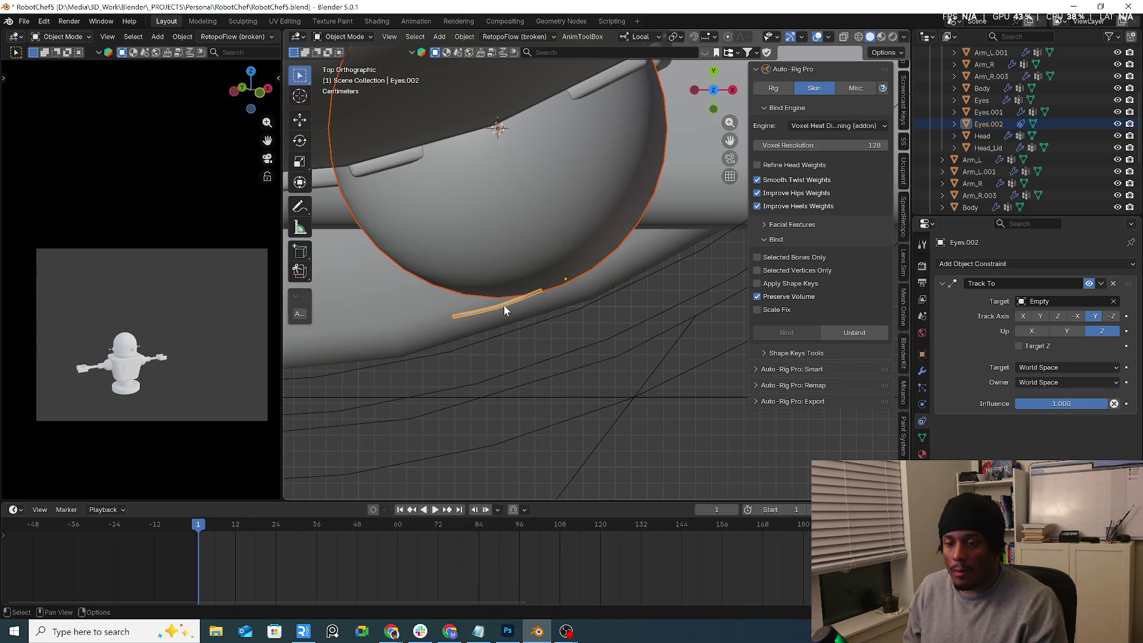
left_click(504, 304)
right_click(504, 305)
mouse_move(515, 357)
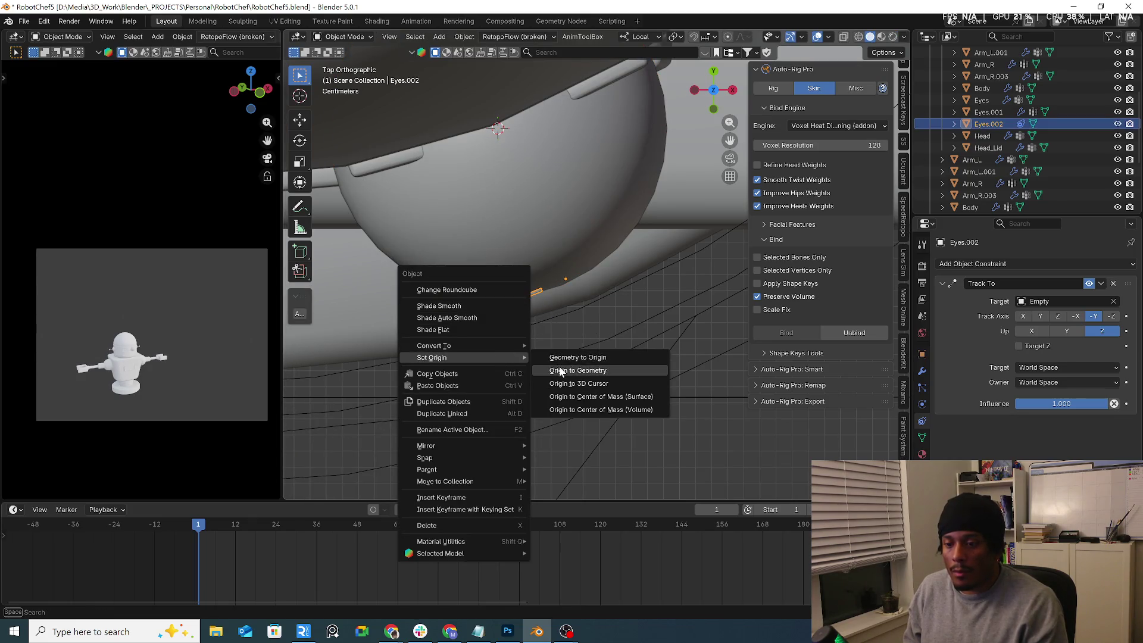
left_click(558, 368)
key("Caps_Lock")
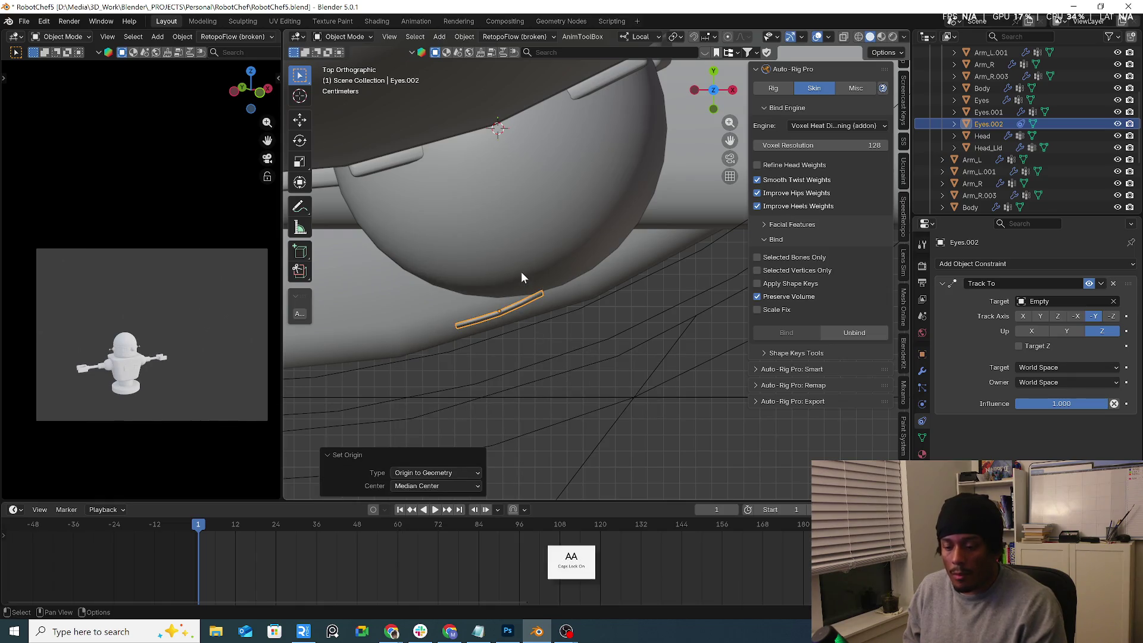
Step: Switch mesh editing to Eyes.002, rotate the eye patch about 23.3°, then reposition it
left_click(486, 265, "shift")
left_click(337, 38)
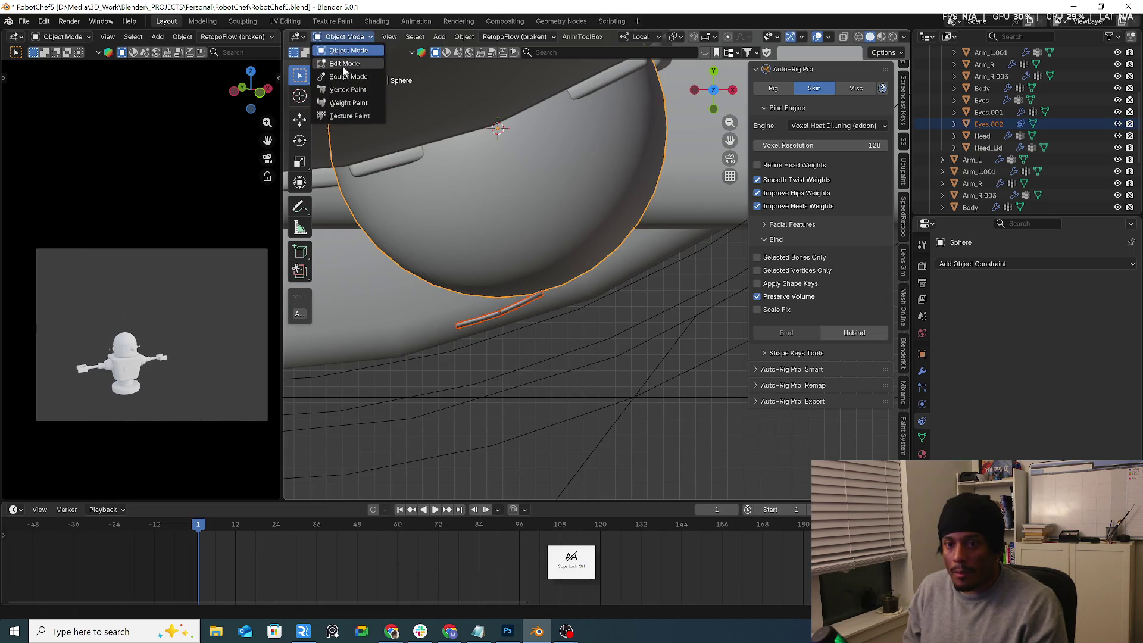
left_click(342, 66)
key("alt+q")
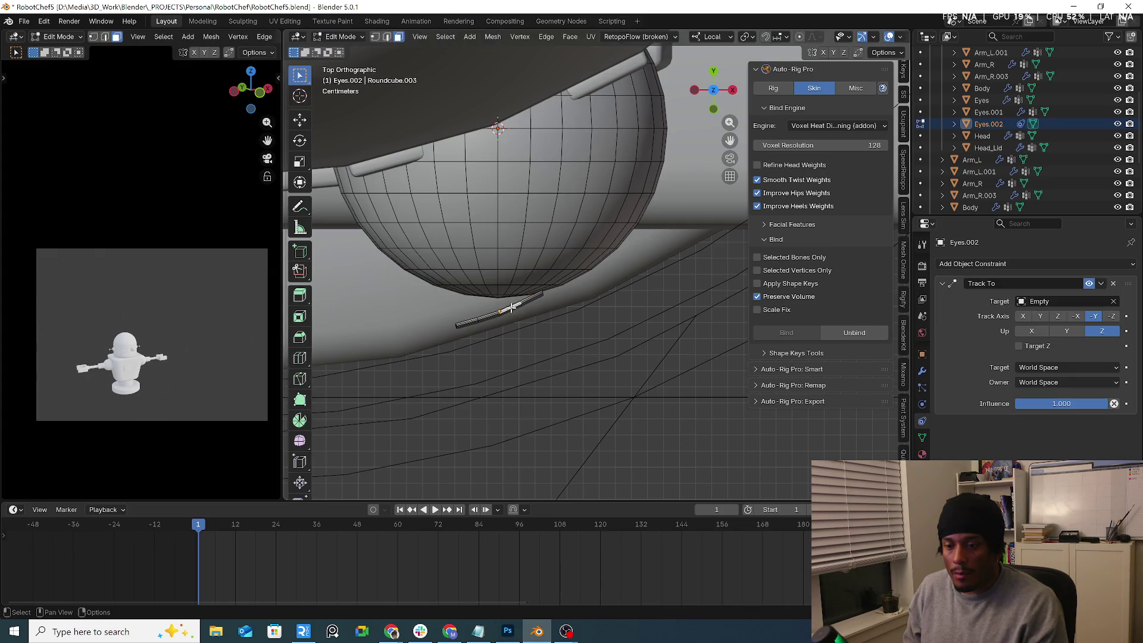
key("l")
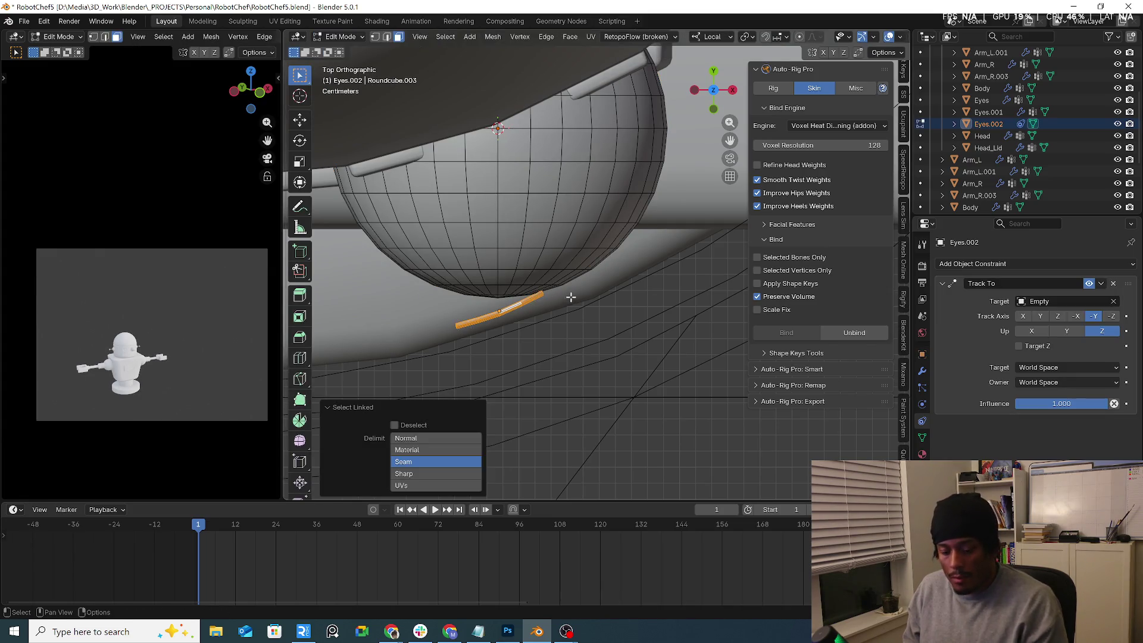
key("r")
left_click(617, 321)
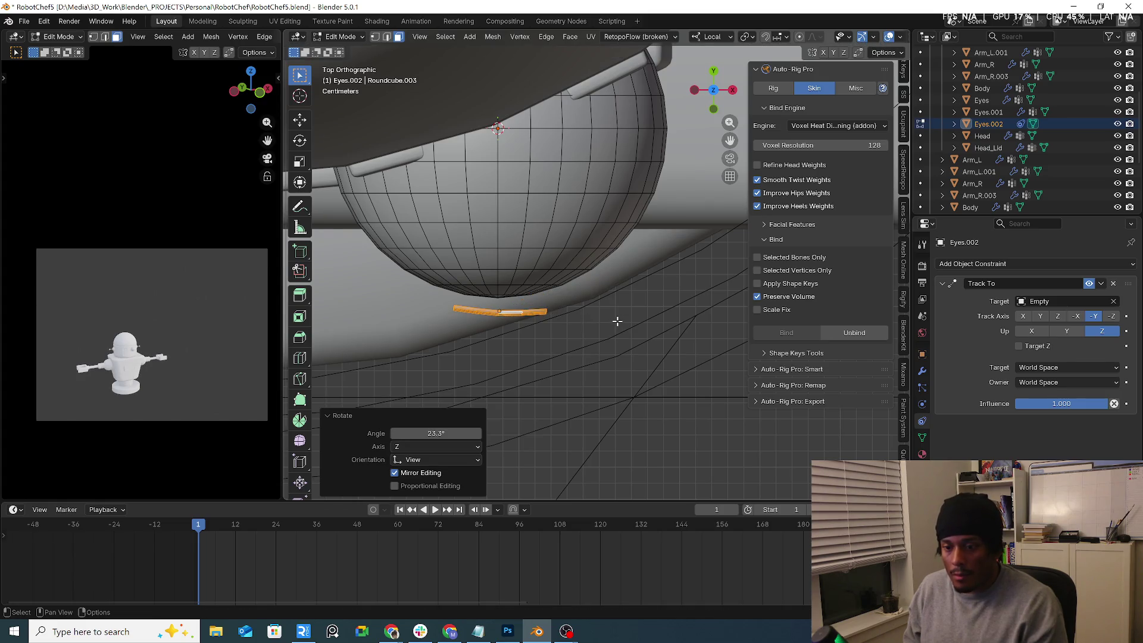
key("r")
left_click(617, 316)
key("g")
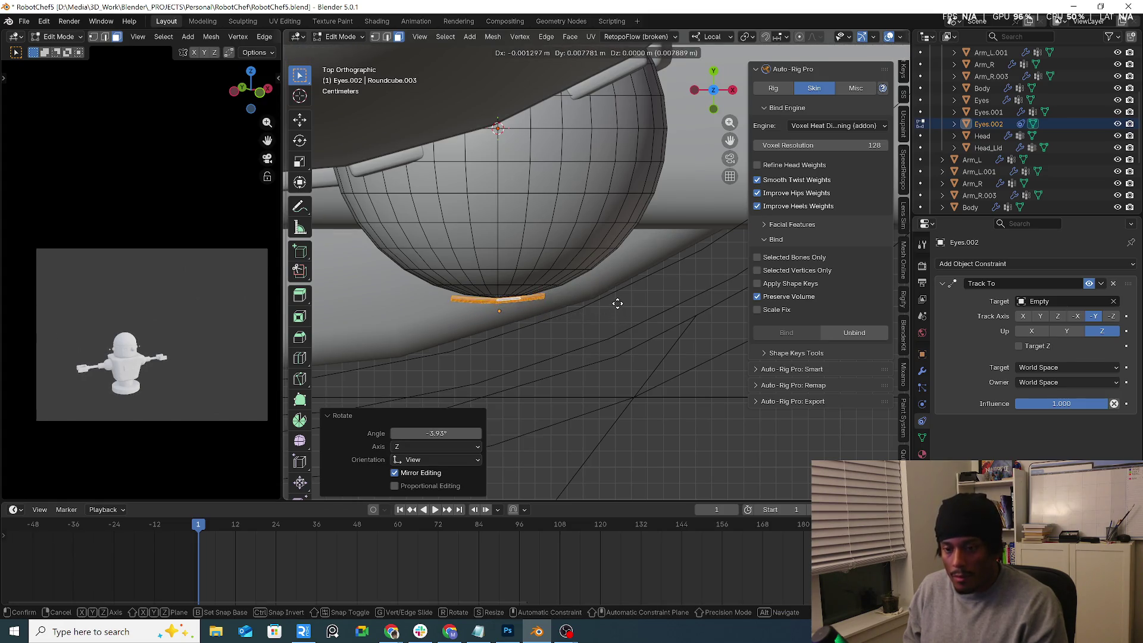
left_click(618, 303)
Step: Scale the eye patch up by 1.219 in front view
key("KP_1")
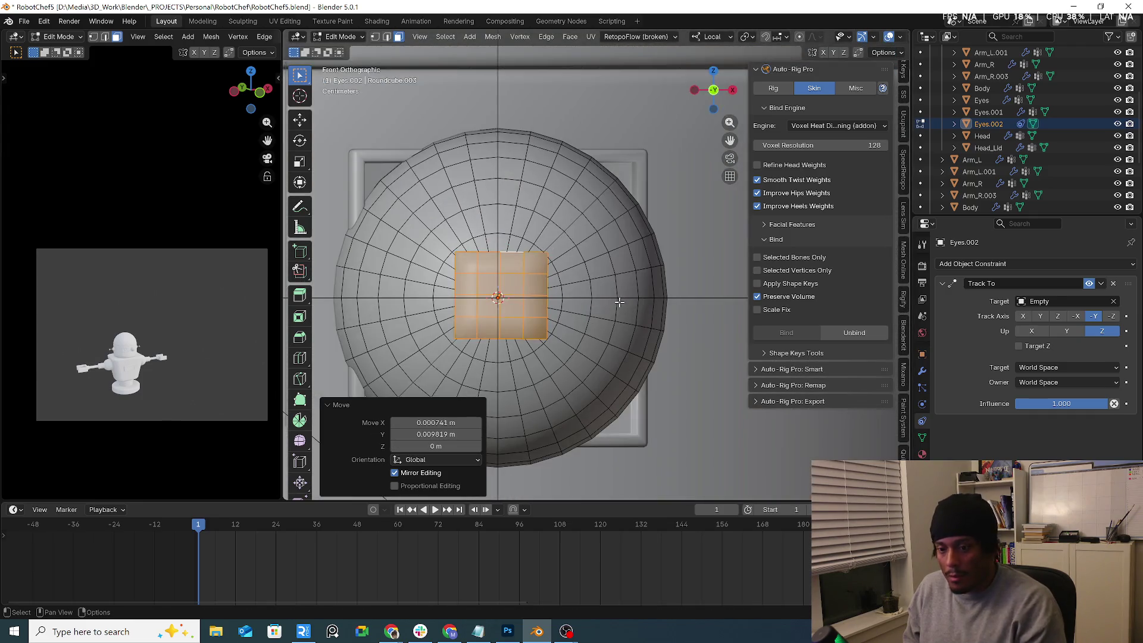
key("s")
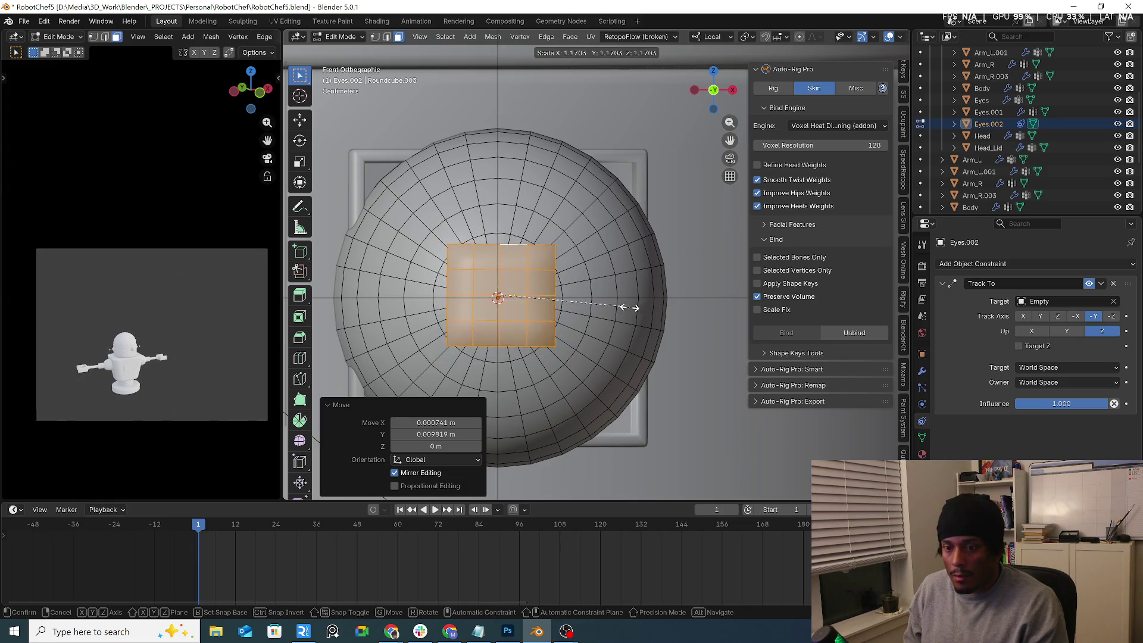
left_click(637, 307)
mouse_move(602, 310)
middle_mouse_down()
mouse_move(676, 302)
mouse_move(640, 296)
mouse_move(654, 303)
middle_mouse_up()
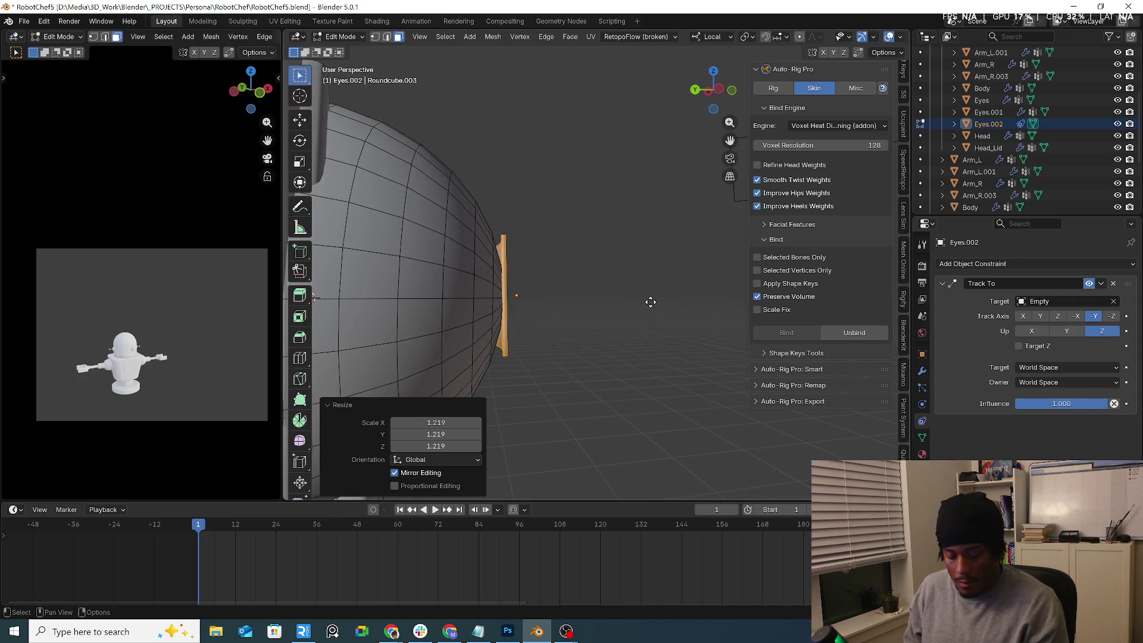
Step: Push the eye patch along local Y until it sits flush on the sphere's front
key("g")
key("x")
key("x")
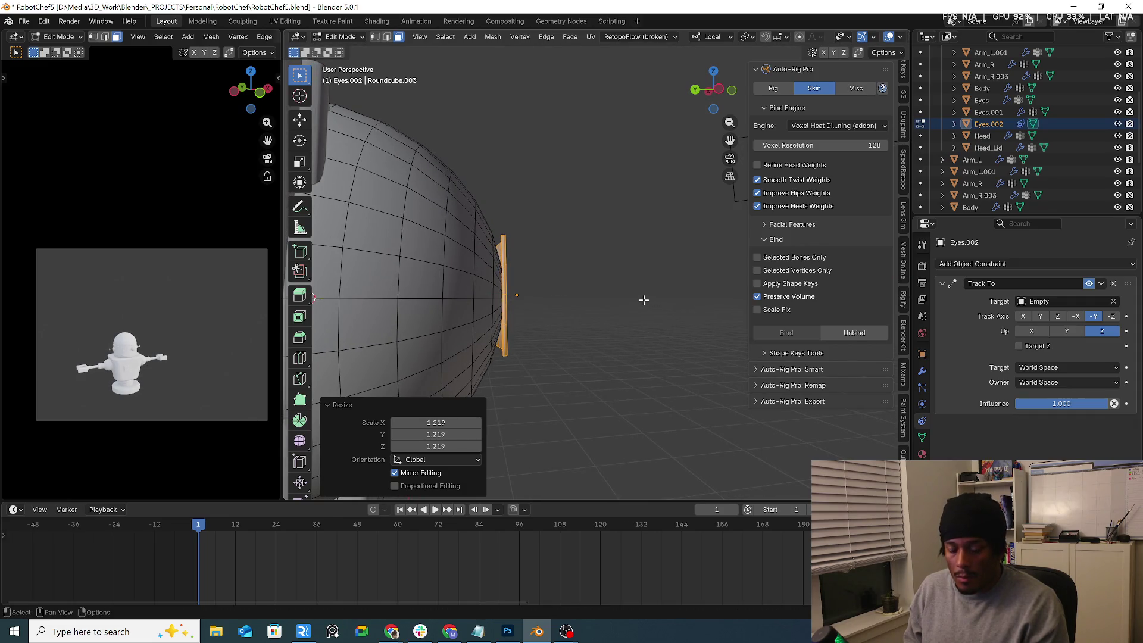
key("y")
key("y")
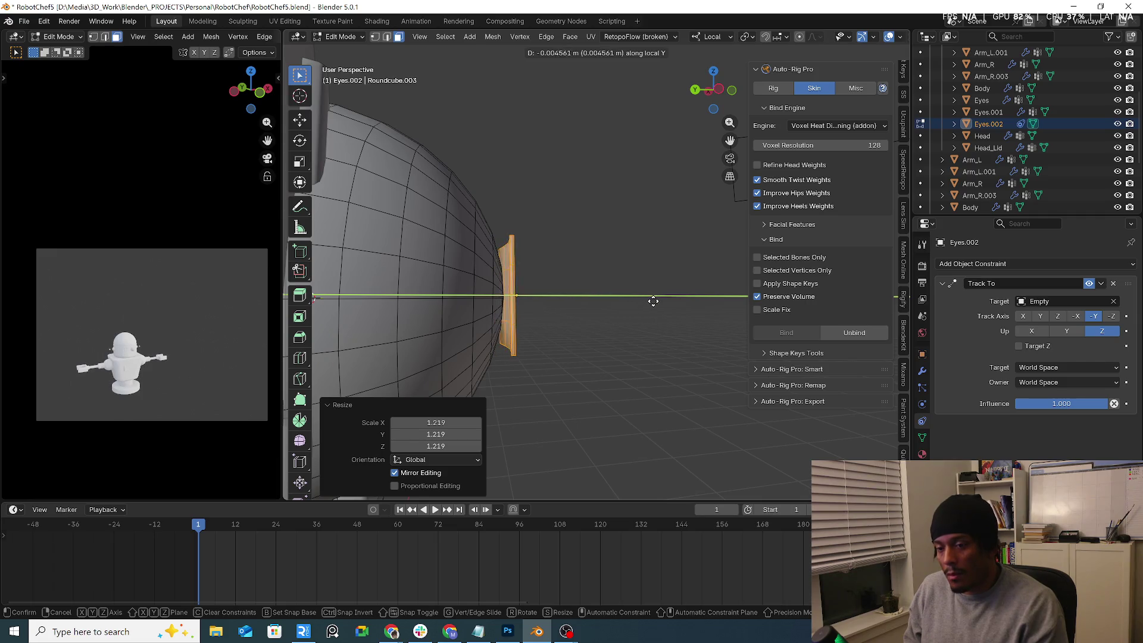
left_click(651, 299)
mouse_move(651, 299)
middle_mouse_down()
mouse_move(492, 302)
mouse_move(440, 268)
mouse_move(481, 297)
mouse_move(572, 301)
mouse_move(611, 289)
middle_mouse_up()
key("h")
key("alt+h")
key("g")
key("y")
left_click(564, 299)
Step: In vertex mode, nudge the sphere's front pole vertex along local Y and reveal hidden geometry
scroll(603, 291, "down", 5)
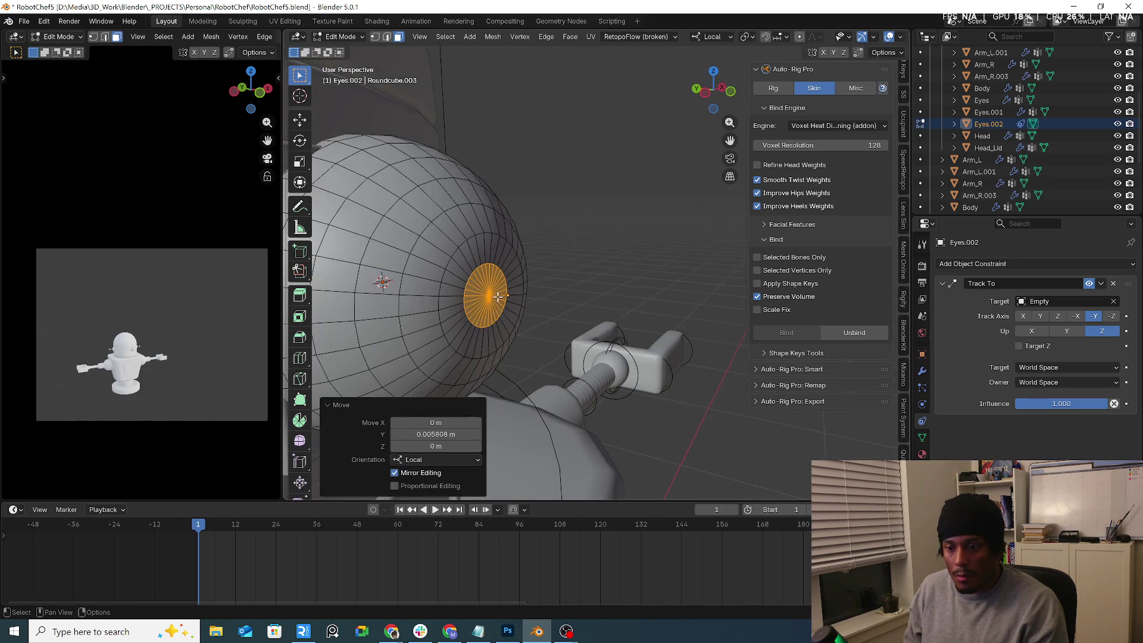
key("1")
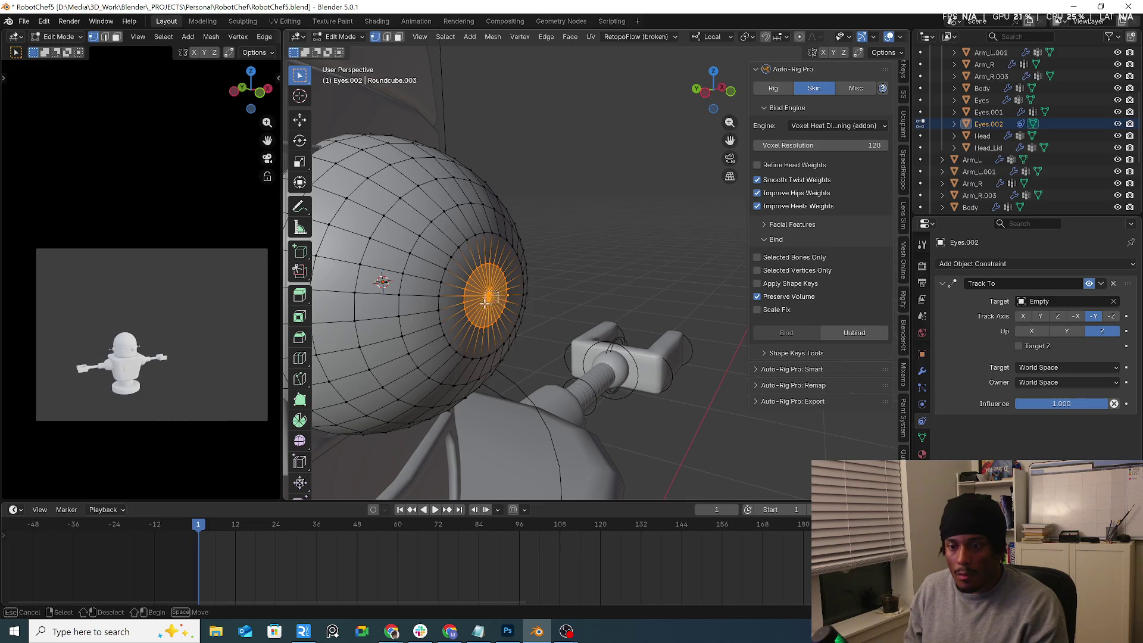
middle_click_drag(499, 297, 543, 301)
key("g")
key("y")
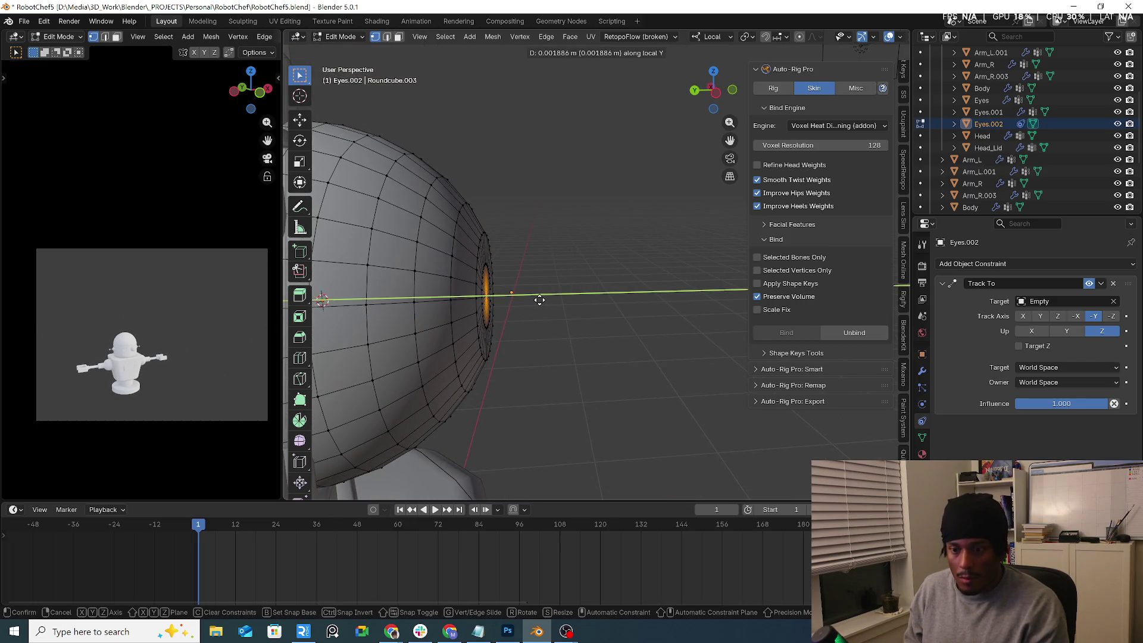
left_click(540, 299)
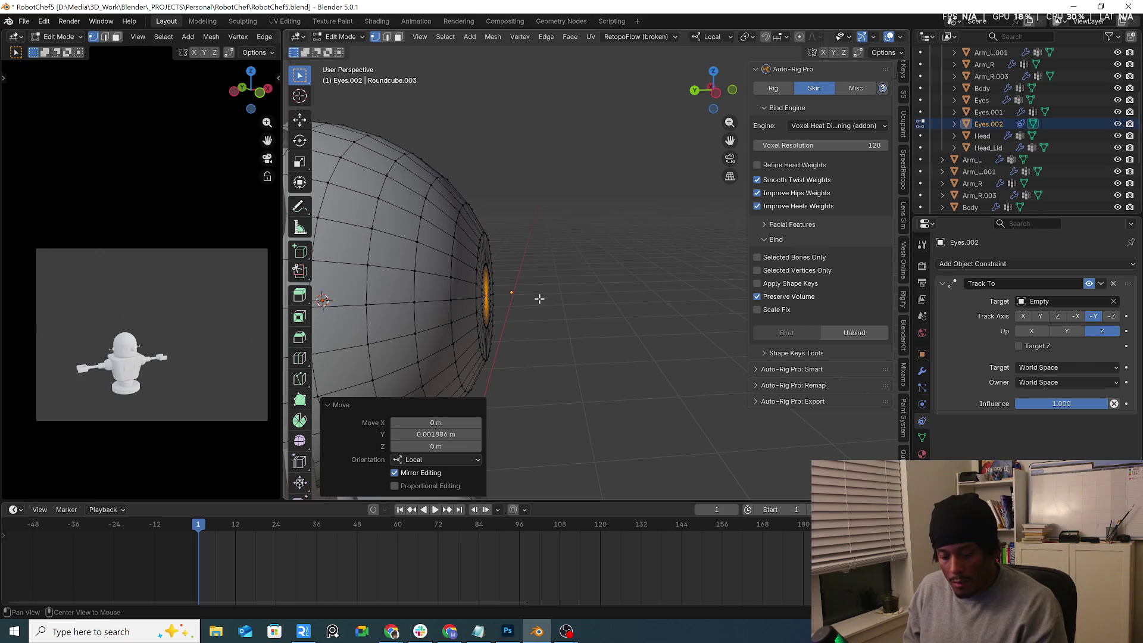
key("alt+h")
Step: Push the square eye plane about 0.0098 m along local Y and return to Object Mode
mouse_move(543, 304)
middle_mouse_down()
mouse_move(556, 306)
mouse_move(523, 306)
mouse_move(534, 350)
middle_mouse_up()
key("alt+a")
key("ctrl+l")
key("g")
key("y")
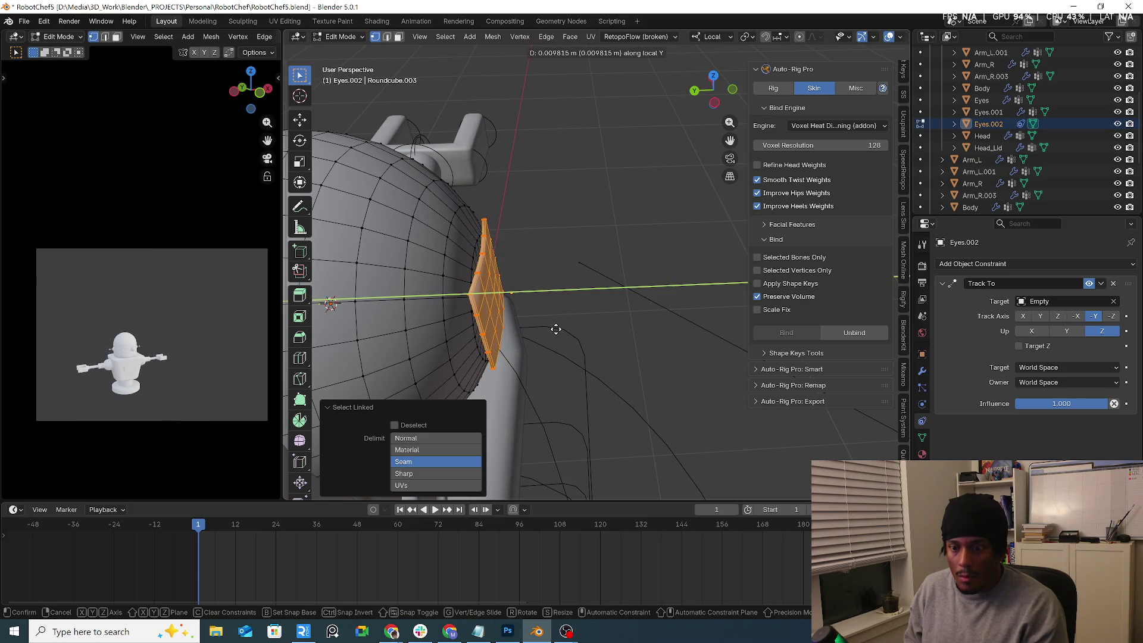
left_click(555, 328)
mouse_move(600, 311)
middle_mouse_down()
mouse_move(512, 283)
mouse_move(584, 301)
mouse_move(524, 271)
mouse_move(558, 275)
mouse_move(530, 291)
mouse_move(643, 274)
mouse_move(548, 283)
middle_mouse_up()
key("Tab")
right_click(530, 291)
Step: Create a new material in a second slot for the eye and set its base colour to black
key("Escape")
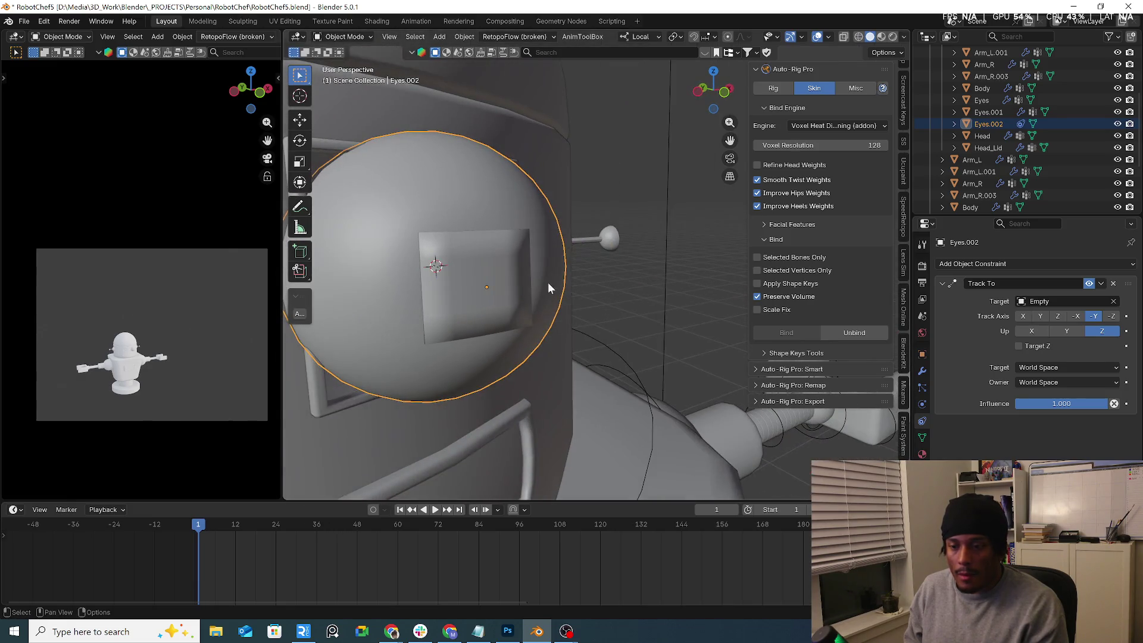
left_click(922, 454)
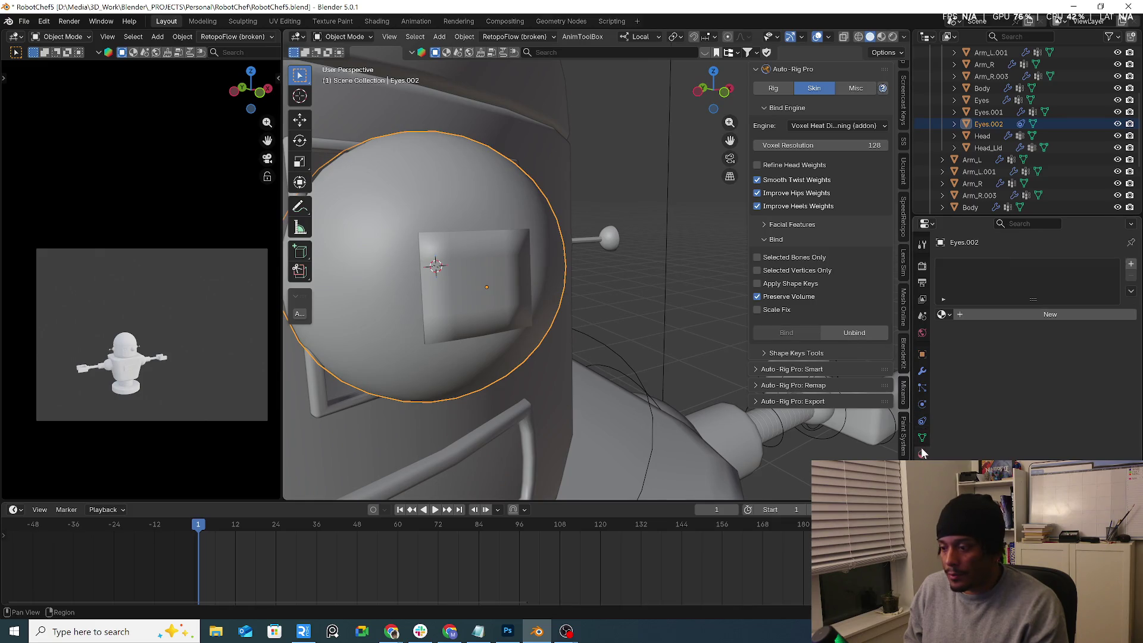
left_click(996, 318)
left_click(1132, 267)
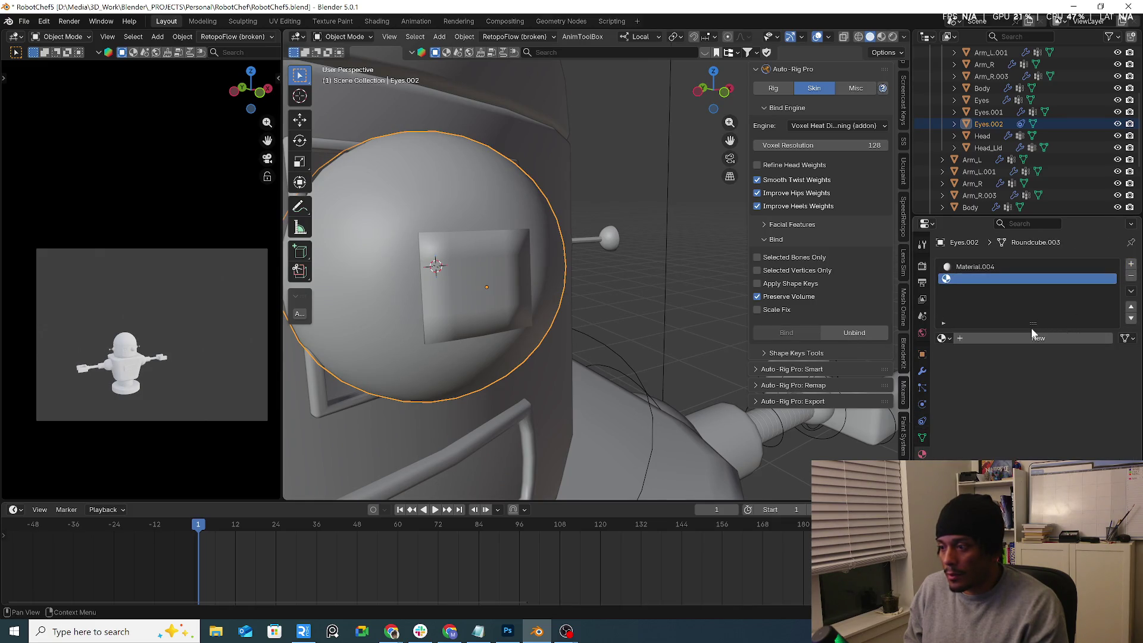
left_click(1015, 334)
left_click(1071, 412)
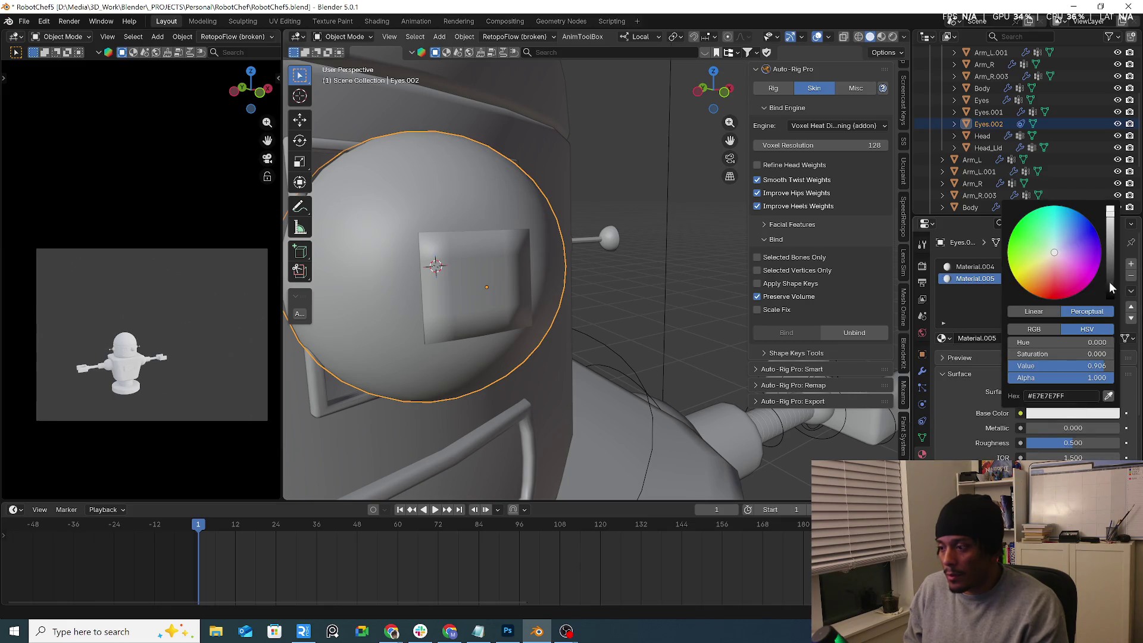
left_click_drag(1110, 283, 1054, 298)
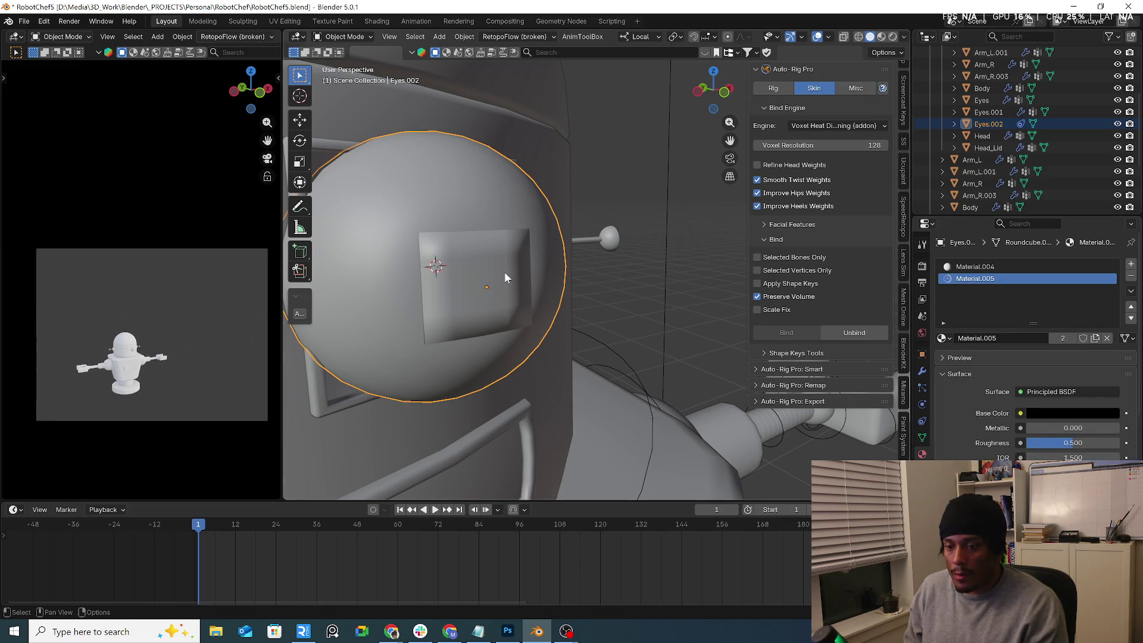
Step: Put black Material.005 on the square eye patch and check it in Material Preview shading
key("Tab")
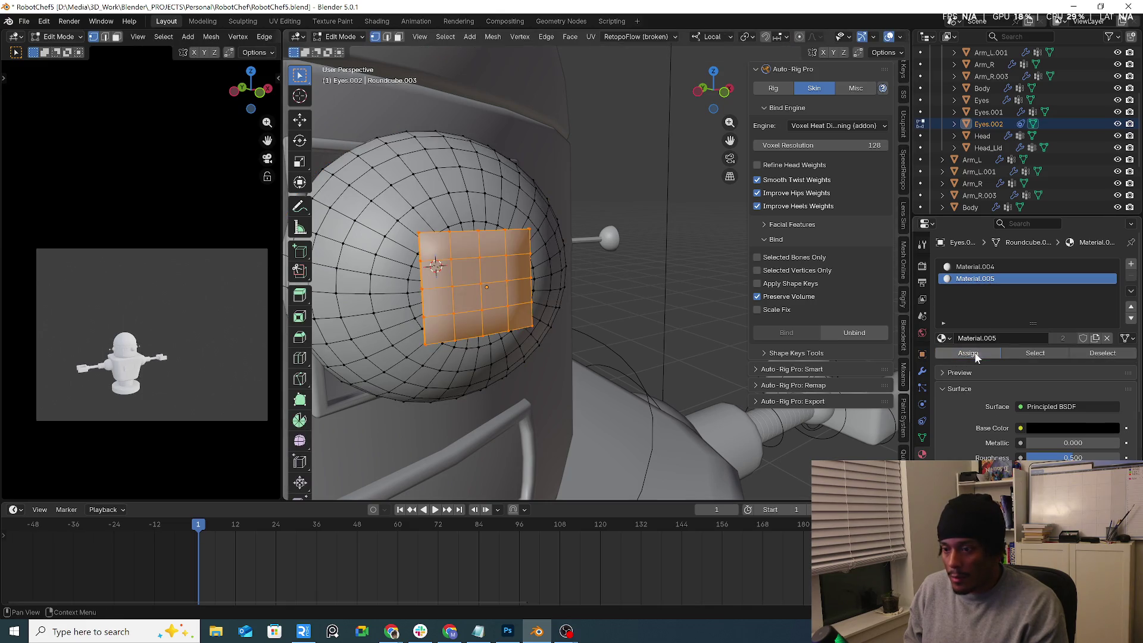
scroll(877, 36, "down", 4)
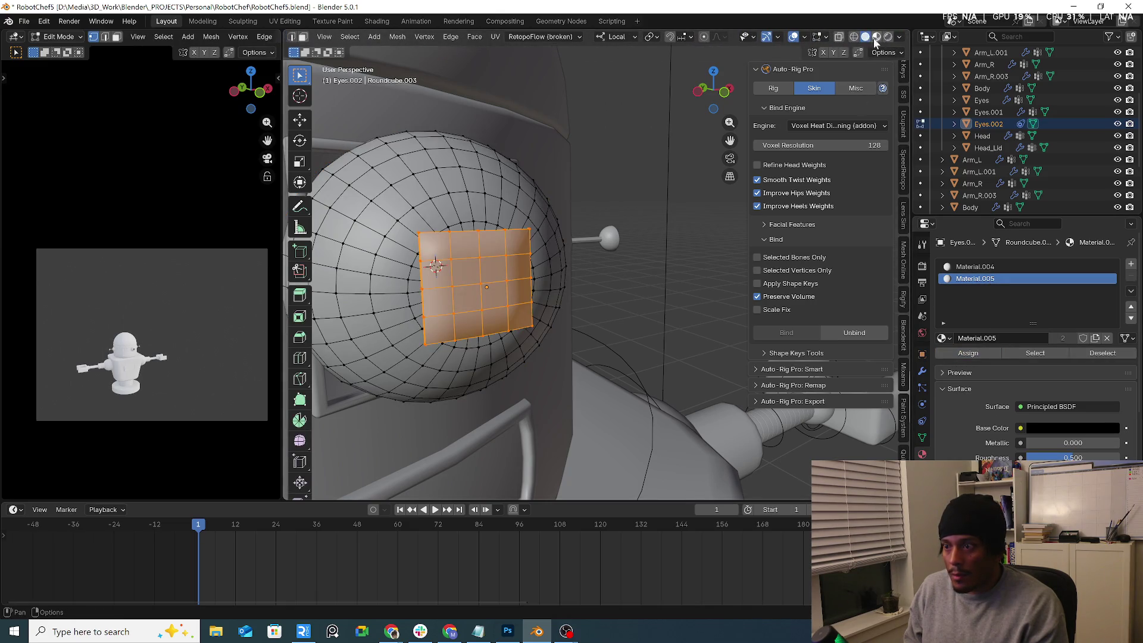
left_click(876, 36)
key("Tab")
mouse_move(642, 178)
middle_mouse_down()
mouse_move(486, 222)
mouse_move(459, 265)
mouse_move(432, 280)
mouse_move(533, 237)
mouse_move(615, 244)
mouse_move(524, 220)
middle_mouse_up()
scroll(486, 222, "down", 3)
scroll(477, 255, "up", 1)
scroll(484, 251, "up", 2)
left_click(337, 37)
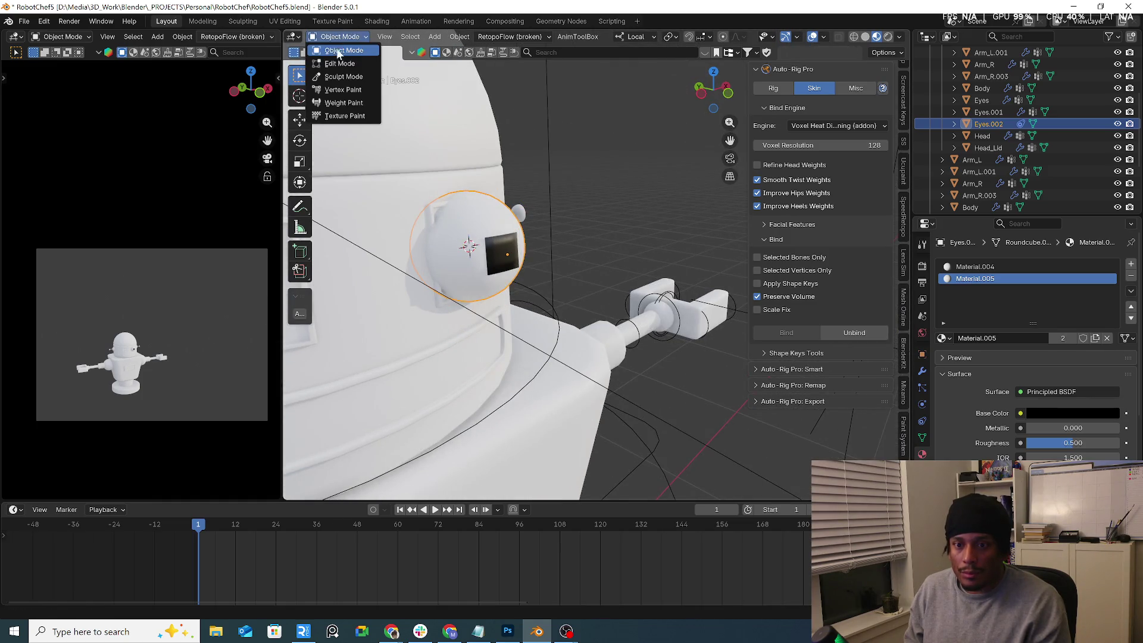
Step: Add a Lattice Deform Selected lattice fitted around the selected eye
key("shift+a")
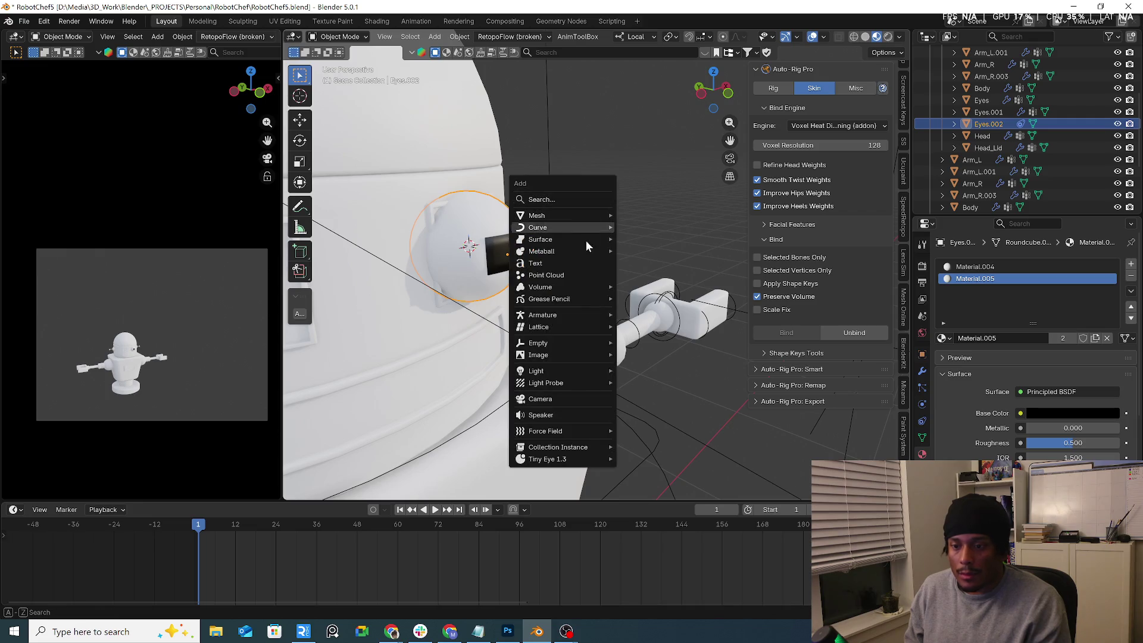
mouse_move(589, 327)
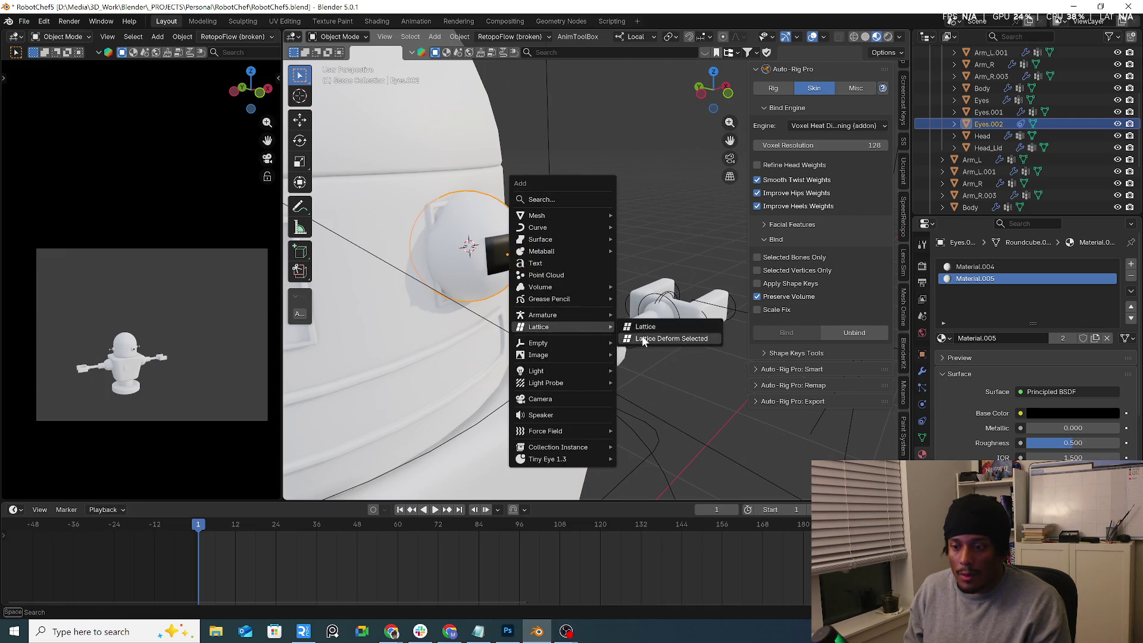
left_click(642, 332)
mouse_move(641, 332)
middle_mouse_down()
mouse_move(536, 255)
mouse_move(514, 252)
middle_mouse_up()
scroll(514, 252, "up", 3)
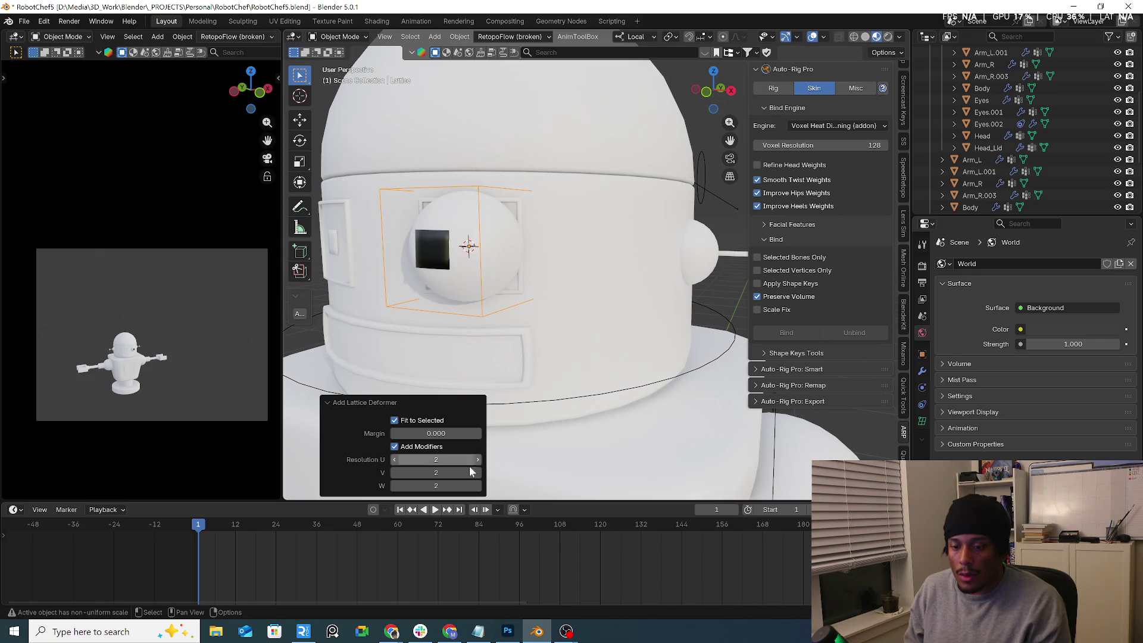
Step: Set the lattice resolution to 3 in U, V and W
left_click_drag(477, 473, 478, 473)
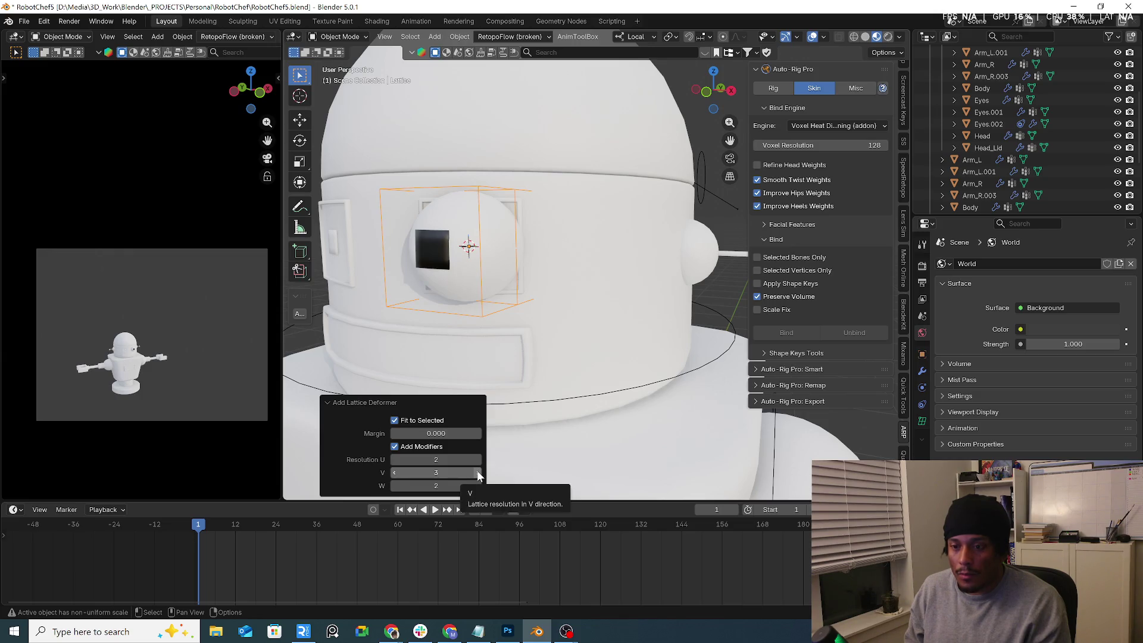
left_click(477, 459)
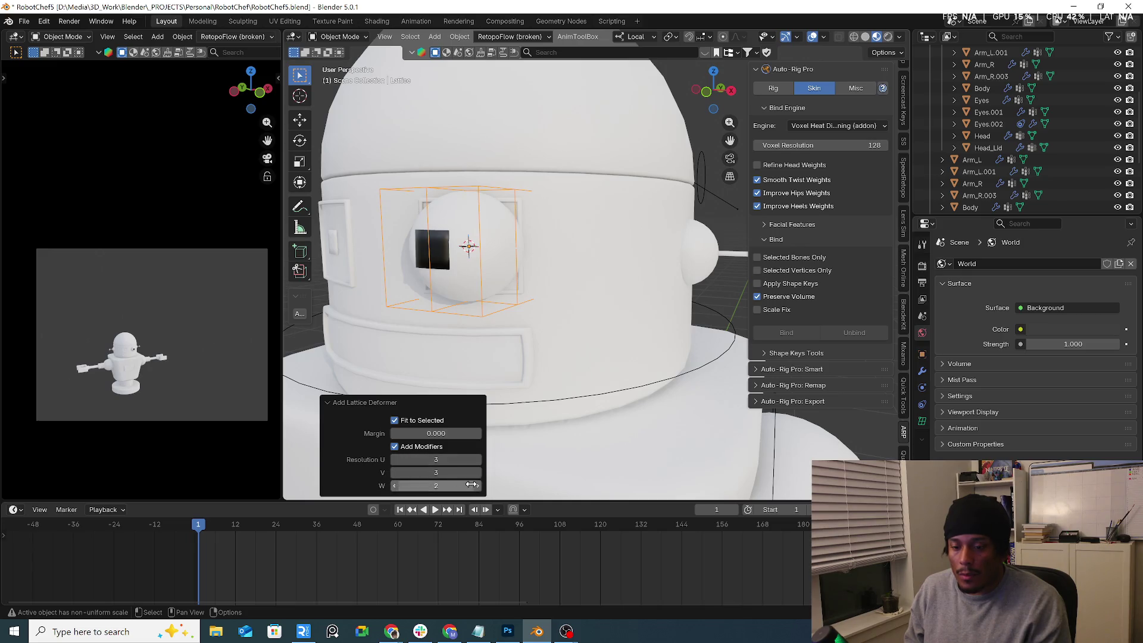
left_click(479, 486)
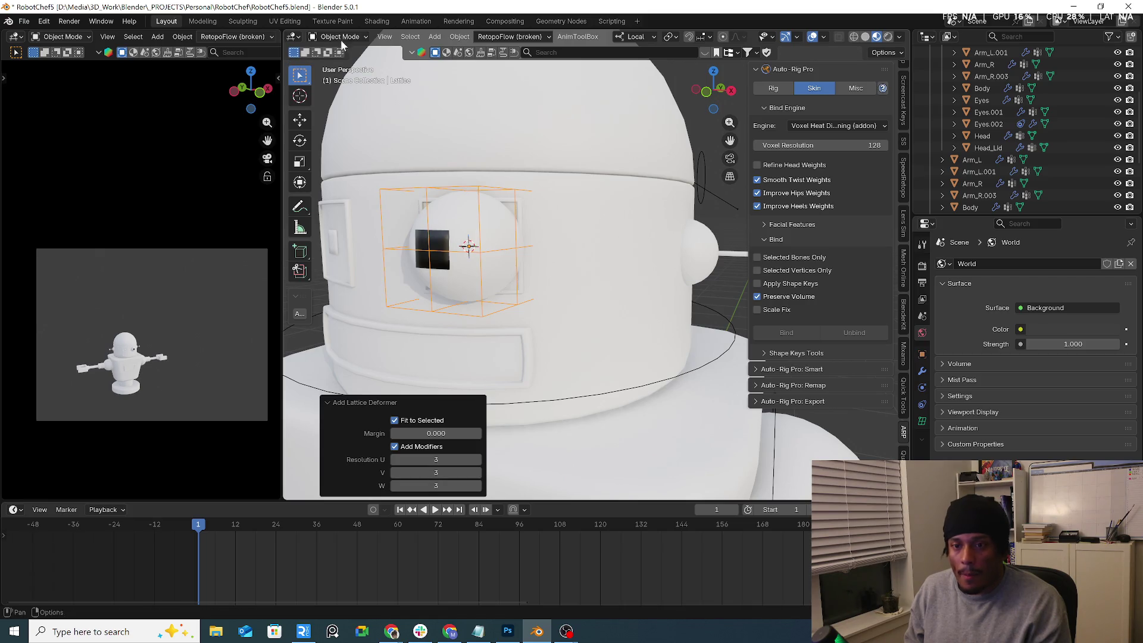
left_click(338, 63)
Step: Flatten the lattice to 0.138 along local Y
middle_click_drag(453, 190, 515, 187)
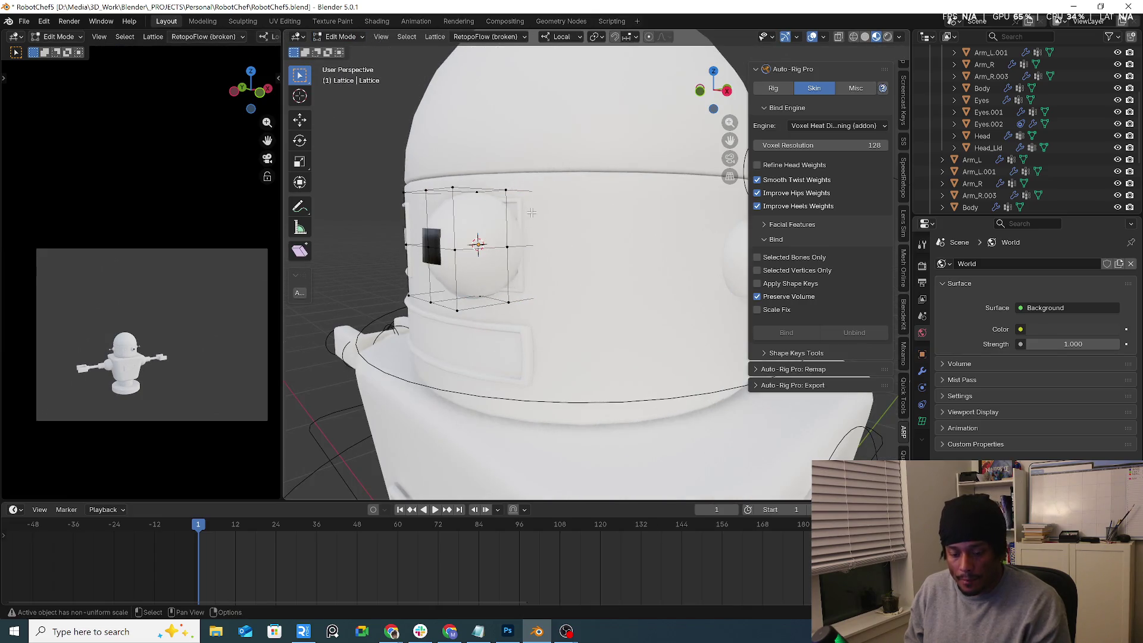
key("s")
key("y")
key("y")
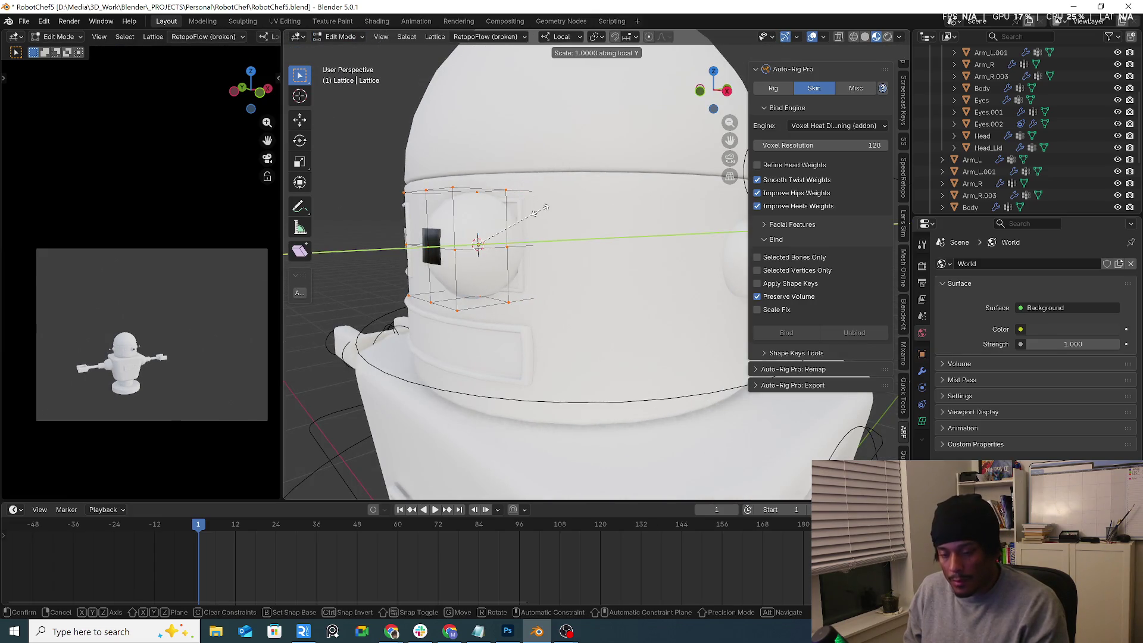
left_click(483, 241)
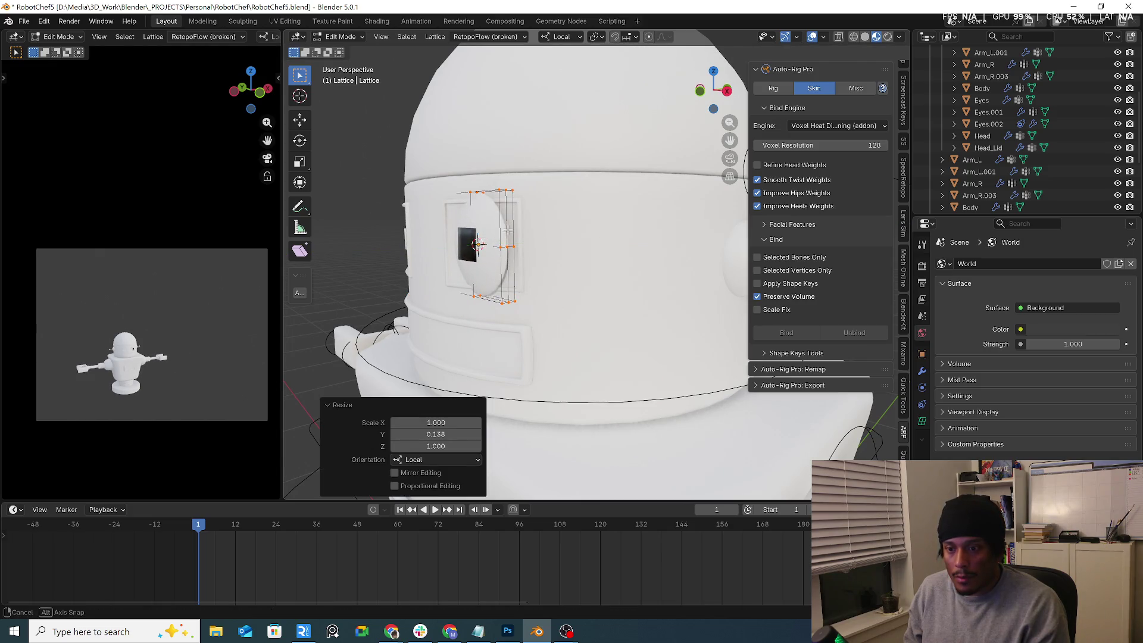
Step: From top view, rotate the lattice −18.5° to match the head
key("KP_1")
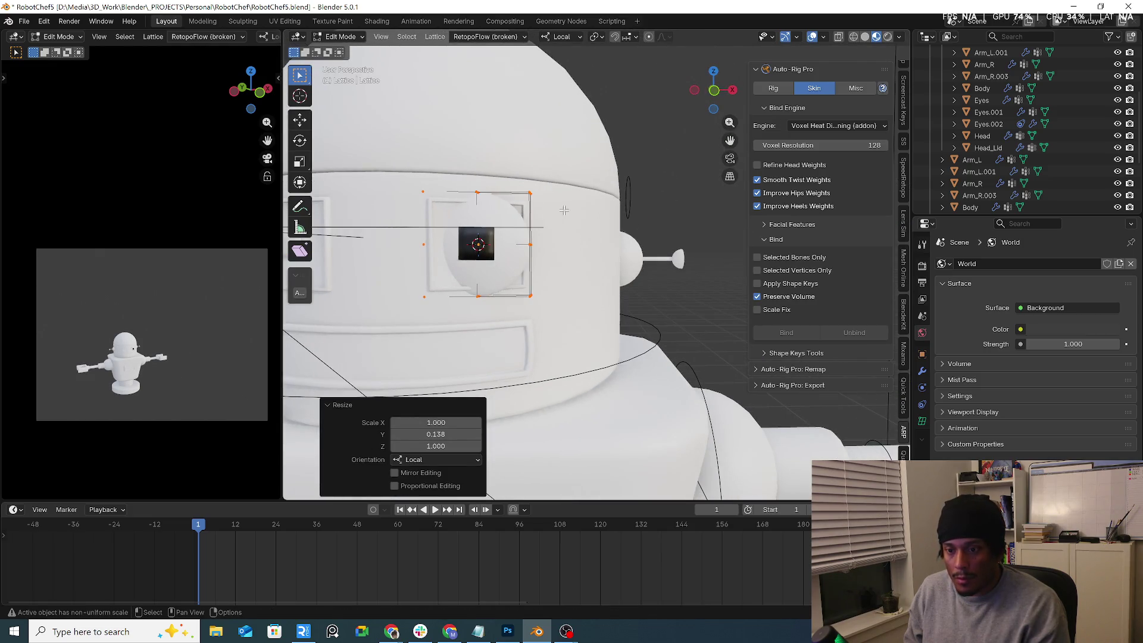
key("KP_7")
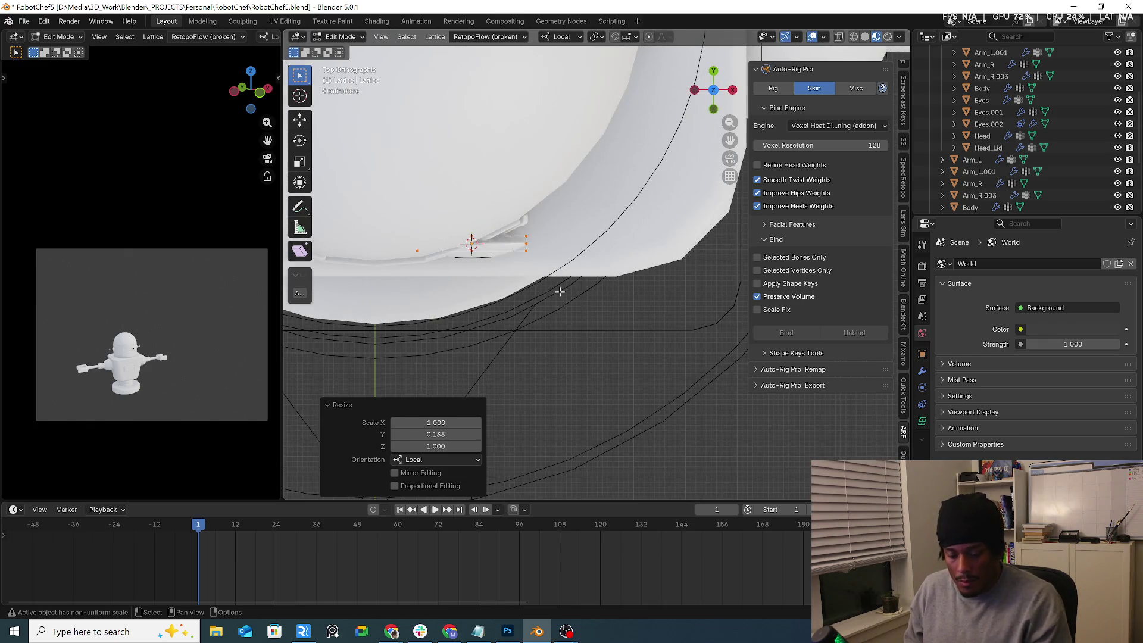
key("r")
left_click(576, 284)
mouse_move(576, 285)
middle_mouse_down()
mouse_move(568, 149)
mouse_move(528, 197)
middle_mouse_up()
Step: Push the lattice 0.015 m along Y and shift it slightly left along X
key("g")
key("y")
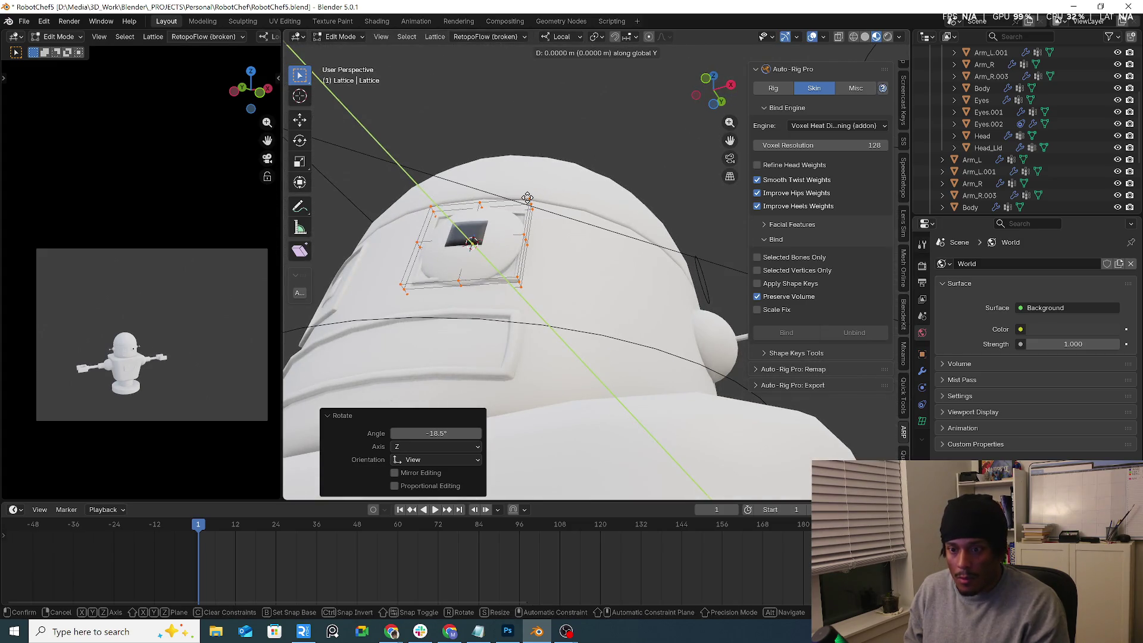
left_click(530, 205)
key("KP_1")
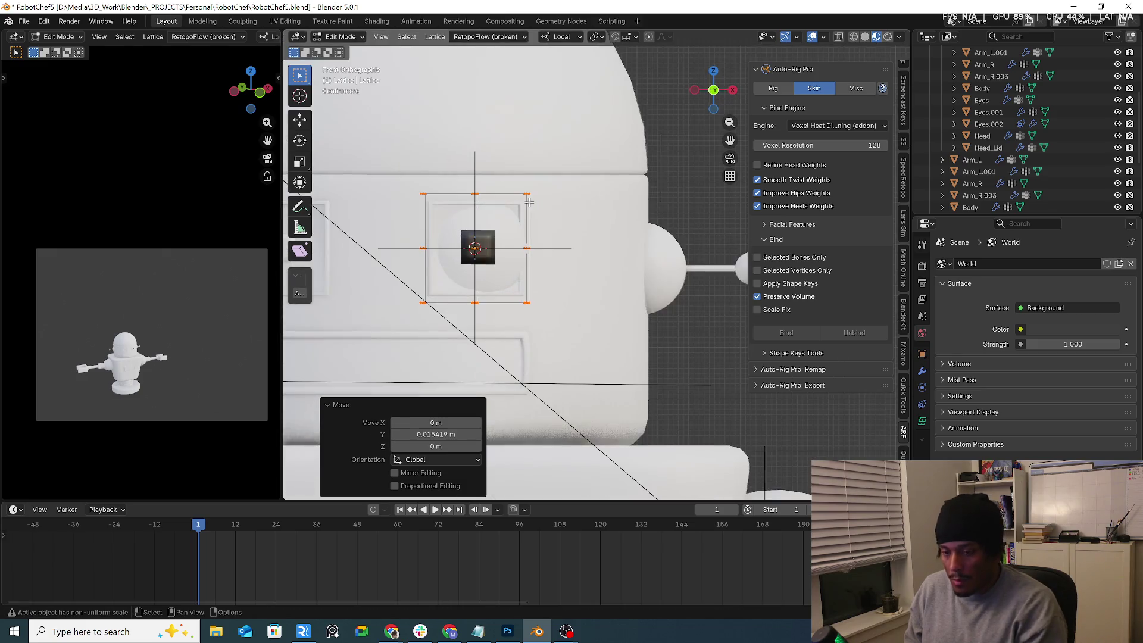
key("g")
key("x")
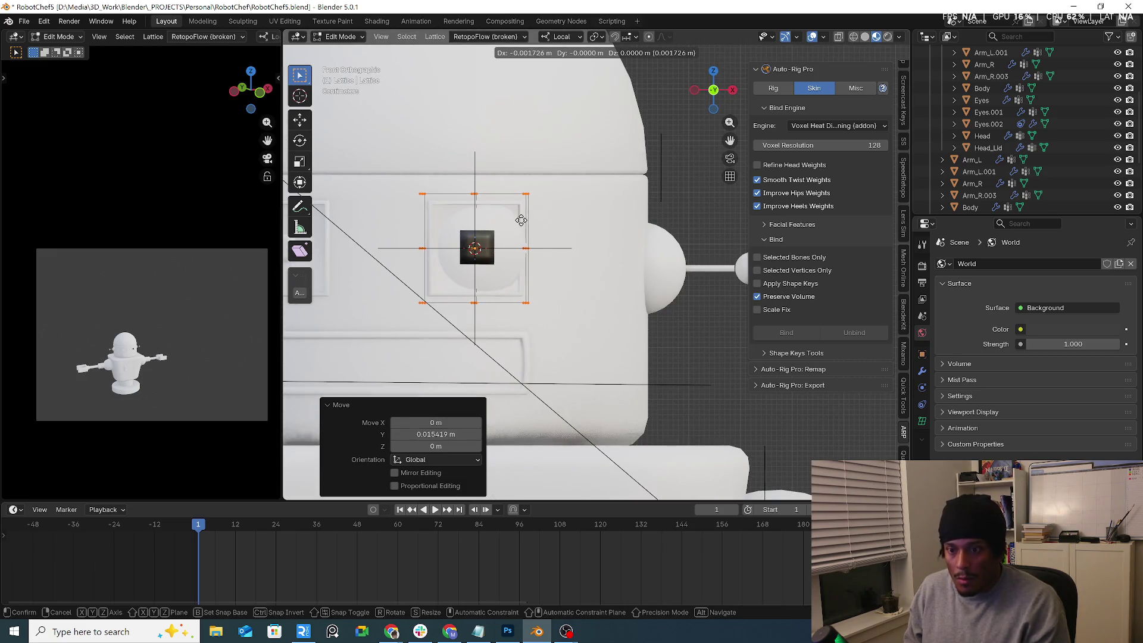
left_click(518, 218)
Step: In Solid shading, pull the lattice back along global Y, then deselect all points
left_click(864, 37)
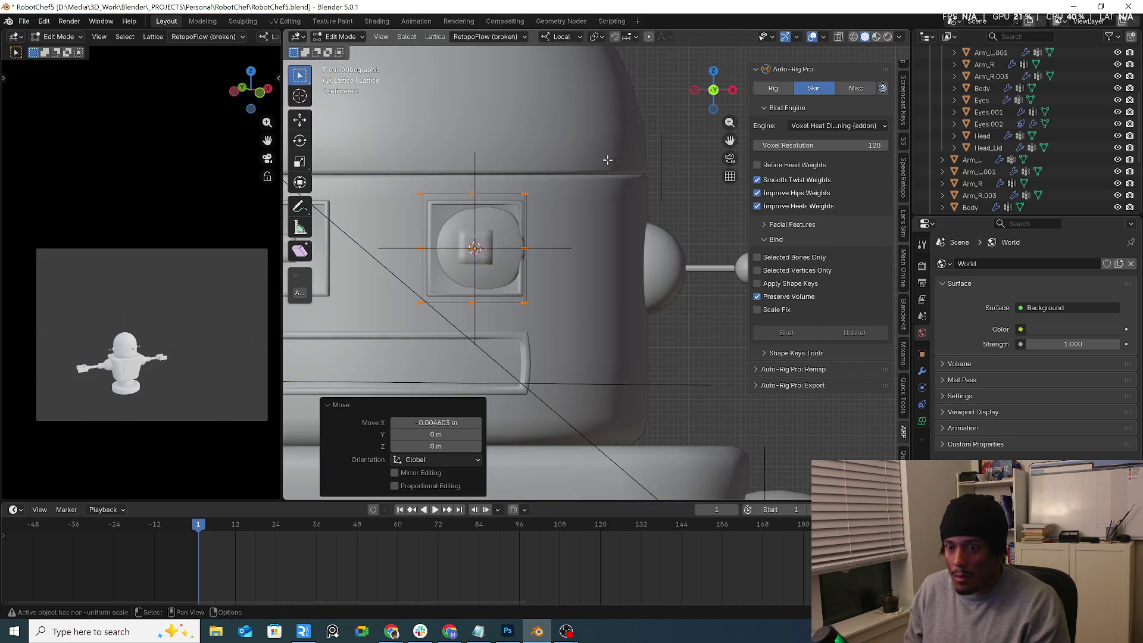
scroll(396, 173, "up", 3)
left_click(403, 176)
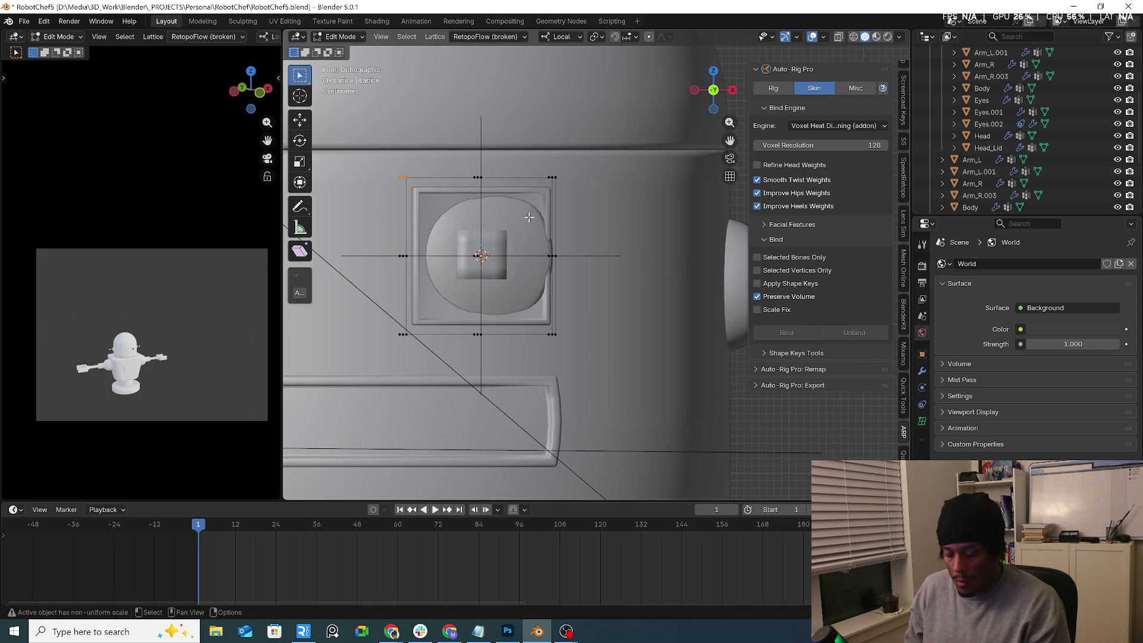
mouse_move(481, 206)
middle_mouse_down()
mouse_move(488, 222)
mouse_move(500, 221)
middle_mouse_up()
key("g")
key("y")
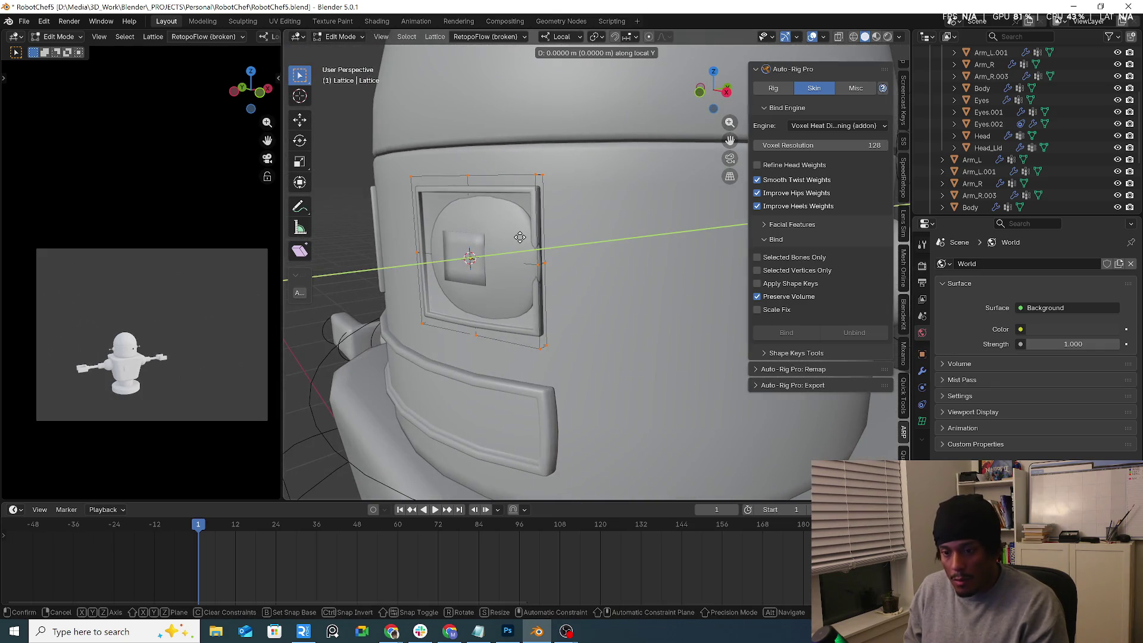
left_click(513, 240)
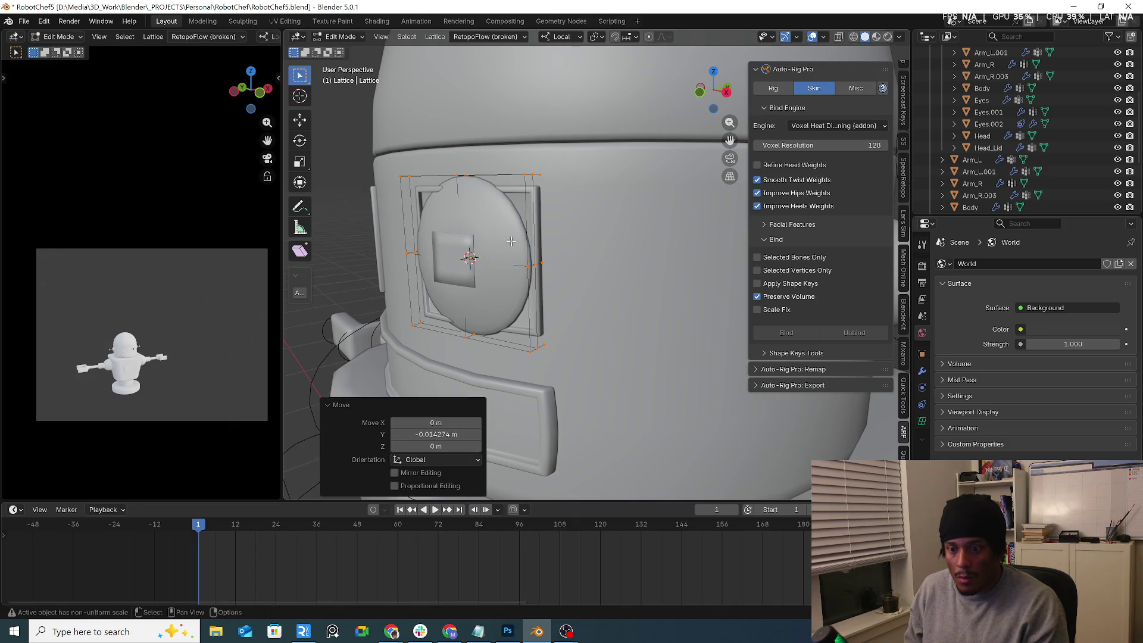
mouse_move(508, 267)
middle_mouse_down()
mouse_move(554, 252)
mouse_move(496, 281)
middle_mouse_up()
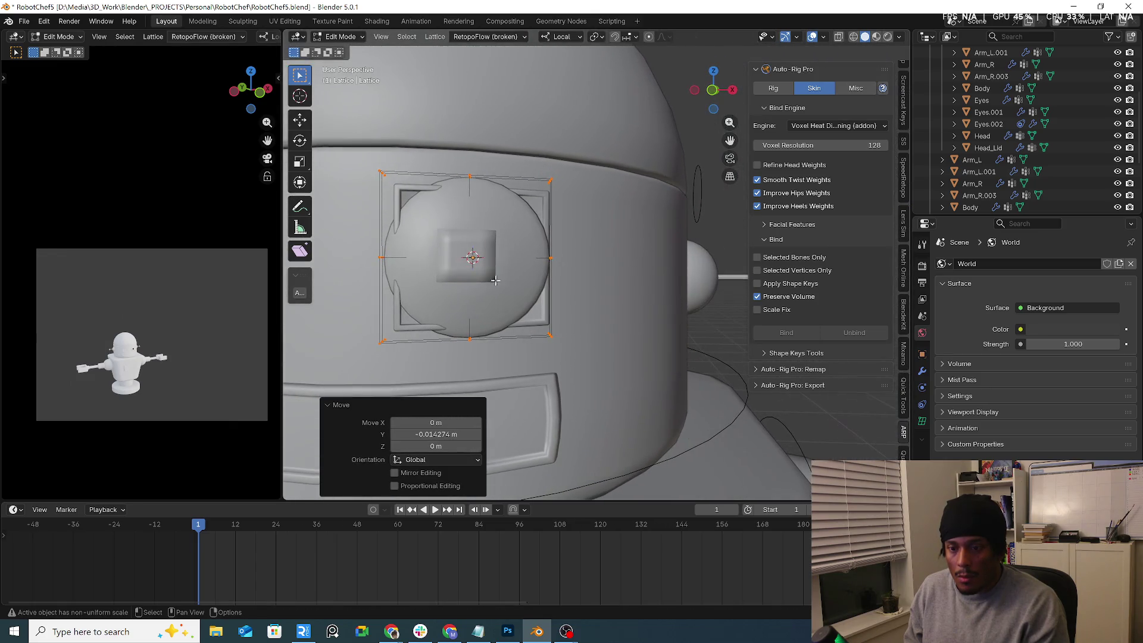
left_click(382, 174)
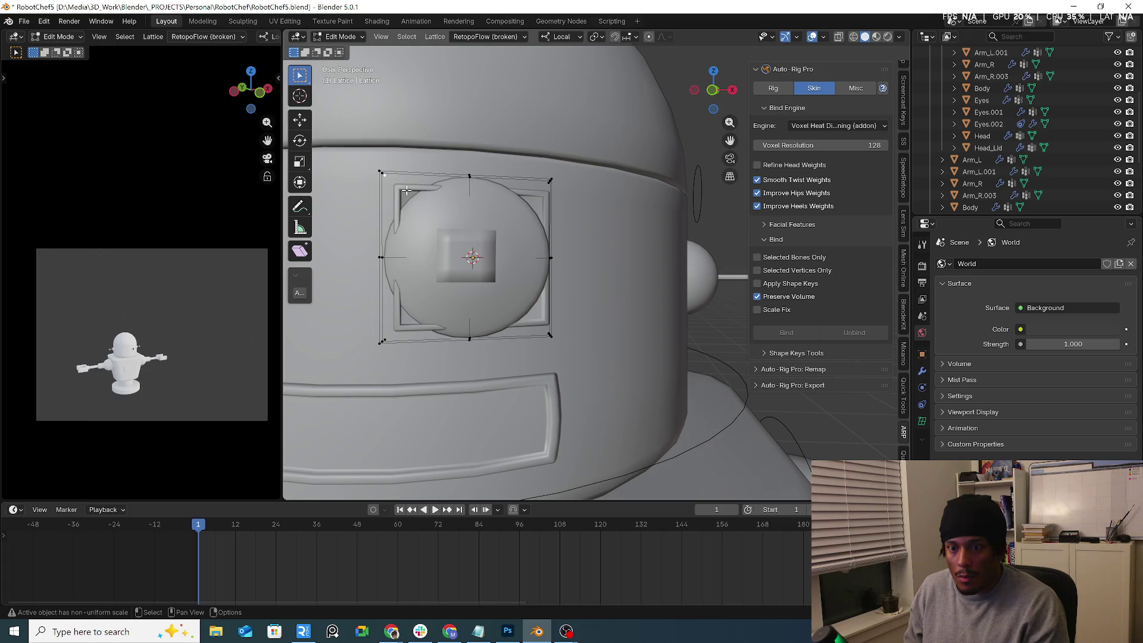
Step: Reshape the lattice by moving its left and bottom-left points outward
mouse_move(406, 190)
middle_mouse_down()
mouse_move(428, 182)
mouse_move(402, 172)
mouse_move(441, 179)
middle_mouse_up()
key("g")
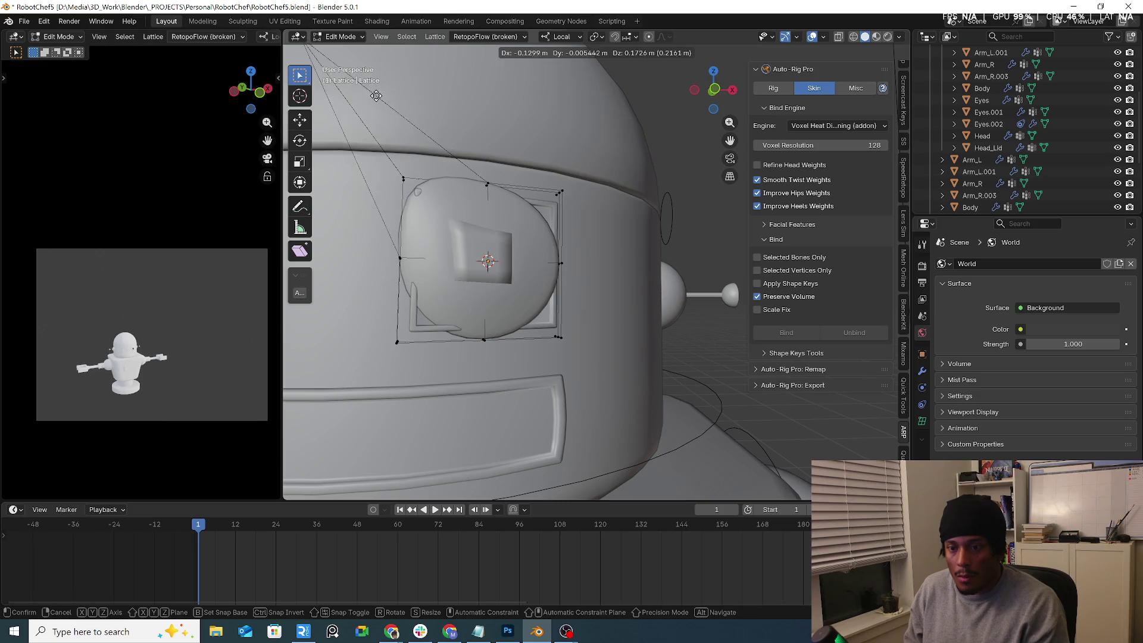
left_click(399, 139)
left_click(404, 258)
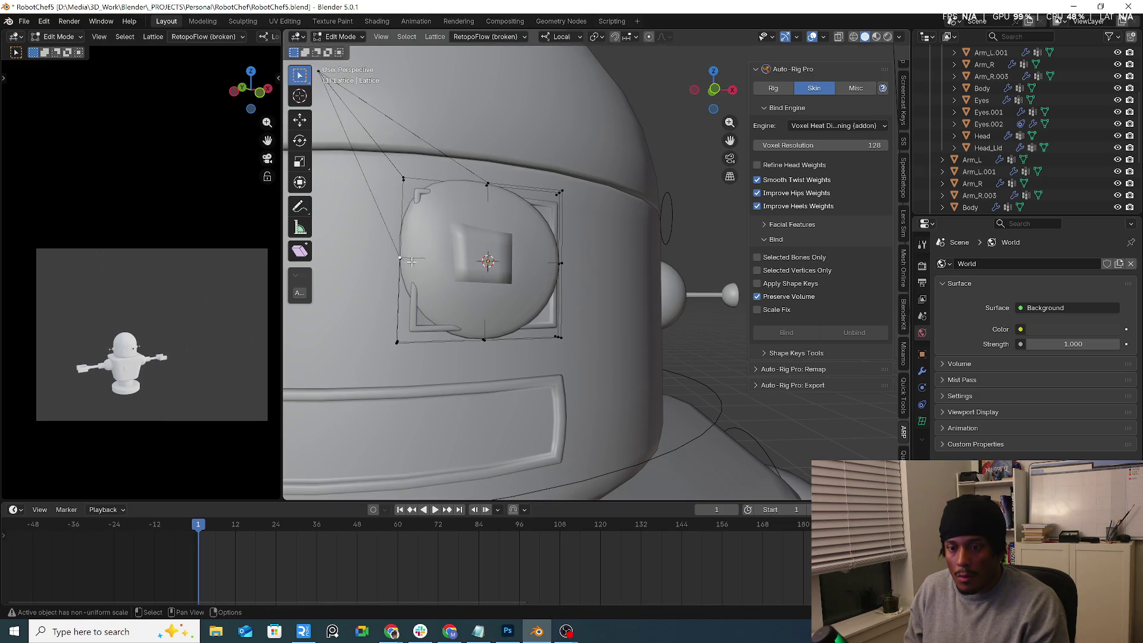
key("g")
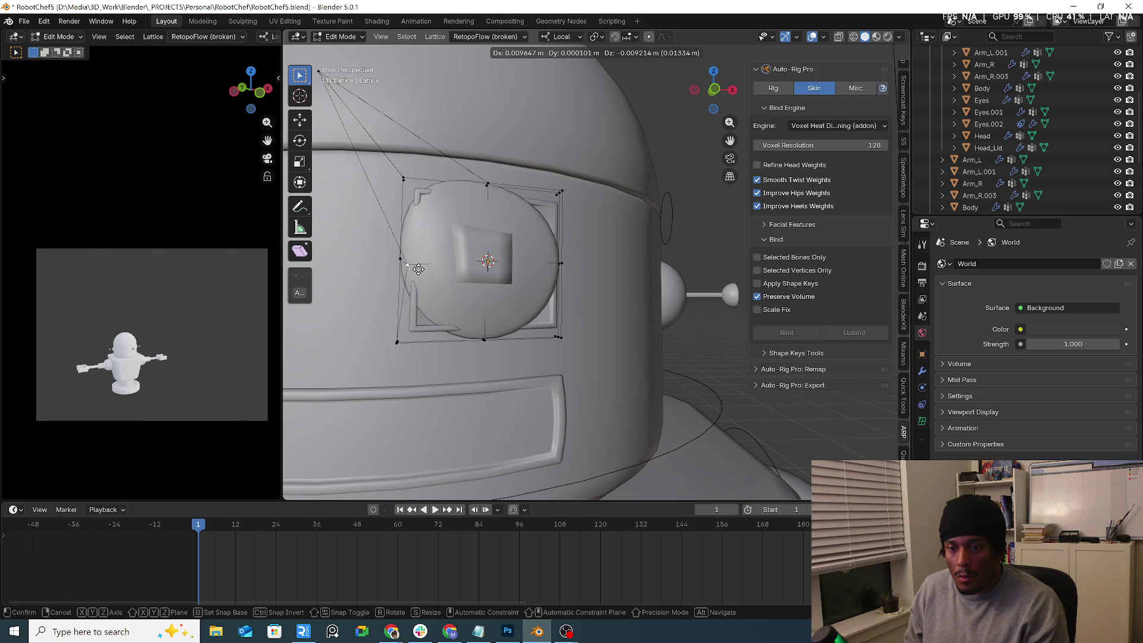
right_click(398, 262)
key("g")
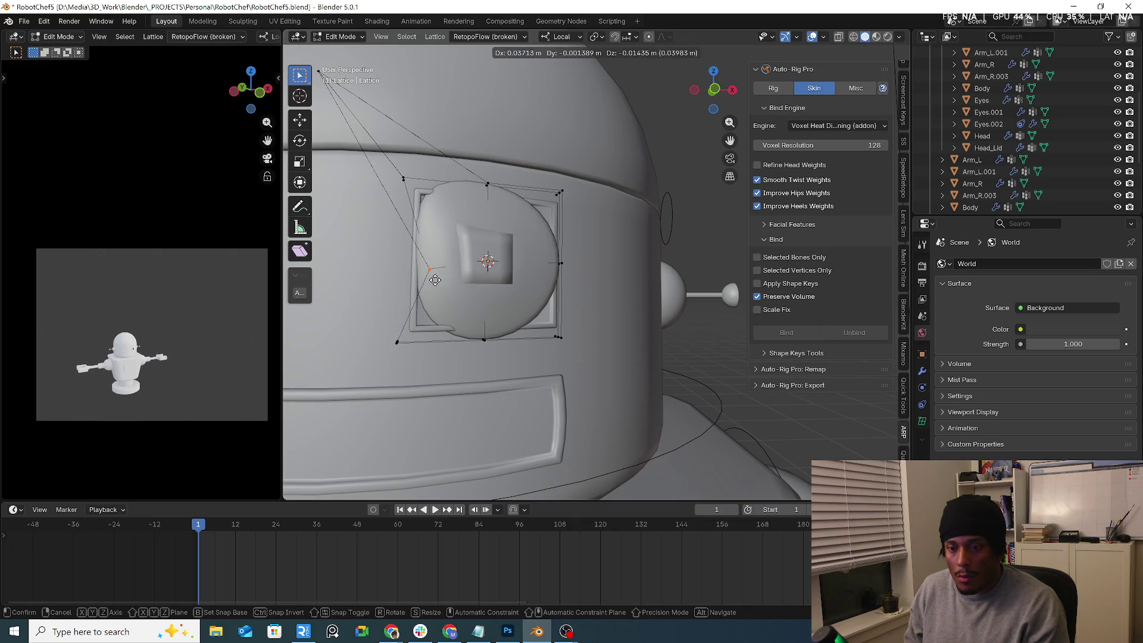
left_click(434, 279)
left_click(397, 343)
key("g")
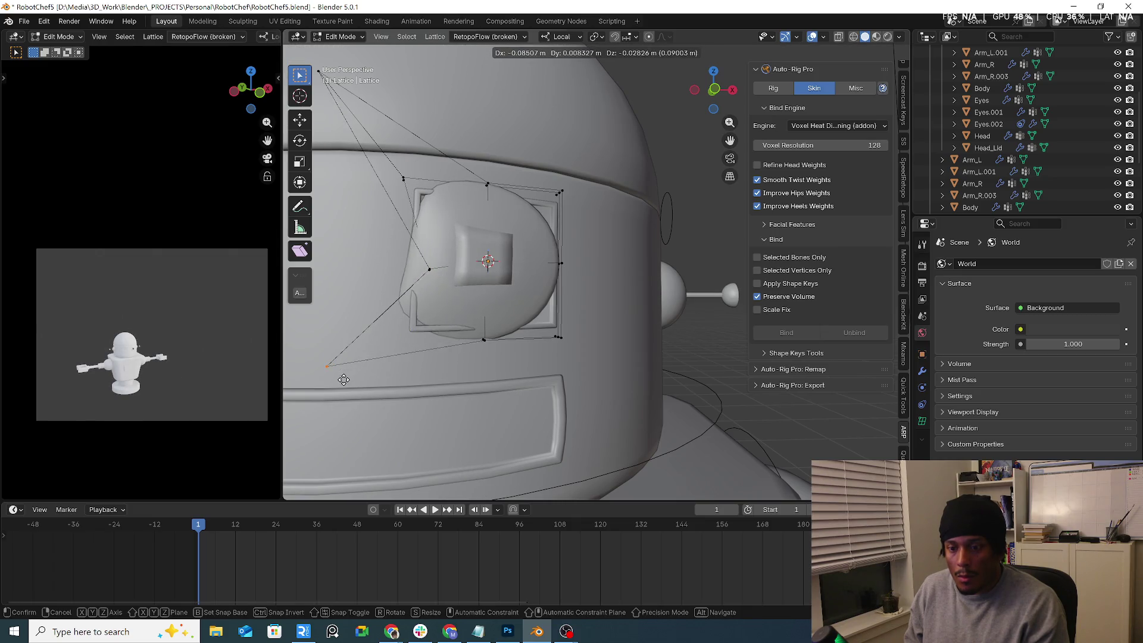
left_click(381, 394)
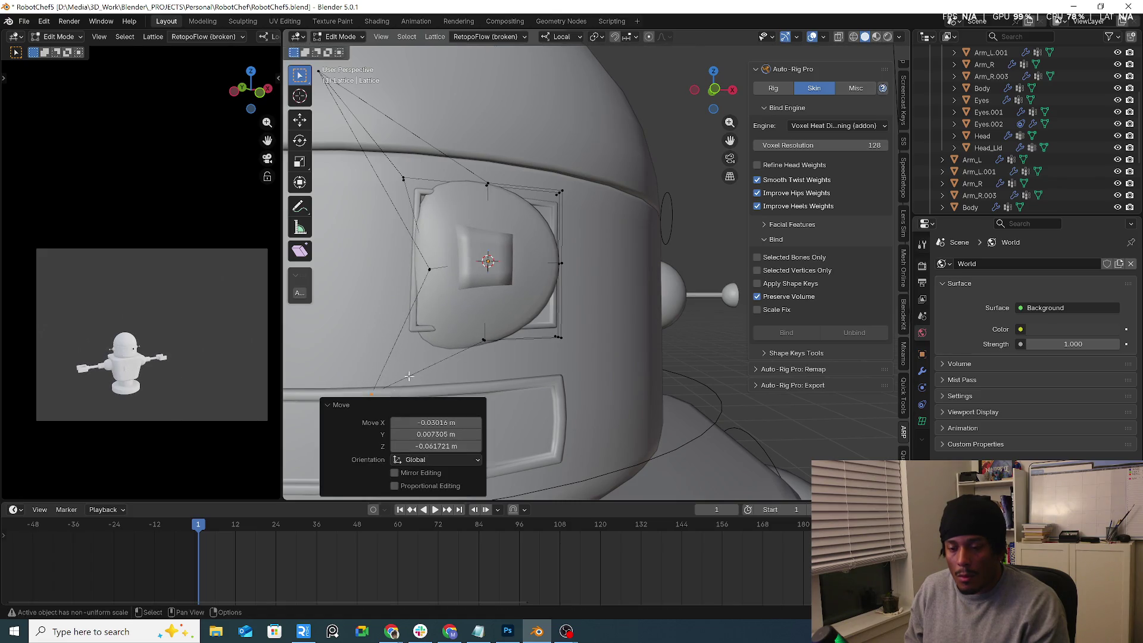
mouse_move(381, 395)
middle_mouse_down()
mouse_move(479, 372)
mouse_move(458, 333)
mouse_move(475, 297)
mouse_move(441, 322)
middle_mouse_up()
key("g")
left_click(478, 373)
key("g")
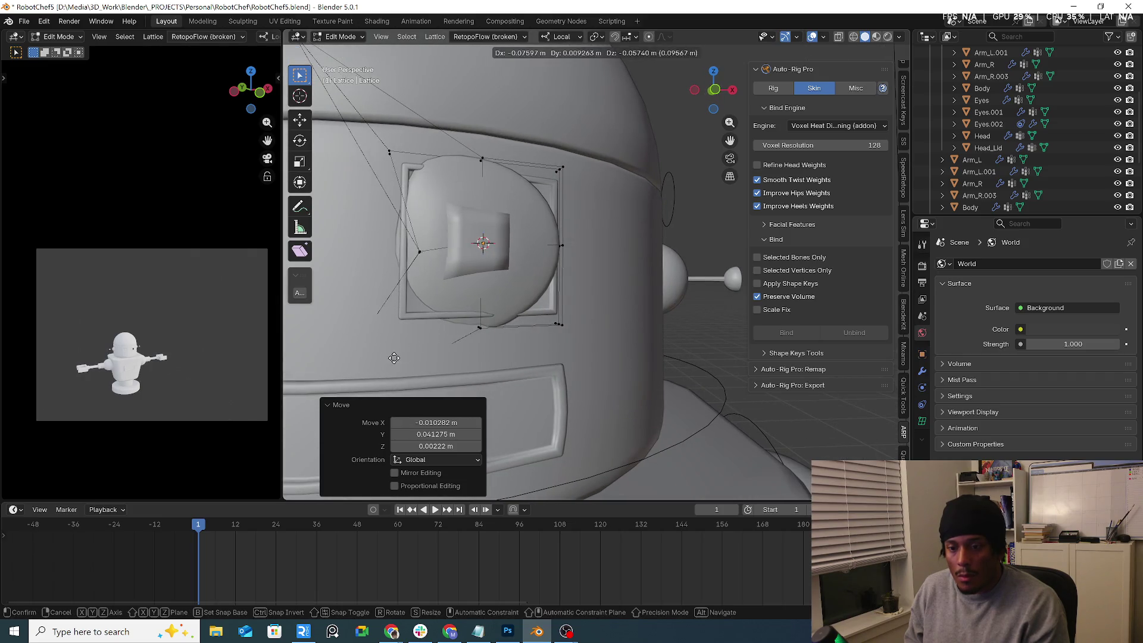
left_click(467, 287)
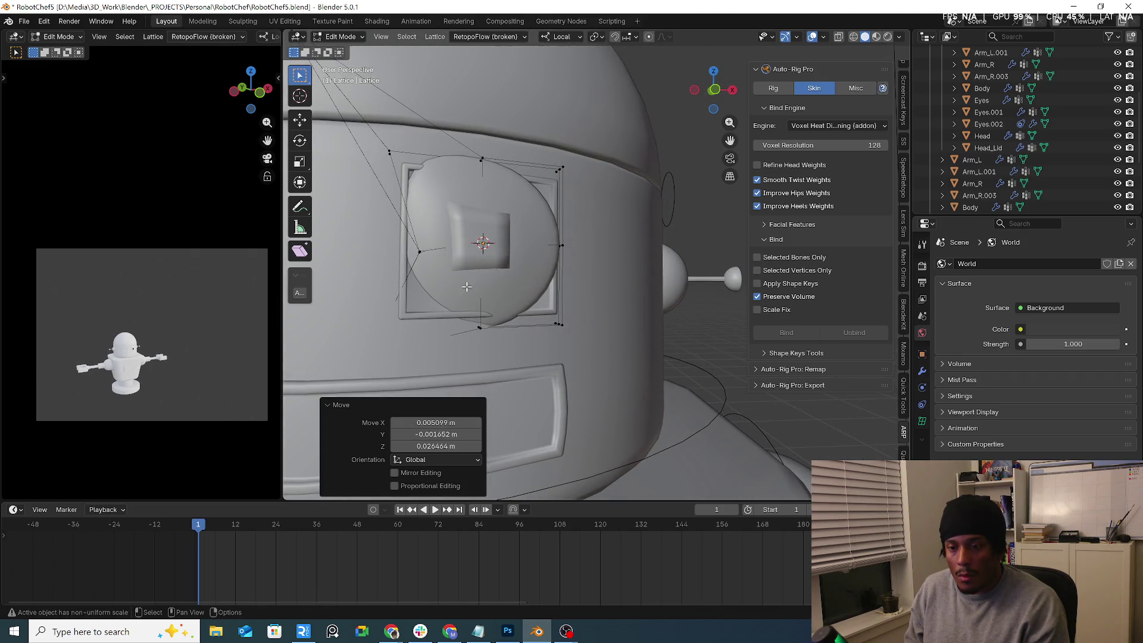
left_click(423, 252)
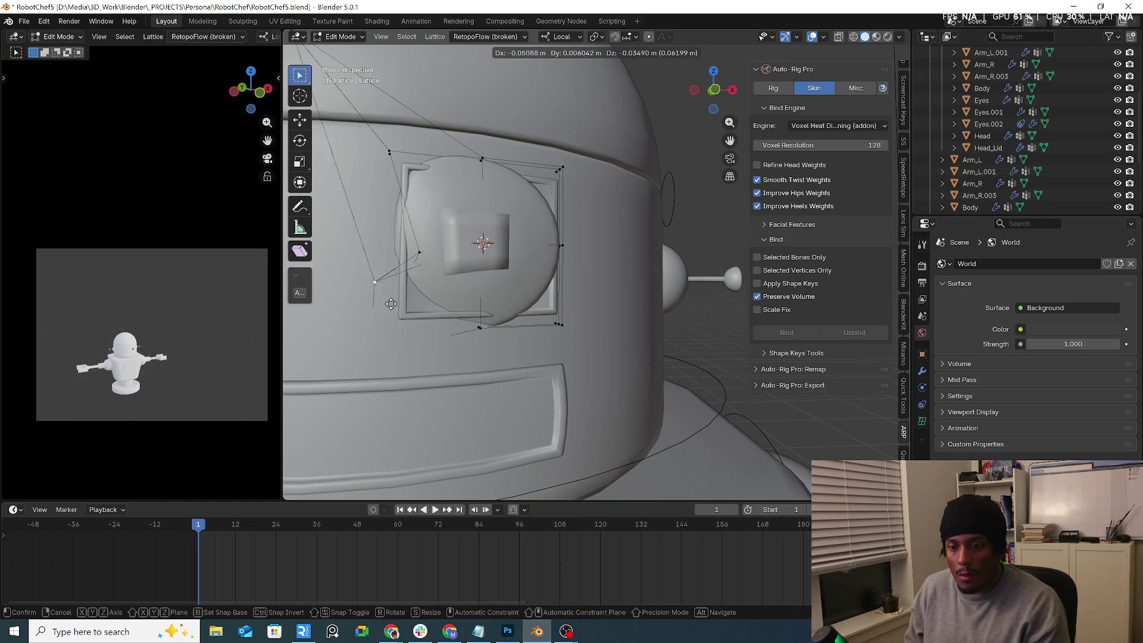
key("ctrl+z")
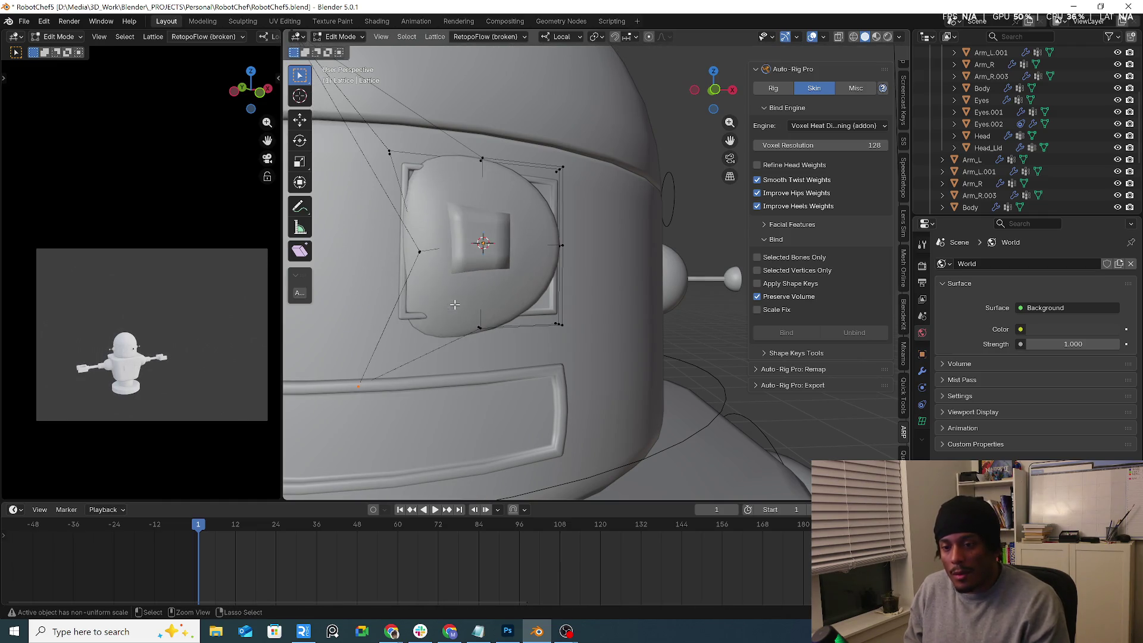
key("ctrl+shift+z")
middle_click_drag(383, 373, 387, 338)
Step: Keep adjusting individual lattice vertices from several angles to reshape the eye
key("g")
left_click(410, 319)
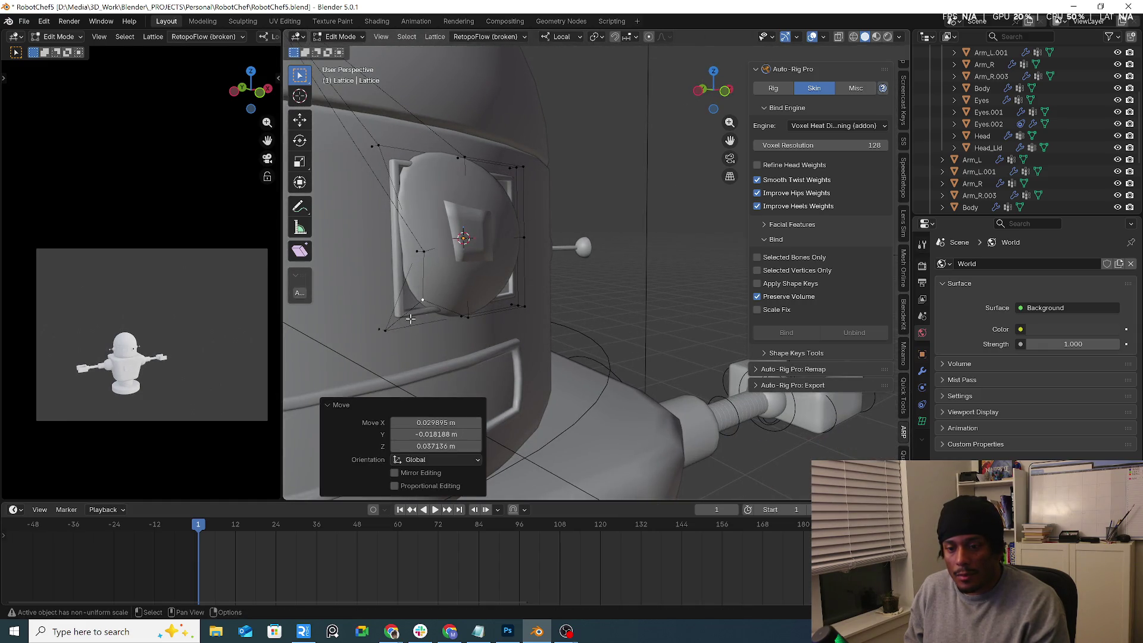
key("g")
left_click(372, 348)
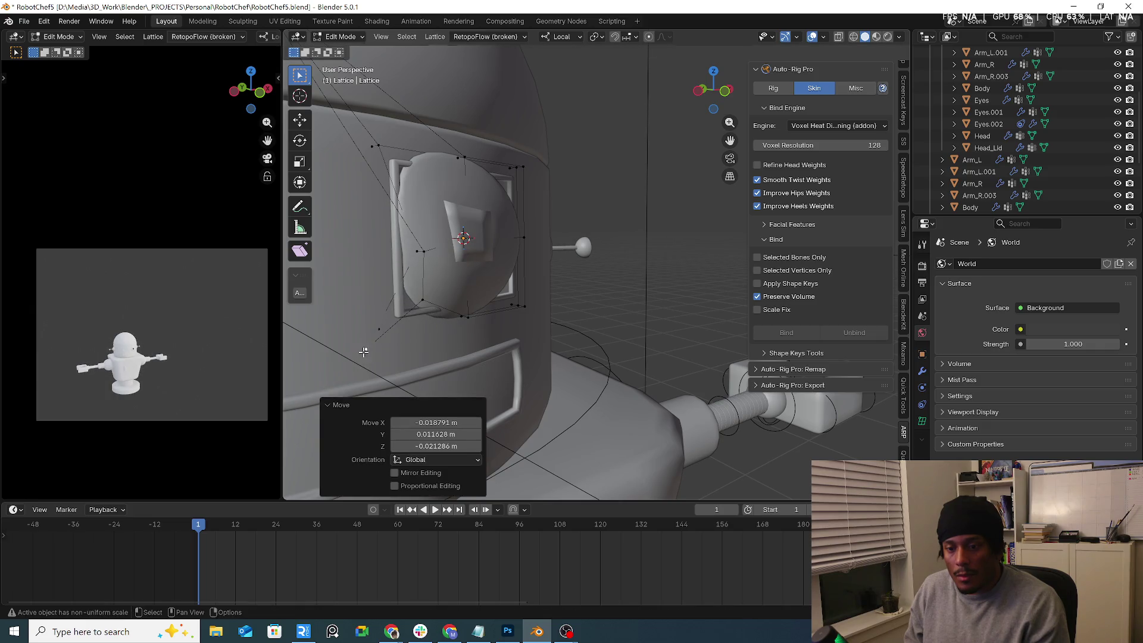
mouse_move(372, 349)
middle_mouse_down()
mouse_move(390, 321)
mouse_move(428, 304)
middle_mouse_up()
key("g")
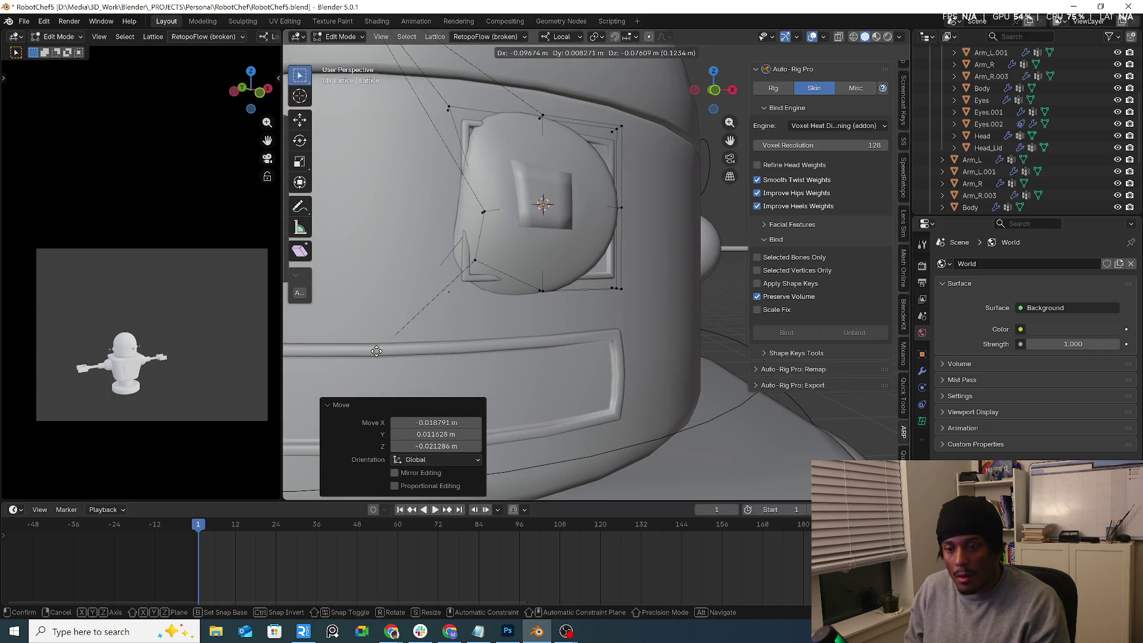
left_click(448, 296)
key("g")
key("Escape")
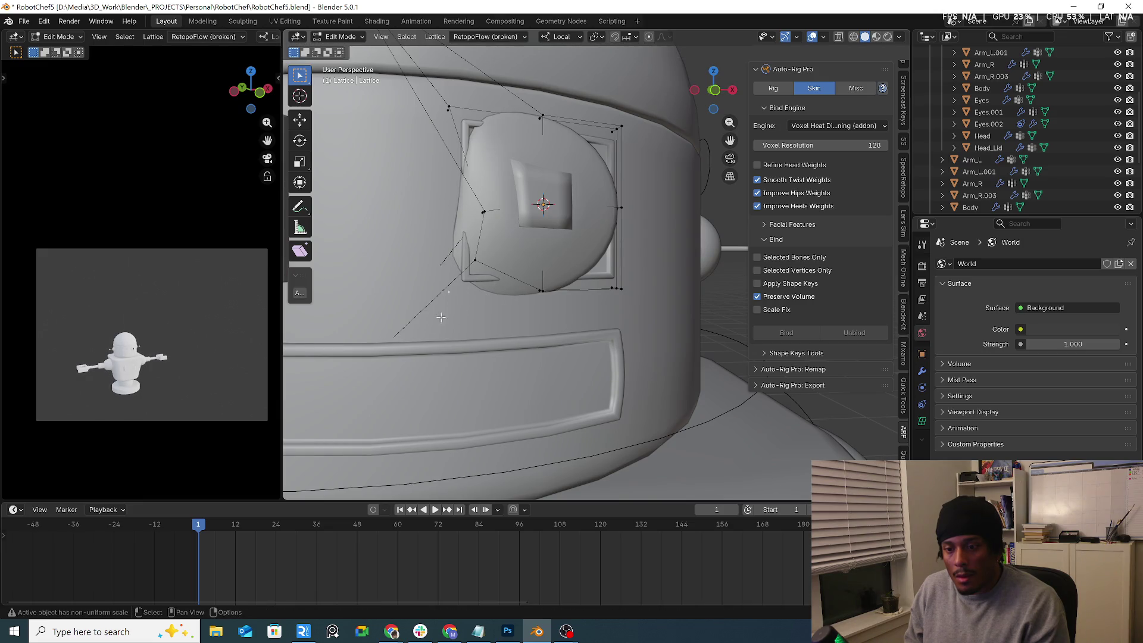
key("g")
left_click(557, 253)
key("g")
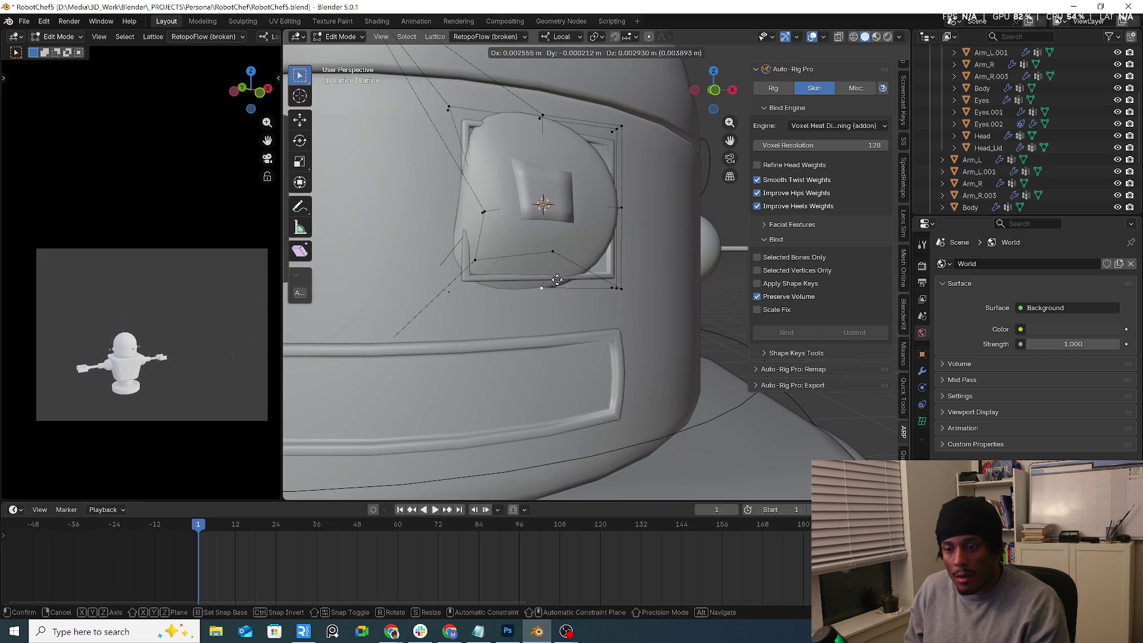
left_click(566, 246)
middle_click_drag(566, 247, 454, 138)
scroll(489, 179, "down", 2)
key("g")
left_click(506, 188)
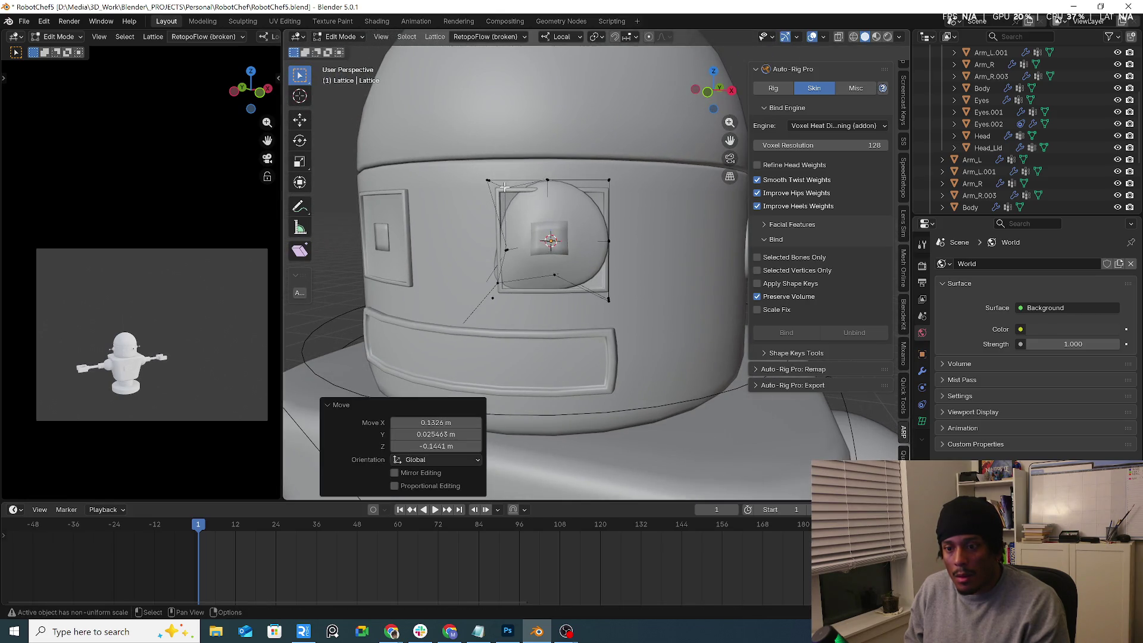
mouse_move(505, 187)
middle_mouse_down()
mouse_move(493, 203)
mouse_move(577, 212)
mouse_move(506, 189)
mouse_move(556, 213)
middle_mouse_up()
key("g")
left_click(559, 211)
key("g")
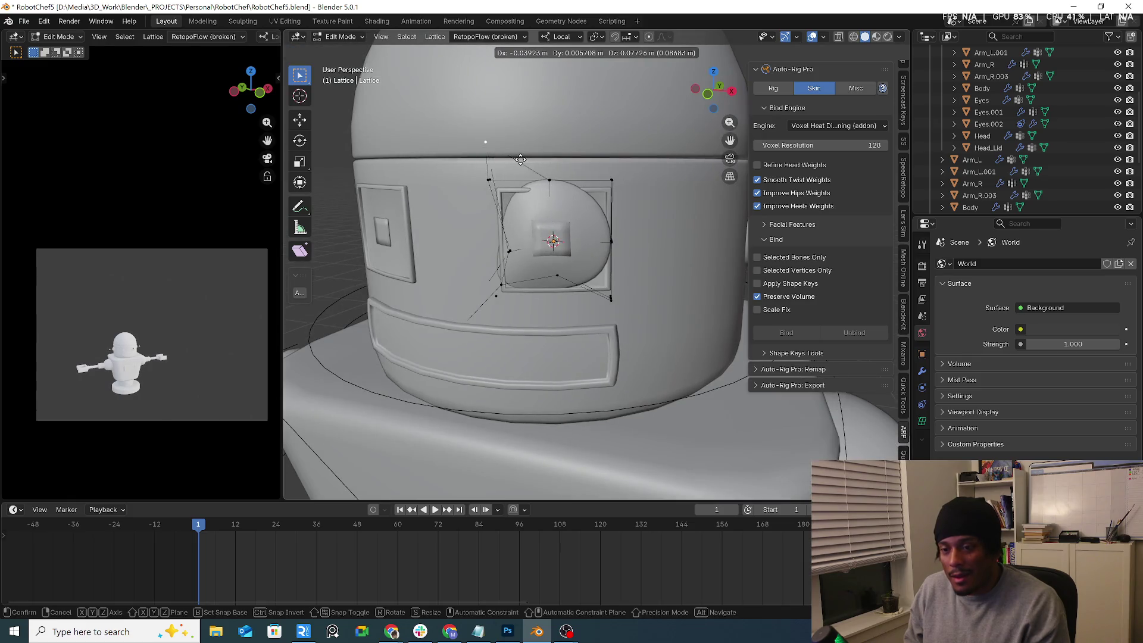
left_click(466, 162)
key("g")
left_click(551, 211)
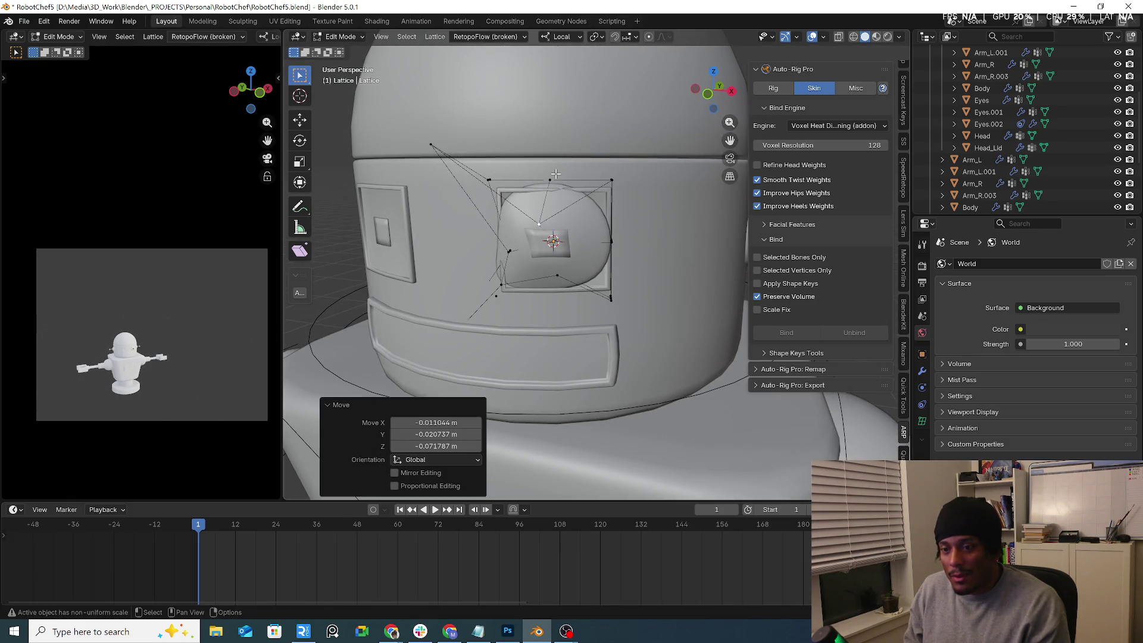
middle_click_drag(602, 209, 578, 208)
key("g")
left_click(546, 212)
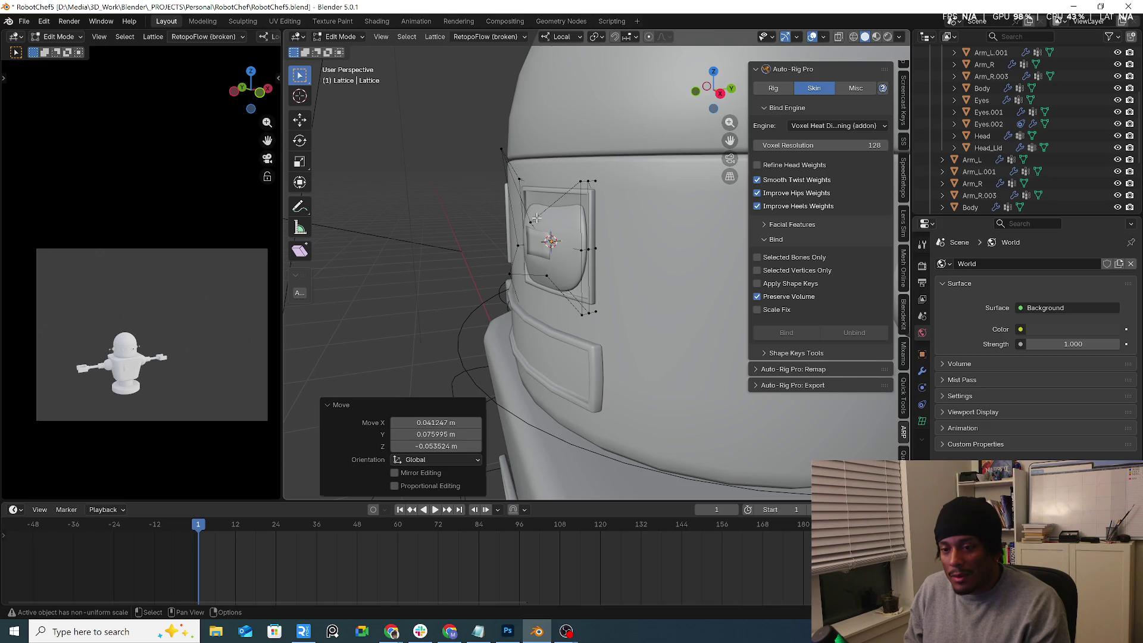
Step: Raise and lower the upper lattice vertices to refine the eye's shape
key("g")
left_click(538, 179)
left_click(593, 180)
key("g")
left_click(595, 187)
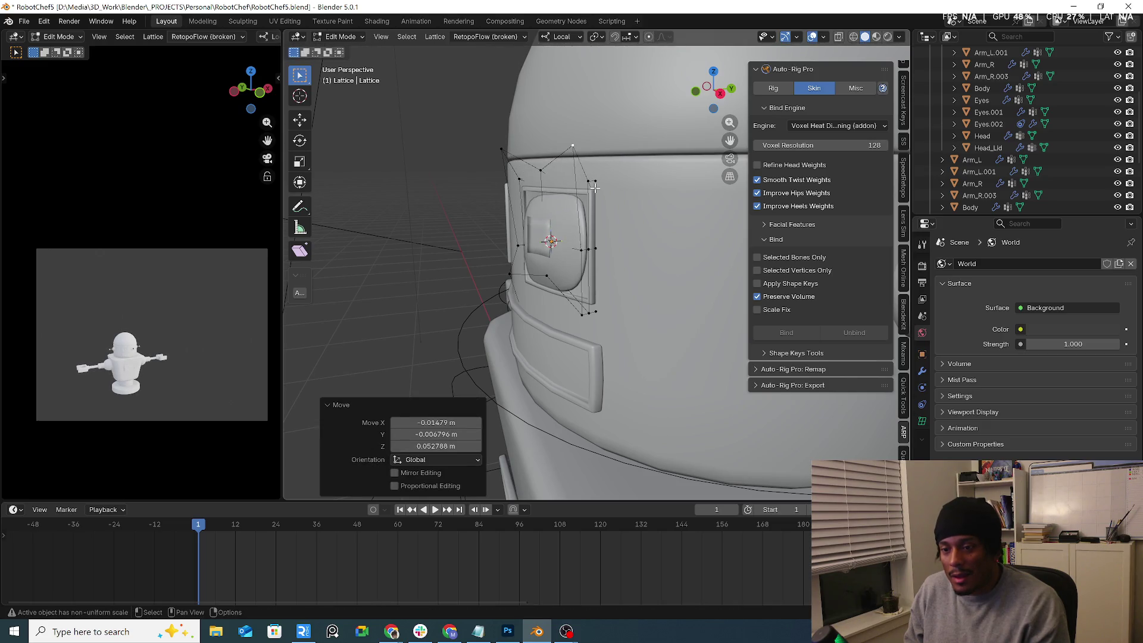
left_click(594, 181)
key("g")
mouse_move(597, 188)
middle_mouse_down()
mouse_move(613, 244)
mouse_move(691, 249)
middle_mouse_up()
key("g")
left_click(614, 245)
key("g")
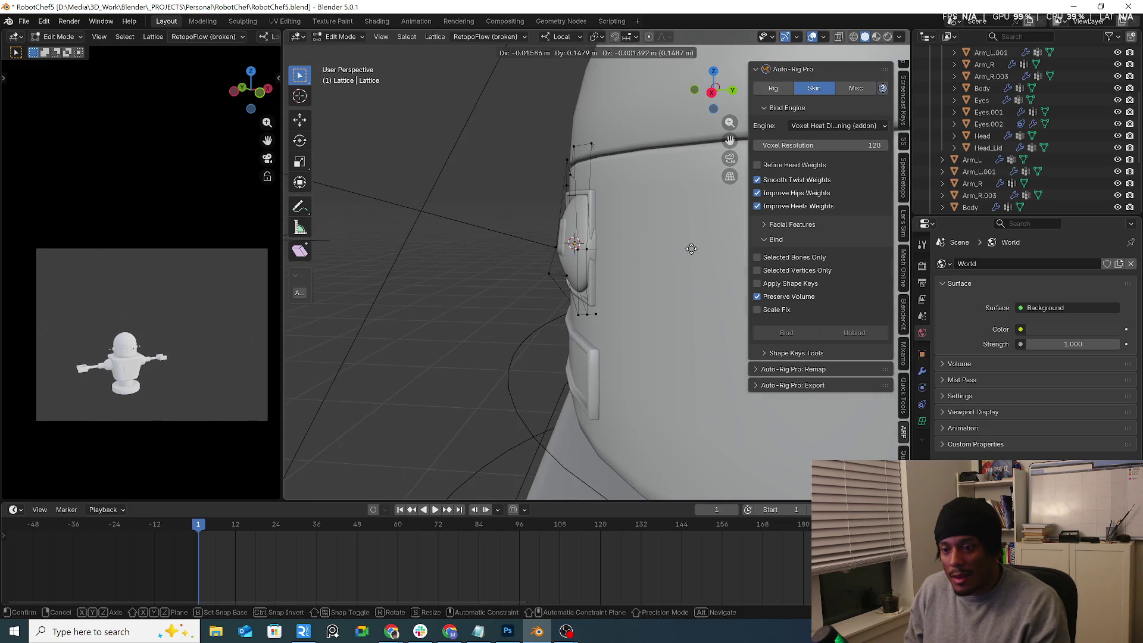
left_click(647, 278)
key("g")
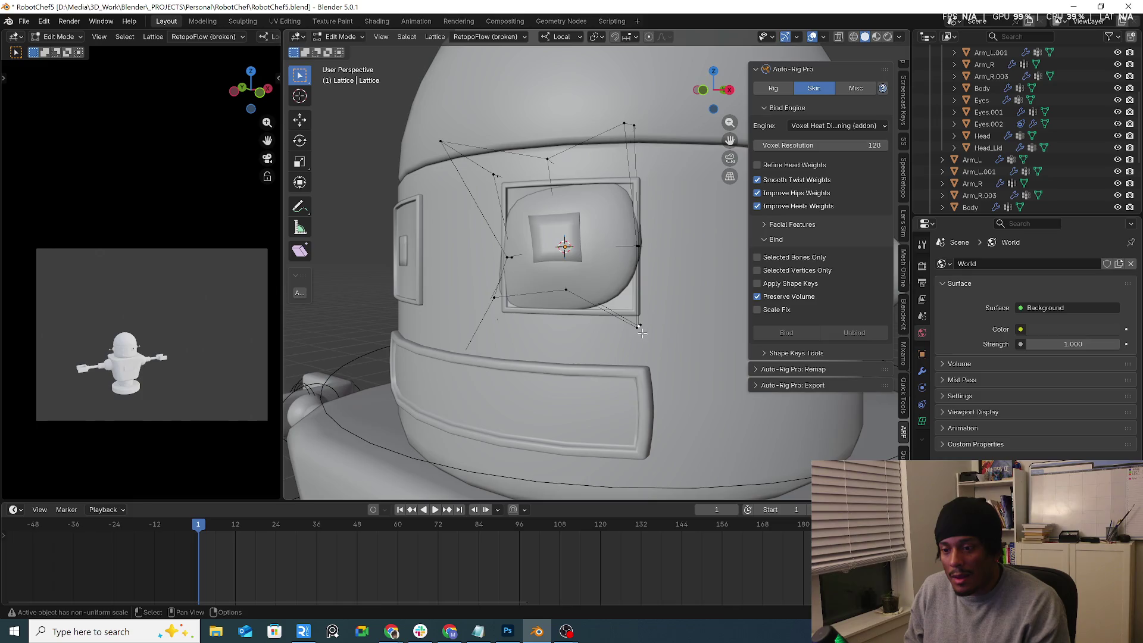
right_click(635, 324)
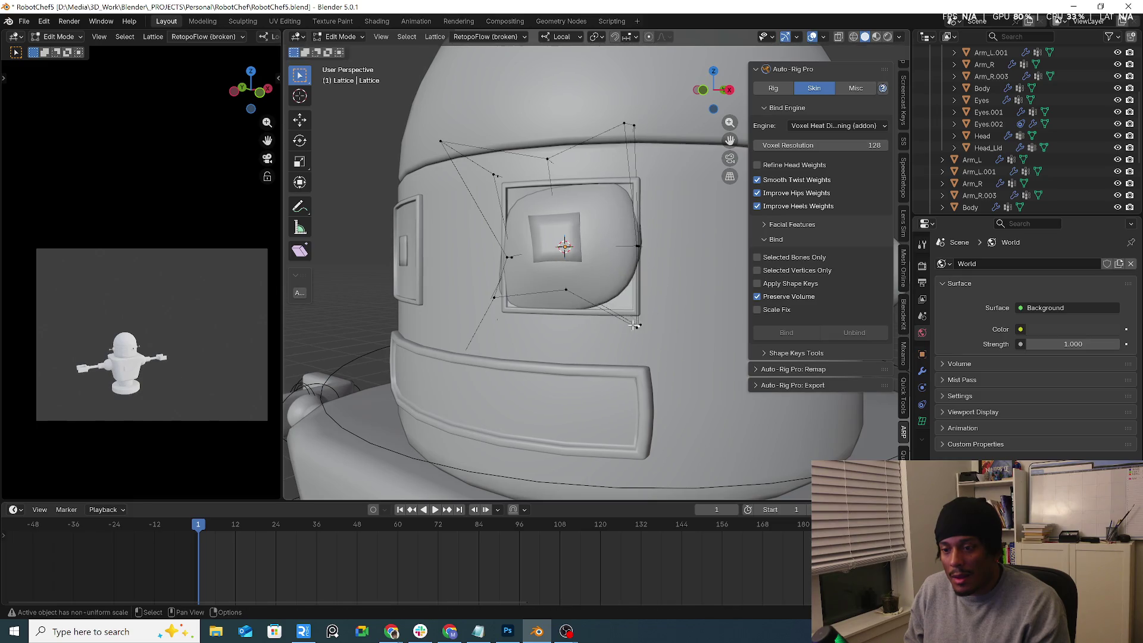
key("g")
left_click(641, 218)
Step: Undo the lattice point edits until the lattice is rectangular again
key("ctrl+z")
key("ctrl+z")
key("ctrl+z")
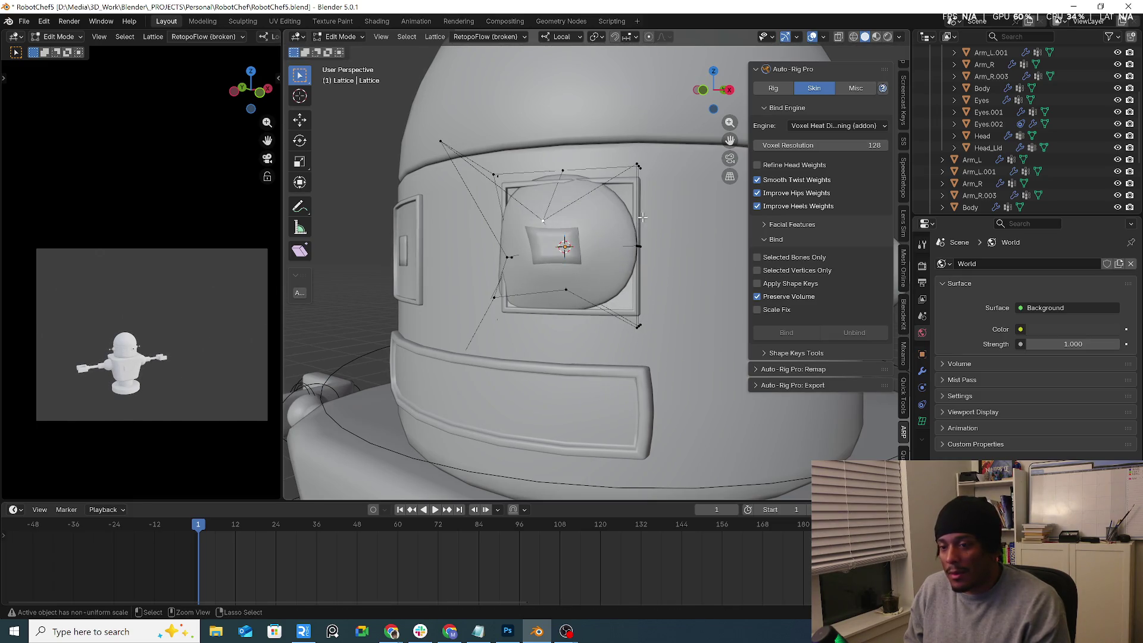
key("ctrl+z")
key("ctrl+z")
key("ctrl+z")
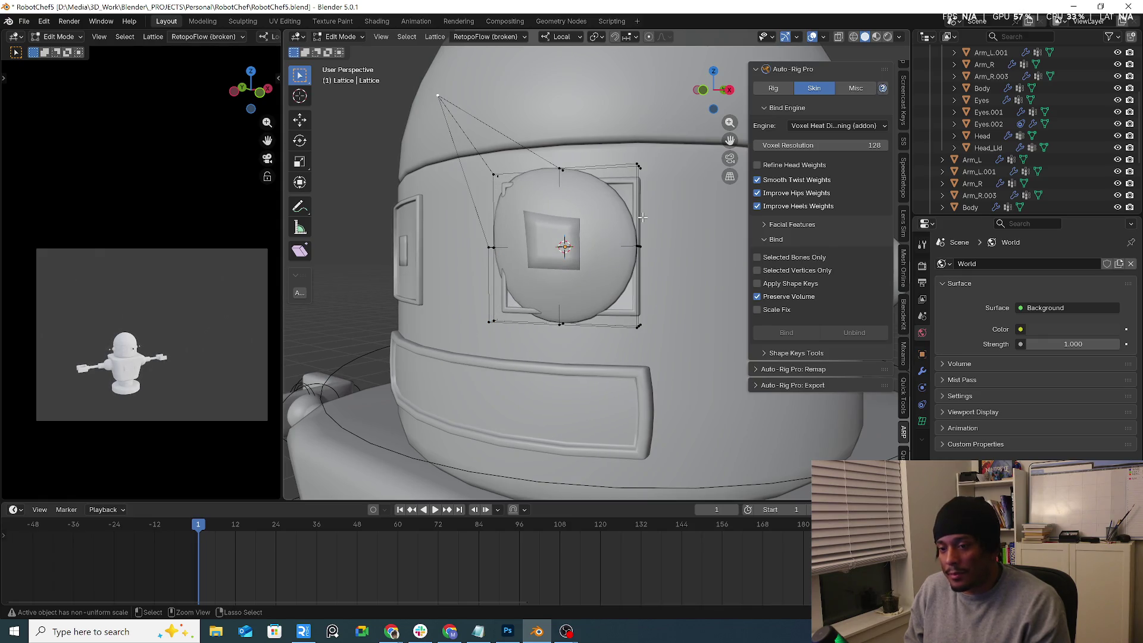
key("ctrl+z")
key("ctrl+z")
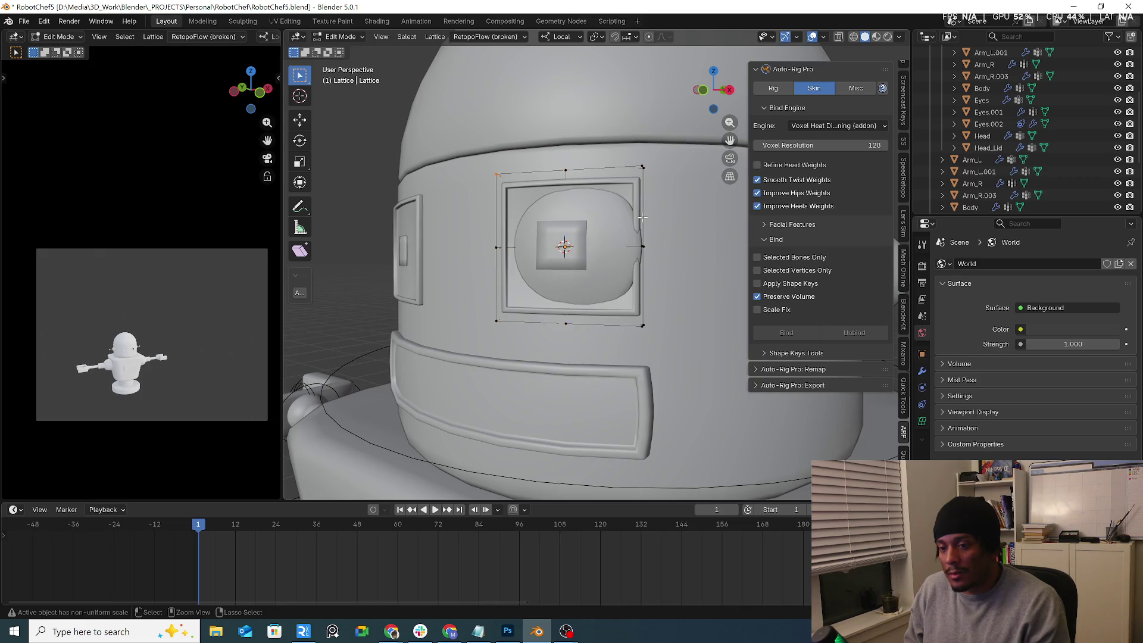
key("ctrl+z")
key("ctrl+z")
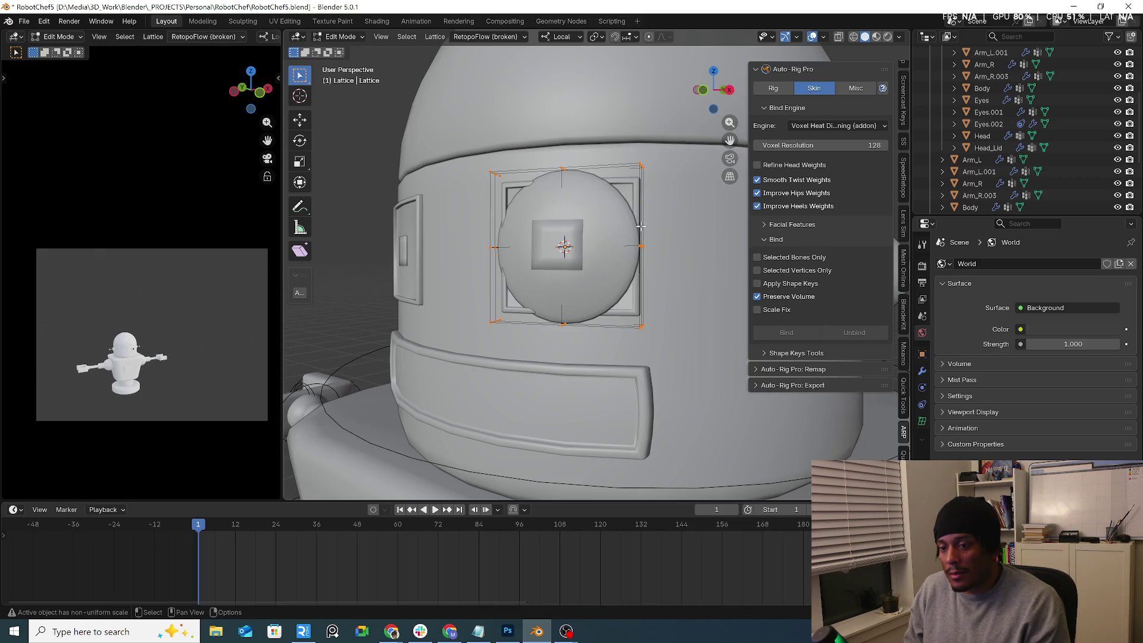
Step: Nudge the lattice along local Y, rotate it 2.39° about local Z, then push it back
middle_click_drag(641, 226, 544, 243)
key("g")
key("y")
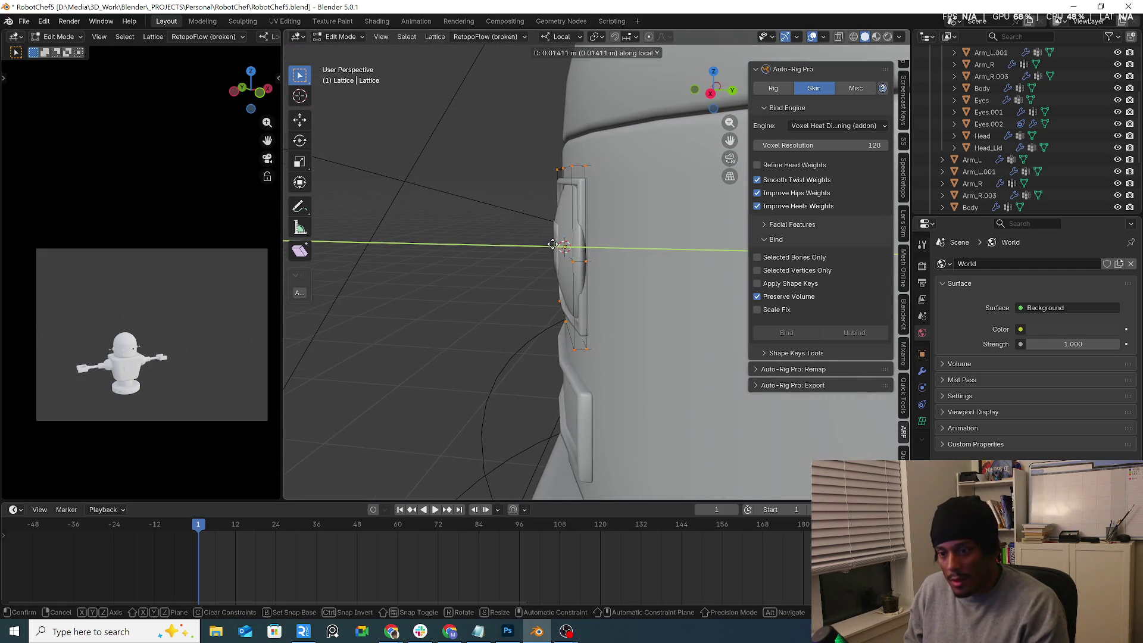
left_click(554, 244)
middle_click_drag(556, 242, 663, 172)
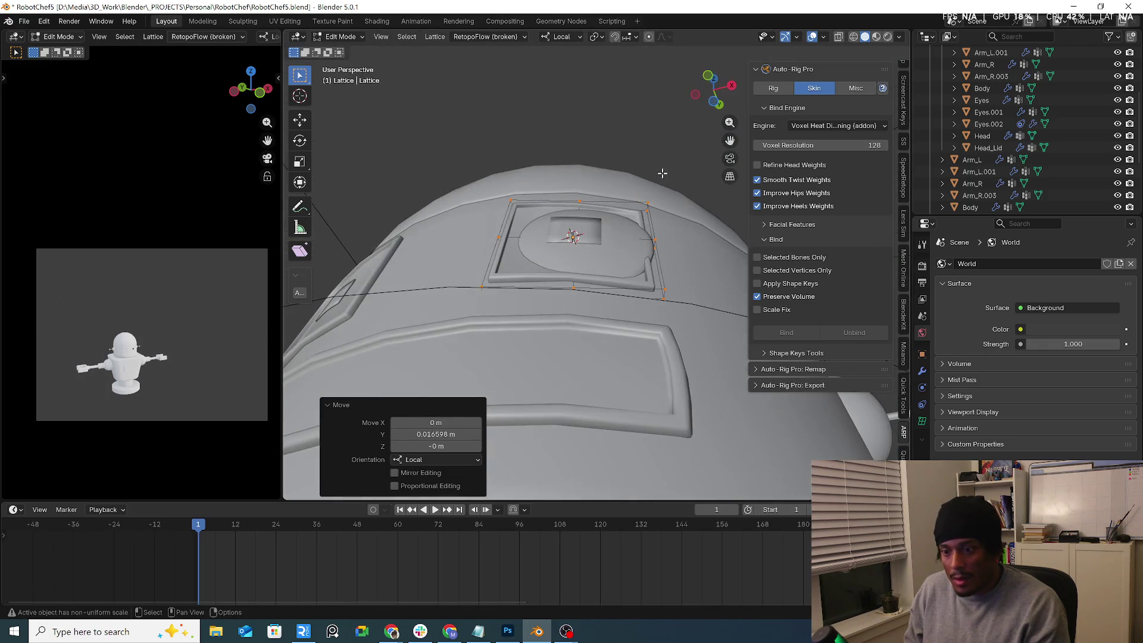
left_click(299, 141)
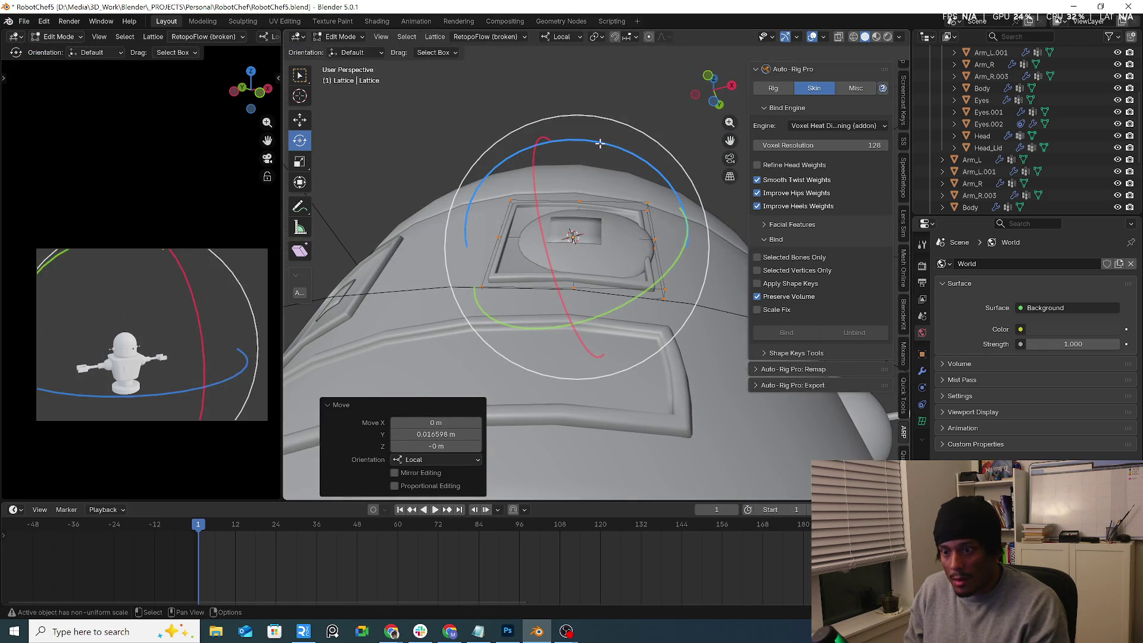
left_click_drag(602, 142, 606, 147)
mouse_move(605, 146)
middle_mouse_down()
mouse_move(621, 294)
mouse_move(578, 286)
middle_mouse_up()
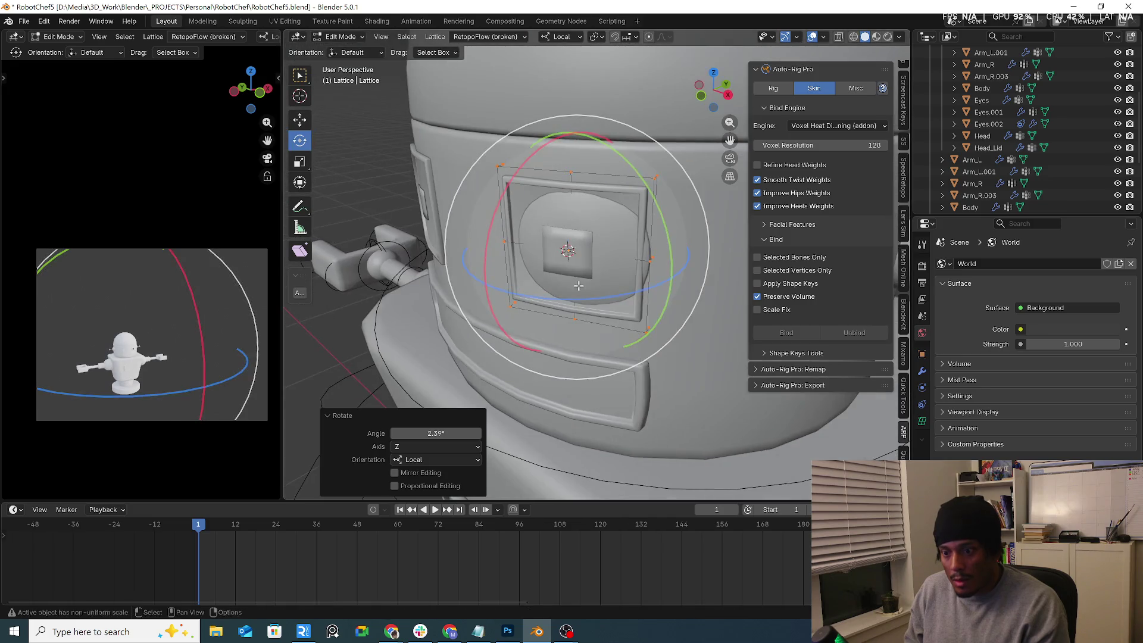
key("g")
key("y")
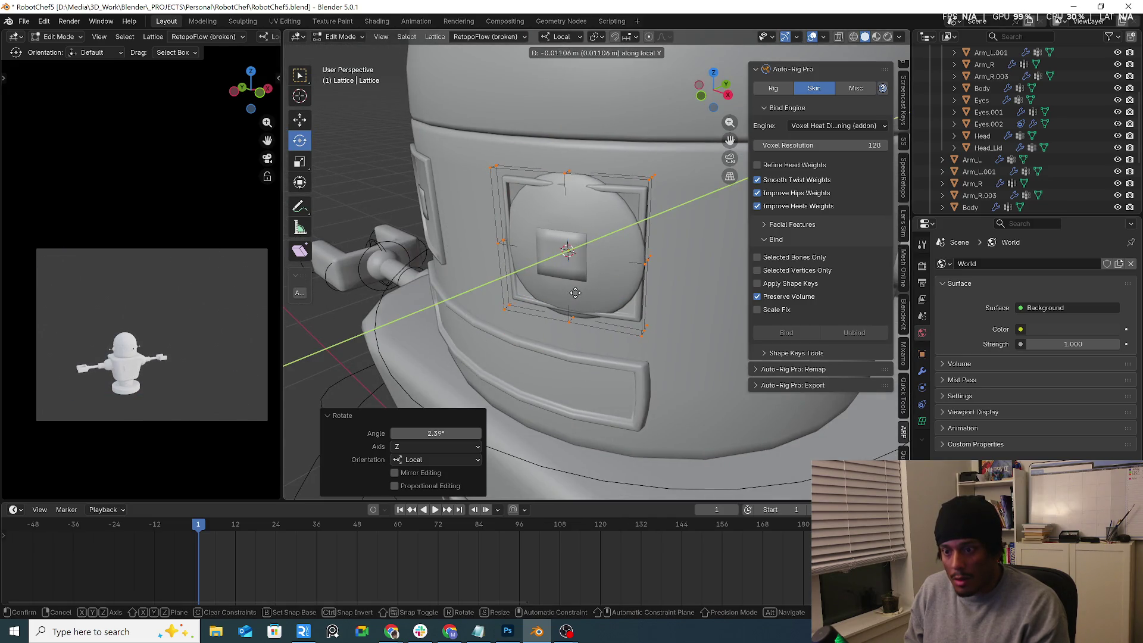
left_click(574, 291)
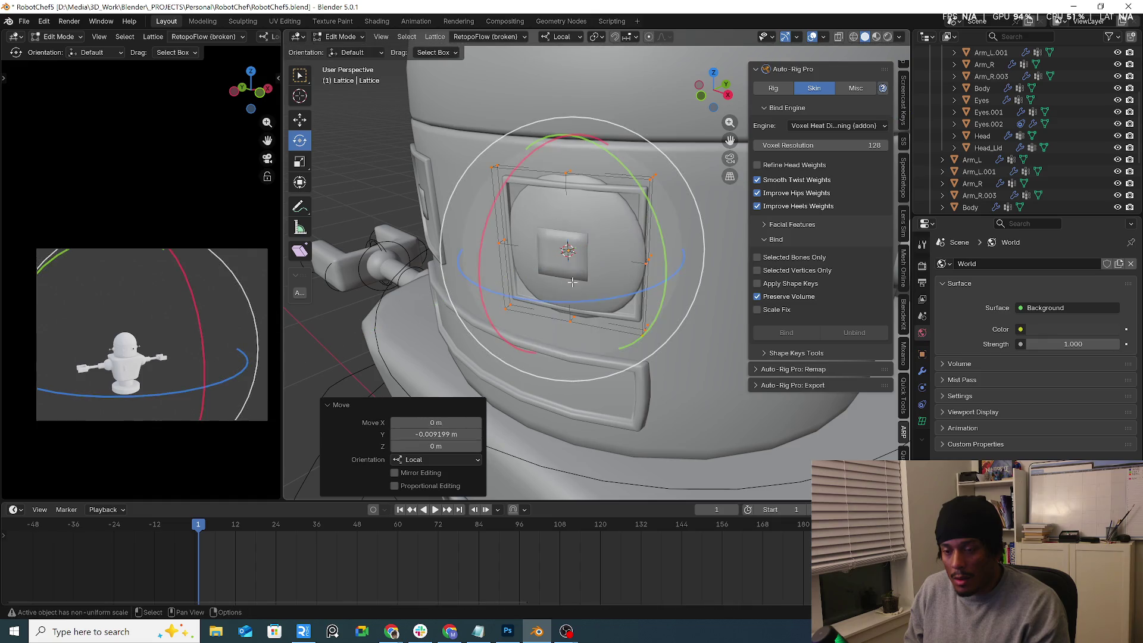
Step: Return to Object Mode and select the Eyes object
left_click(341, 37)
left_click(345, 48)
left_click(635, 188)
mouse_move(630, 191)
middle_mouse_down()
mouse_move(610, 189)
mouse_move(644, 173)
middle_mouse_up()
right_click(641, 178)
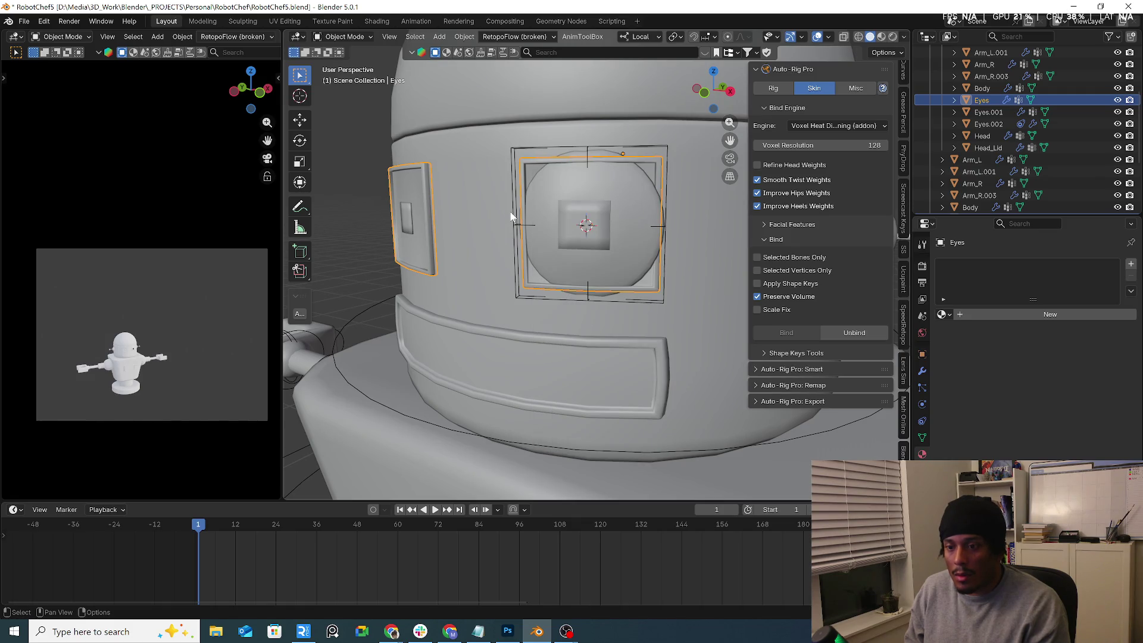
Step: In Edit Mode, select the connected eye frame ring and separate it by selection
left_click(344, 37)
left_click(344, 61)
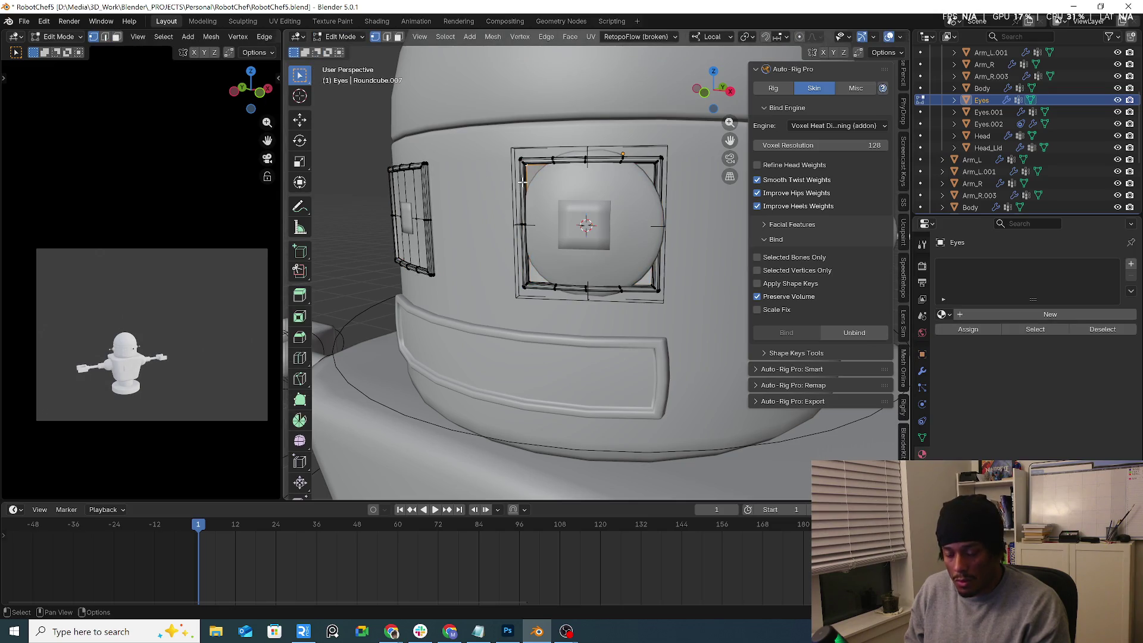
key("l")
mouse_move(522, 184)
middle_mouse_down()
mouse_move(609, 188)
mouse_move(554, 190)
mouse_move(580, 199)
mouse_move(547, 207)
middle_mouse_up()
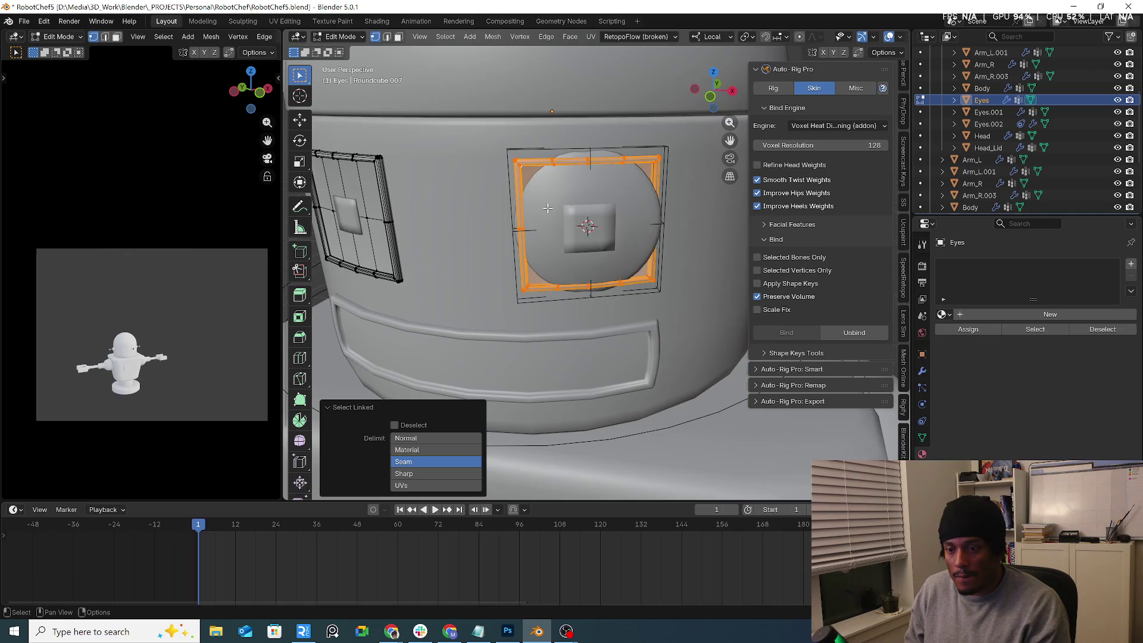
key("p")
left_click(546, 206)
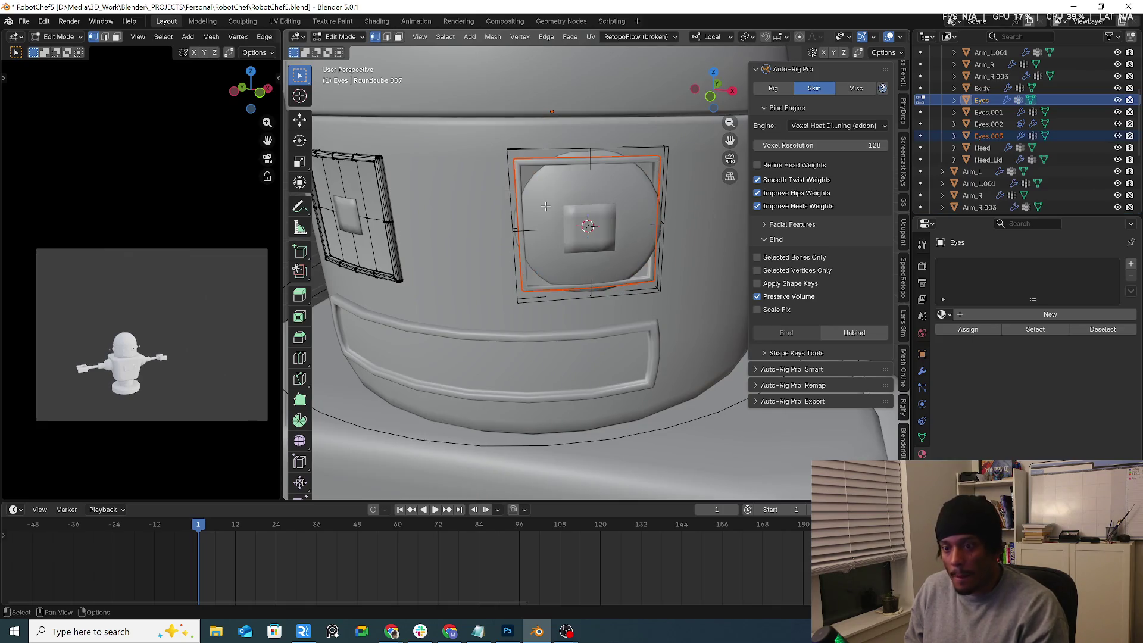
Step: Back in Object Mode, select Eyes.003 and isolate it in local view
left_click(318, 39)
left_click(339, 48)
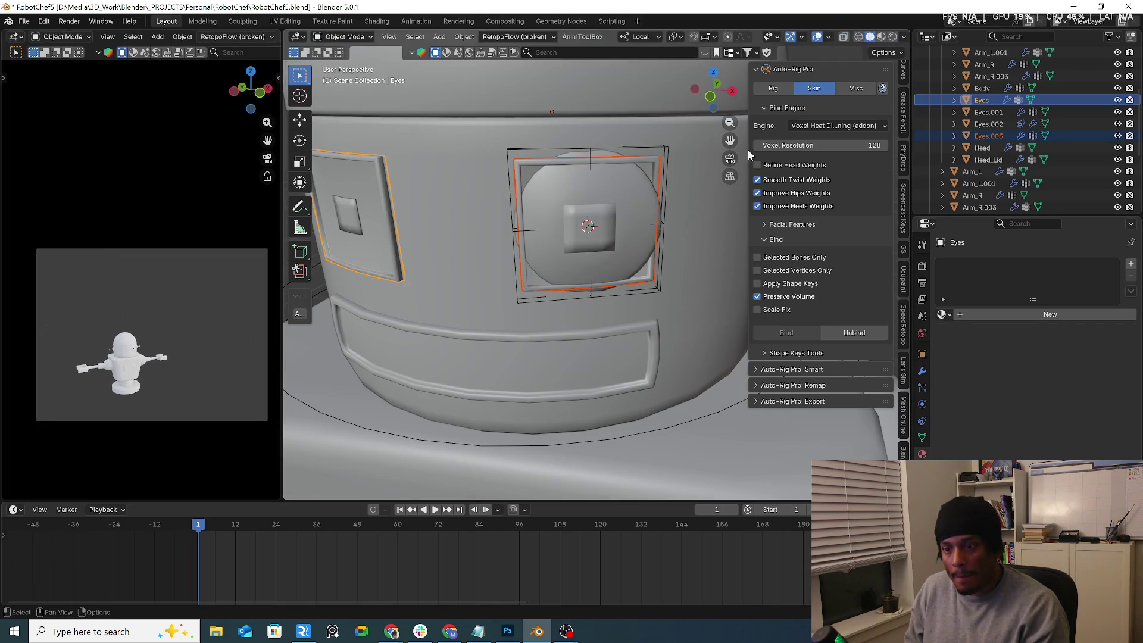
left_click(988, 136)
key("KP_Divide")
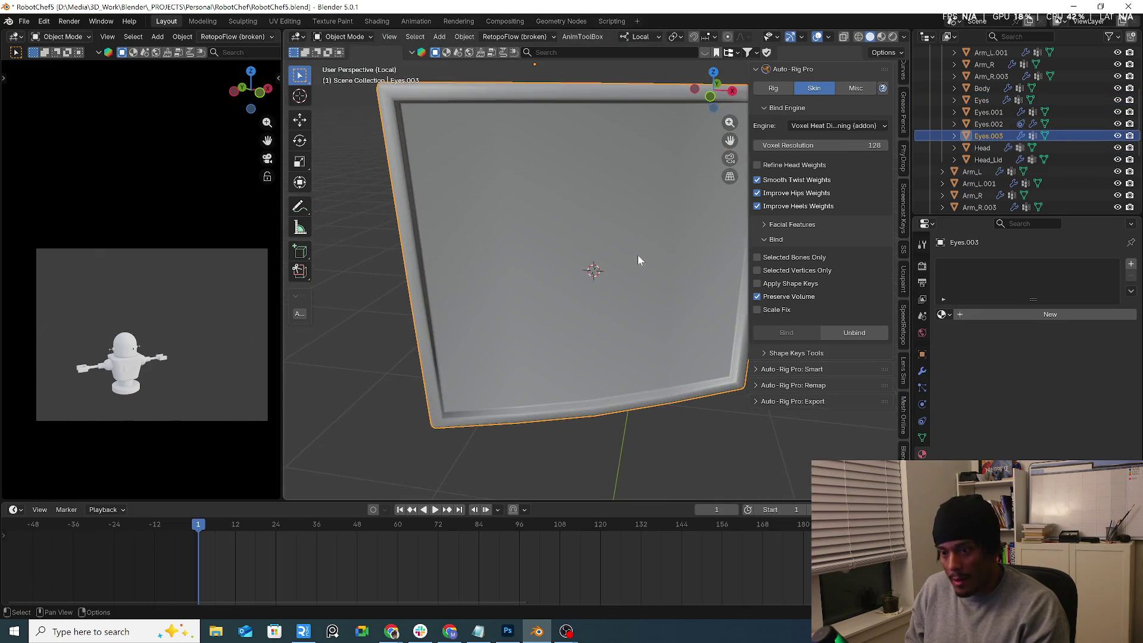
Step: Delete the frame's flat inner panel faces so Eyes.003 becomes a hollow ring
key("Tab")
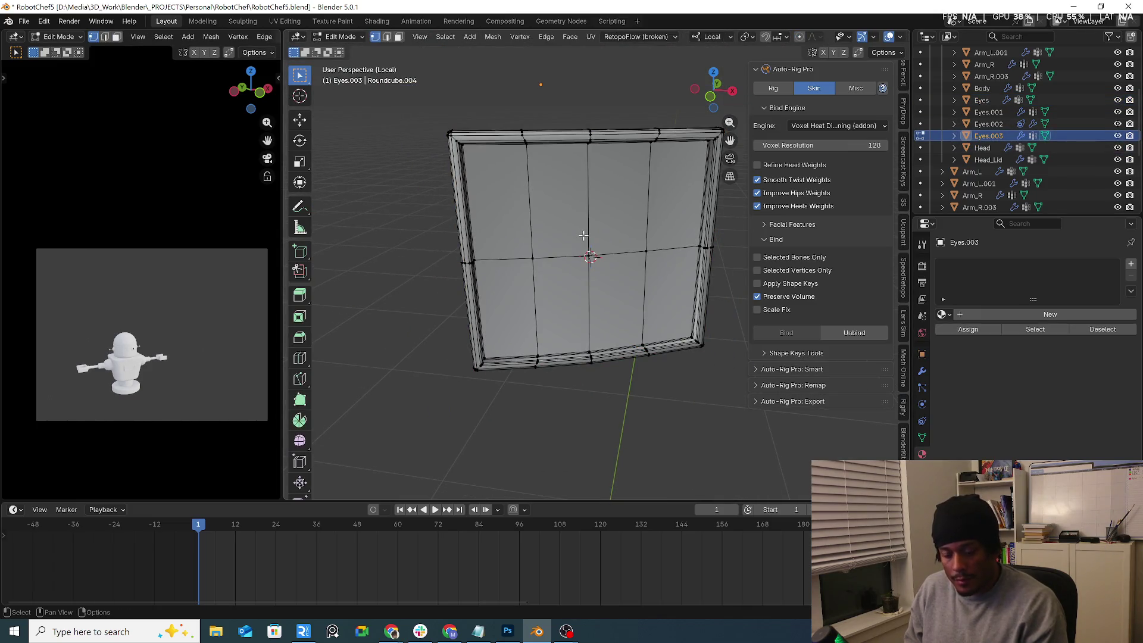
key("3")
key("a")
middle_click_drag(665, 272, 618, 253)
key("x")
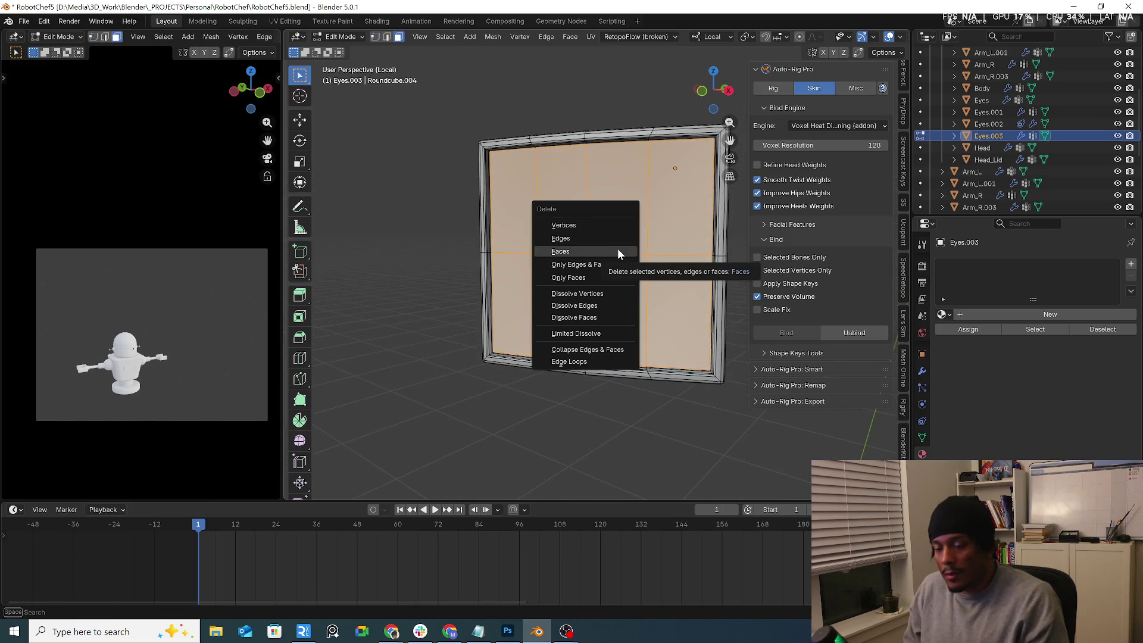
left_click(568, 252)
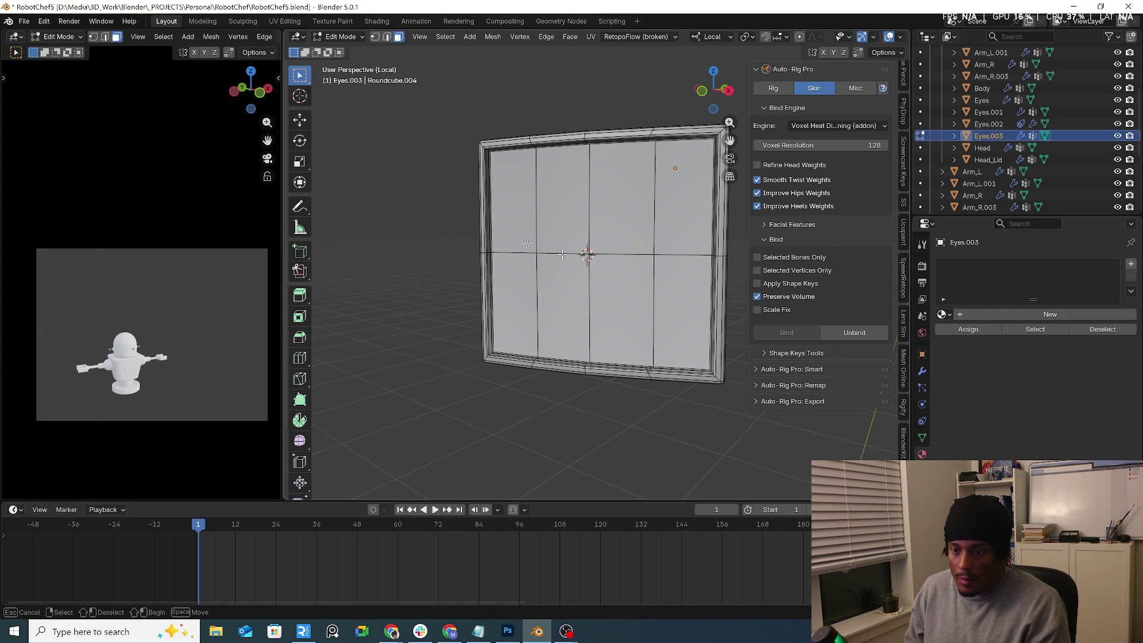
key("ctrl+z")
key("x")
left_click(679, 281)
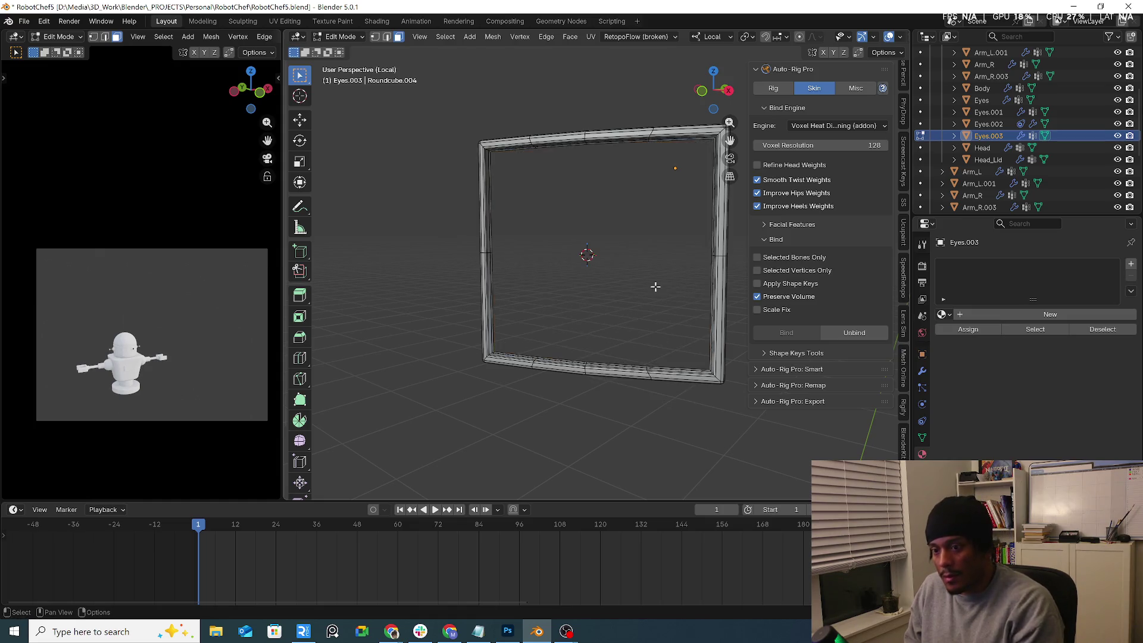
middle_click_drag(653, 284, 635, 233)
Step: In Object Mode, set Eyes.003's origin to its geometry centre
key("Tab")
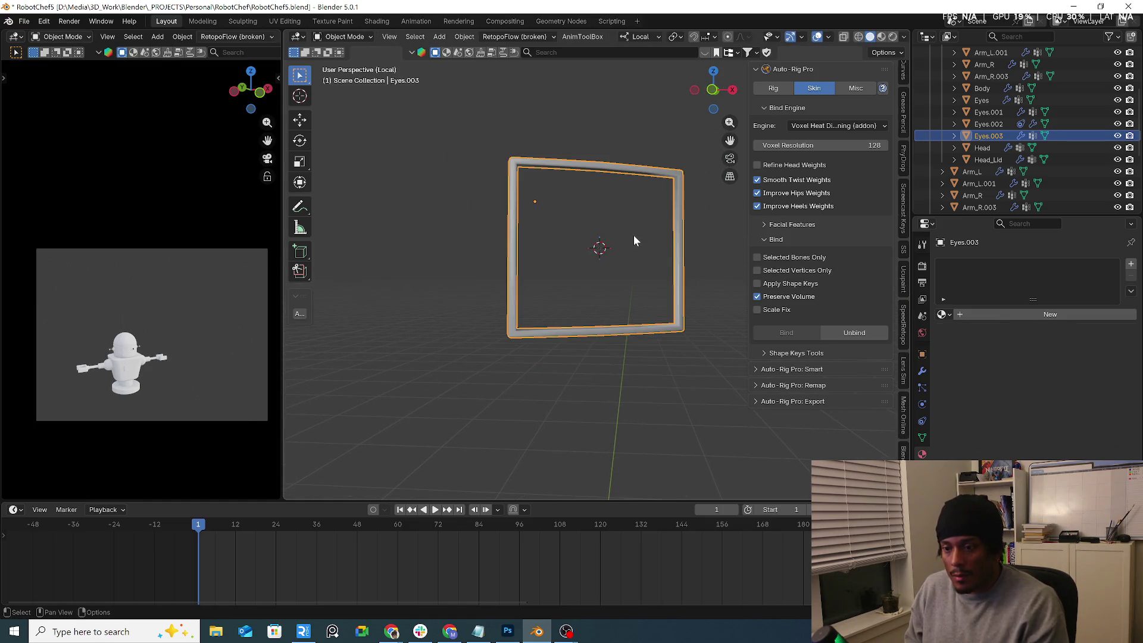
key("shift+a")
key("Escape")
right_click(550, 231)
mouse_move(533, 298)
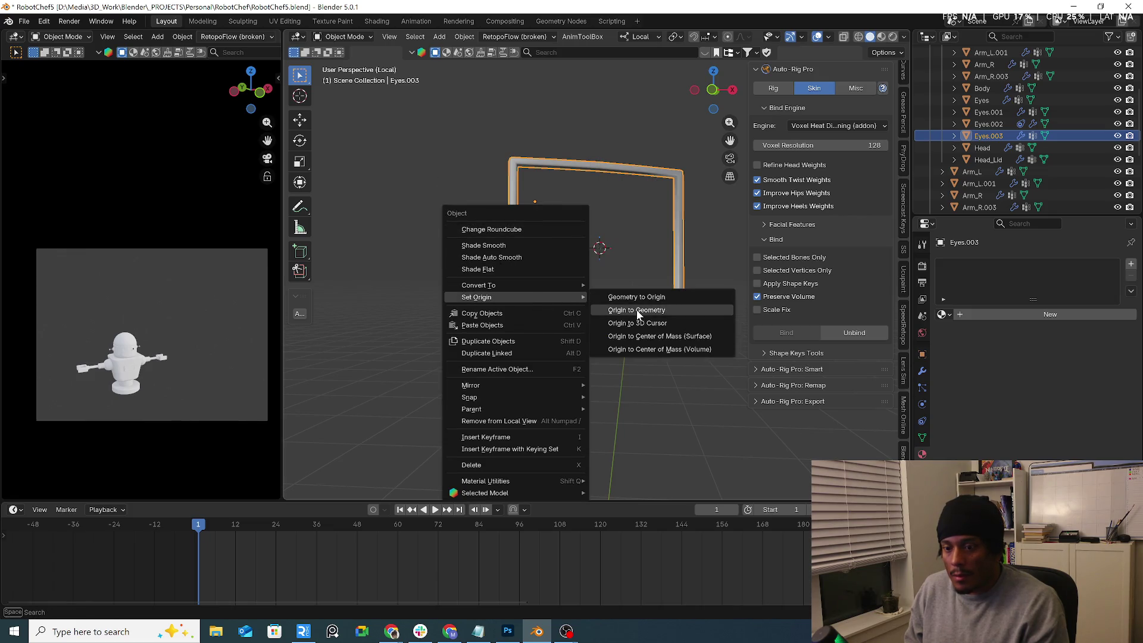
left_click(637, 311)
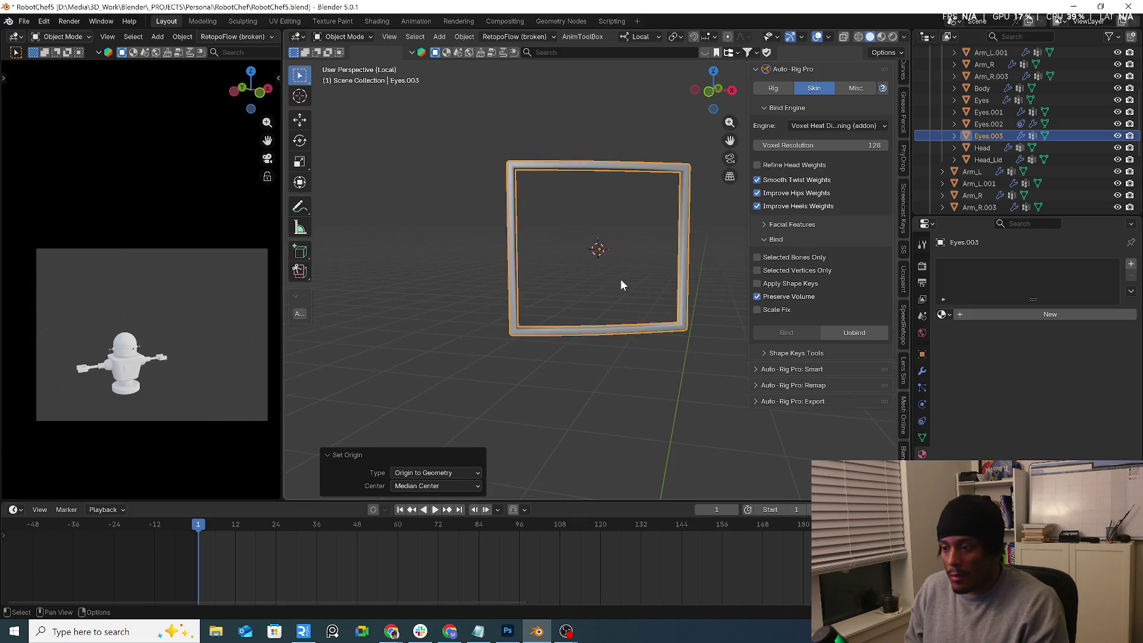
Step: Clear the frame's vertex groups with Auto-Rig Pro's Unbind
left_click(922, 438)
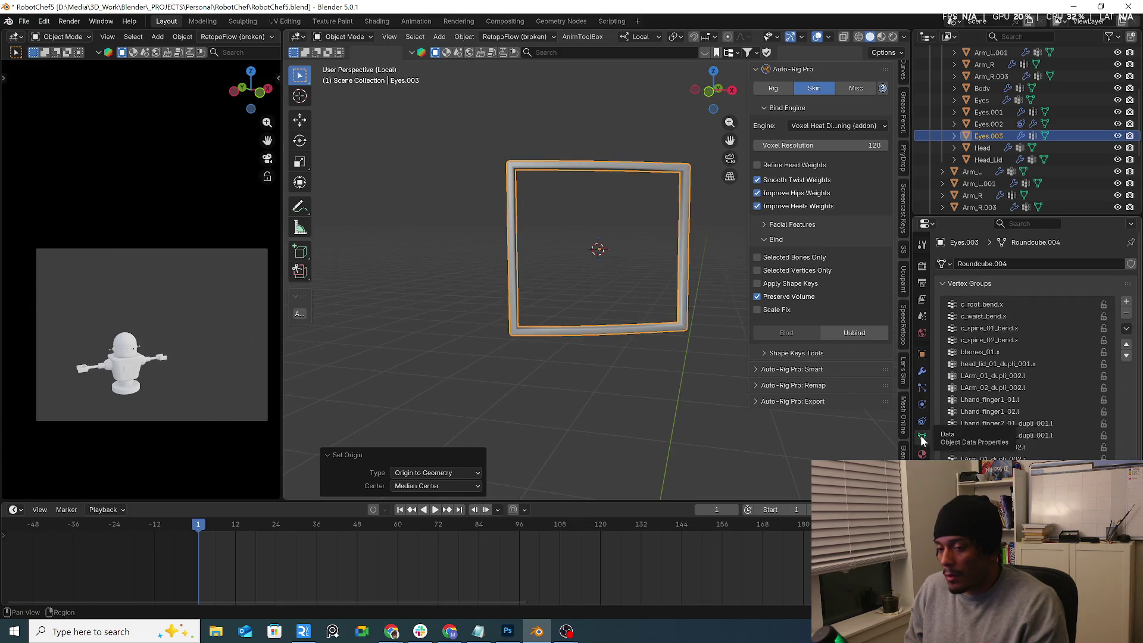
left_click(867, 332)
left_click(673, 369)
Step: Check the frame against the robot's eye, then re-isolate and select Eyes.003 in Object Mode
key("Tab")
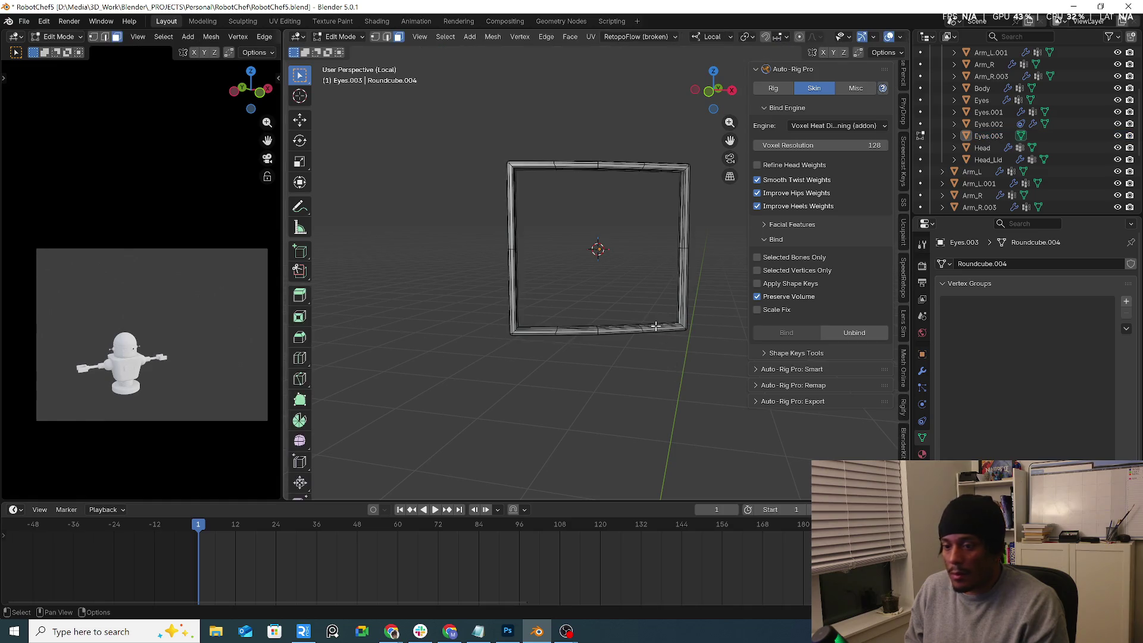
key("KP_Divide")
mouse_move(672, 369)
middle_mouse_down()
mouse_move(666, 288)
mouse_move(652, 280)
middle_mouse_up()
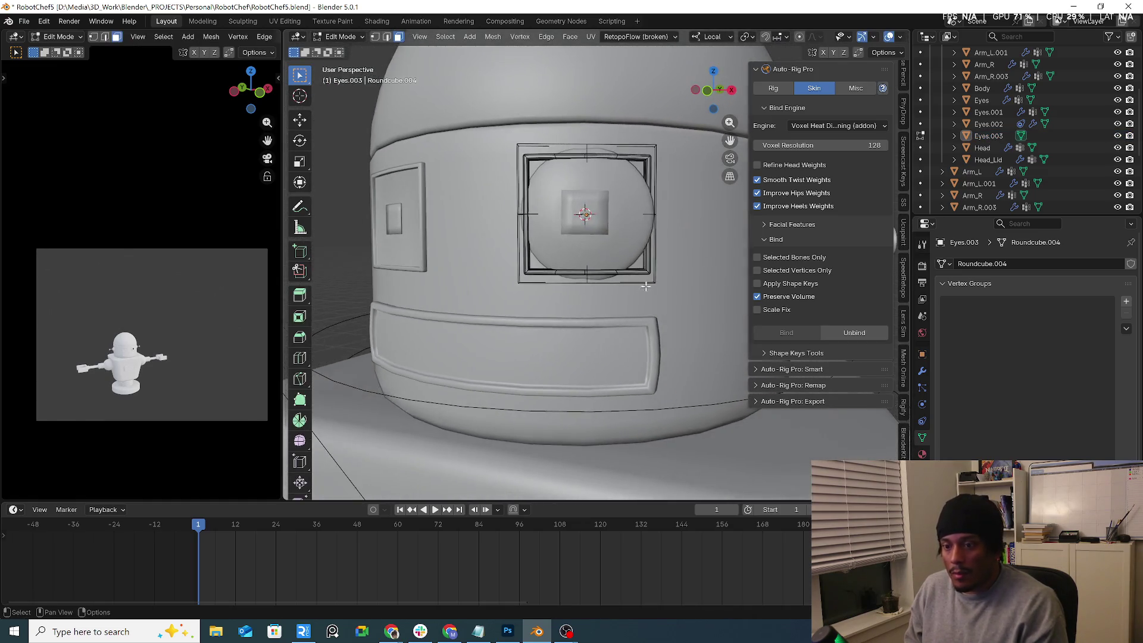
scroll(642, 272, "up", 3)
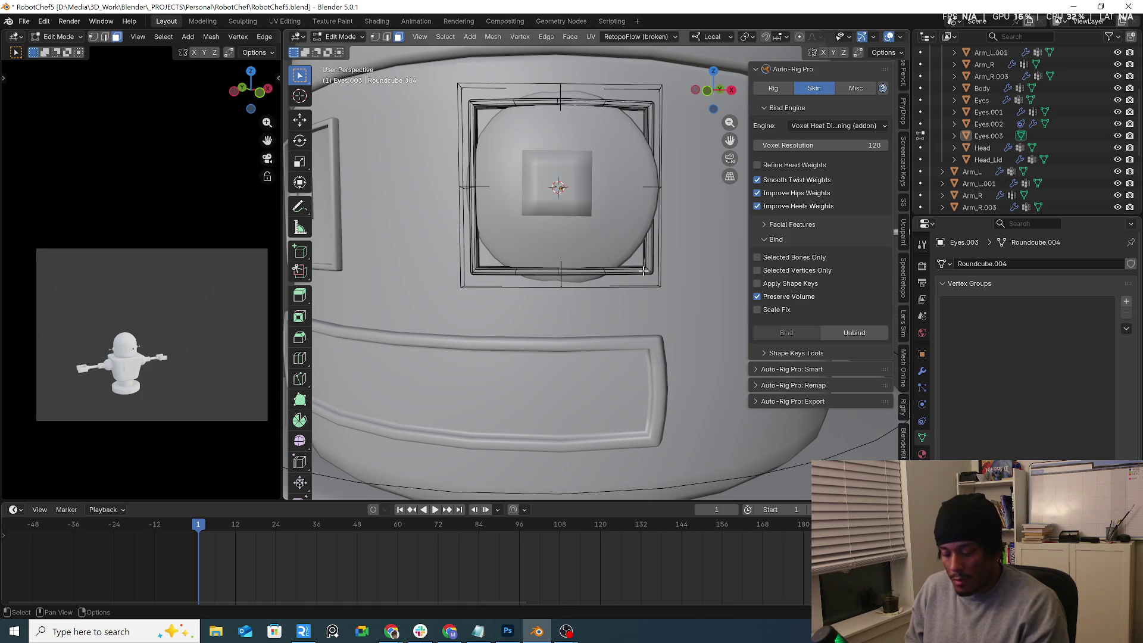
key("KP_Divide")
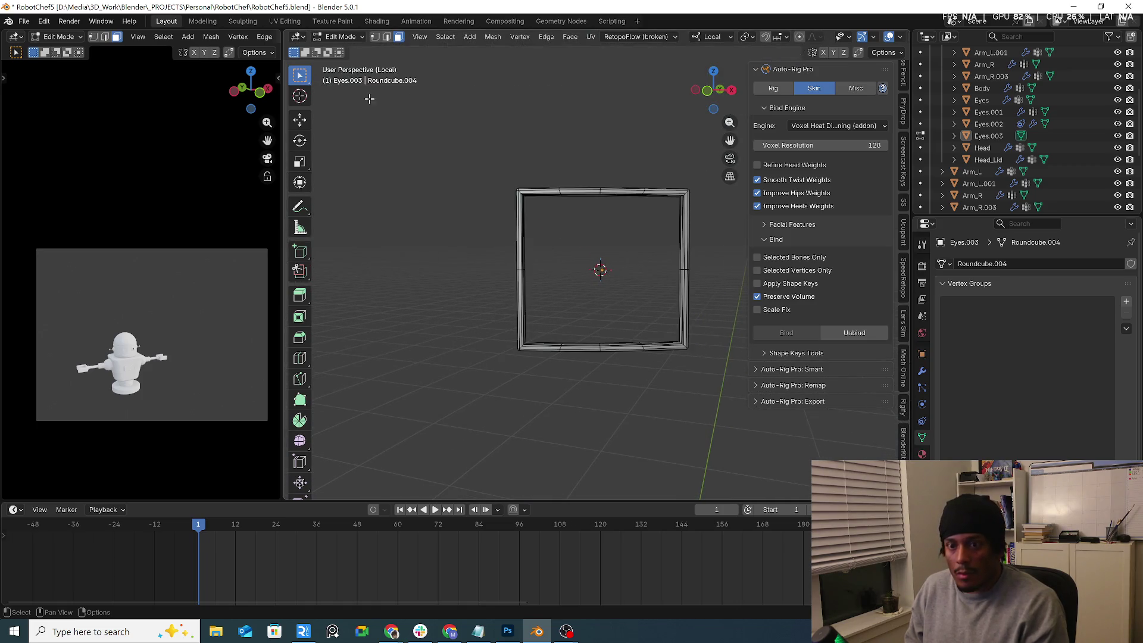
left_click(340, 36)
left_click(342, 50)
left_click(560, 193)
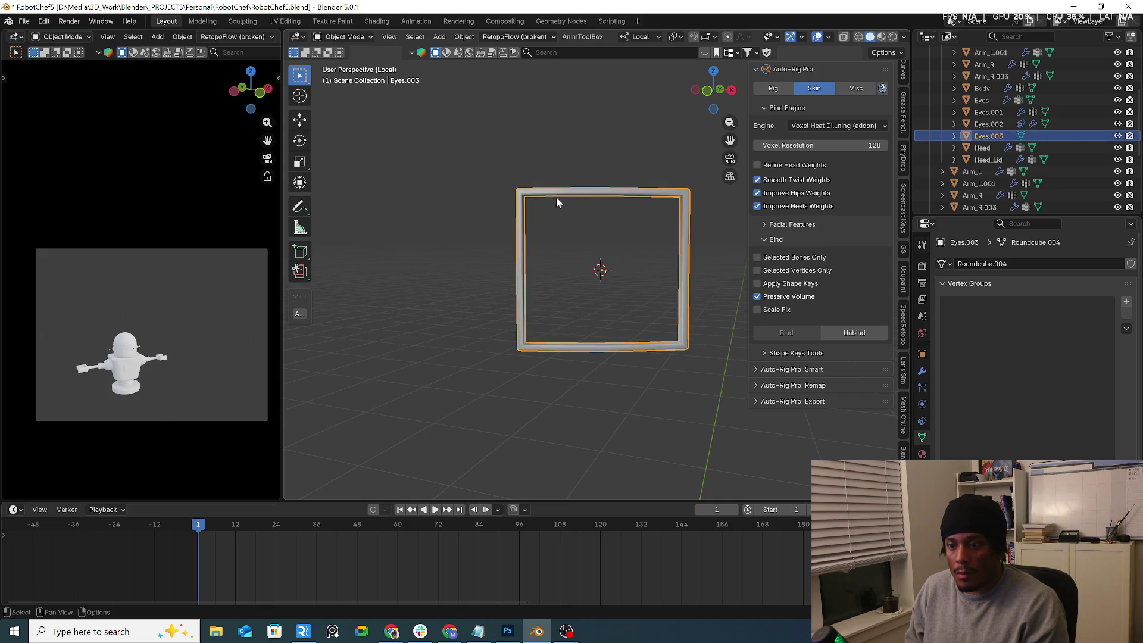
Step: Add a Lattice Deform Selected lattice around Eyes.003 with resolution U 2, V 3, W 3
key("shift+a")
left_click(662, 238)
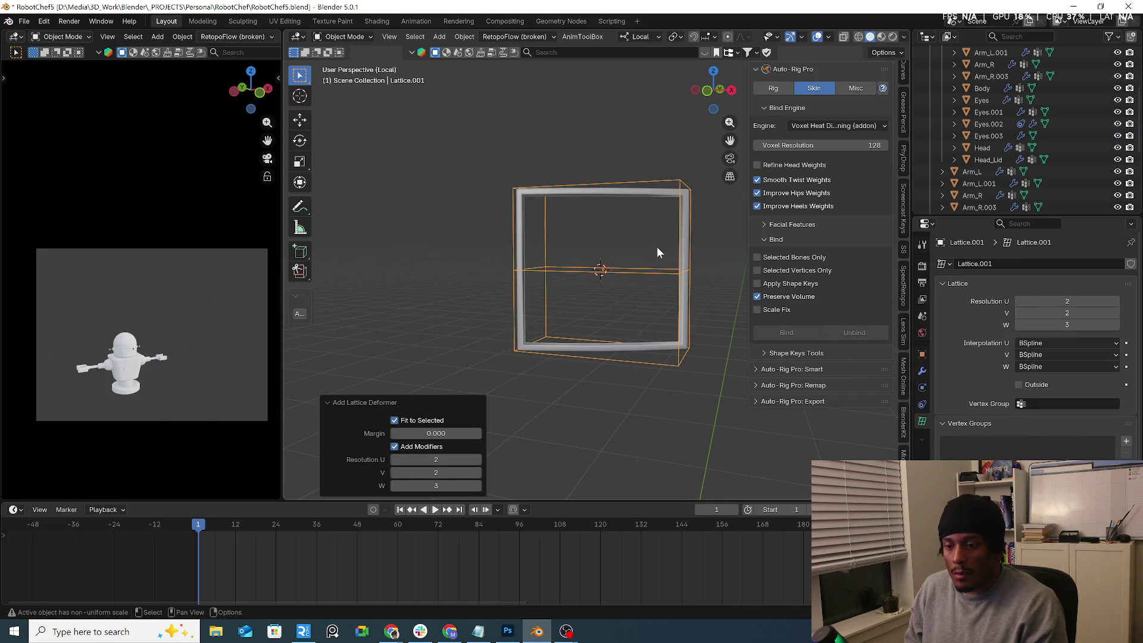
mouse_move(656, 246)
middle_mouse_down()
mouse_move(677, 284)
mouse_move(666, 339)
mouse_move(656, 317)
mouse_move(618, 312)
mouse_move(602, 280)
middle_mouse_up()
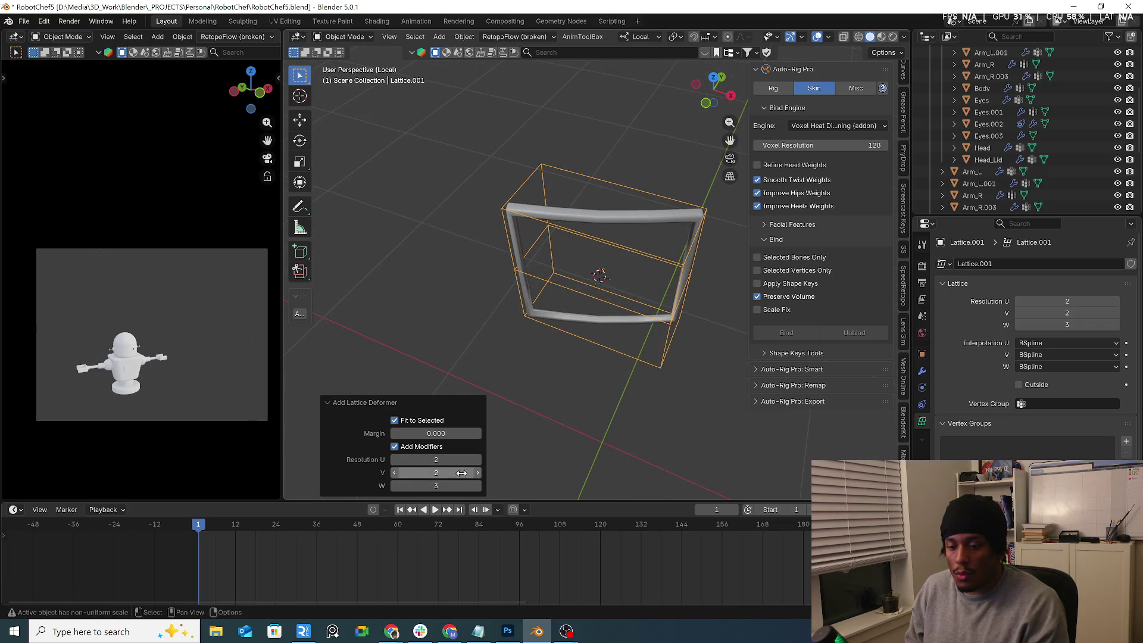
left_click_drag(479, 473, 478, 473)
left_click(477, 456)
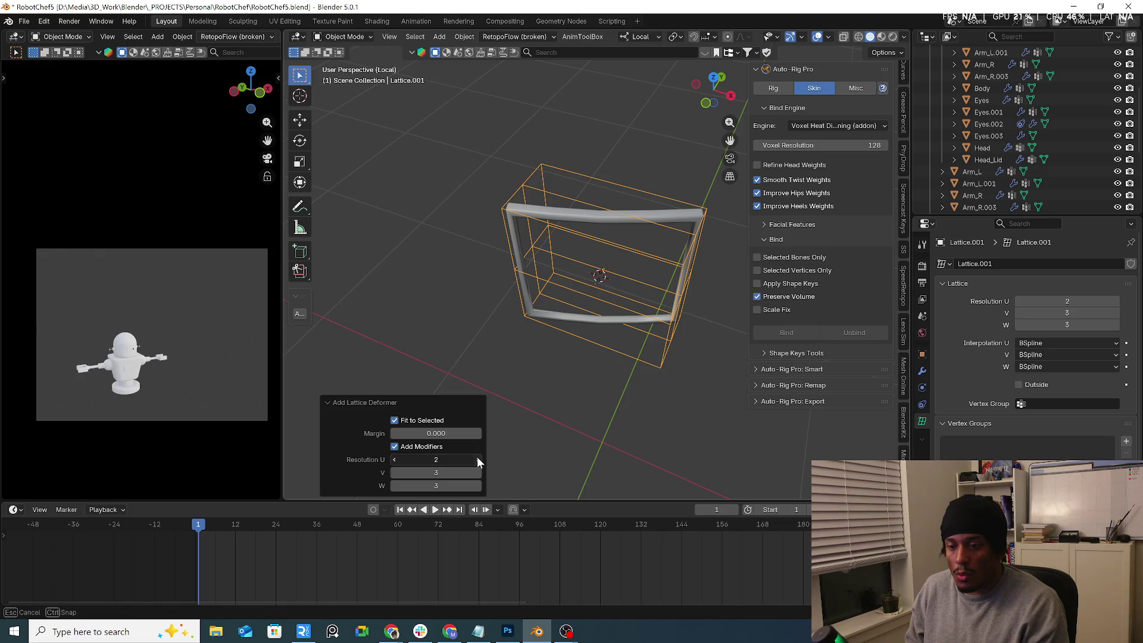
left_click(394, 459)
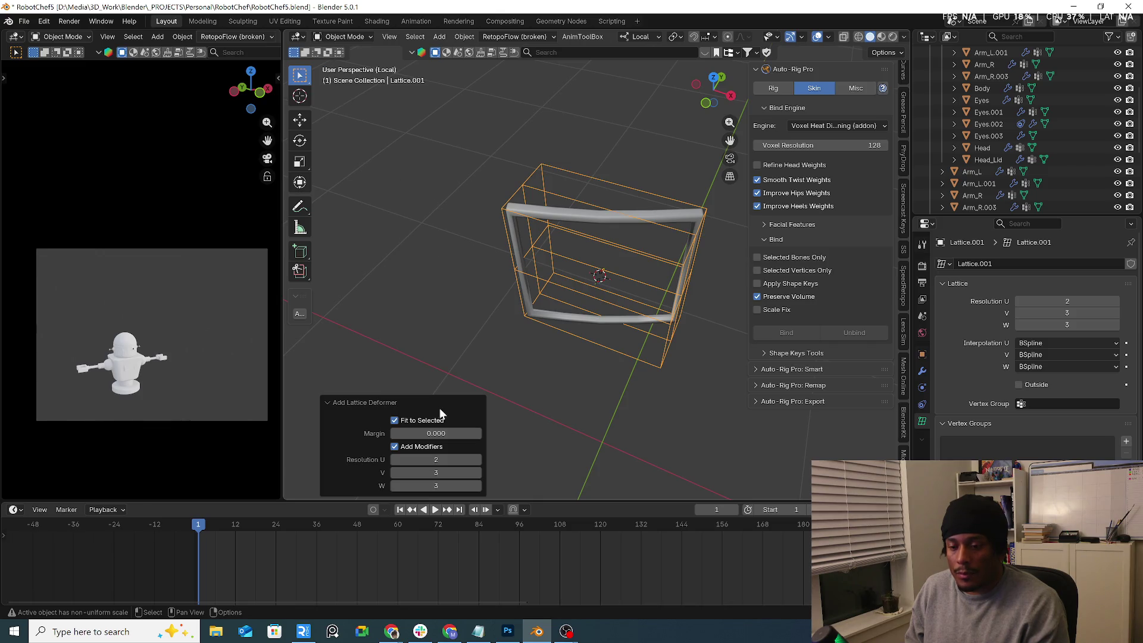
left_click(343, 36)
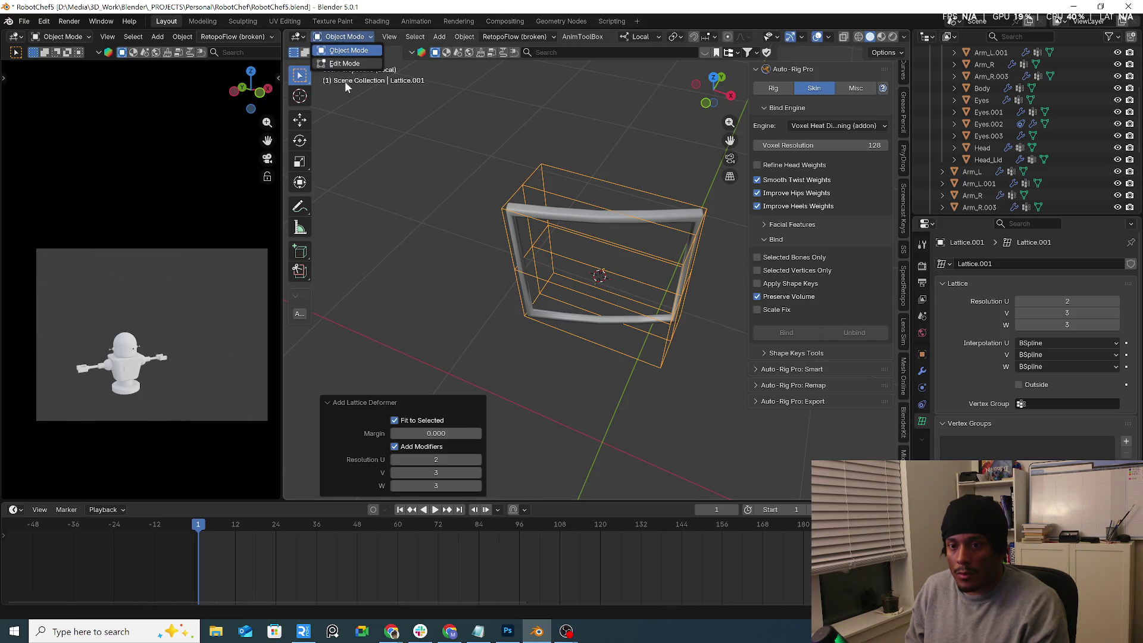
Step: In the lattice's Edit Mode, box-select its three top points with X-ray on
left_click(351, 65)
key("KP_Divide")
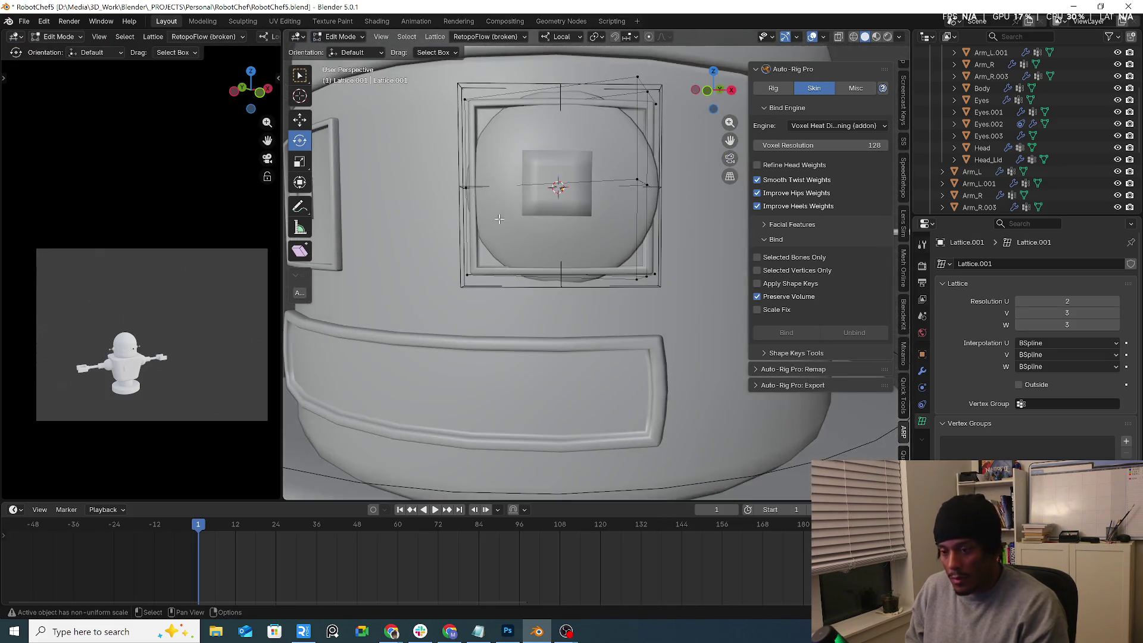
mouse_move(452, 250)
middle_mouse_down()
mouse_move(538, 165)
mouse_move(506, 145)
middle_mouse_up()
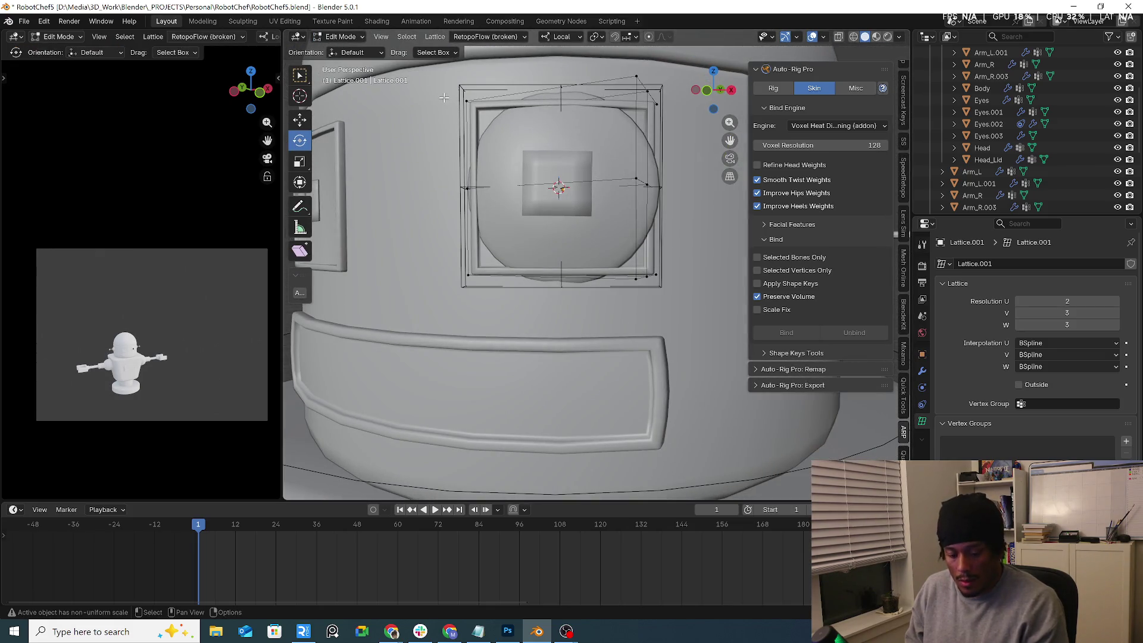
key("alt+z")
left_click_drag(448, 75, 492, 122)
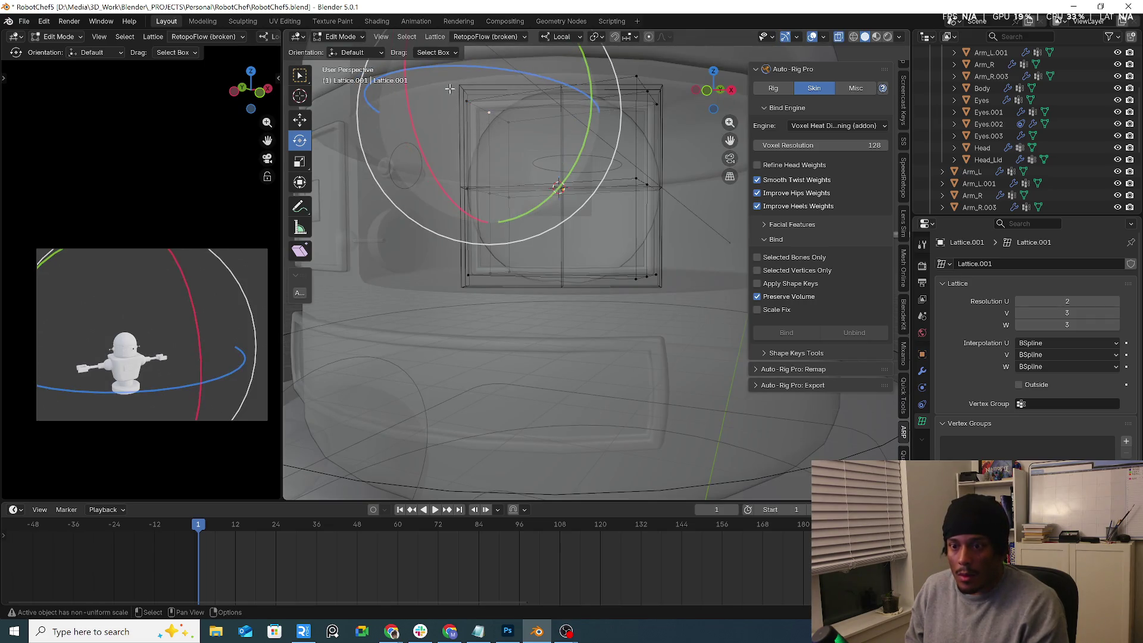
left_click_drag(440, 85, 508, 136)
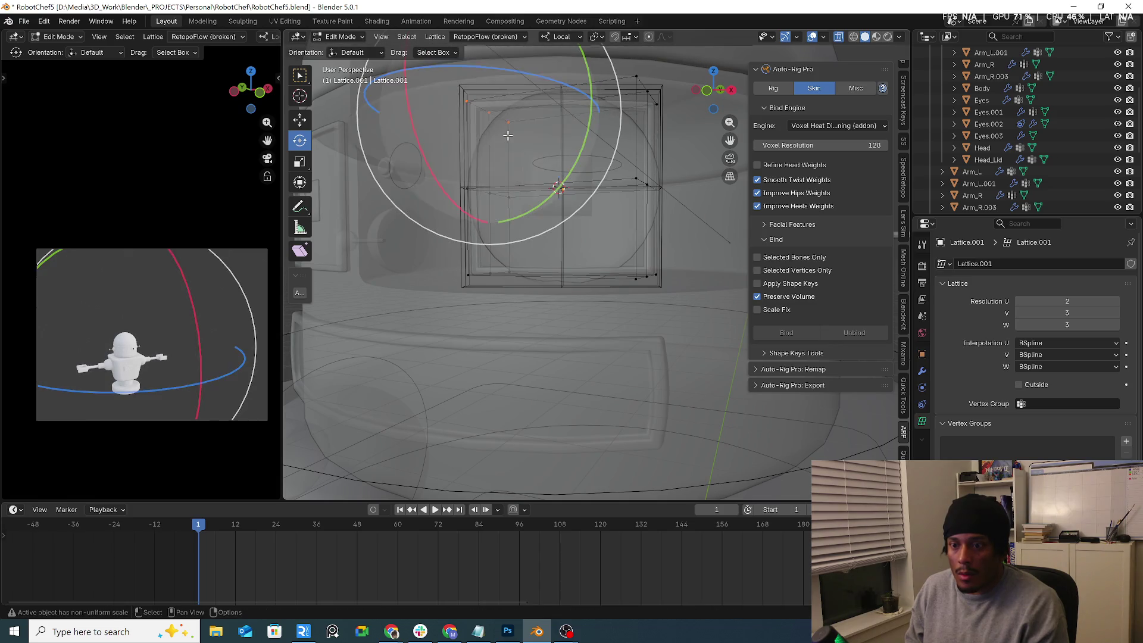
middle_click_drag(605, 137, 549, 96)
key("alt+z")
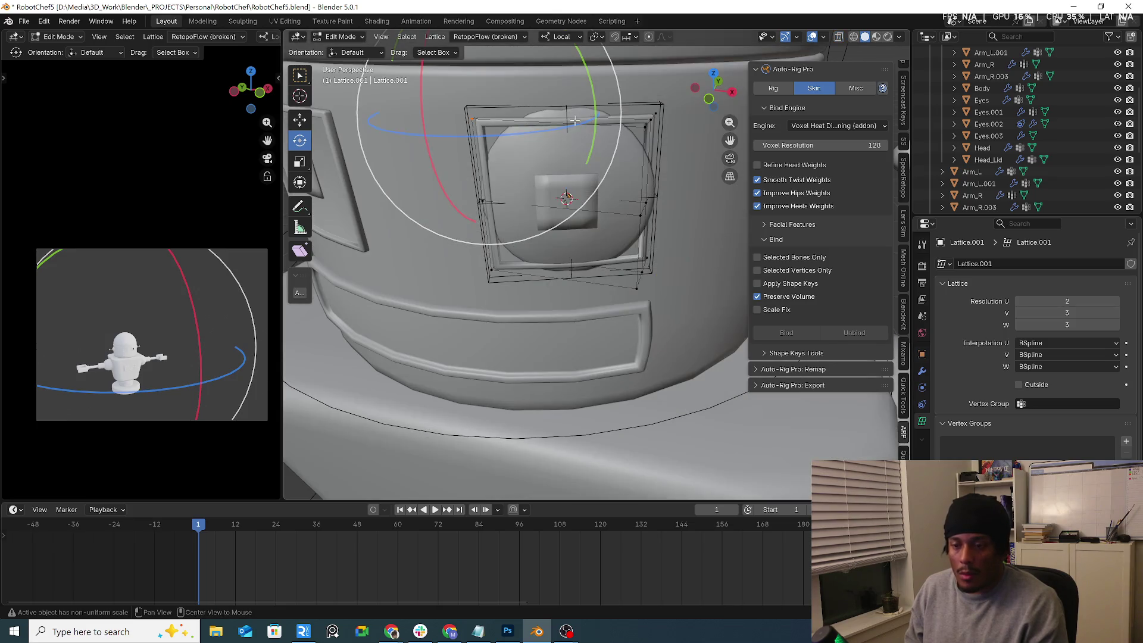
Step: Isolate the lattice, deselect its points, and undo back to the bare eye frame
key("KP_Divide")
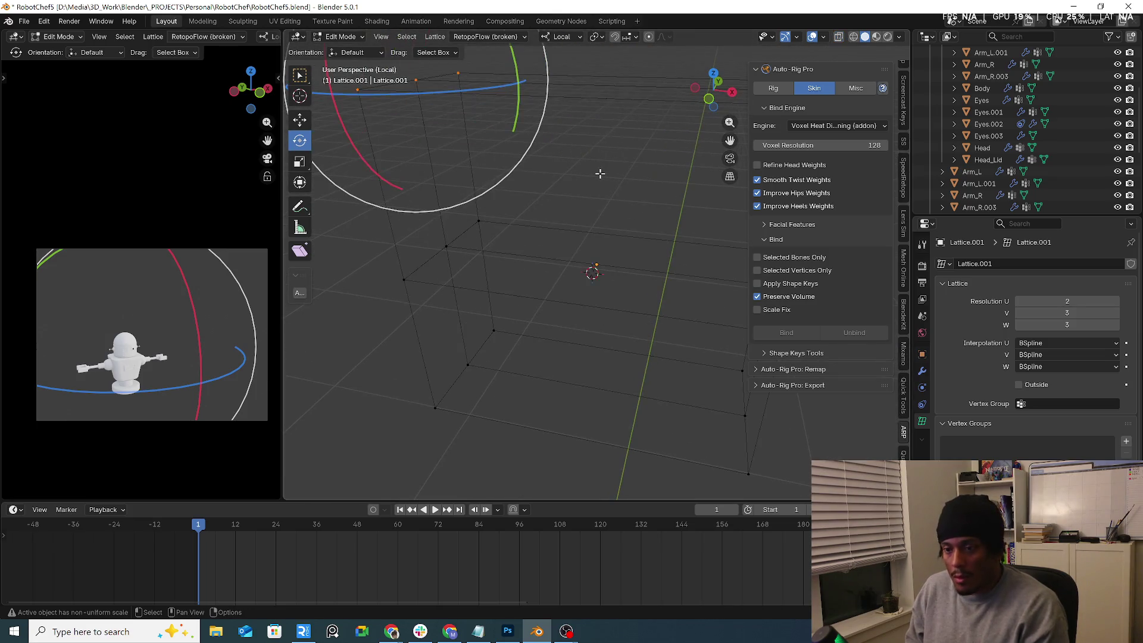
key("ctrl+z")
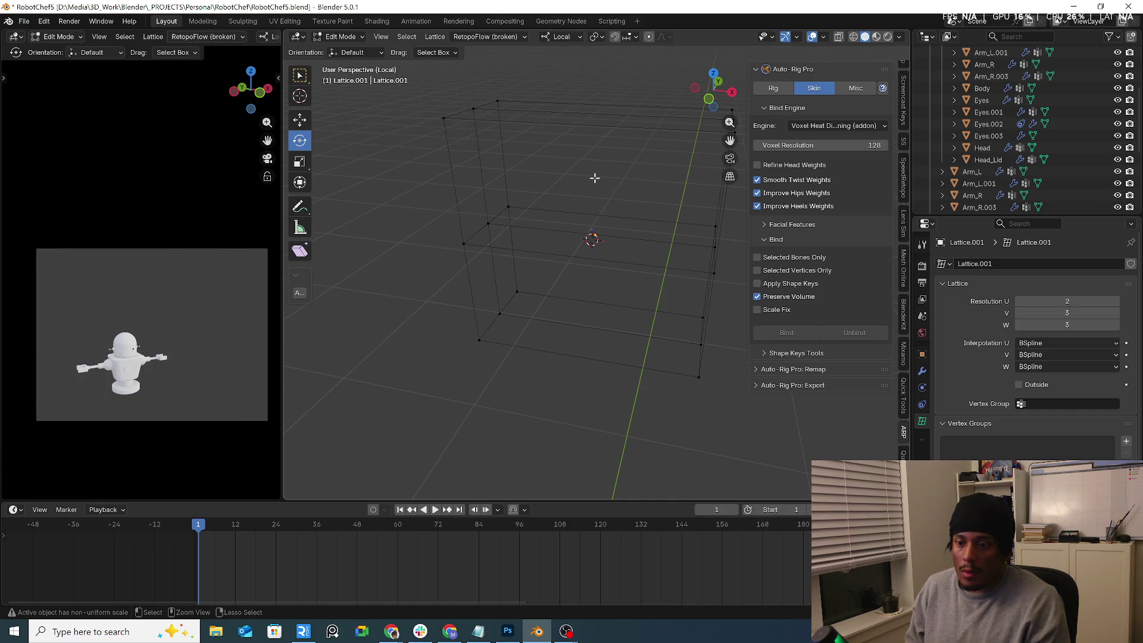
key("alt+a")
key("Tab")
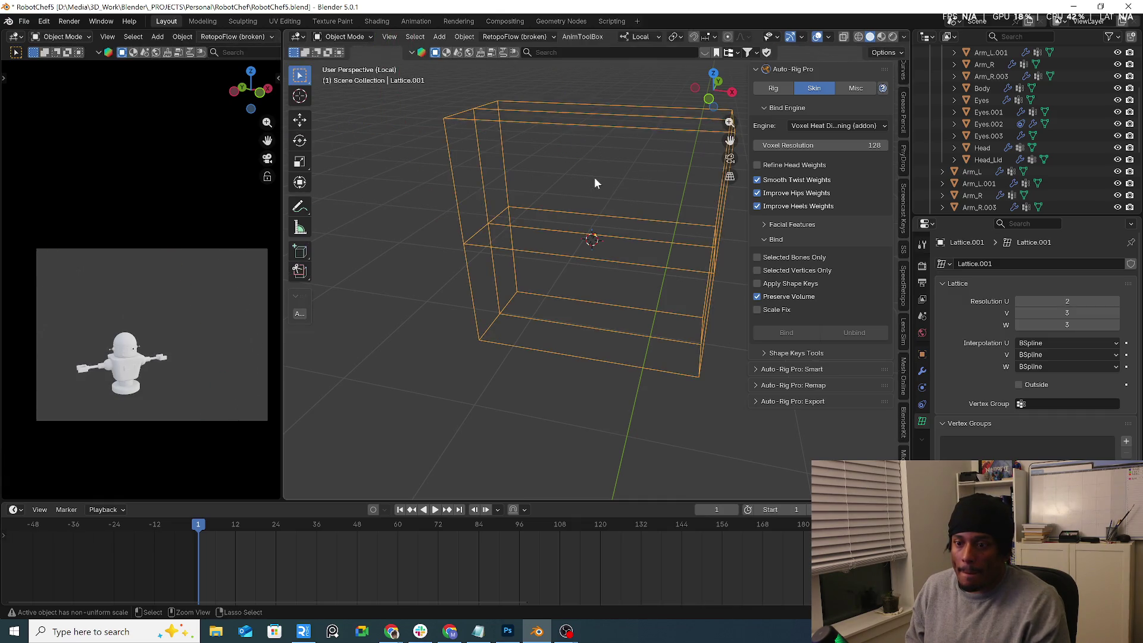
key("ctrl+z")
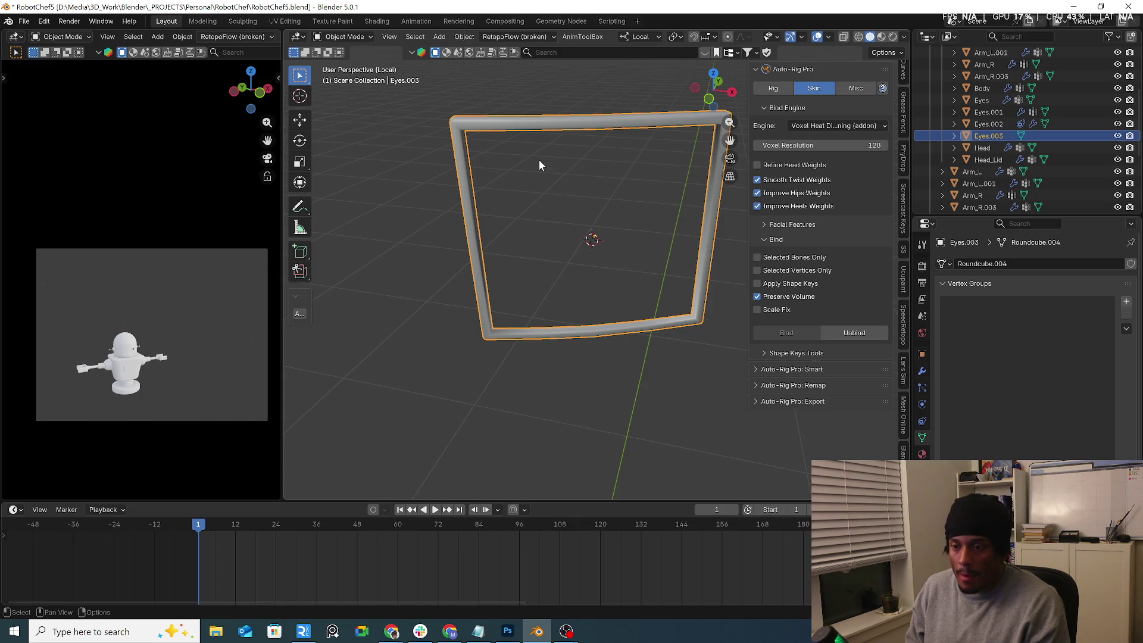
Step: Add a lattice fitted around the eye frame with U resolution 3
mouse_move(538, 163)
middle_mouse_down()
mouse_move(564, 230)
mouse_move(535, 240)
middle_mouse_up()
right_click(540, 213)
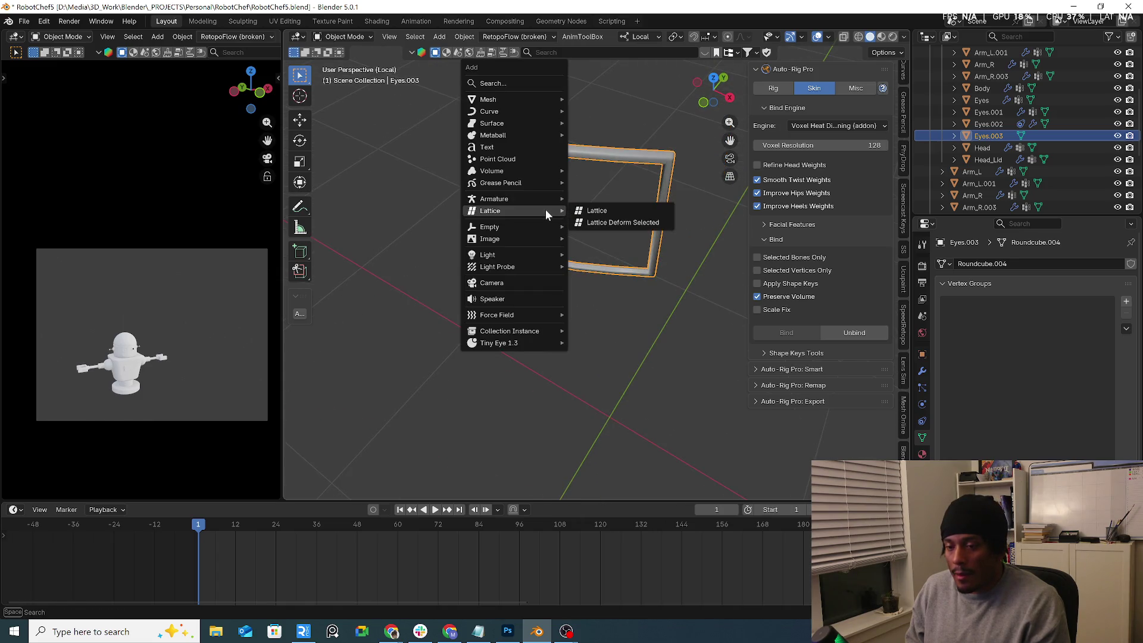
left_click(544, 201)
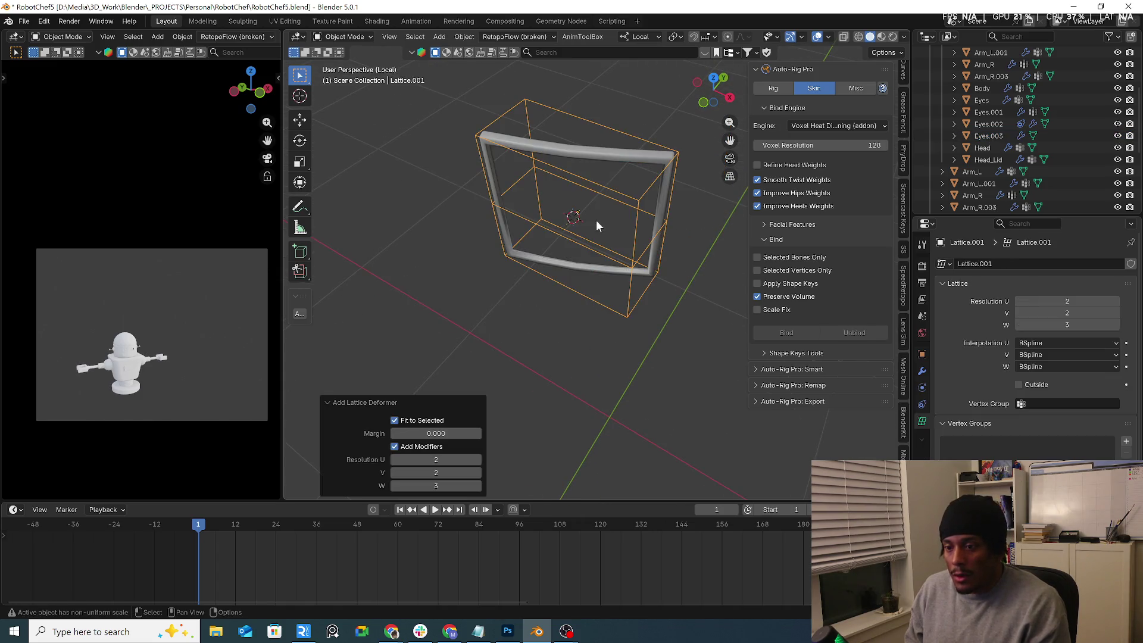
left_click(477, 460)
mouse_move(513, 430)
middle_mouse_down()
mouse_move(592, 307)
mouse_move(688, 299)
mouse_move(679, 312)
mouse_move(616, 284)
mouse_move(541, 288)
mouse_move(535, 325)
mouse_move(531, 317)
mouse_move(556, 331)
mouse_move(540, 345)
middle_mouse_up()
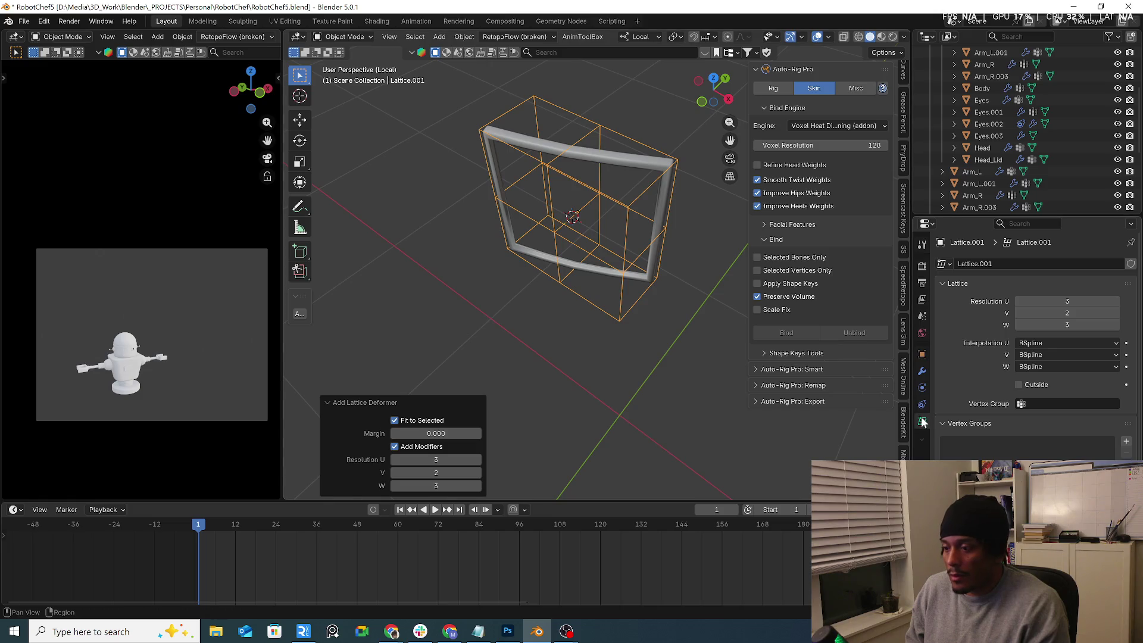
Step: Remove the Lattice modifier from Eyes.003 and reselect the lattice
left_click(922, 371)
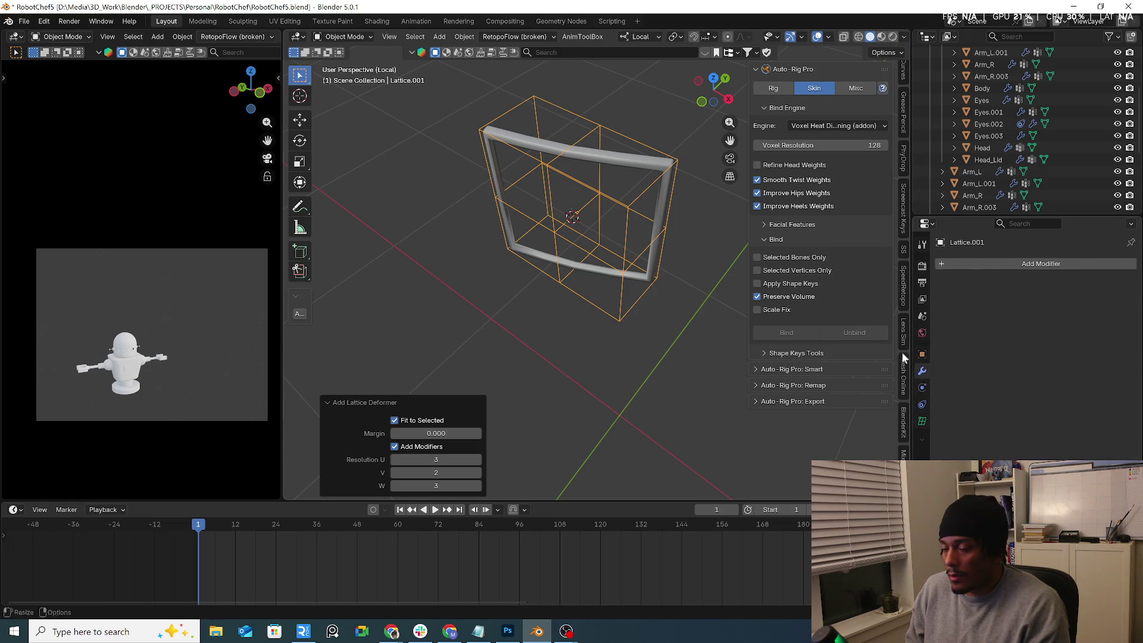
left_click(636, 171)
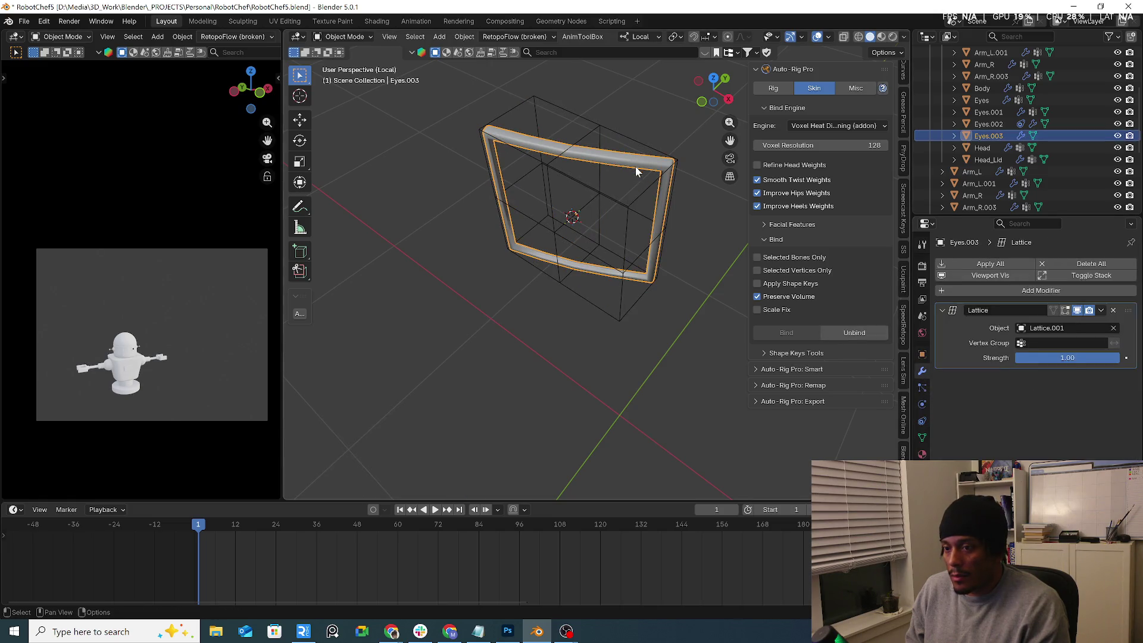
left_click(1114, 310)
left_click(635, 211)
Step: In top view, rotate the lattice -17.6° and scale its local Y to 0.509
key("KP_7")
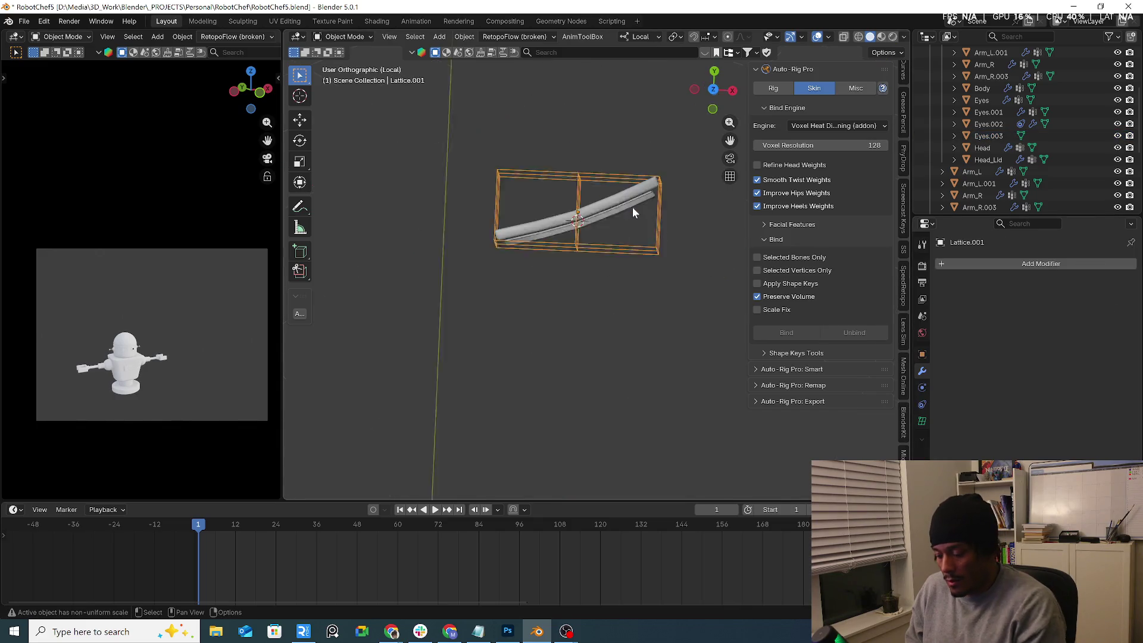
key("r")
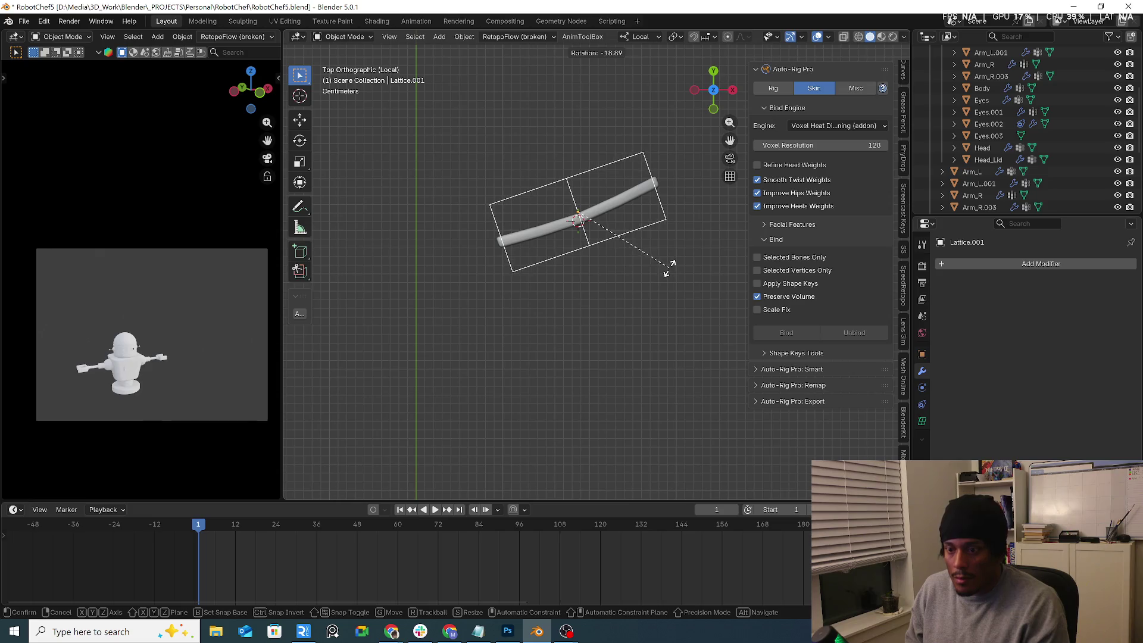
left_click(670, 273)
key("s")
key("z")
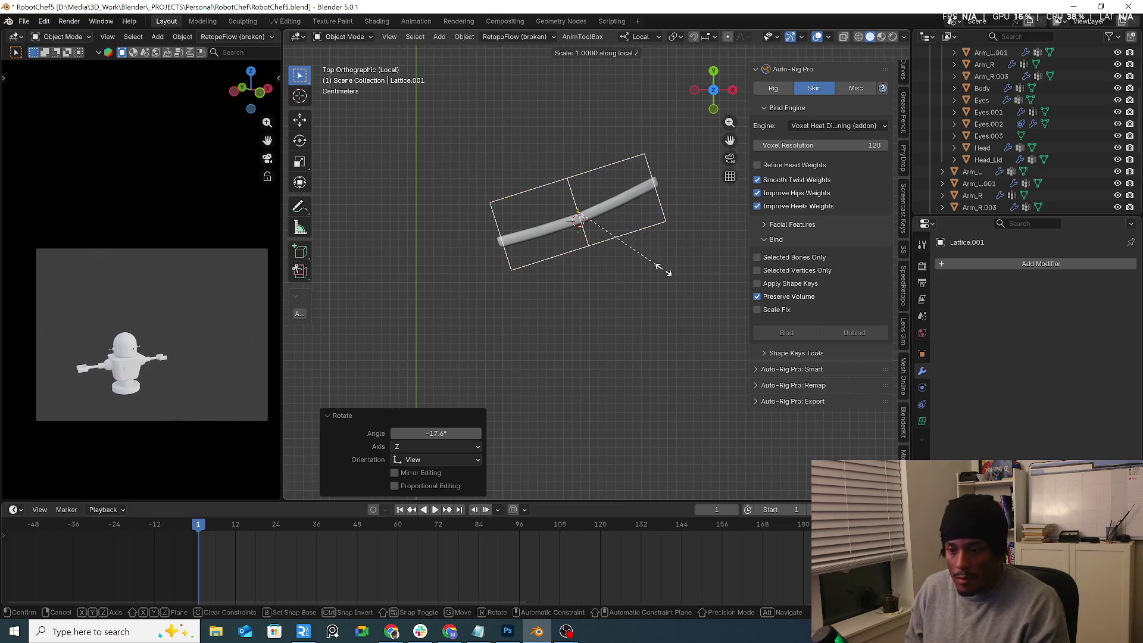
key("y")
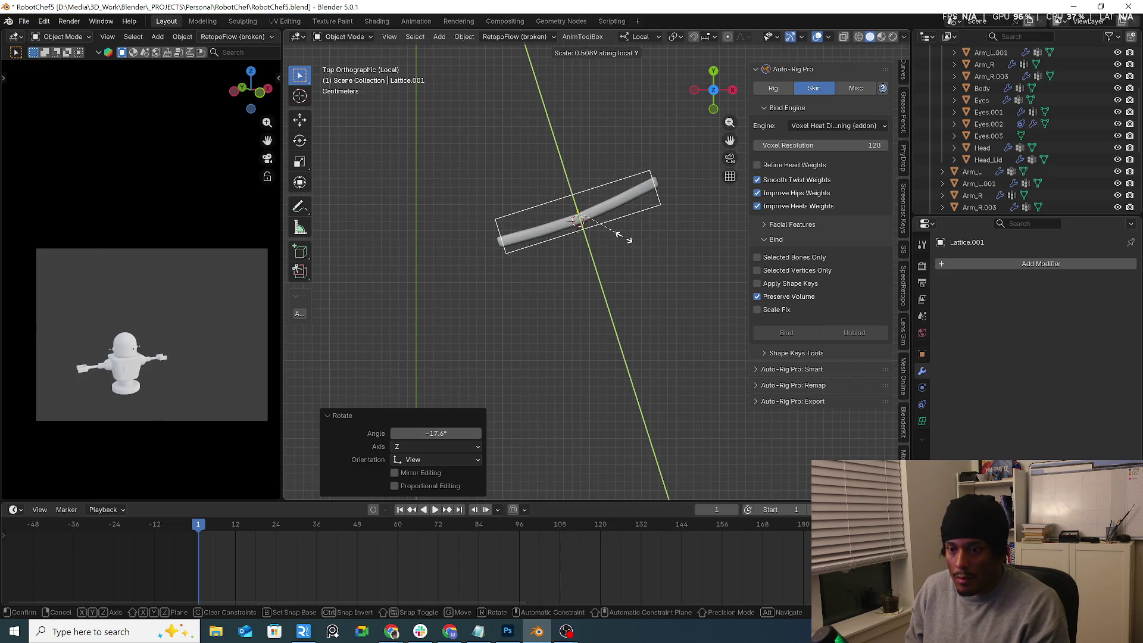
left_click(531, 240)
Step: Scale the lattice uniformly to 1.072 and rotate it a further -1.03°
key("s")
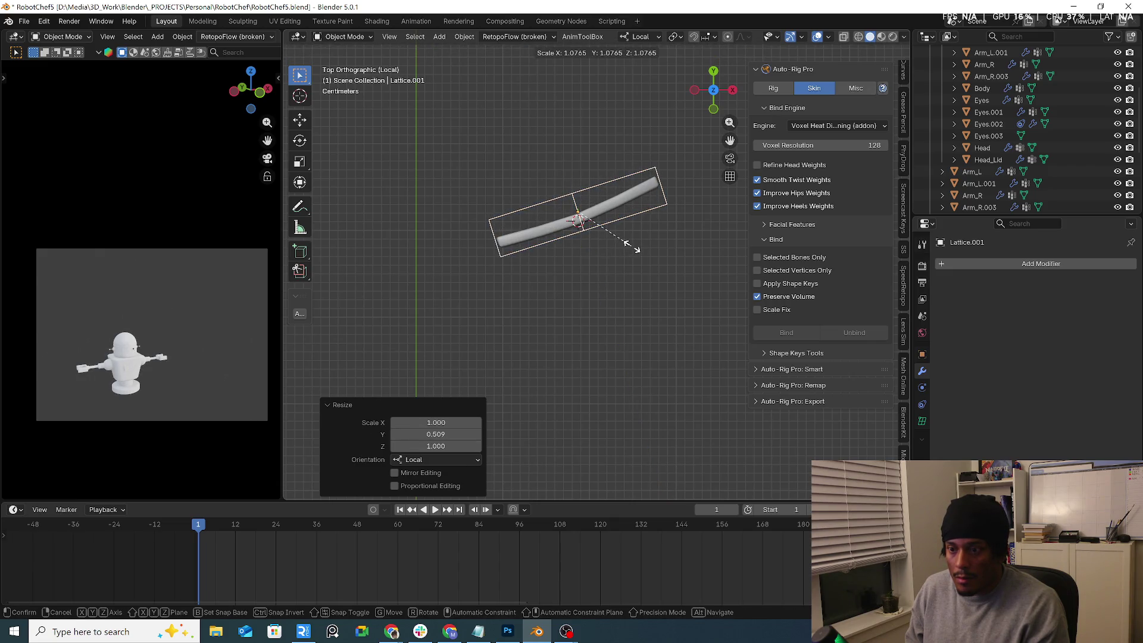
left_click(631, 246)
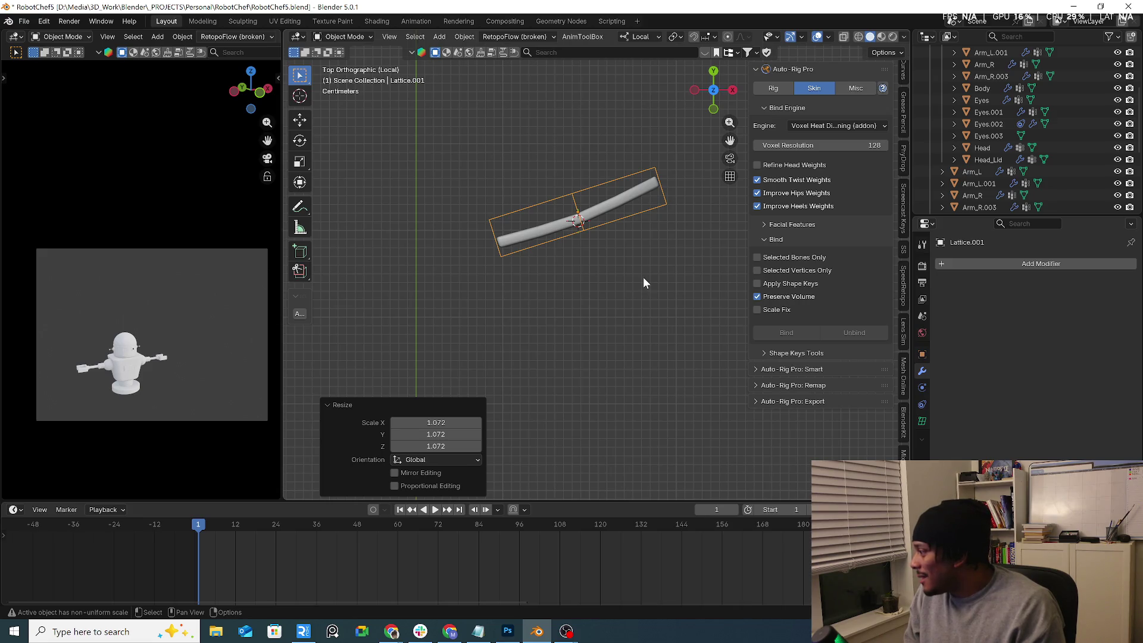
key("r")
left_click(644, 296)
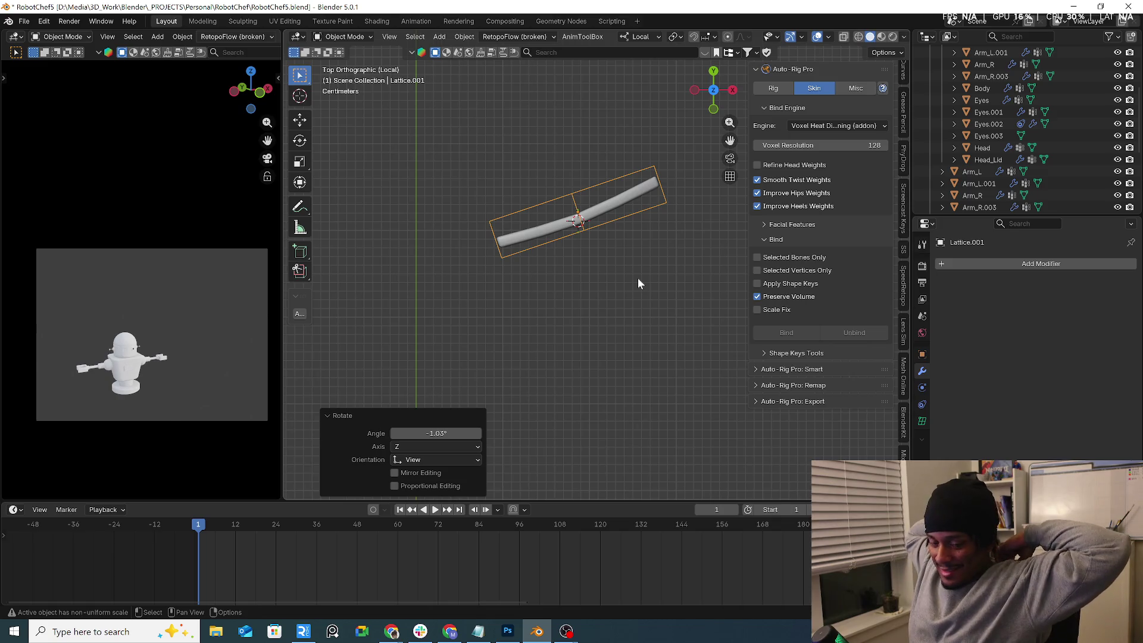
middle_click_drag(614, 222, 612, 256)
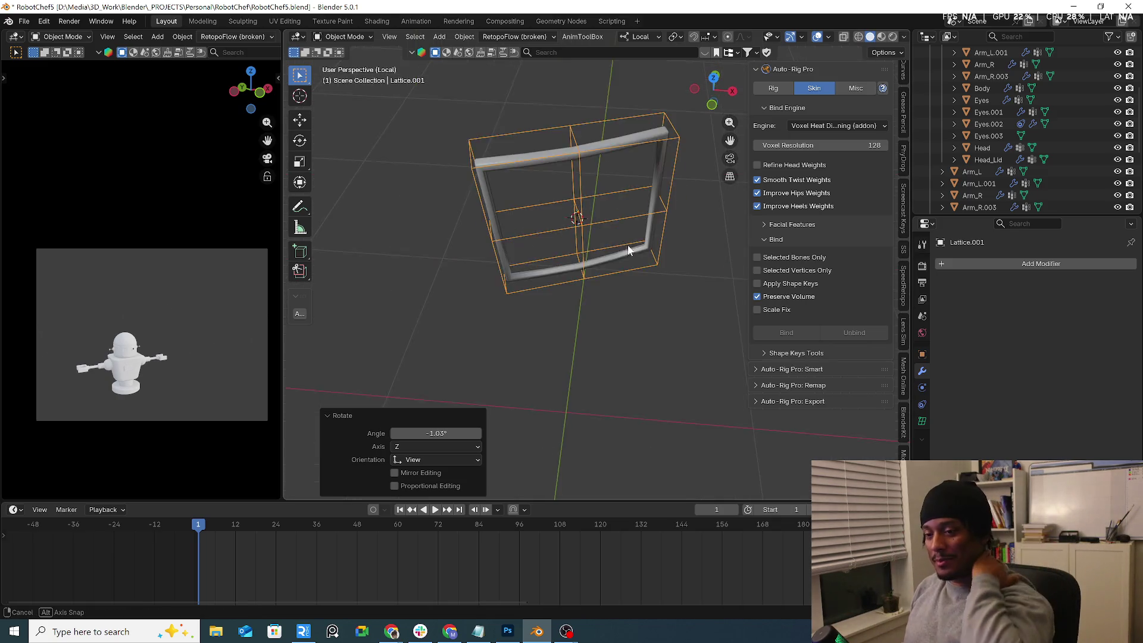
Step: Select the eye frame, then open Cubie_rig_v4.blend from File > Open Recent
left_click(615, 260)
left_click(24, 22)
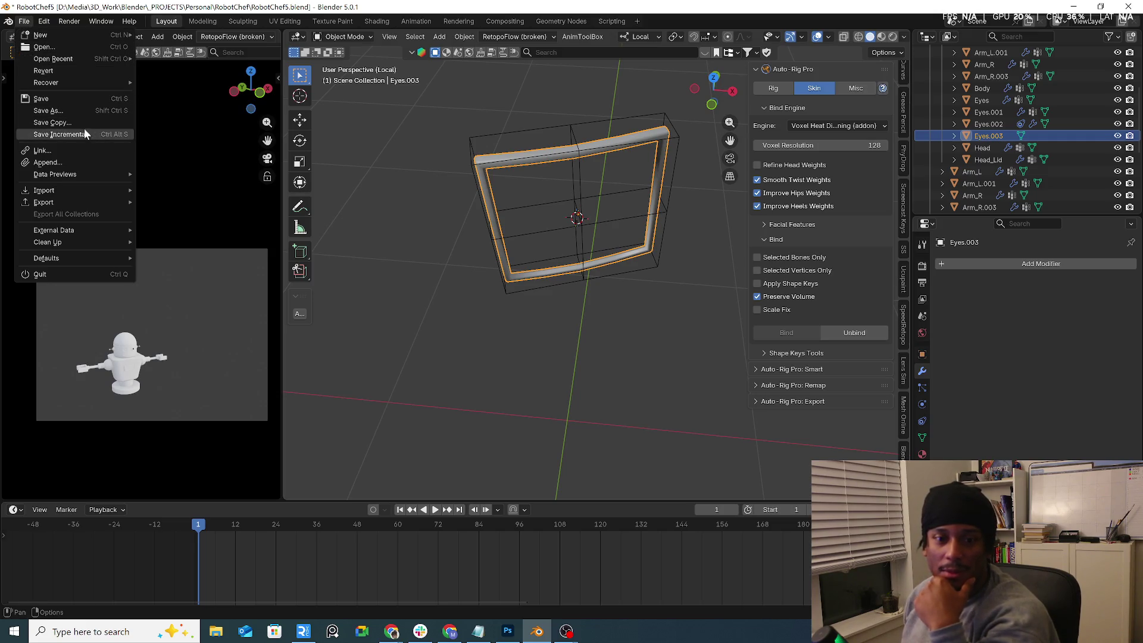
left_click(24, 21)
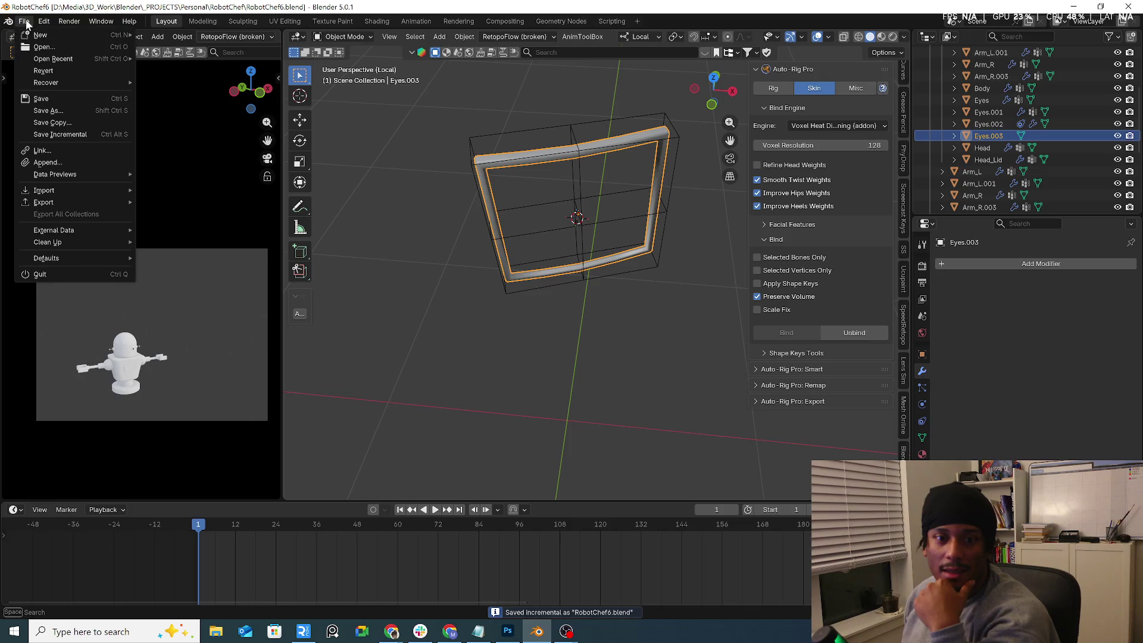
mouse_move(96, 59)
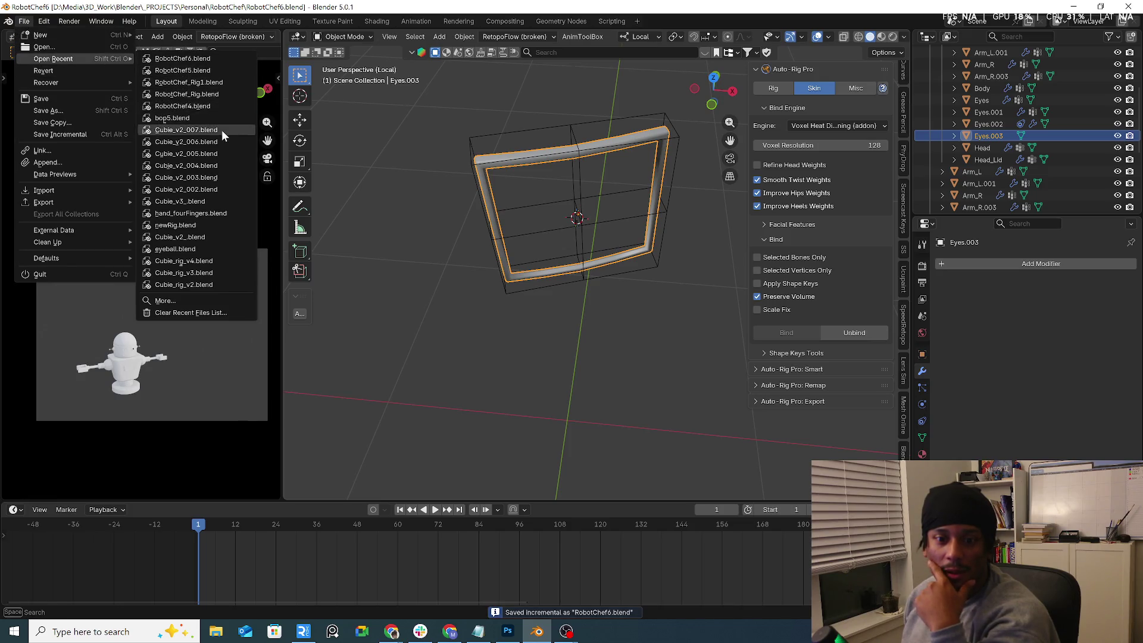
mouse_move(221, 130)
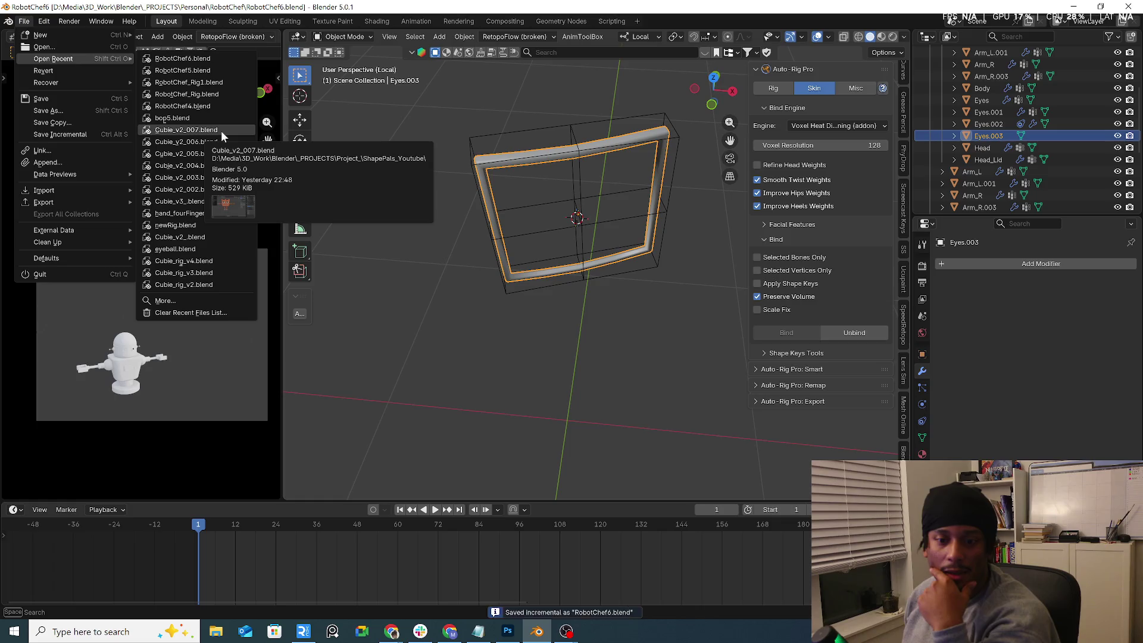
mouse_move(204, 214)
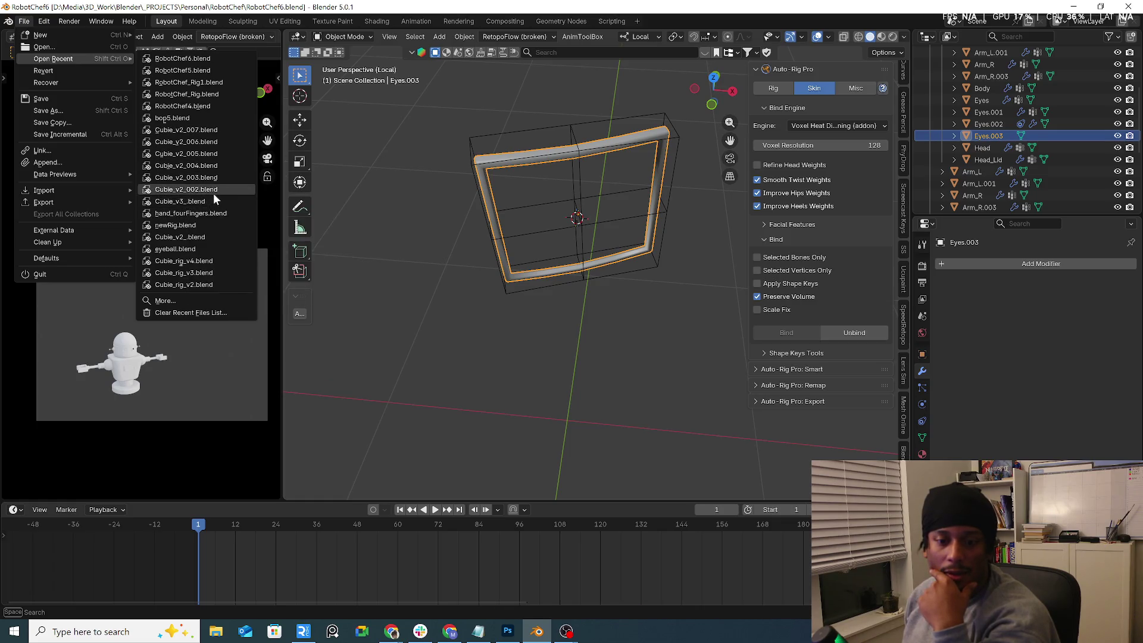
mouse_move(217, 173)
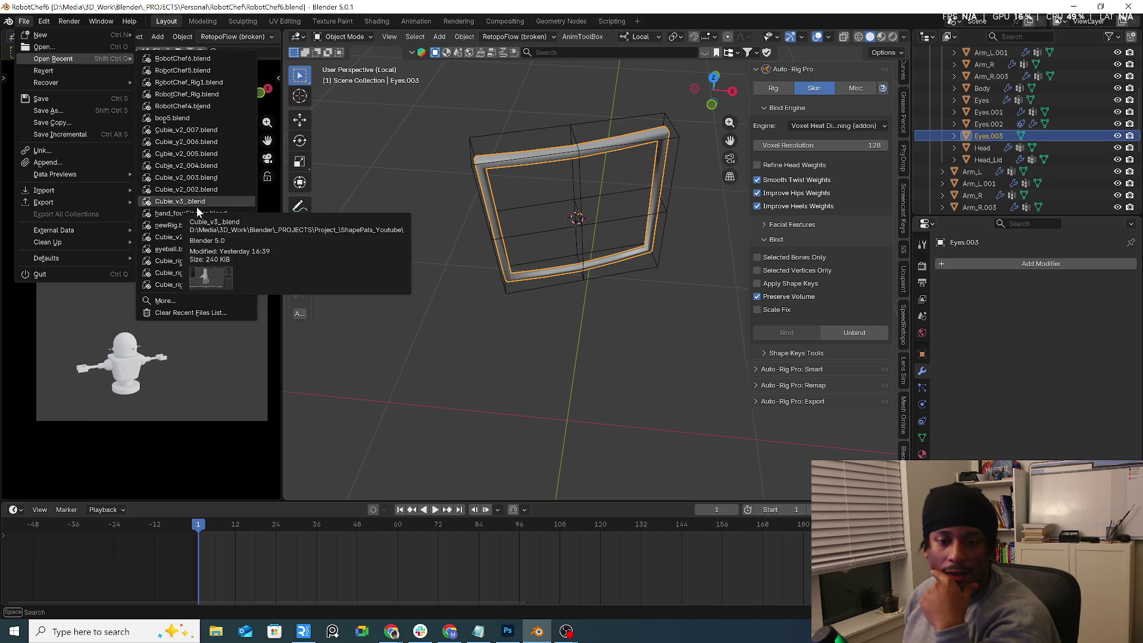
mouse_move(192, 239)
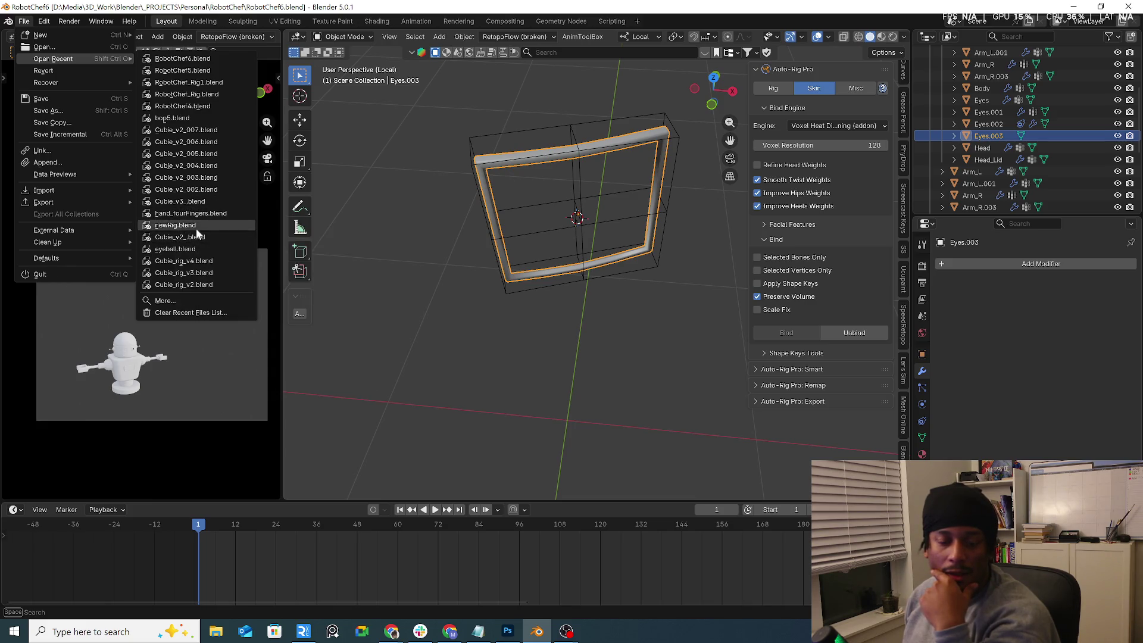
mouse_move(197, 275)
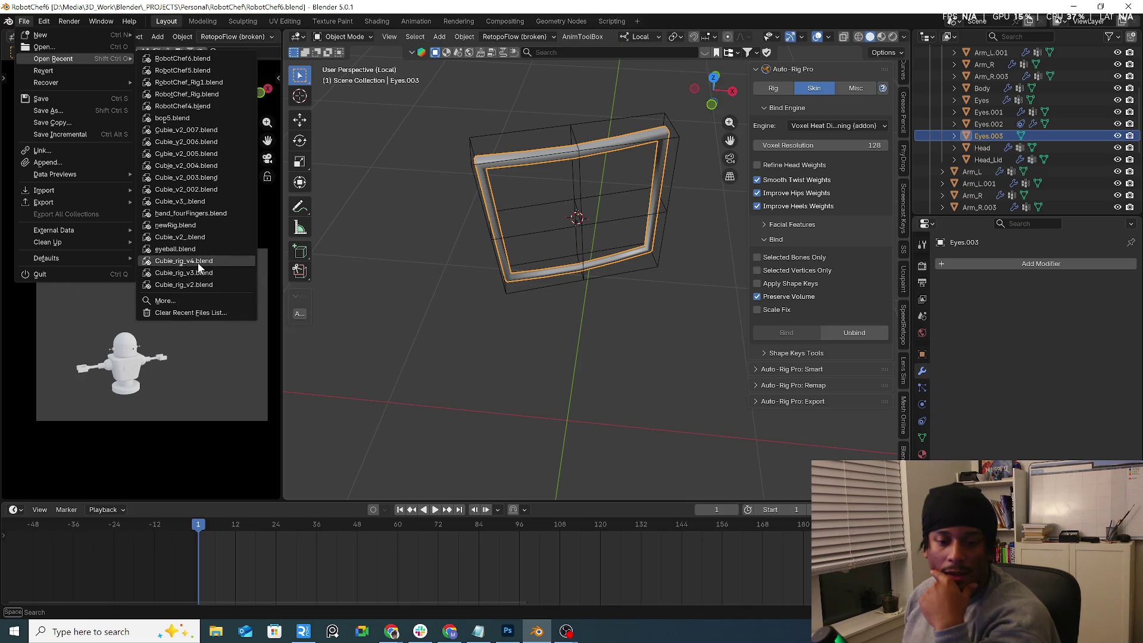
left_click(196, 262)
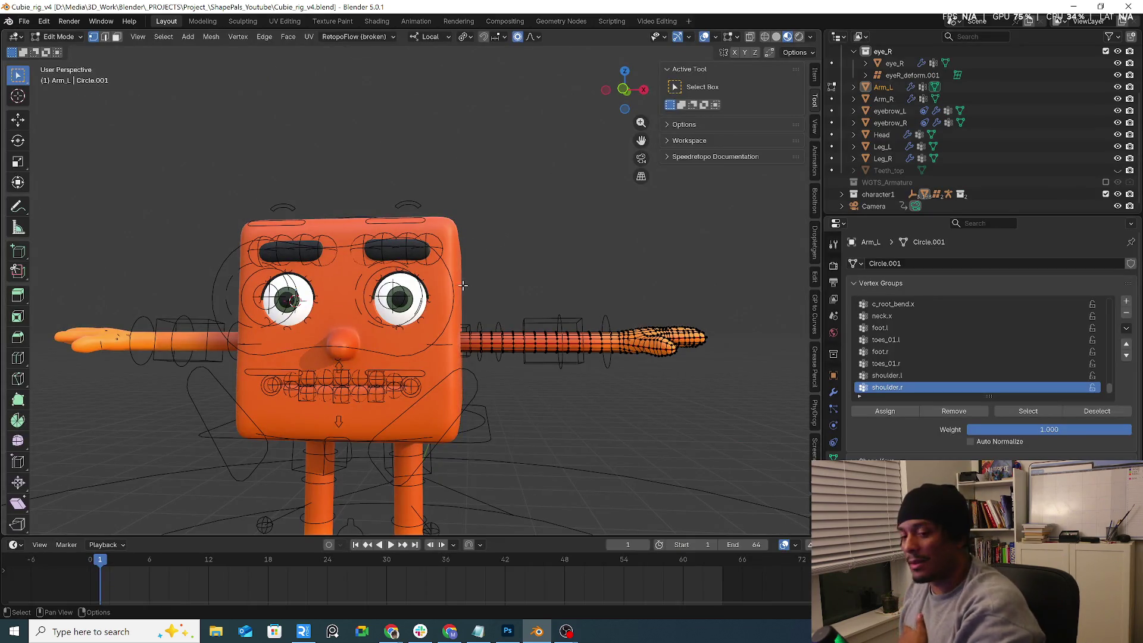
Step: Select the character's rig.001 armature and switch it into Pose Mode
mouse_move(463, 285)
middle_mouse_down()
mouse_move(467, 251)
mouse_move(430, 198)
mouse_move(440, 286)
middle_mouse_up()
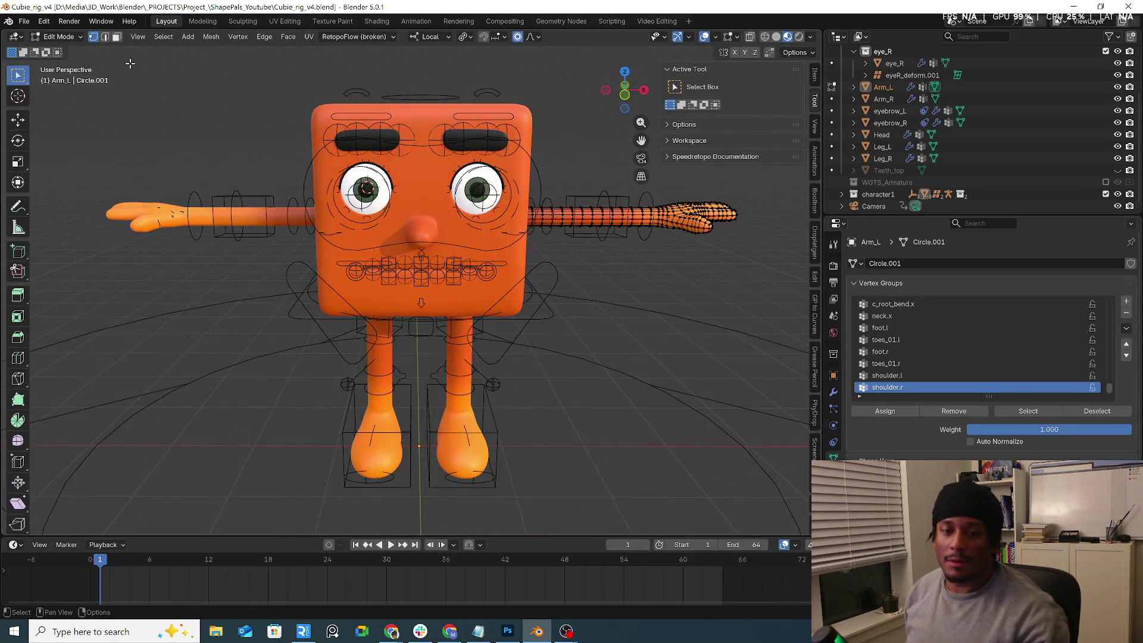
left_click(58, 36)
left_click(57, 49)
left_click(421, 307)
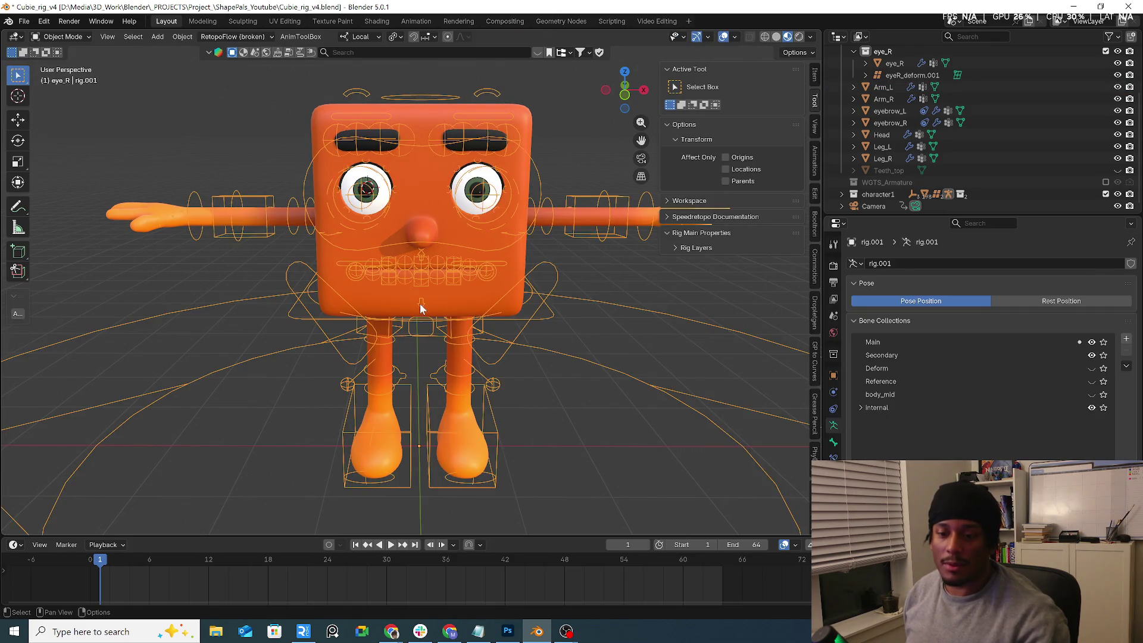
key("Tab")
key("Tab")
key("ctrl+Tab")
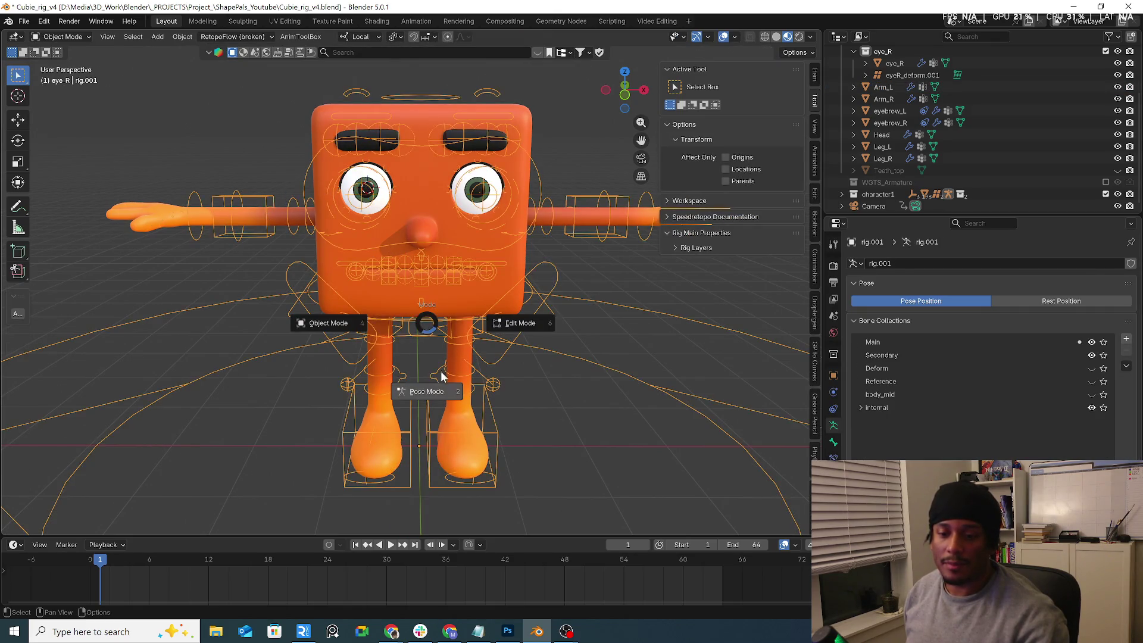
left_click(438, 371)
Step: Move the jaw control to open the mouth, then reset it closed
left_click(420, 353)
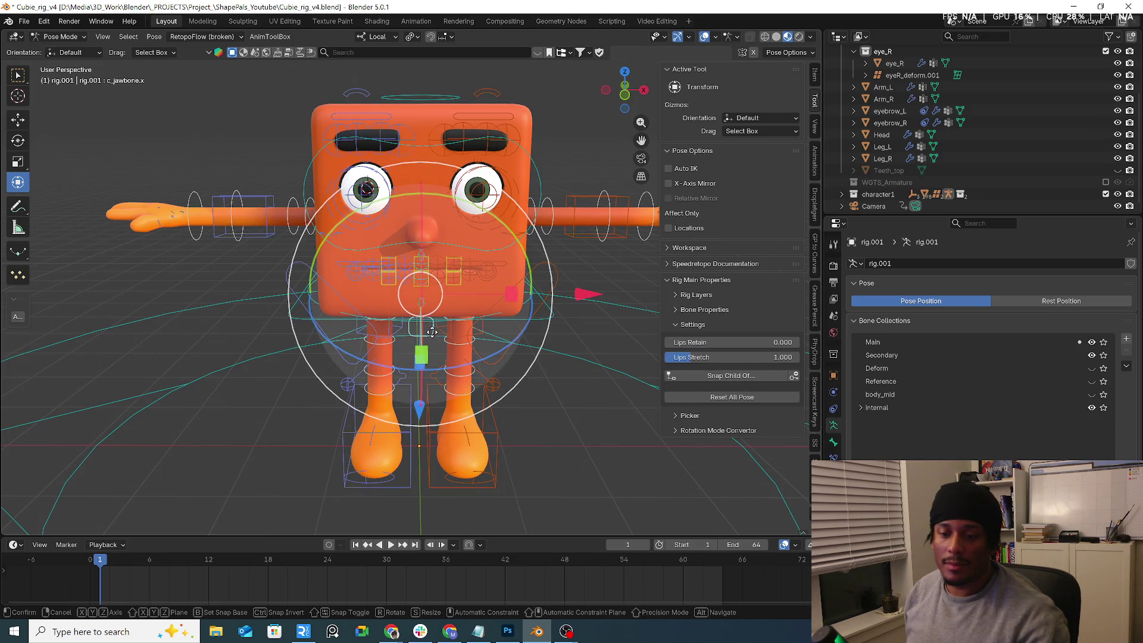
key("g")
left_click(430, 363)
mouse_move(430, 363)
middle_mouse_down()
mouse_move(382, 252)
mouse_move(421, 264)
middle_mouse_up()
key("g")
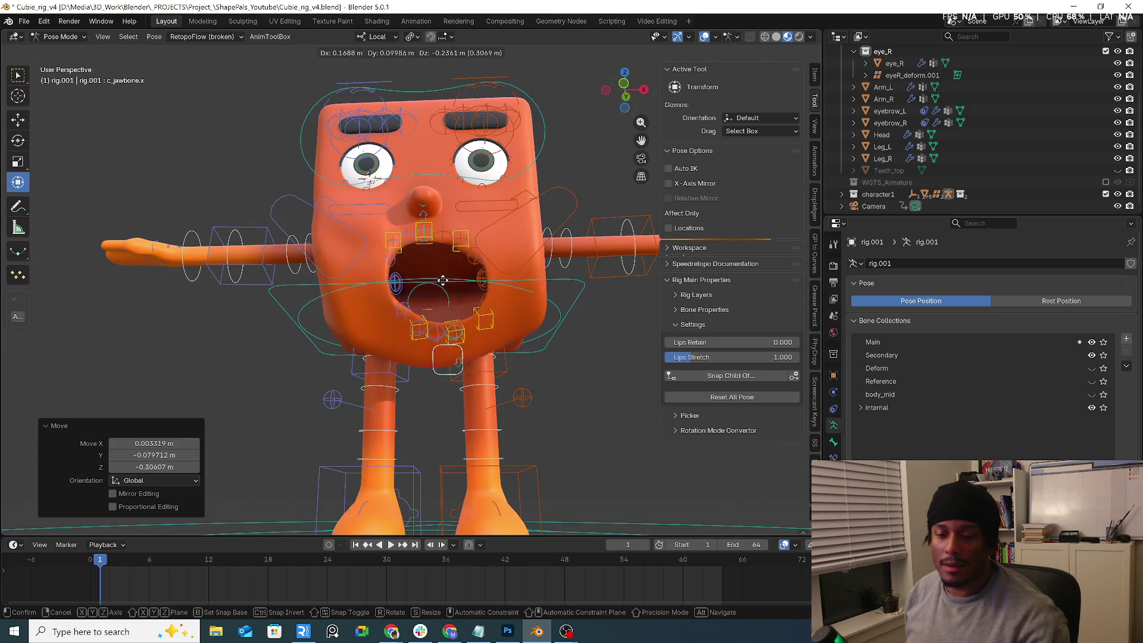
key("Escape")
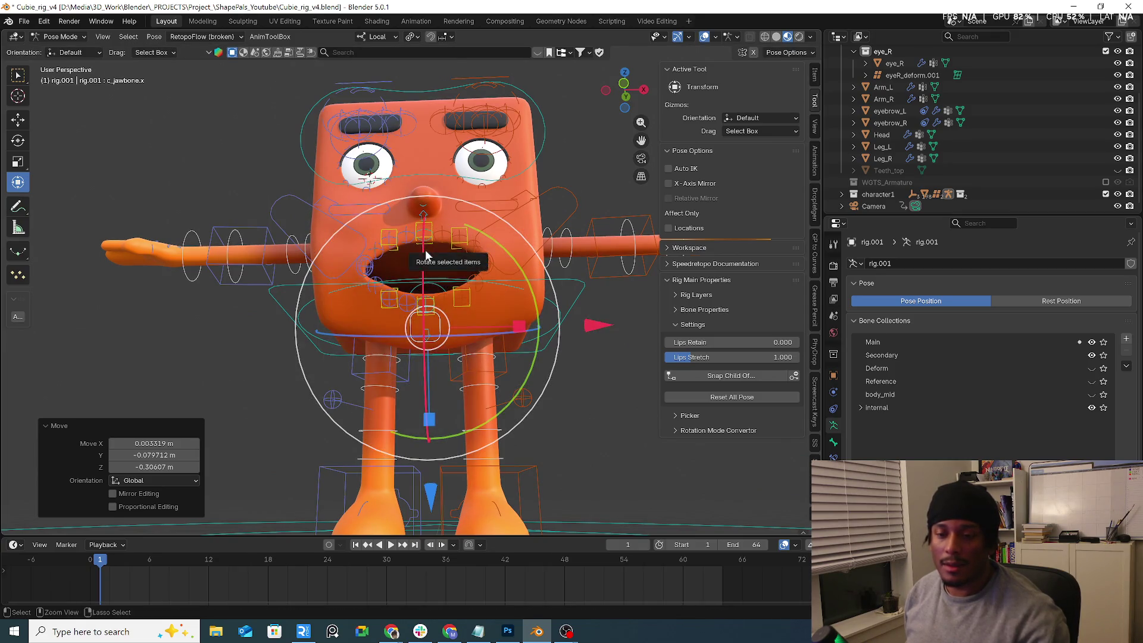
key("alt+g")
mouse_move(464, 266)
middle_mouse_down()
mouse_move(528, 206)
mouse_move(499, 194)
mouse_move(415, 198)
middle_mouse_up()
Step: Move the eye target control so the eyes follow it
left_click(566, 177)
mouse_move(496, 176)
middle_mouse_down()
mouse_move(423, 248)
mouse_move(494, 334)
mouse_move(533, 259)
middle_mouse_up()
key("g")
left_click(506, 310)
key("g")
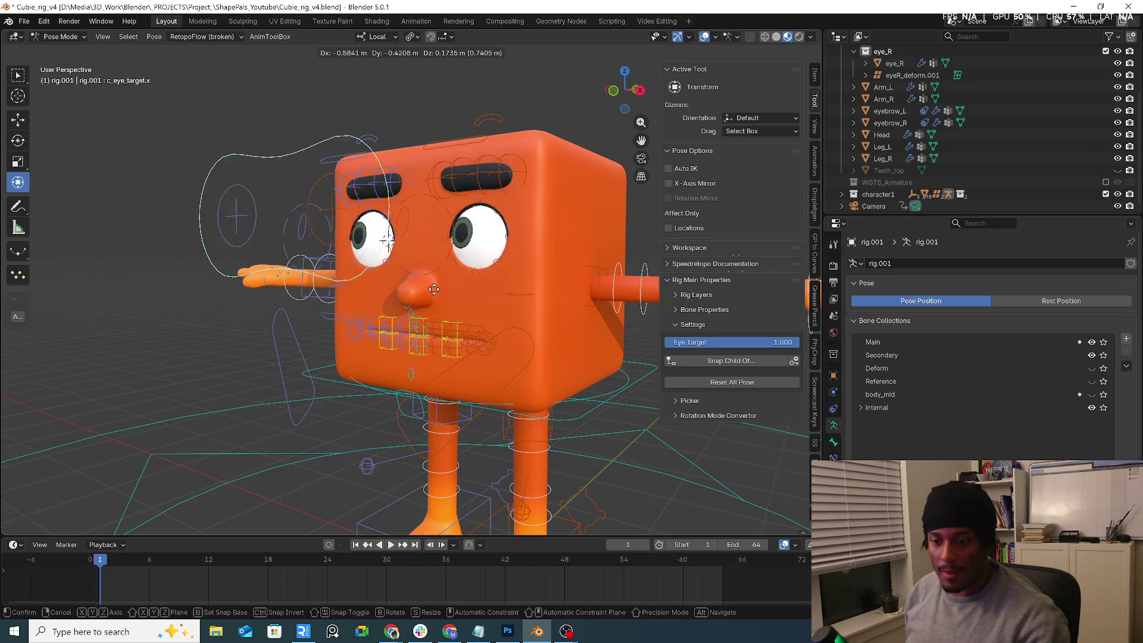
left_click(562, 256)
Step: Try tilting the left eyebrow control, cancel it, and select c_eyebrow_01.l
left_click(489, 123)
left_click_drag(493, 127, 483, 163)
right_click(482, 162)
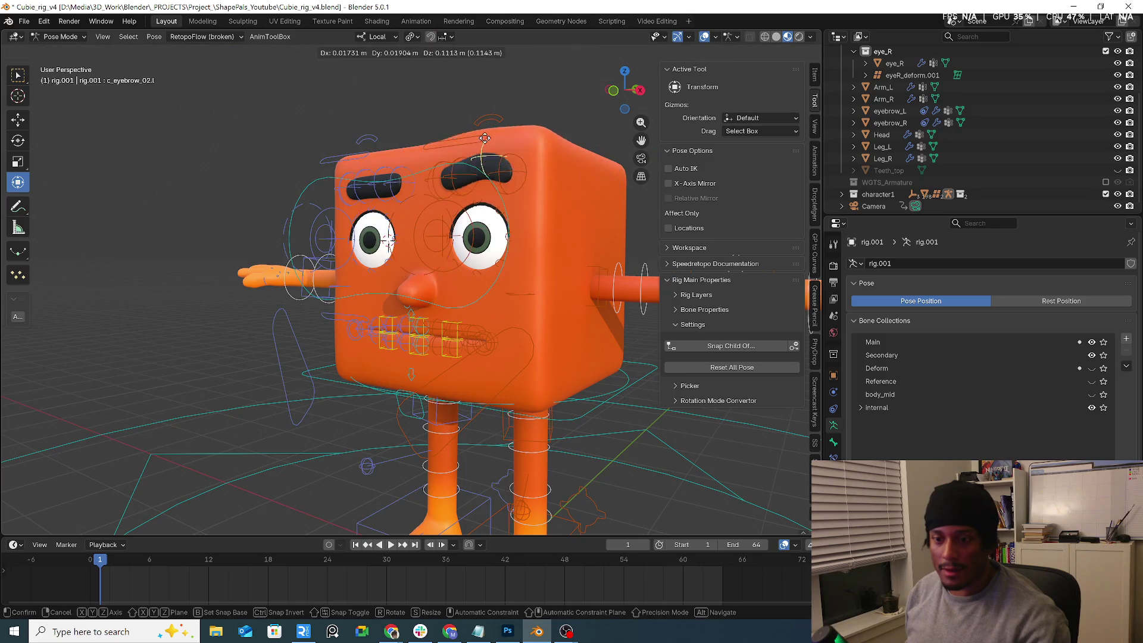
left_click(462, 166)
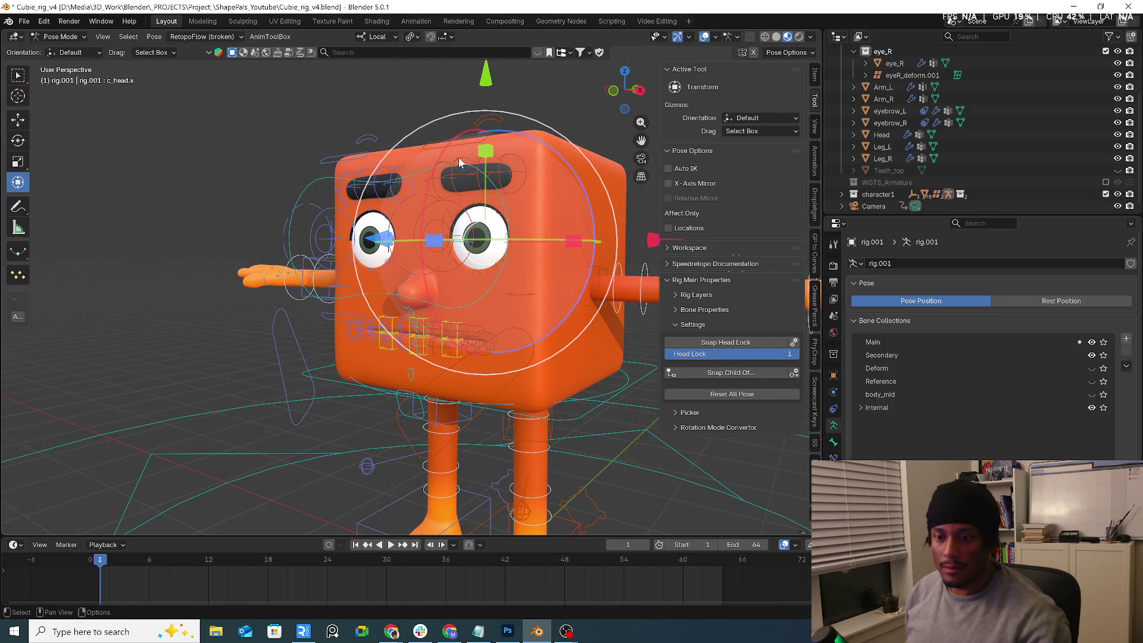
left_click(462, 173)
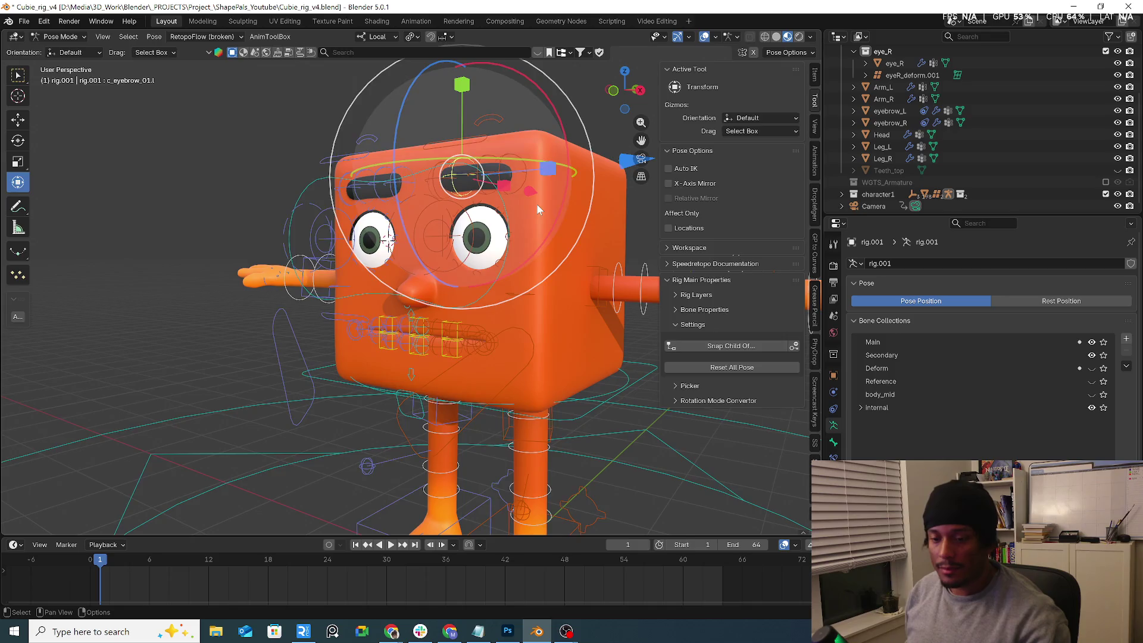
Step: Return to Object Mode and scrub the Head's Blink_R shape key to half-close the eyes
key("Tab")
key("Tab")
key("ctrl+Tab")
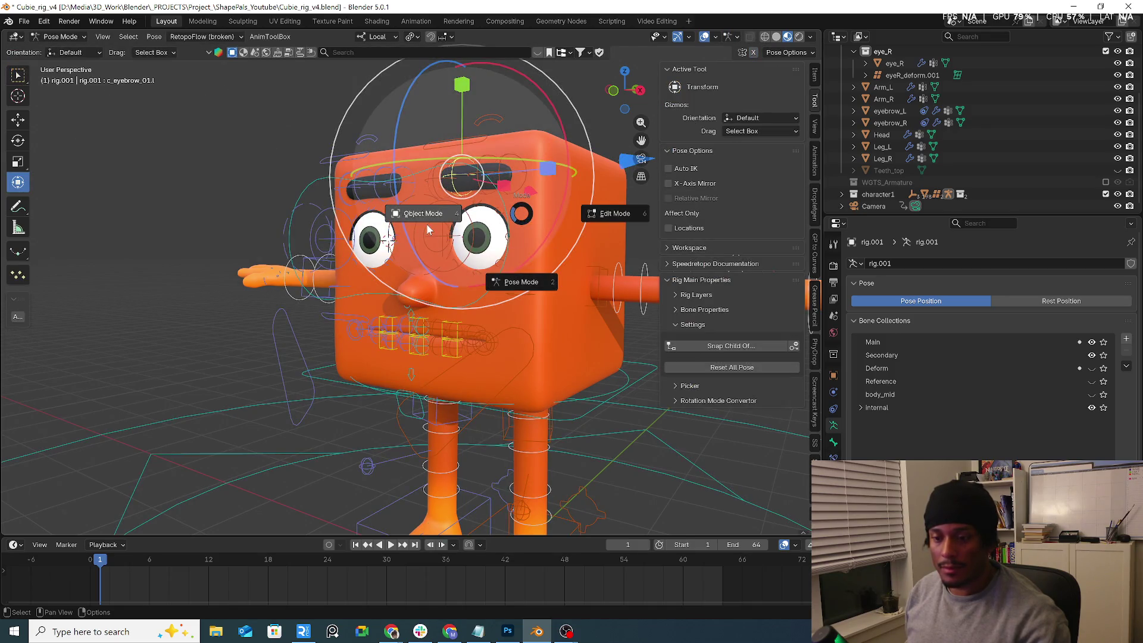
left_click(427, 222)
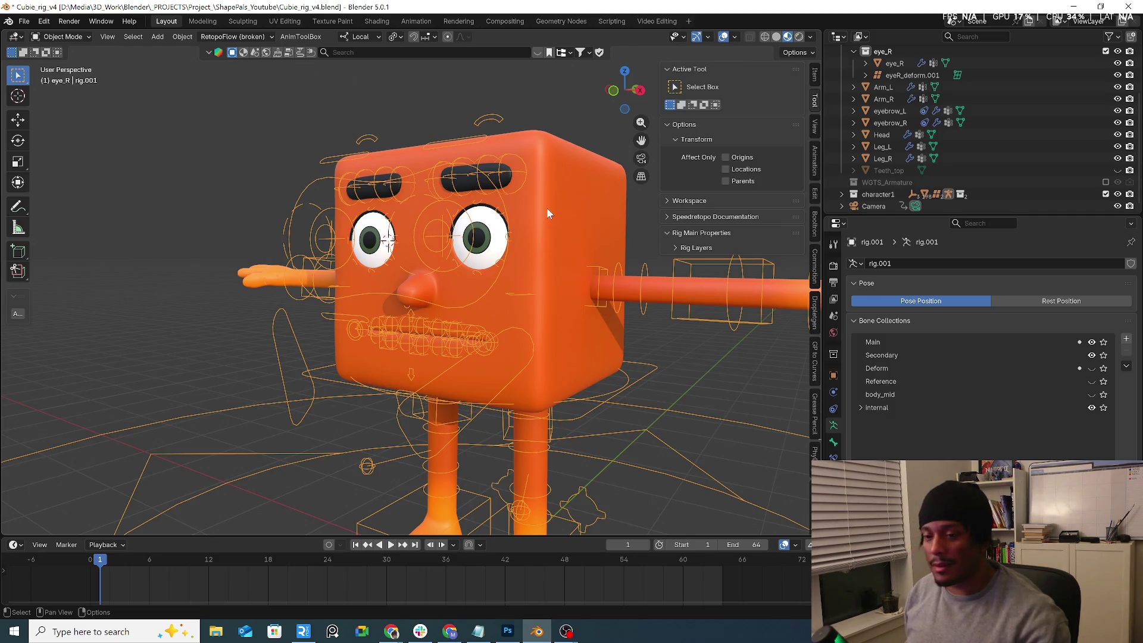
left_click(507, 245)
mouse_move(1020, 463)
left_mouse_down()
mouse_move(1060, 463)
mouse_move(1021, 463)
left_mouse_up()
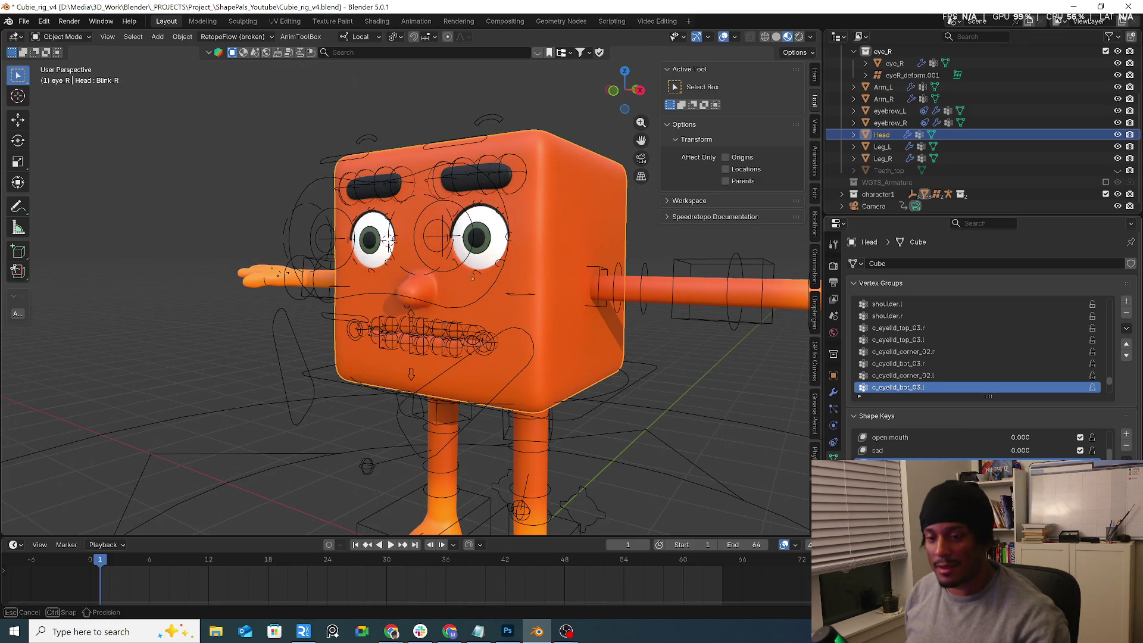
left_click(24, 21)
Step: Start opening another file, discard the Cubie changes, and close the file browser
left_click(40, 47)
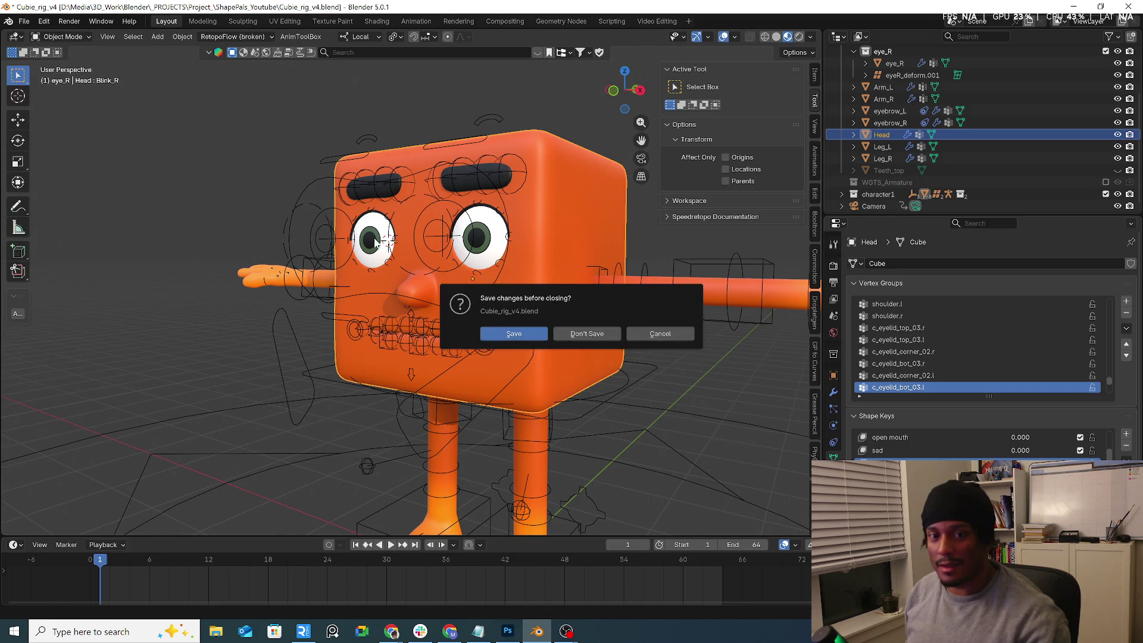
left_click(587, 333)
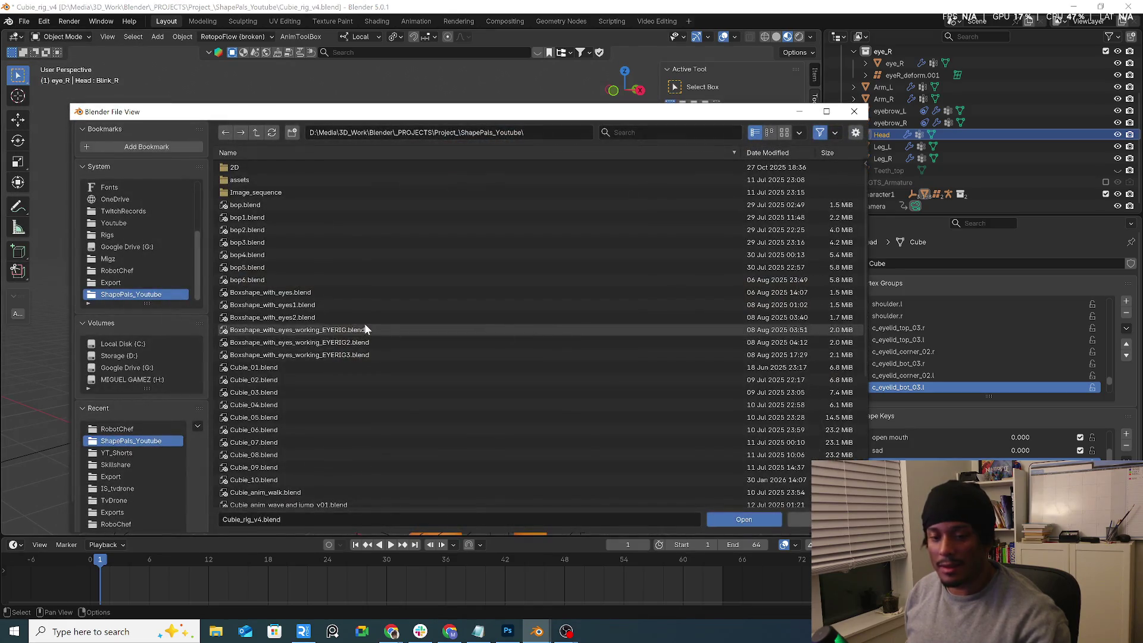
scroll(365, 331, "down", 5)
left_click(765, 523)
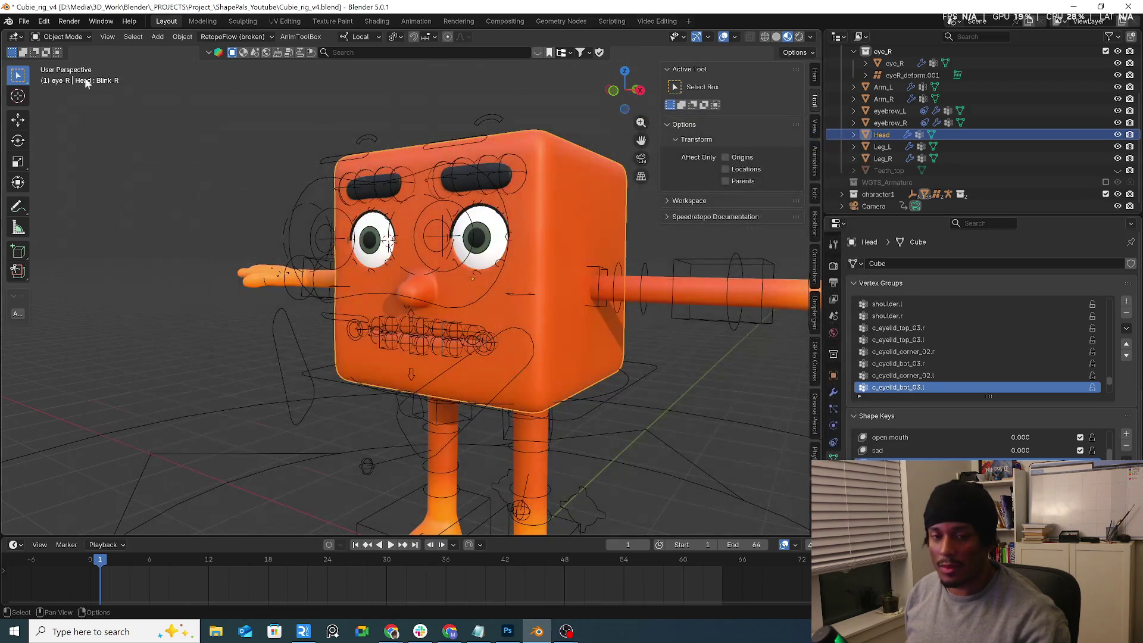
left_click(65, 36)
left_click(16, 38)
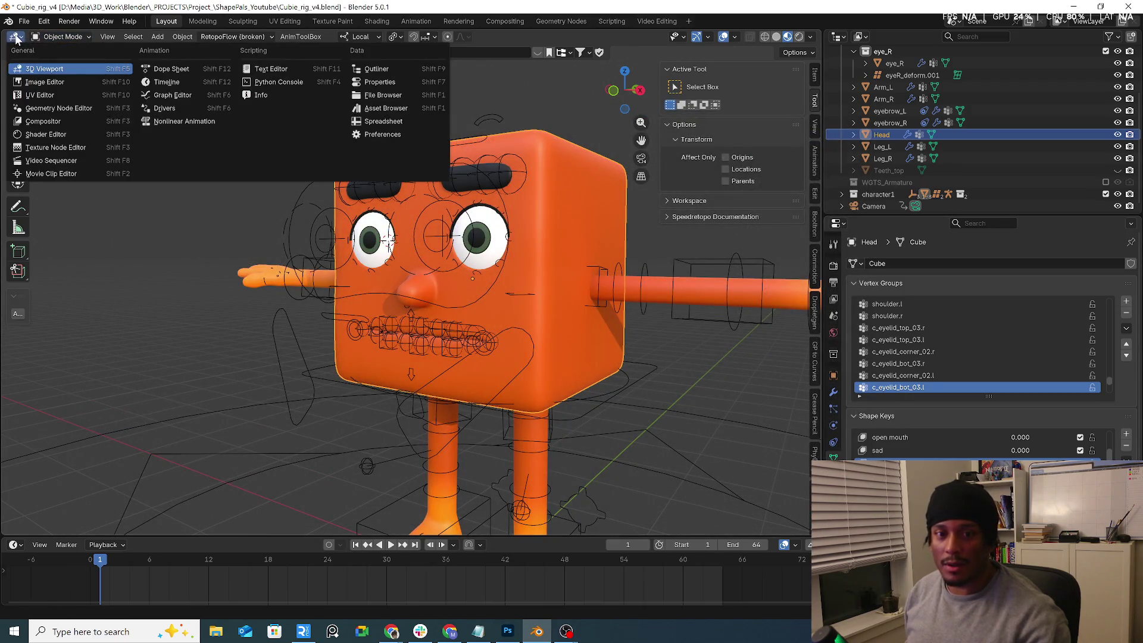
Step: Reopen RobotChef6.blend from the recent files without saving the Cubie rig
left_click(24, 21)
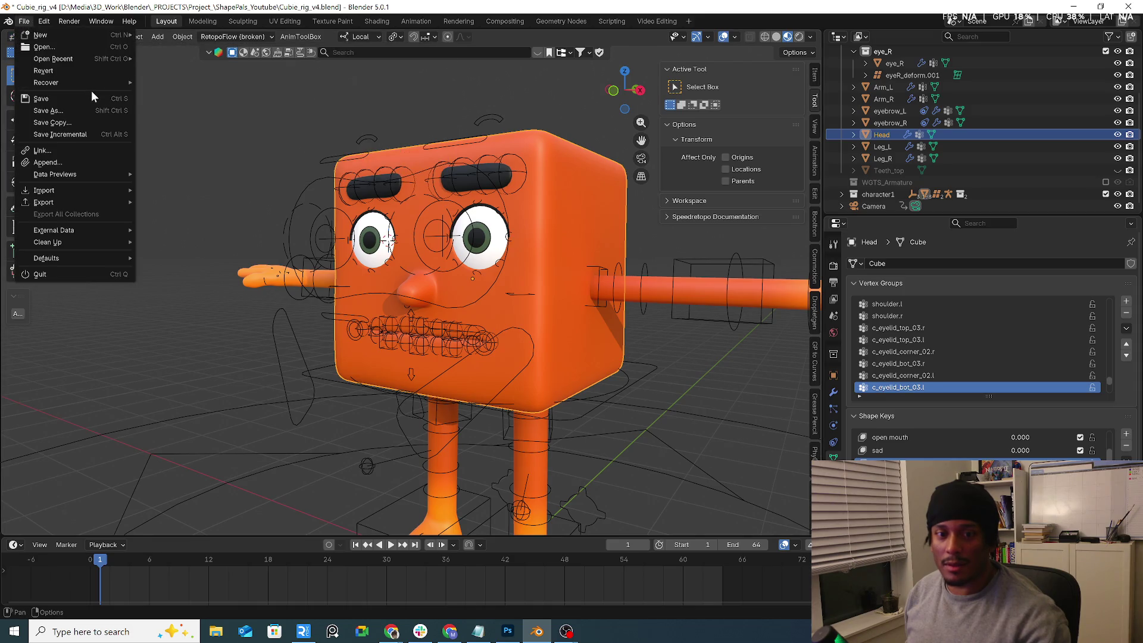
mouse_move(87, 61)
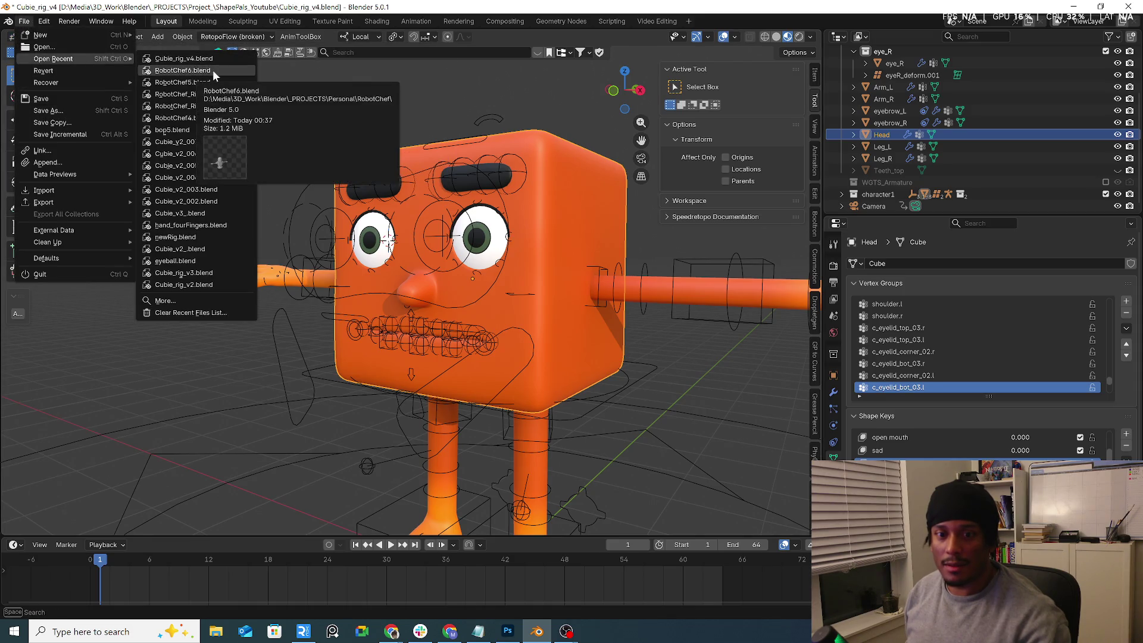
left_click(213, 69)
left_click(581, 334)
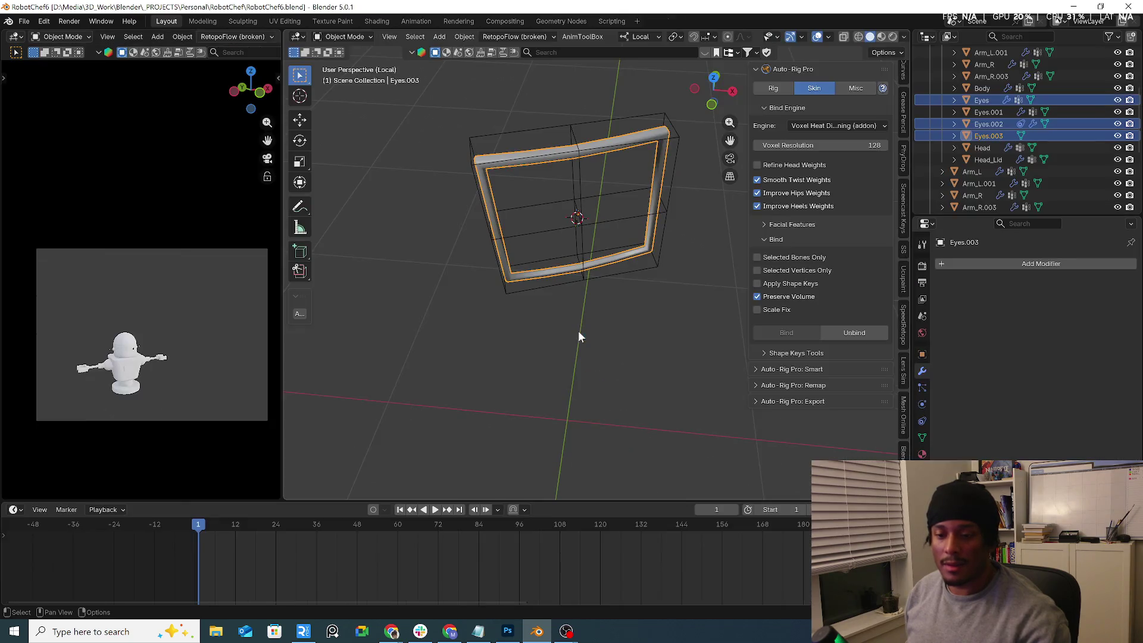
Step: Open RobotChef4.blend from the File > Open Recent list
left_click(24, 21)
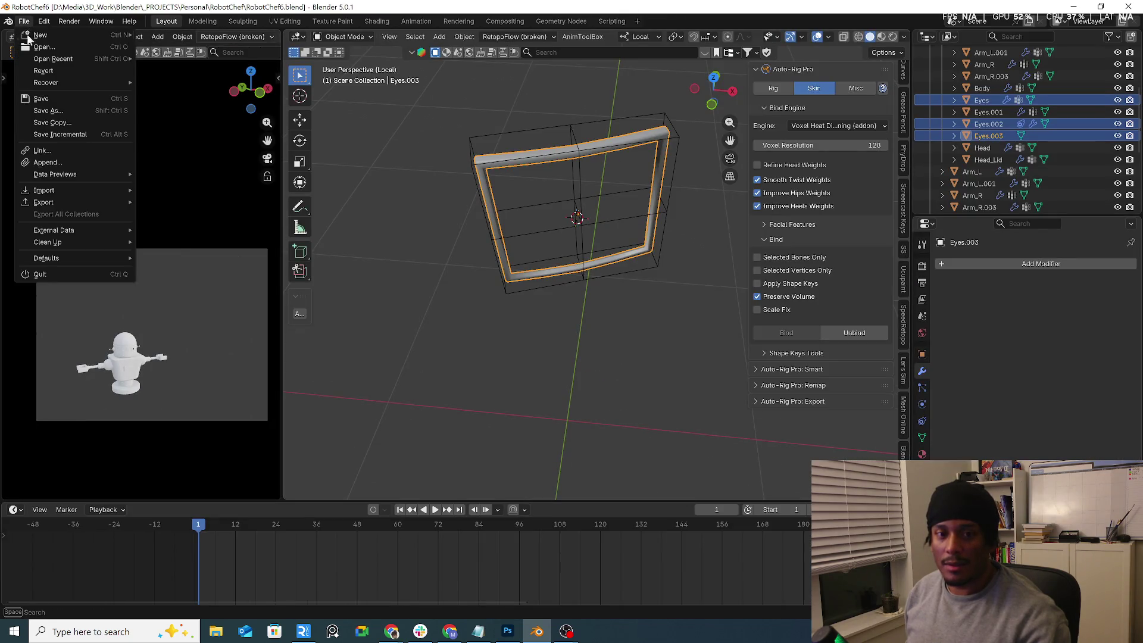
mouse_move(53, 60)
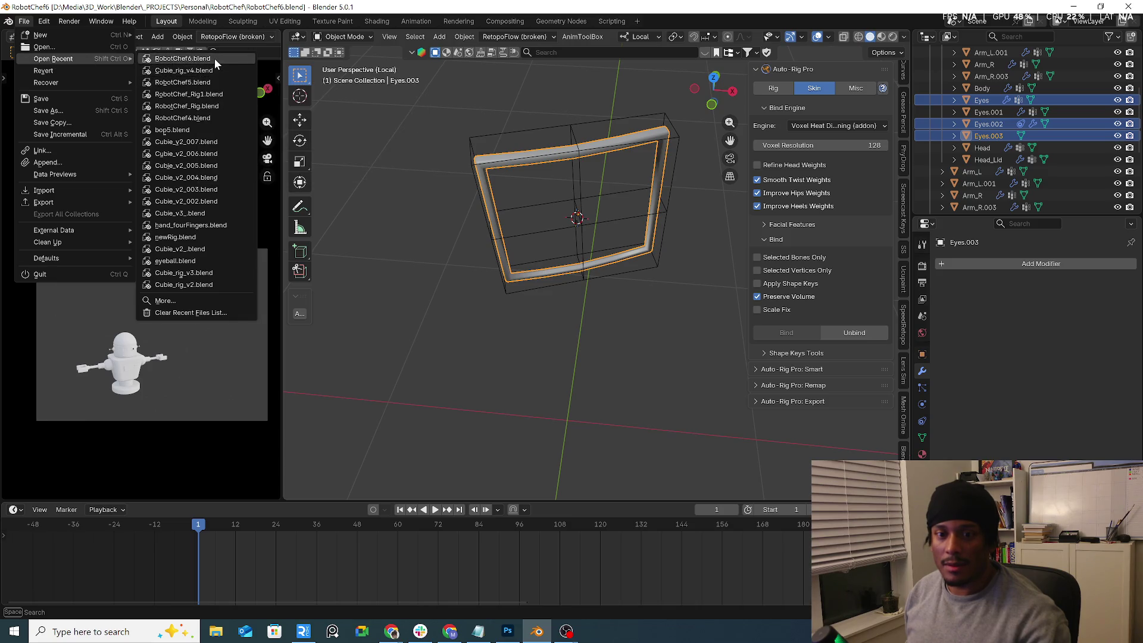
left_click(210, 118)
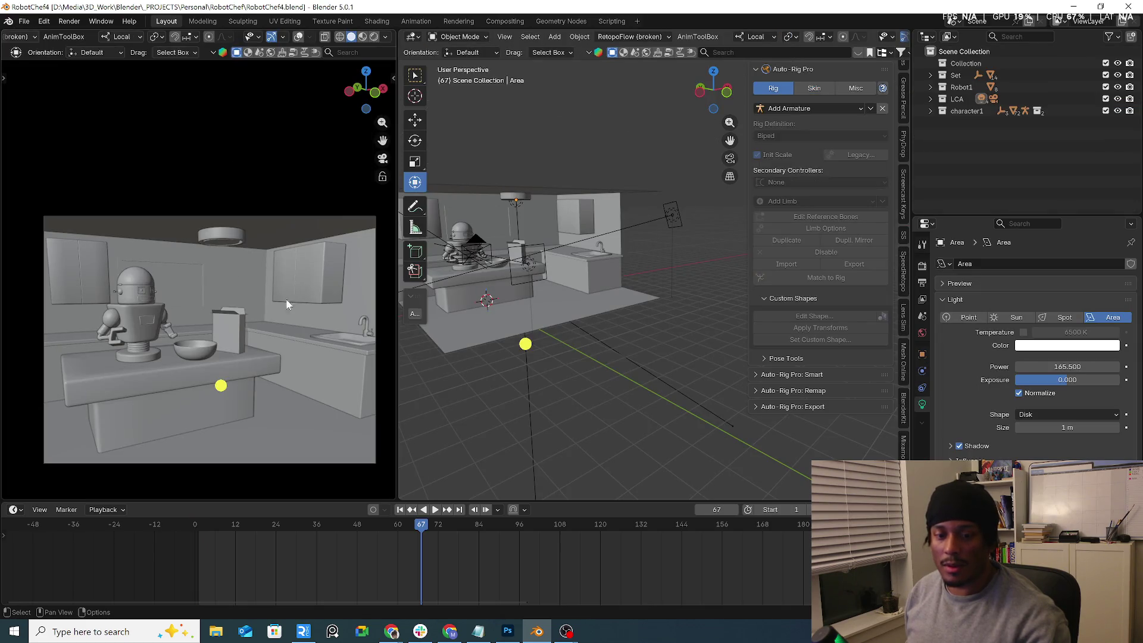
Step: Widen the left camera viewport and switch it to Rendered shading
left_click_drag(396, 348, 727, 339)
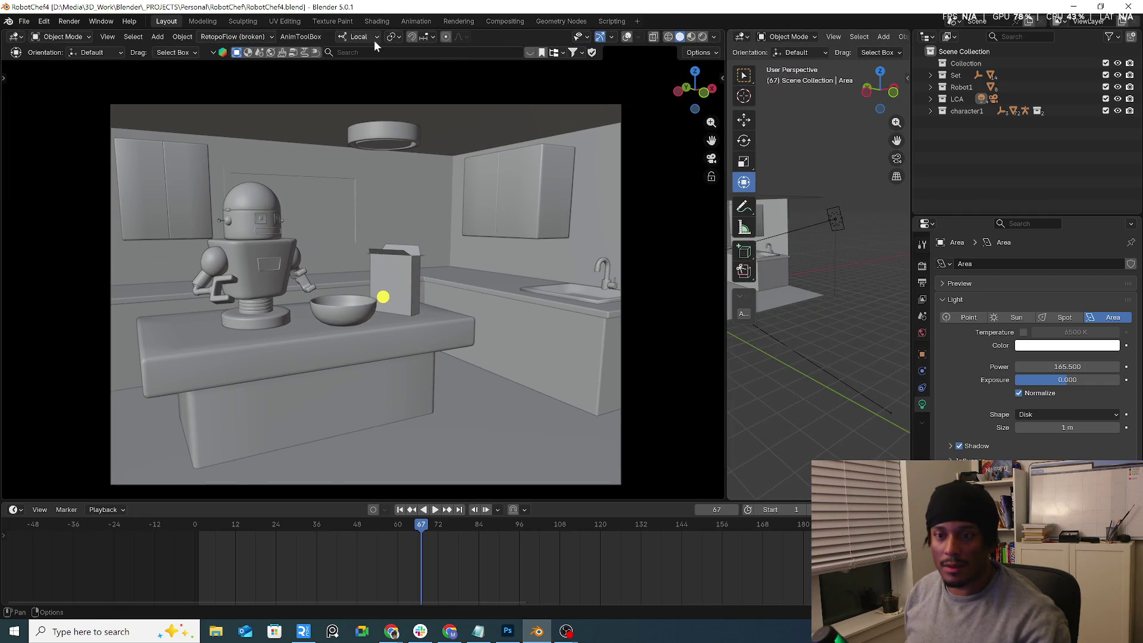
left_click(704, 37)
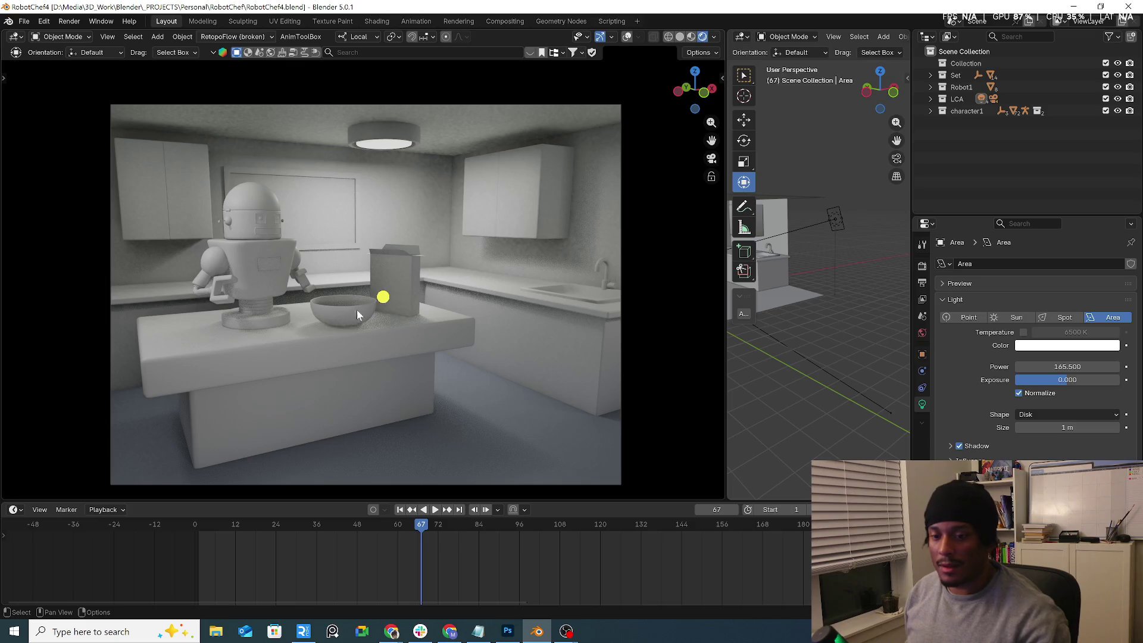
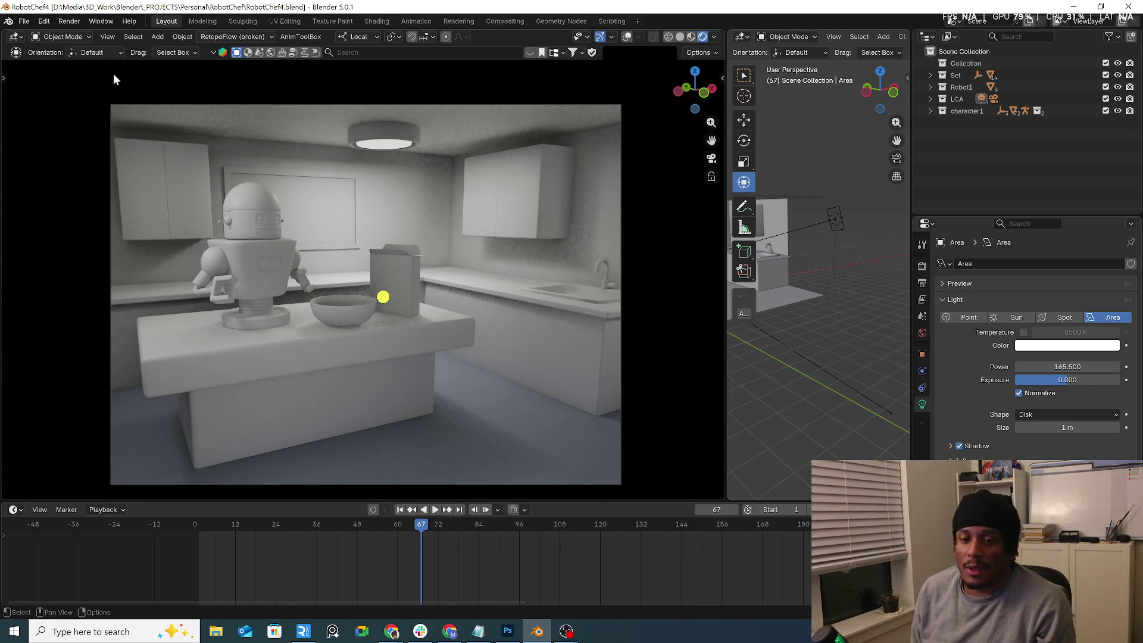
Step: Reopen RobotChef4.blend from the recent files list
left_click(27, 21)
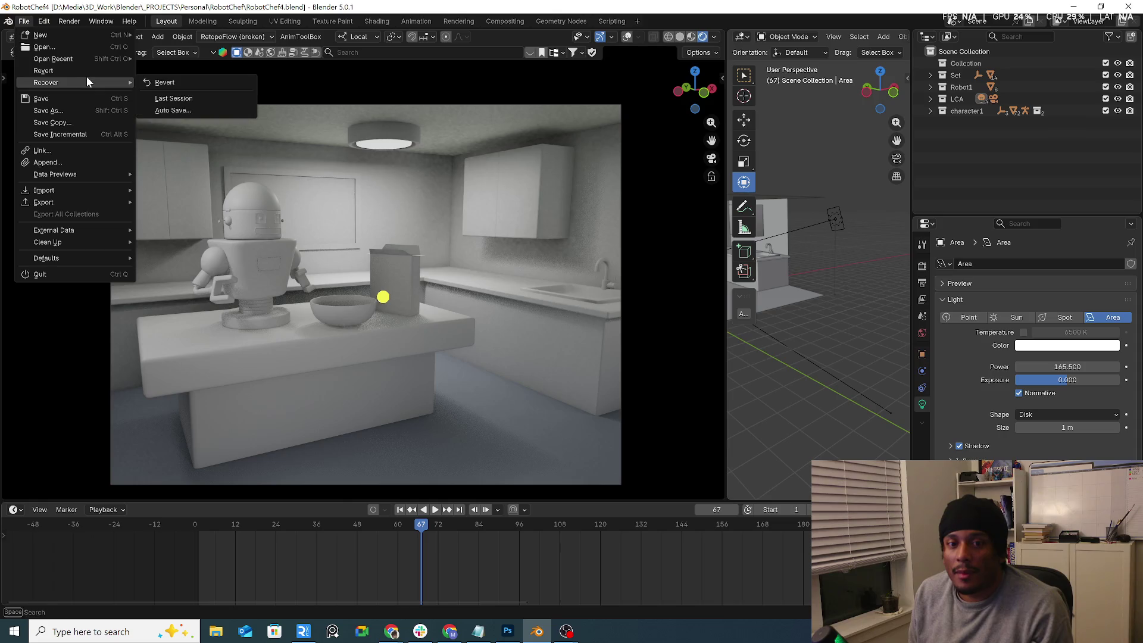
left_click(99, 63)
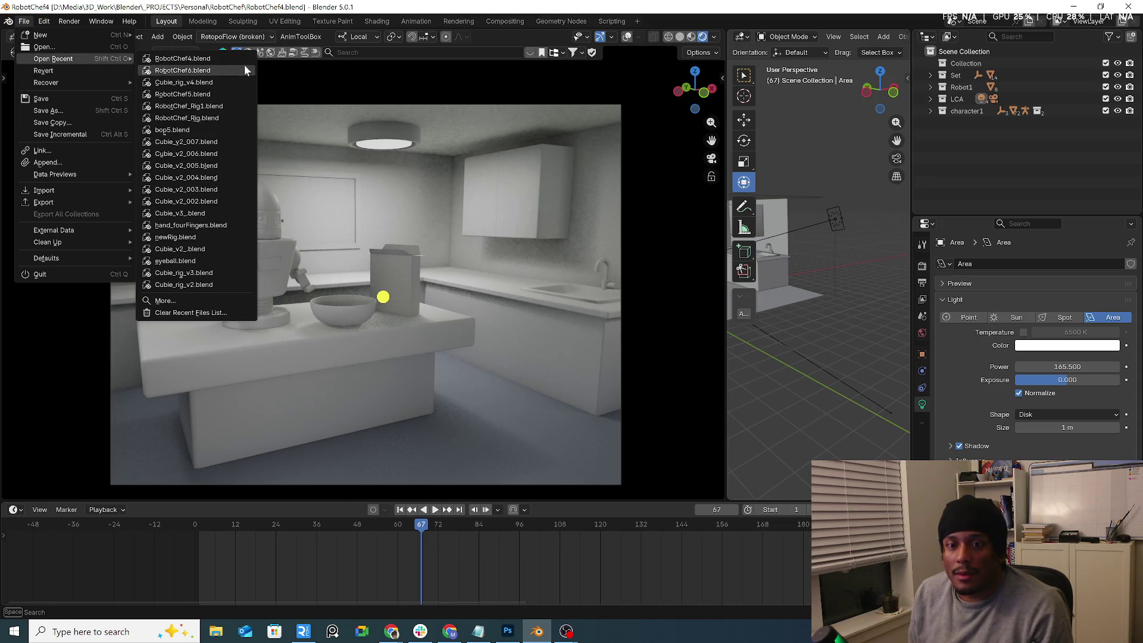
left_click(226, 59)
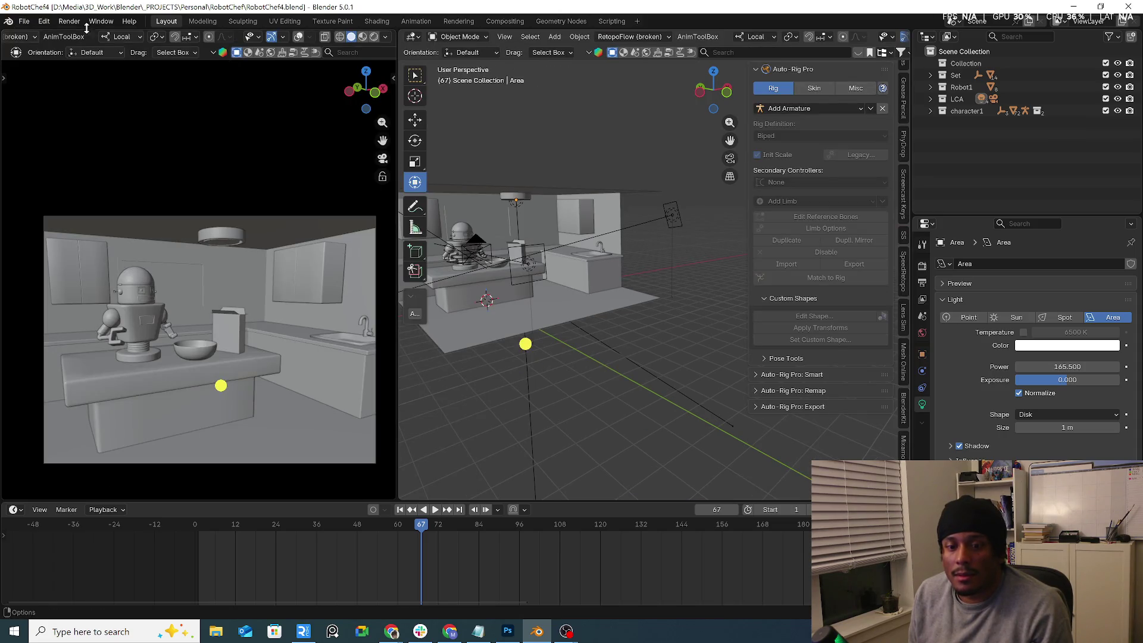
Step: Open RobotChef6.blend from recent files and view the Eyes.003 ring
left_click(24, 21)
mouse_move(83, 58)
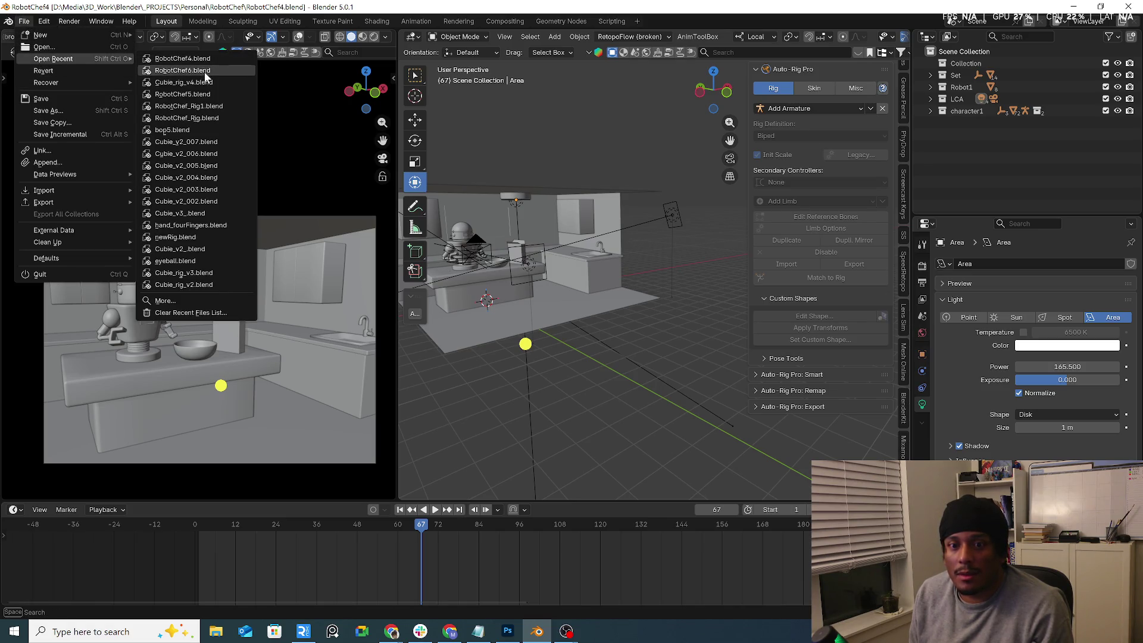
left_click(205, 72)
mouse_move(505, 243)
middle_mouse_down()
mouse_move(534, 260)
mouse_move(652, 194)
mouse_move(655, 288)
middle_mouse_up()
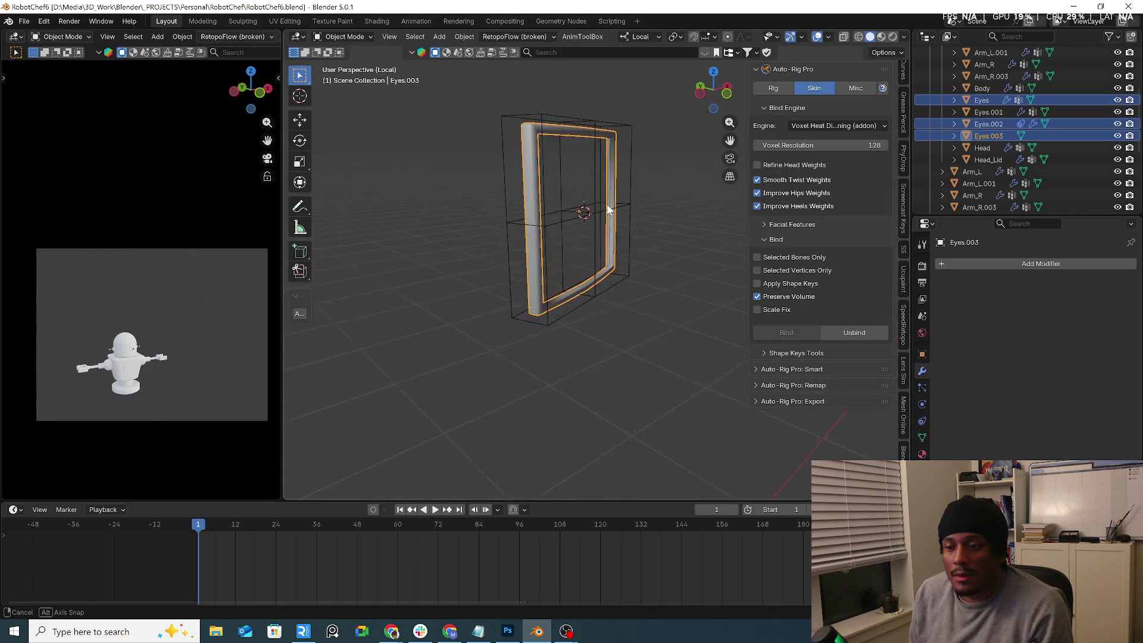
Step: Select only Eyes.003 and add a Lattice modifier targeting Lattice.001
left_click(612, 263)
left_click(631, 254)
left_click(617, 256)
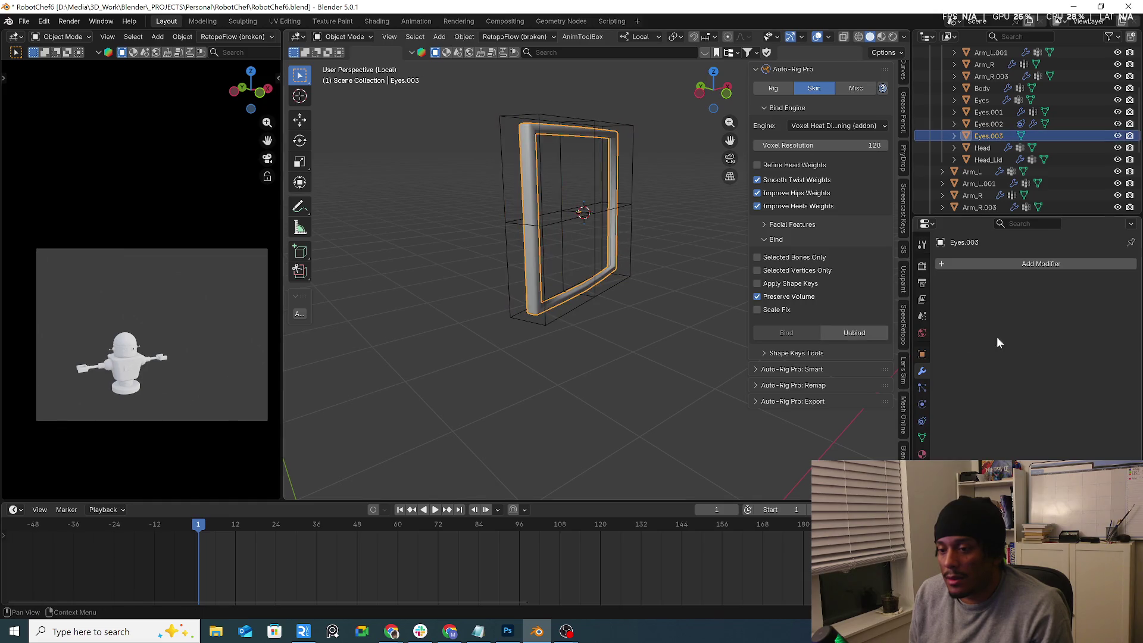
left_click(1033, 264)
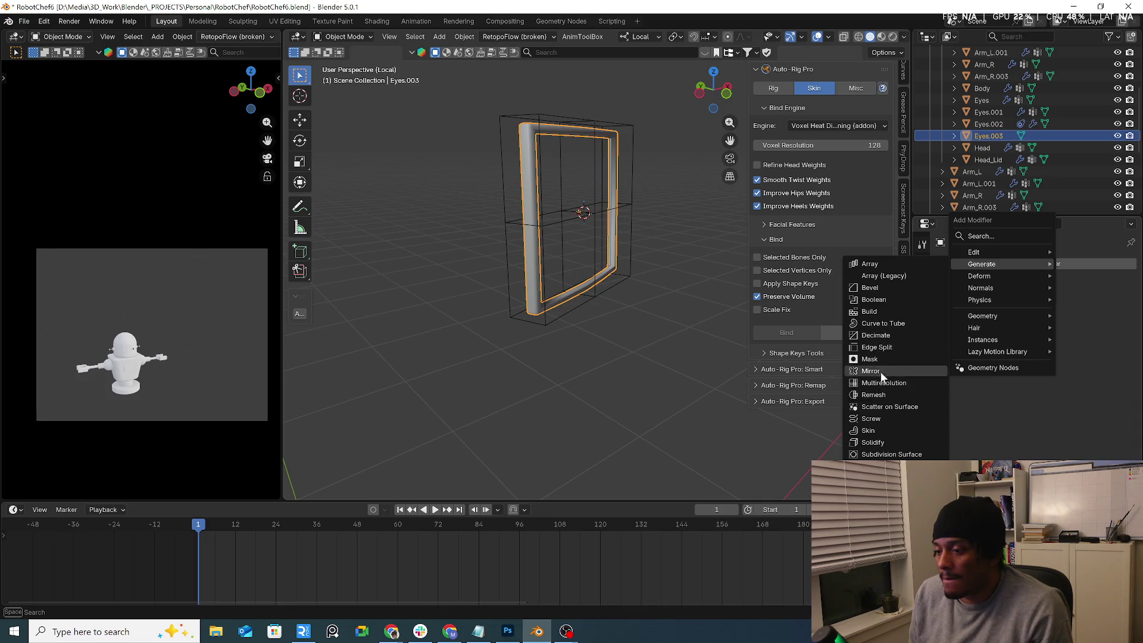
mouse_move(1001, 285)
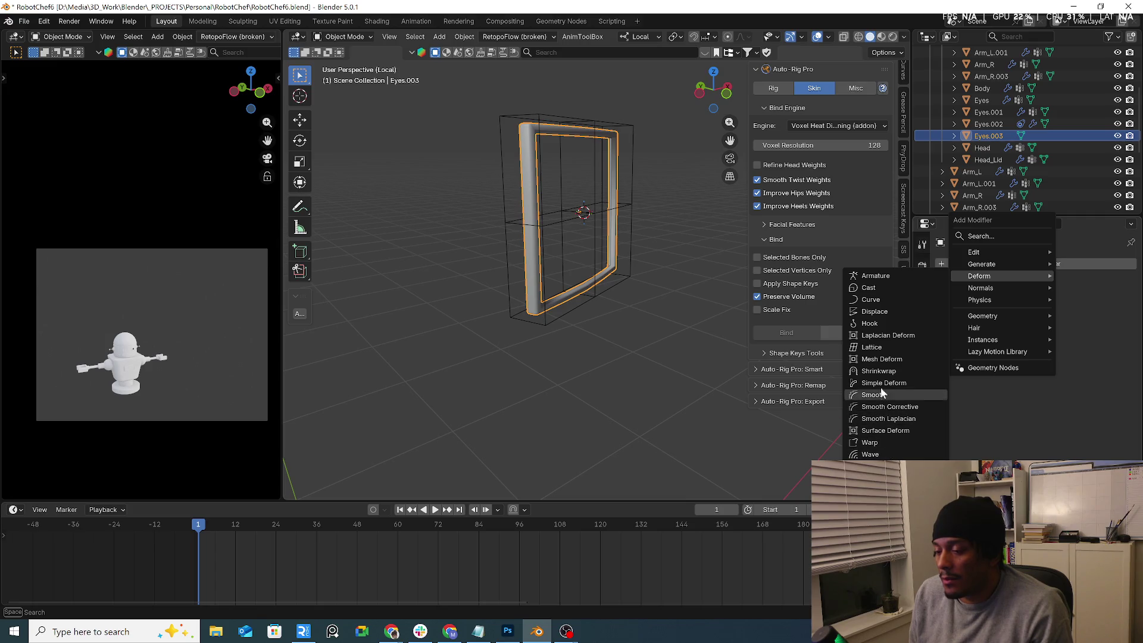
left_click(878, 347)
left_click(1113, 328)
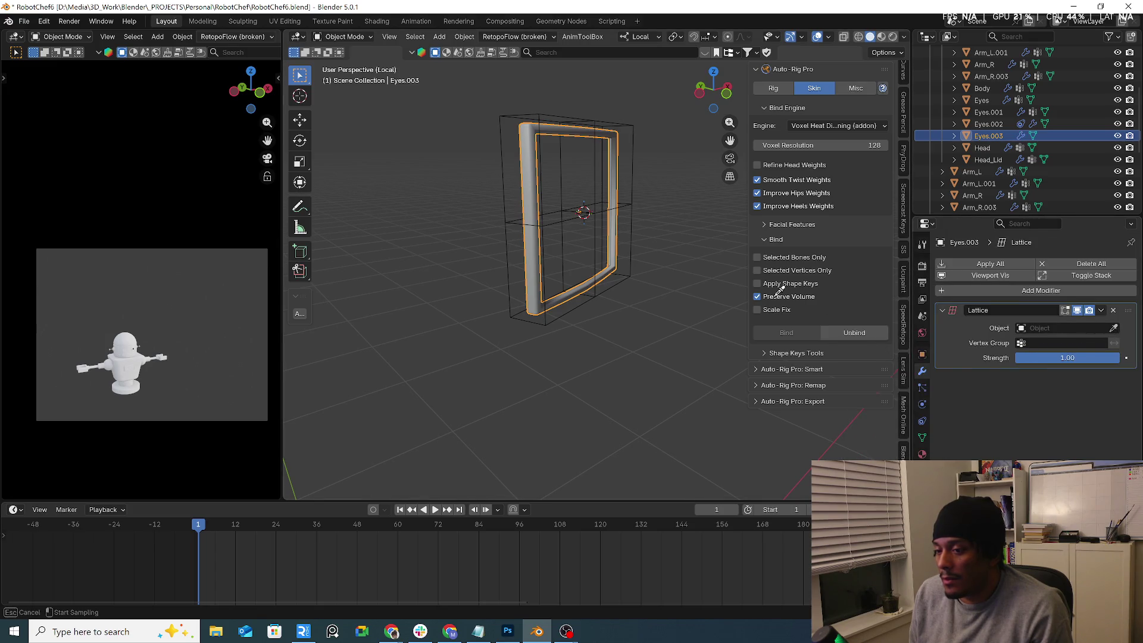
left_click(621, 277)
Step: Select Lattice.001, try moving its points in Edit Mode, then undo and return to Object Mode
left_click(623, 277)
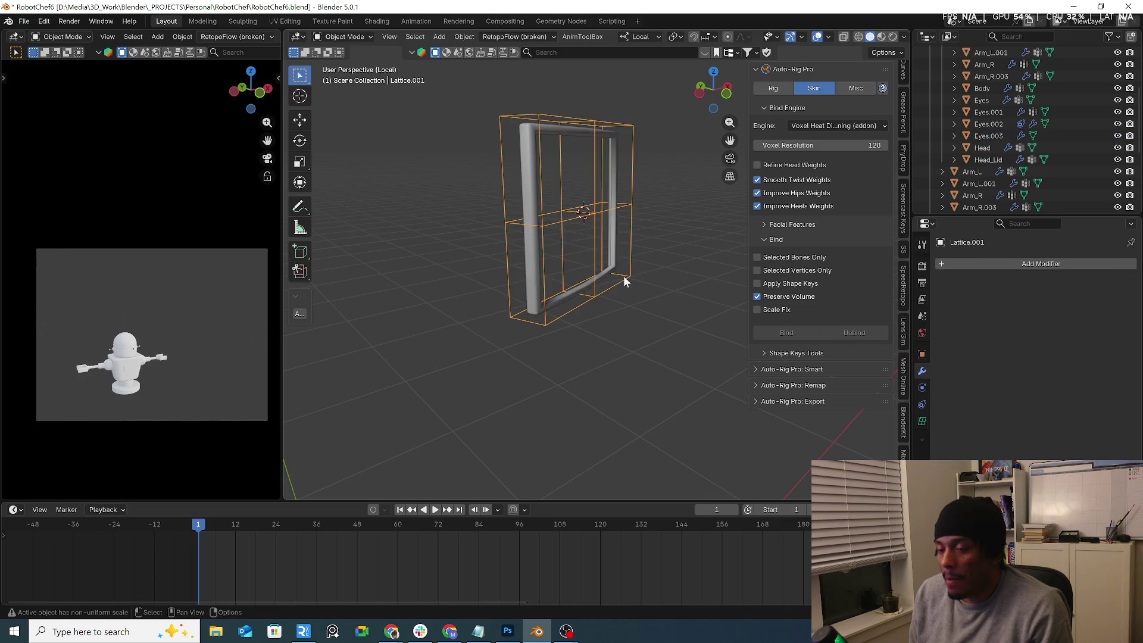
middle_click_drag(623, 276, 506, 294)
left_click(341, 37)
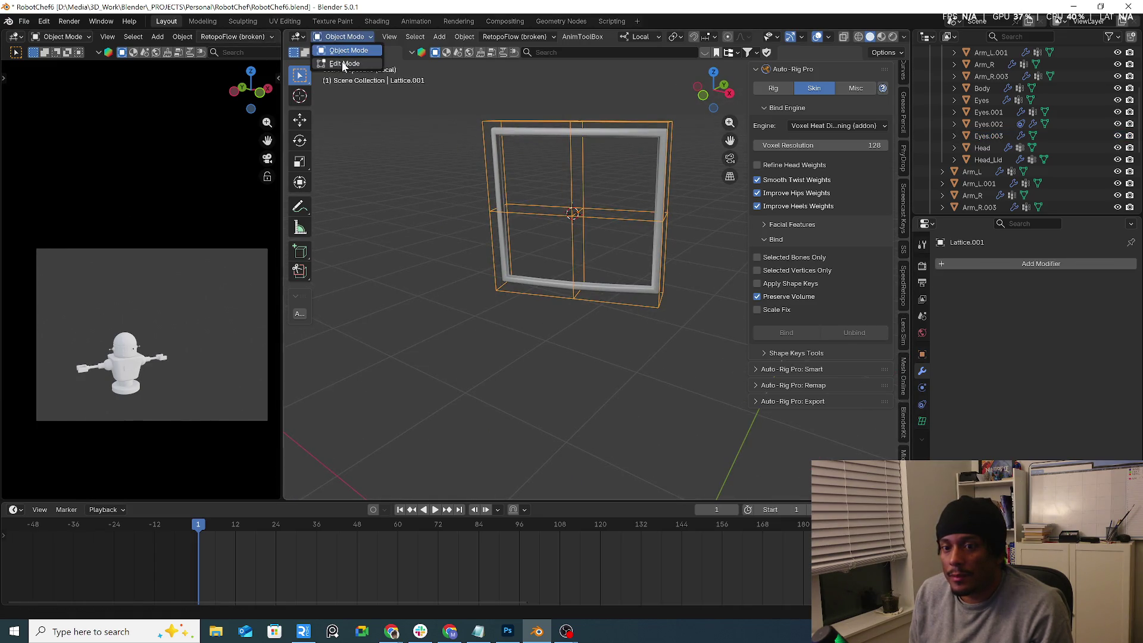
left_click(344, 63)
key("shift+space")
key("r")
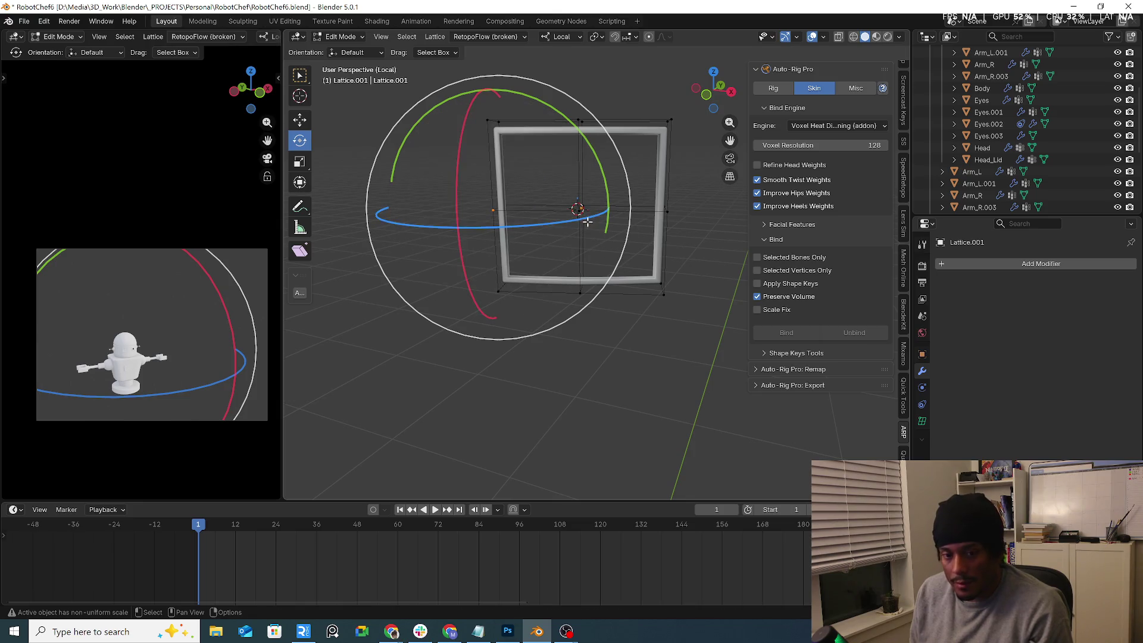
key("g")
left_click(534, 221)
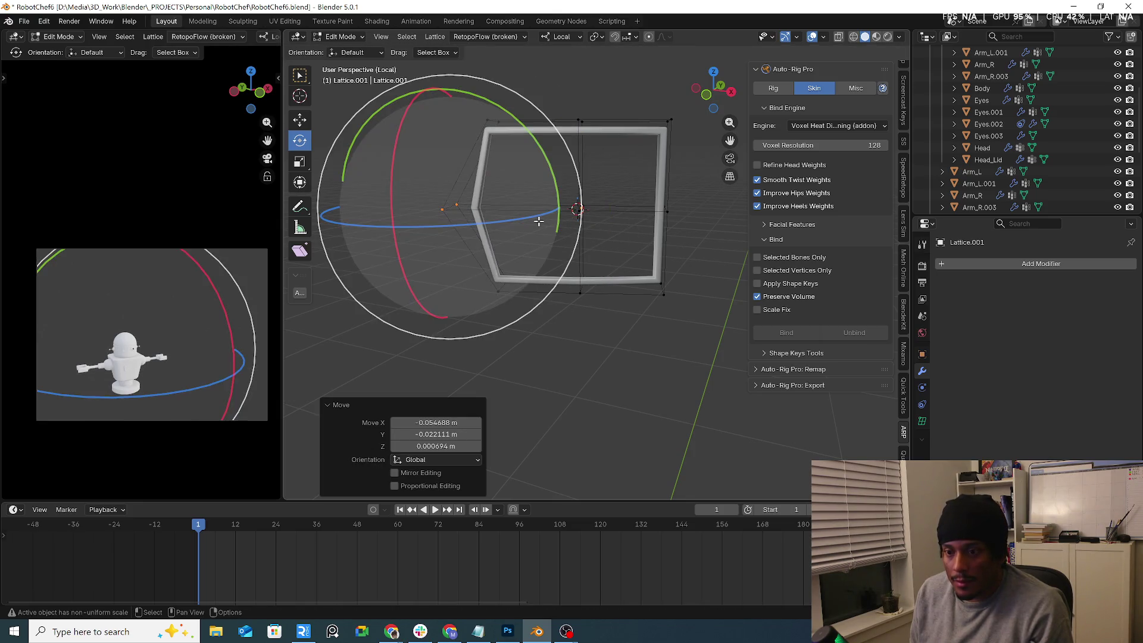
key("ctrl+z")
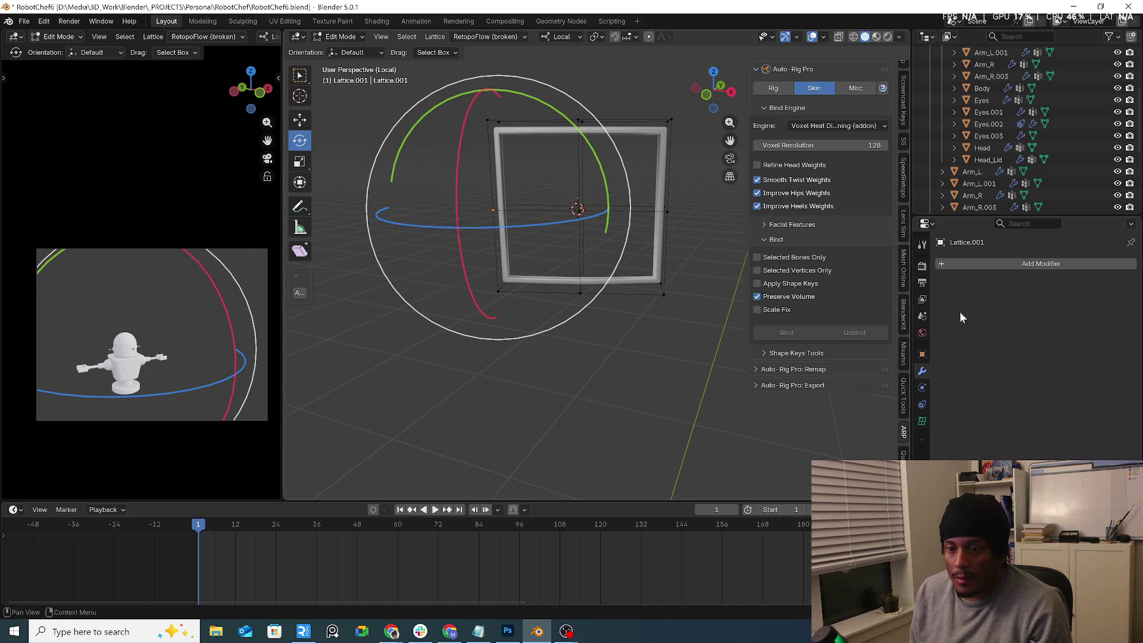
key("Tab")
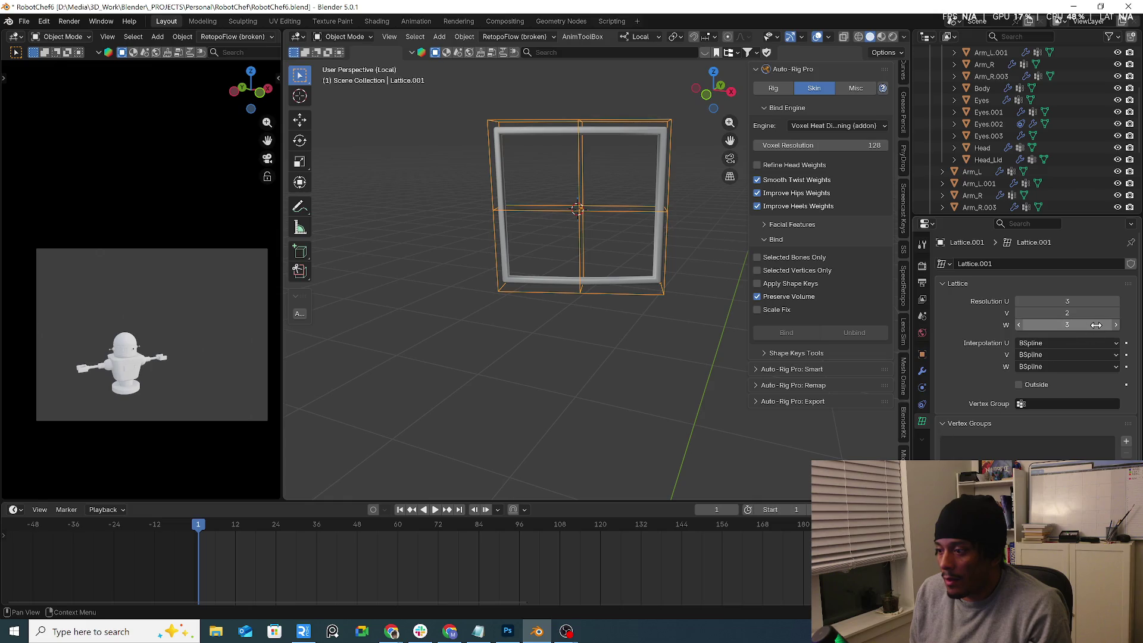
Step: Set Lattice.001's resolution to U 5, V 1, W 7 and enter Edit Mode
scroll(1091, 317, "up", 1, "ctrl")
scroll(1092, 317, "down", 1, "ctrl")
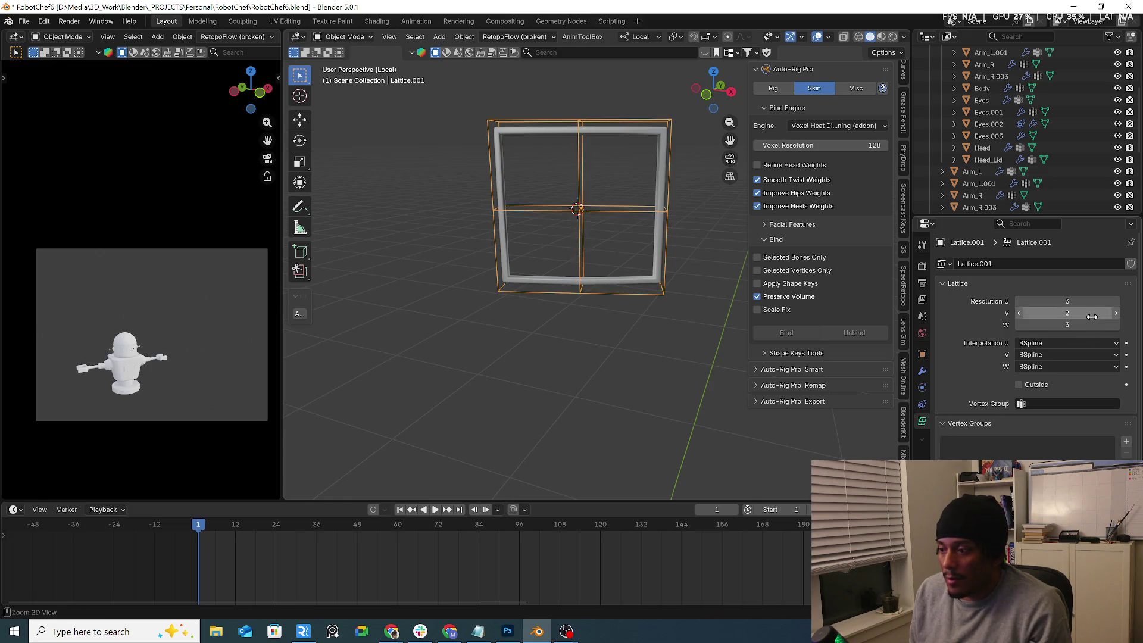
scroll(1092, 303, "up", 1, "ctrl")
scroll(1092, 304, "down", 1, "ctrl")
mouse_move(1092, 324)
left_mouse_down()
mouse_move(1120, 324)
mouse_move(1065, 312)
left_mouse_up()
mouse_move(624, 299)
middle_mouse_down()
mouse_move(713, 289)
mouse_move(699, 302)
mouse_move(667, 301)
middle_mouse_up()
left_click_drag(1053, 301, 1065, 300)
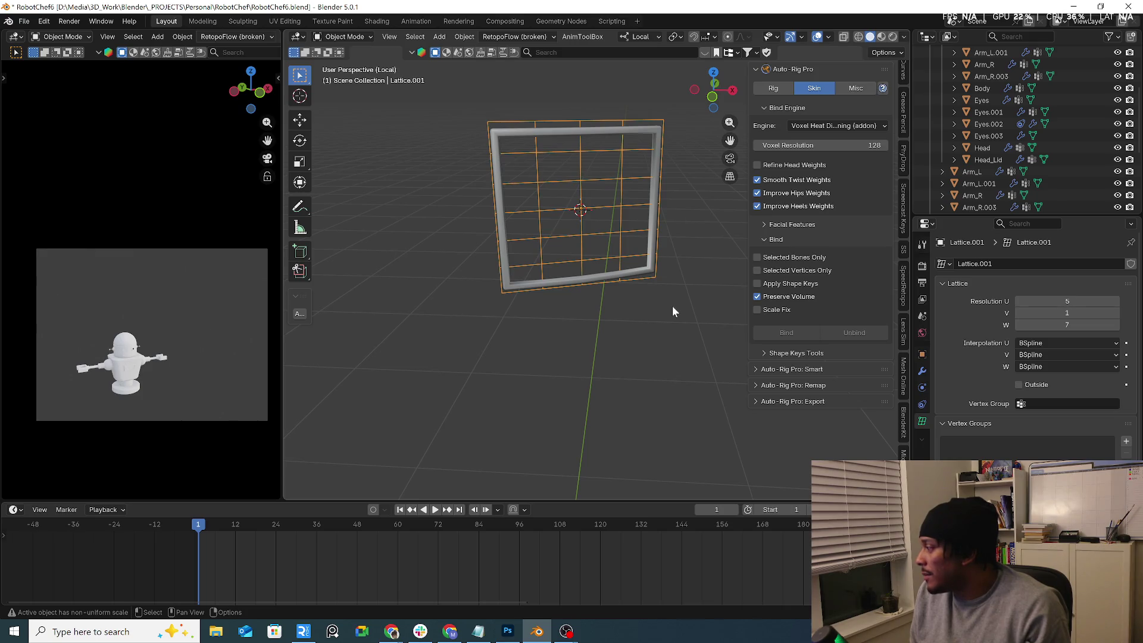
middle_click_drag(635, 365, 609, 286)
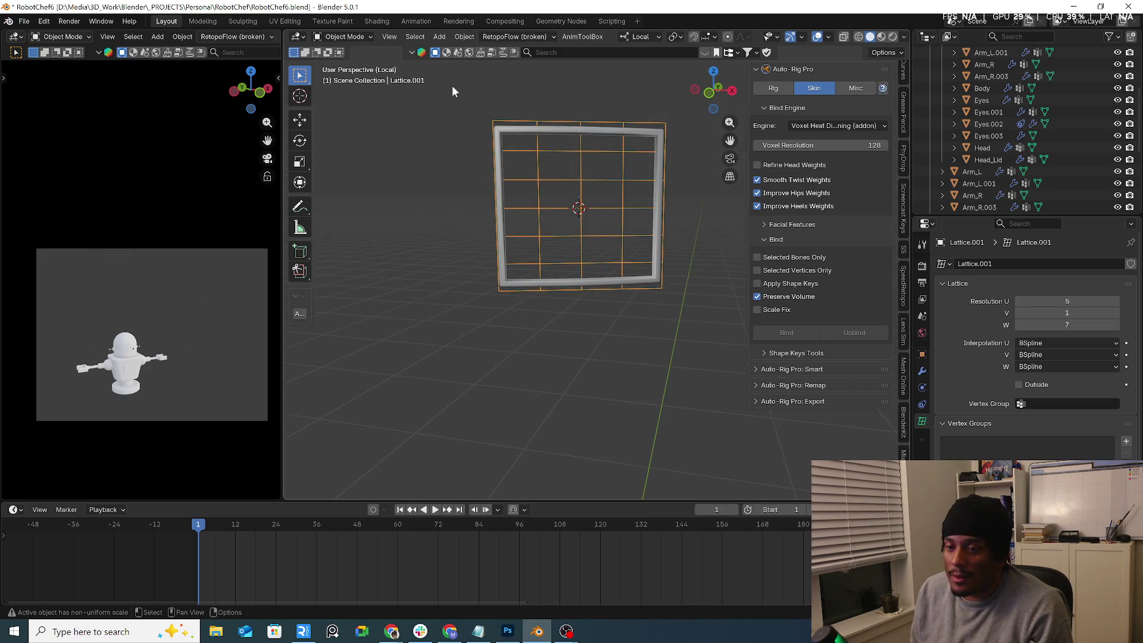
left_click(344, 64)
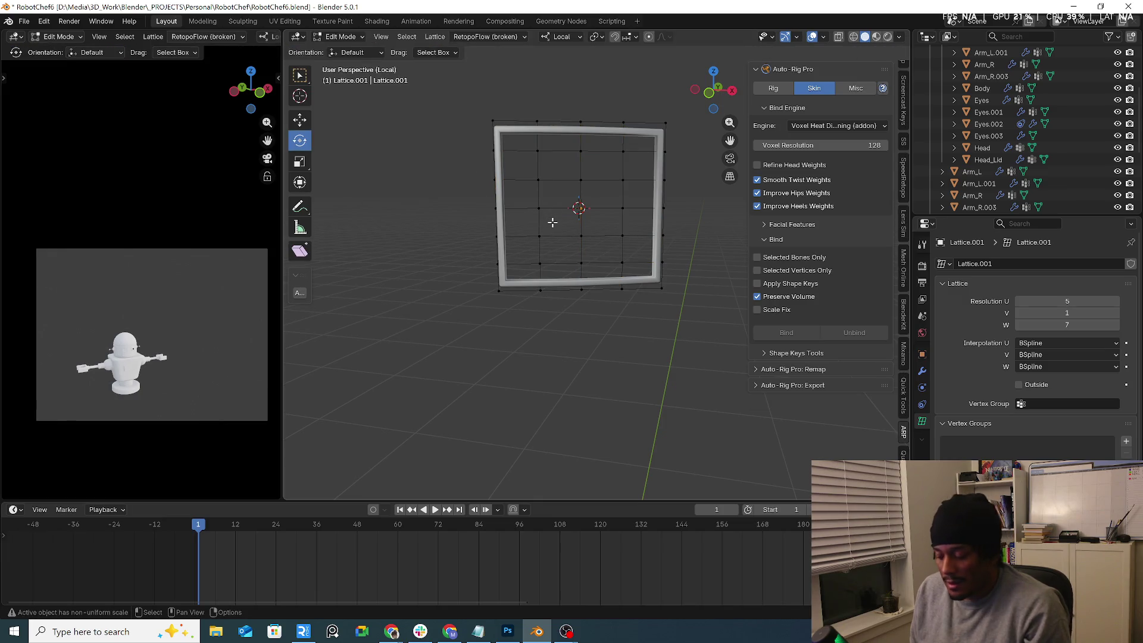
Step: Bring the robot head back into view and move the top-left lattice points
key("KP_Divide")
middle_click_drag(553, 226, 536, 180)
left_click_drag(465, 166, 506, 191)
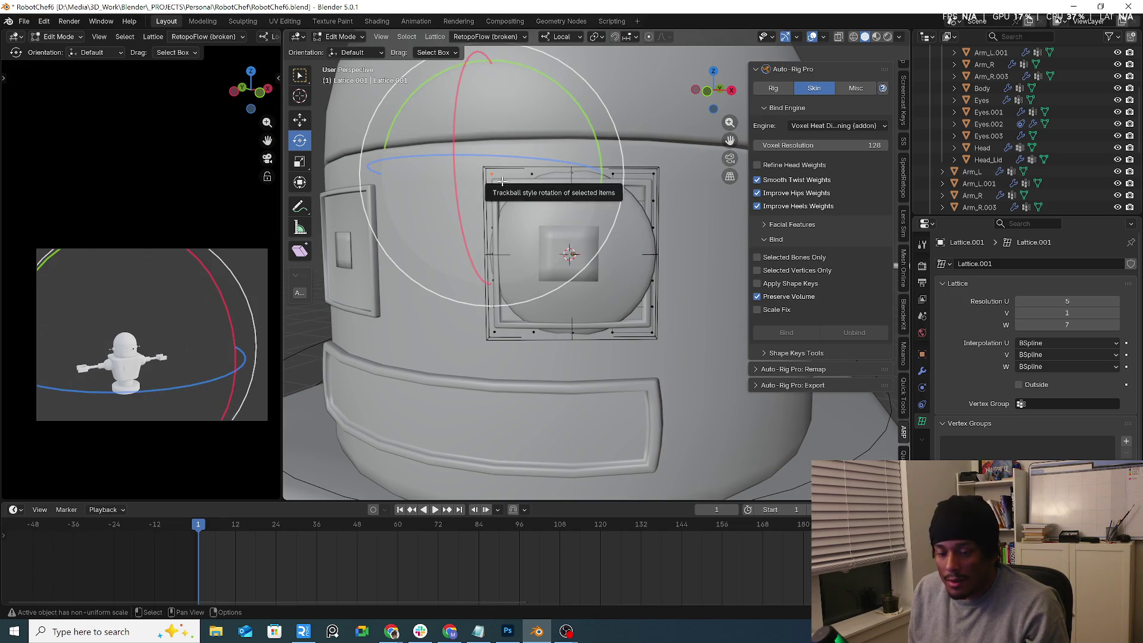
key("g")
left_click(517, 201)
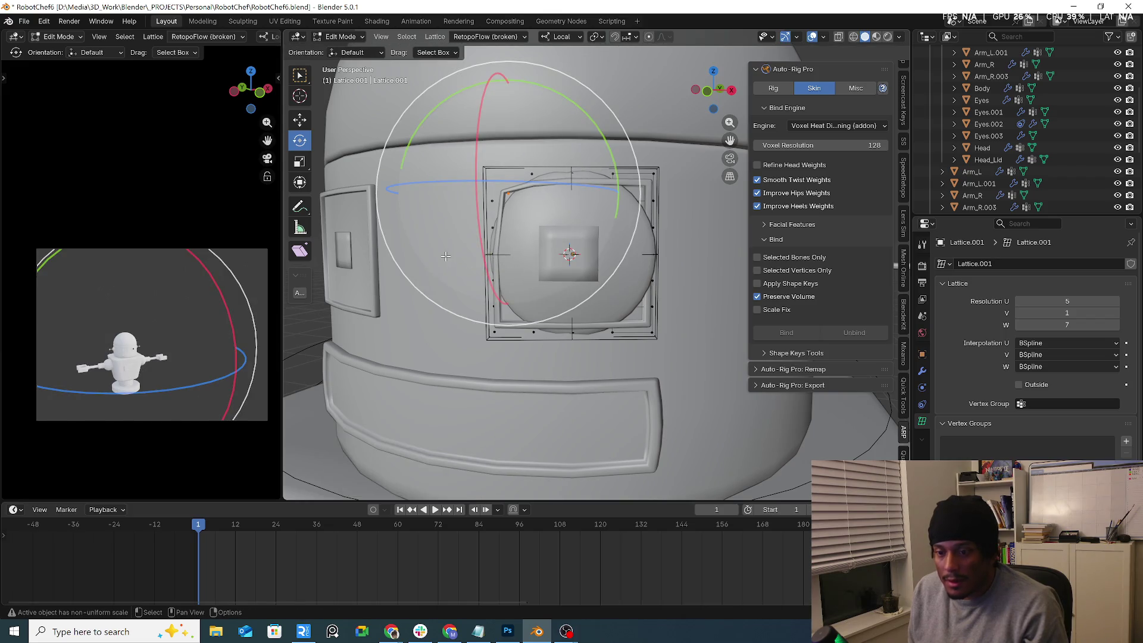
Step: Reposition the lower-left and left-middle lattice points
left_click(564, 358)
left_click(479, 356)
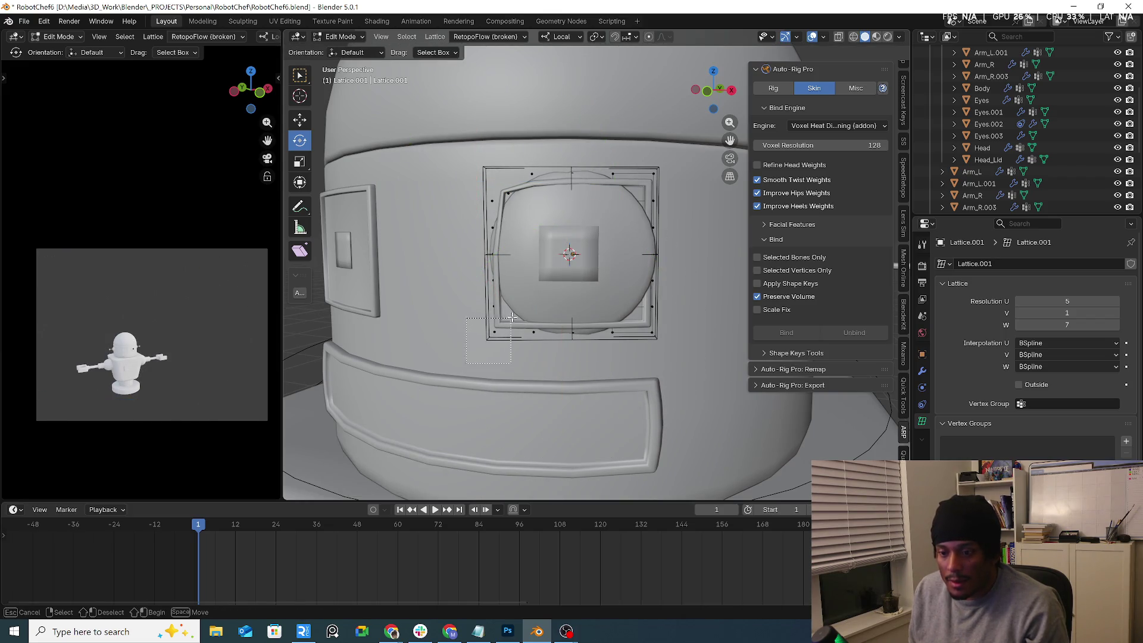
left_click_drag(512, 317, 512, 317)
key("g")
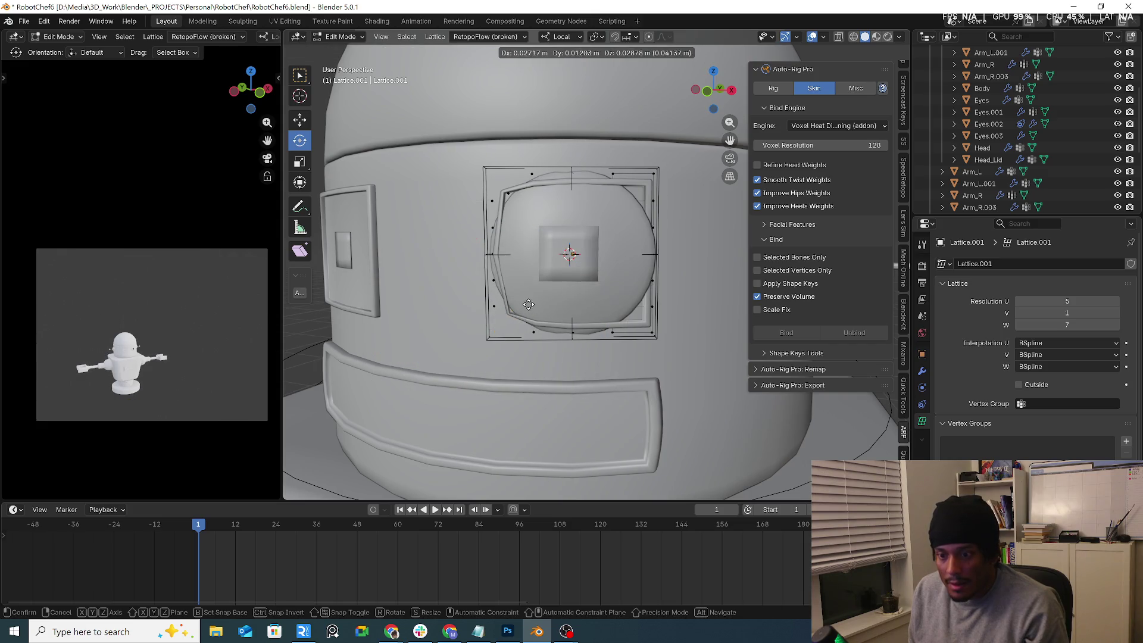
left_click(529, 304)
left_click(472, 250)
left_click_drag(476, 243, 498, 265)
key("g")
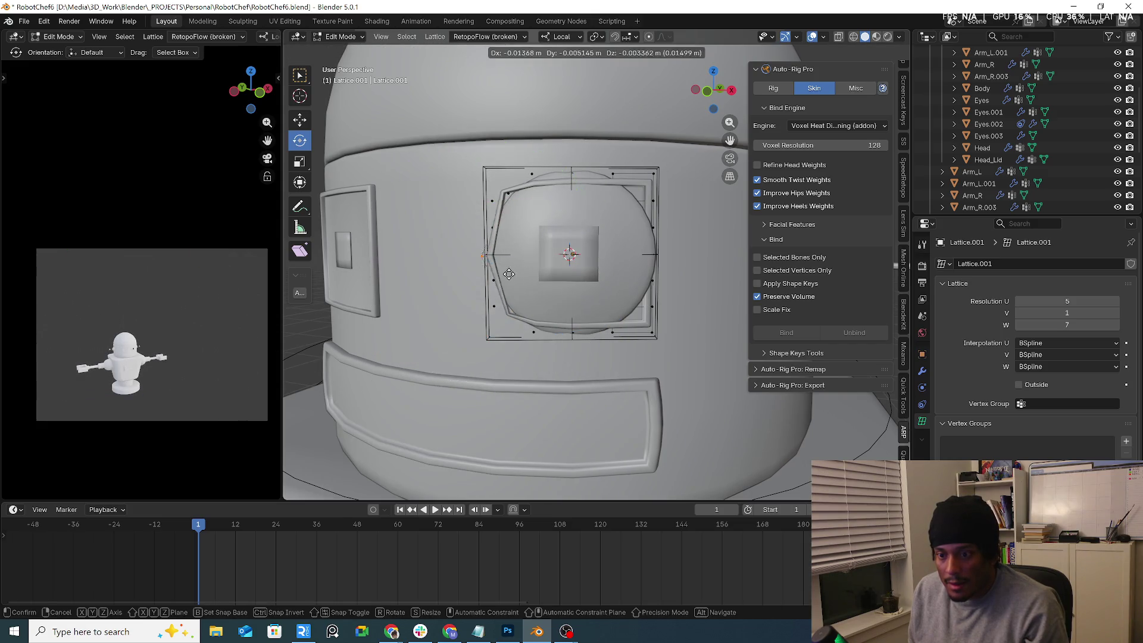
left_click(505, 274)
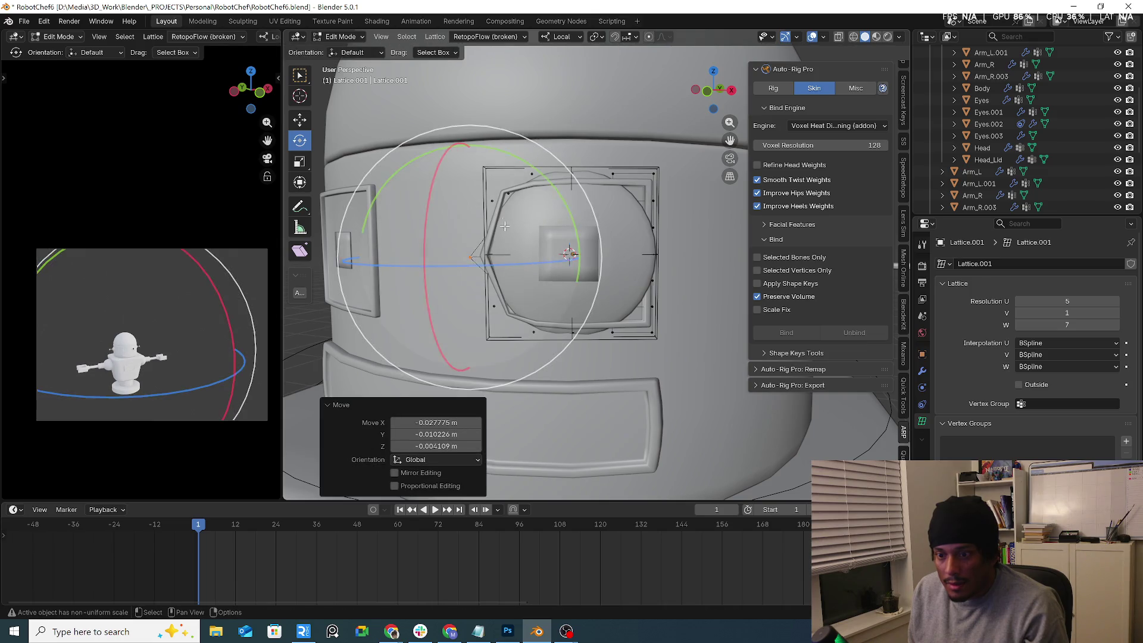
Step: Move and rotate the upper-left lattice points and pull a top point upward
scroll(498, 177, "up", 3)
left_click(490, 106)
left_click(513, 177)
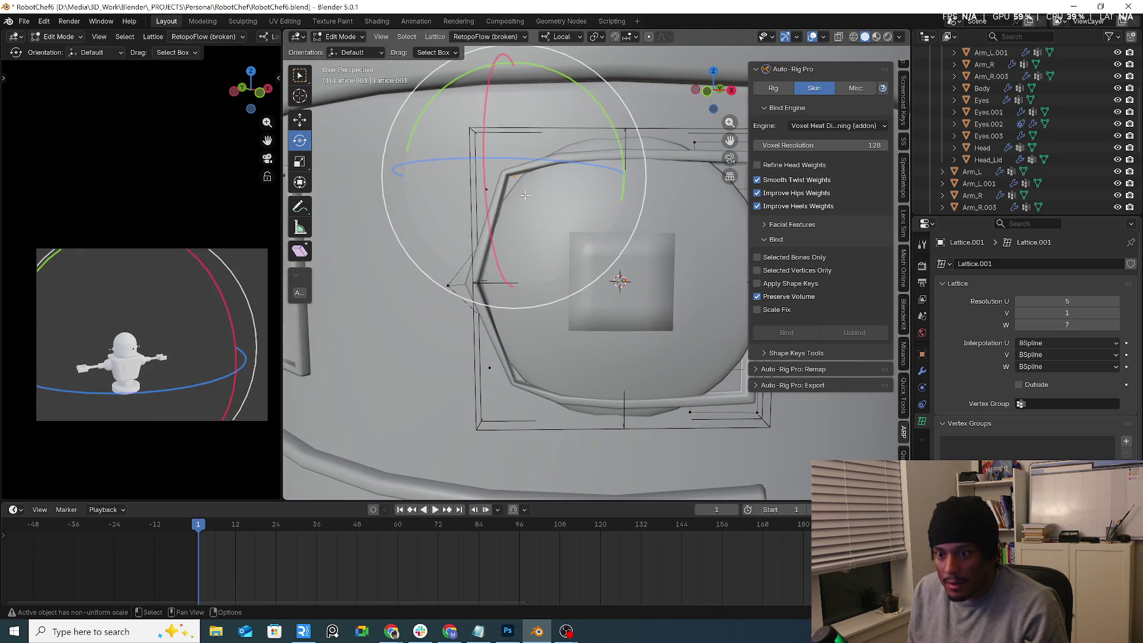
left_click(514, 202)
left_click(514, 177)
mouse_move(514, 202)
middle_mouse_down()
mouse_move(596, 226)
mouse_move(542, 205)
middle_mouse_up()
key("g")
left_click(596, 225)
key("r")
key("r")
left_click(541, 189)
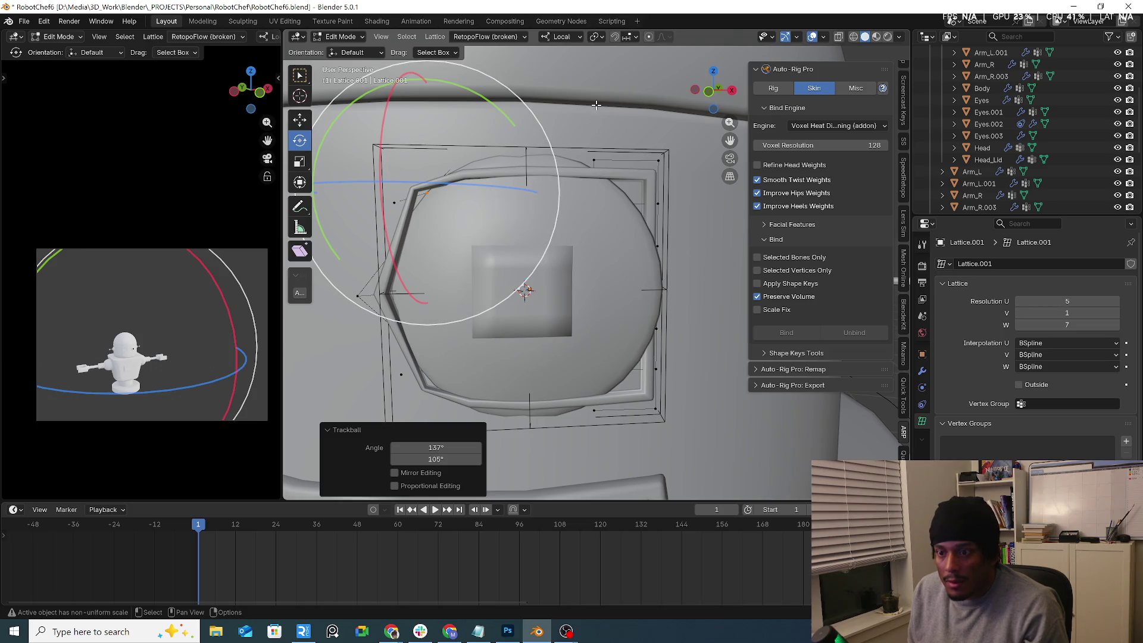
key("w")
left_click_drag(526, 150, 524, 145)
Step: Move a top-right lattice point and pull the lower-edge points down
left_click_drag(692, 137, 636, 203)
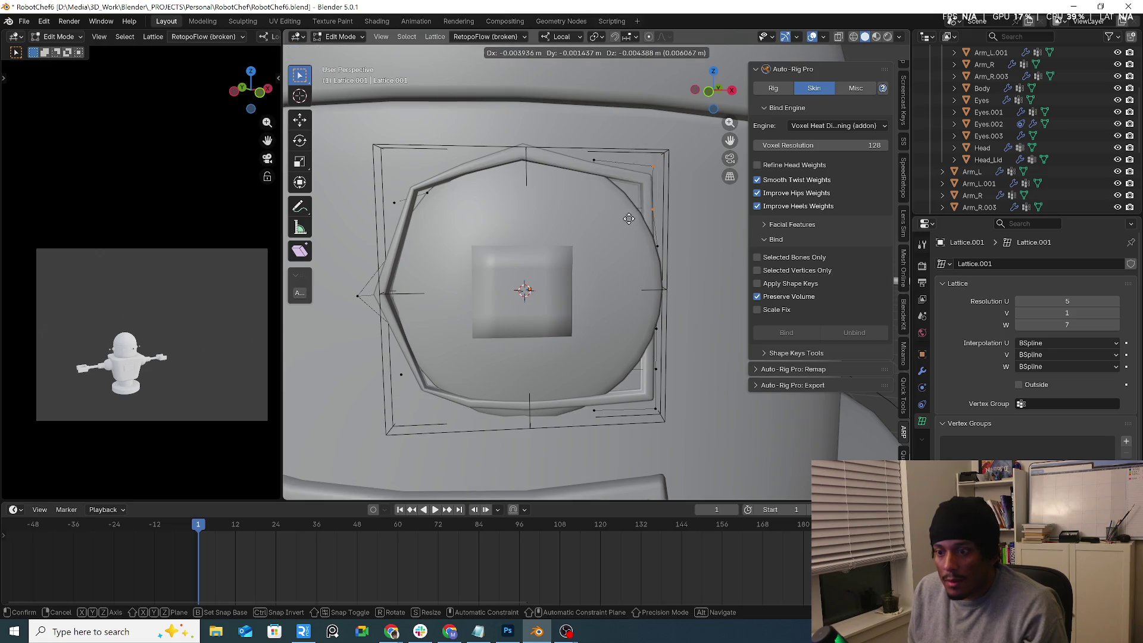
scroll(655, 285, "down", 1)
mouse_move(683, 319)
middle_mouse_down("shift")
mouse_move(612, 262)
mouse_move(527, 250)
mouse_move(465, 266)
middle_mouse_up("shift")
mouse_move(635, 179)
middle_mouse_down()
mouse_move(600, 325)
mouse_move(685, 327)
mouse_move(670, 317)
middle_mouse_up()
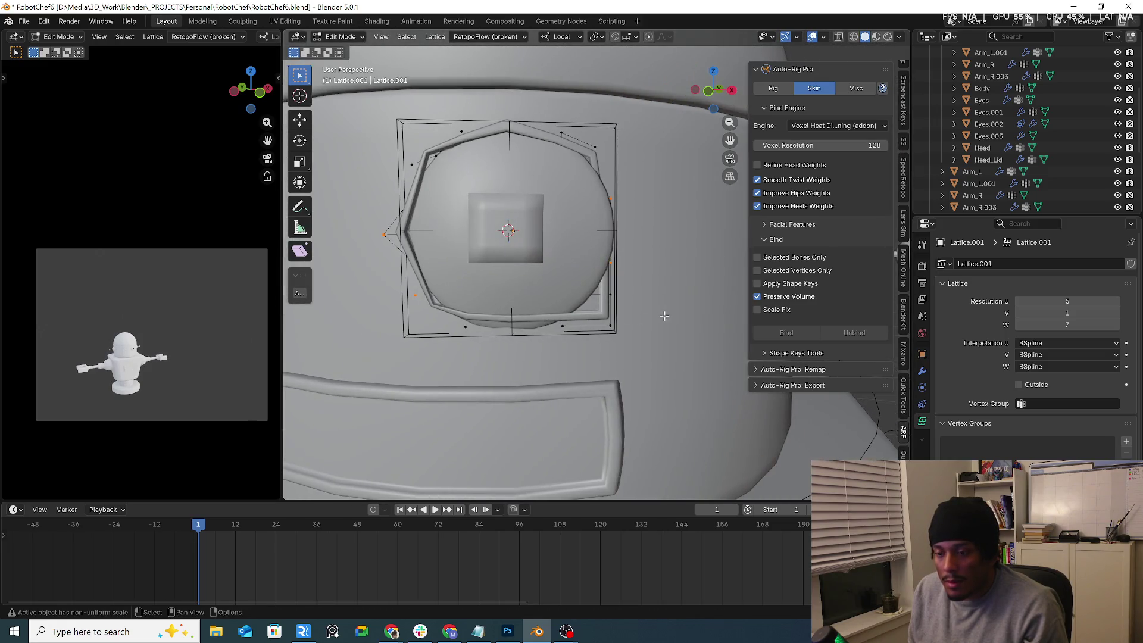
key("g")
left_click(573, 321)
key("g")
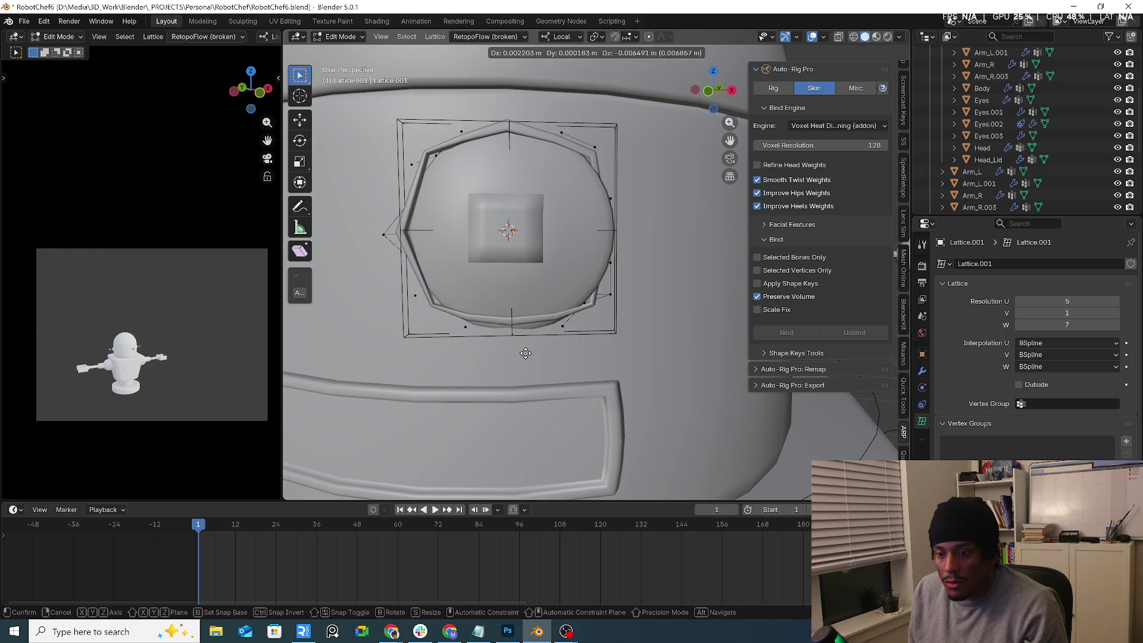
left_click(523, 358)
left_click(465, 327)
key("g")
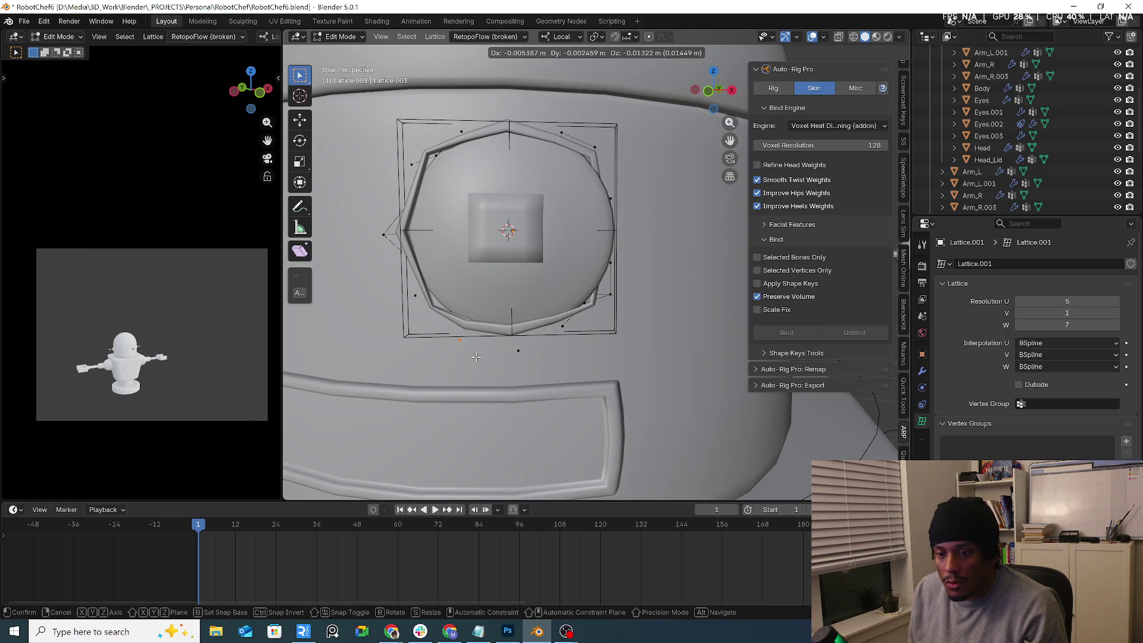
left_click(473, 356)
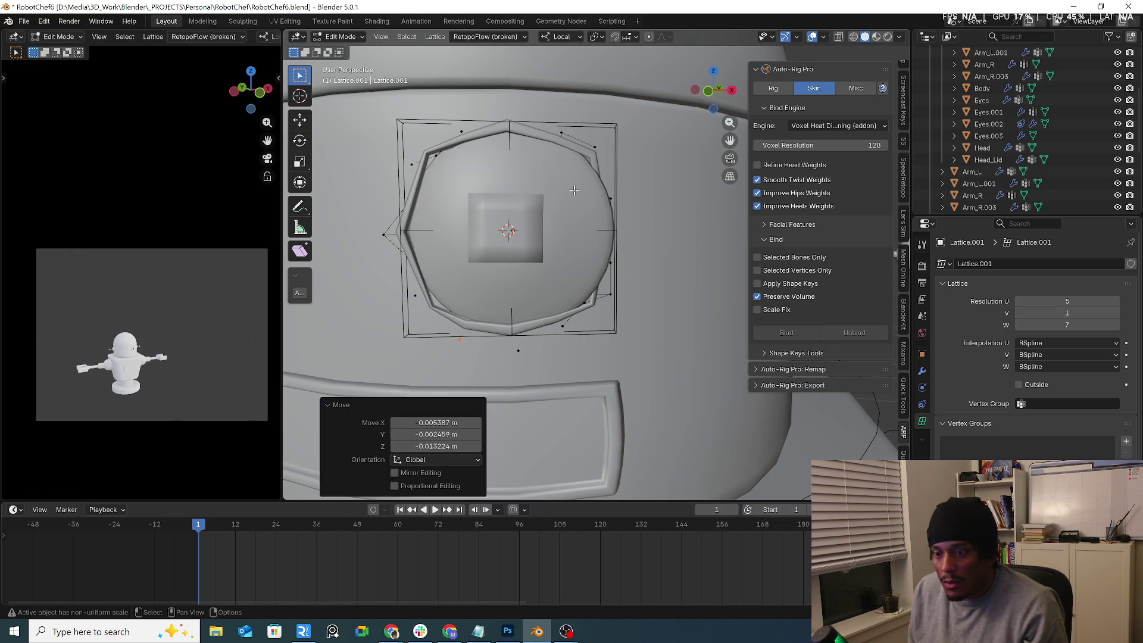
Step: Push the lattice's right-side points outward and leave Edit Mode
left_click_drag(574, 191, 666, 274)
key("g")
left_click(671, 267)
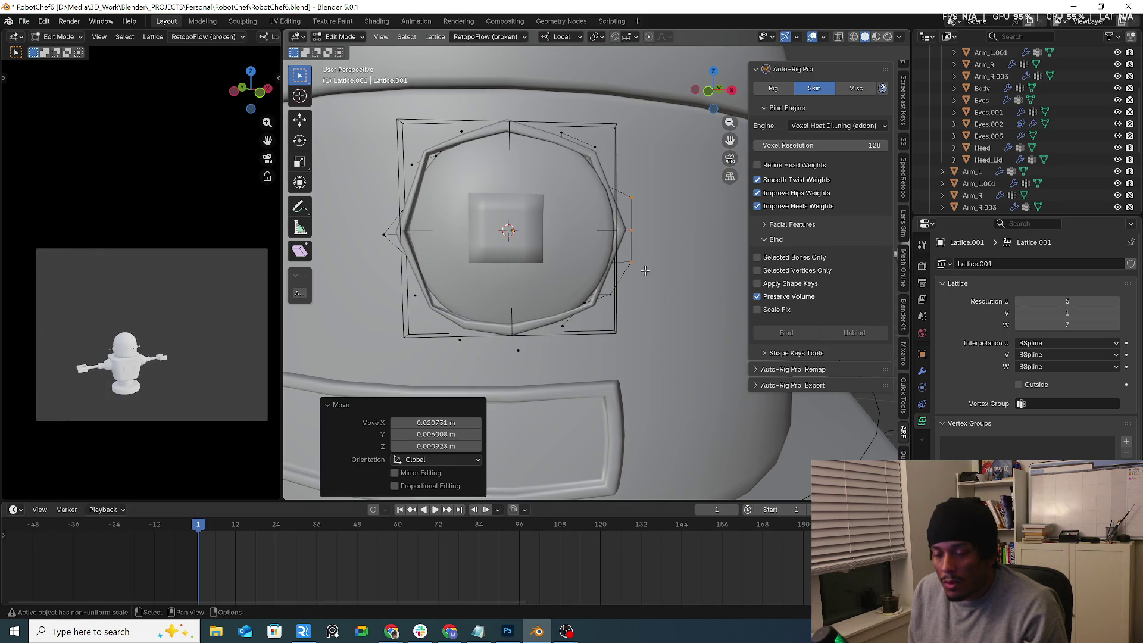
key("Tab")
middle_click_drag(350, 97, 602, 206)
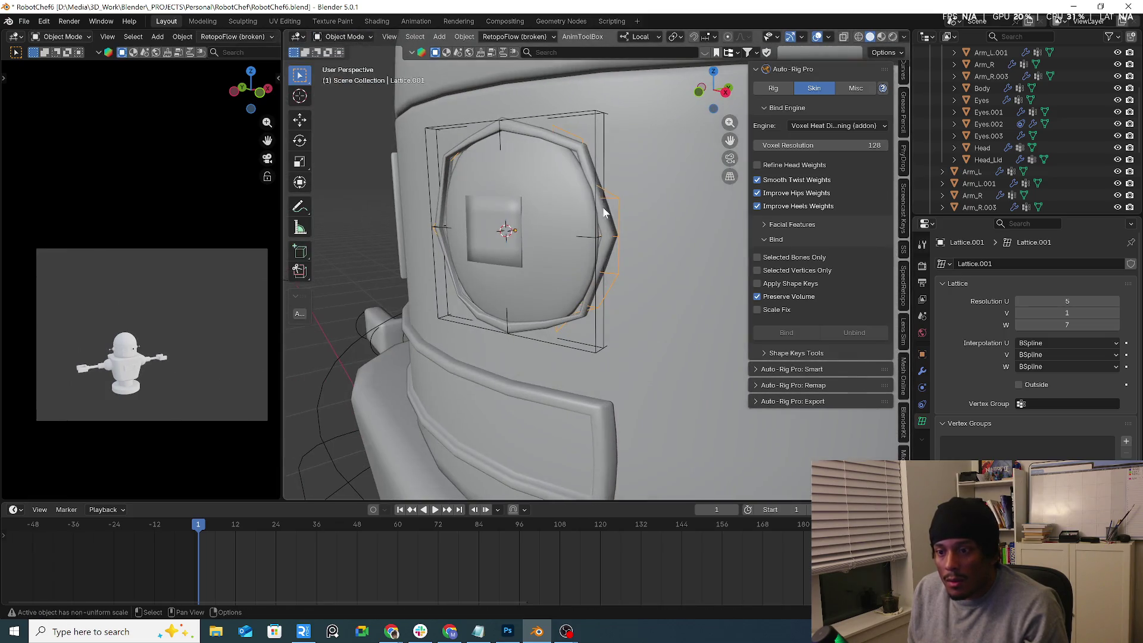
Step: Move the middle points of the first eye lattice, then return to Object Mode
left_click(599, 172)
left_click(502, 121)
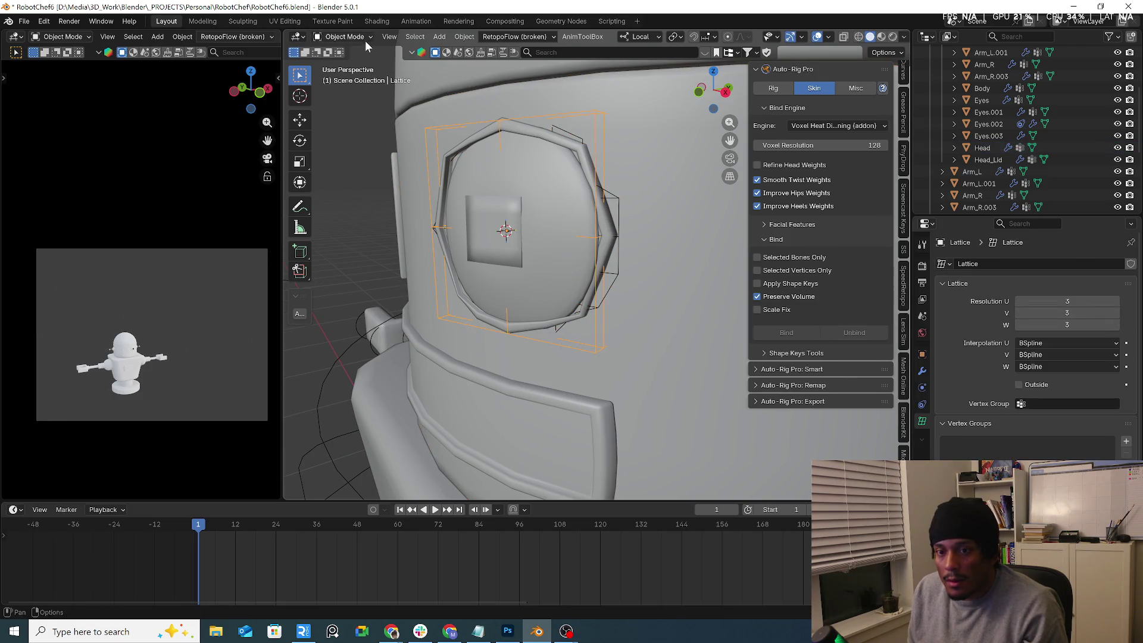
left_click(348, 63)
left_click(580, 228)
middle_click_drag(580, 228, 675, 278)
key("g")
left_click(615, 251)
left_click(610, 355)
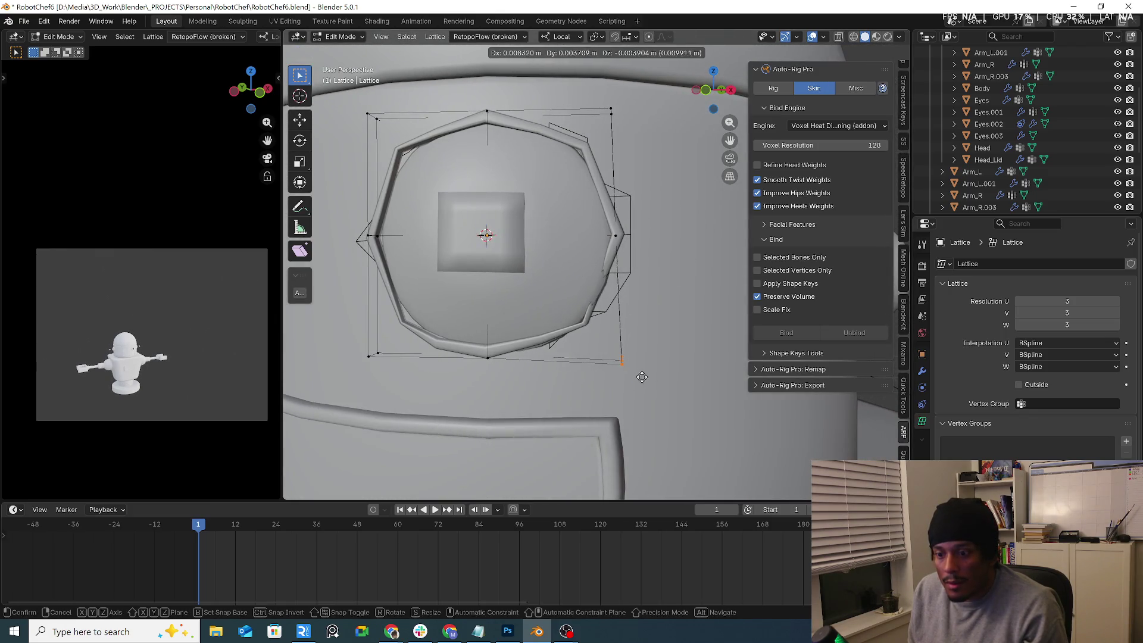
mouse_move(409, 232)
middle_mouse_down("shift")
mouse_move(493, 230)
mouse_move(544, 194)
middle_mouse_up("shift")
scroll(493, 230, "down", 2)
left_click(335, 40)
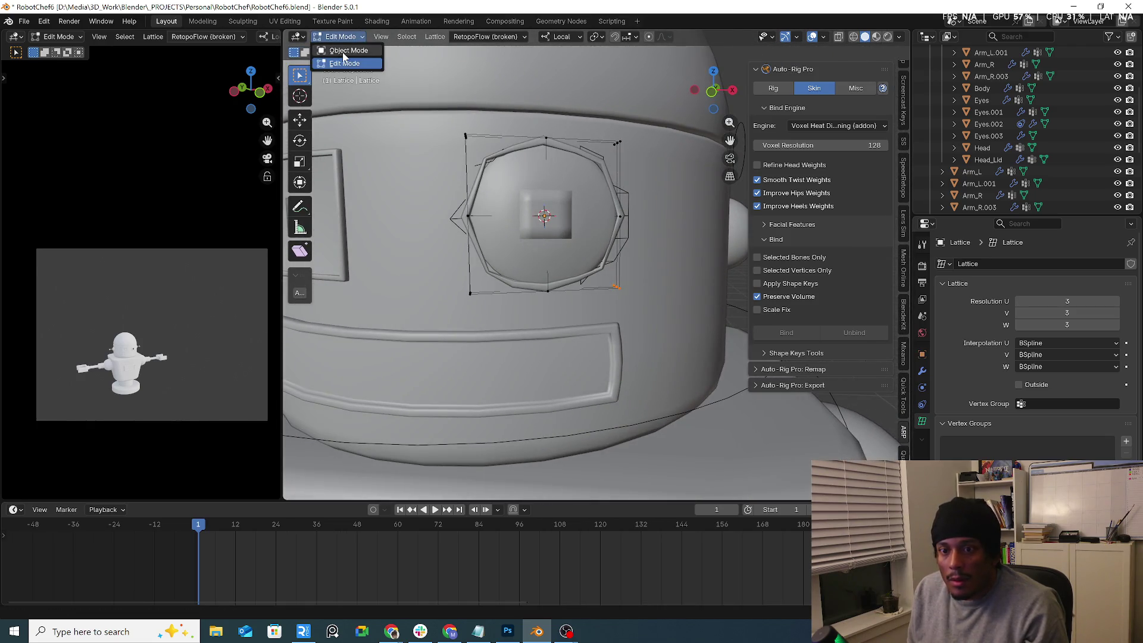
left_click(345, 57)
Step: Raise Lattice.001's resolution to U 7 and W 8
left_click(457, 216)
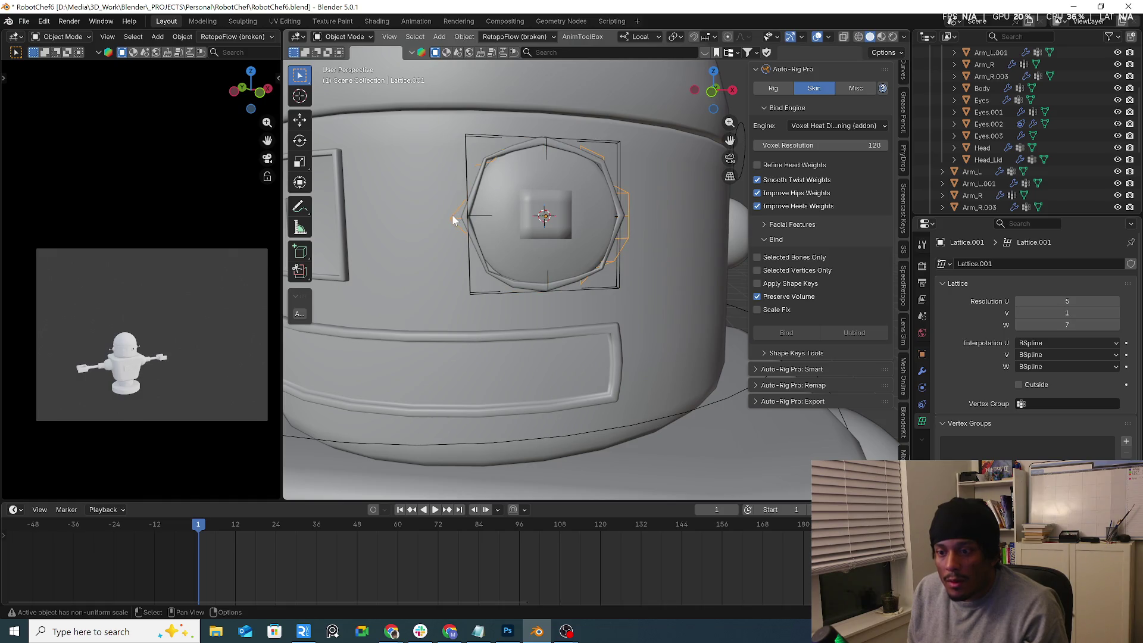
mouse_move(547, 219)
middle_mouse_down()
mouse_move(473, 226)
mouse_move(603, 238)
middle_mouse_up()
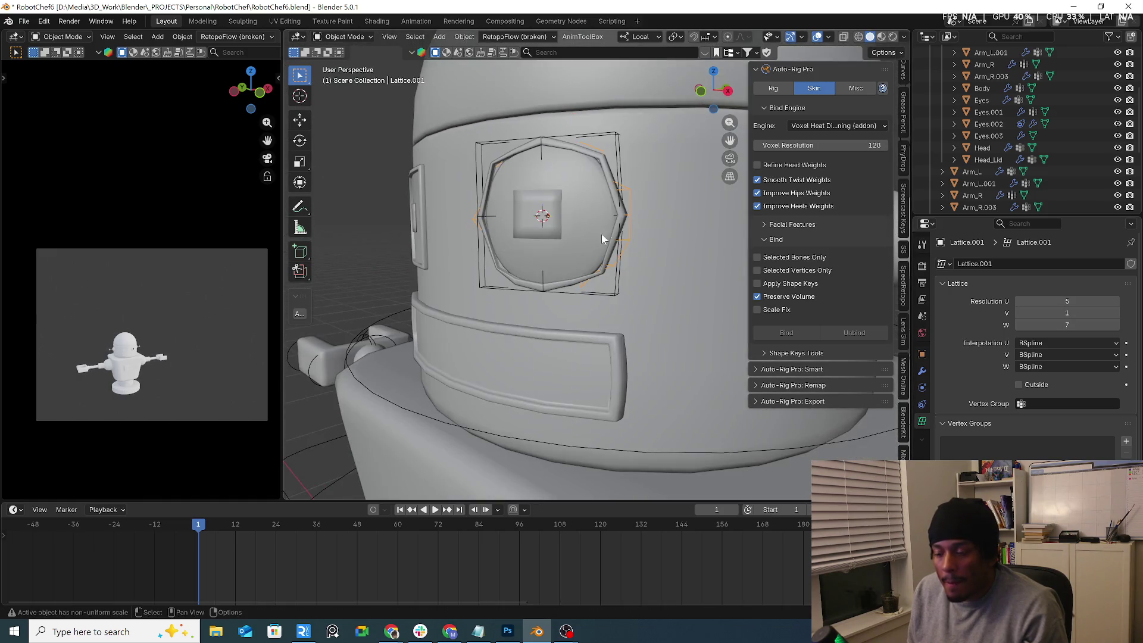
left_click(1117, 326)
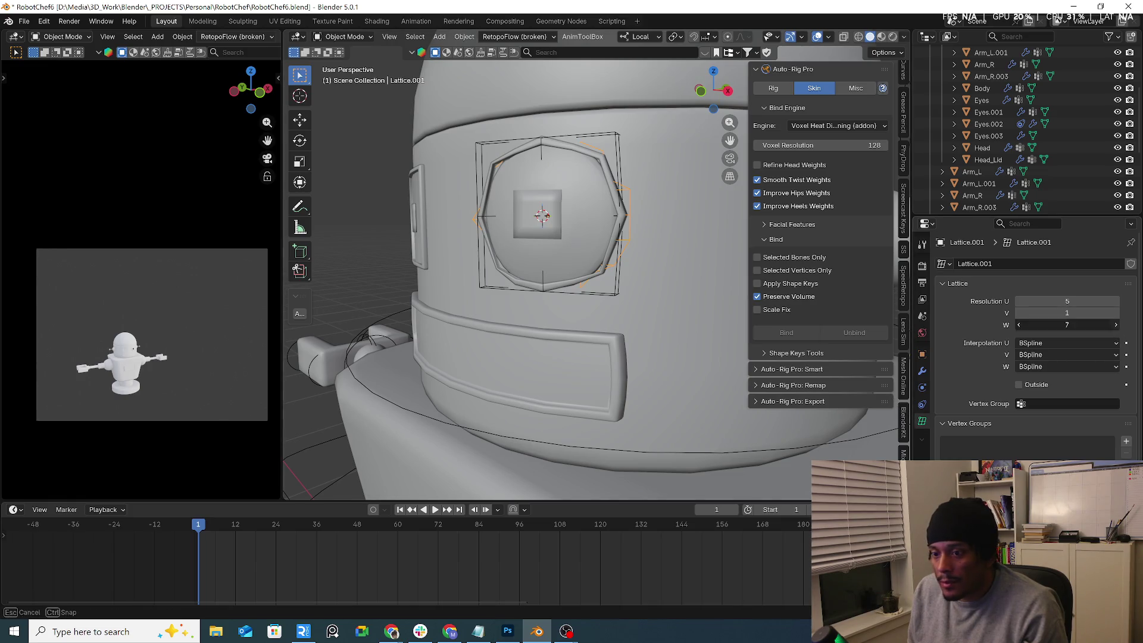
left_click(1116, 302)
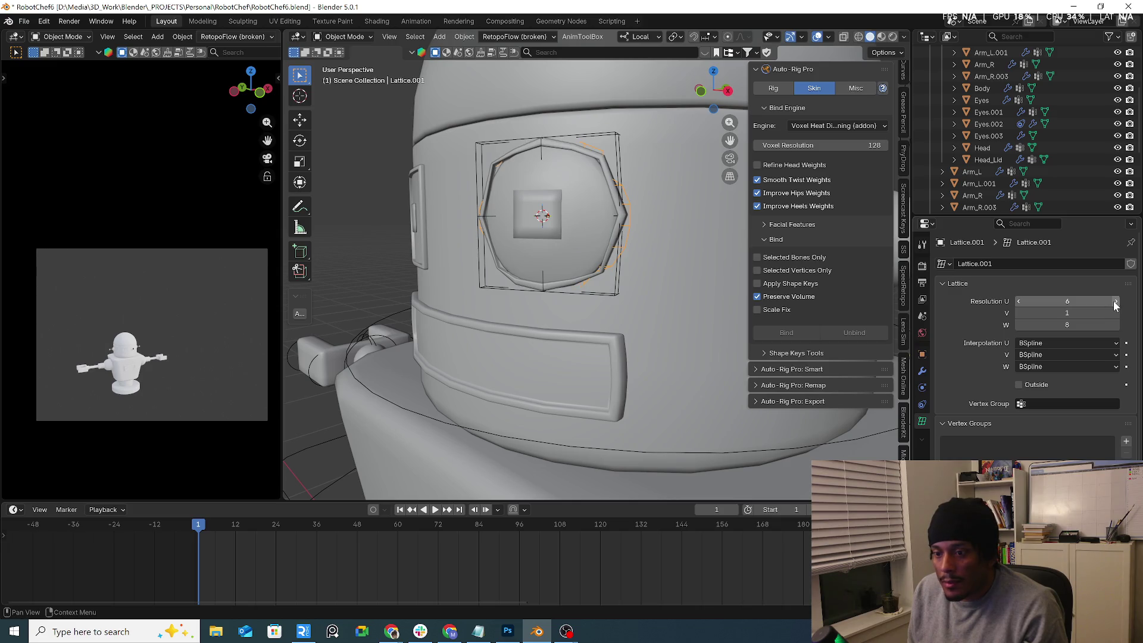
left_click(1116, 302)
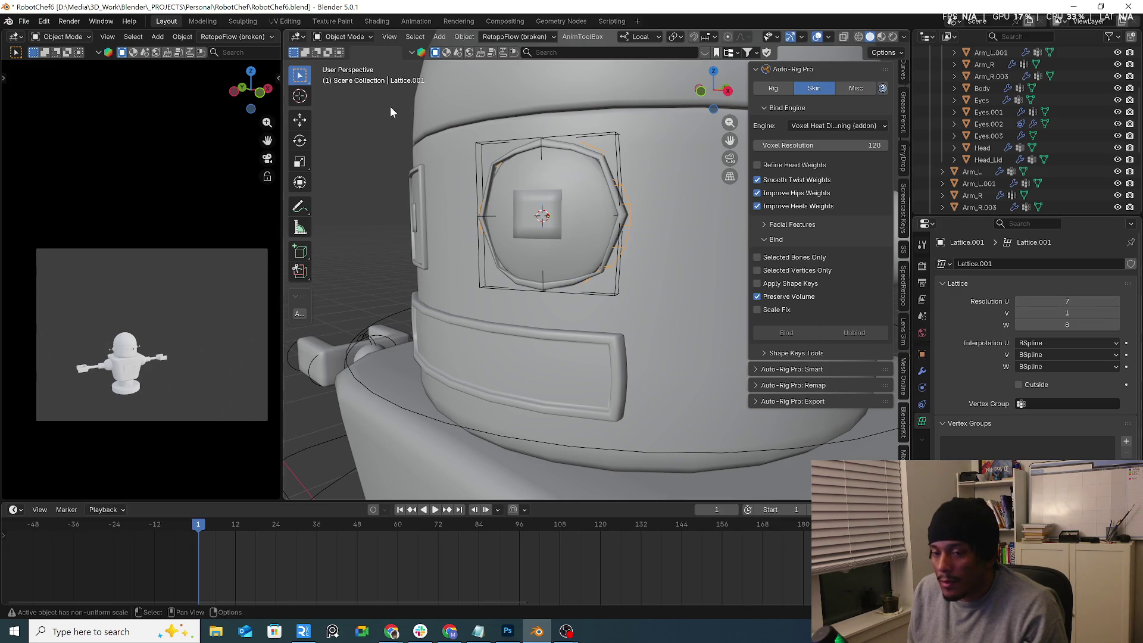
Step: Nudge a Lattice.001 point near the ring's top, then locate Lattice.001 in the scene
left_click(337, 64)
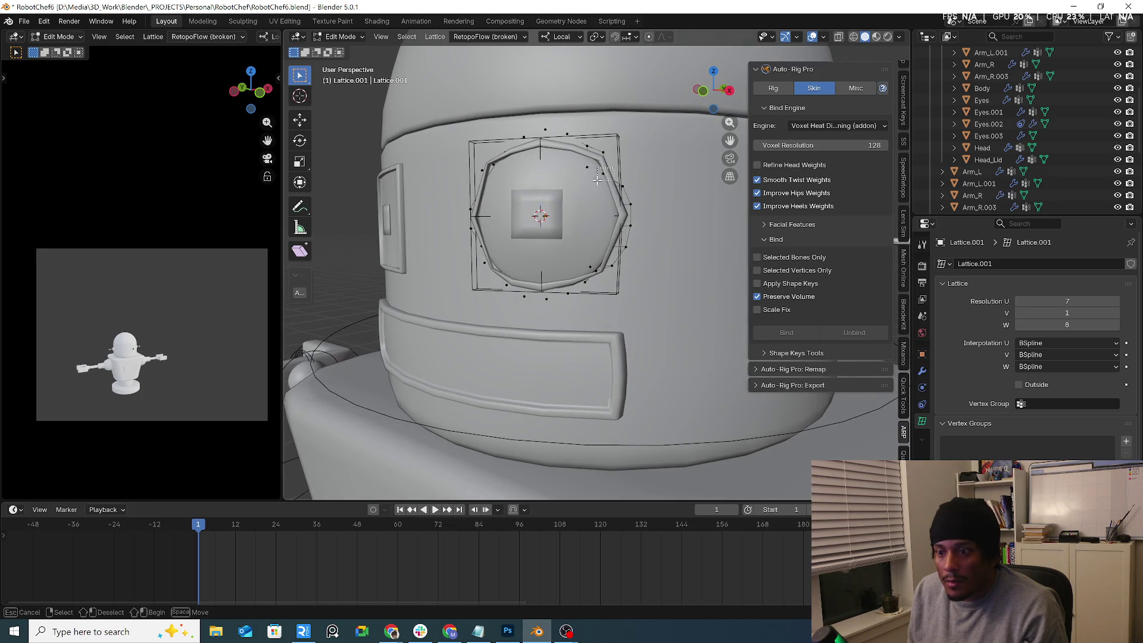
left_click_drag(597, 180, 591, 170)
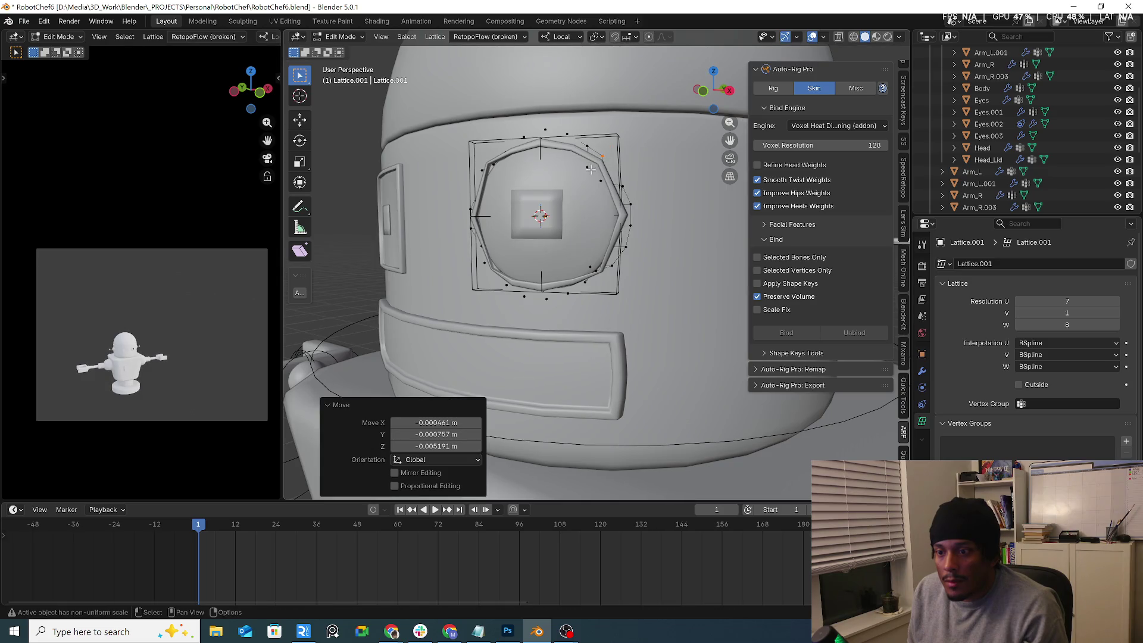
key("Tab")
mouse_move(590, 170)
middle_mouse_down()
mouse_move(518, 178)
mouse_move(572, 172)
middle_mouse_up()
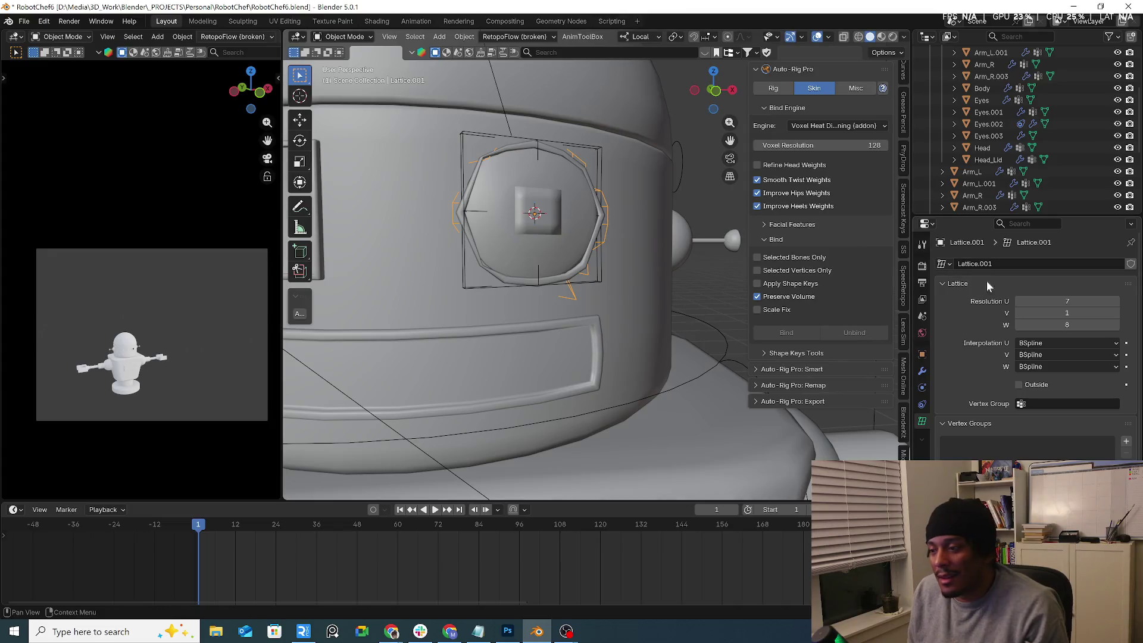
key("period")
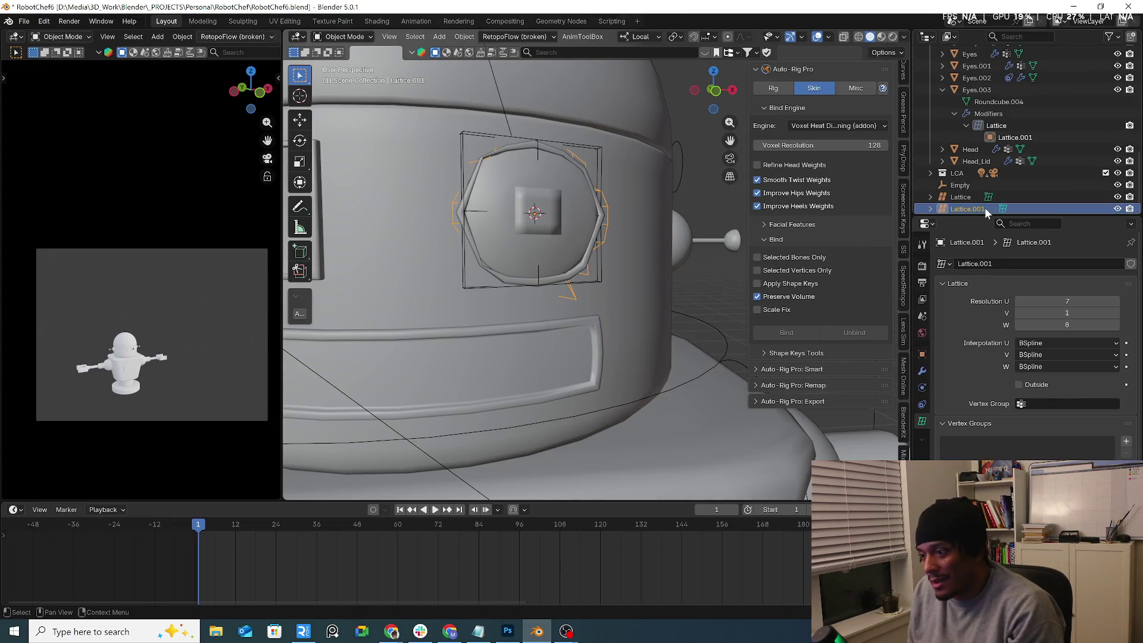
Step: Delete Lattice.001 and inspect the Eyes.003 frame alone and with the head
key("x")
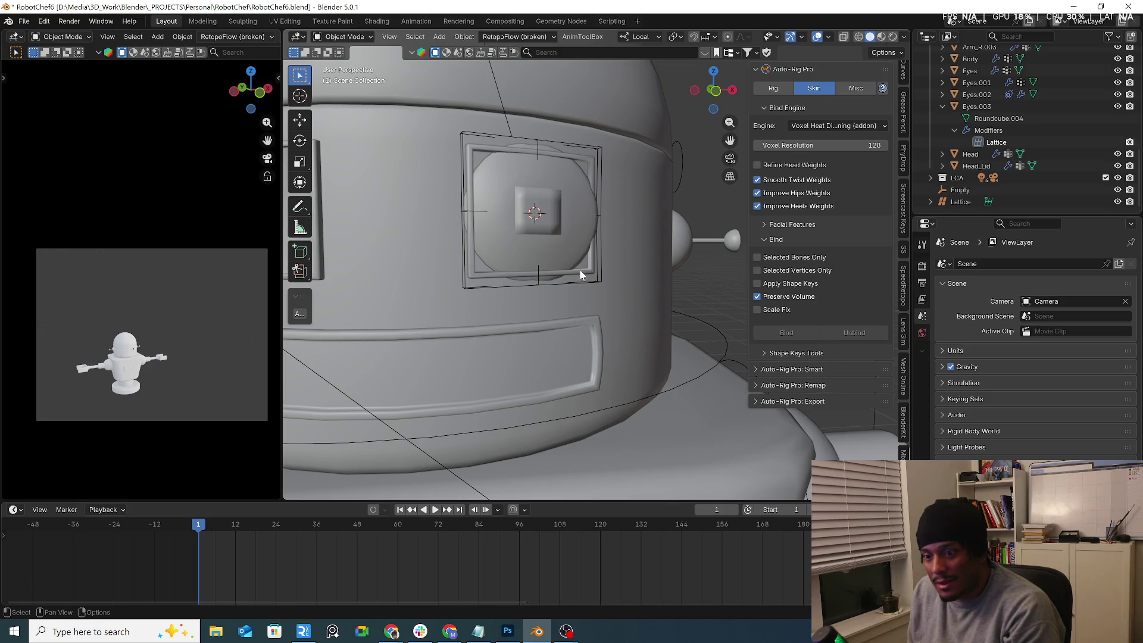
left_click(580, 275)
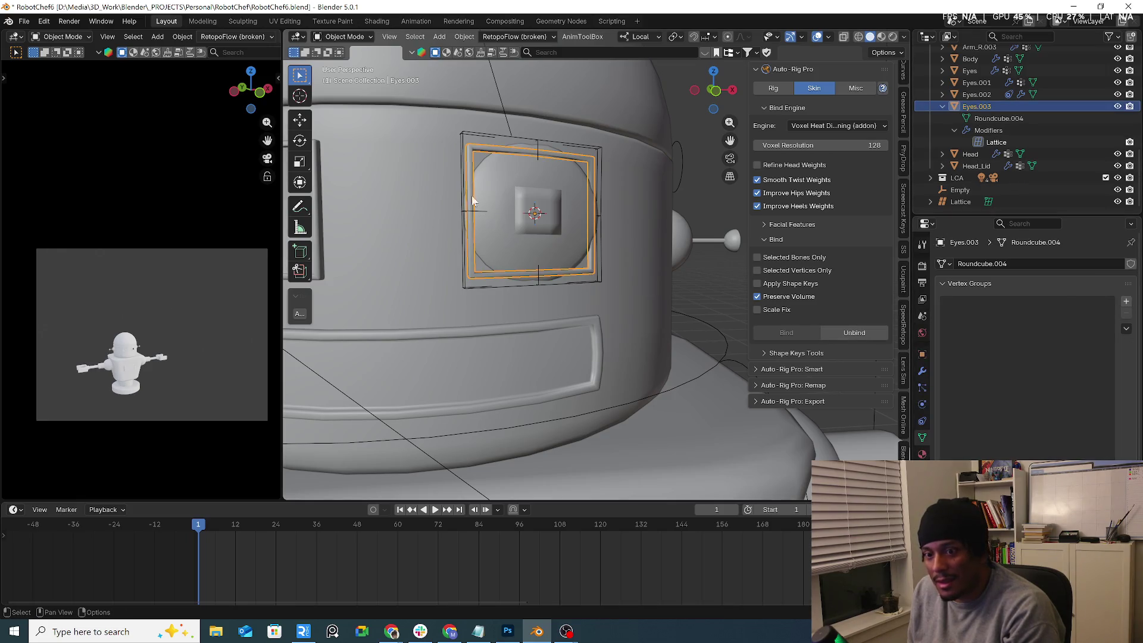
left_click(342, 36)
left_click(342, 64)
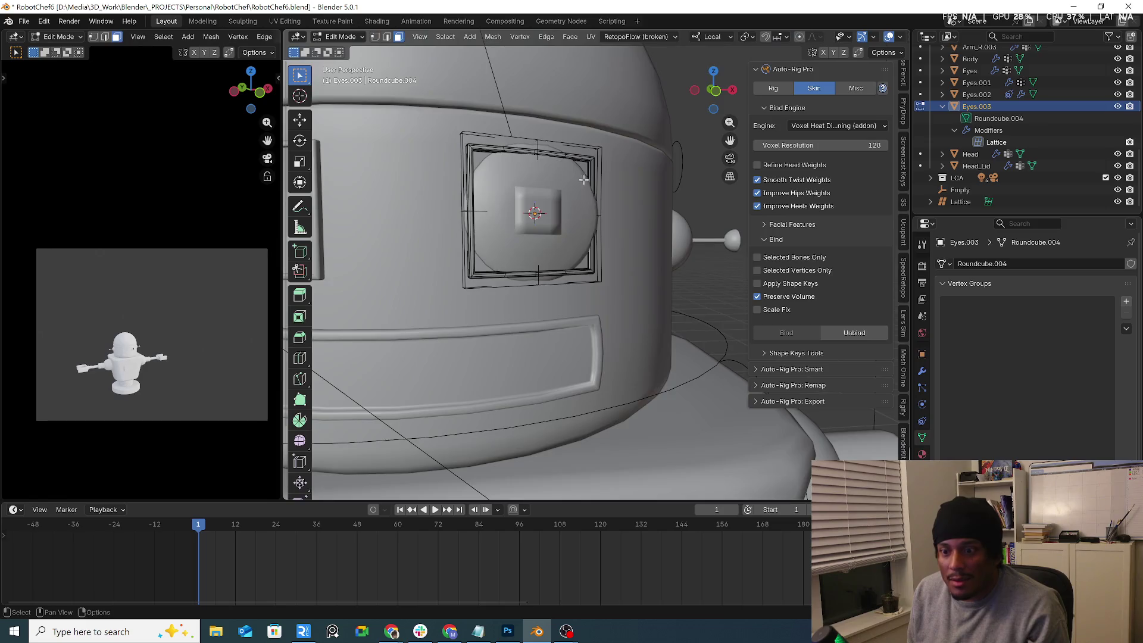
key("KP_Divide")
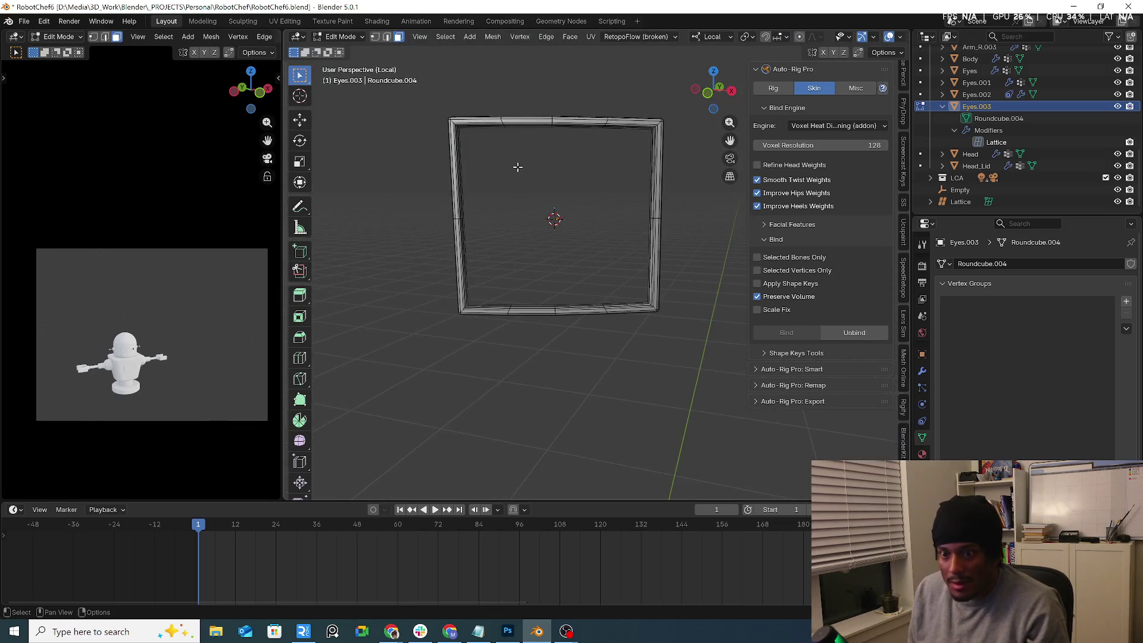
key("KP_Divide")
left_click(336, 39)
left_click(343, 51)
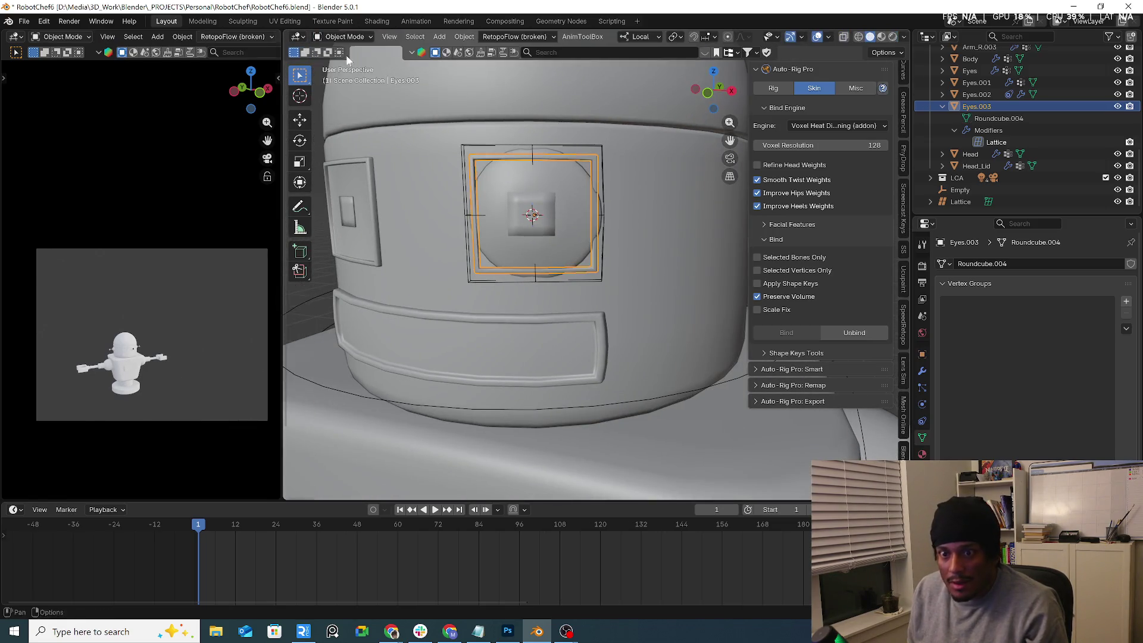
Step: Isolate the Eyes.002 and Eyes.003 frames and edit the Eyes.003 mesh
left_click(507, 172)
key("KP_Divide")
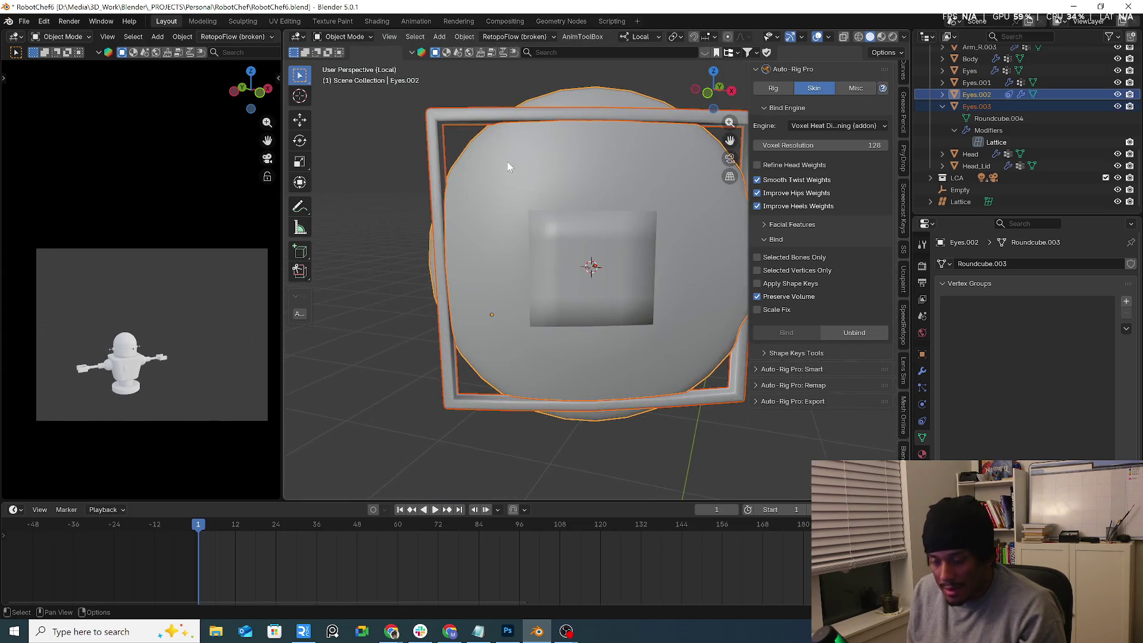
left_click(442, 121)
left_click(342, 36)
left_click(342, 64)
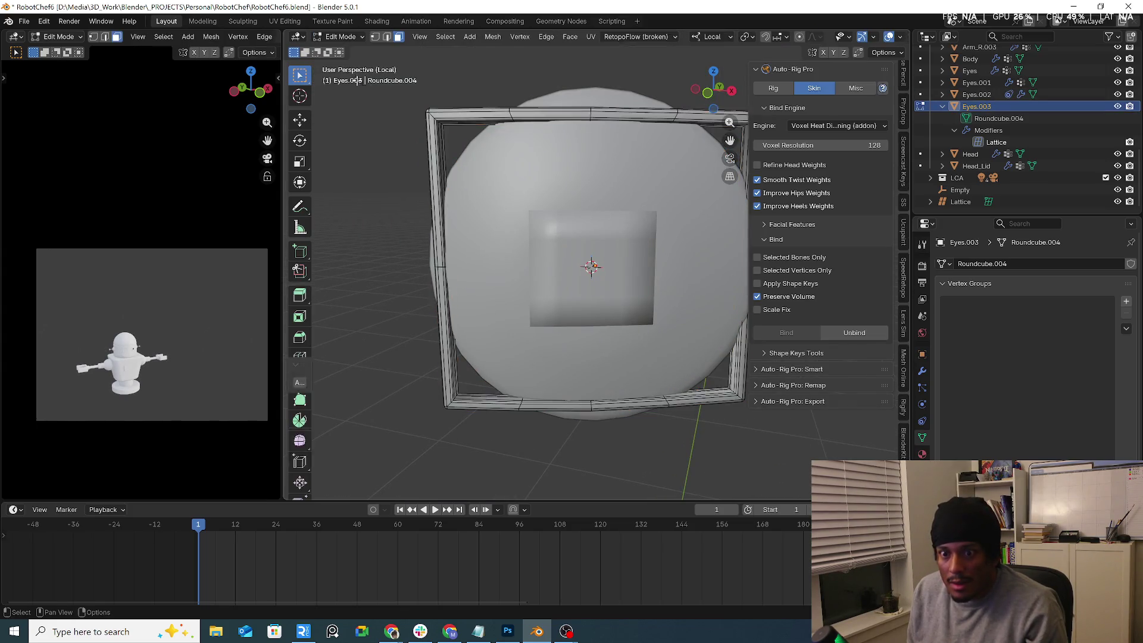
scroll(435, 154, "down", 2)
key("ctrl+Tab")
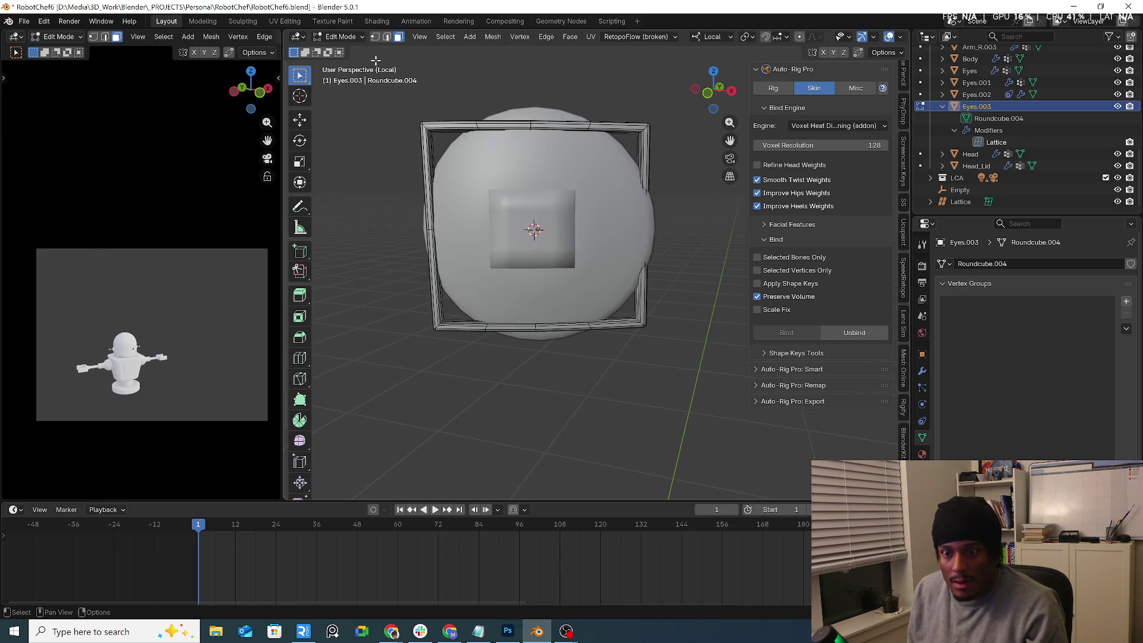
Step: In a see-through front view, move the frame's top-left corner vertex
left_click_drag(397, 102, 453, 145)
key("KP_1")
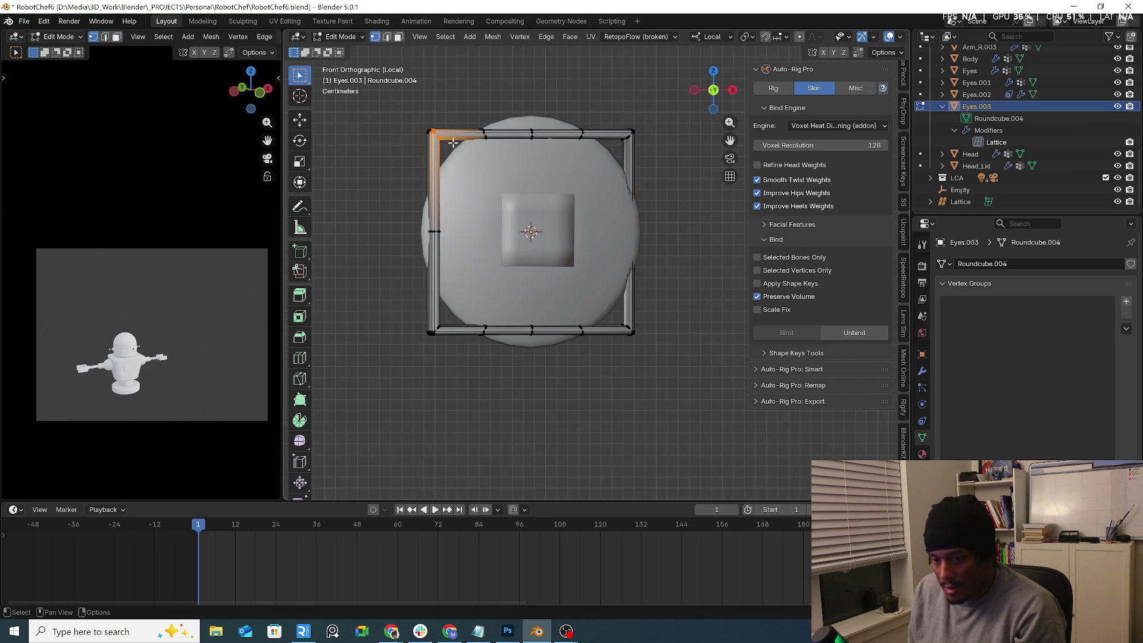
key("g")
right_click(447, 156)
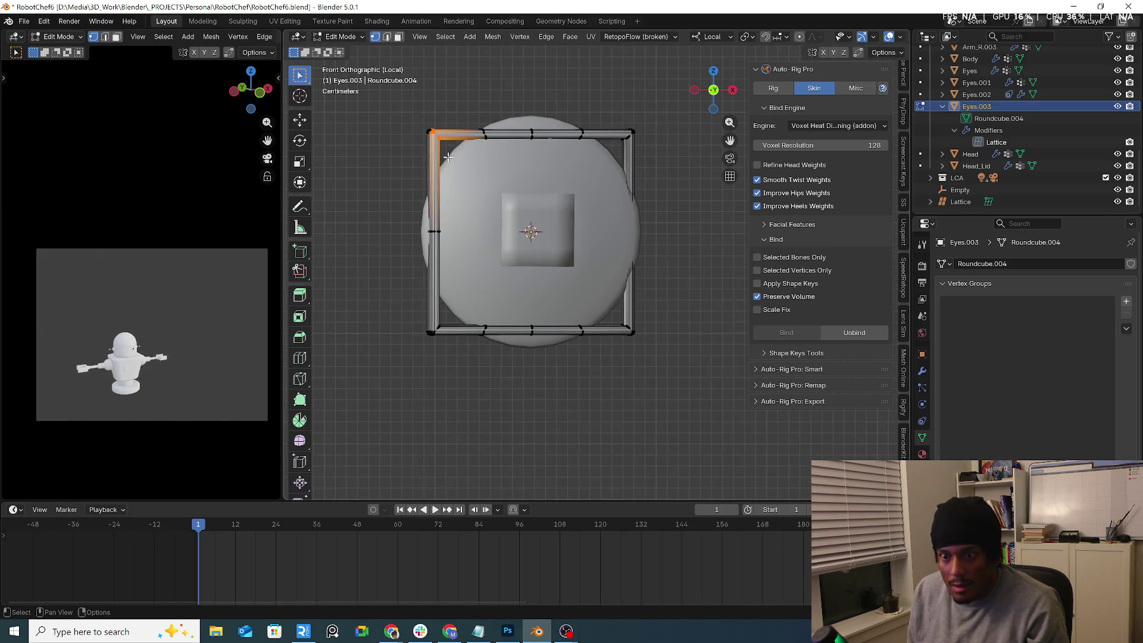
key("alt+z")
key("g")
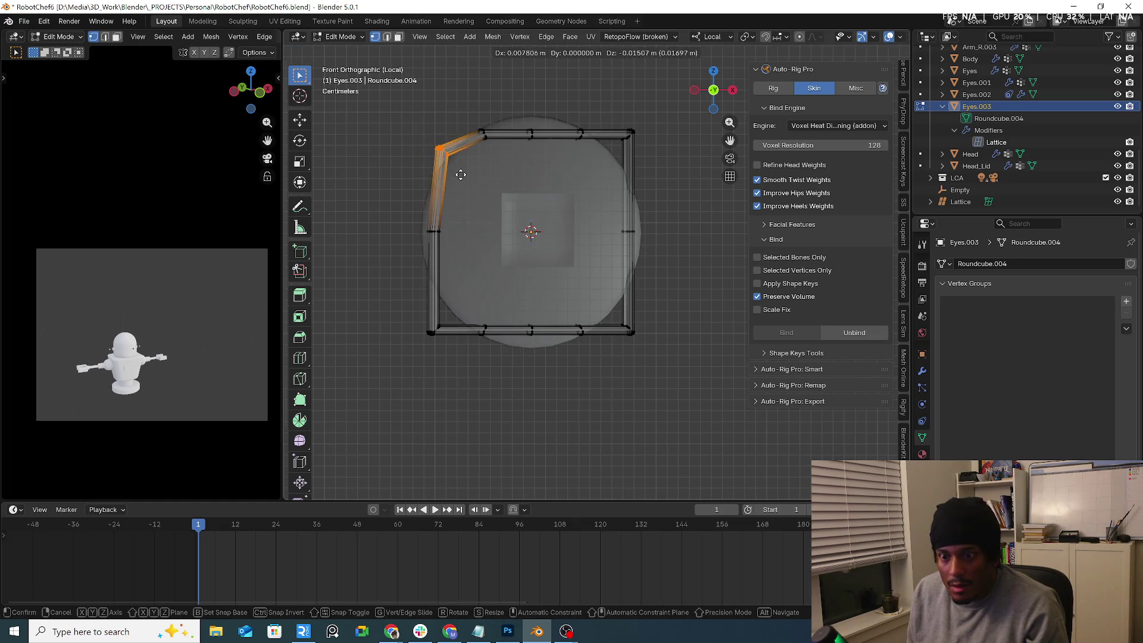
left_click(456, 173)
Step: Push the frame's left side outward and its bottom-left corner up and right
left_click(434, 232)
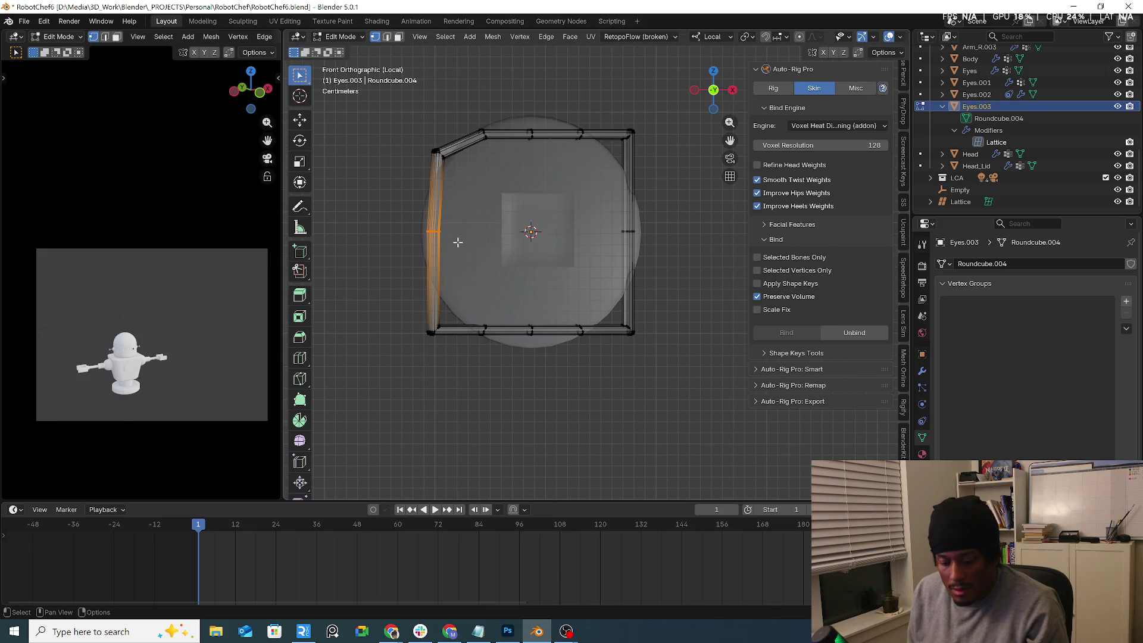
key("g")
left_click(451, 242)
left_click(432, 330)
key("g")
left_click(472, 322)
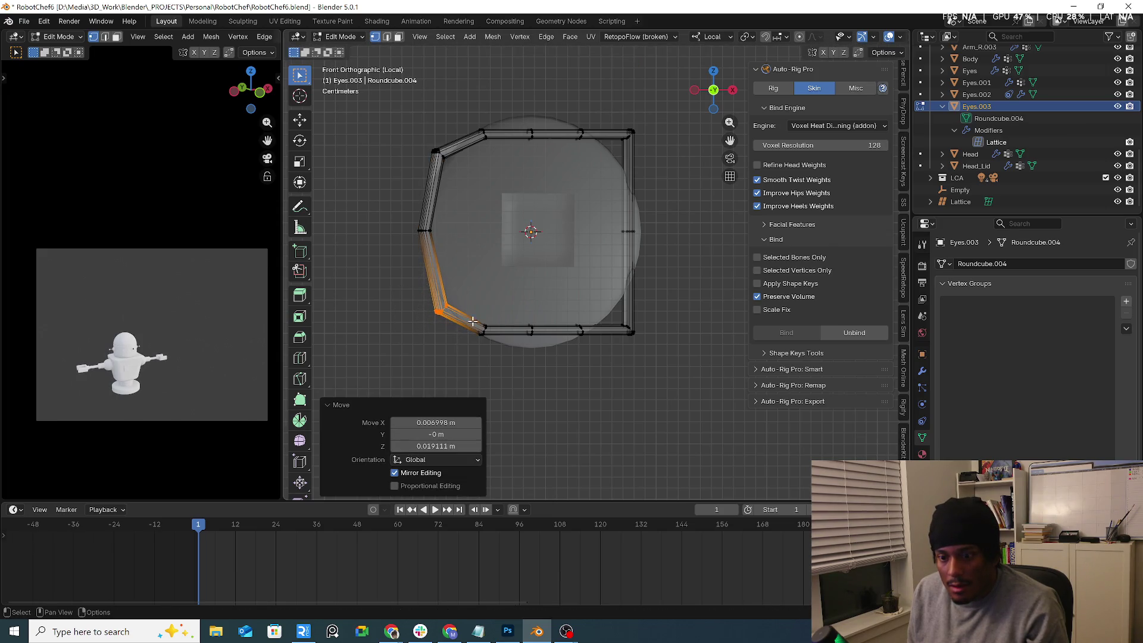
left_click(536, 337)
key("g")
key("Escape")
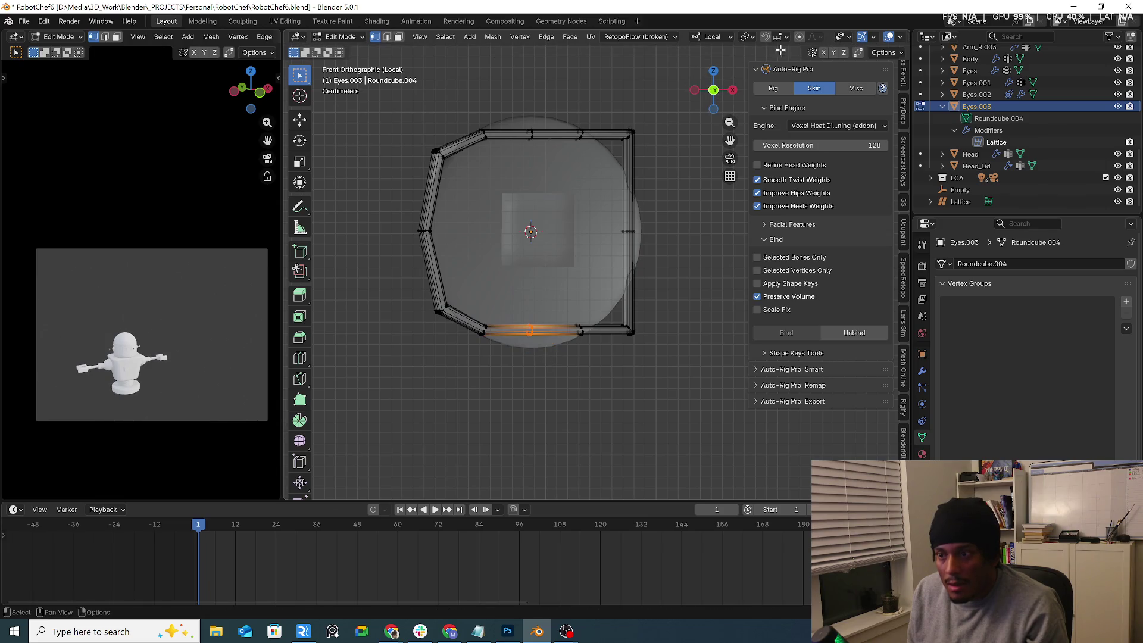
scroll(783, 41, "down", 2)
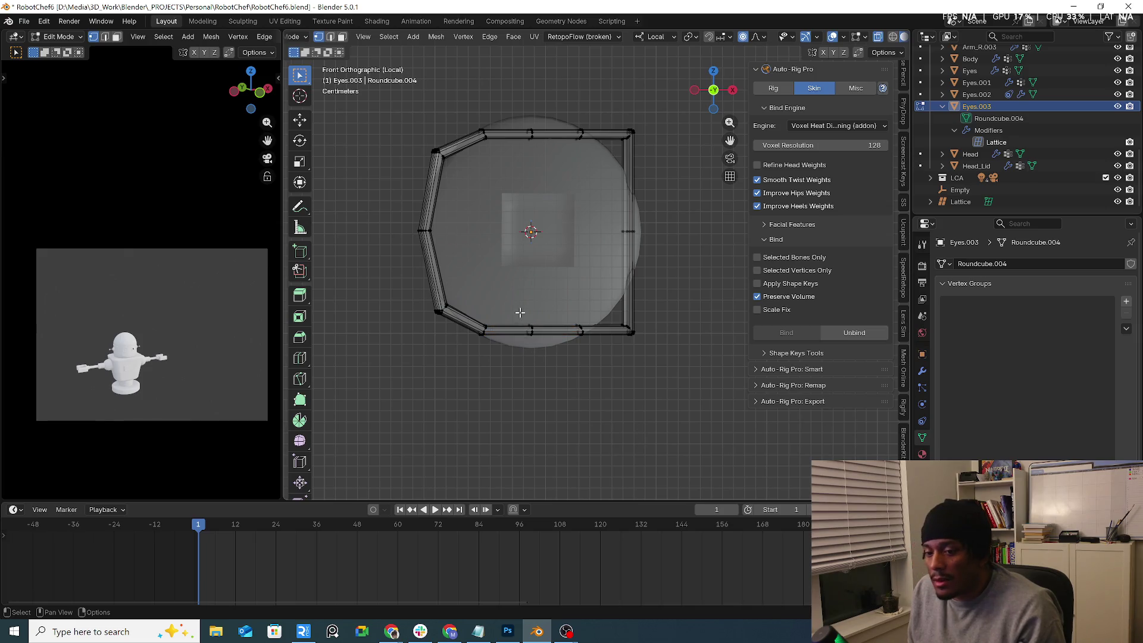
Step: Nudge the ring's bottom edge and right side outward, undoing a trial upper-right corner move
key("g")
left_click(553, 382)
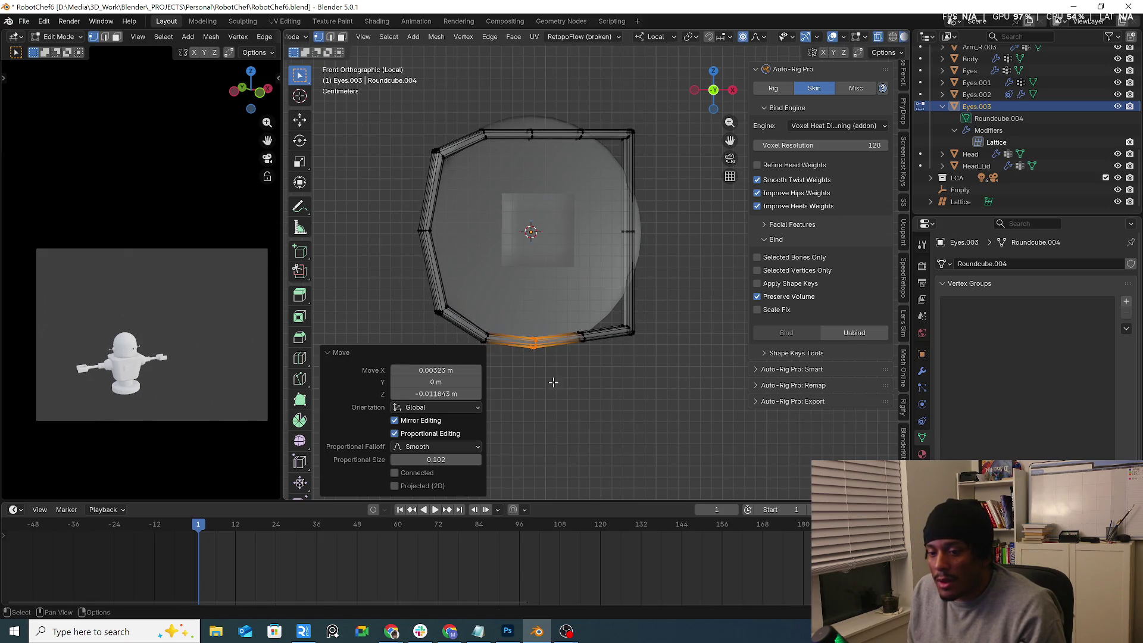
left_click(678, 317)
left_click(628, 220, "alt")
key("g")
left_click(687, 265)
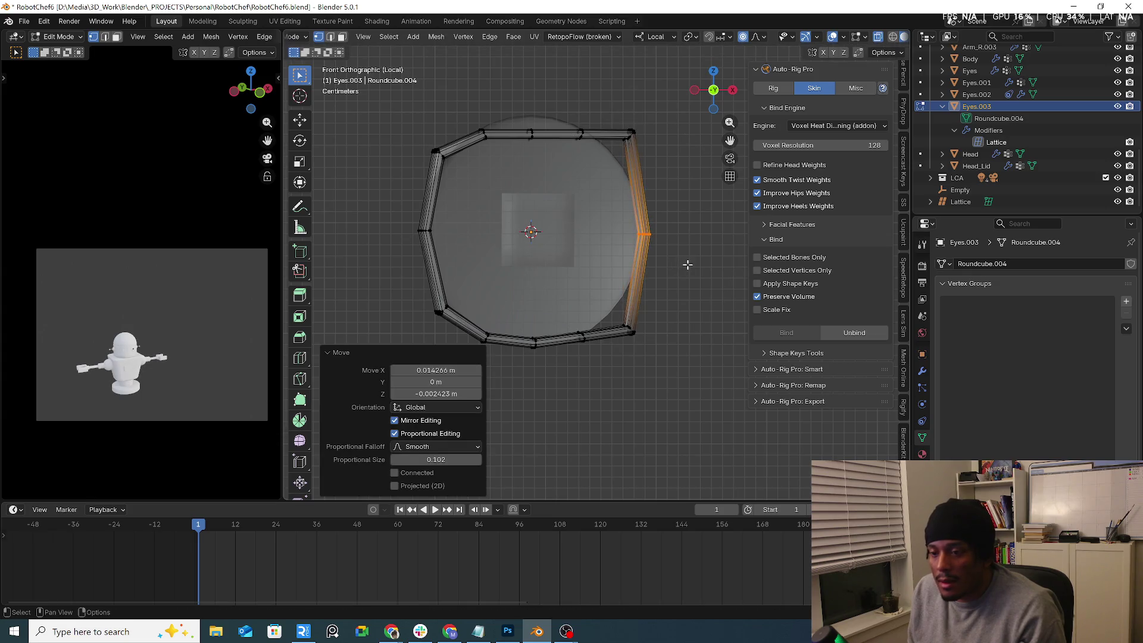
left_click(608, 133, "alt")
key("g")
left_click(621, 178)
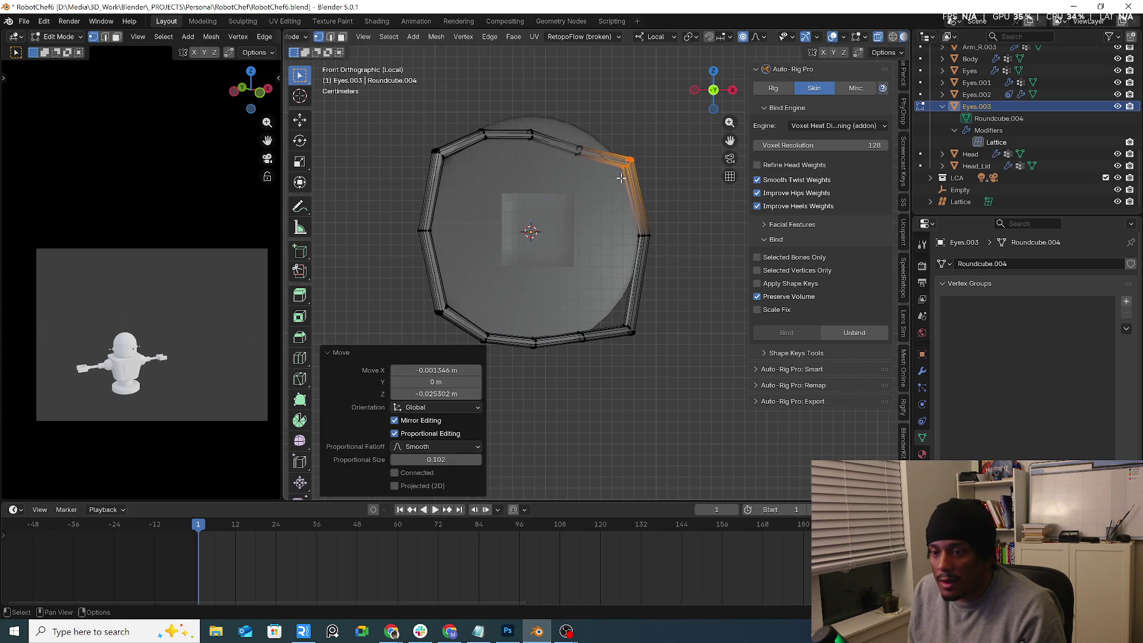
key("ctrl+z")
Step: Push the ring's top, upper-right corner and lower-right part outward with proportional editing
left_click(678, 249)
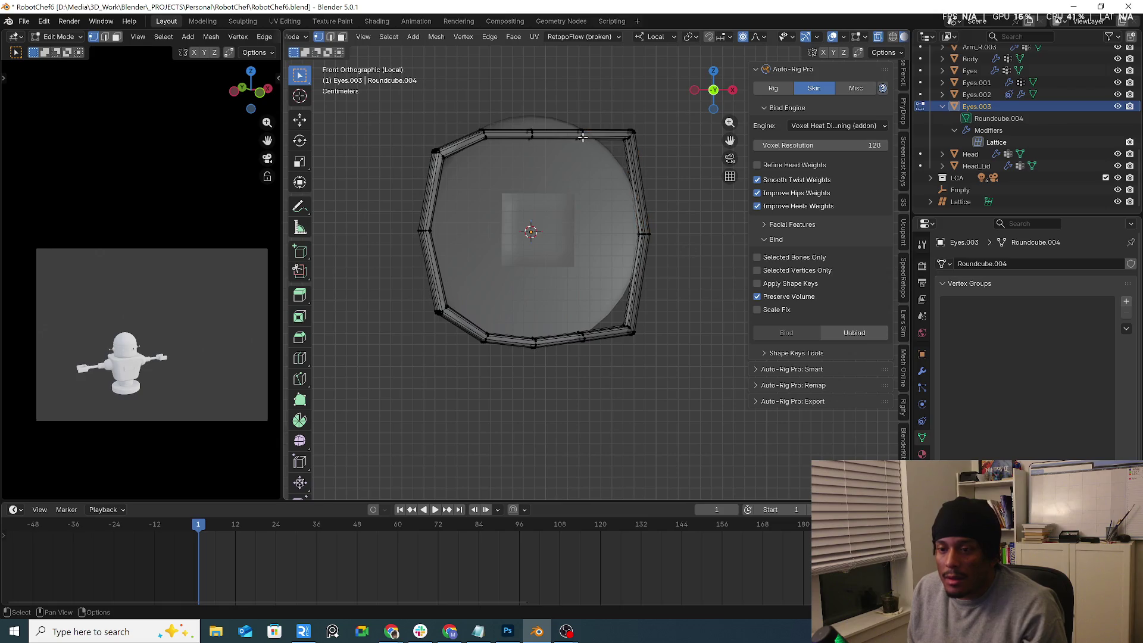
left_click(527, 133, "alt")
key("g")
left_click(549, 154)
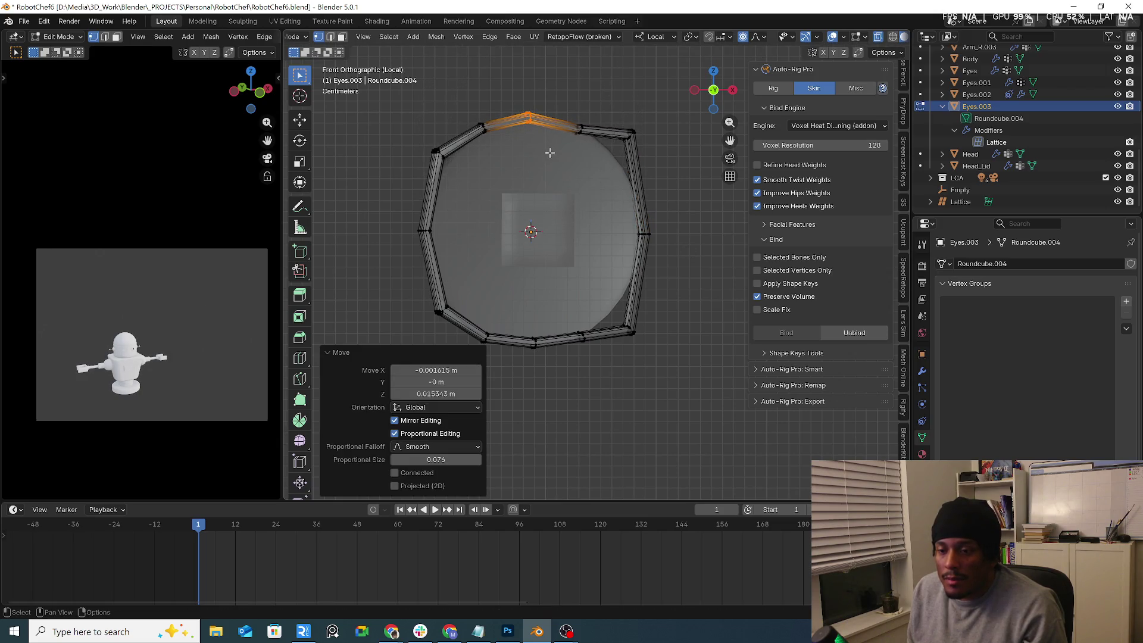
left_click(624, 140, "alt")
key("g")
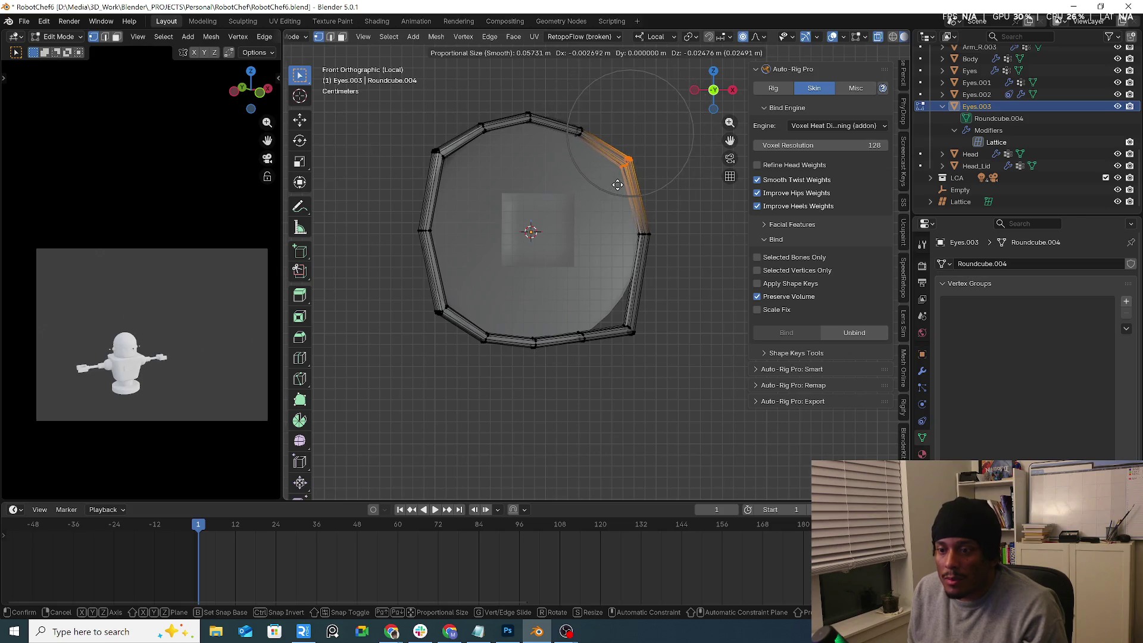
left_click(614, 187)
left_click(643, 274, "alt")
key("g")
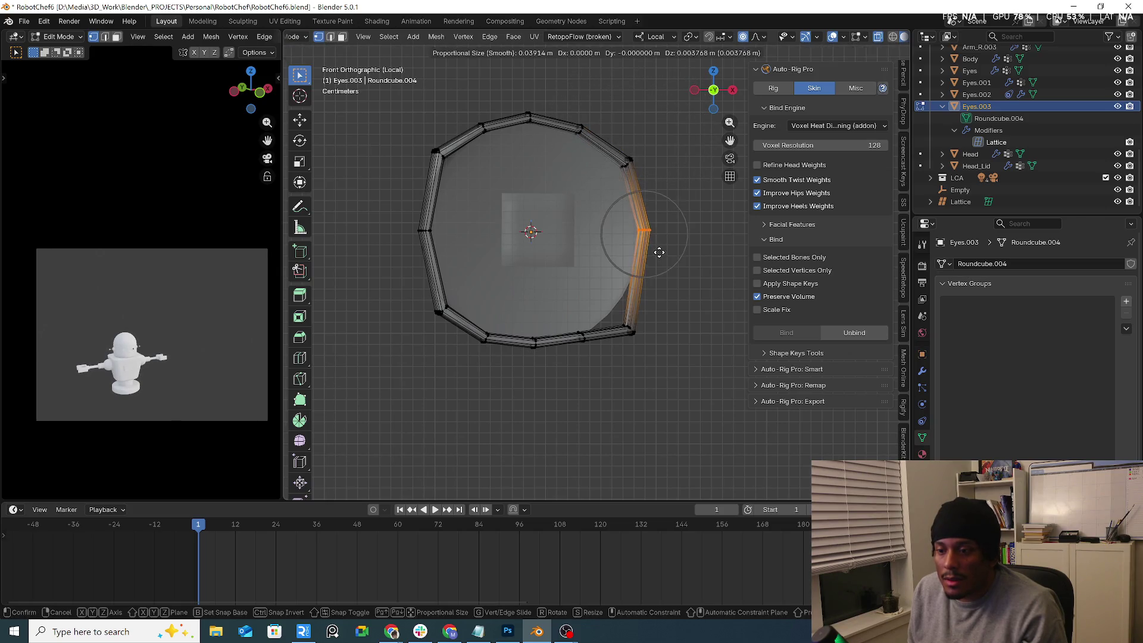
left_click(695, 324)
Step: Adjust the ring's lower-right, lower-left and left points to even out the curve
left_click_drag(613, 313, 632, 348)
key("g")
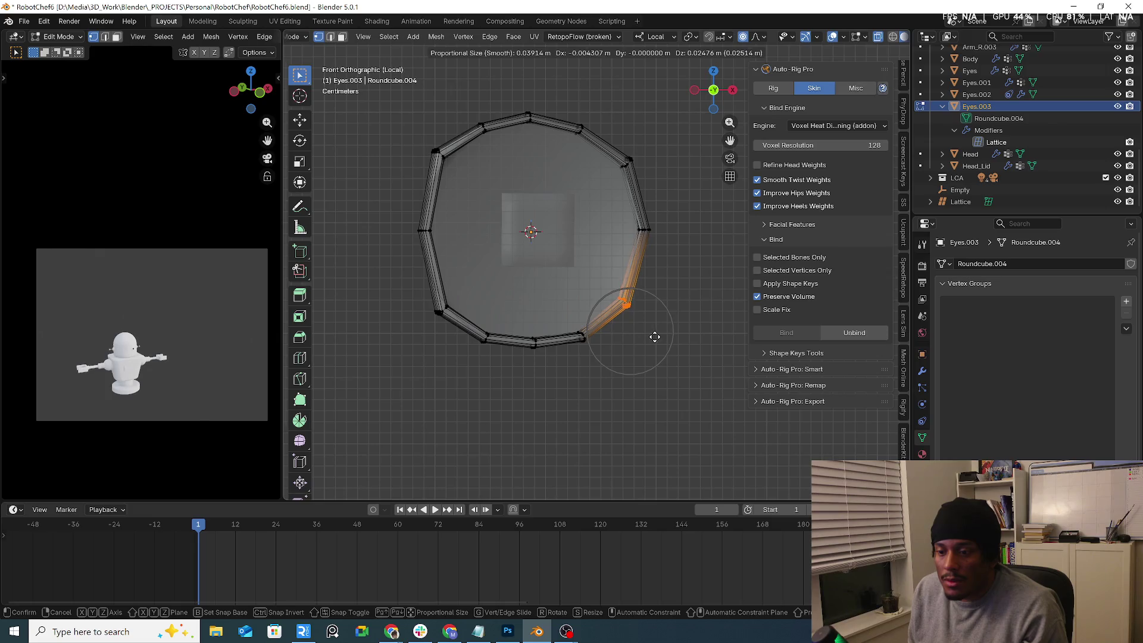
left_click(655, 342)
left_click_drag(400, 290, 456, 322)
key("g")
left_click(429, 274)
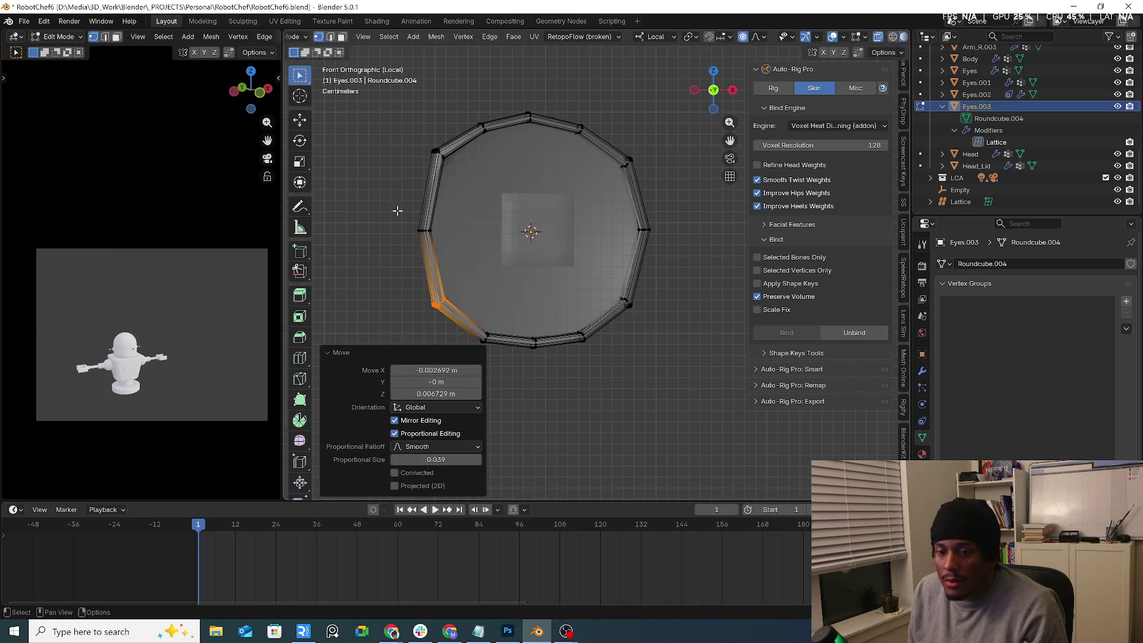
left_click_drag(396, 212, 453, 250)
key("g")
left_click(457, 250)
Step: Shift the upper-left and bottom points, then leave local view back in object mode
left_click_drag(420, 134, 452, 173)
key("g")
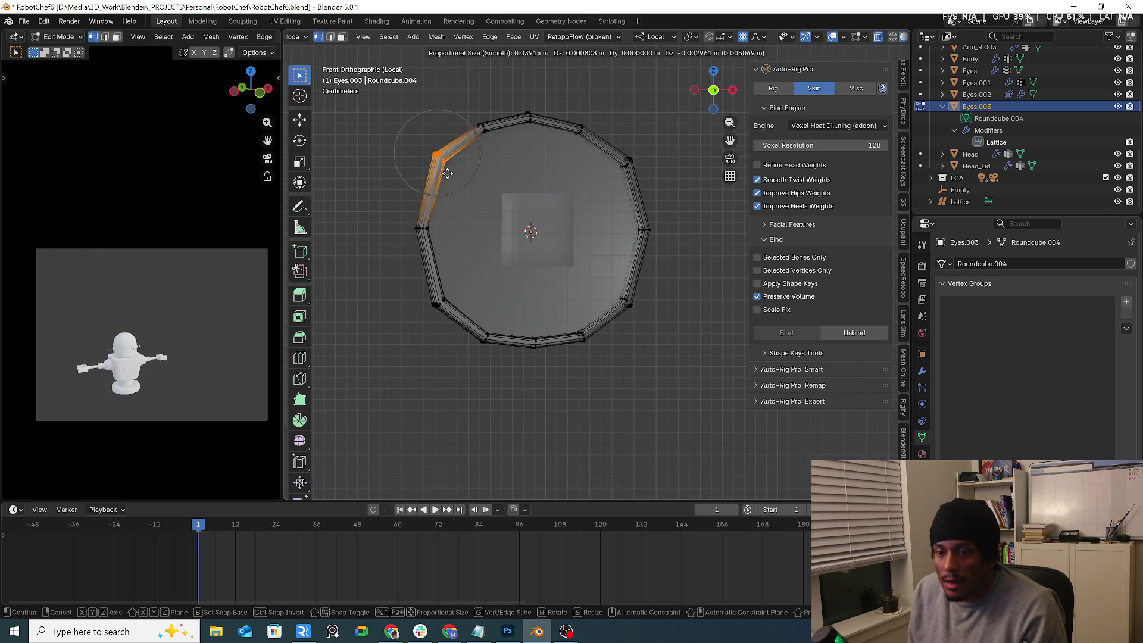
left_click(453, 177)
mouse_move(418, 292)
left_mouse_down()
mouse_move(466, 321)
mouse_move(464, 350)
left_mouse_up()
key("g")
left_click(477, 320)
key("g")
left_click(464, 350)
left_click(622, 360)
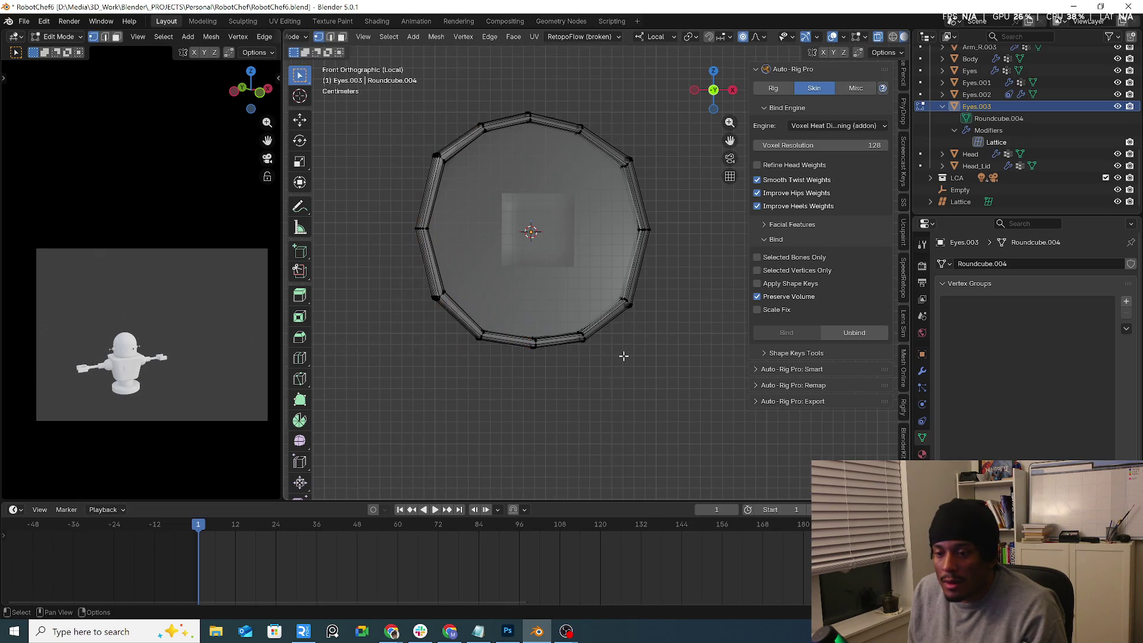
key("KP_Divide")
key("Tab")
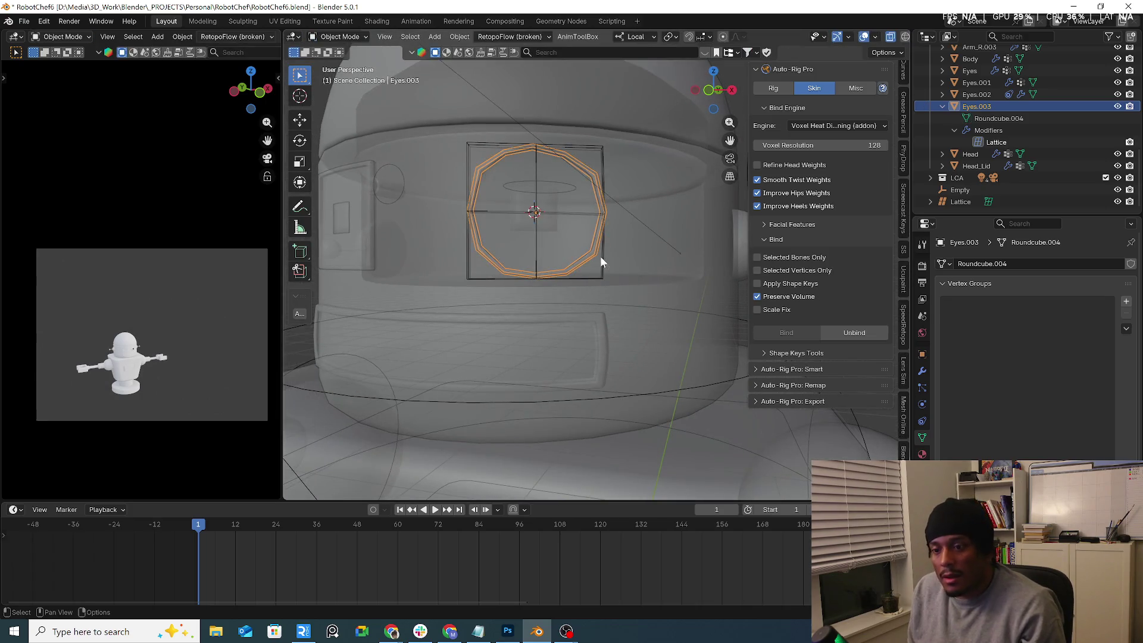
Step: Turn off see-through display, switch to material preview shading and orbit to the robot head
key("alt+z")
mouse_move(595, 257)
middle_mouse_down()
mouse_move(531, 245)
mouse_move(576, 228)
mouse_move(663, 225)
mouse_move(658, 237)
mouse_move(503, 253)
mouse_move(507, 230)
mouse_move(581, 257)
mouse_move(621, 238)
mouse_move(506, 236)
mouse_move(499, 221)
mouse_move(534, 180)
mouse_move(594, 235)
mouse_move(540, 256)
middle_mouse_up()
left_click(659, 238)
scroll(548, 258, "down", 3)
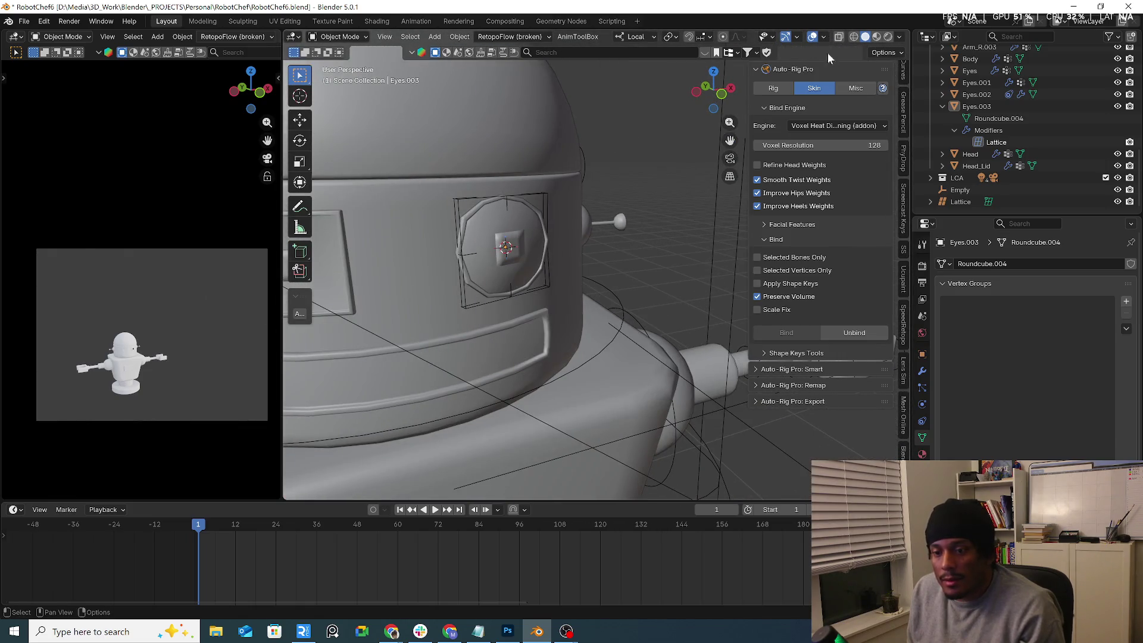
left_click(876, 36)
mouse_move(470, 226)
middle_mouse_down()
mouse_move(460, 209)
mouse_move(494, 166)
mouse_move(595, 233)
mouse_move(463, 238)
mouse_move(452, 250)
middle_mouse_up()
Step: Check Eyes.002's modifiers and constraints, then move the Empty to test eye tracking
left_click(336, 300)
mouse_move(336, 300)
middle_mouse_down()
mouse_move(393, 260)
mouse_move(549, 237)
middle_mouse_up()
left_click(553, 234)
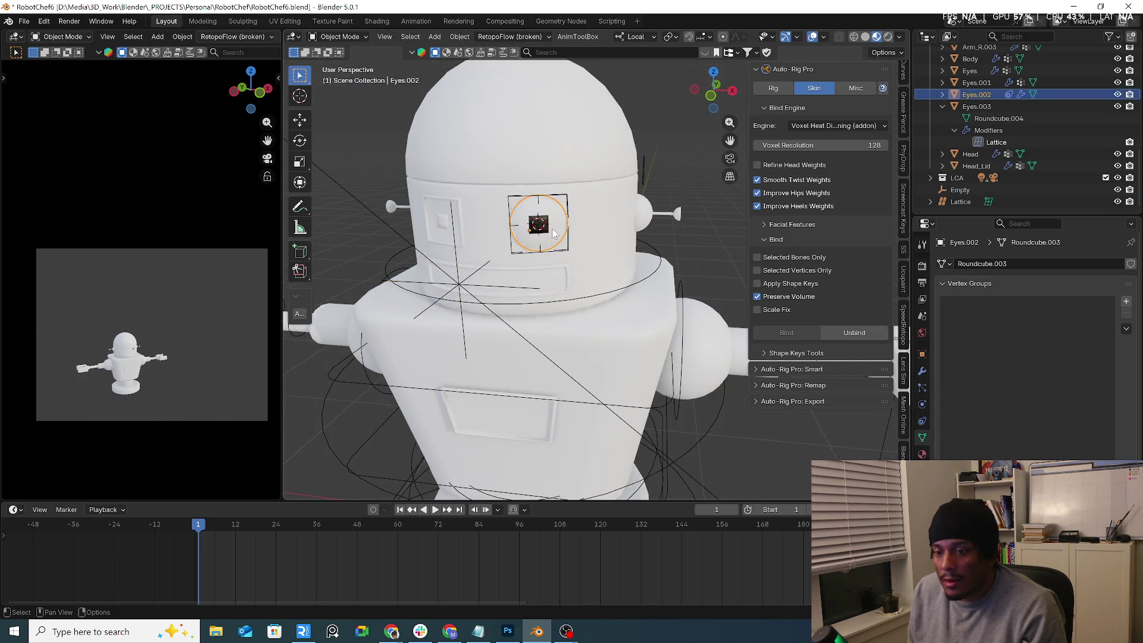
left_click(921, 373)
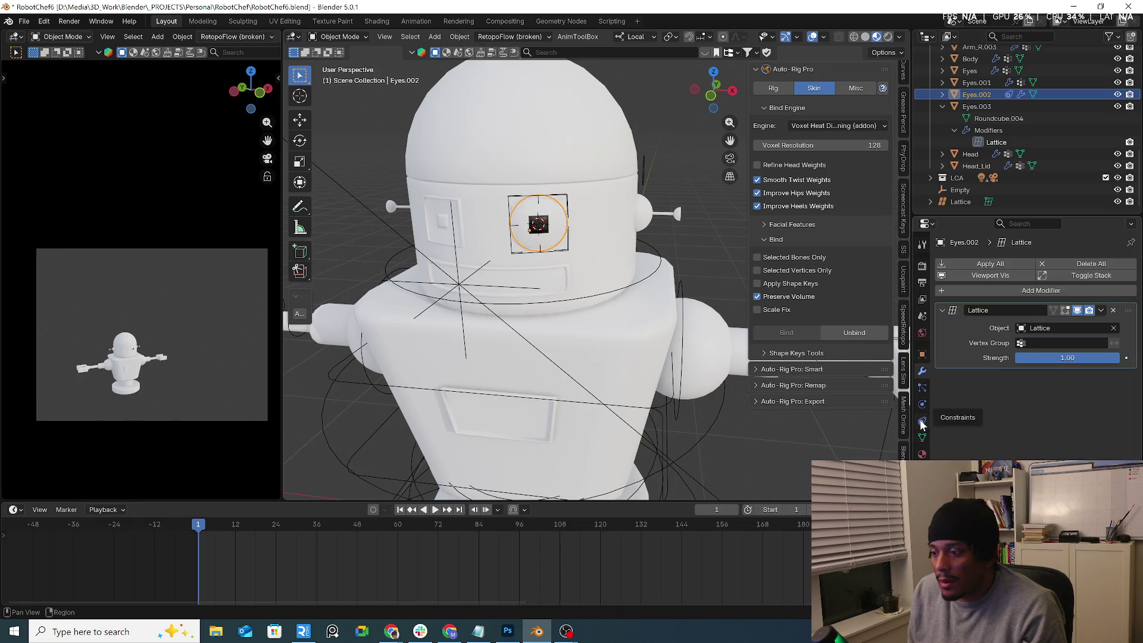
left_click(922, 423)
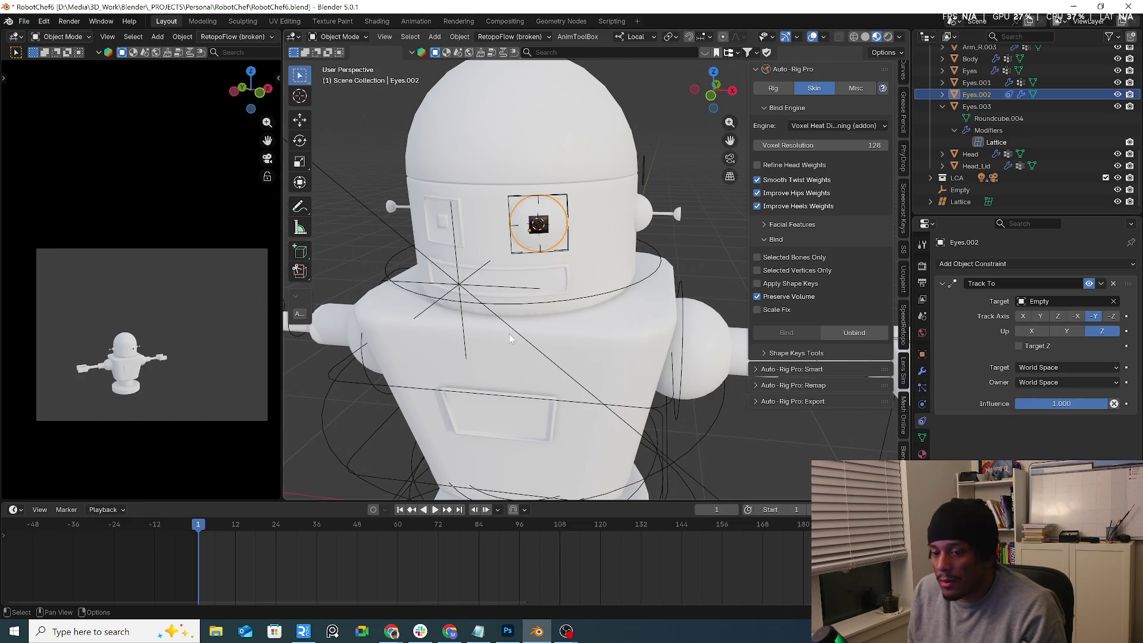
left_click(423, 311)
key("g")
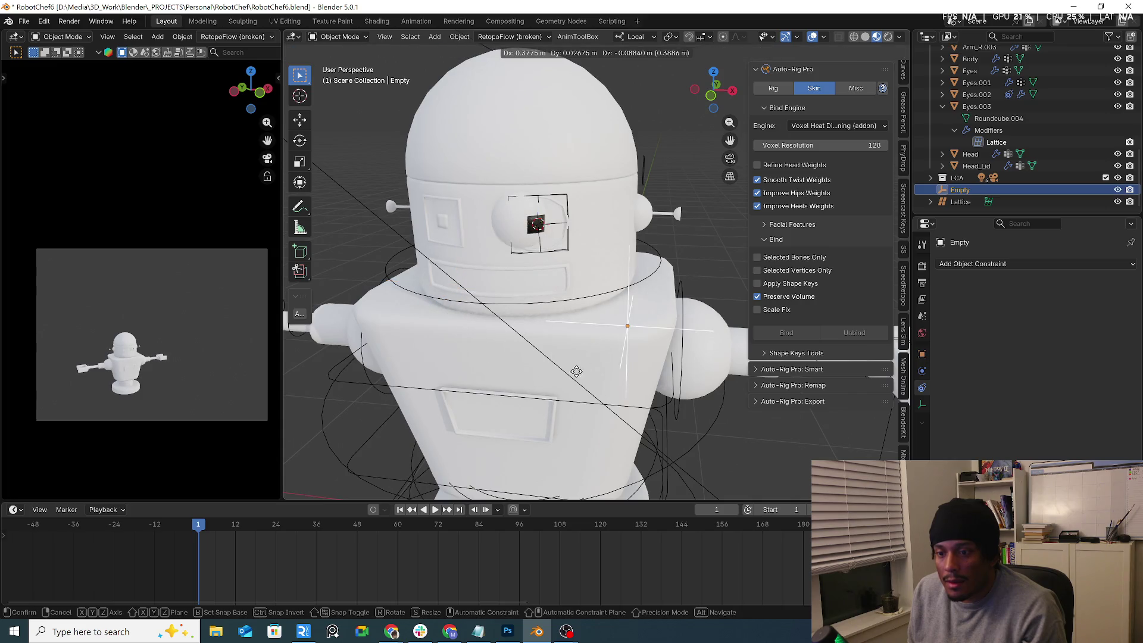
left_click(608, 310)
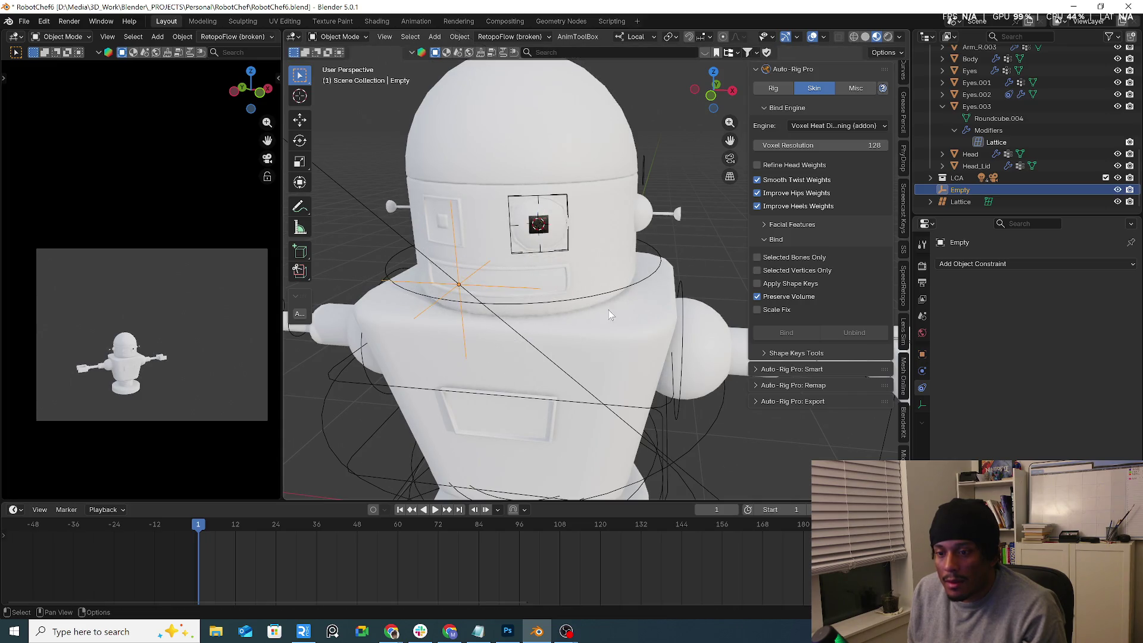
Step: Set the Eyes.002 origin to its geometry
mouse_move(609, 310)
middle_mouse_down()
mouse_move(666, 270)
mouse_move(627, 301)
middle_mouse_up()
left_click(627, 301)
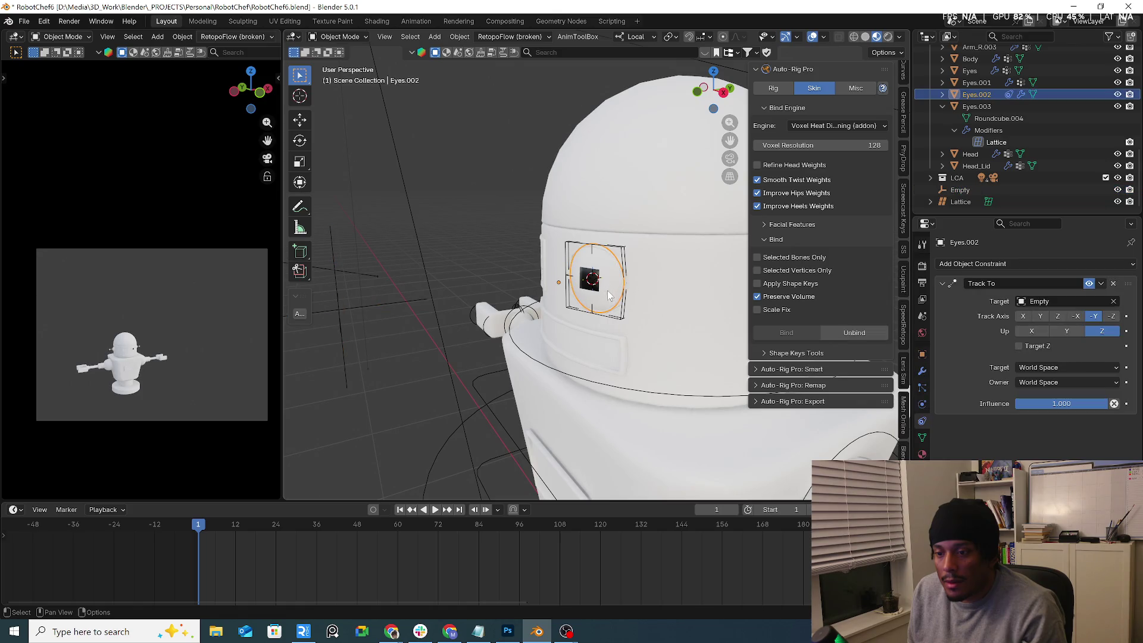
right_click(627, 302)
mouse_move(604, 286)
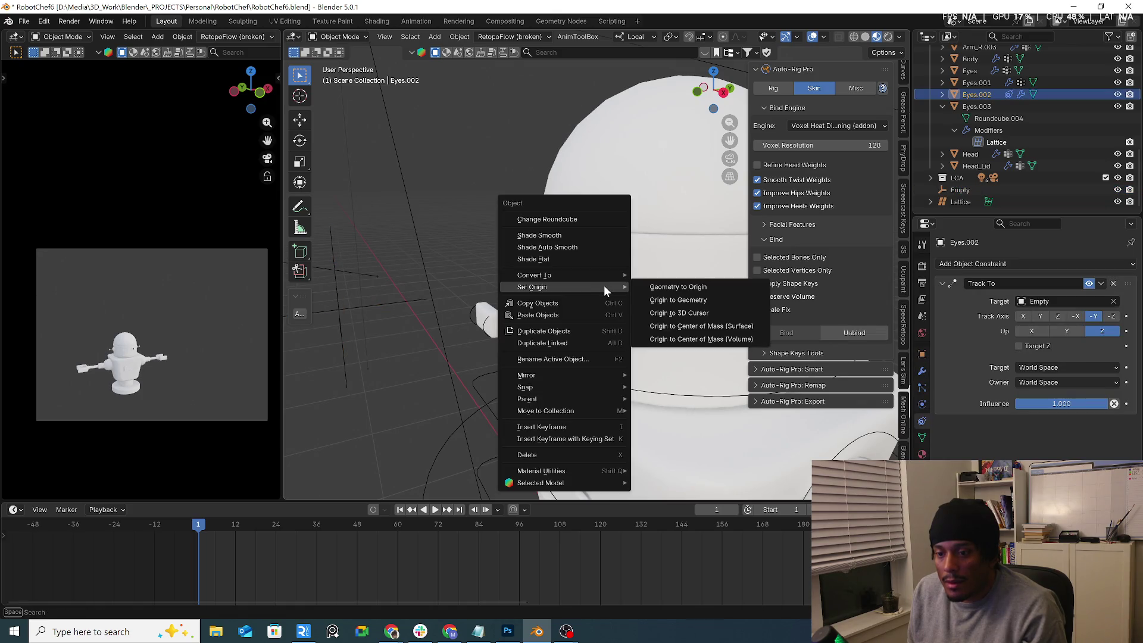
left_click(689, 302)
mouse_move(620, 304)
middle_mouse_down()
mouse_move(530, 306)
mouse_move(625, 301)
middle_mouse_up()
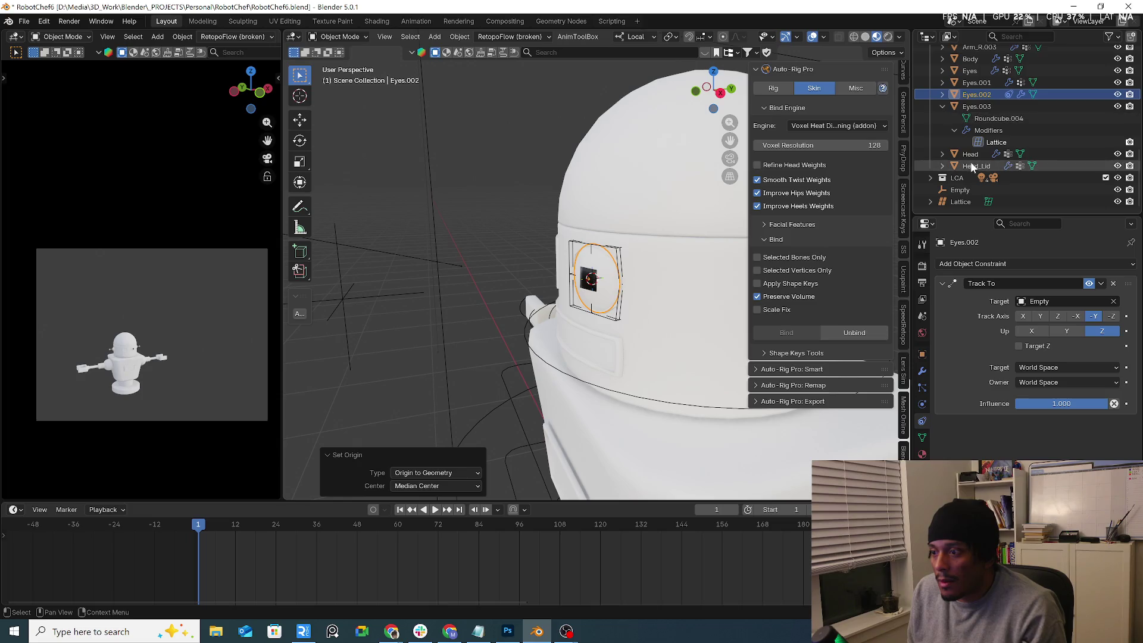
Step: Reposition the Lattice object over the eye
left_click(953, 131)
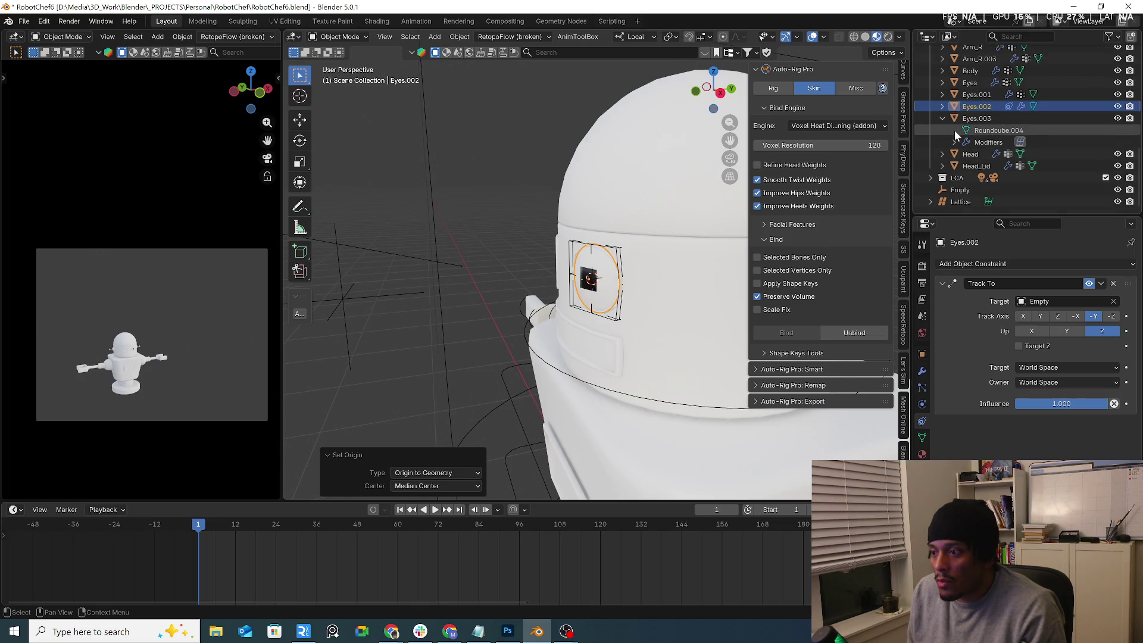
left_click(961, 203)
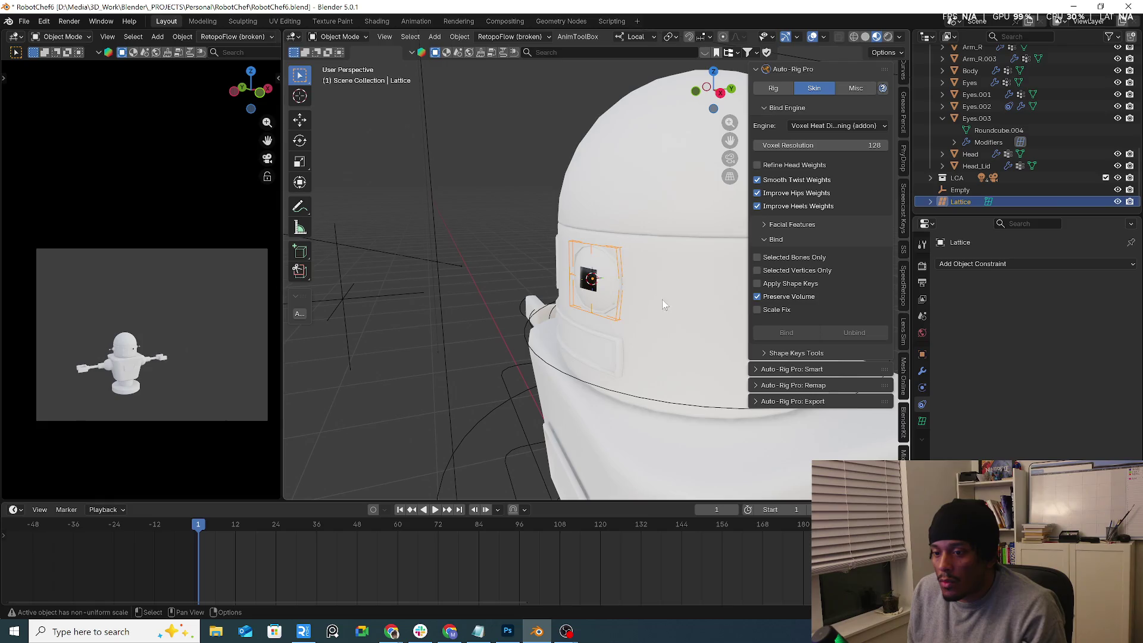
key("g")
left_click(623, 305)
Step: Toggle Eyes.002 into edit mode and back to object mode
left_click(605, 301)
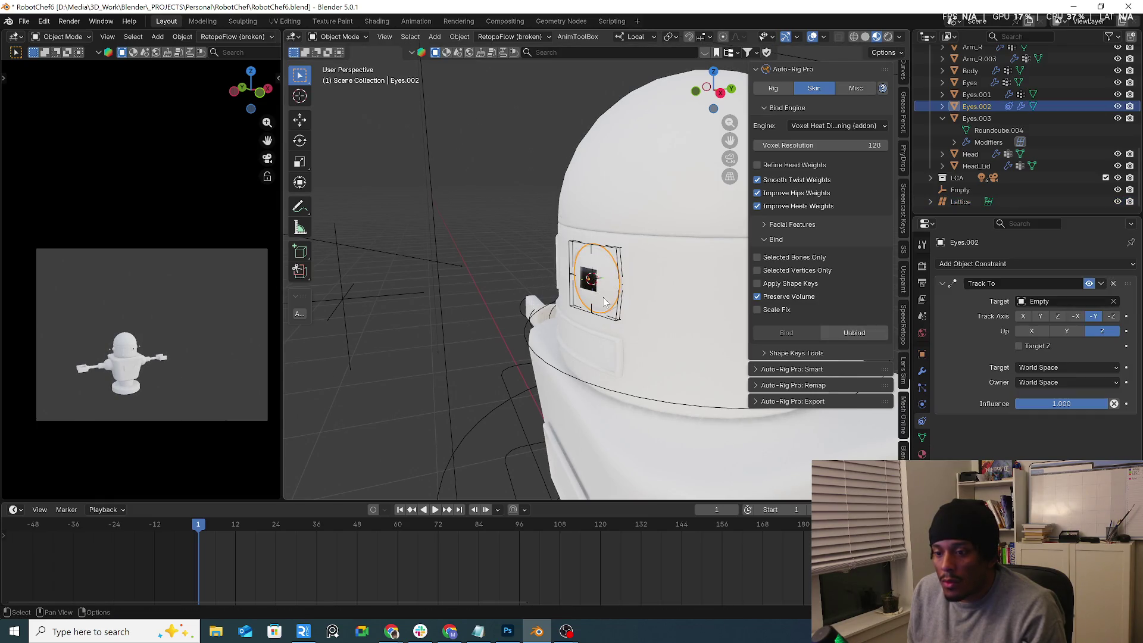
left_click(338, 36)
left_click(340, 62)
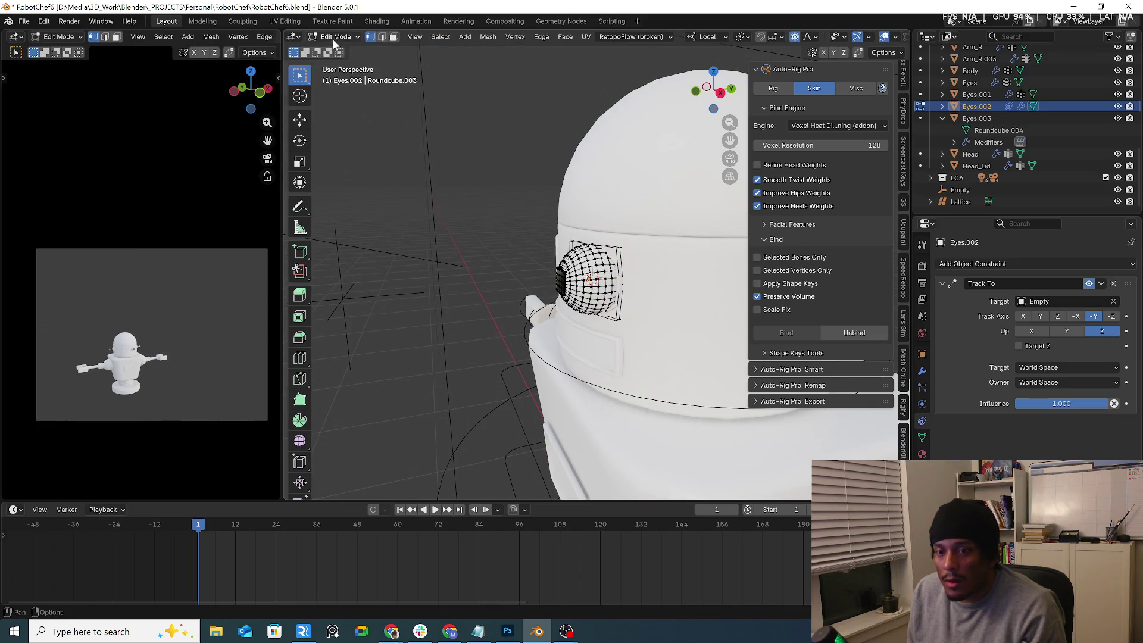
left_click(332, 37)
left_click(342, 49)
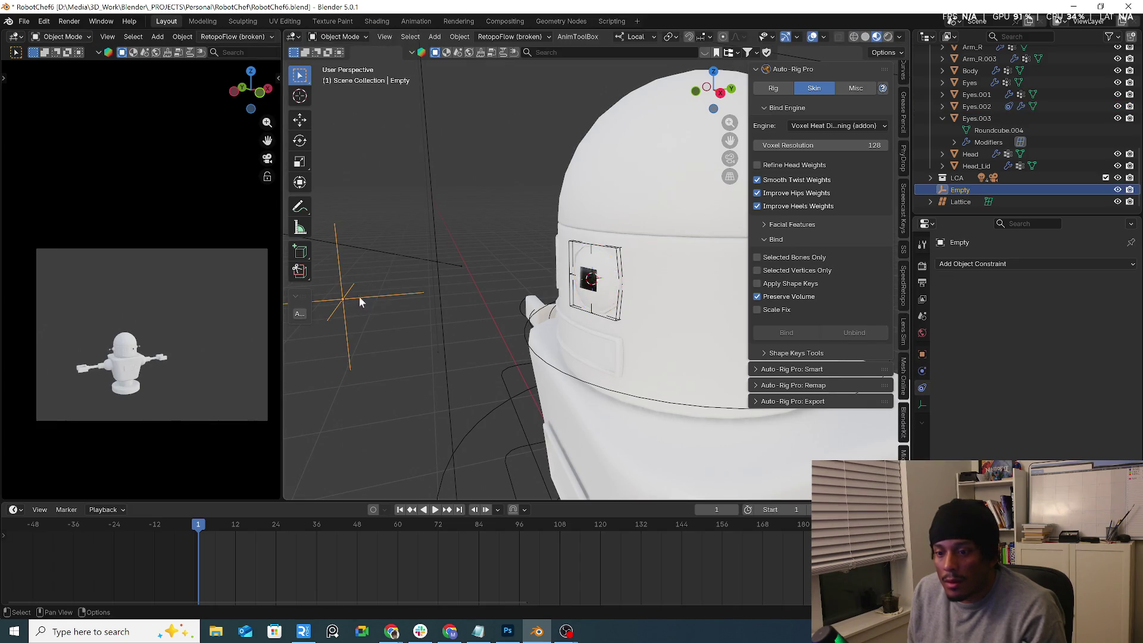
Step: Select the Empty the eyes follow and orbit to a more frontal view
mouse_move(359, 298)
middle_mouse_down()
mouse_move(516, 266)
mouse_move(427, 296)
middle_mouse_up()
left_click(426, 298)
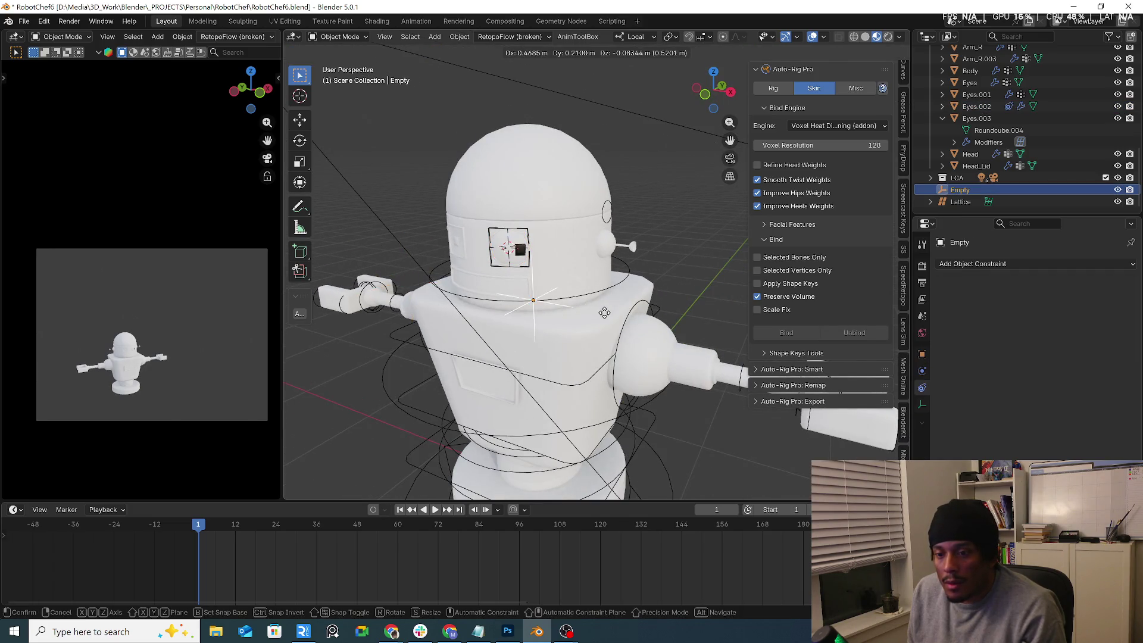
middle_click_drag(426, 230, 679, 143)
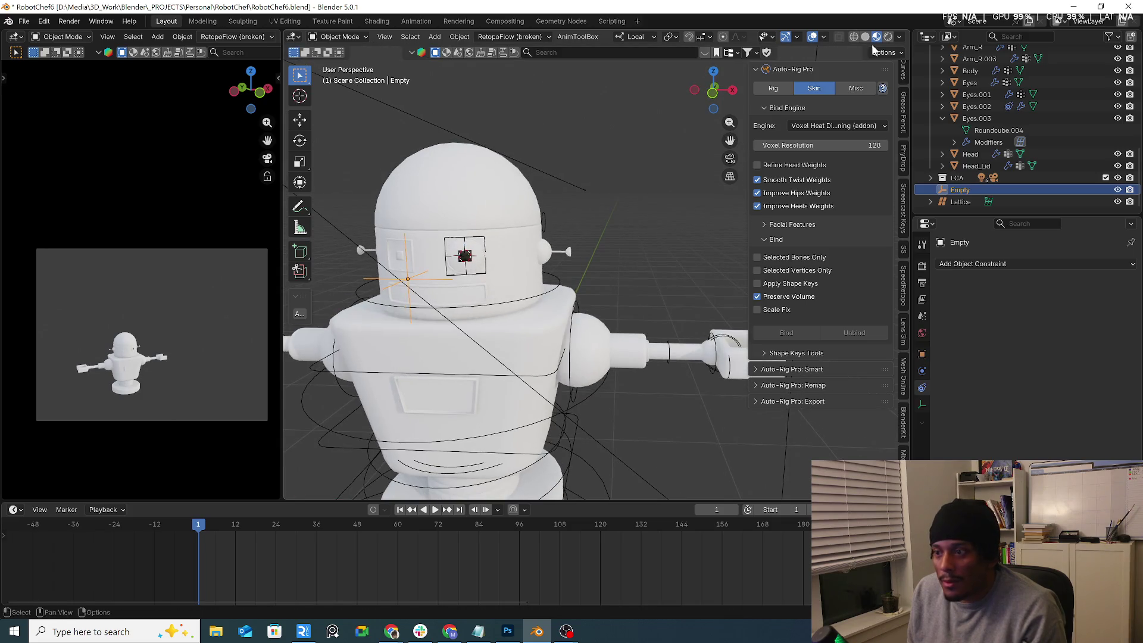
Step: Cycle the viewport shading modes, settling on grey shading with a checkered background
left_click(865, 36)
left_click(876, 37)
left_click(887, 37)
scroll(453, 202, "up", 3)
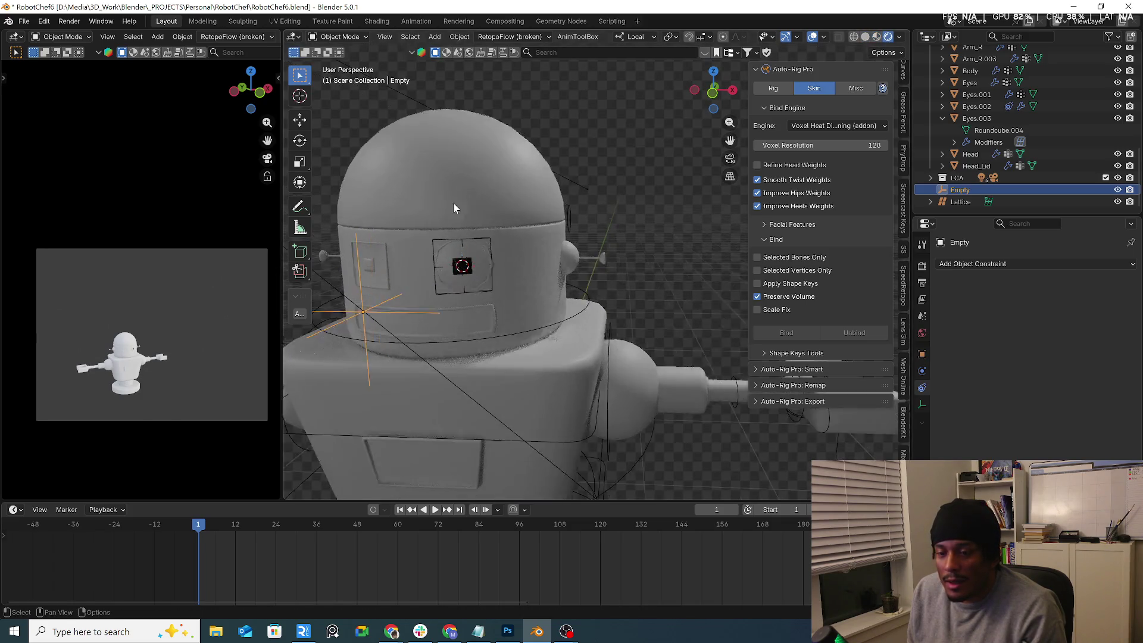
middle_click_drag(453, 203, 531, 210)
Step: Start moving the Empty, cancel it, and switch to the front view
scroll(531, 210, "up", 2)
key("g")
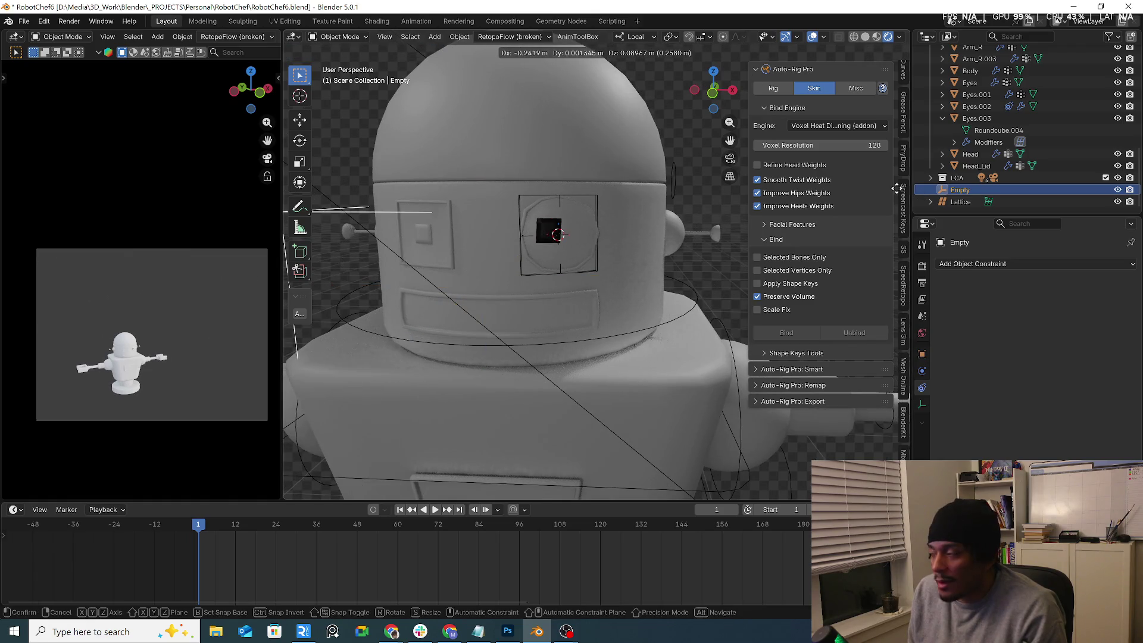
right_click(599, 255)
scroll(659, 248, "down", 1)
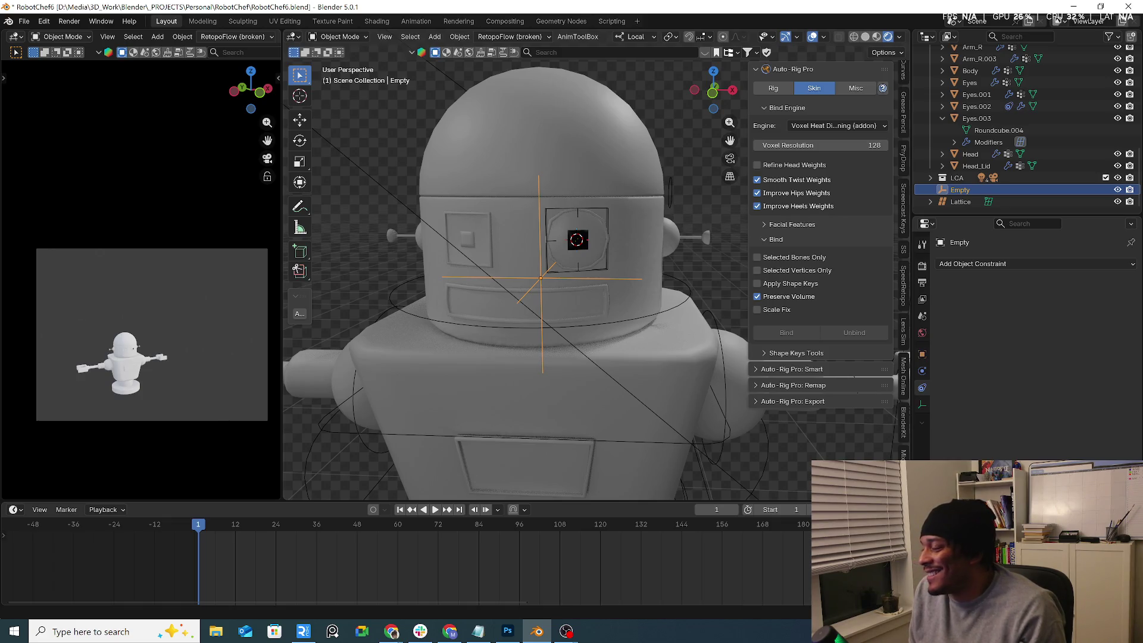
key("KP_1")
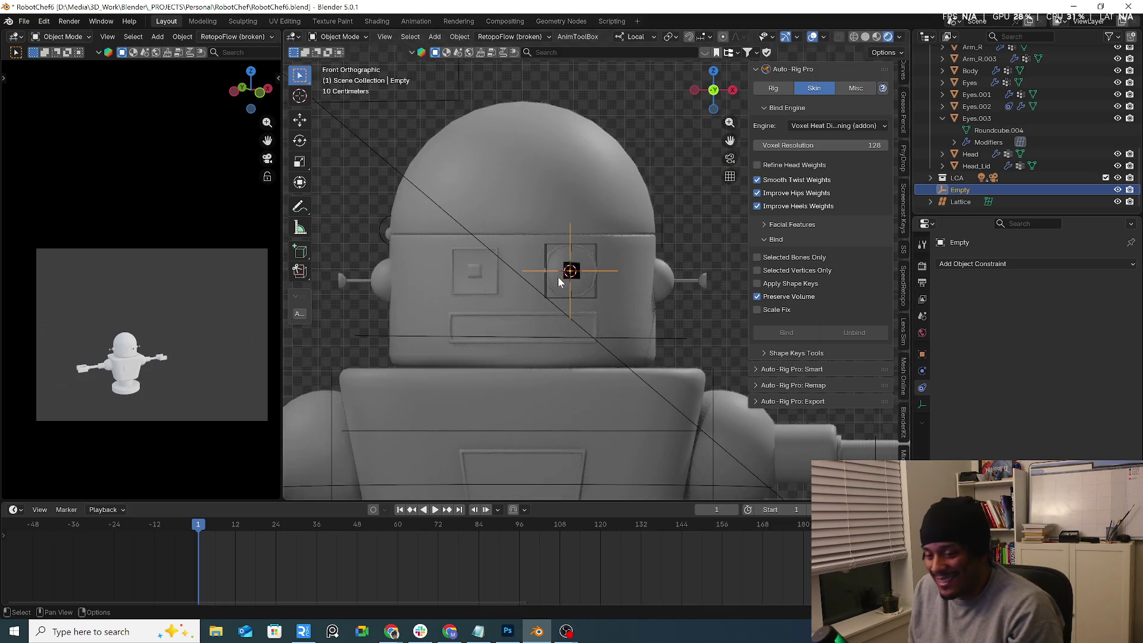
Step: Move the Empty -0.54 m along X and 0.31 m up, then orbit to check the eye
key("g")
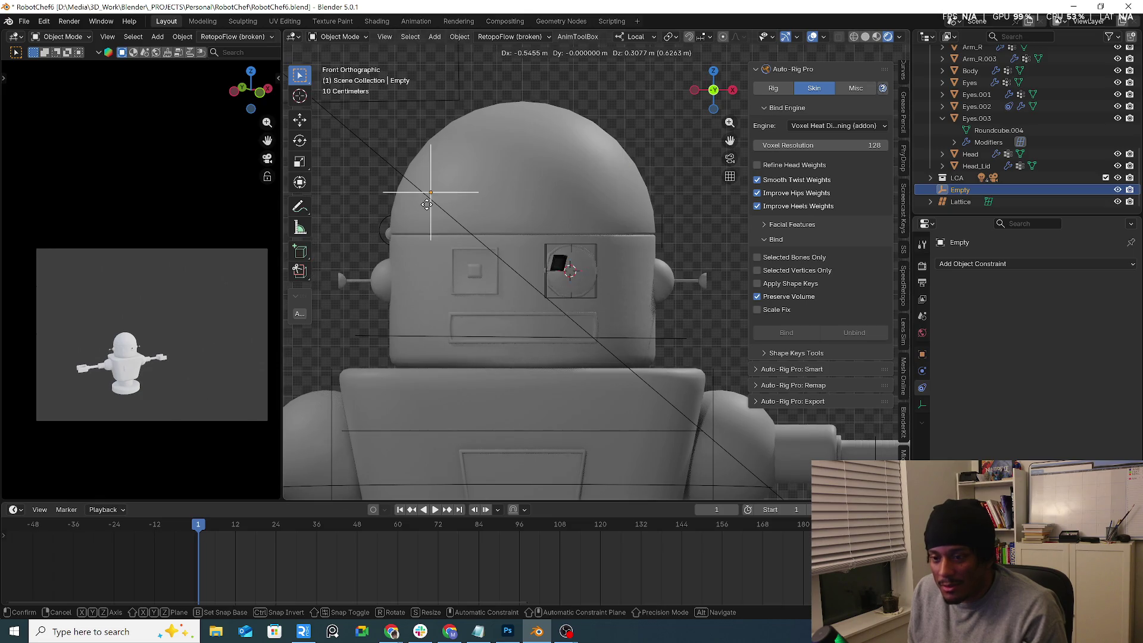
left_click(366, 53)
mouse_move(541, 227)
middle_mouse_down()
mouse_move(477, 202)
mouse_move(559, 233)
mouse_move(426, 172)
middle_mouse_up()
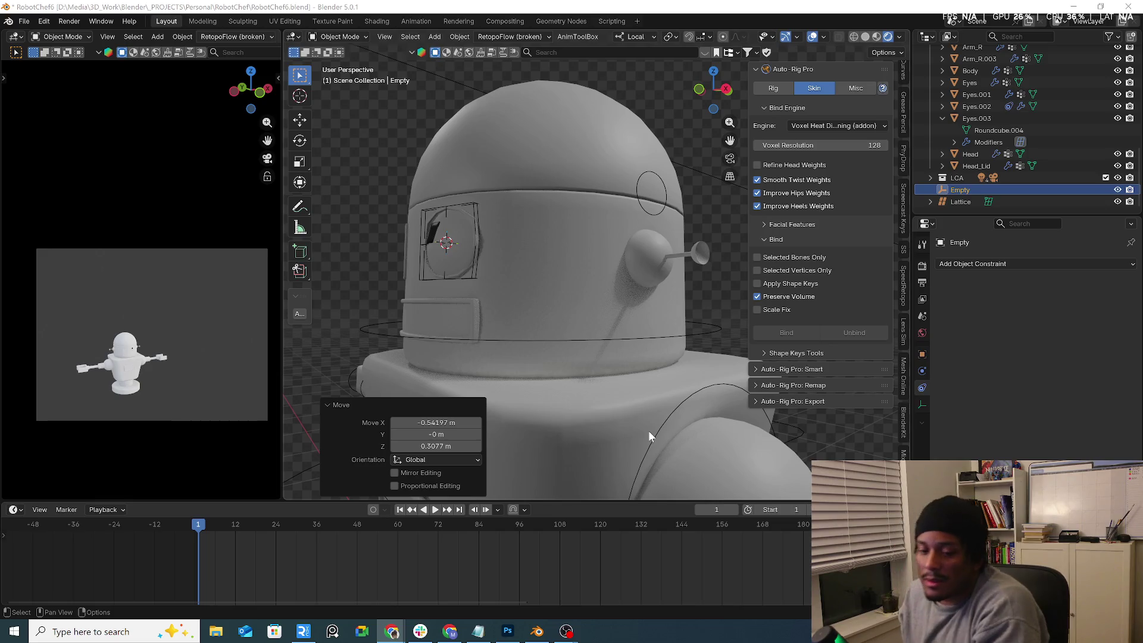
Step: Orbit and zoom out to check the eye, then maximize the Instagram browser window over Blender
mouse_move(606, 420)
middle_mouse_down()
mouse_move(602, 317)
mouse_move(436, 283)
mouse_move(592, 254)
middle_mouse_up()
scroll(585, 263, "down", 3)
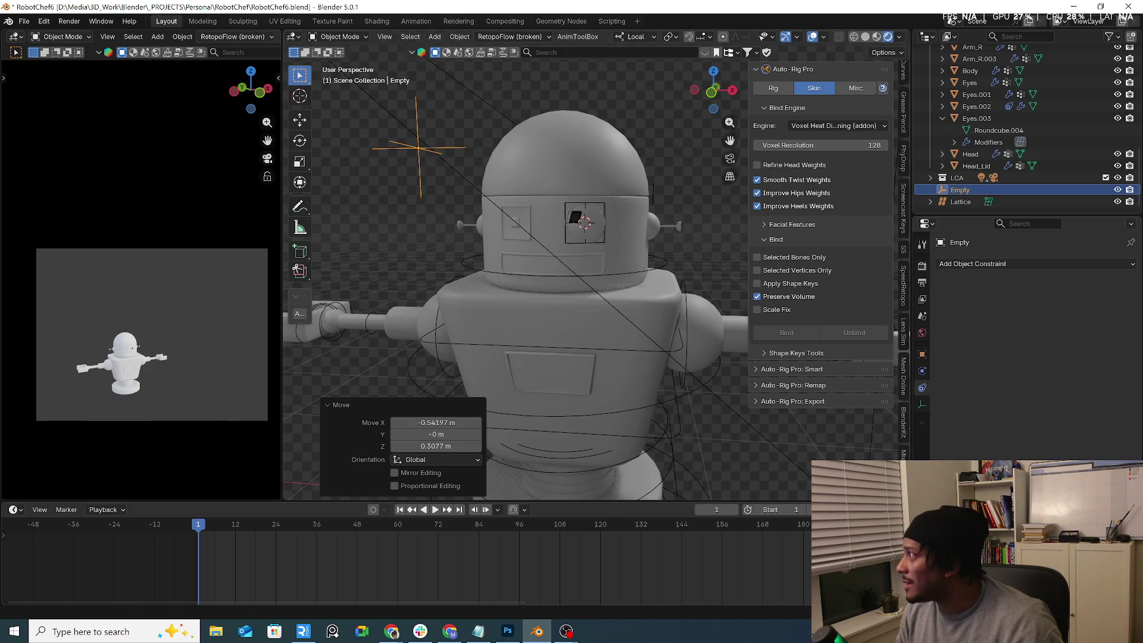
key("alt+Tab")
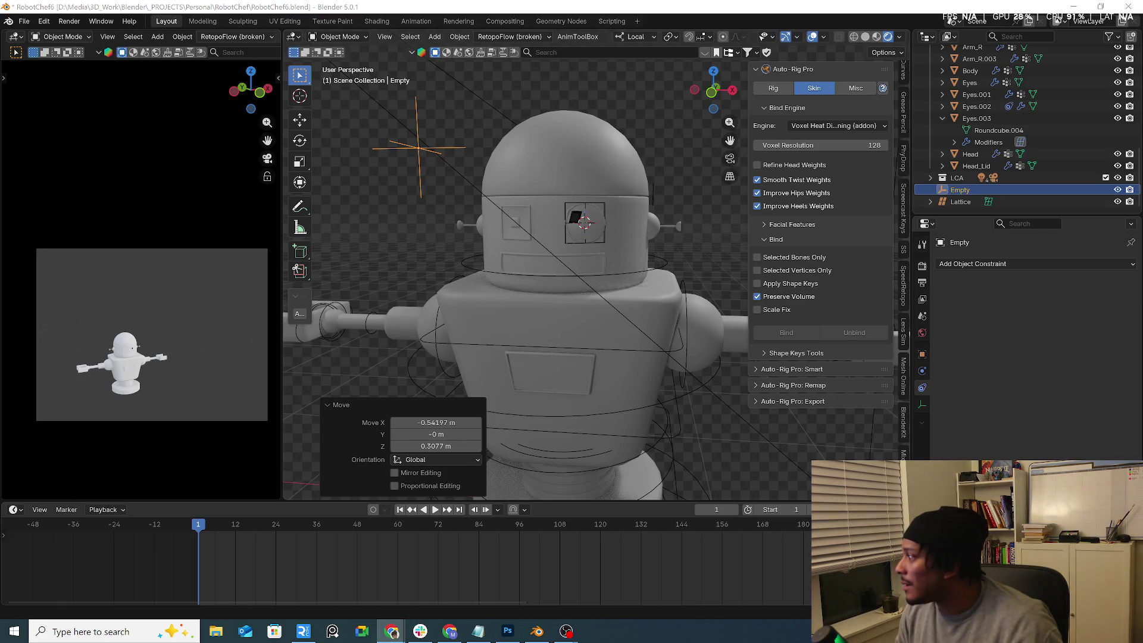
left_click_drag(1142, 286, 624, 155)
left_click(562, 162)
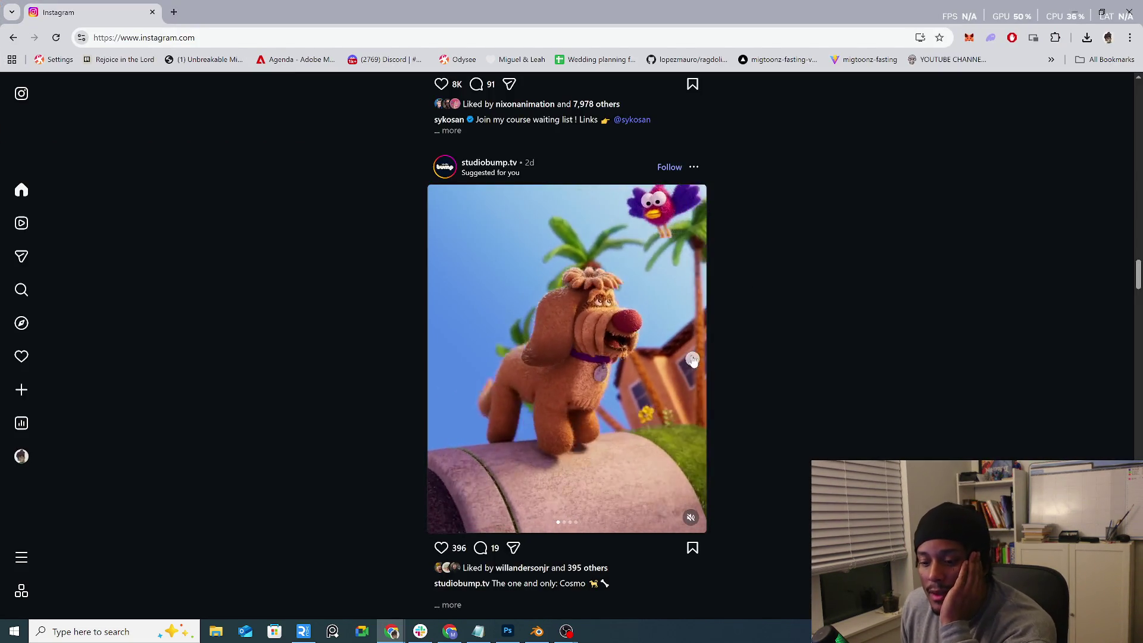
Step: Flip through the felt-creature carousel slides and like the post
left_click(693, 360)
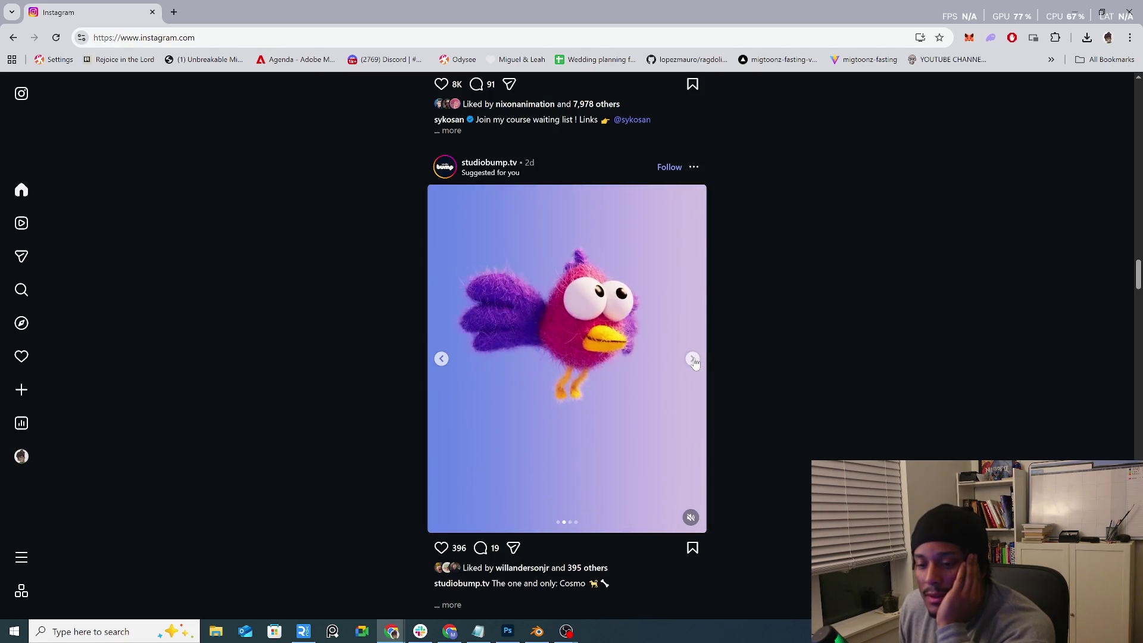
left_click(693, 359)
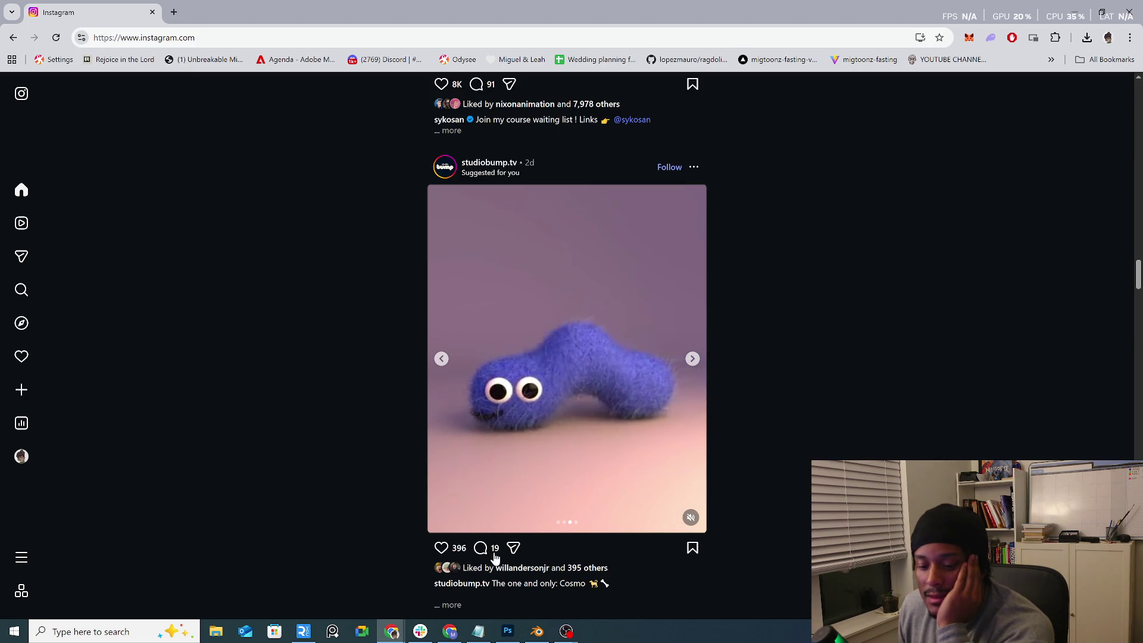
left_click(441, 548)
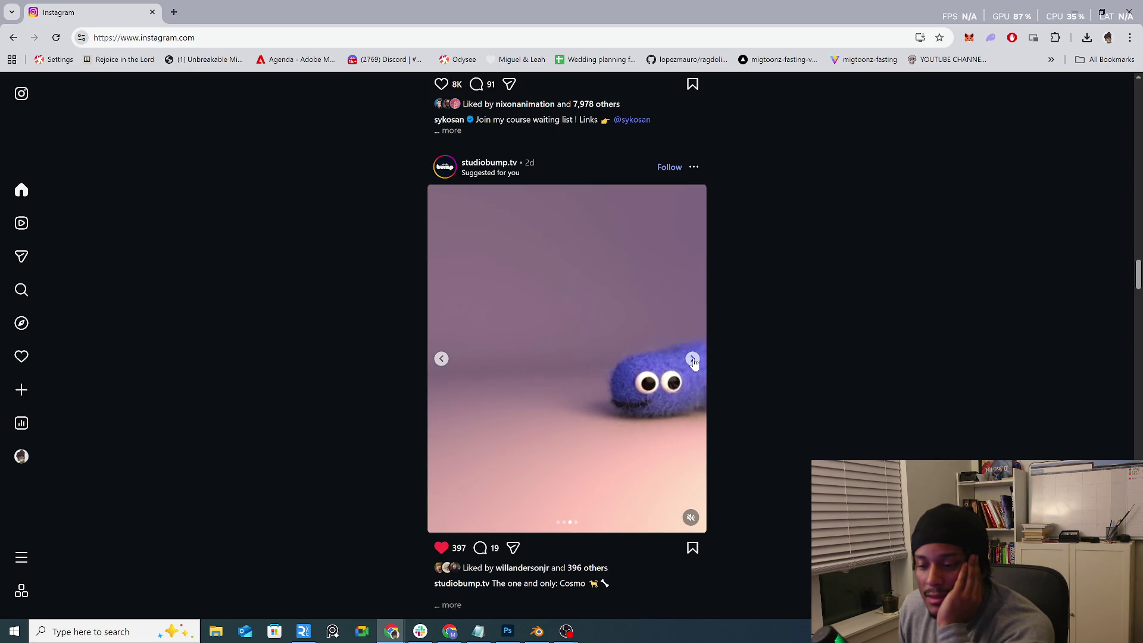
left_click(693, 360)
Step: Scroll on and like the green-character teaser video and the 2025 animation reel
scroll(723, 363, "down", 5)
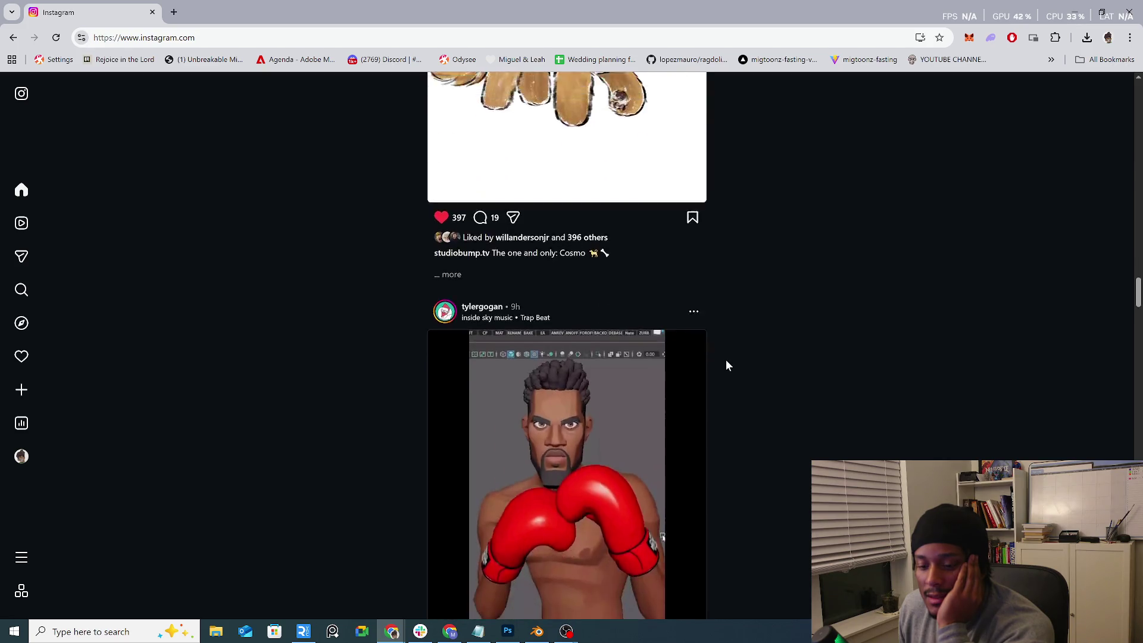
scroll(726, 359, "down", 5)
scroll(726, 359, "down", 4)
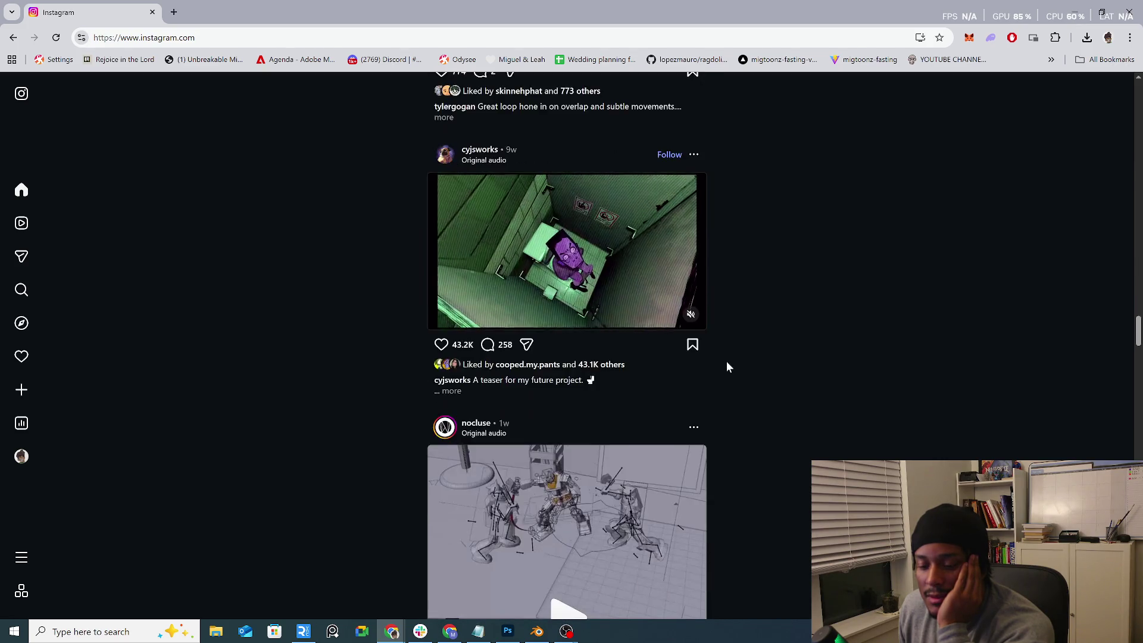
left_click(441, 344)
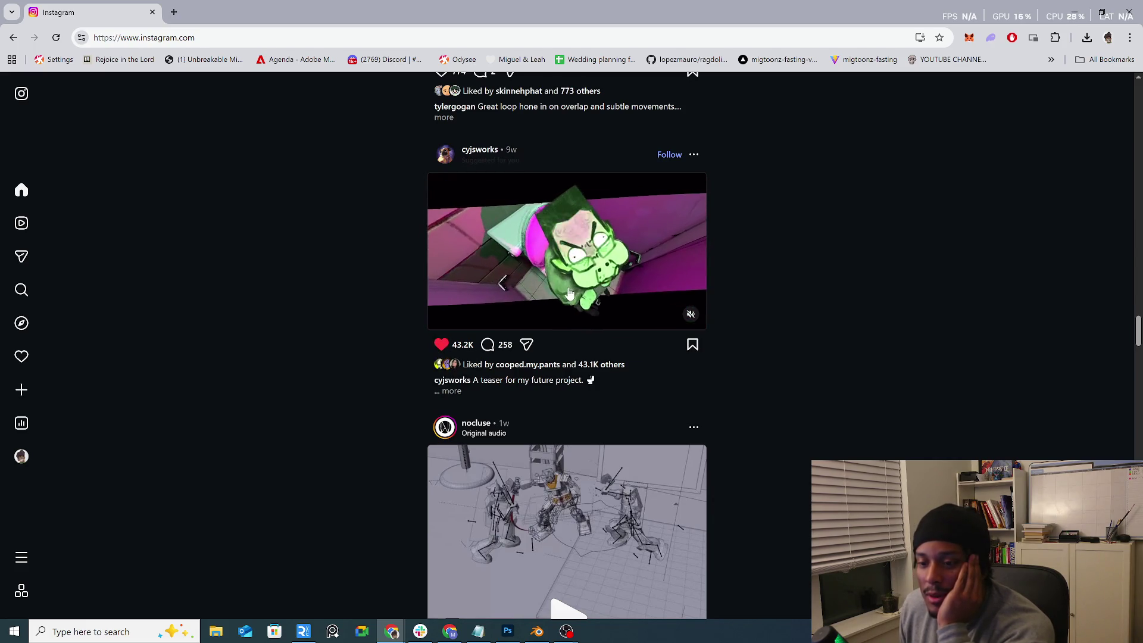
scroll(570, 294, "down", 6)
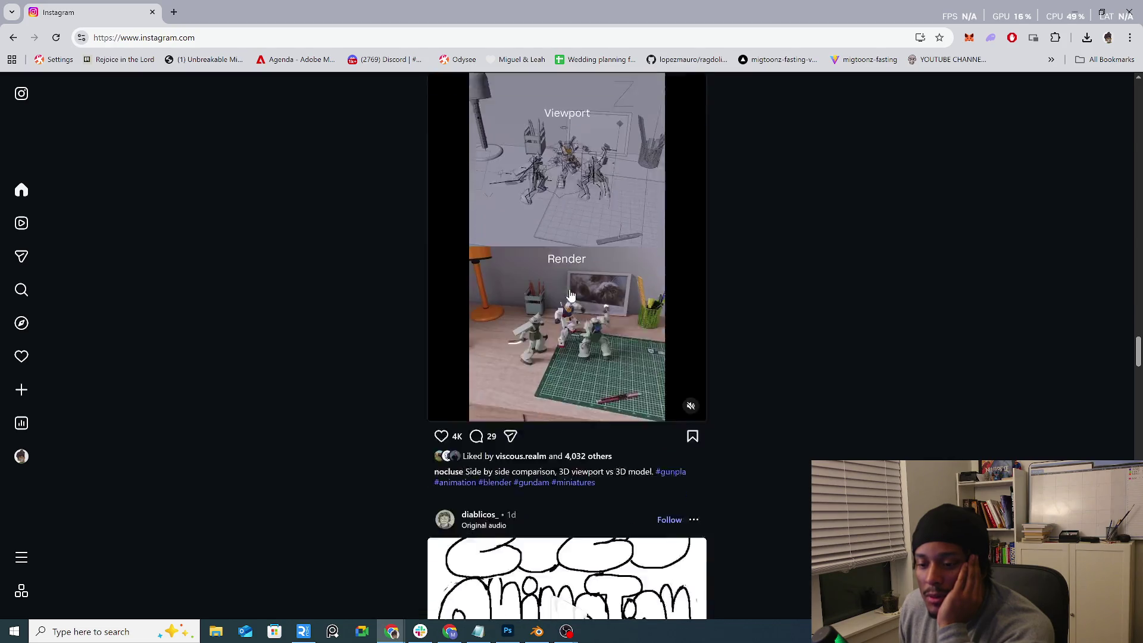
scroll(569, 294, "down", 5)
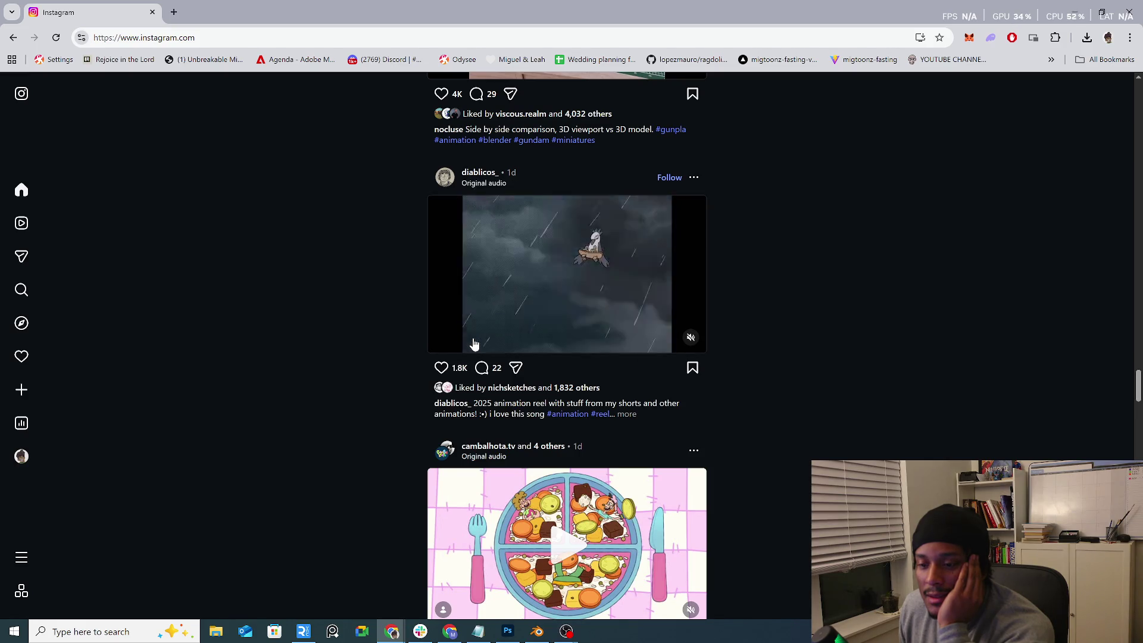
left_click(441, 368)
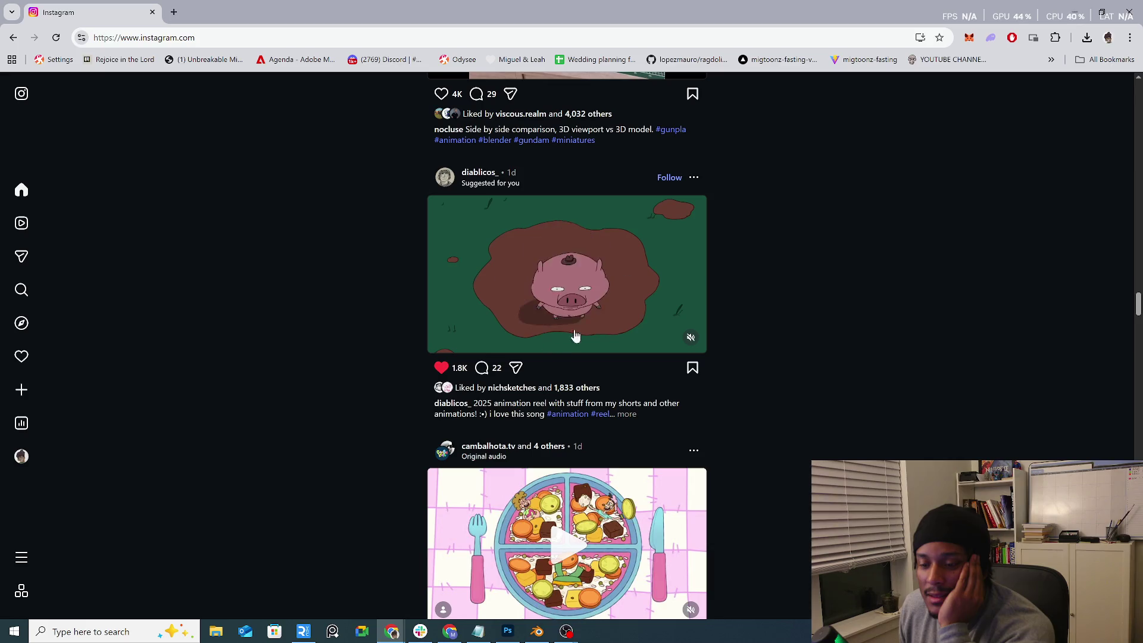
scroll(575, 336, "down", 5)
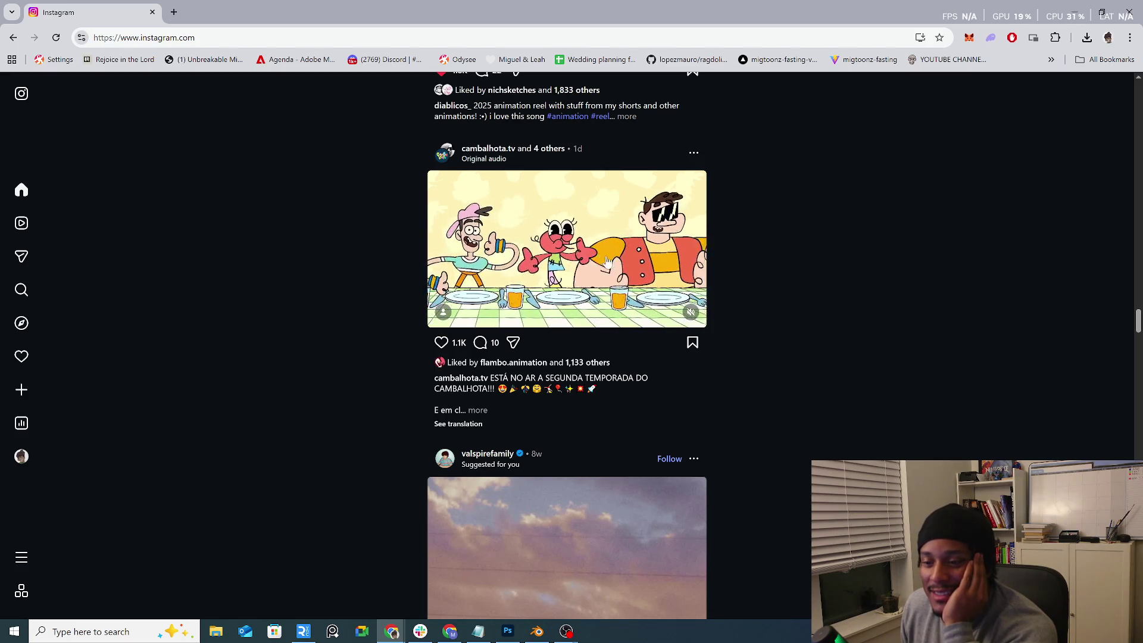
Step: Scroll the feed and like the caricature ebook post and the creativity speech video
scroll(608, 262, "down", 3)
scroll(607, 268, "down", 2)
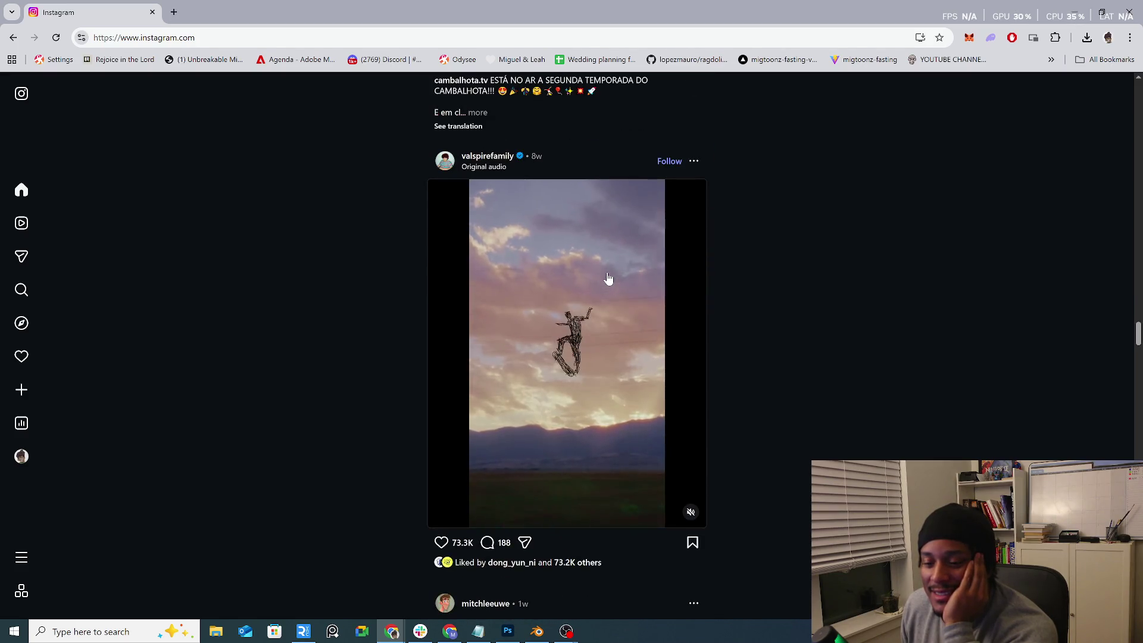
scroll(611, 280, "down", 8)
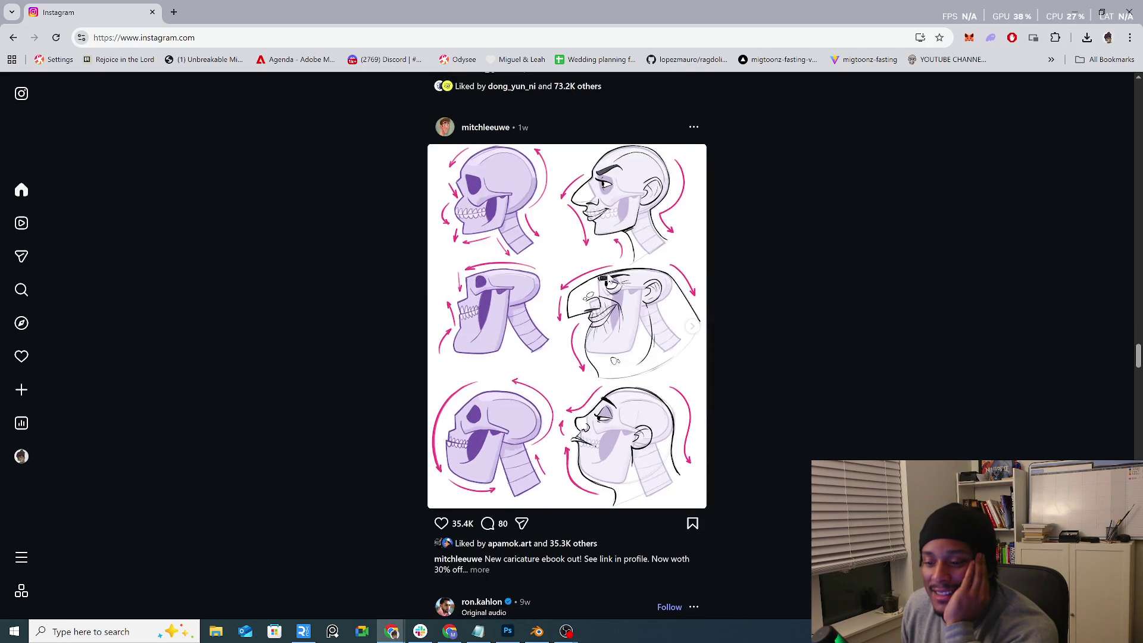
scroll(603, 281, "up", 1)
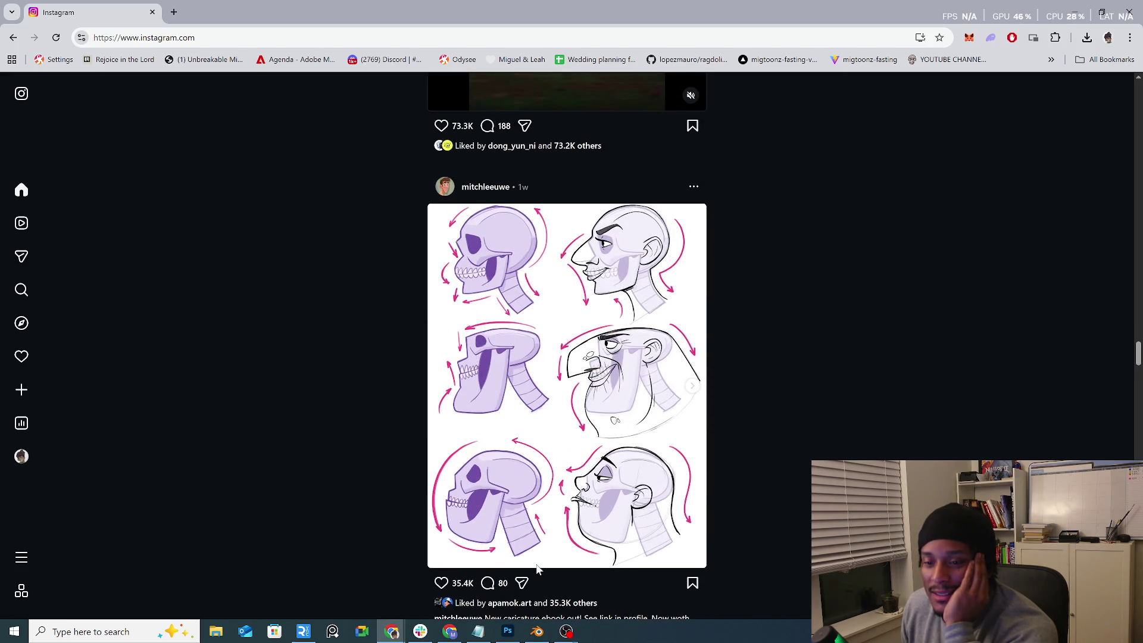
left_click(442, 583)
scroll(415, 492, "down", 3)
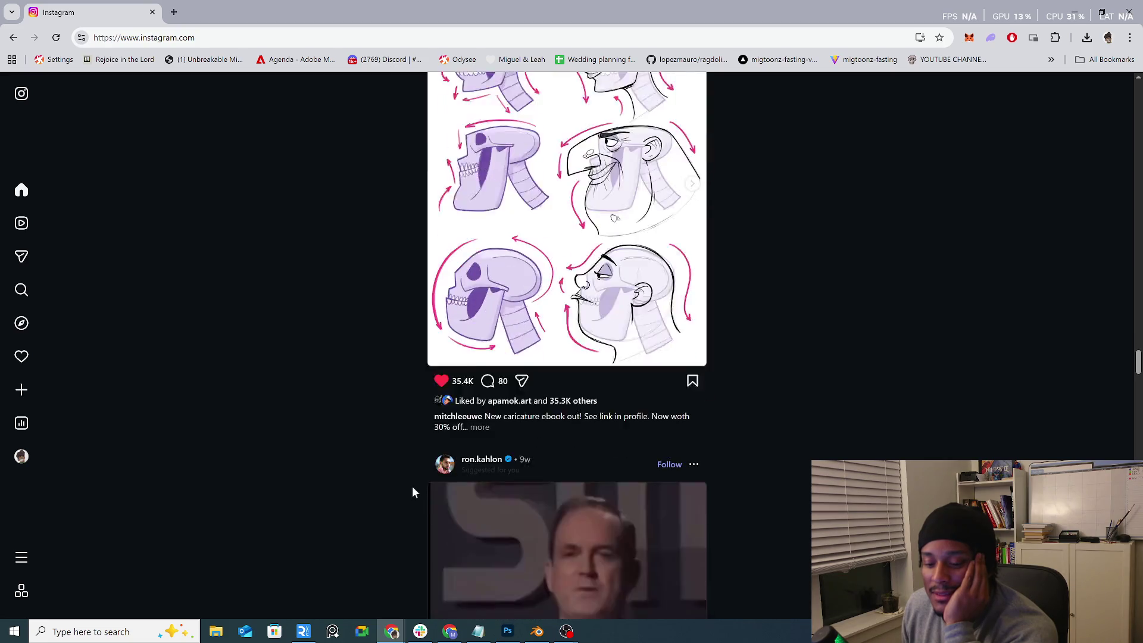
scroll(414, 490, "down", 5)
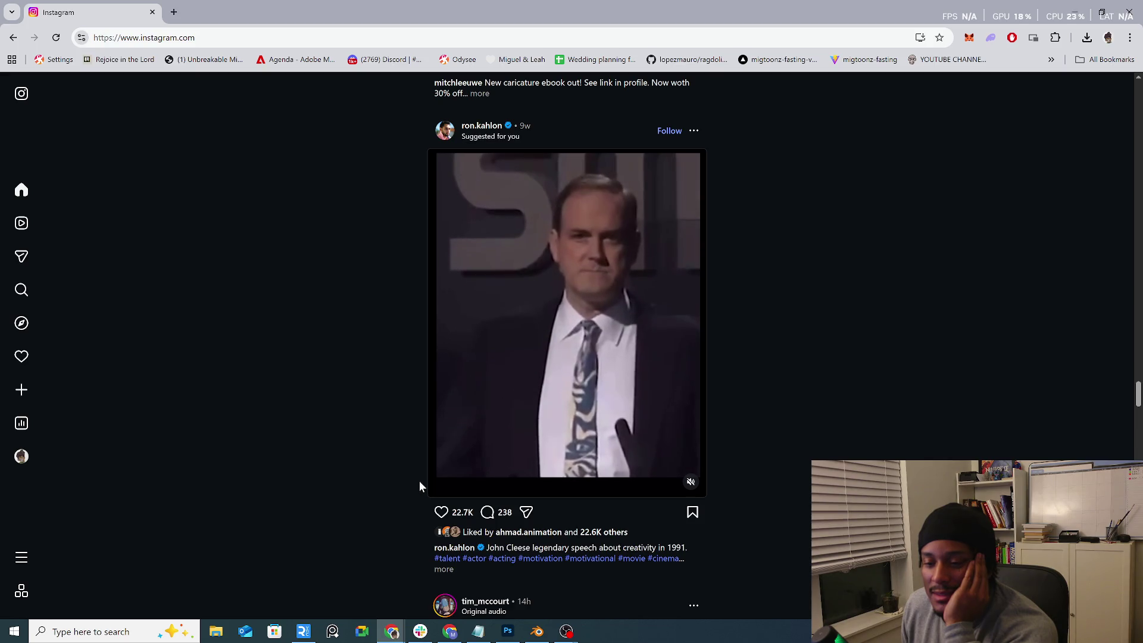
scroll(420, 482, "down", 2)
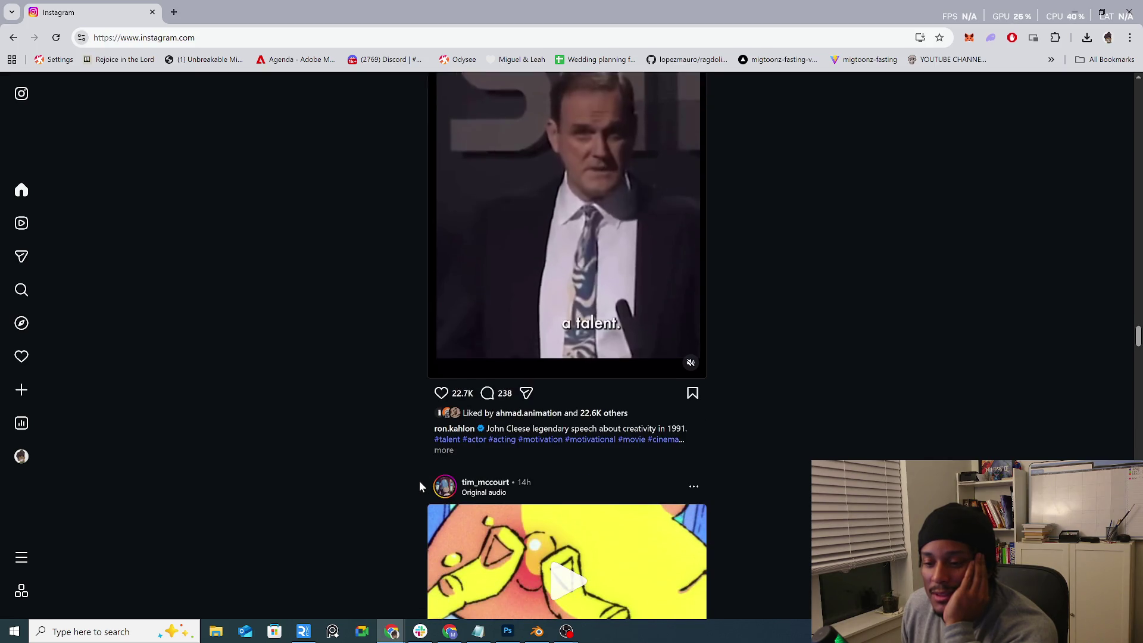
scroll(426, 479, "up", 1)
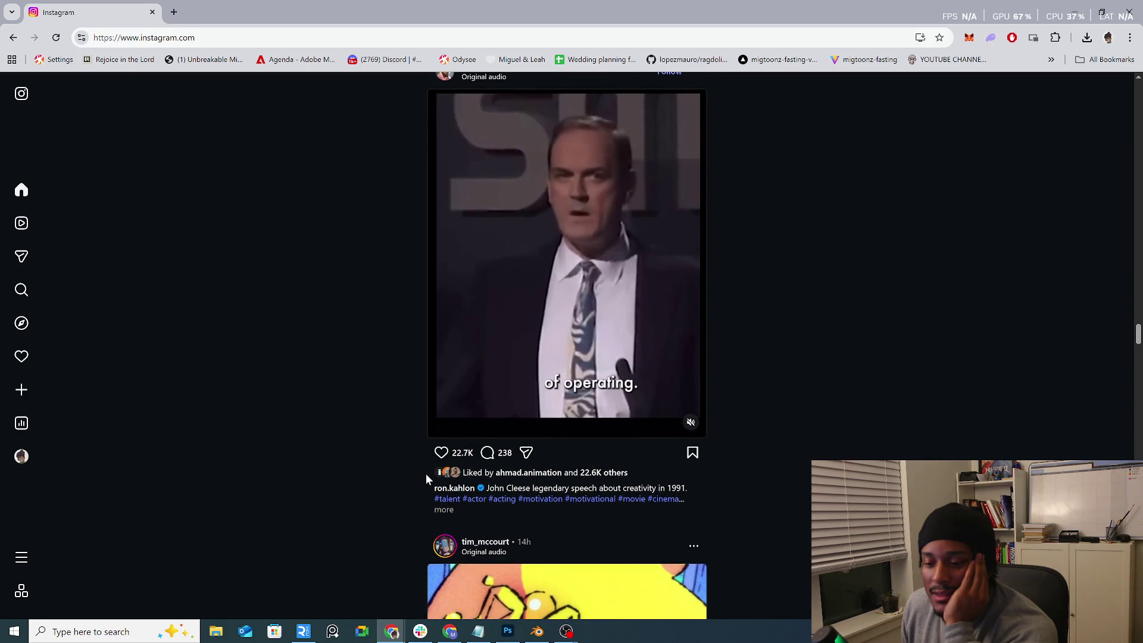
left_click(442, 452)
Step: Like the rabbit animation post and the sticker-character video while scrolling further
scroll(438, 473, "down", 5)
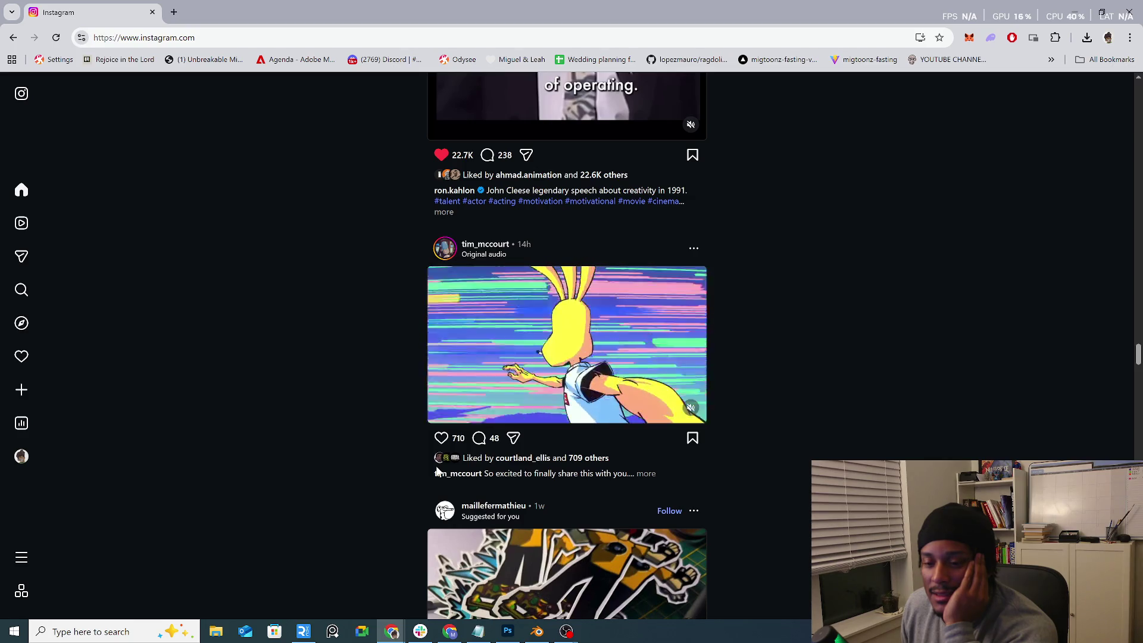
left_click(441, 438)
scroll(429, 453, "down", 5)
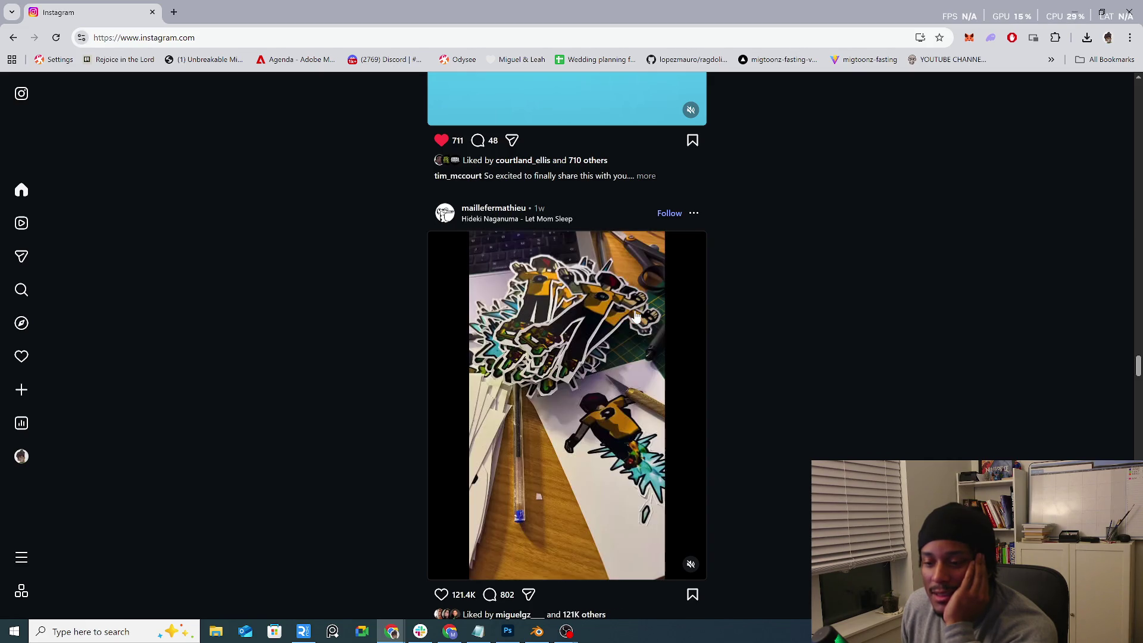
scroll(434, 530, "down", 1)
left_click(441, 536)
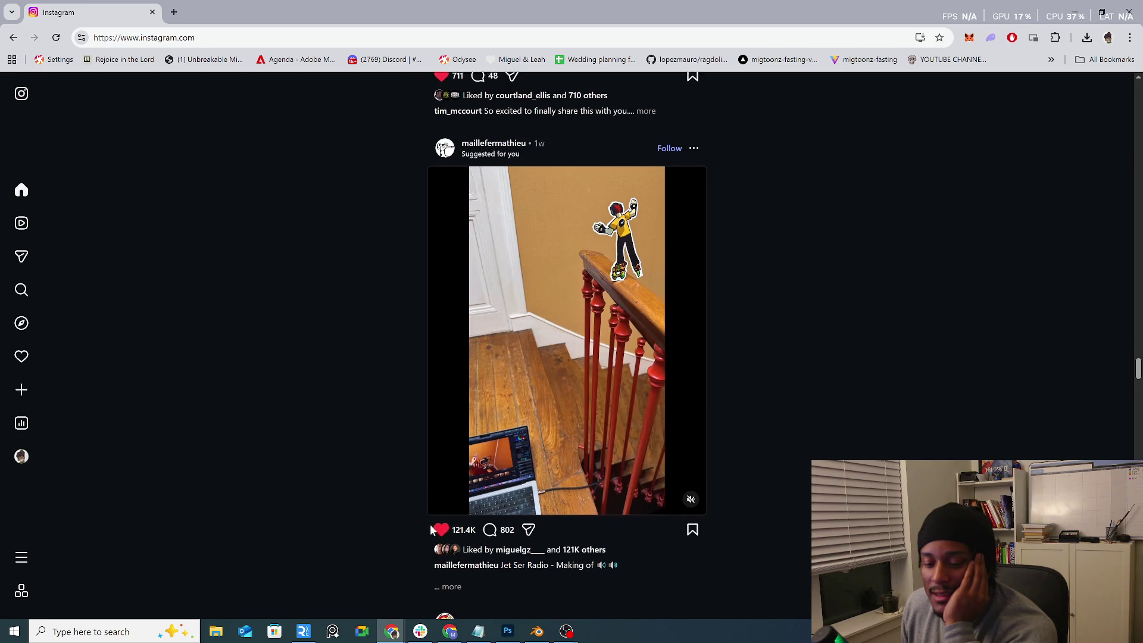
scroll(427, 522, "down", 6)
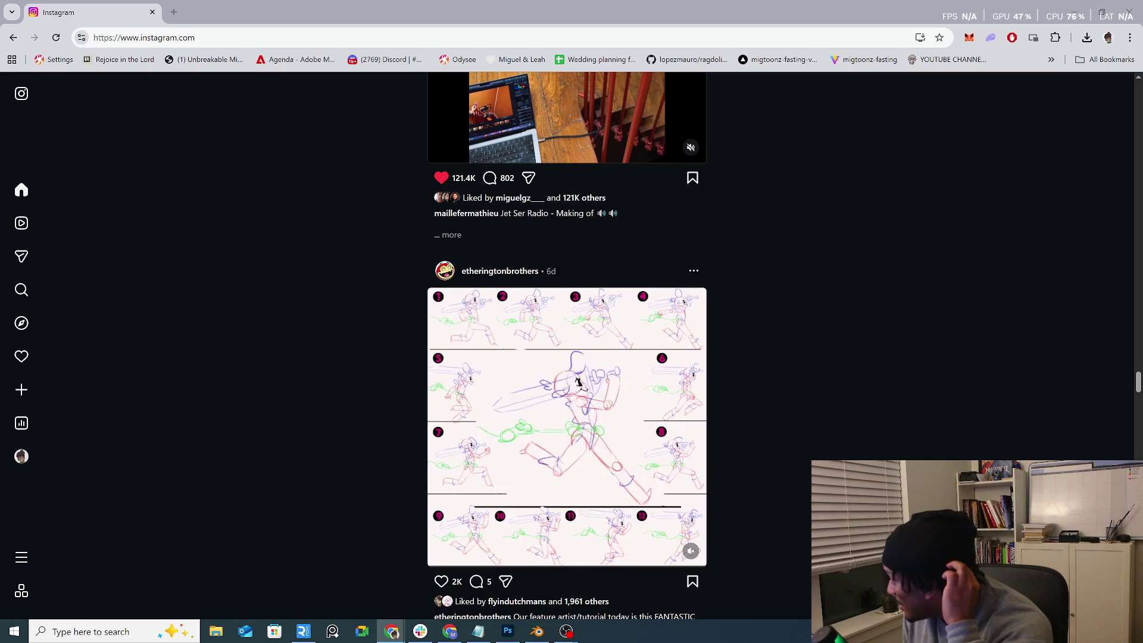
scroll(892, 298, "down", 12)
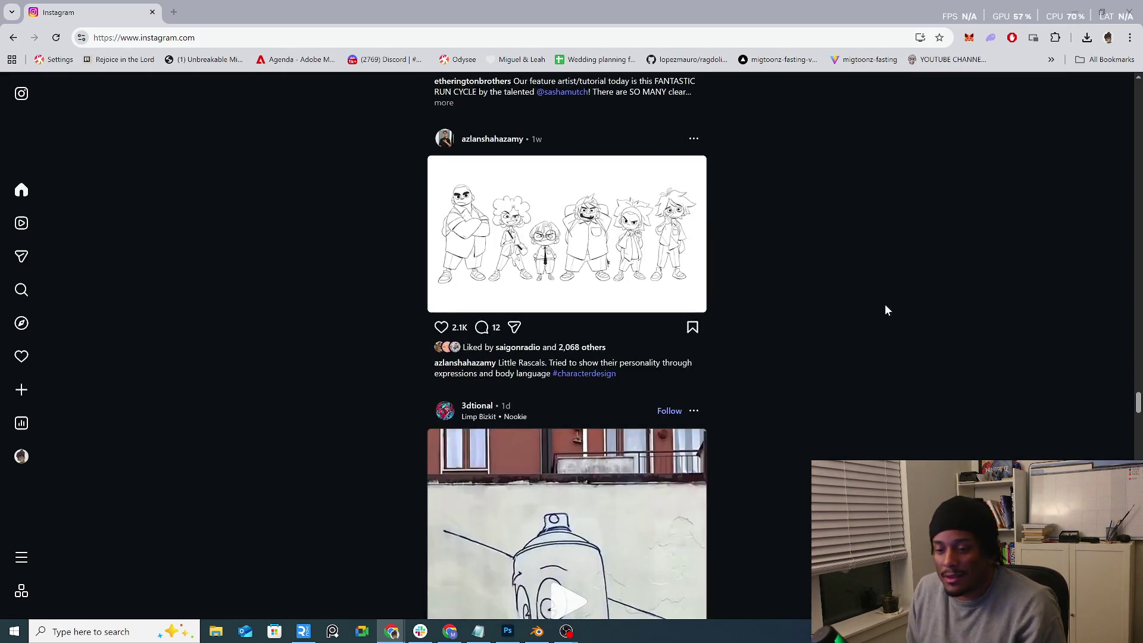
scroll(869, 321, "down", 15)
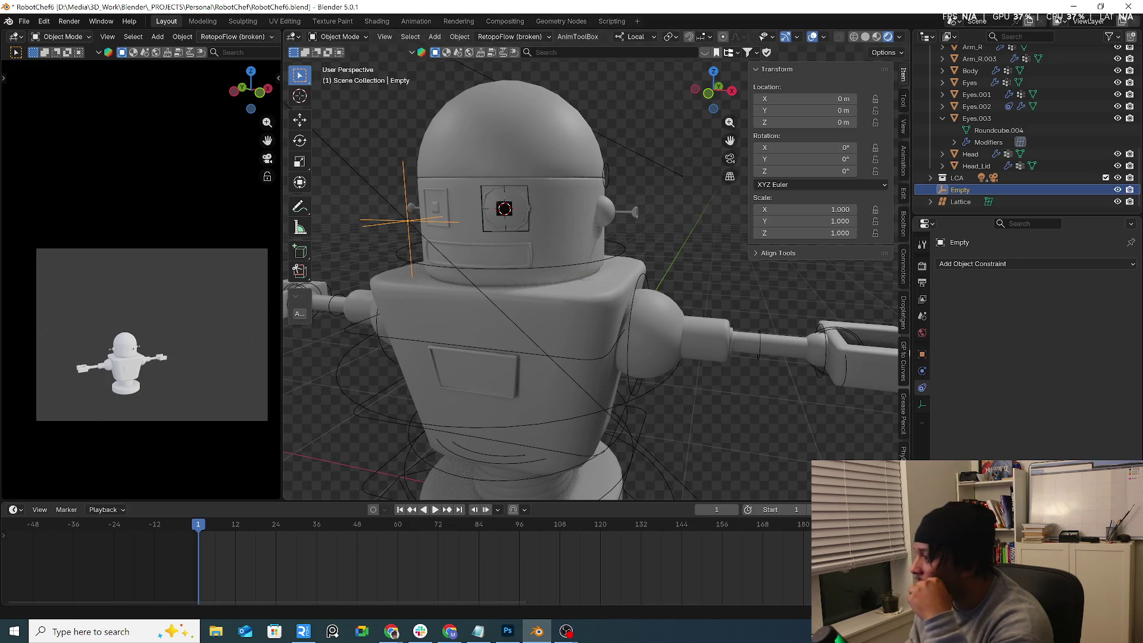
Step: Switch from Blender to the web browser showing the creator's Linktree page
key("alt+Tab")
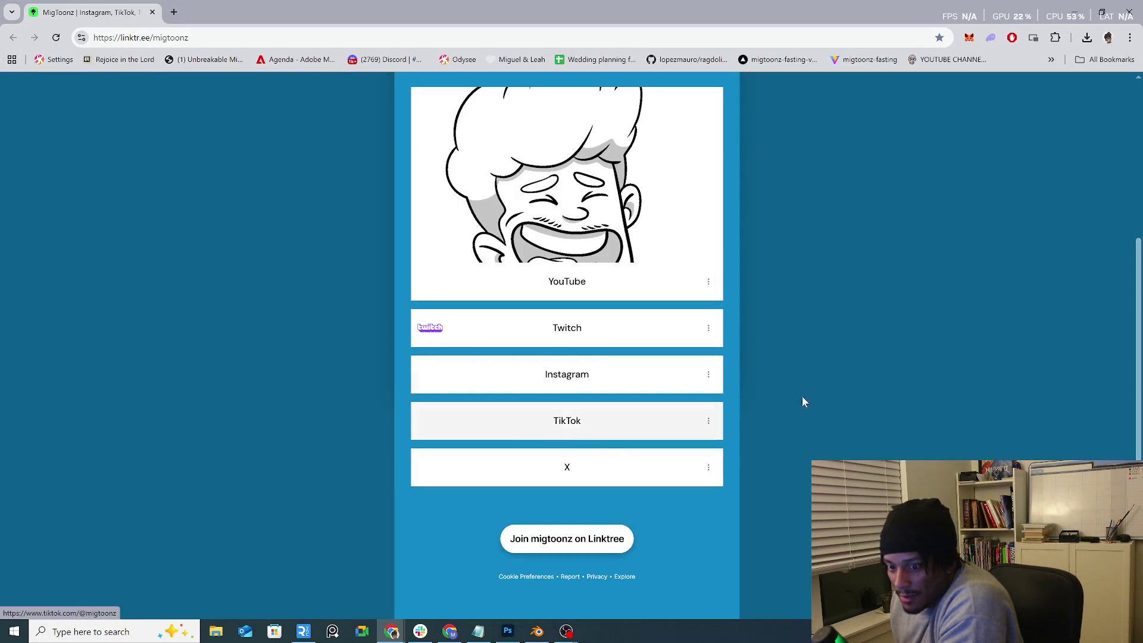
Step: Follow the Linktree TikTok link into a new browser tab
left_click(549, 426)
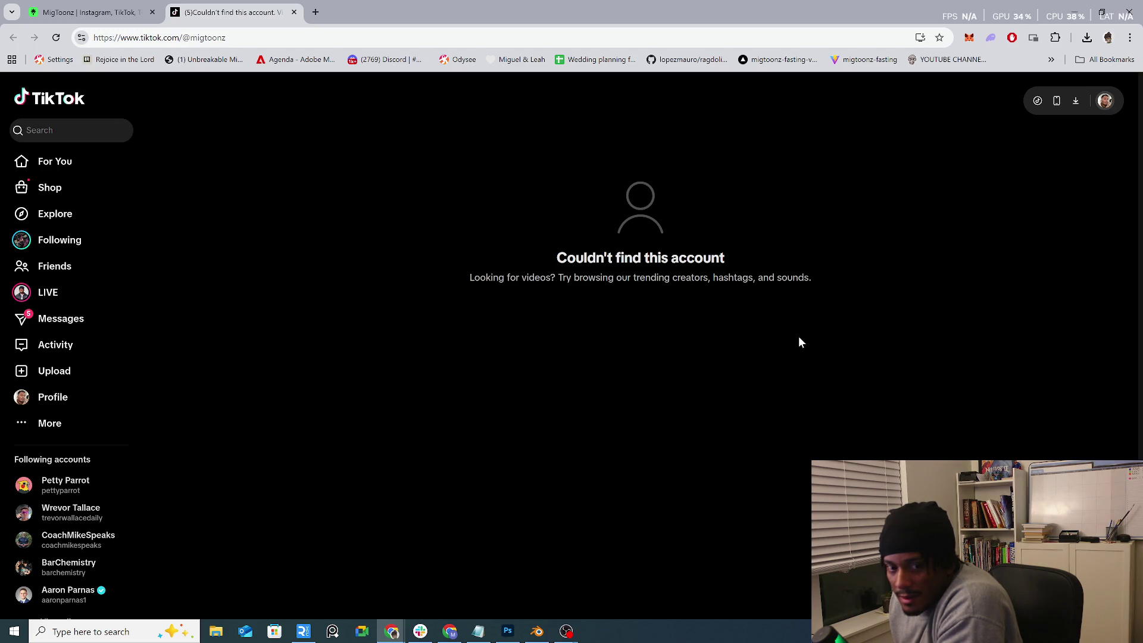
Step: Search TikTok for the creator's account handle and open their profile
left_click(94, 138)
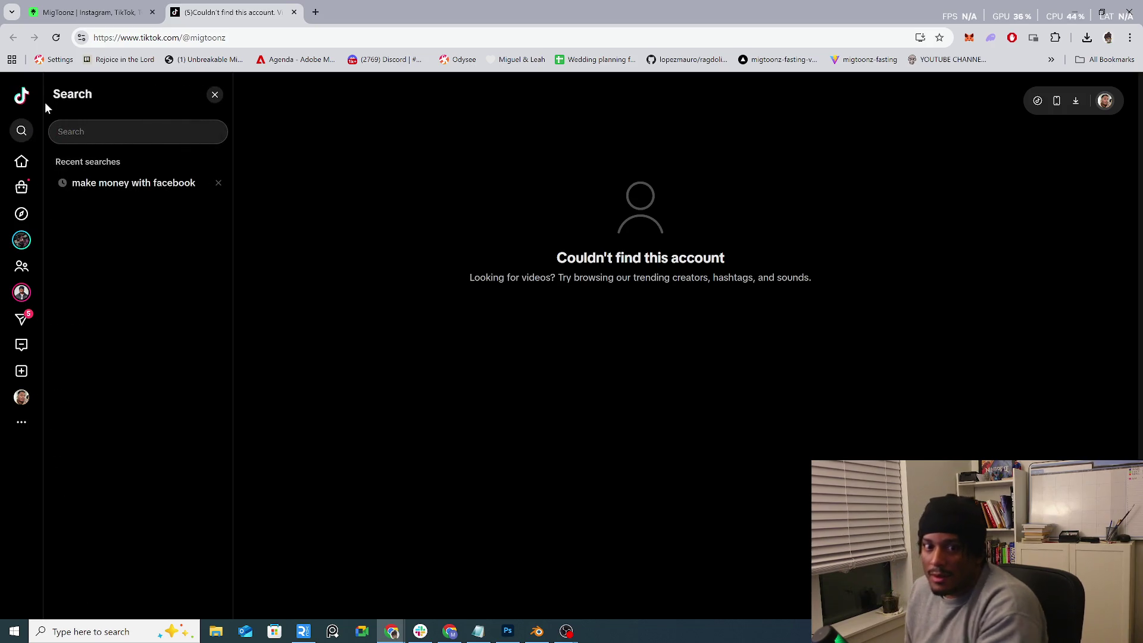
type("migtoonz")
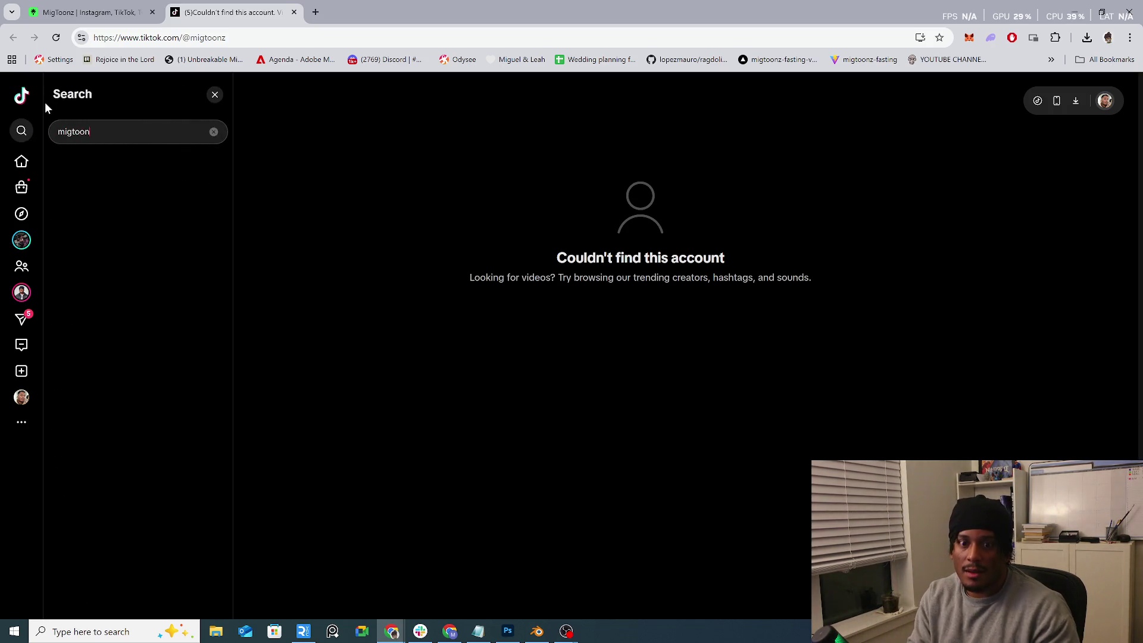
key("Return")
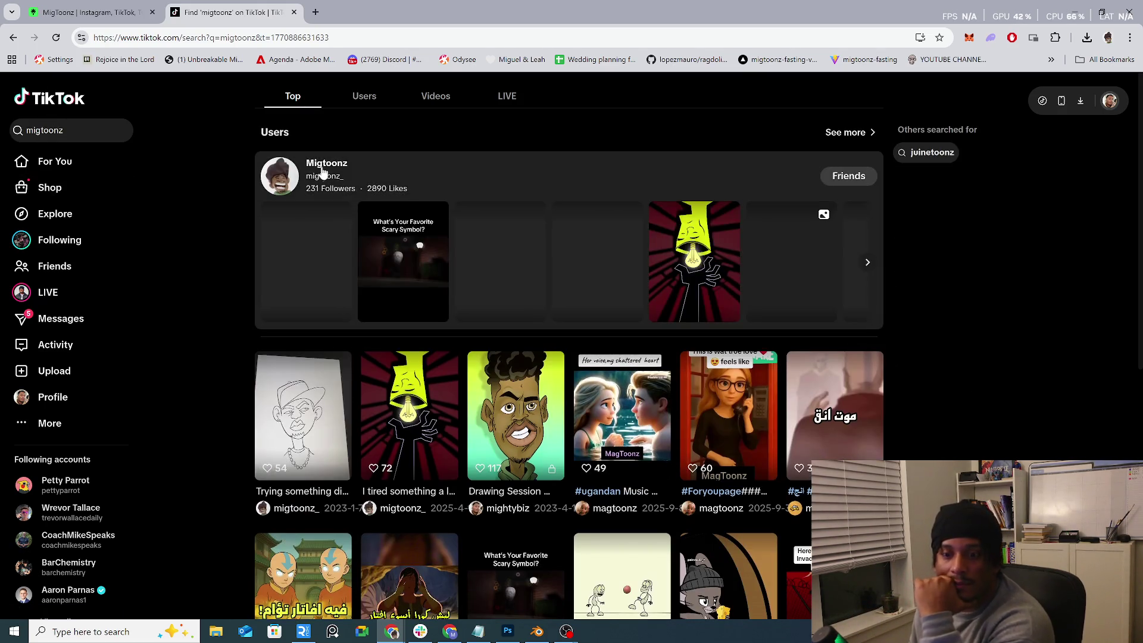
left_click(326, 173)
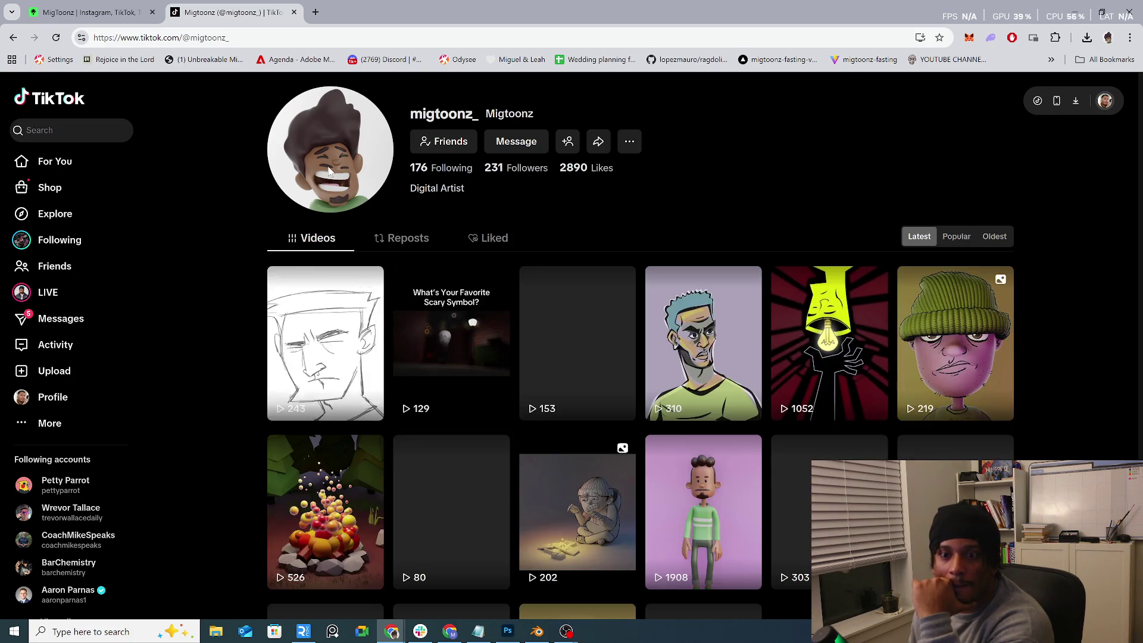
Step: Reopen the Linktree TikTok link, compare it with the working profile tab, and return to Linktree
left_click(104, 12)
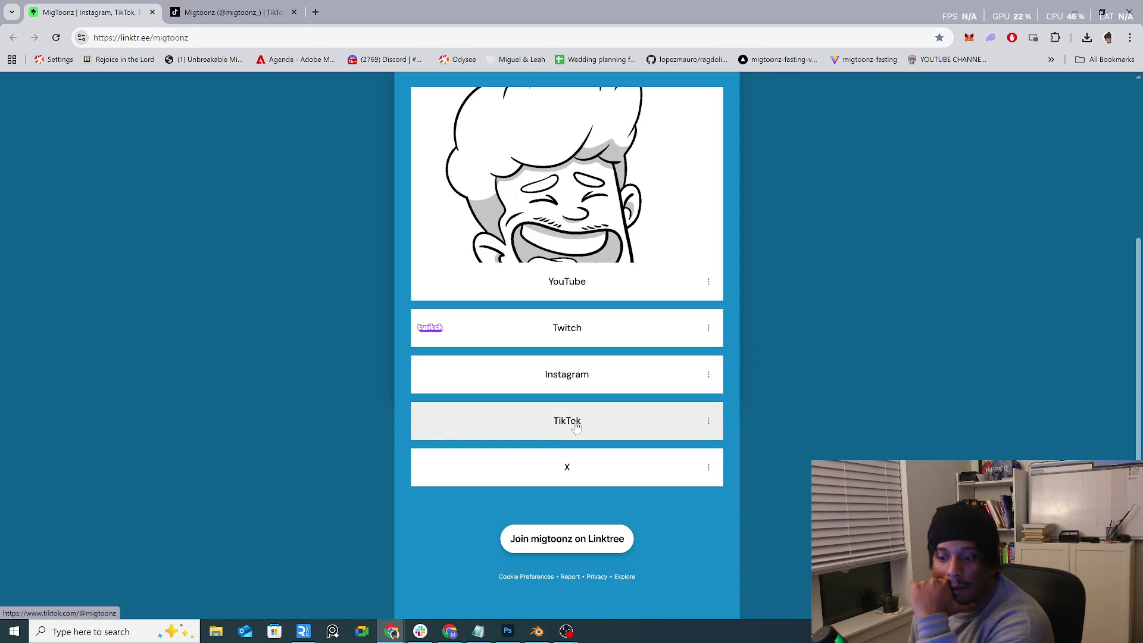
left_click(571, 421)
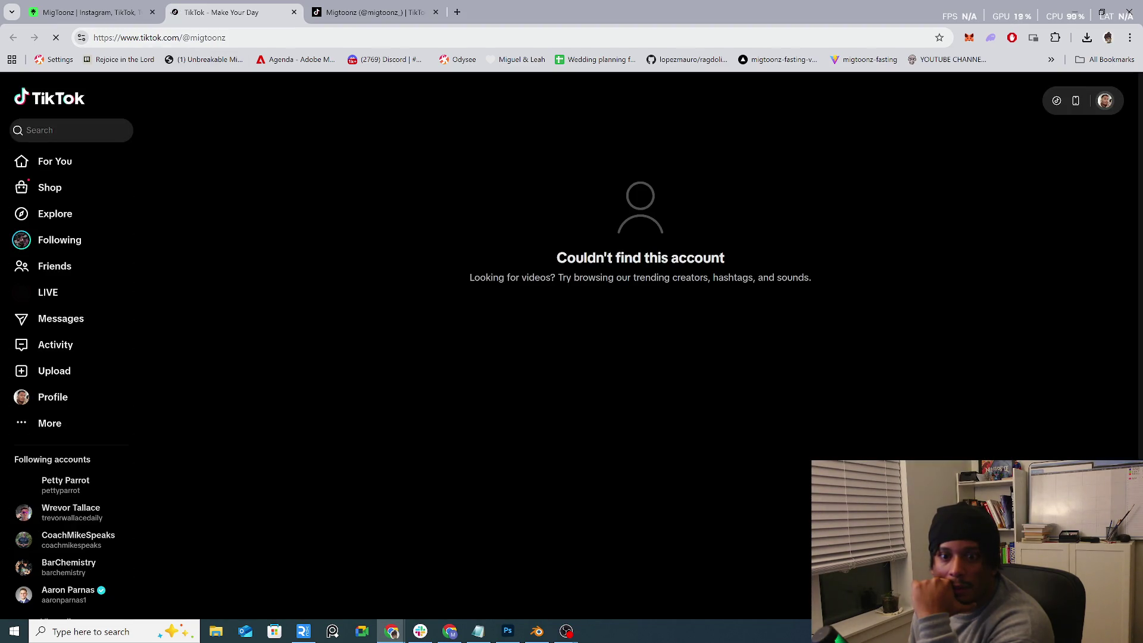
left_click(357, 13)
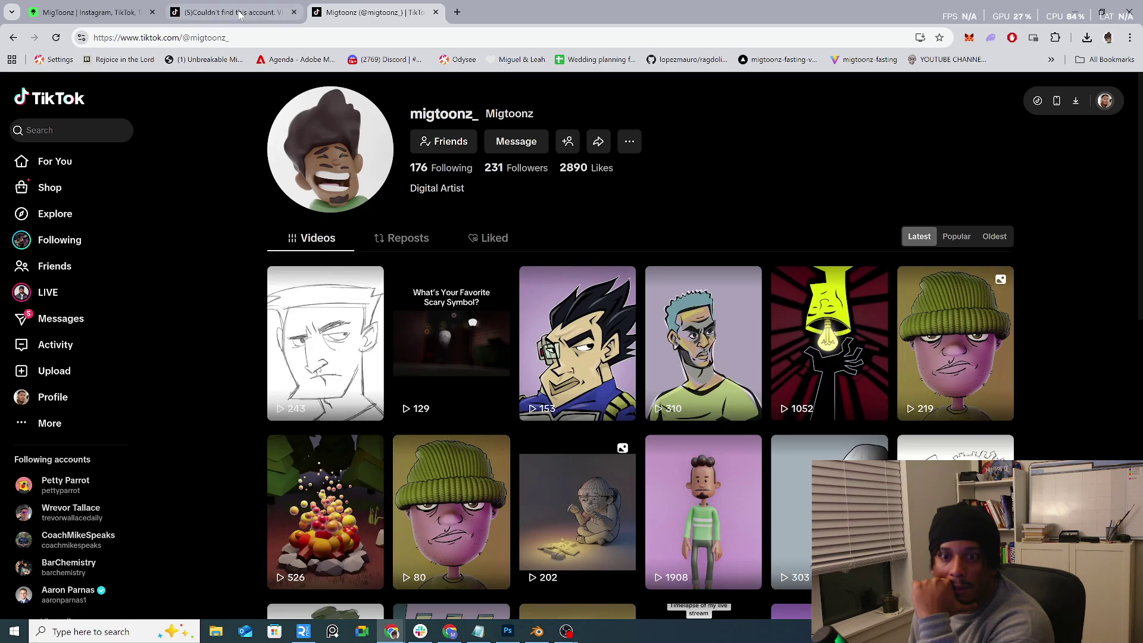
left_click(268, 12)
left_click(379, 16)
left_click(244, 13)
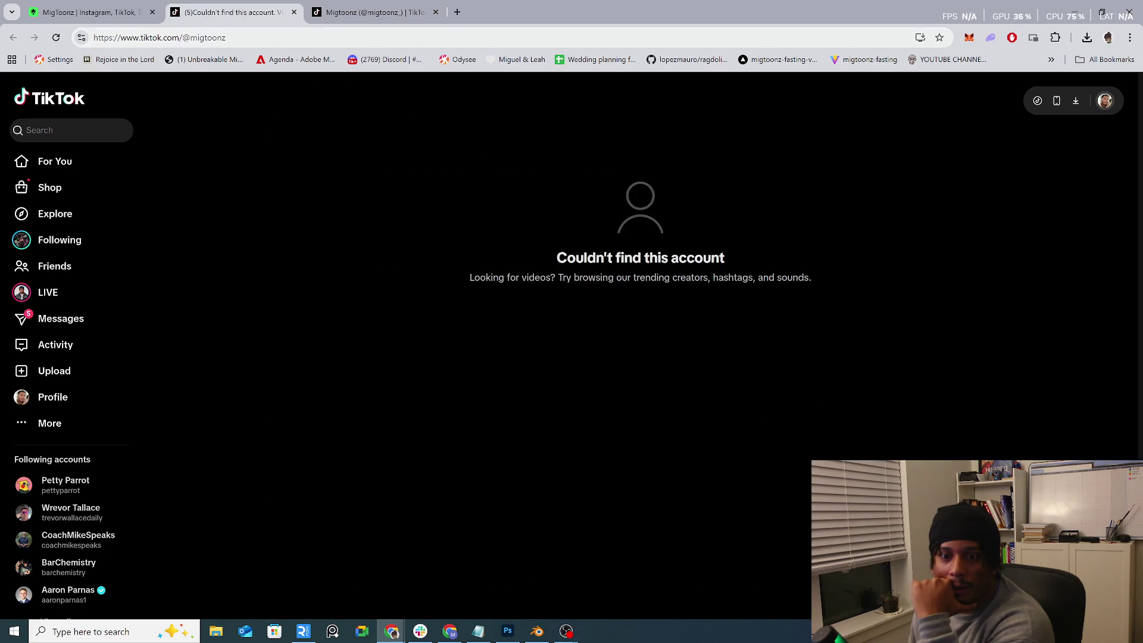
left_click(90, 12)
scroll(697, 343, "up", 4)
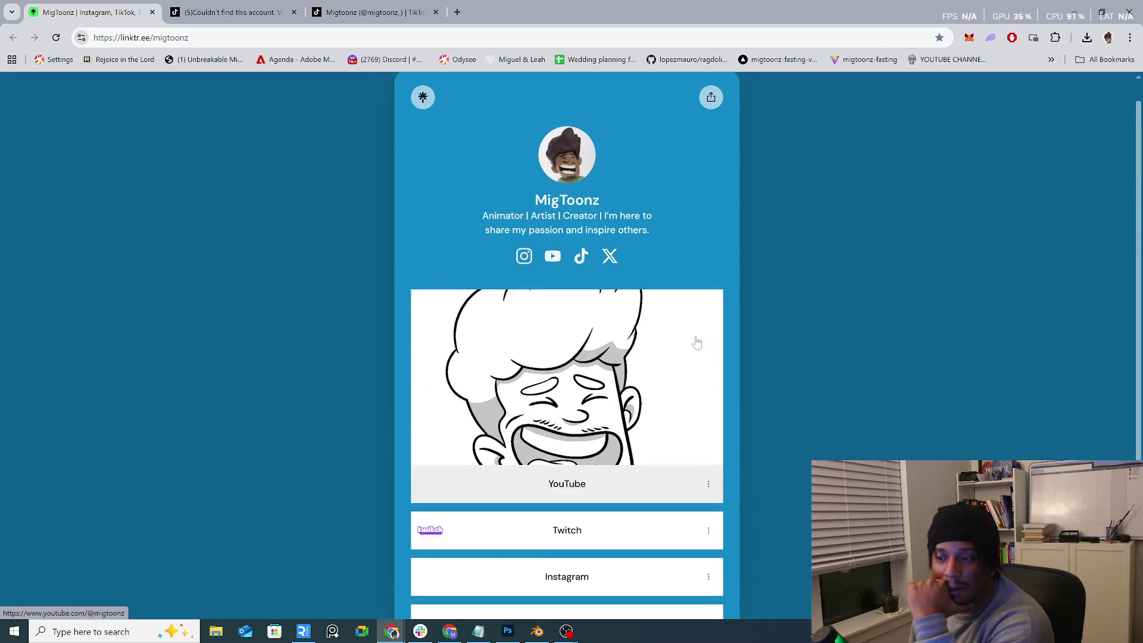
scroll(697, 343, "down", 1)
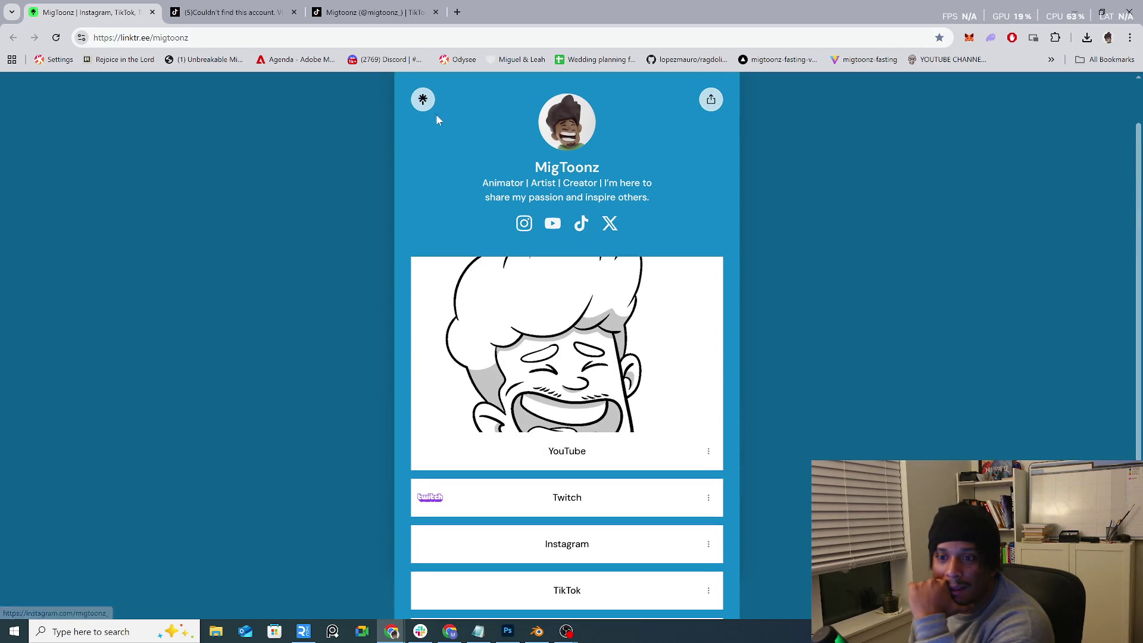
scroll(575, 569, "down", 3)
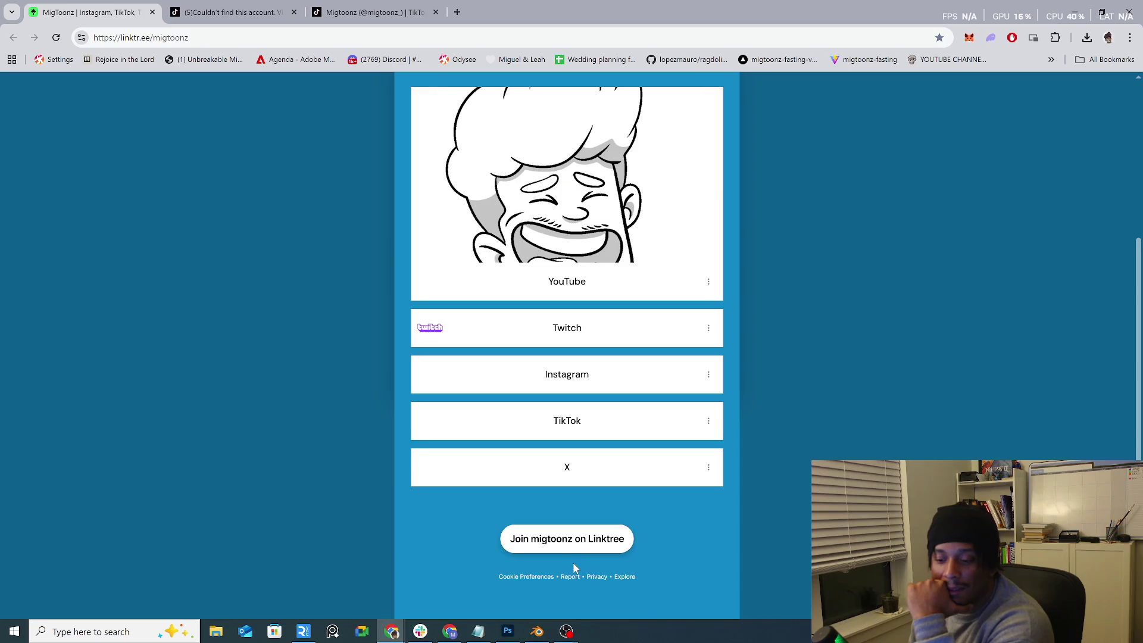
scroll(560, 569, "up", 2)
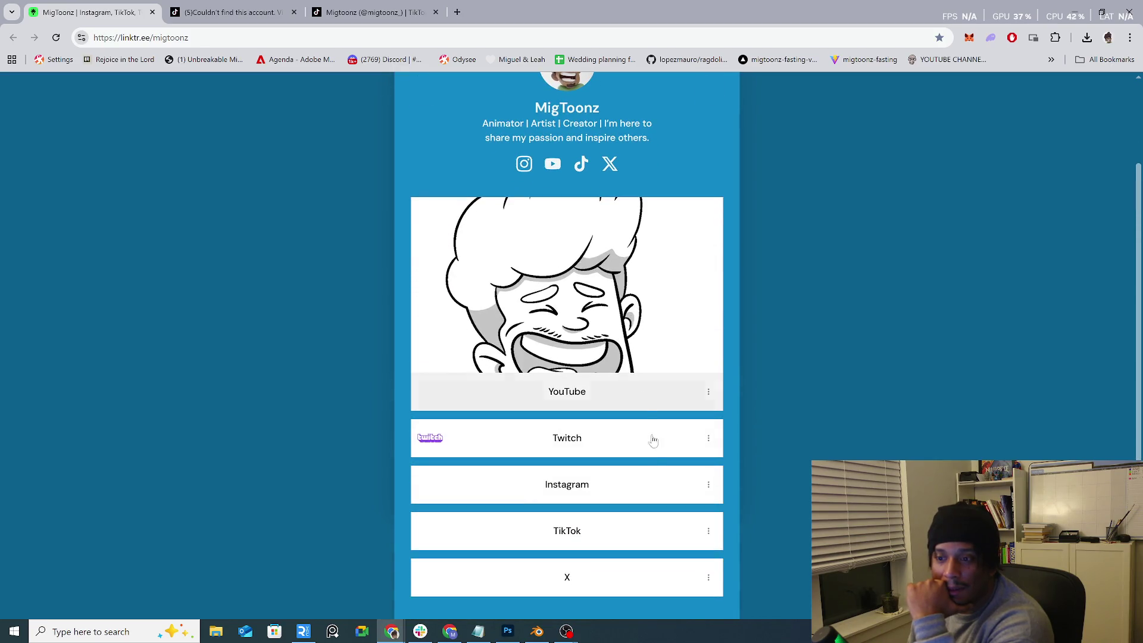
left_click(708, 531)
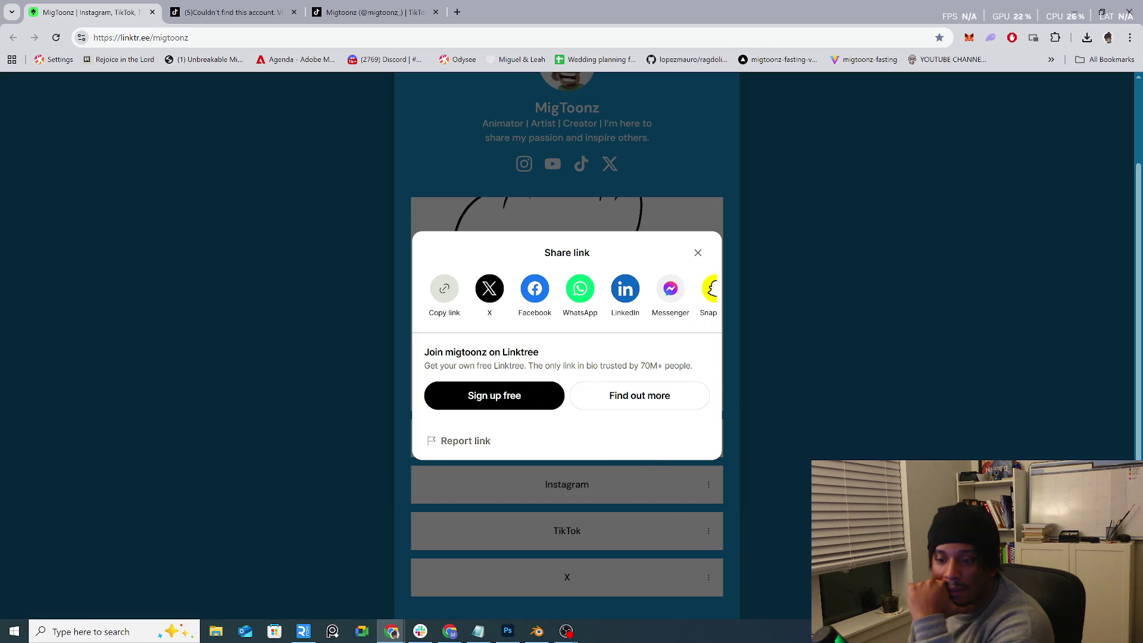
left_click(792, 397)
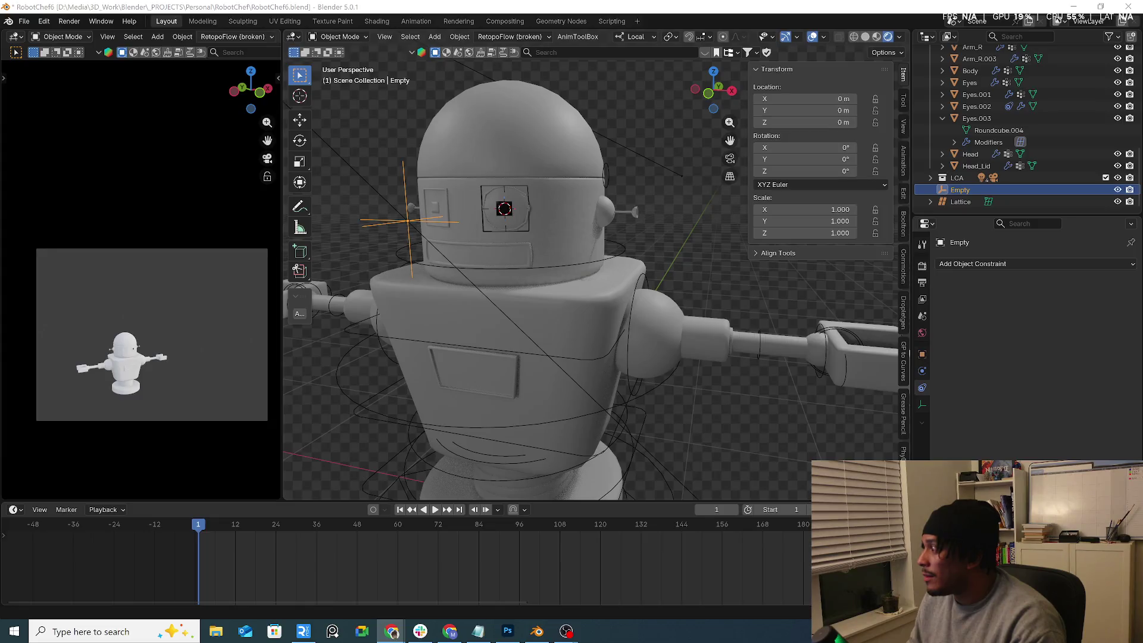
Step: Maximize the Chrome window over Blender to show the creator's TikTok profile and video grid
double_click(541, 208)
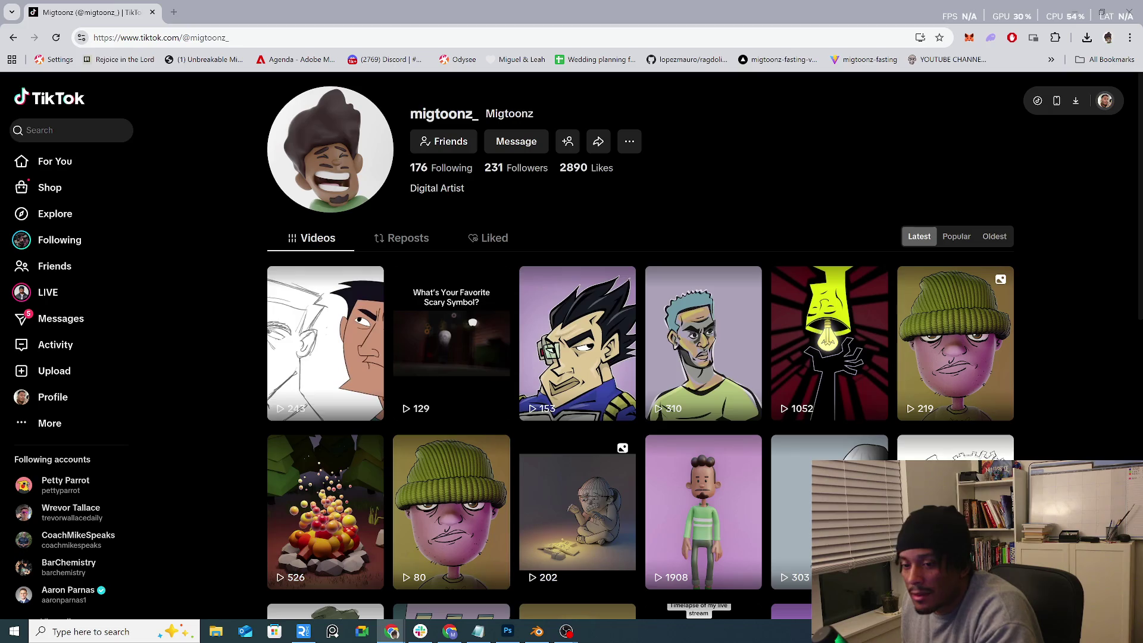
Step: Play the 282-view video from the profile grid muted, then close it
scroll(755, 279, "down", 7)
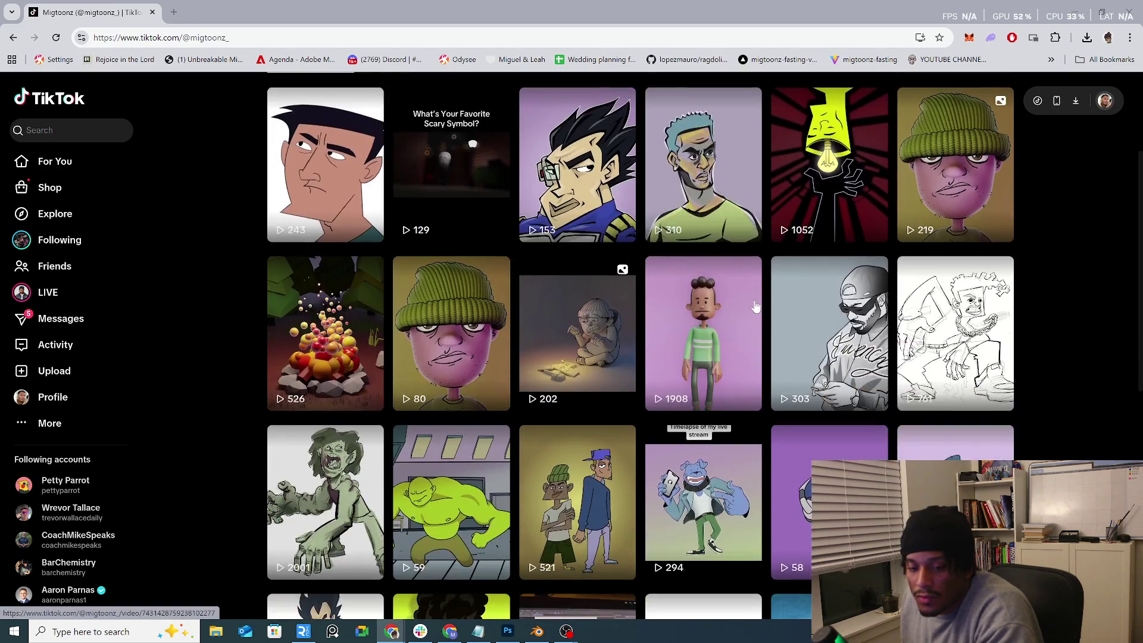
scroll(755, 306, "down", 2)
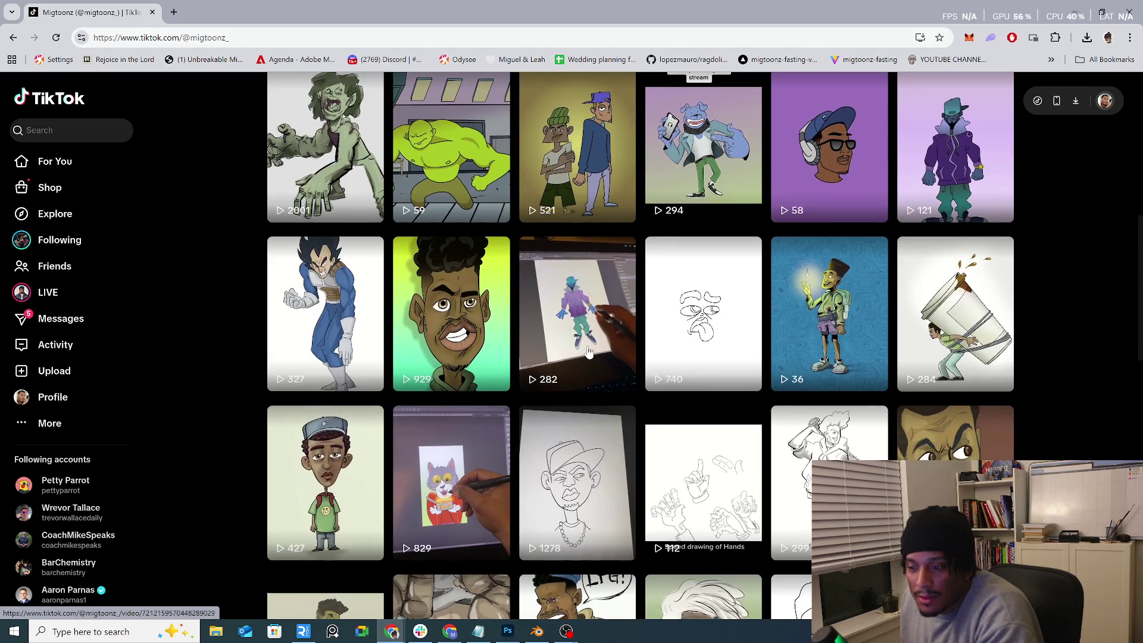
left_click(587, 351)
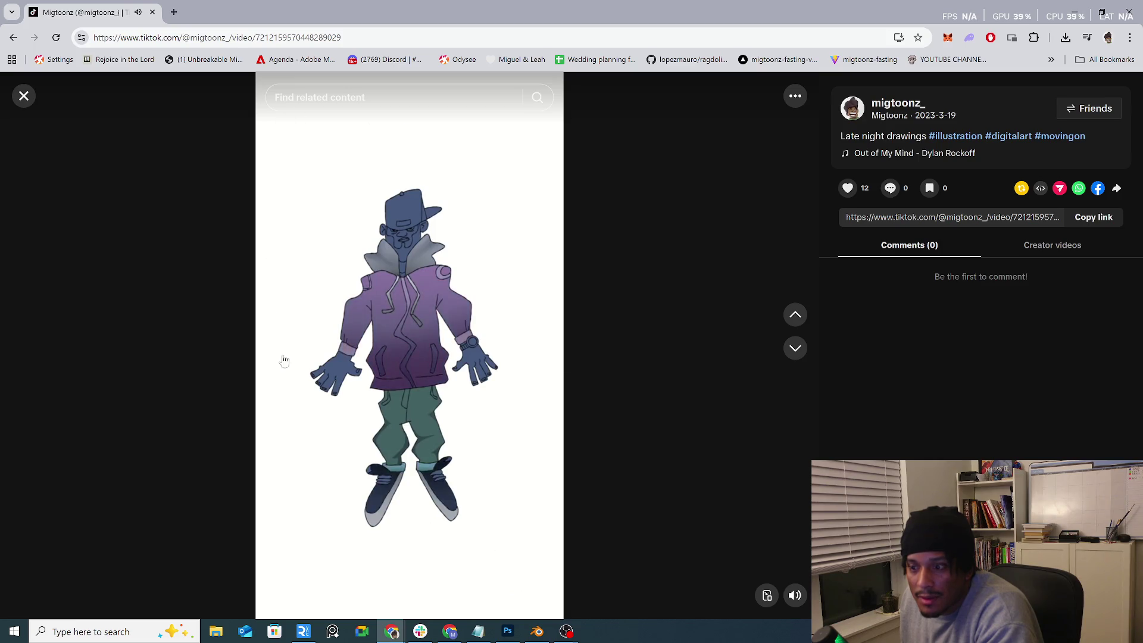
left_click(796, 597)
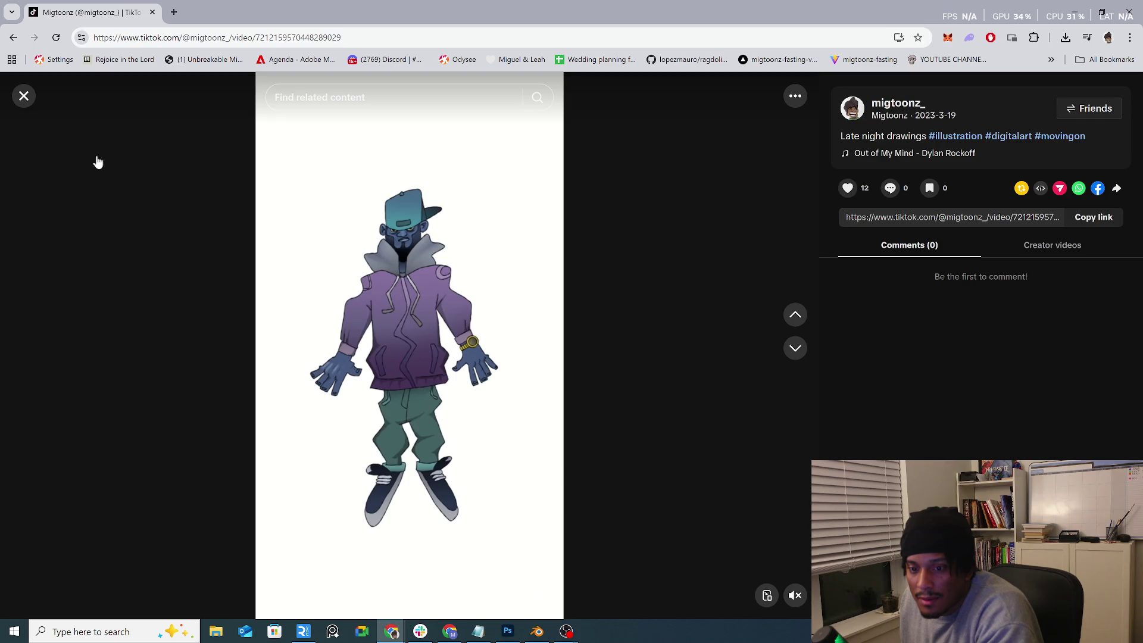
left_click(24, 97)
Step: Watch the 729-view sketch timelapse, then open the Converse sneaker drawing video
scroll(557, 437, "down", 6)
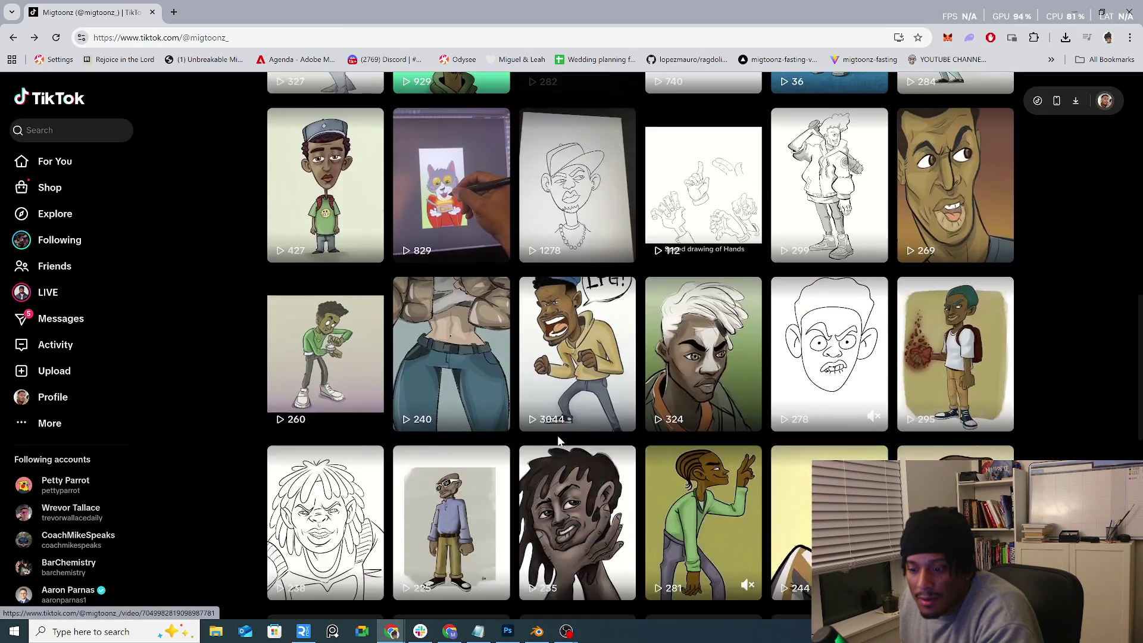
scroll(558, 442, "down", 10)
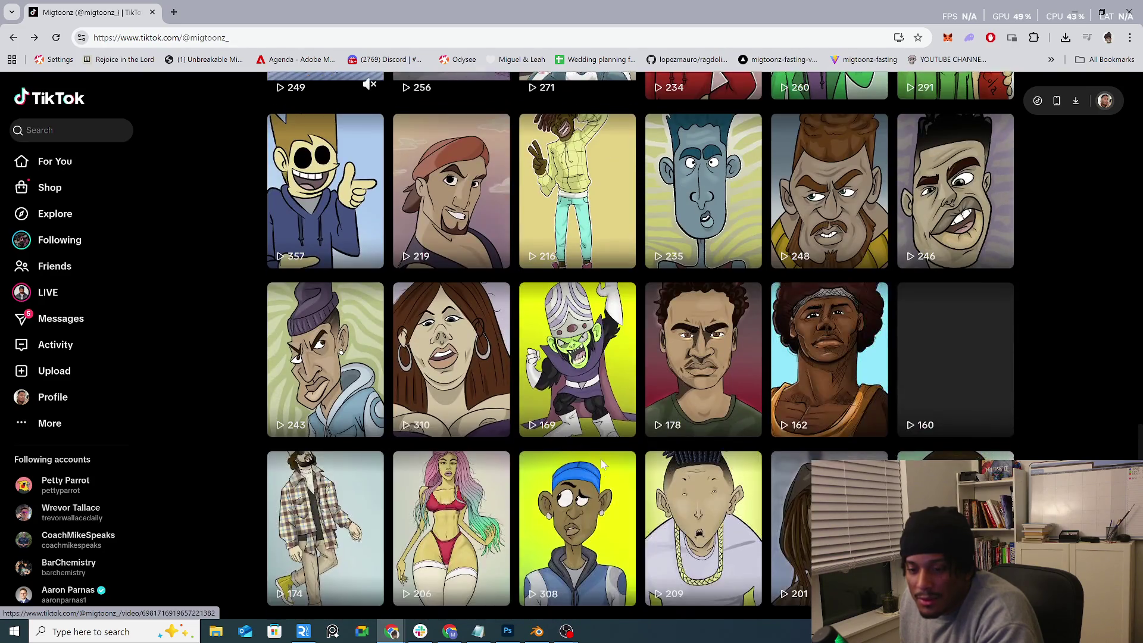
scroll(607, 468, "down", 6)
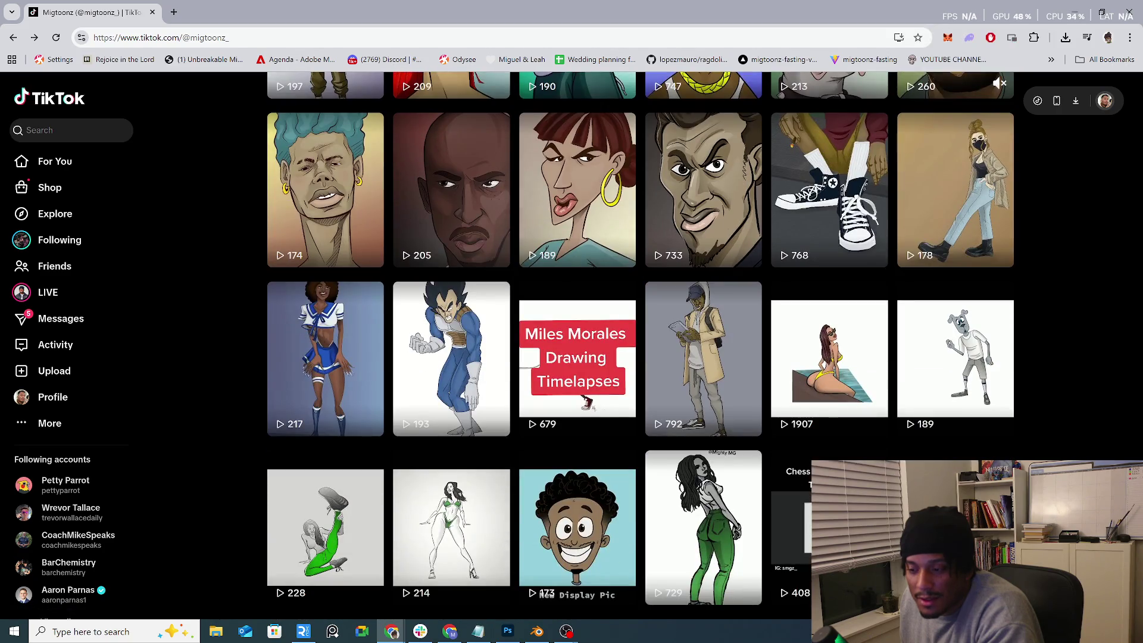
left_click(702, 513)
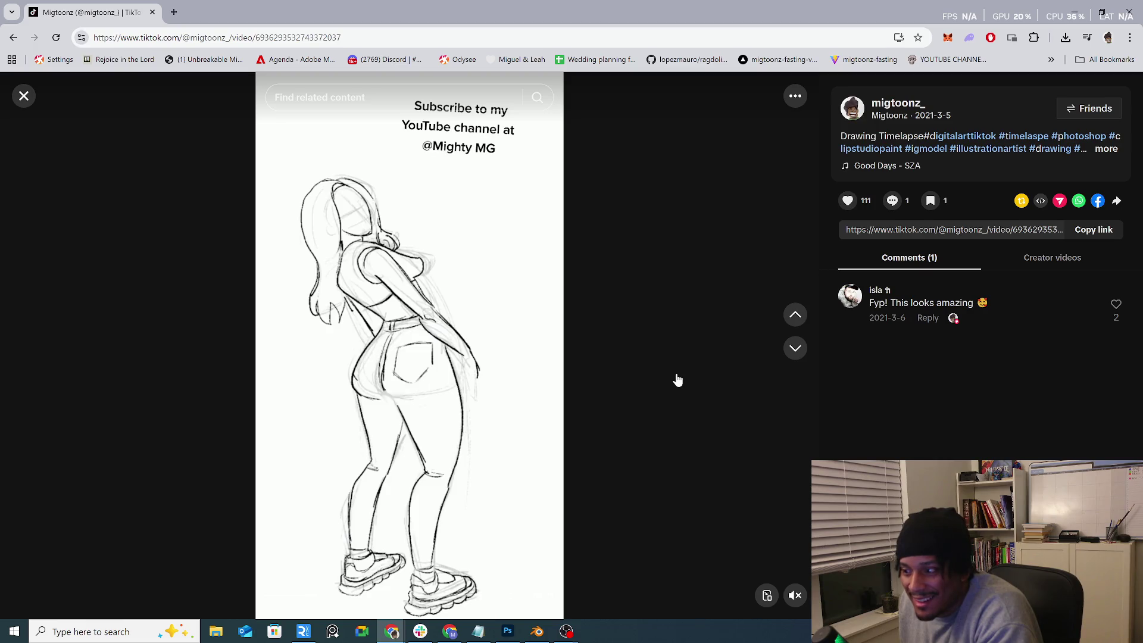
left_click(24, 106)
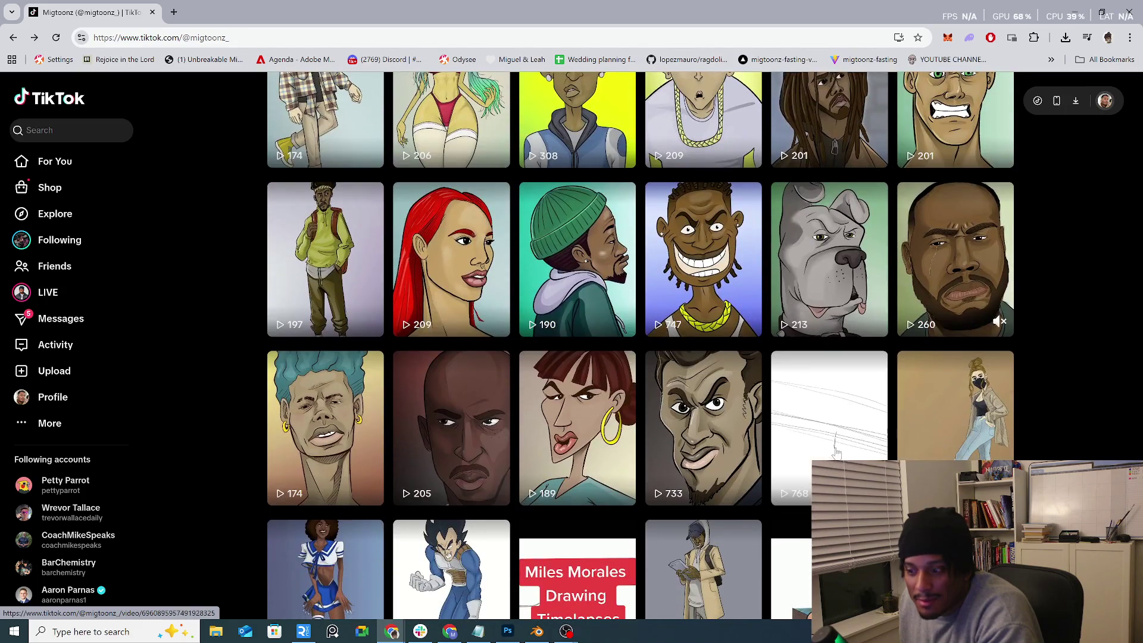
left_click(830, 456)
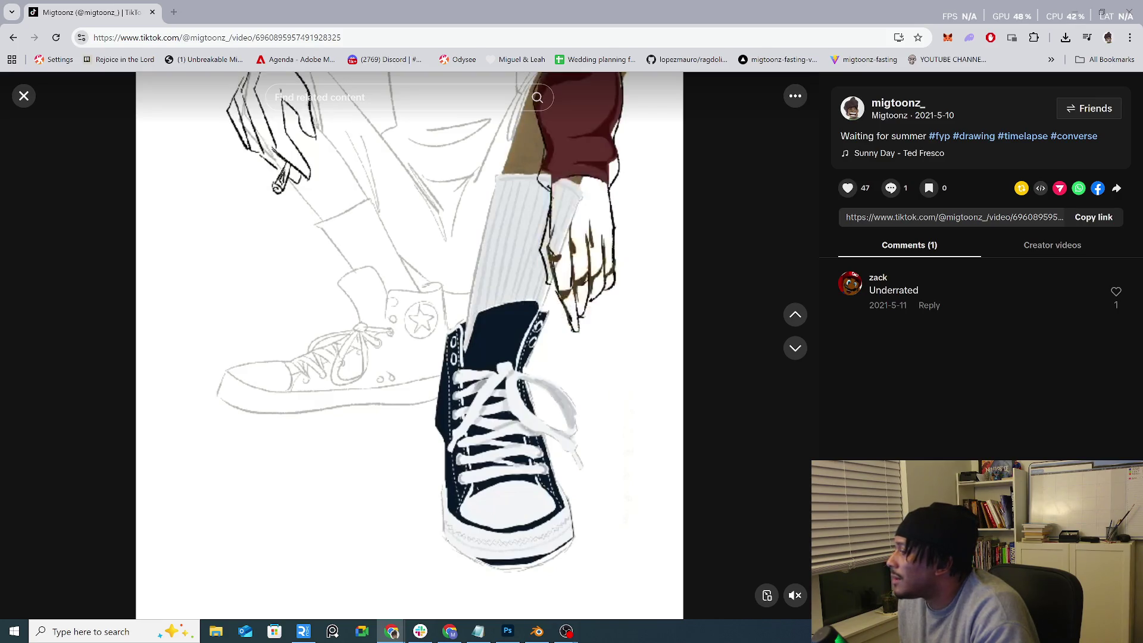
Step: Reposition the small Twitch window and maximize it to fill the screen
left_click_drag(681, 290, 505, 155)
left_click(514, 151)
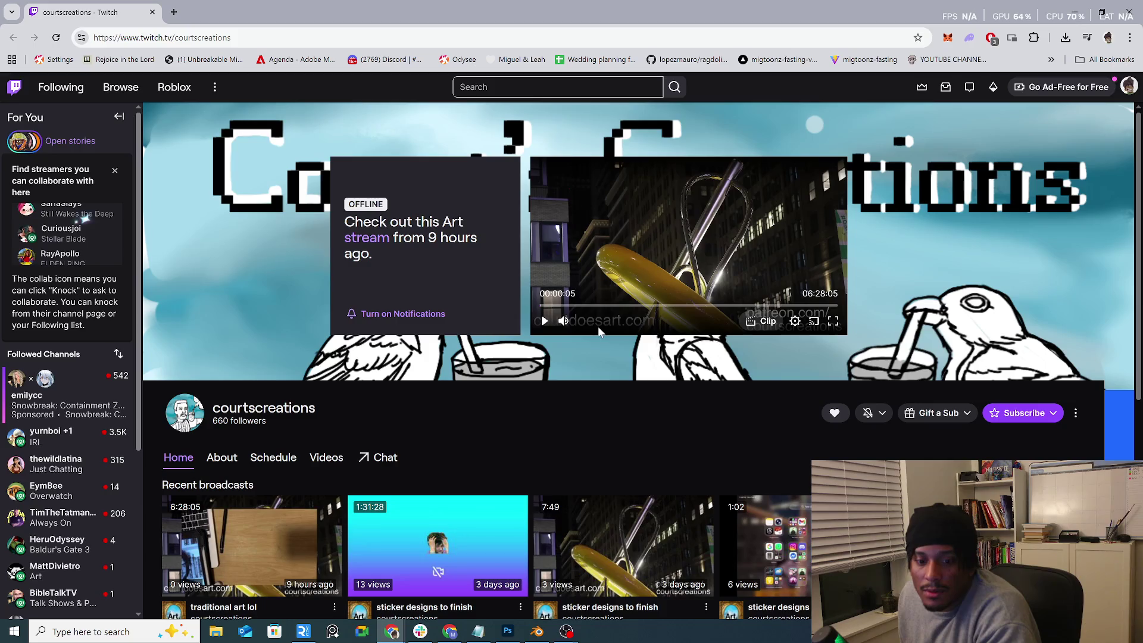
scroll(591, 339, "down", 4)
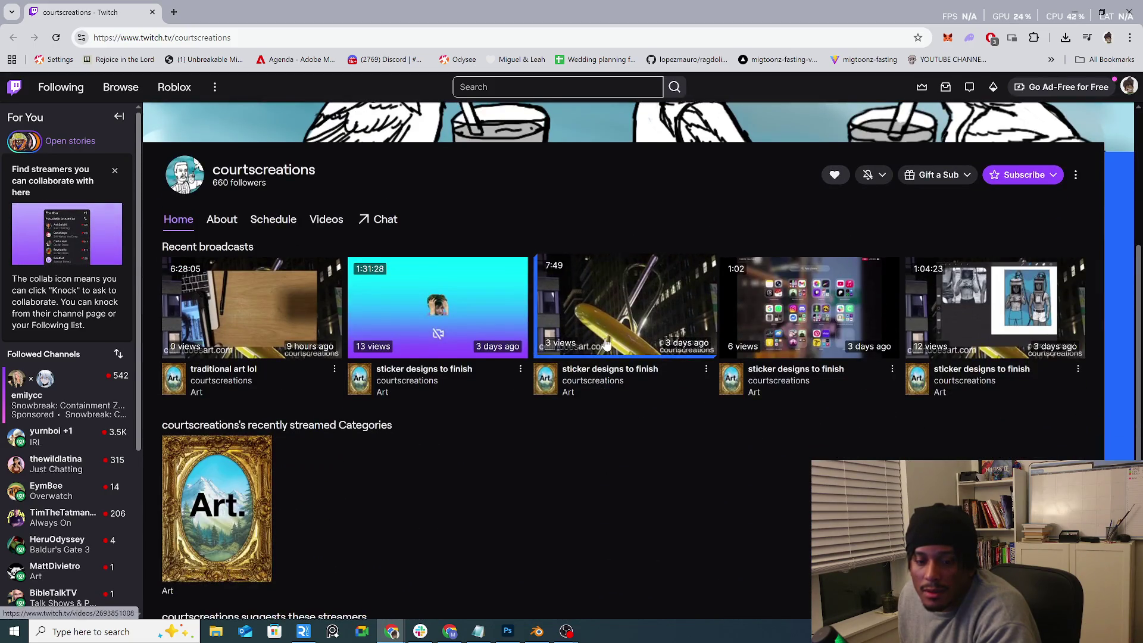
scroll(607, 340, "up", 4)
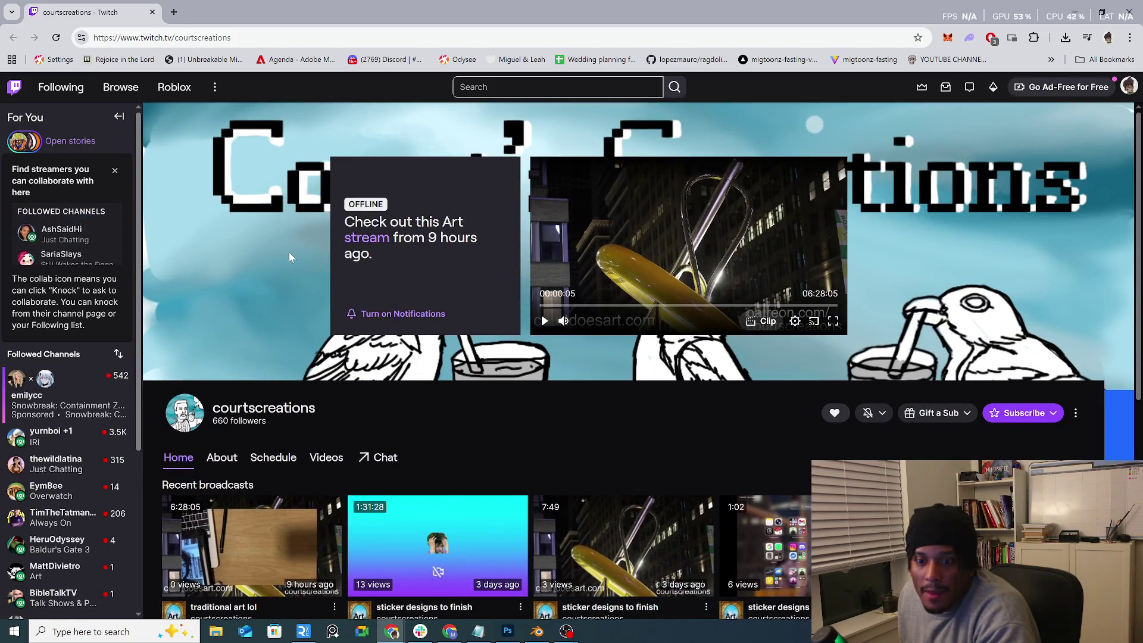
scroll(366, 318, "down", 4)
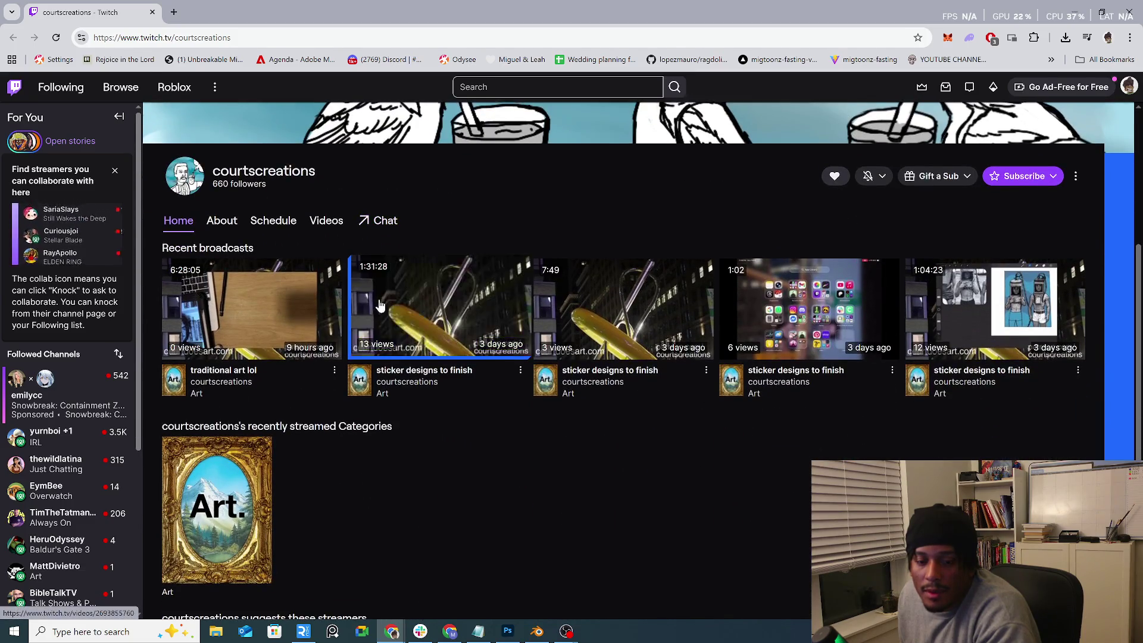
scroll(351, 370, "up", 3)
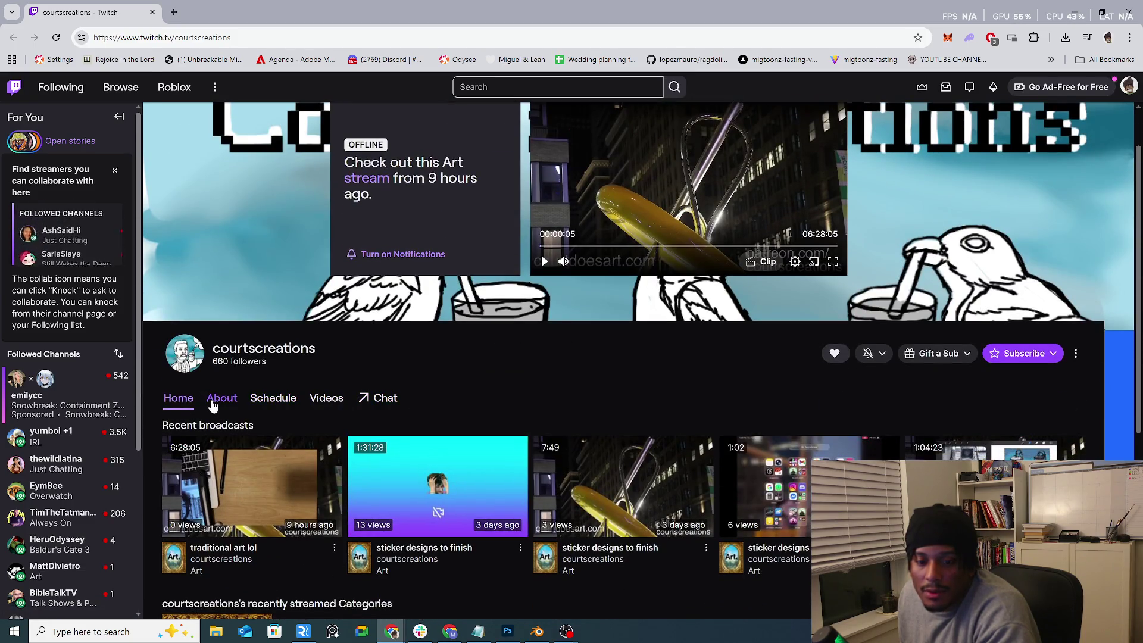
left_click(215, 401)
scroll(227, 413, "down", 1)
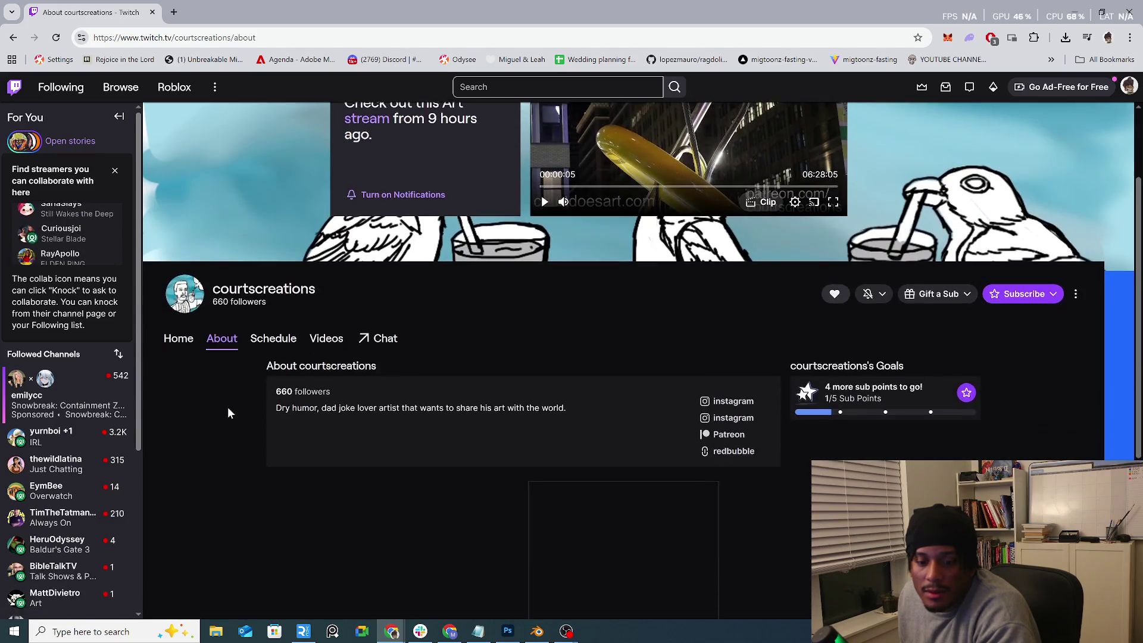
scroll(228, 413, "down", 2)
scroll(227, 414, "up", 3)
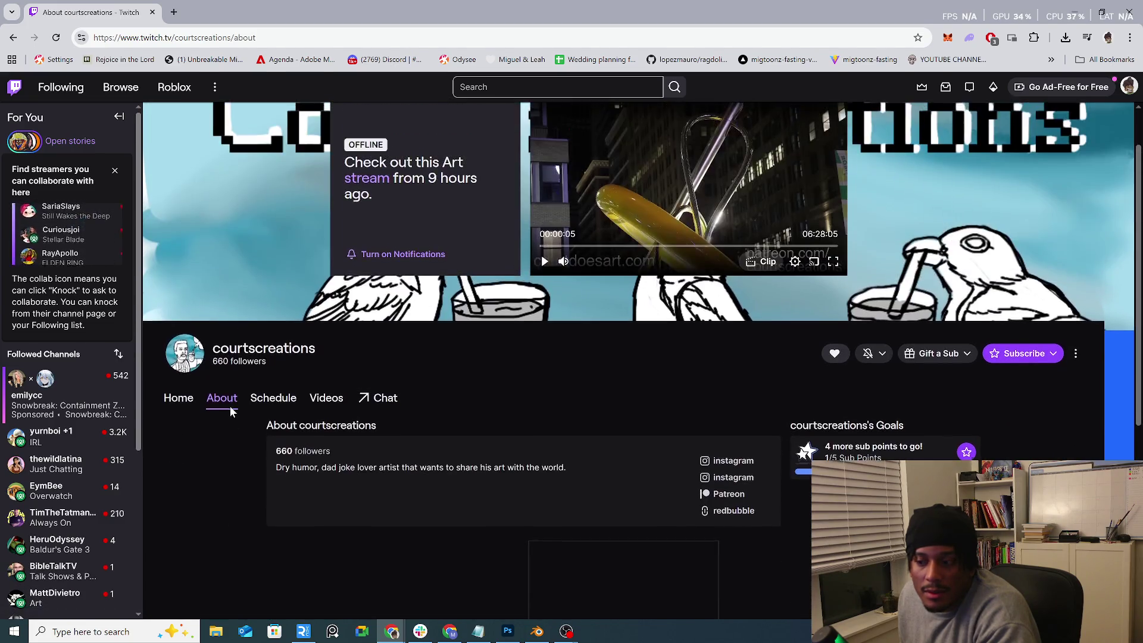
left_click(268, 406)
scroll(296, 381, "down", 3)
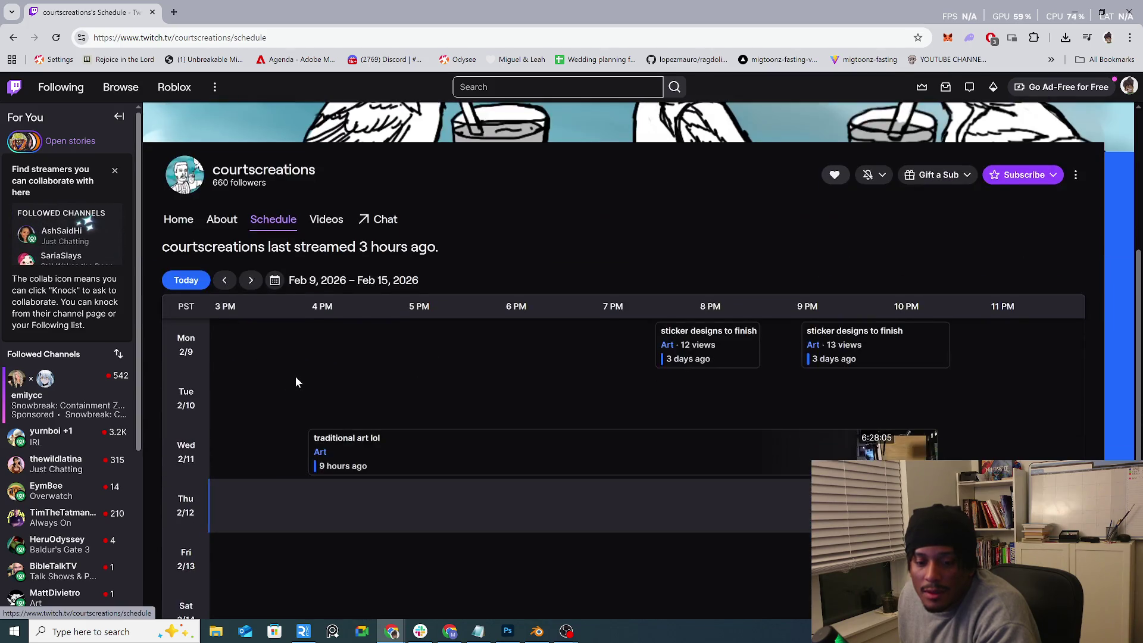
scroll(296, 382, "up", 1)
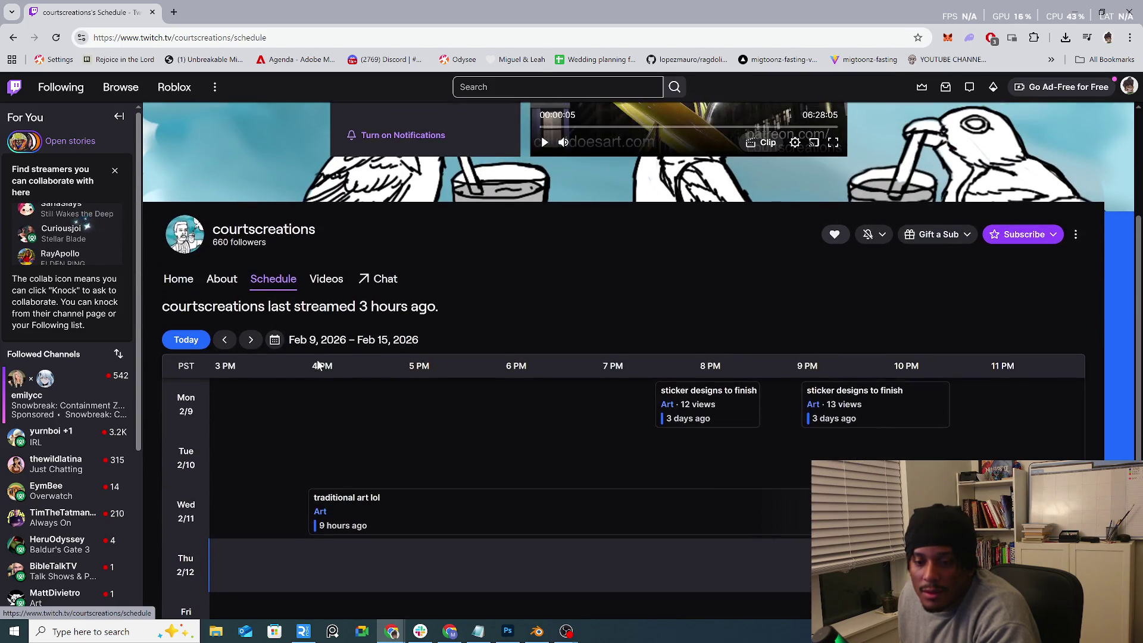
left_click(342, 283)
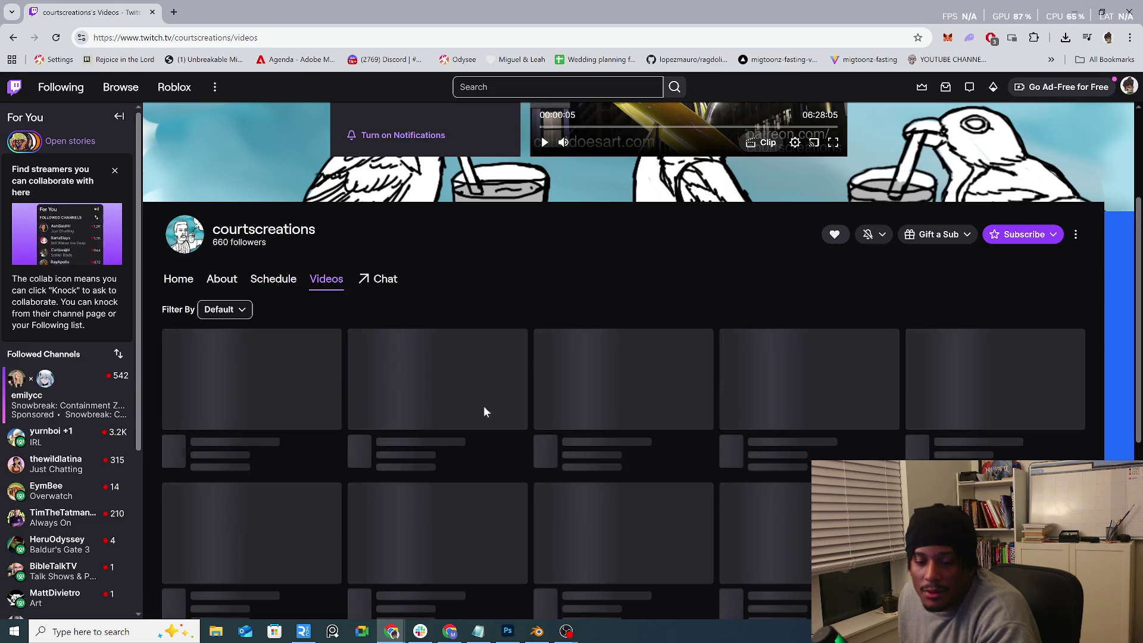
scroll(536, 408, "down", 2)
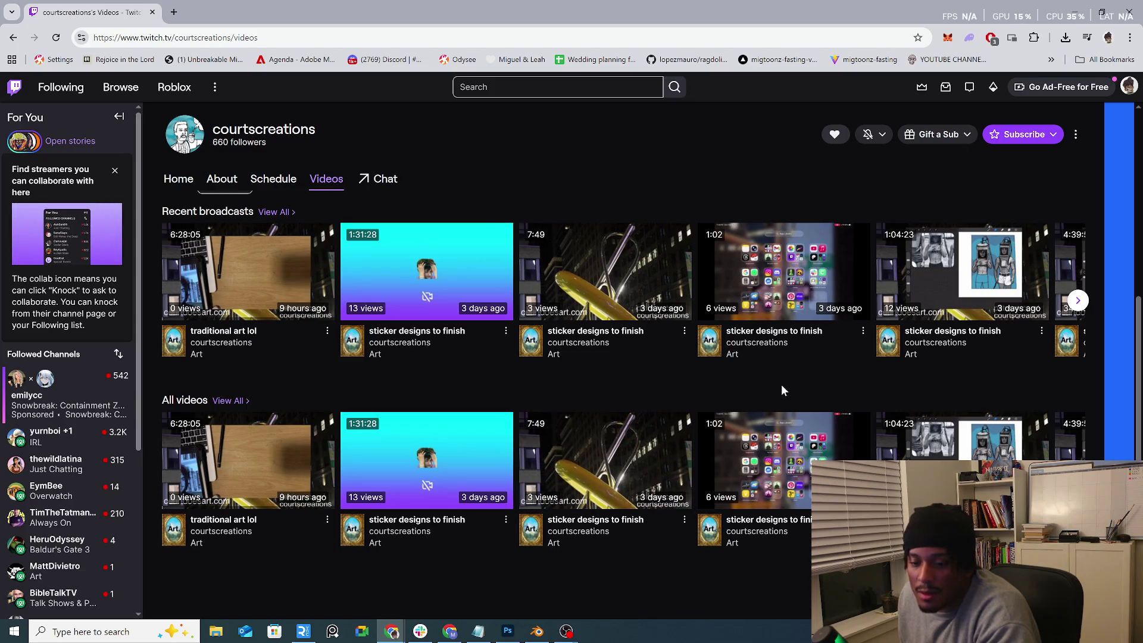
scroll(777, 384, "up", 3)
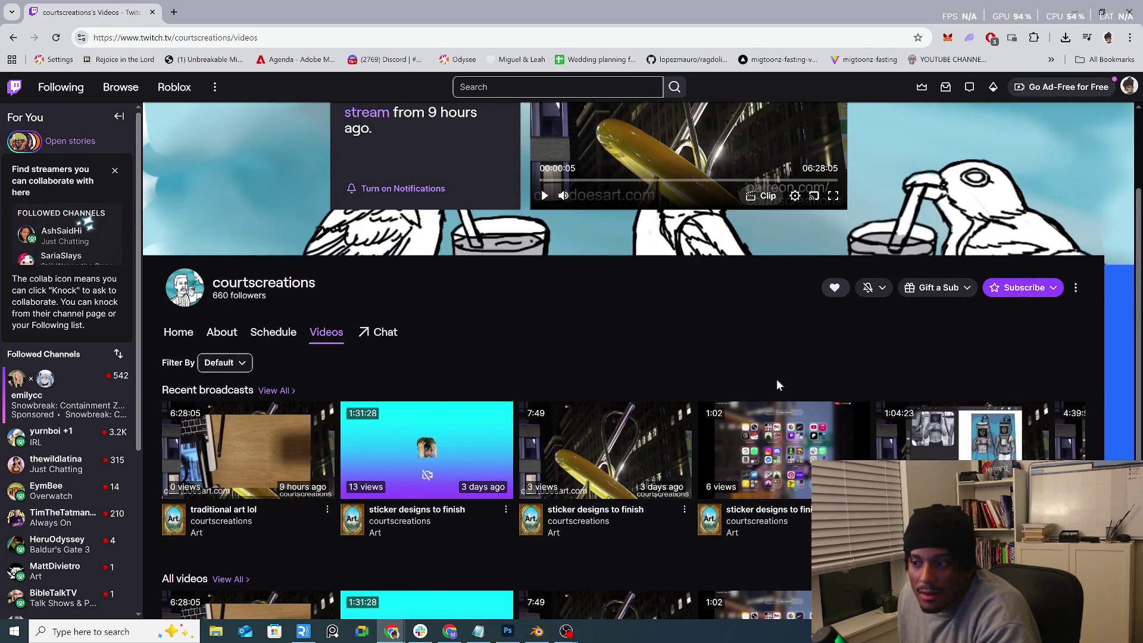
scroll(776, 384, "up", 2)
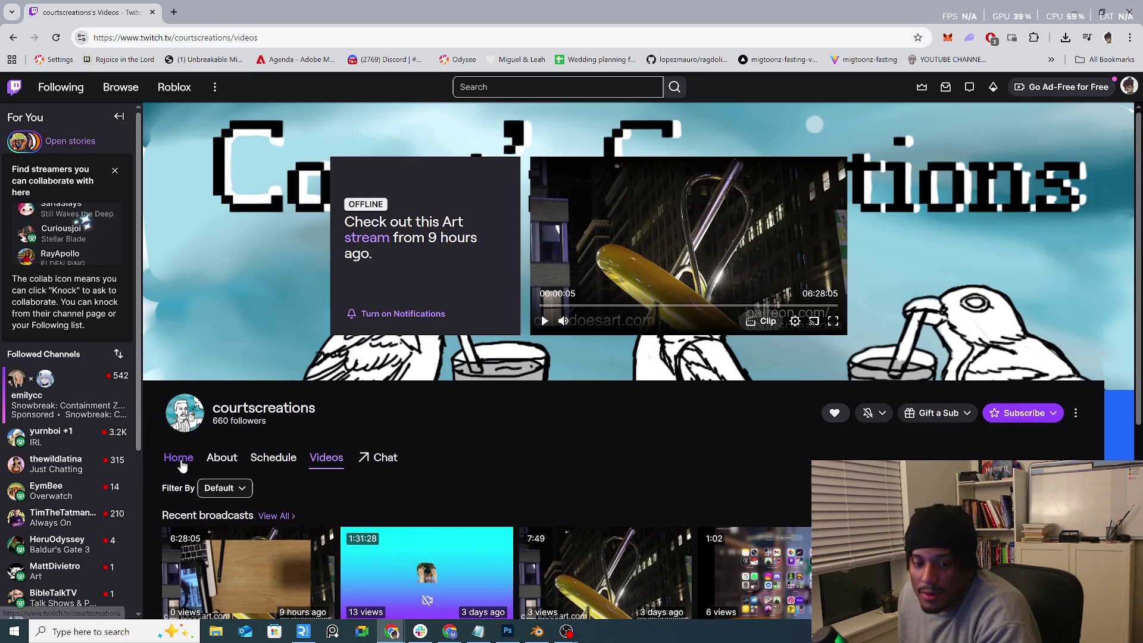
left_click(183, 464)
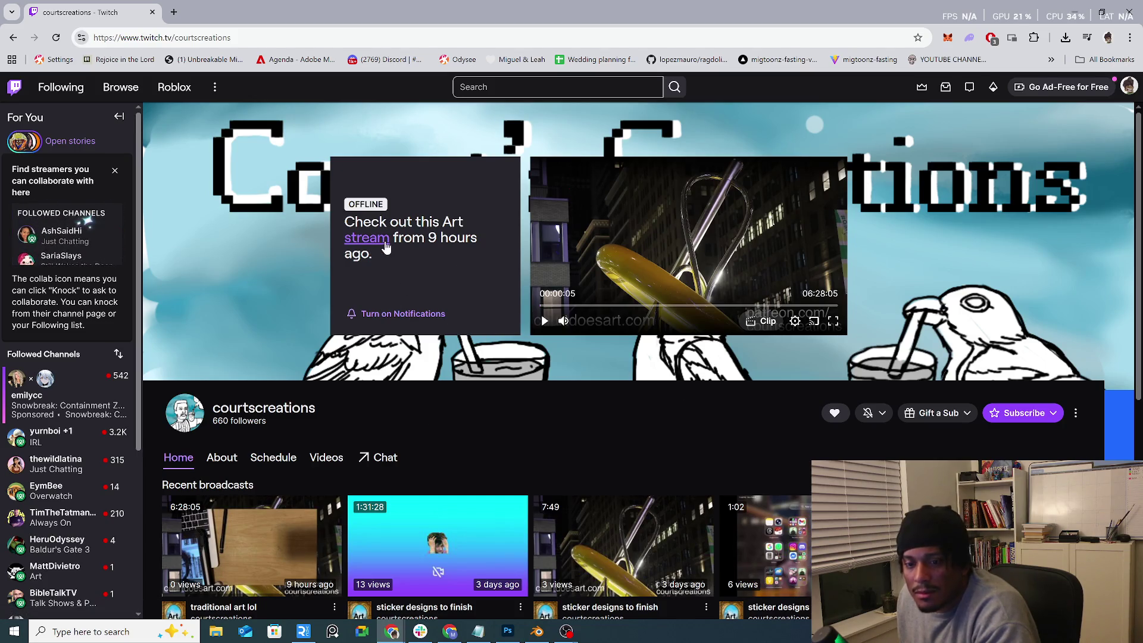
left_click(386, 242)
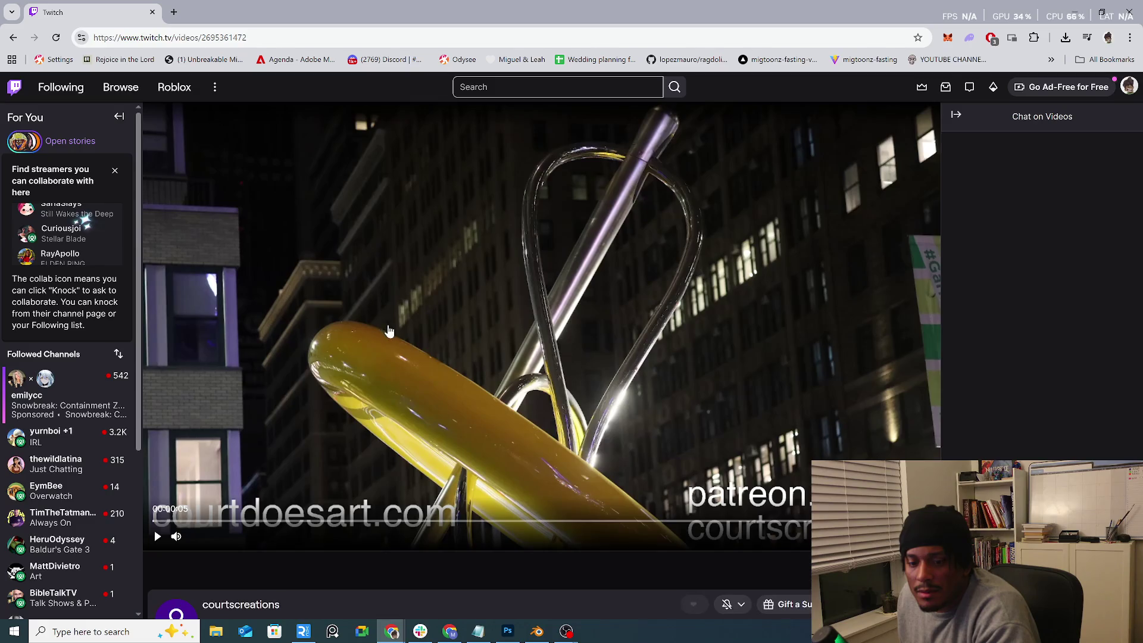
scroll(391, 328, "down", 5)
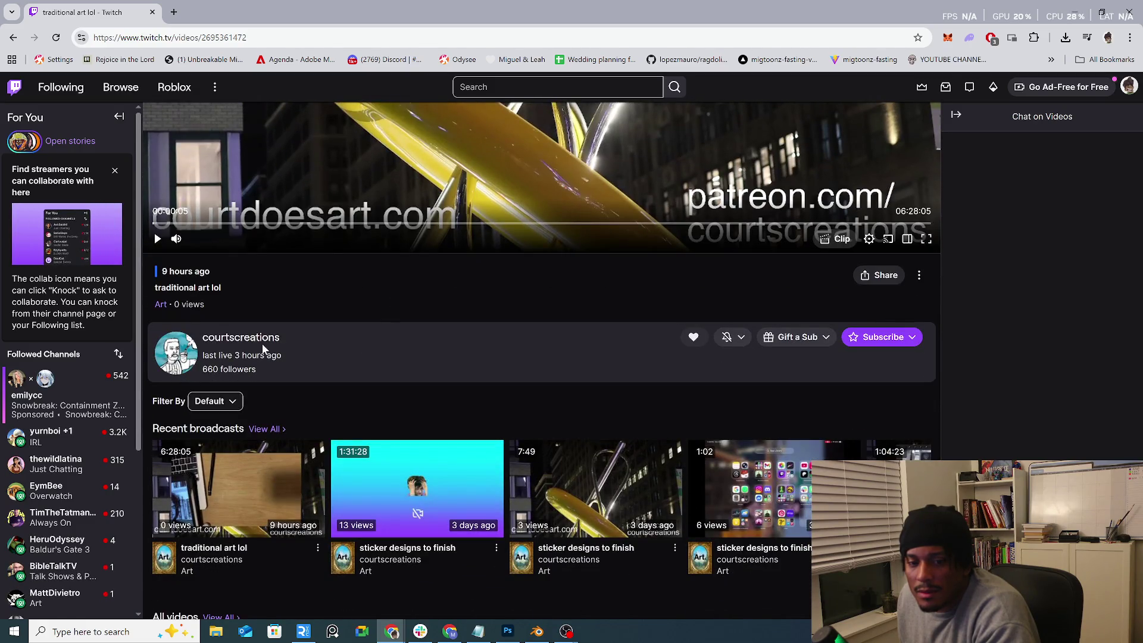
scroll(455, 413, "down", 1)
scroll(456, 413, "up", 5)
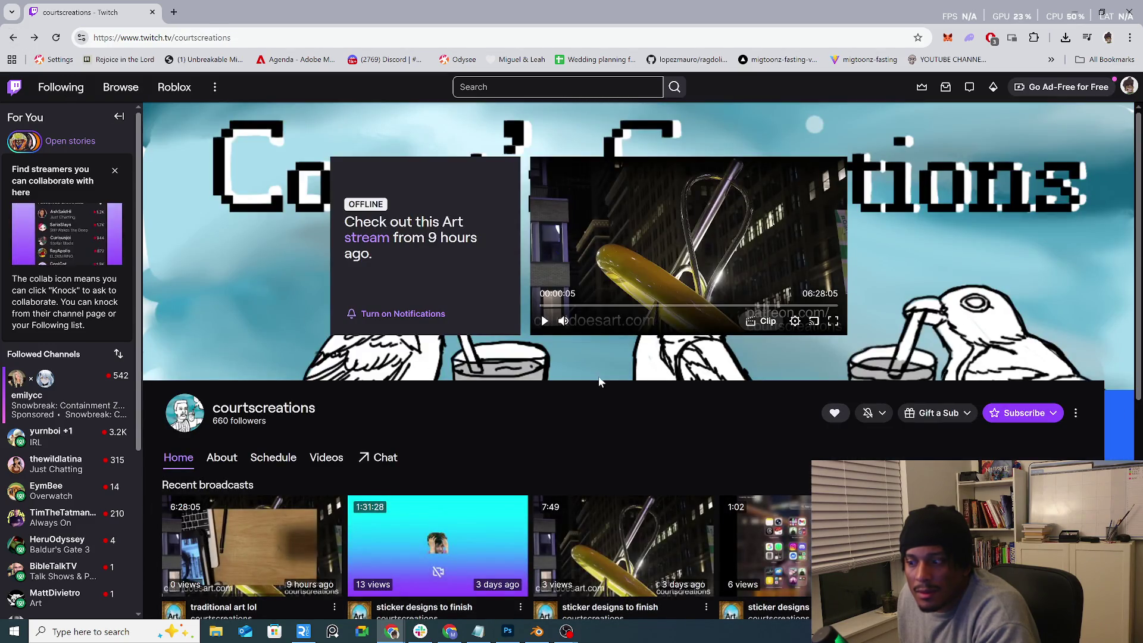
left_click(1129, 86)
left_click(1087, 152)
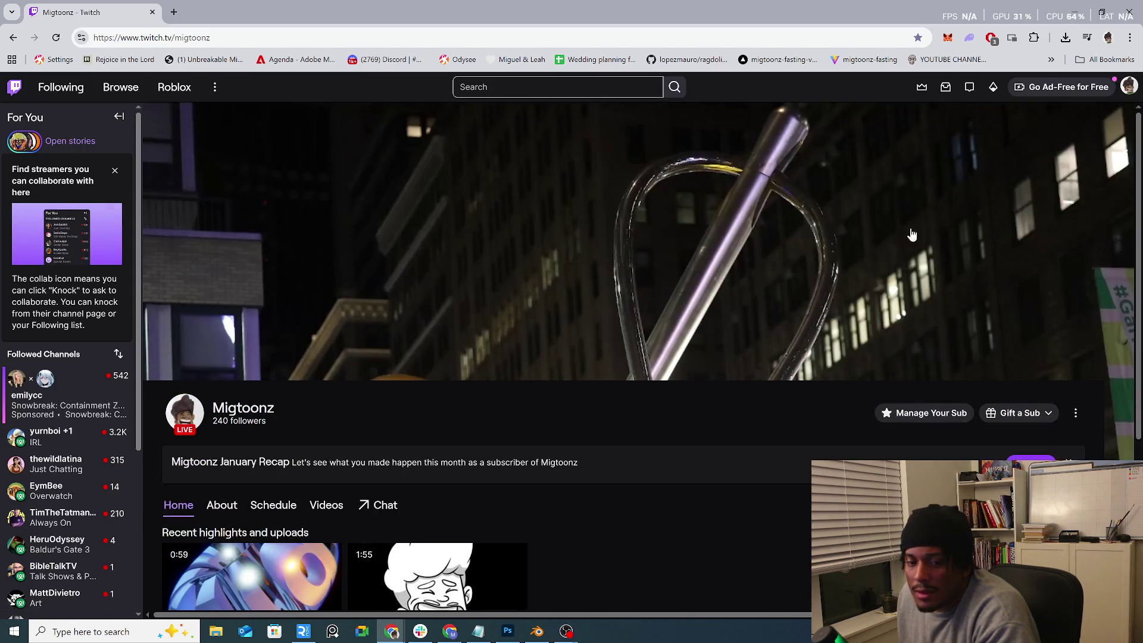
Step: Browse the channel's Videos, Schedule and About pages
scroll(840, 256, "down", 3)
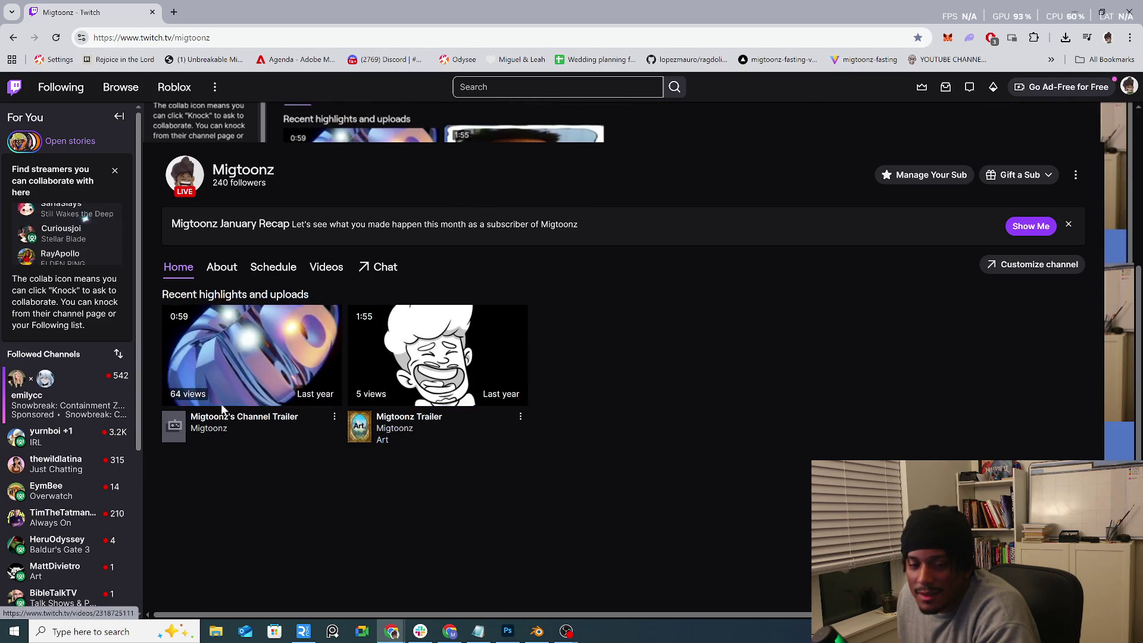
left_click(319, 268)
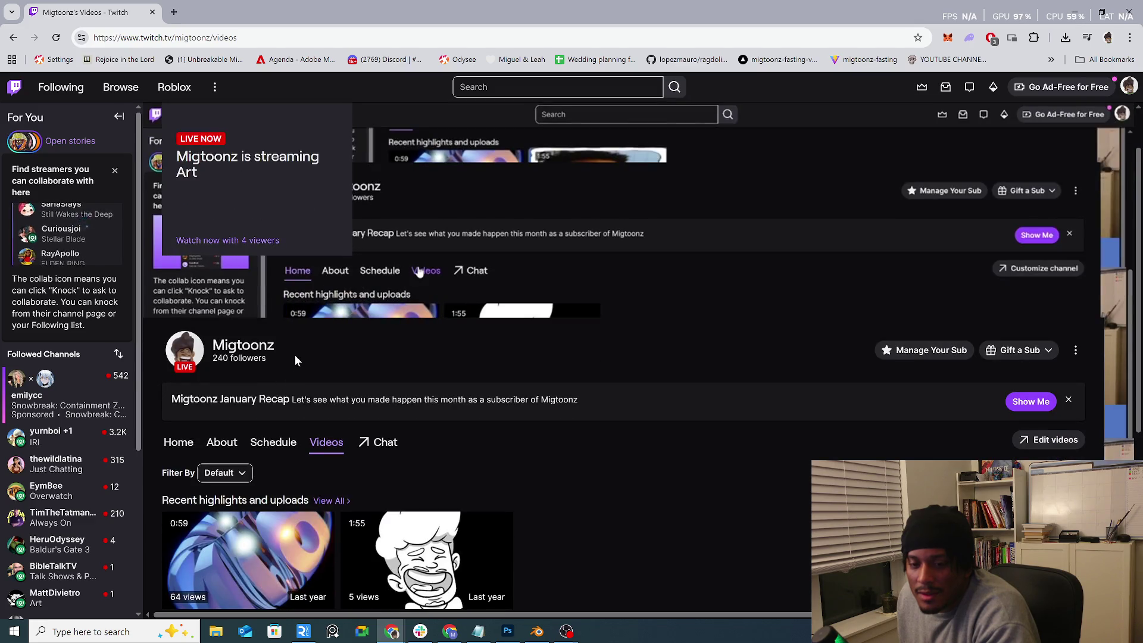
left_click(271, 443)
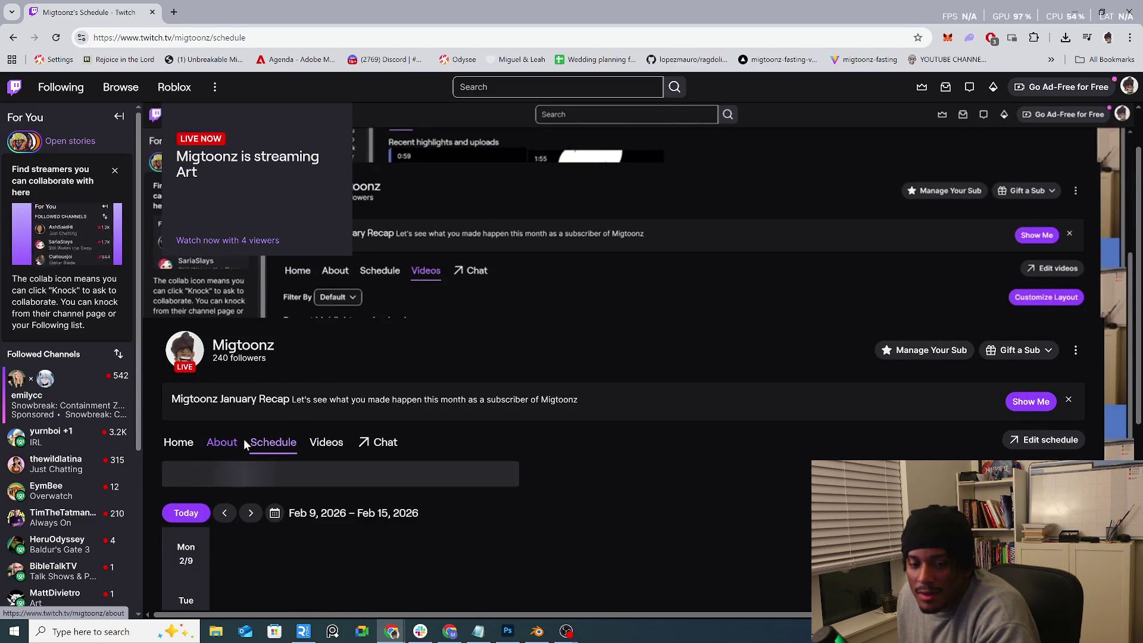
left_click(229, 443)
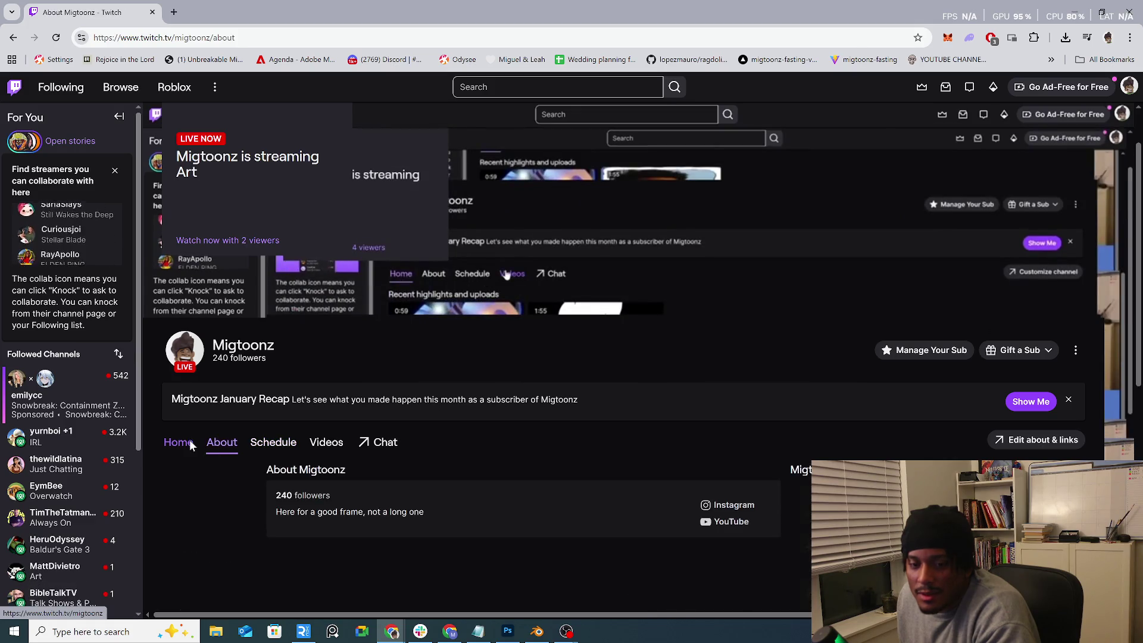
Step: Check the channel's extra options, then go to the channel home with stream and chat
scroll(202, 444, "down", 3)
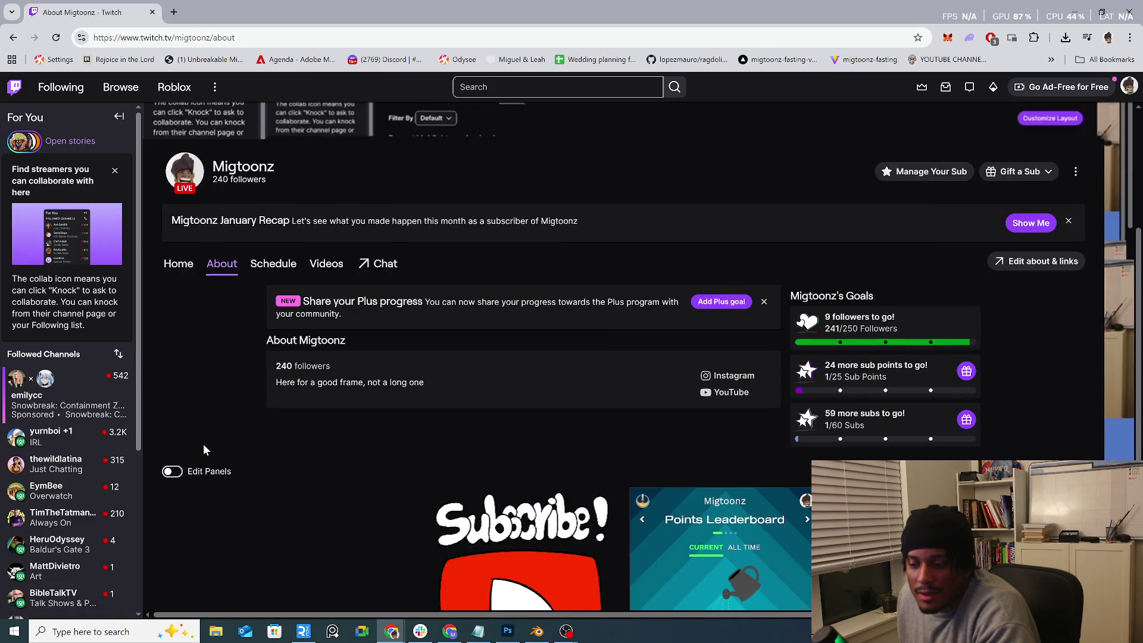
scroll(204, 446, "up", 4)
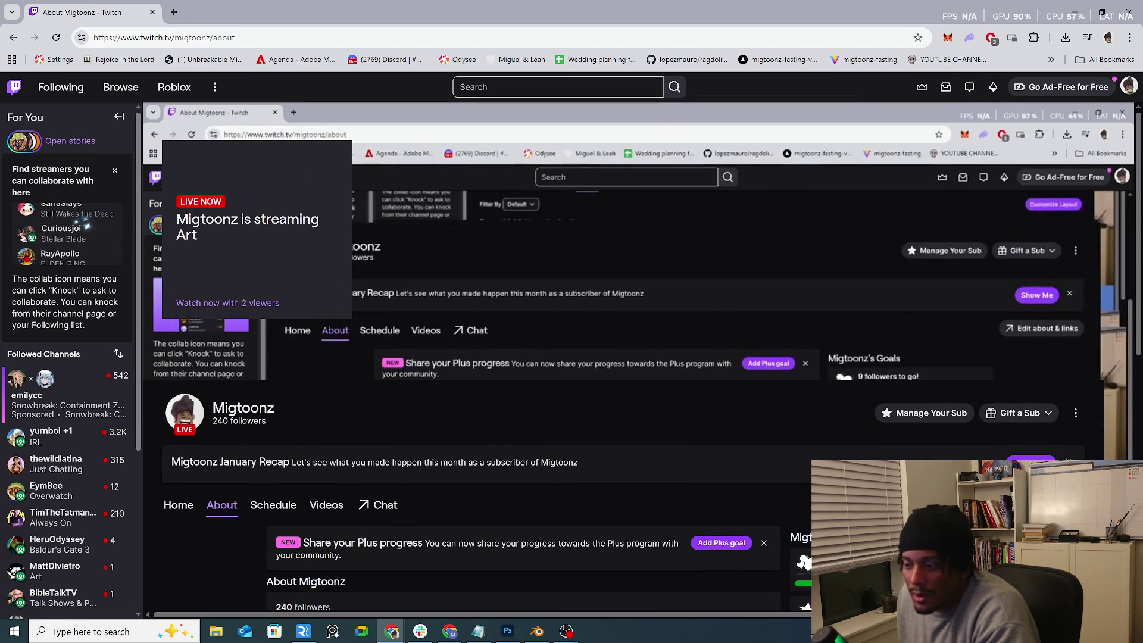
left_click(1075, 413)
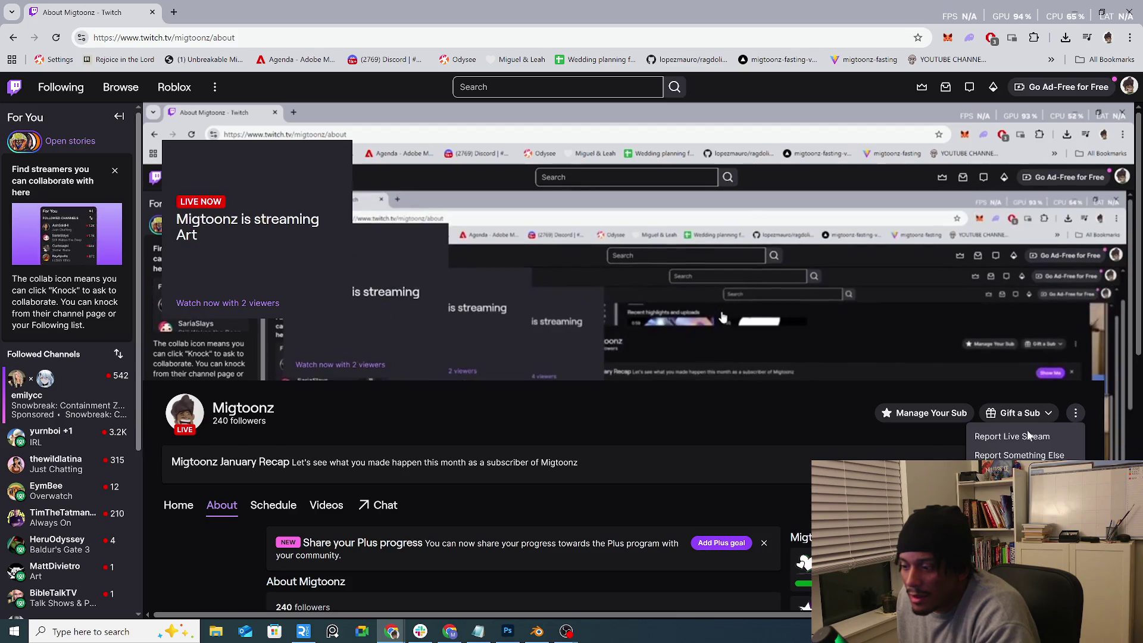
scroll(405, 483, "down", 2)
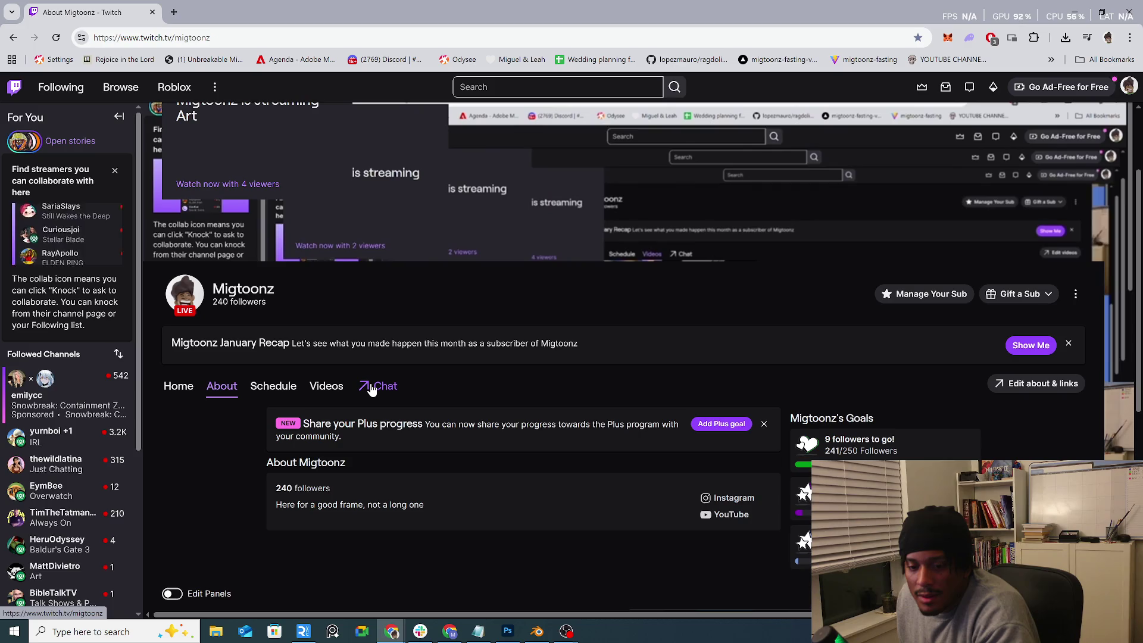
left_click(372, 387)
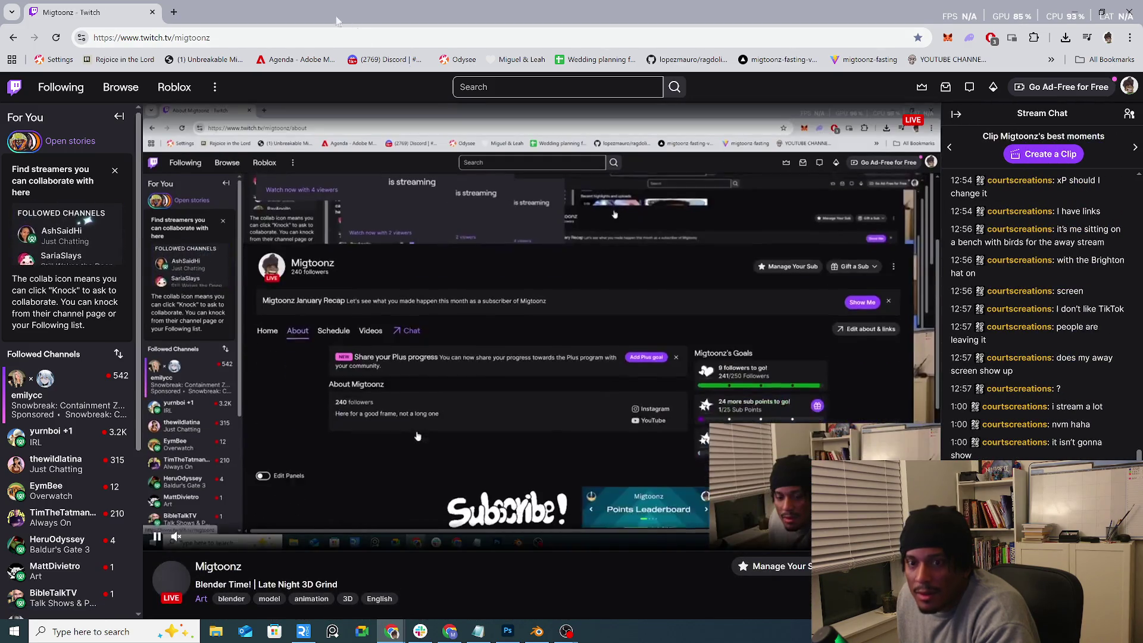
Step: Close the Twitch tab and watch the 174-view walking-figure sketch video on TikTok
left_click(153, 12)
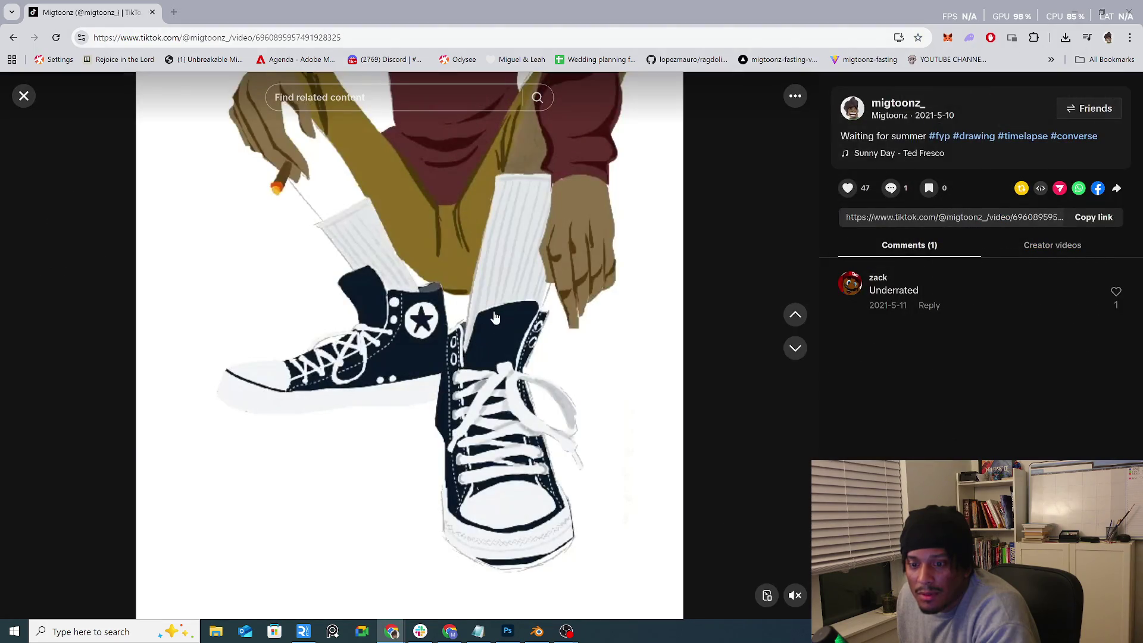
left_click(27, 97)
scroll(495, 338, "up", 4)
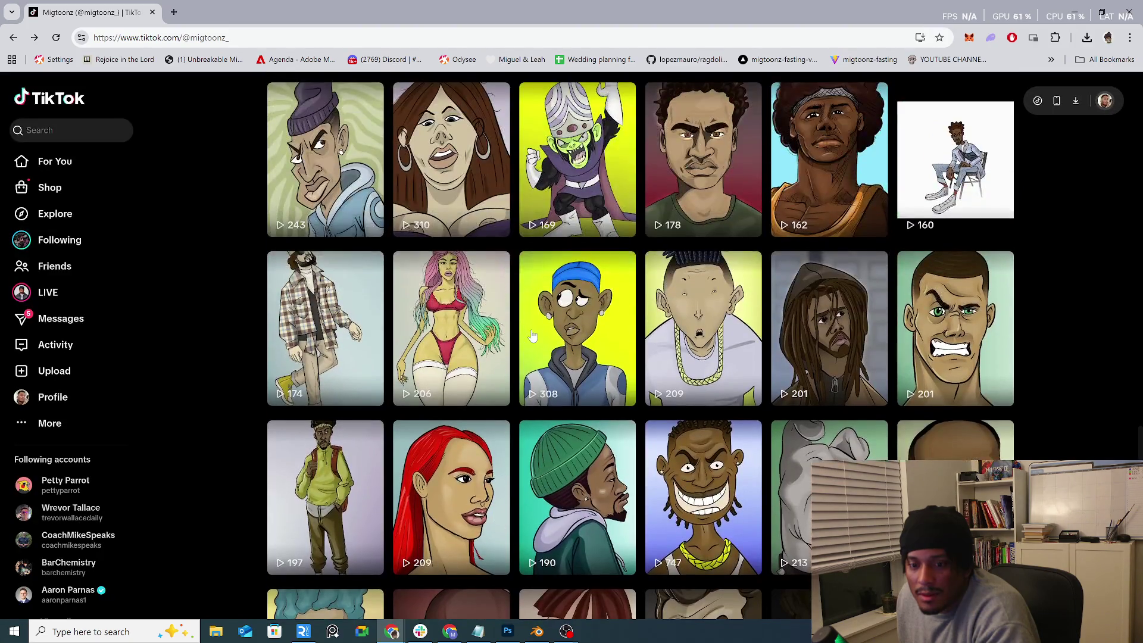
scroll(533, 338, "up", 2)
scroll(369, 402, "down", 1)
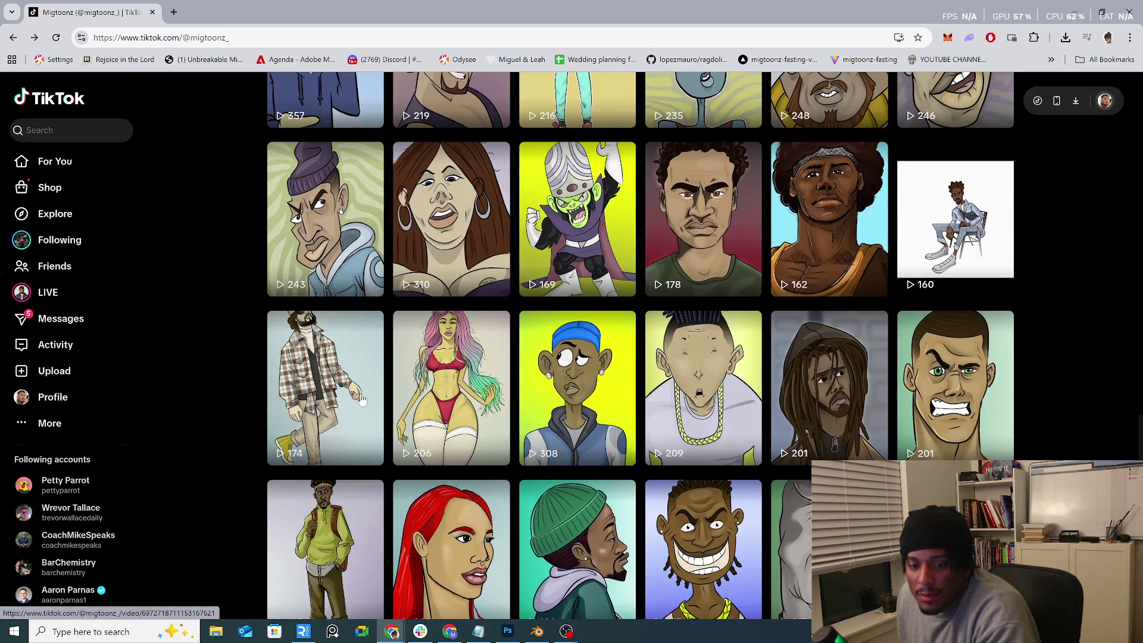
left_click(361, 399)
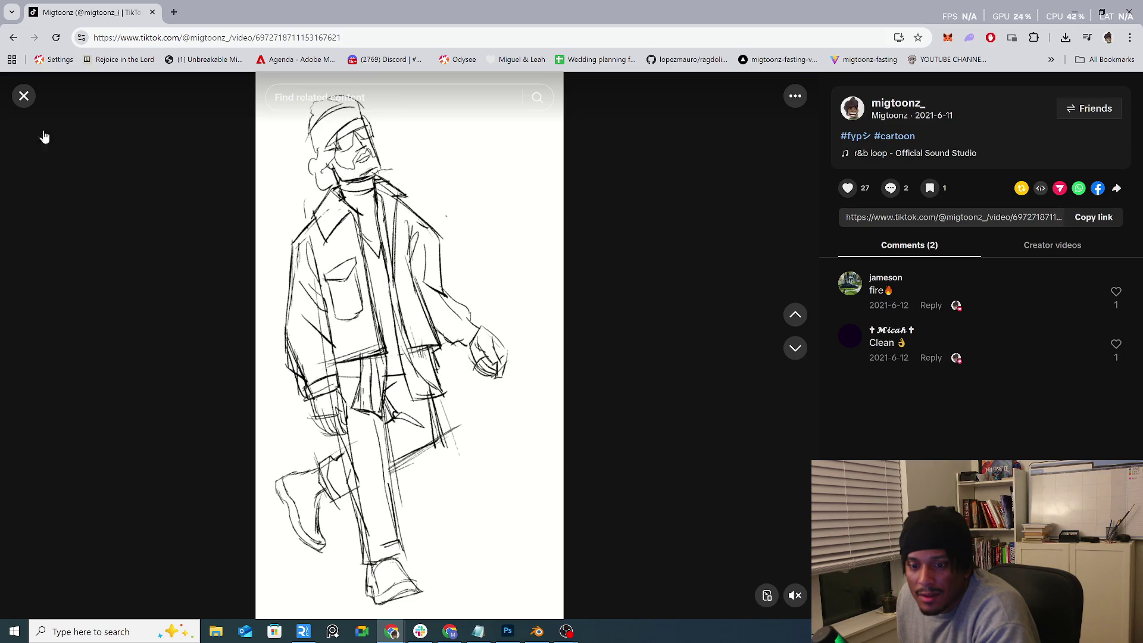
left_click(22, 94)
Step: Watch the SushiBoi, Mr.WMP and grill-toothed character drawing videos in turn
scroll(573, 351, "up", 5)
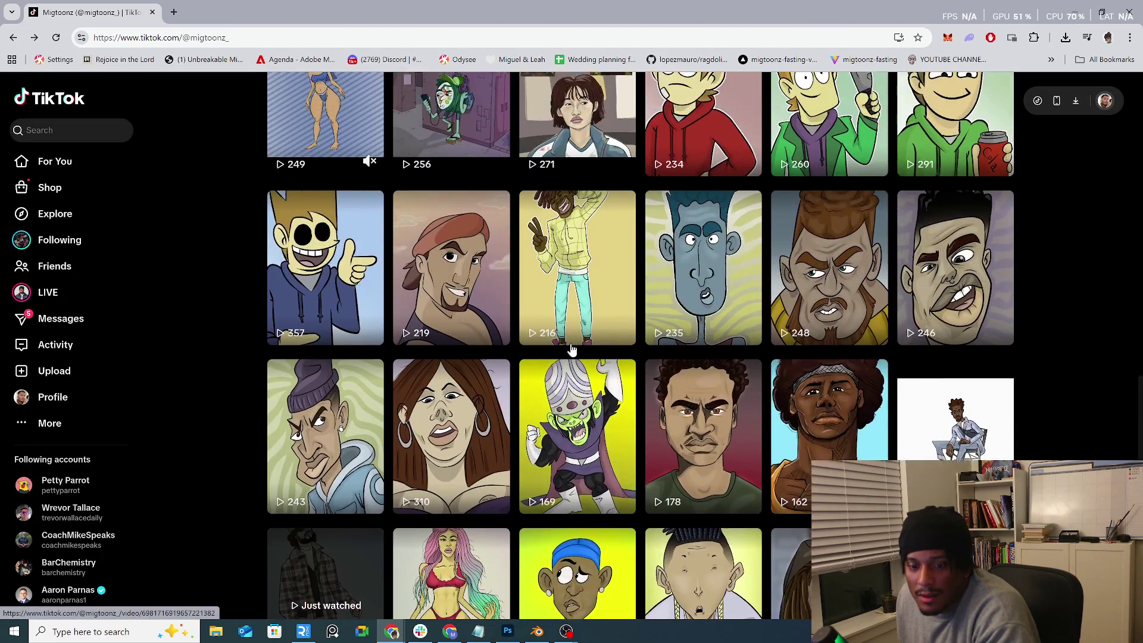
scroll(573, 352, "up", 5)
scroll(523, 407, "down", 2)
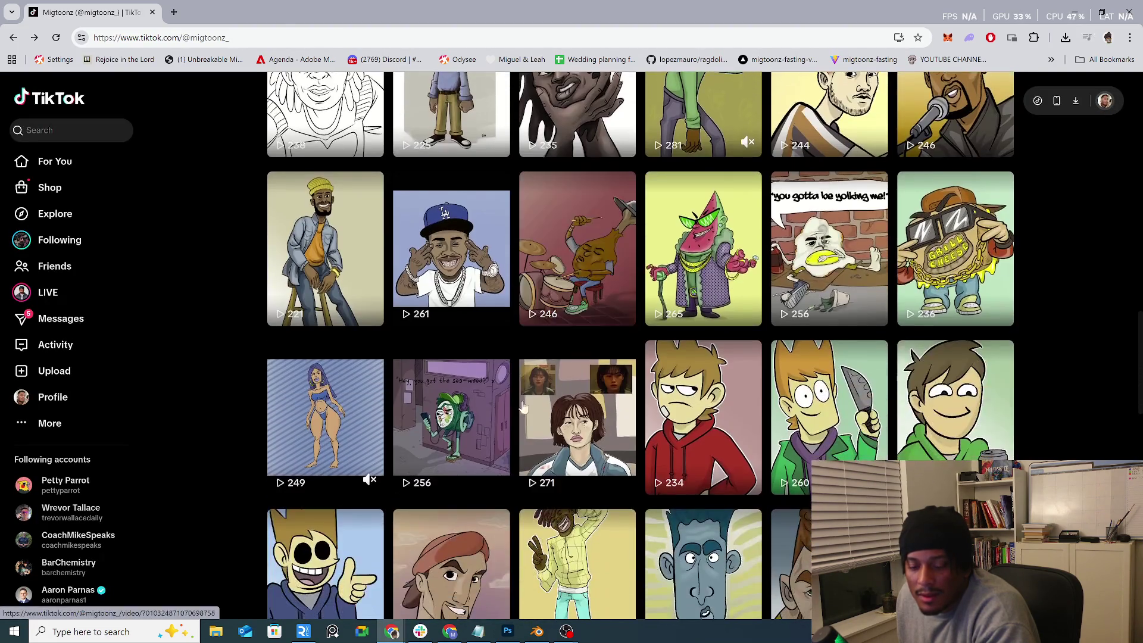
left_click(466, 438)
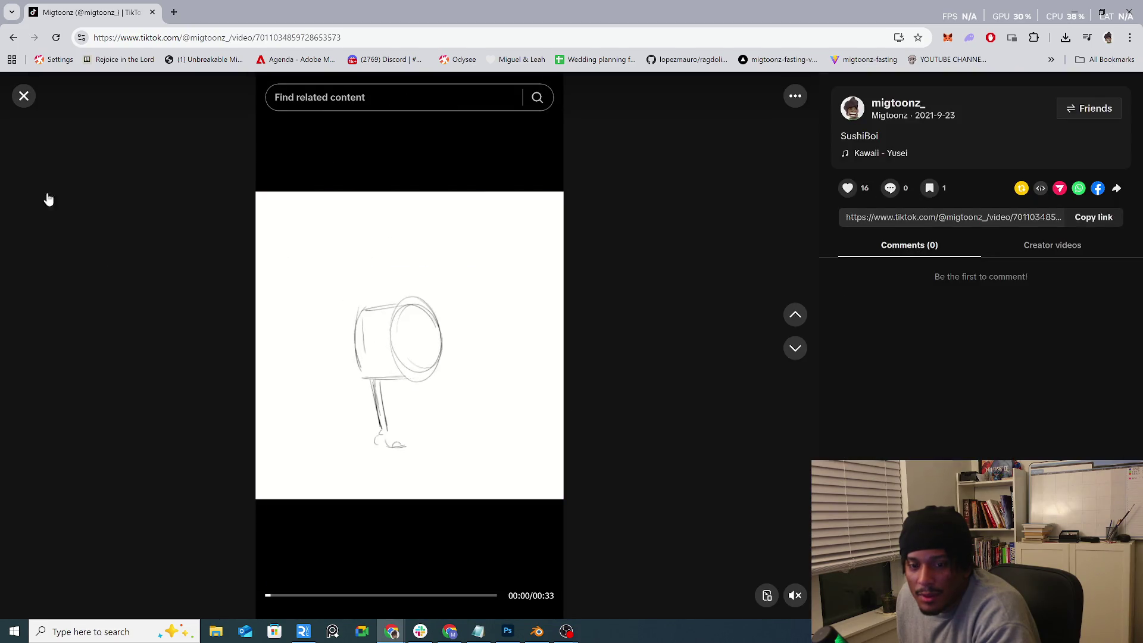
left_click(23, 96)
left_click(733, 276)
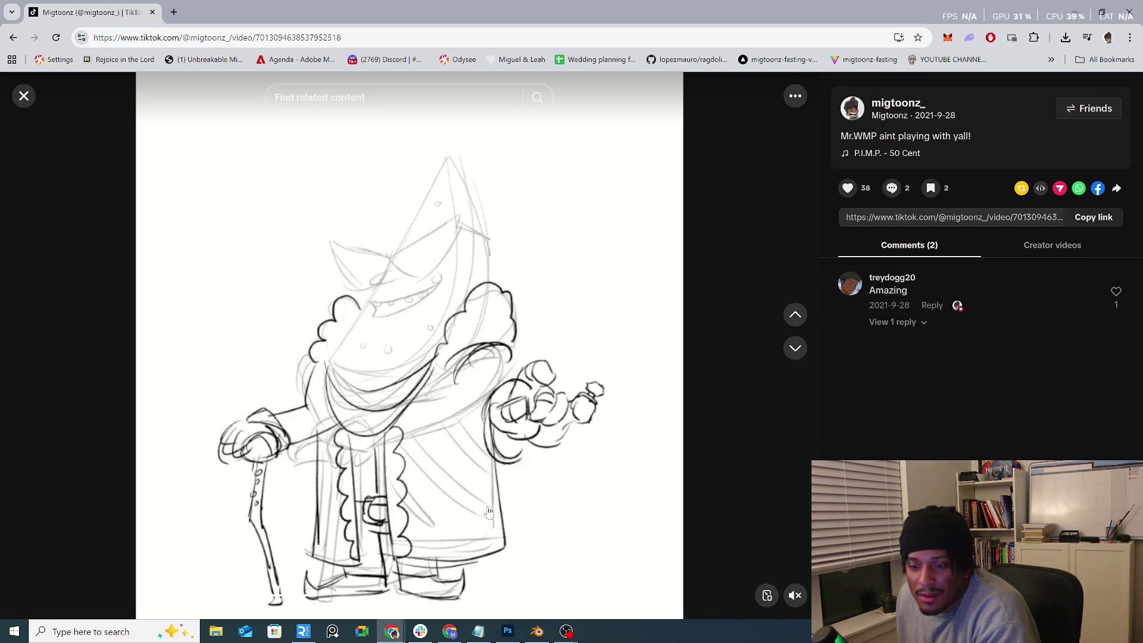
left_click(24, 96)
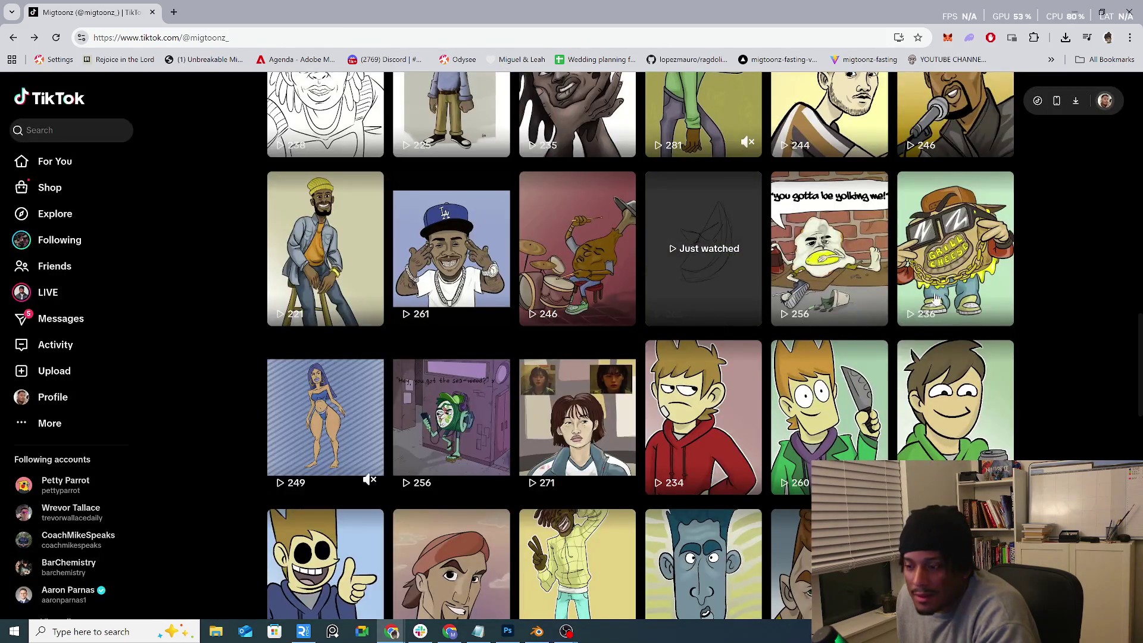
left_click(976, 283)
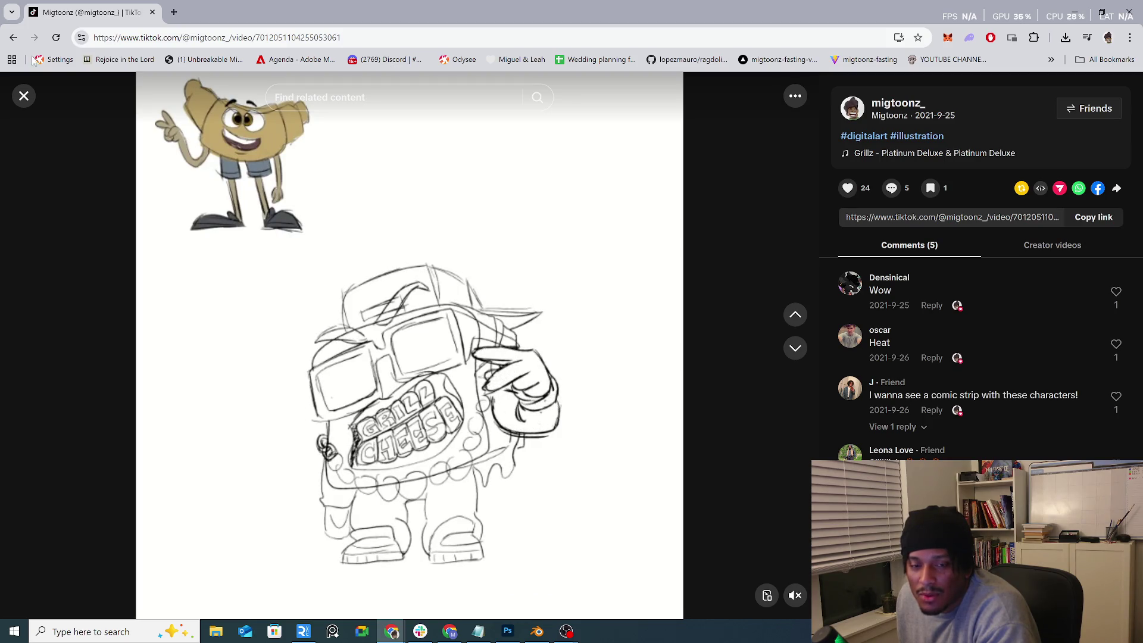
left_click(24, 97)
Step: Watch the 59-view green hulk video, then close the browser to return to Blender
scroll(800, 472, "up", 5)
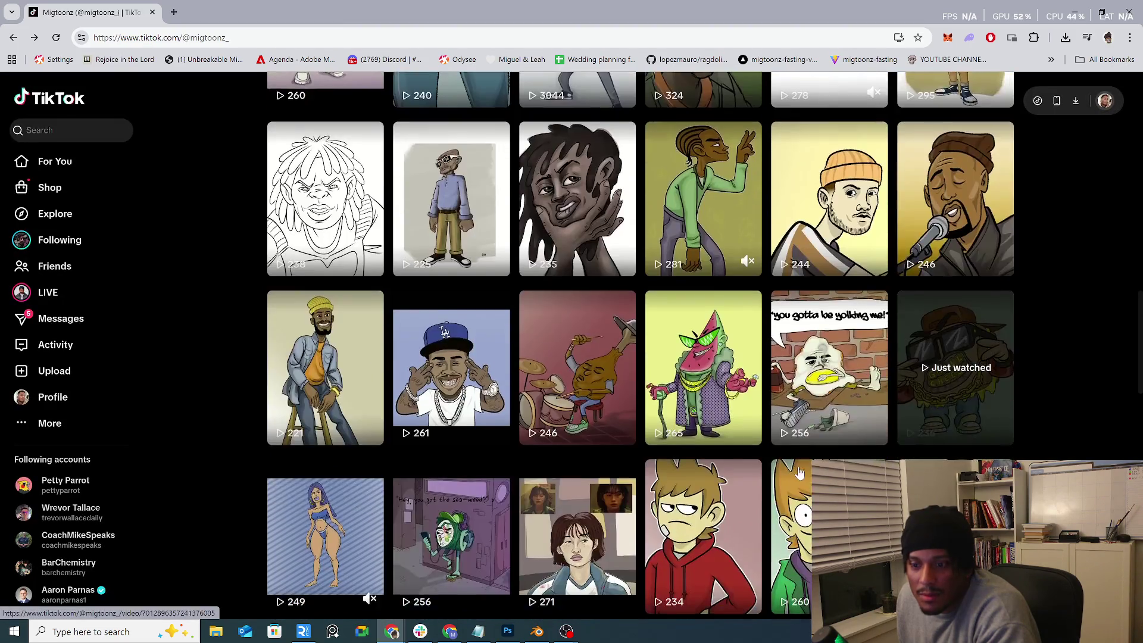
scroll(799, 472, "up", 5)
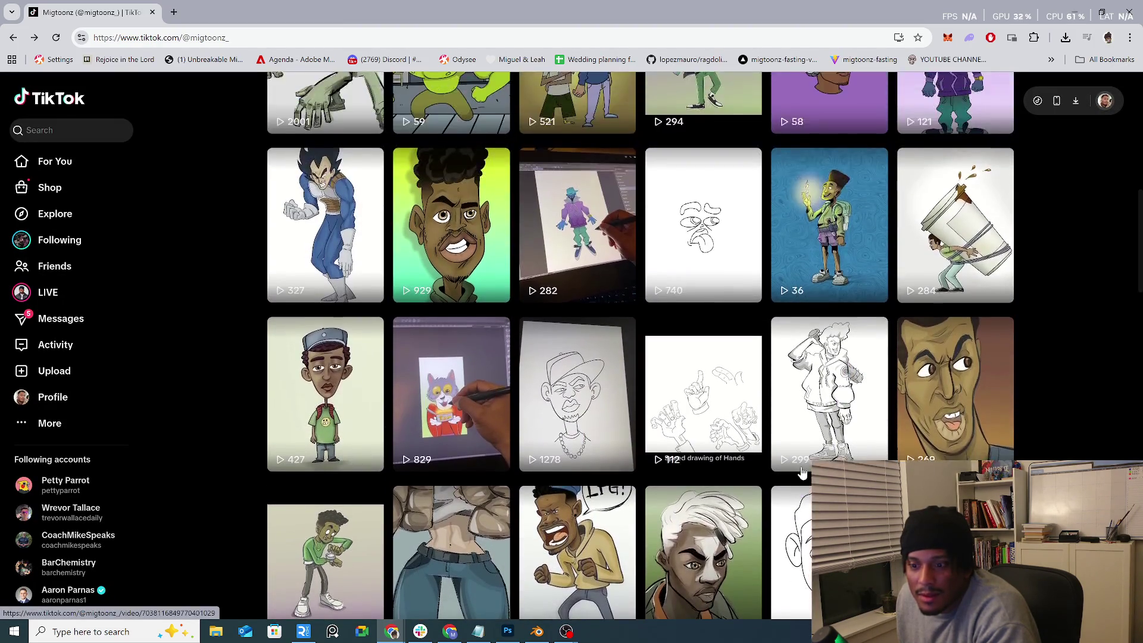
scroll(506, 400, "up", 5)
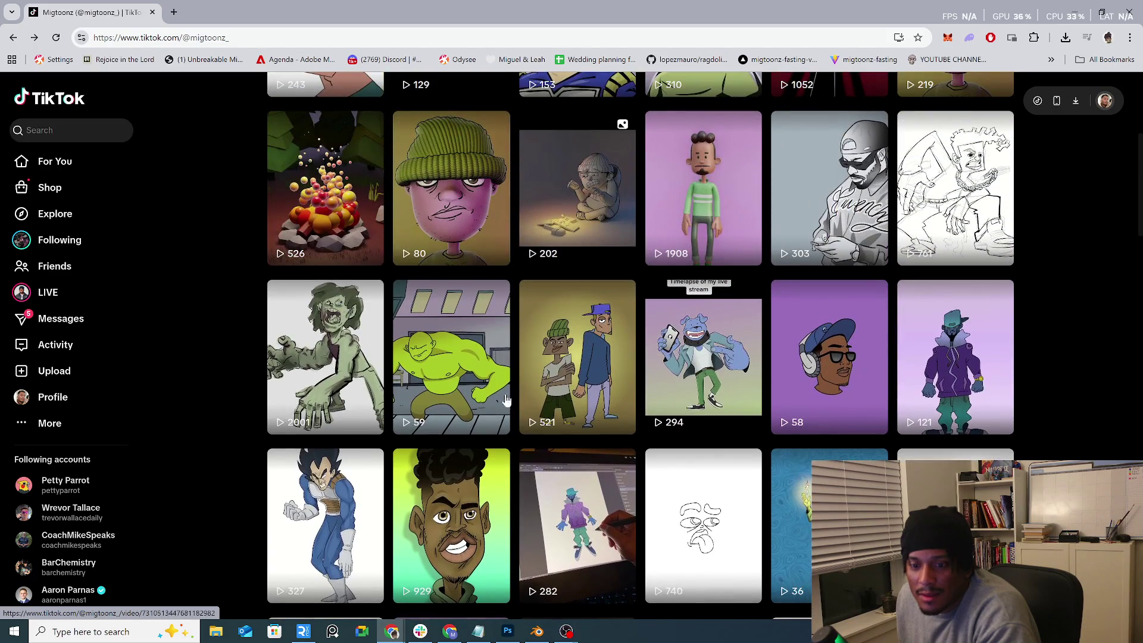
left_click(470, 371)
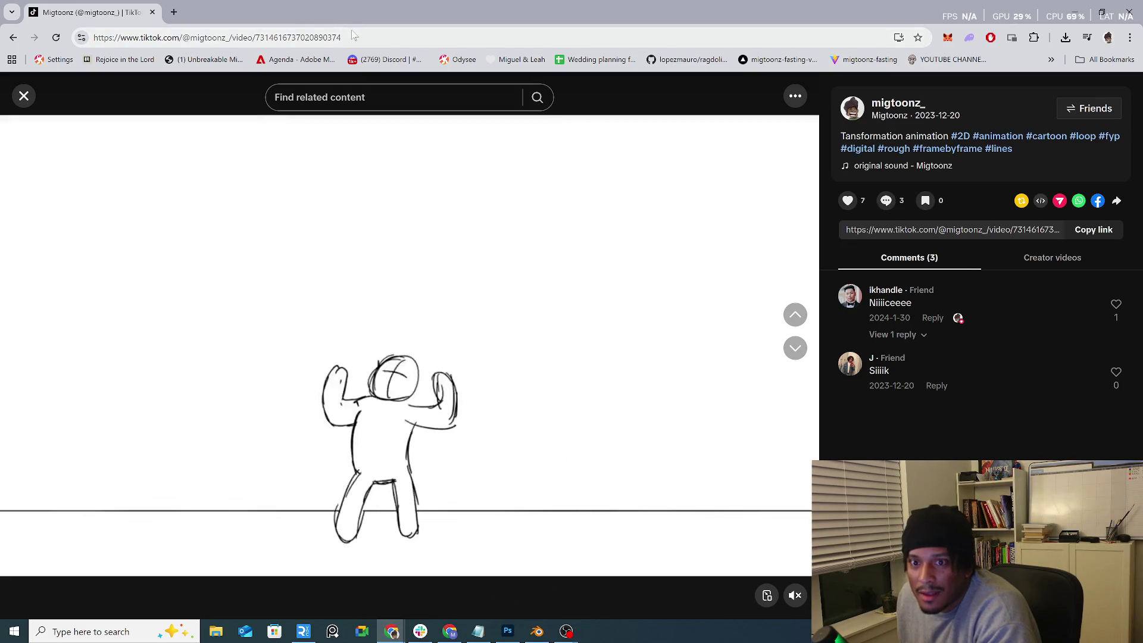
left_click(151, 12)
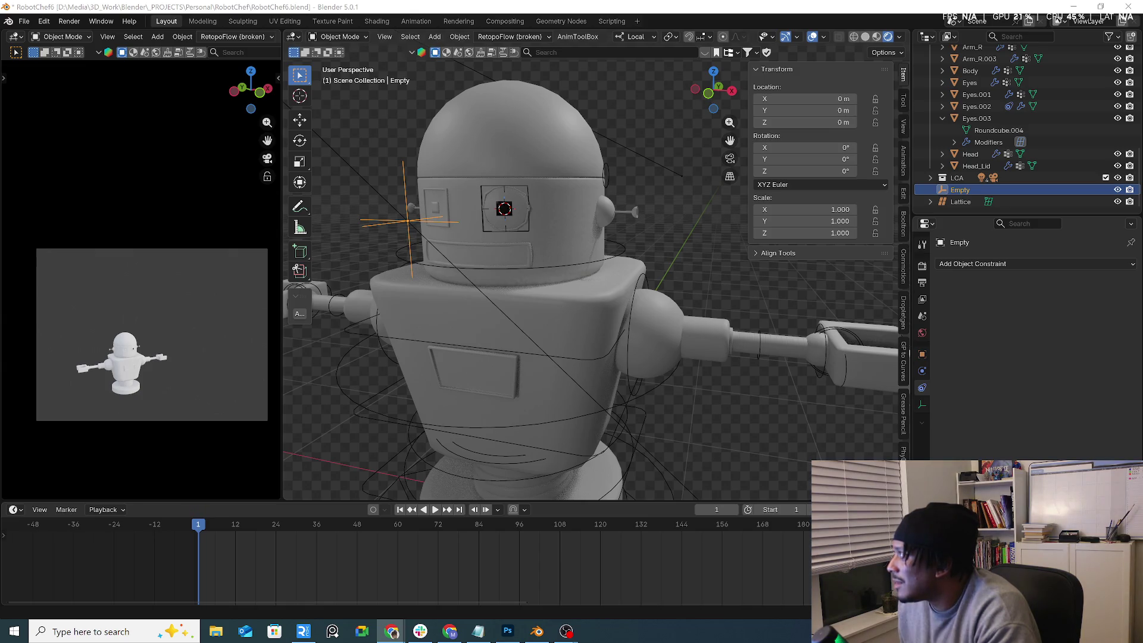
Step: Bring YouTube up full screen and play the Hulk Mode Final! video
key("alt+Tab")
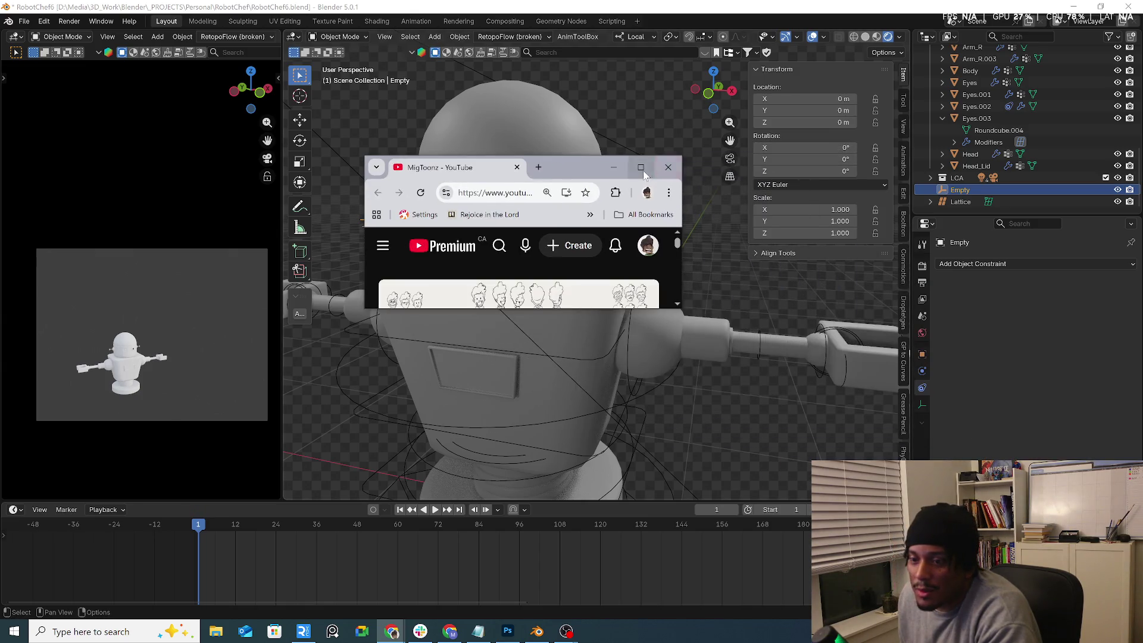
left_click(641, 168)
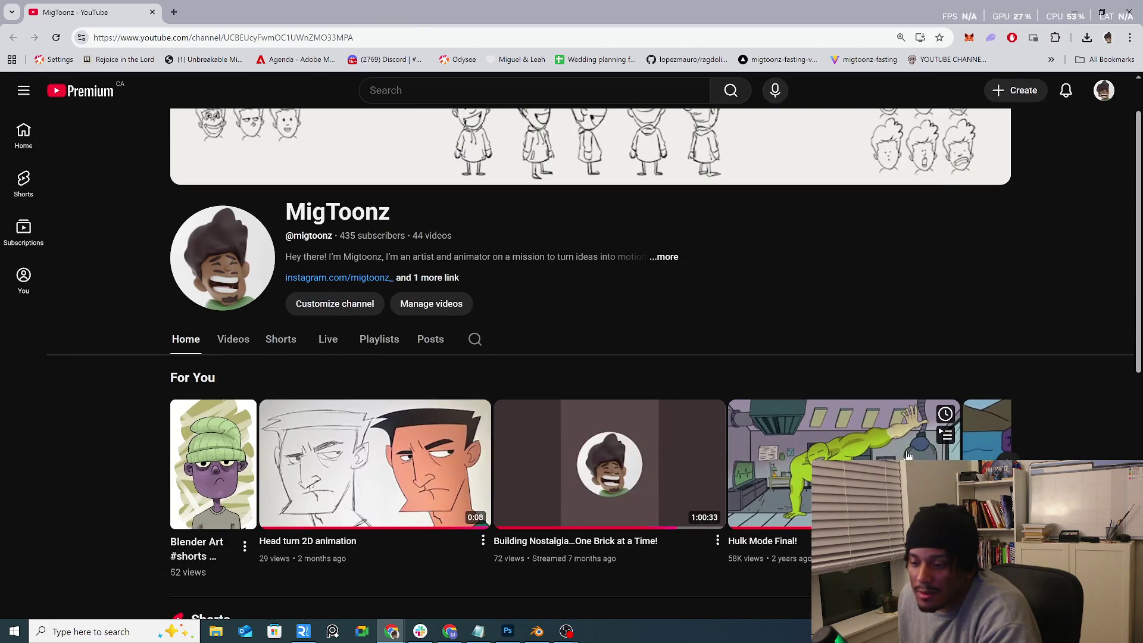
left_click(808, 483)
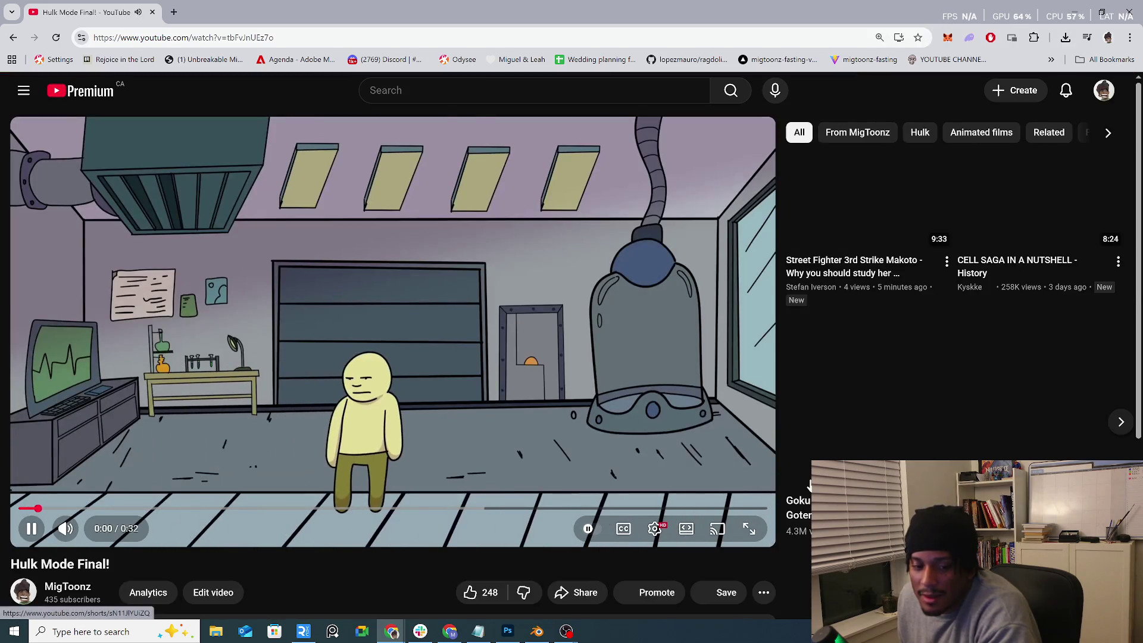
scroll(441, 544, "down", 1)
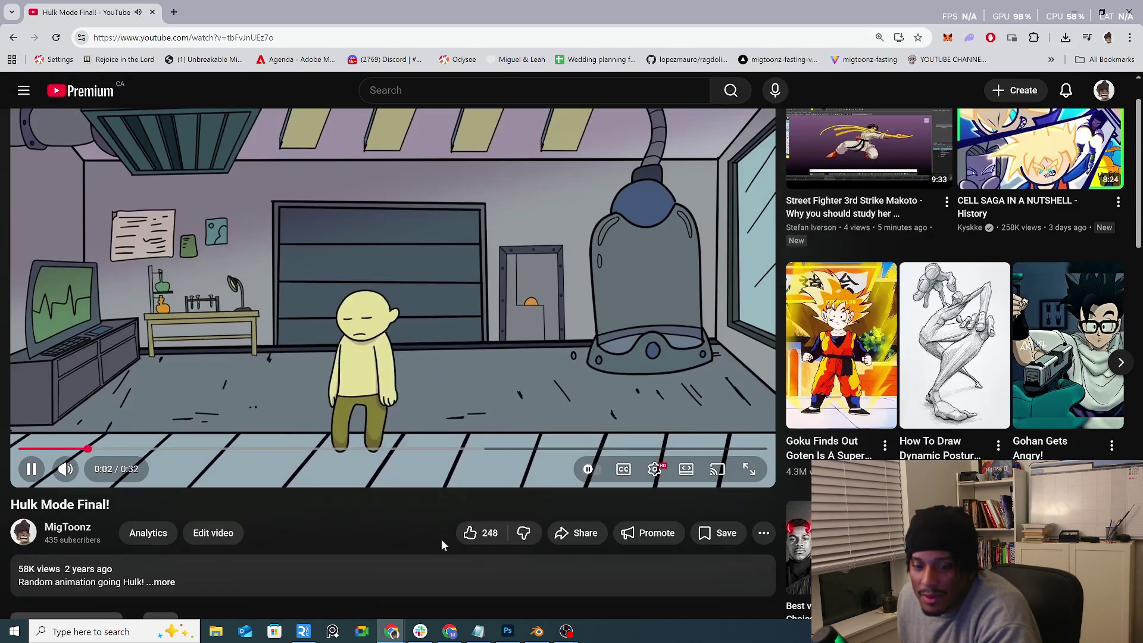
scroll(441, 538, "up", 1)
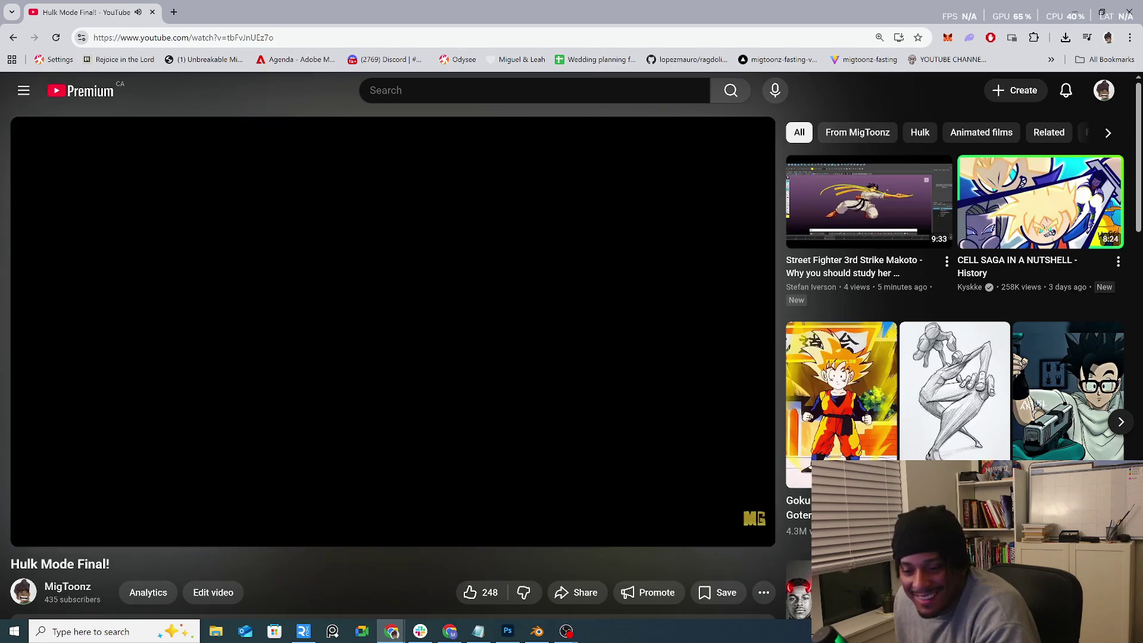
Step: Pause near the end and replay the ending logo animation from about 0:30
left_click(499, 380)
scroll(492, 431, "down", 7)
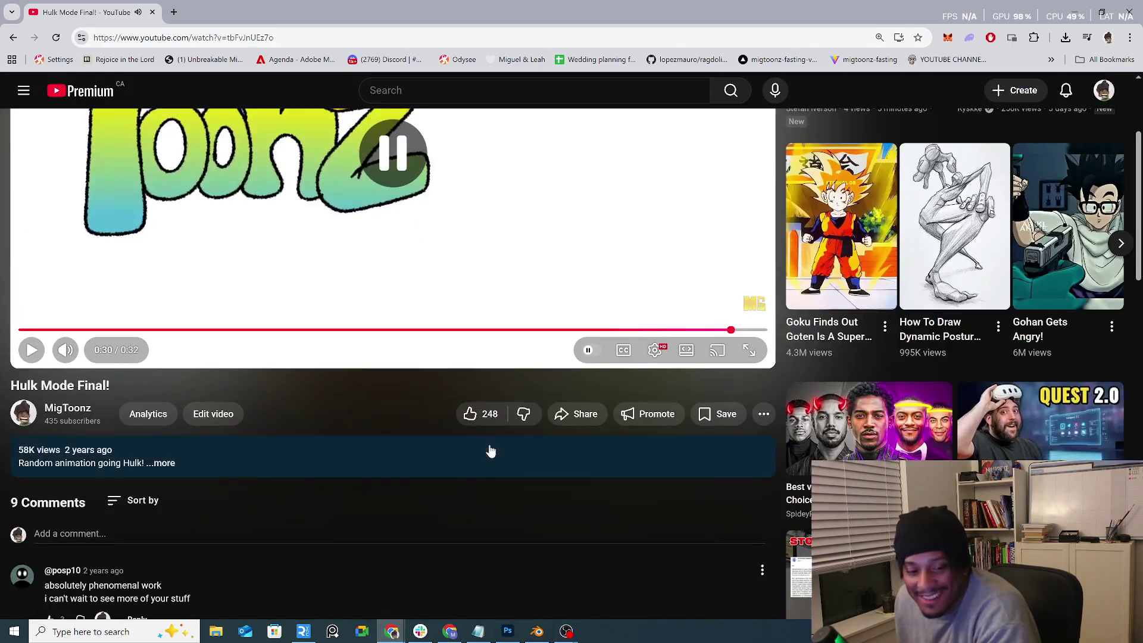
scroll(500, 439, "up", 5)
scroll(542, 390, "up", 2)
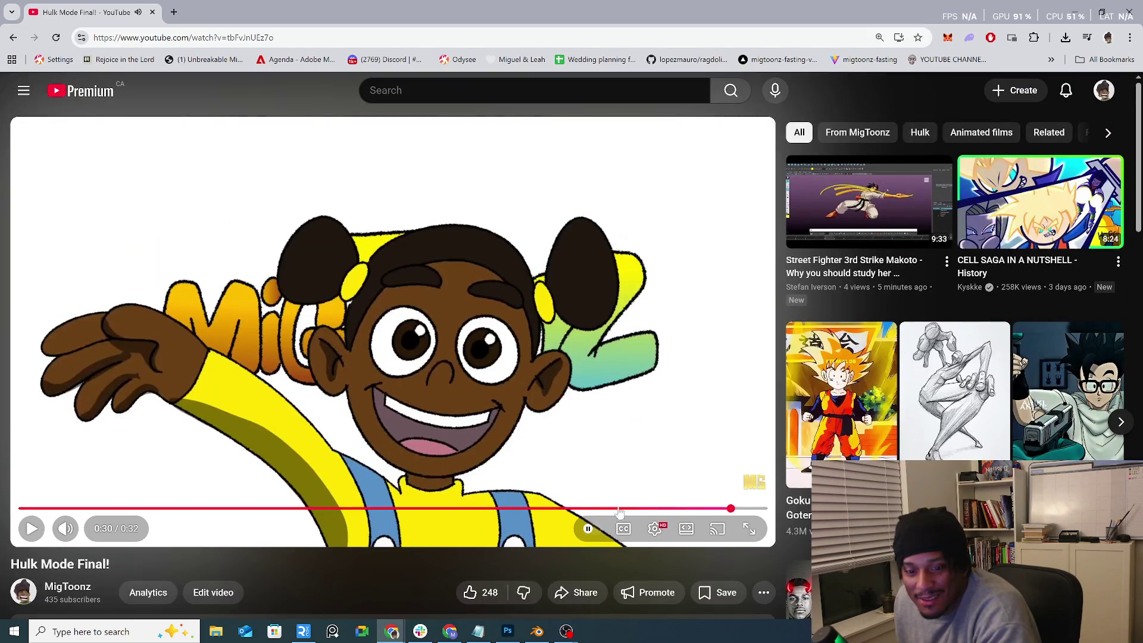
left_click_drag(728, 510, 719, 509)
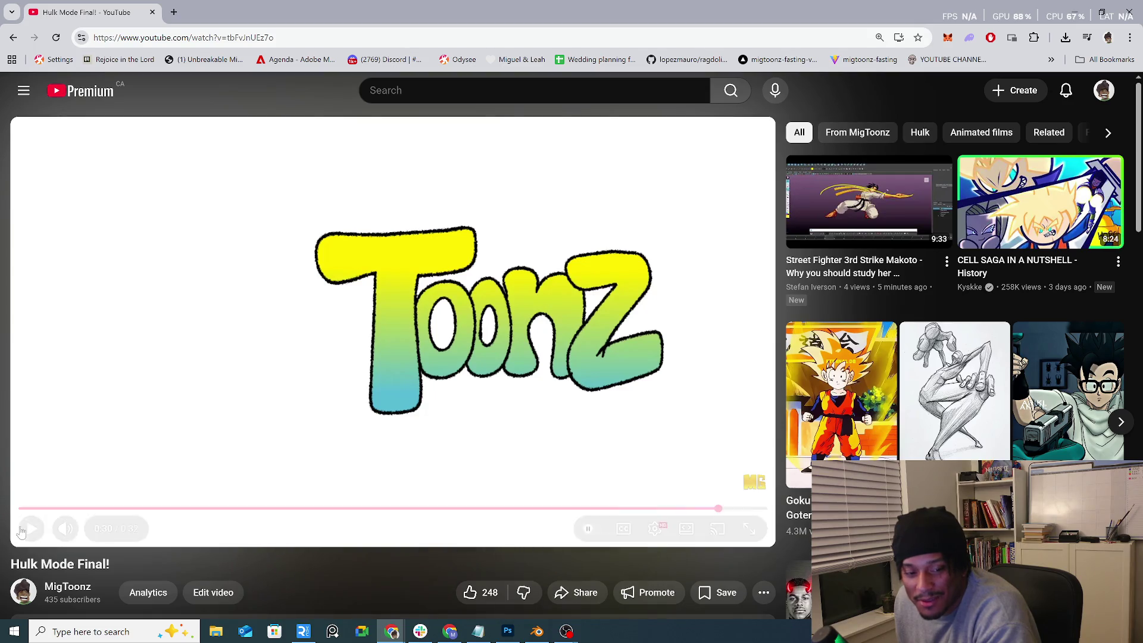
left_click(24, 529)
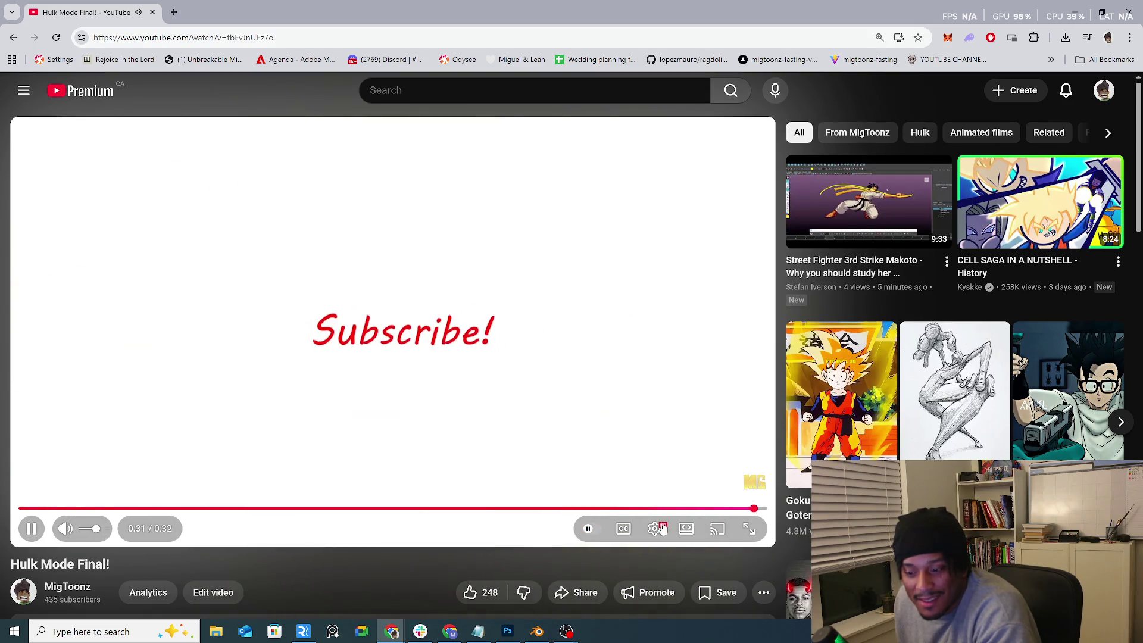
left_click(719, 511)
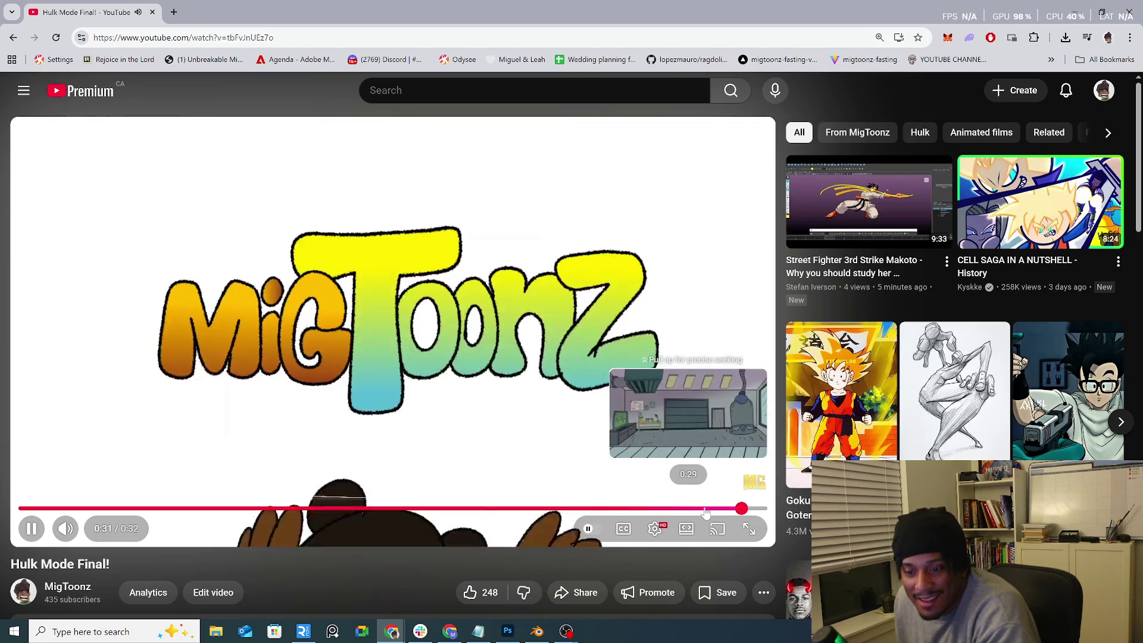
left_click(712, 510)
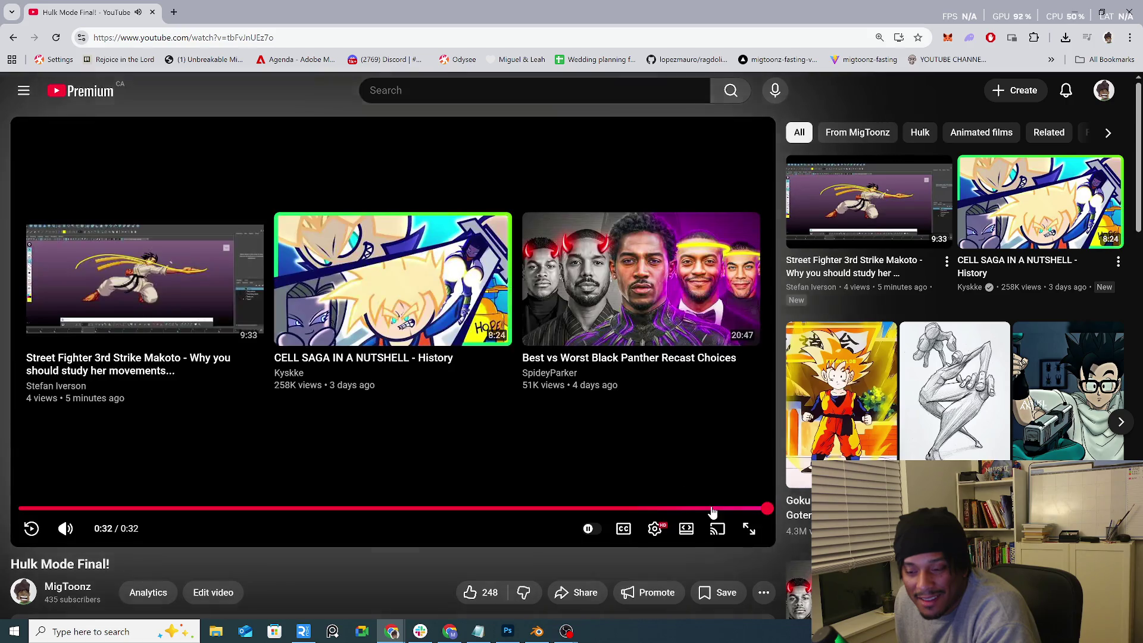
Step: Expand the replies under the kid hulk comment and open the MigToonz channel page
scroll(470, 467, "down", 9)
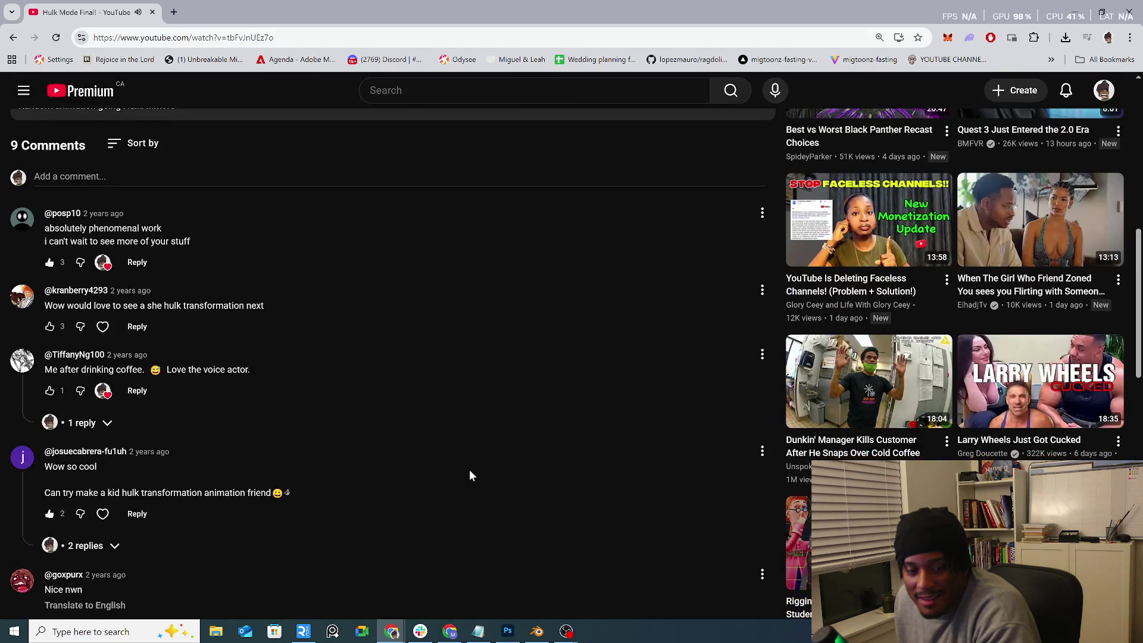
scroll(470, 475, "down", 4)
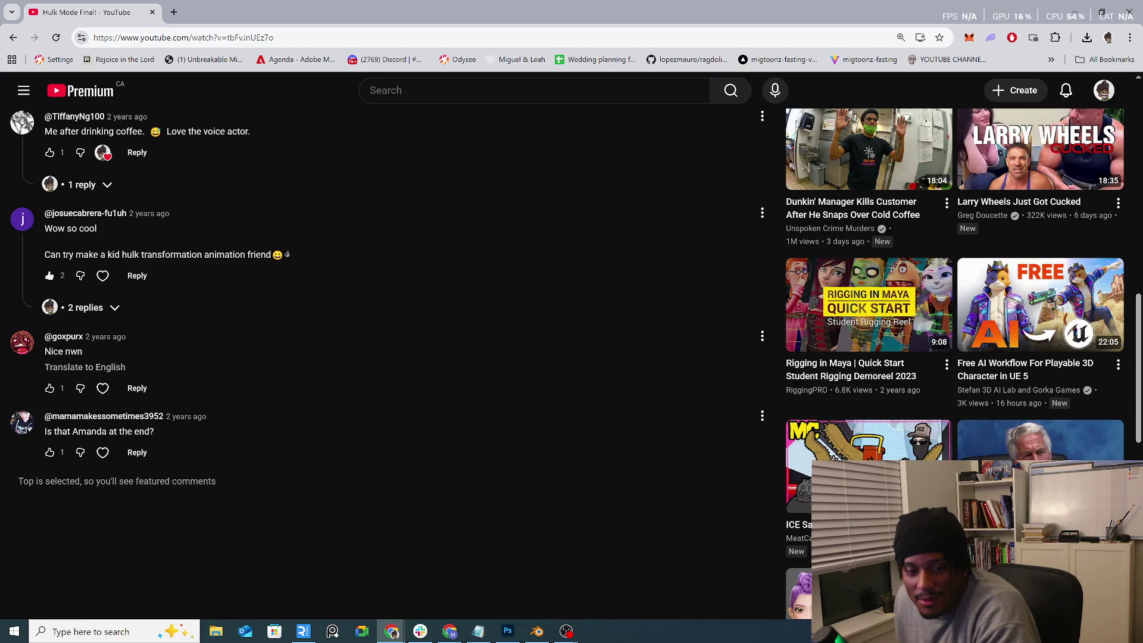
scroll(387, 363, "up", 3)
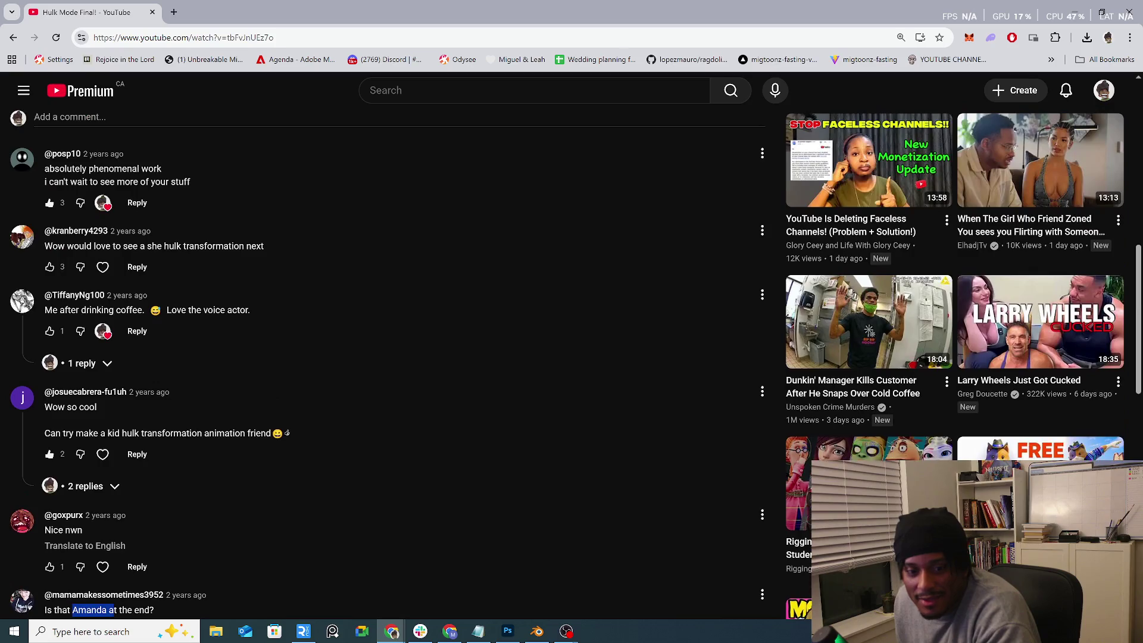
left_click(104, 493)
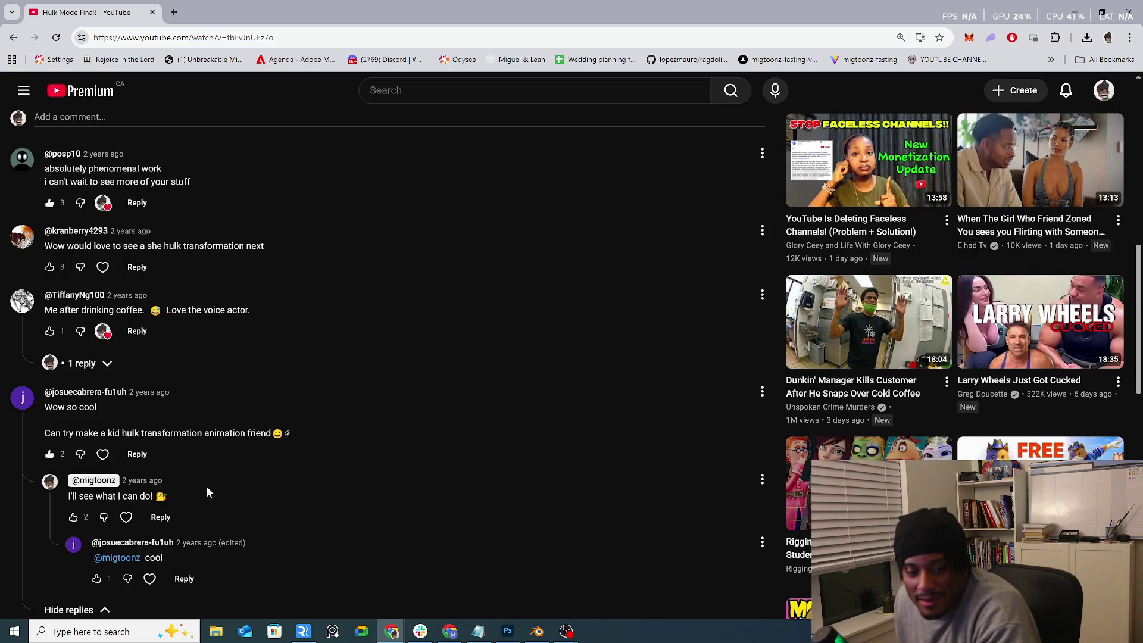
scroll(207, 491, "up", 10)
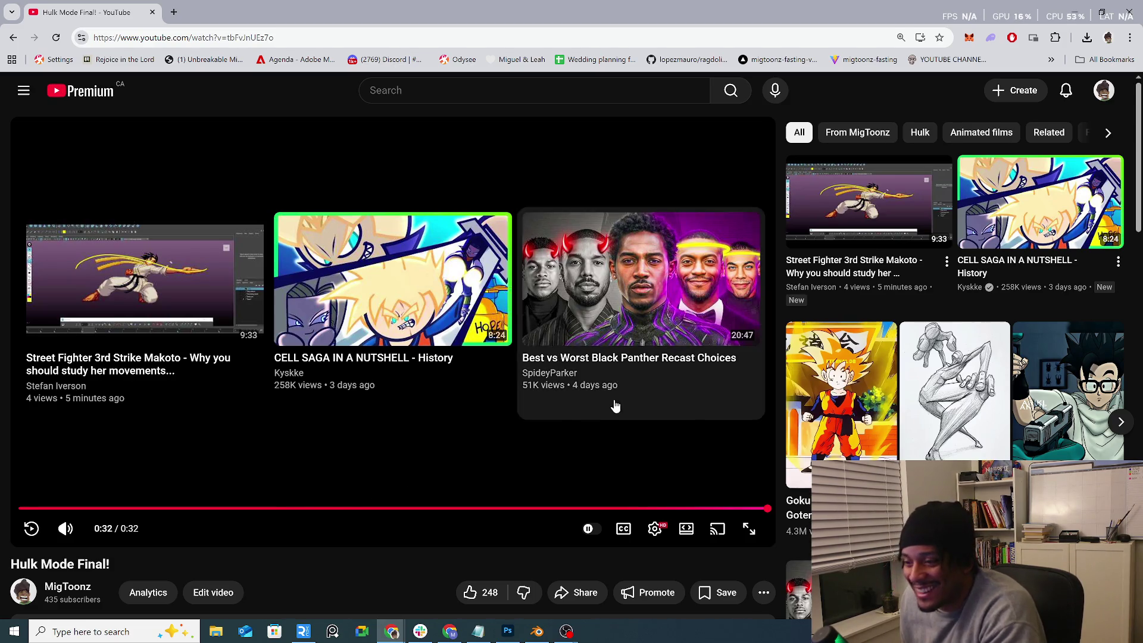
left_click(70, 589)
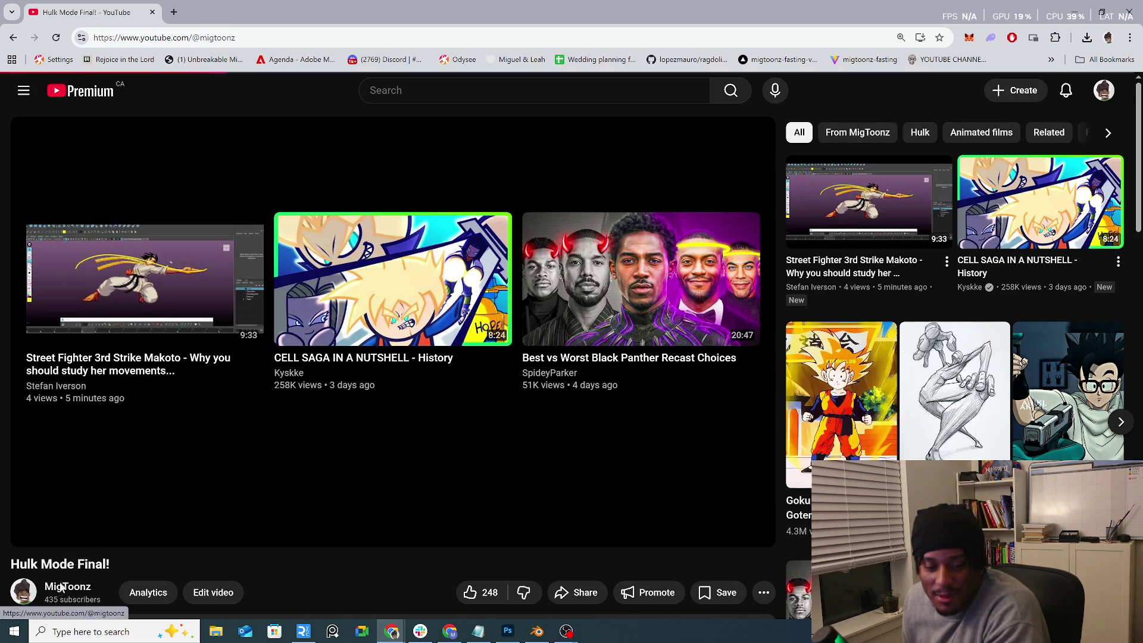
Step: Play the RoboChef the helping bot! video, then return to the Blender robot scene
scroll(324, 505, "down", 8)
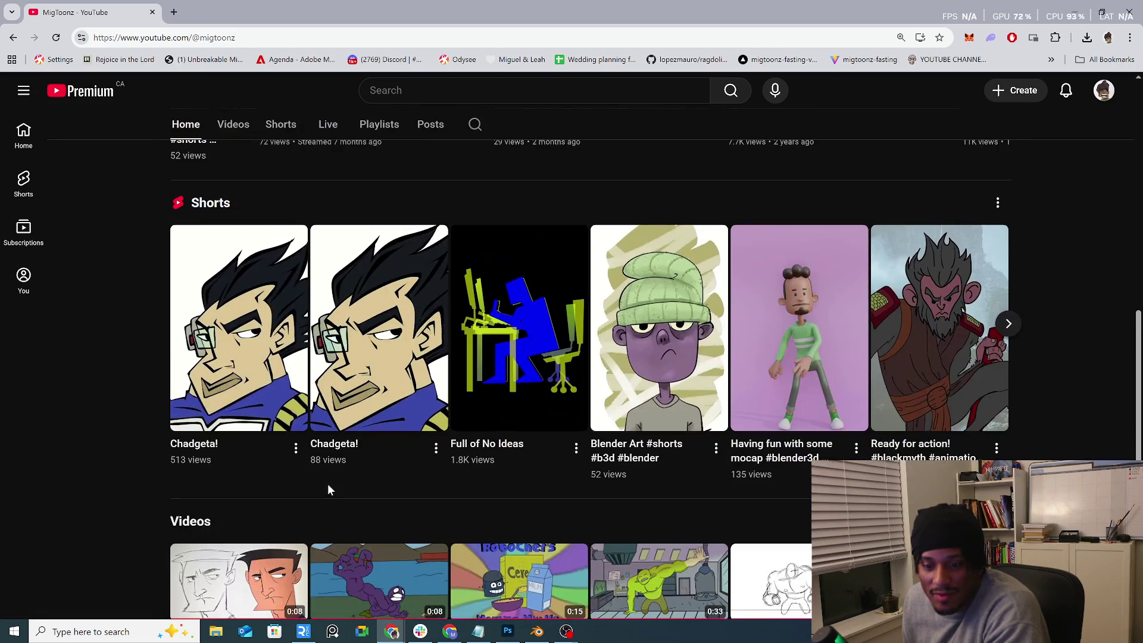
scroll(328, 484, "down", 1)
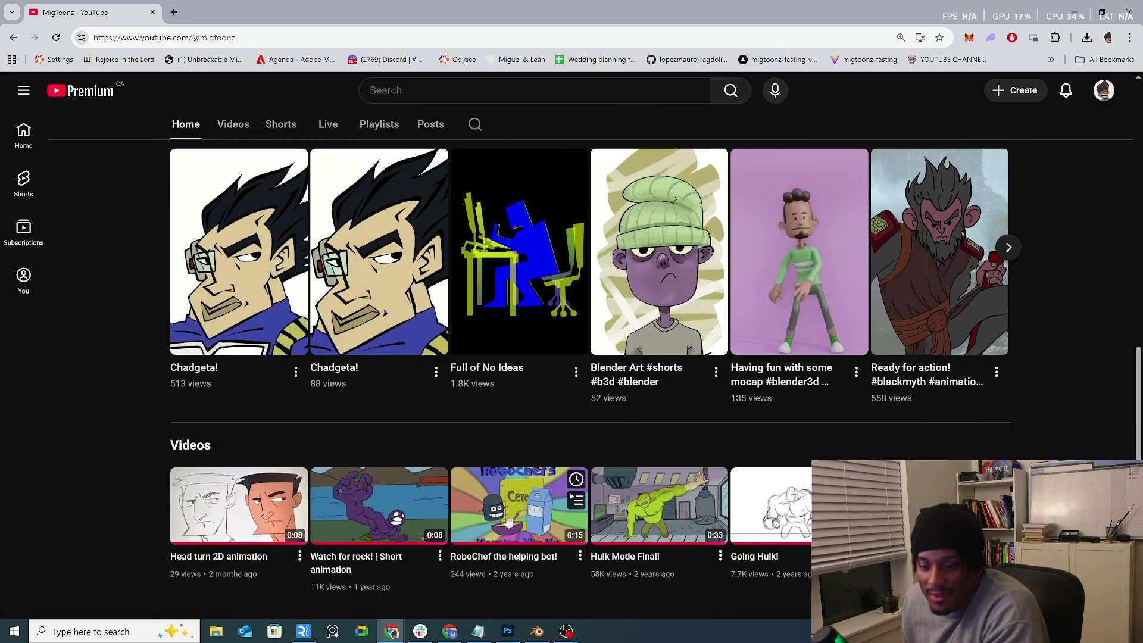
left_click(534, 515)
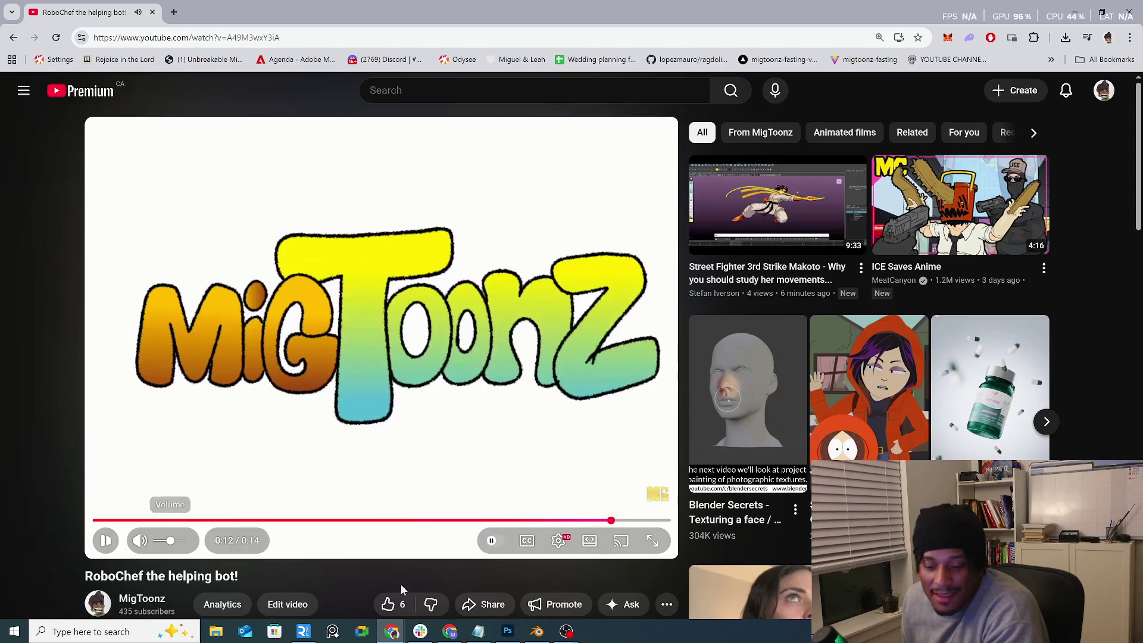
left_click(541, 636)
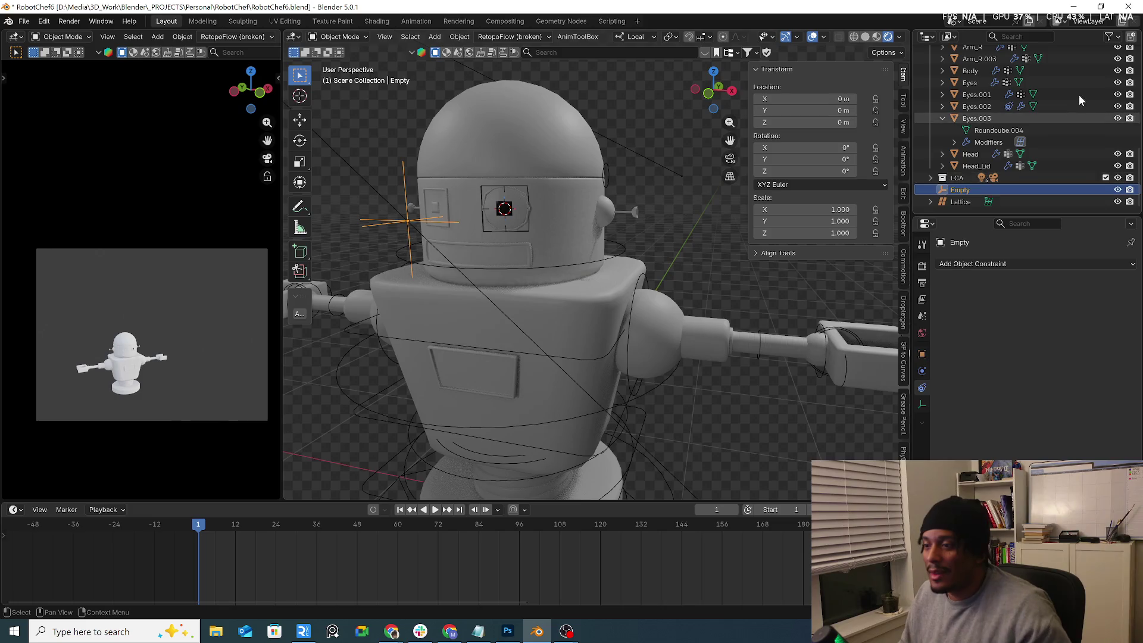
Step: Show the Set collection and orbit around the kitchen set
scroll(1087, 82, "up", 5)
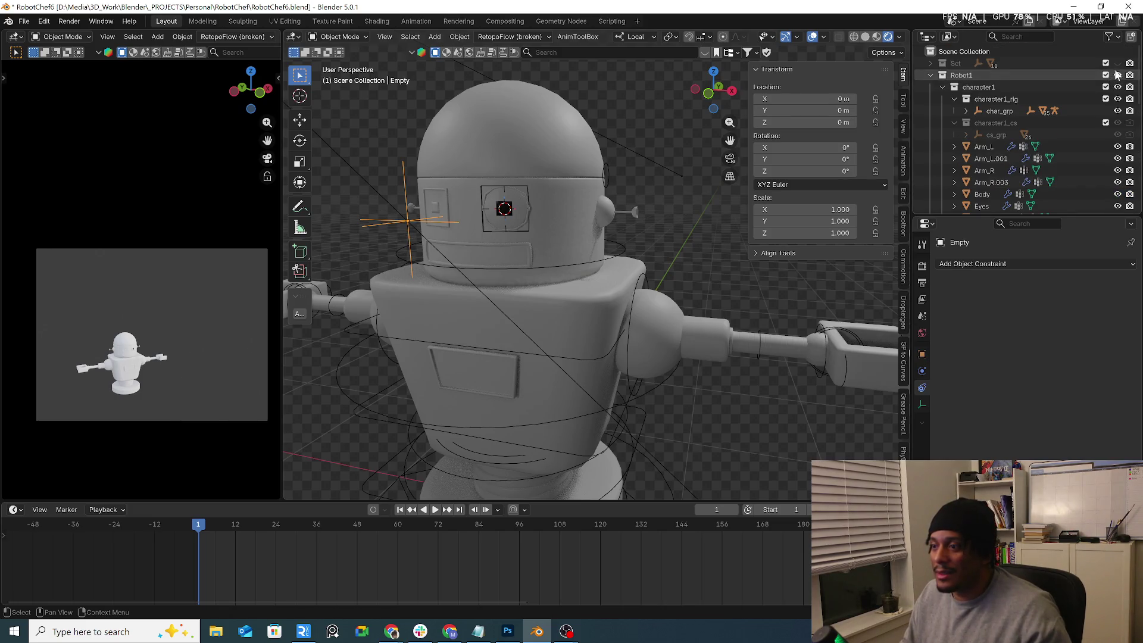
left_click(1118, 63)
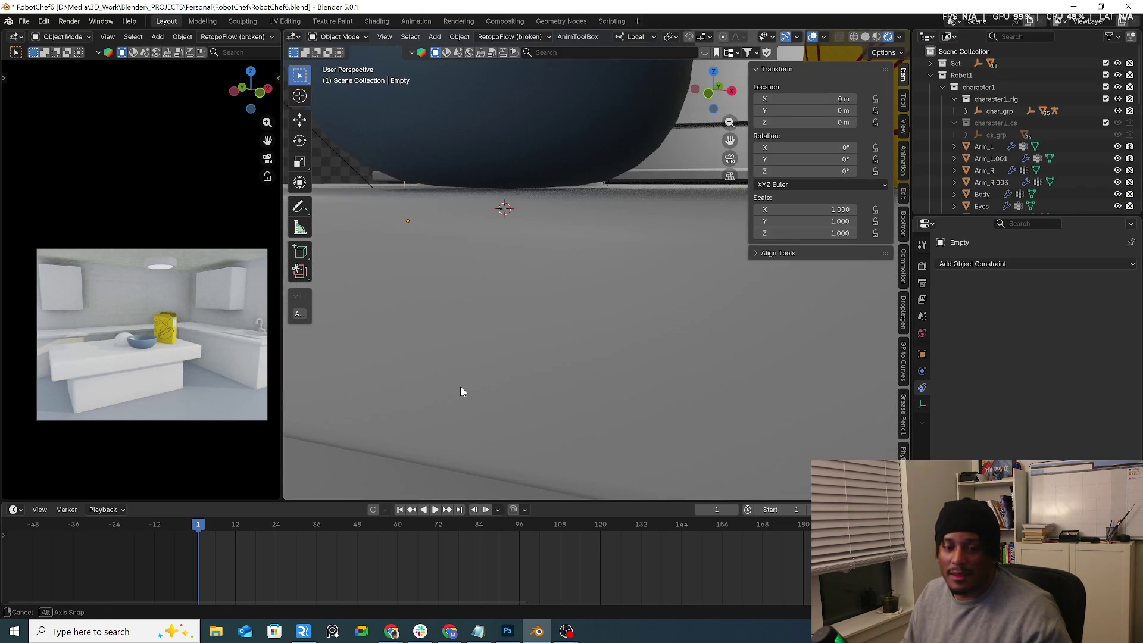
middle_click_drag(462, 391, 251, 363)
scroll(251, 363, "up", 3)
Step: Resize the divider between the camera preview and the main viewport
left_click_drag(284, 357, 638, 352)
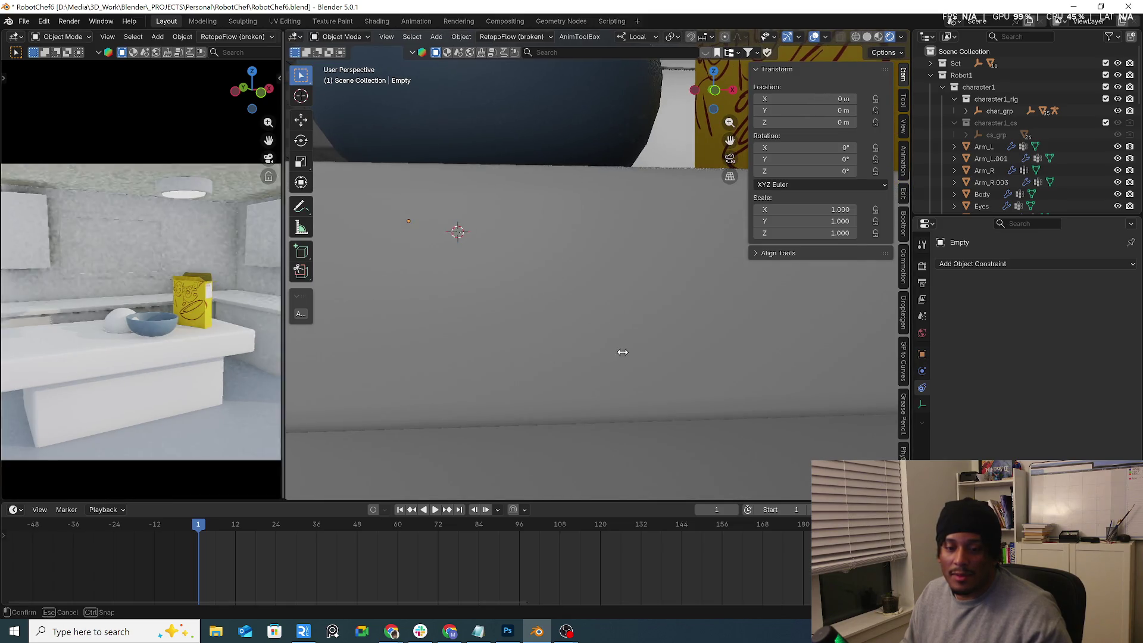
scroll(477, 352, "up", 1)
scroll(380, 321, "down", 2)
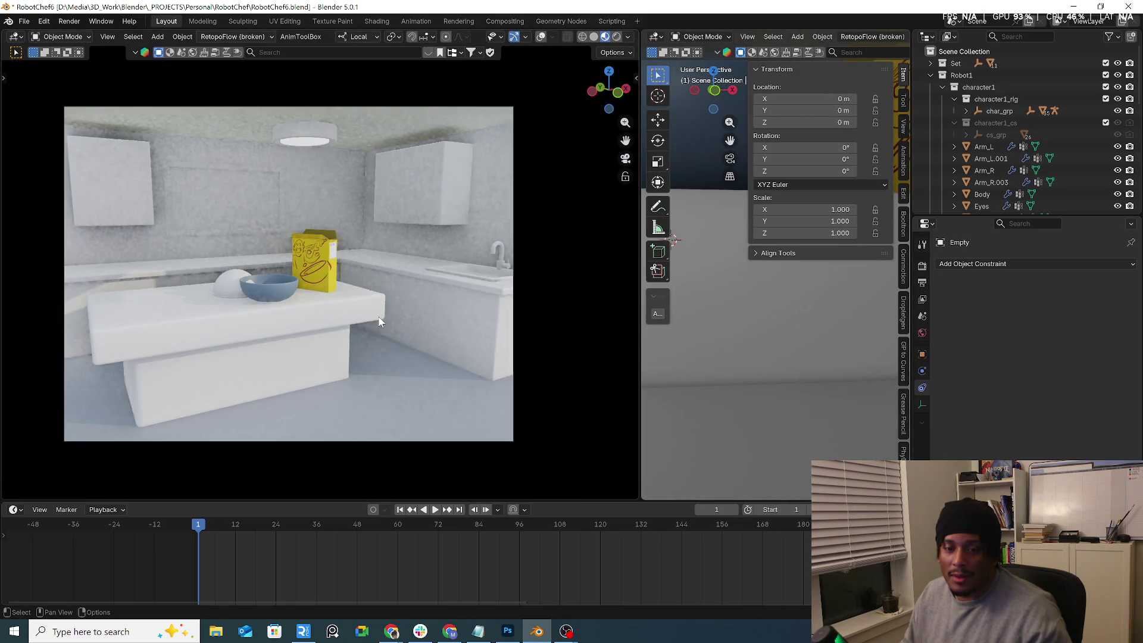
scroll(379, 322, "down", 1)
left_click_drag(639, 345, 395, 367)
scroll(730, 302, "down", 5)
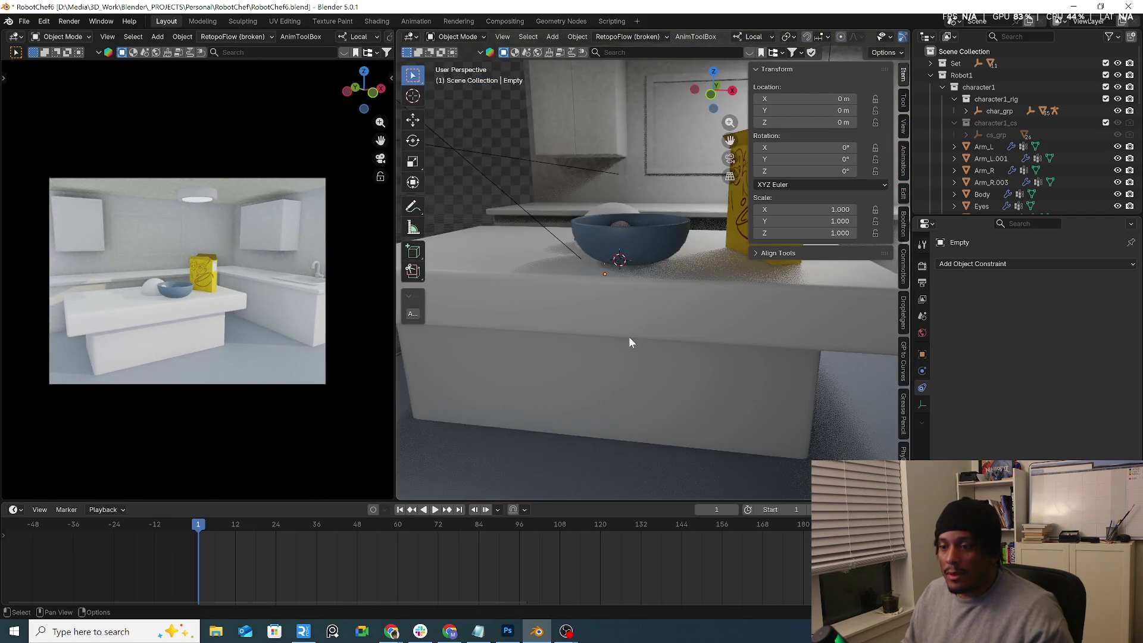
scroll(655, 345, "down", 3)
scroll(662, 342, "down", 4)
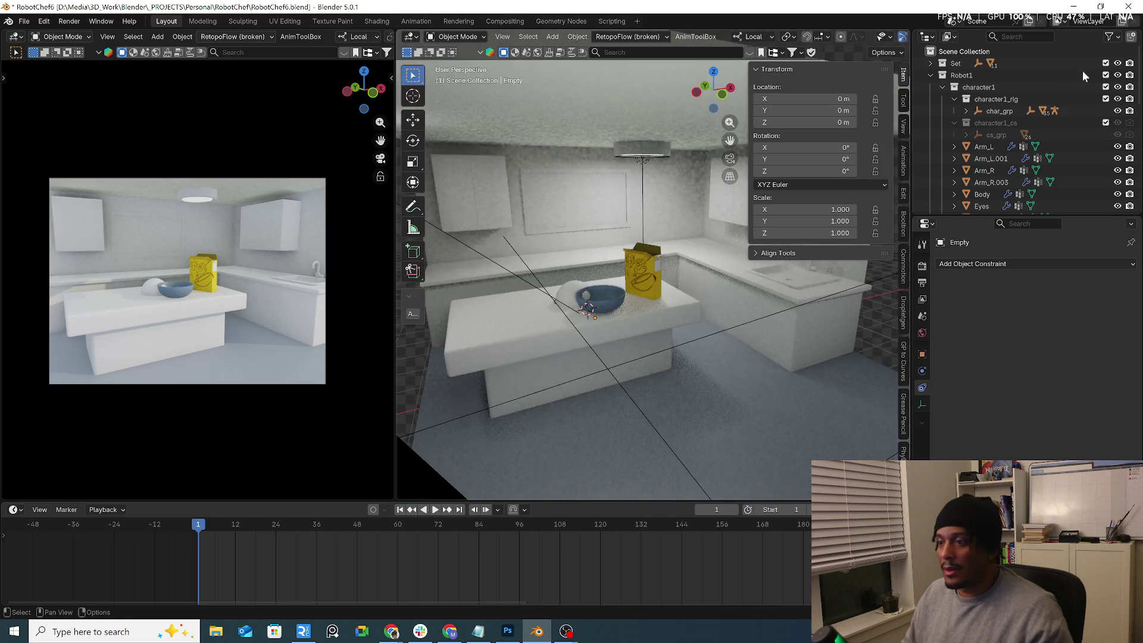
Step: Hide the Set collection again and orbit around the robot
left_click(1118, 63)
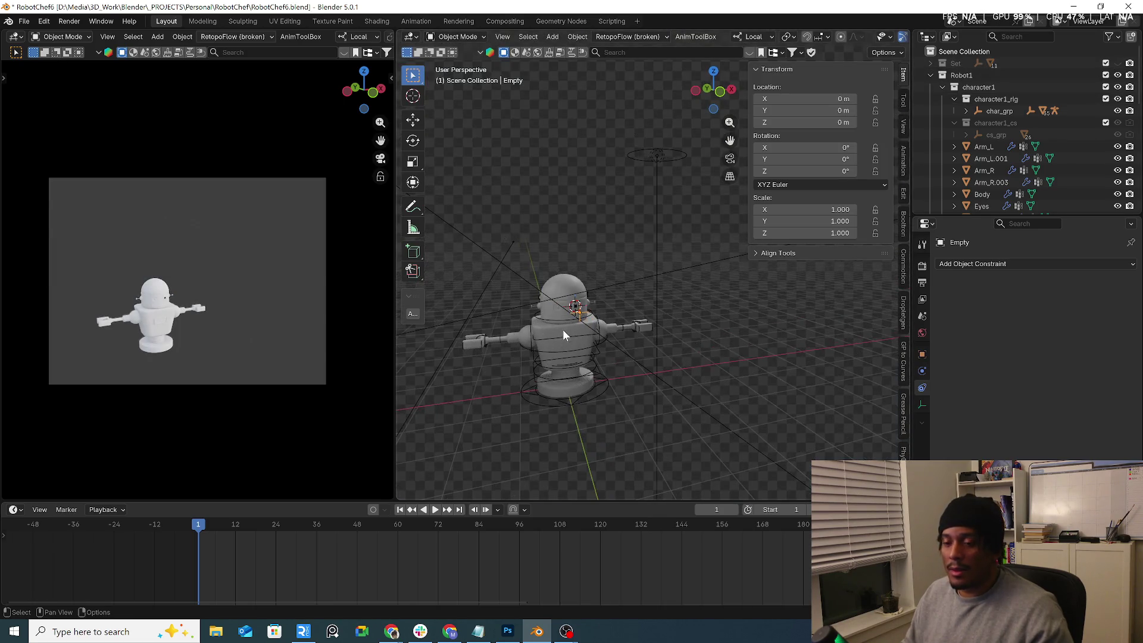
scroll(562, 330, "up", 5)
mouse_move(580, 309)
middle_mouse_down()
mouse_move(711, 348)
mouse_move(667, 277)
middle_mouse_up()
Step: Switch the selection between the eye lattice and rig.001
scroll(668, 274, "up", 4)
left_click(662, 253)
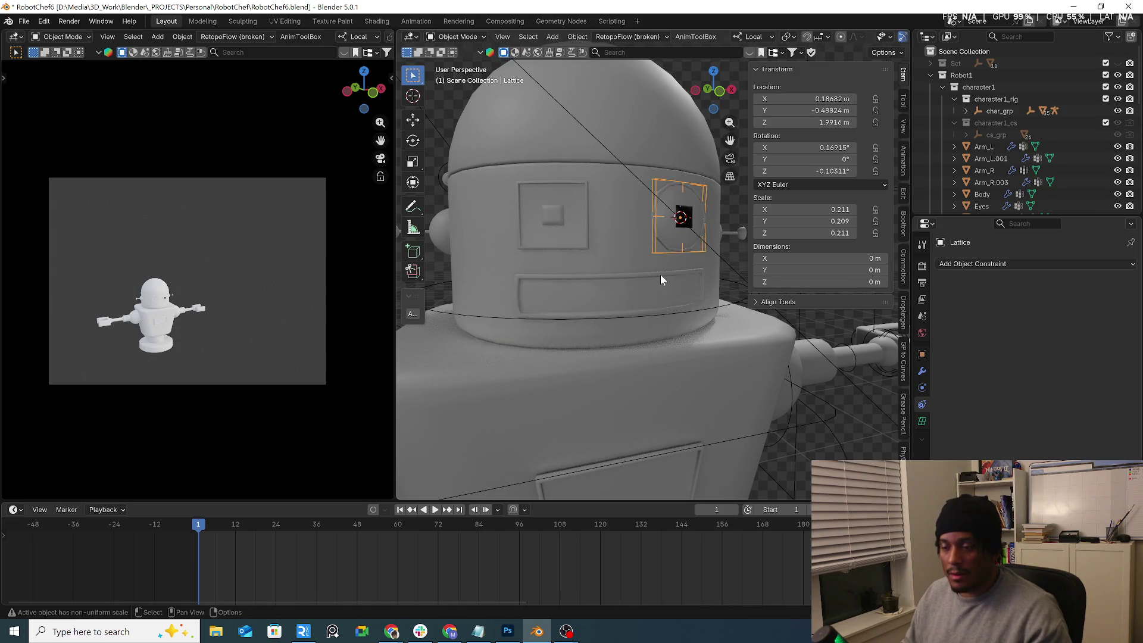
scroll(685, 393, "down", 6)
left_click(711, 469)
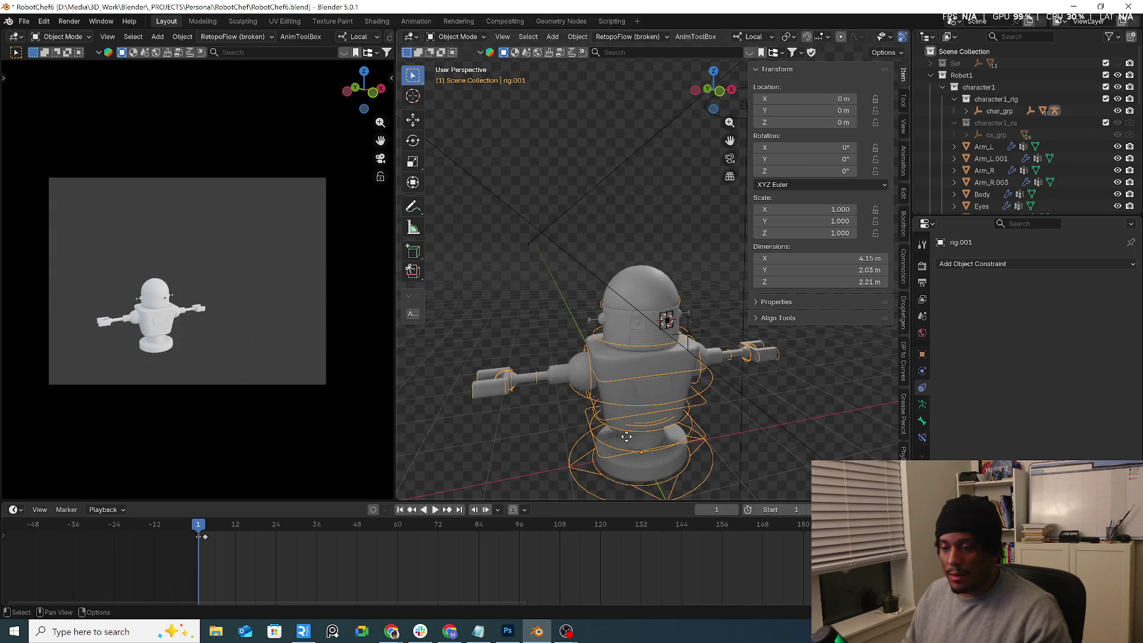
scroll(709, 343, "up", 5)
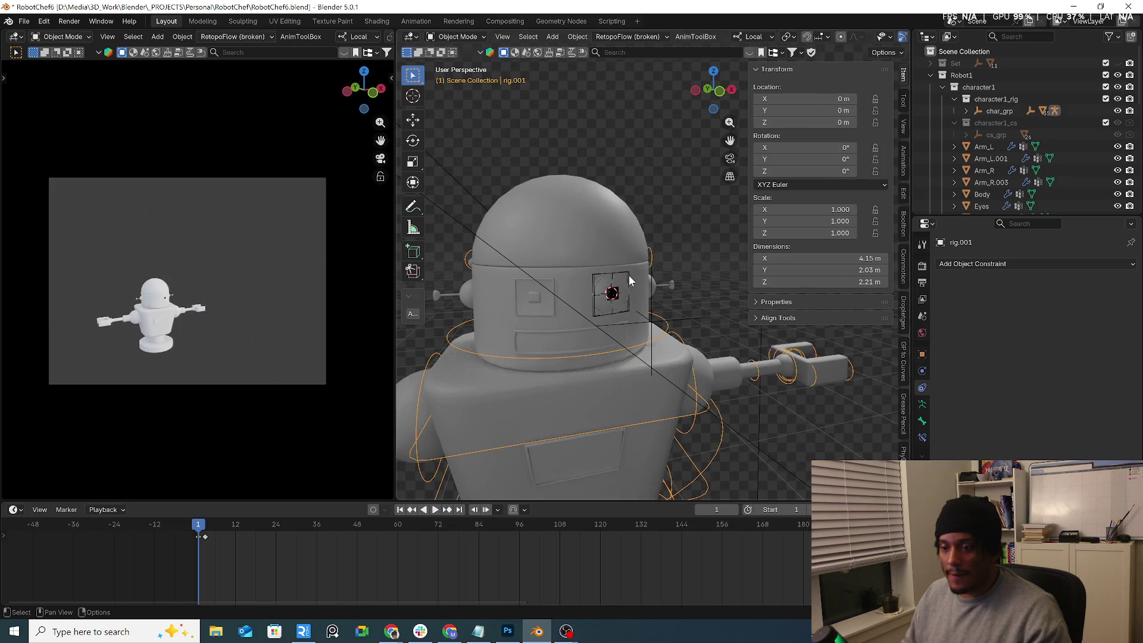
left_click(611, 294)
left_click(661, 339)
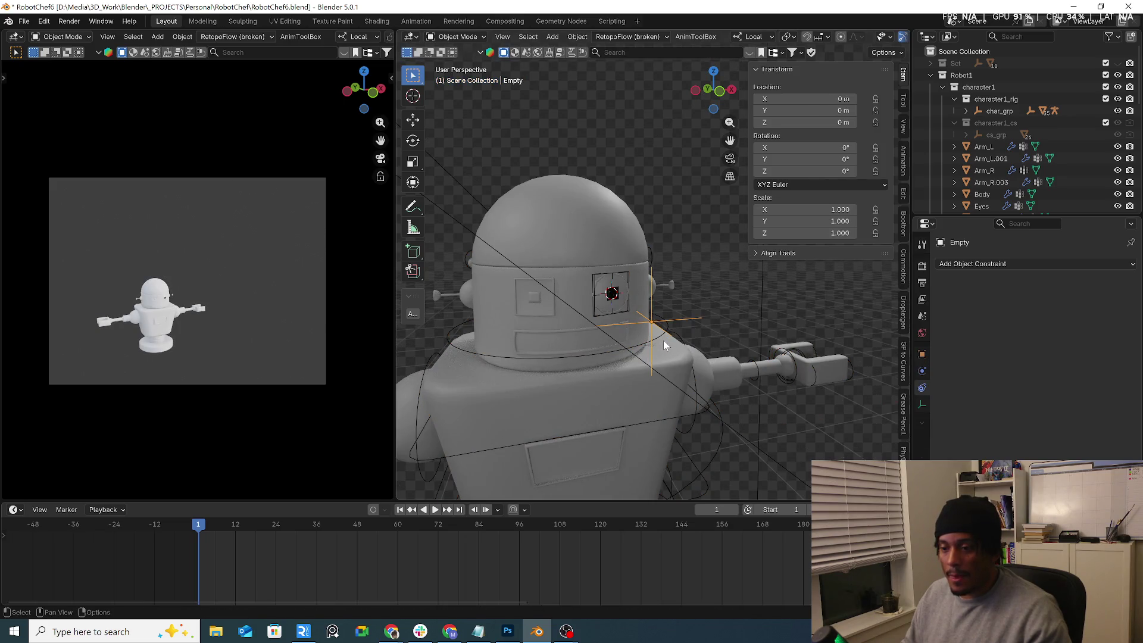
left_click(662, 337)
left_click(628, 274)
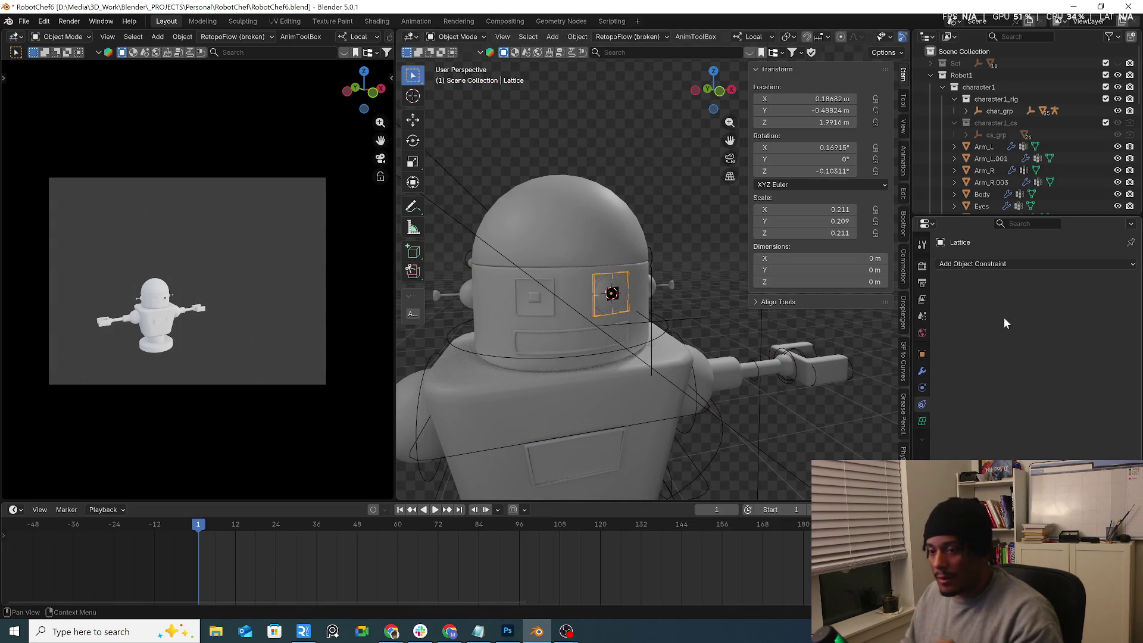
Step: Check the constraint list and test-move the empty beside the eye, cancelling the move
left_click(971, 263)
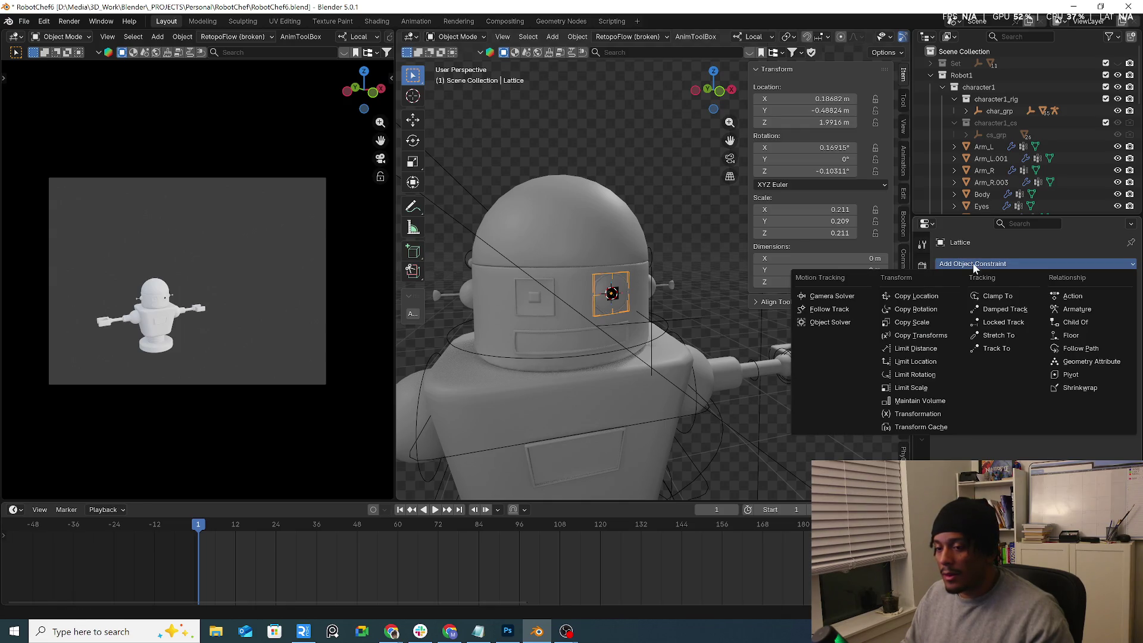
left_click(665, 337)
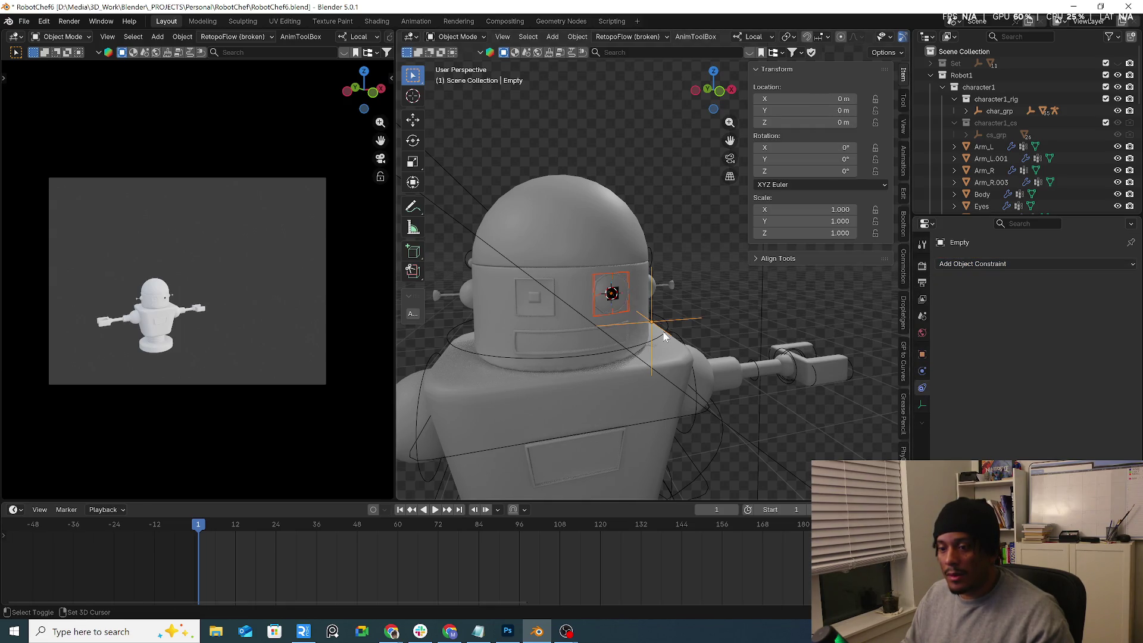
left_click(630, 288)
middle_click_drag(664, 316, 706, 315)
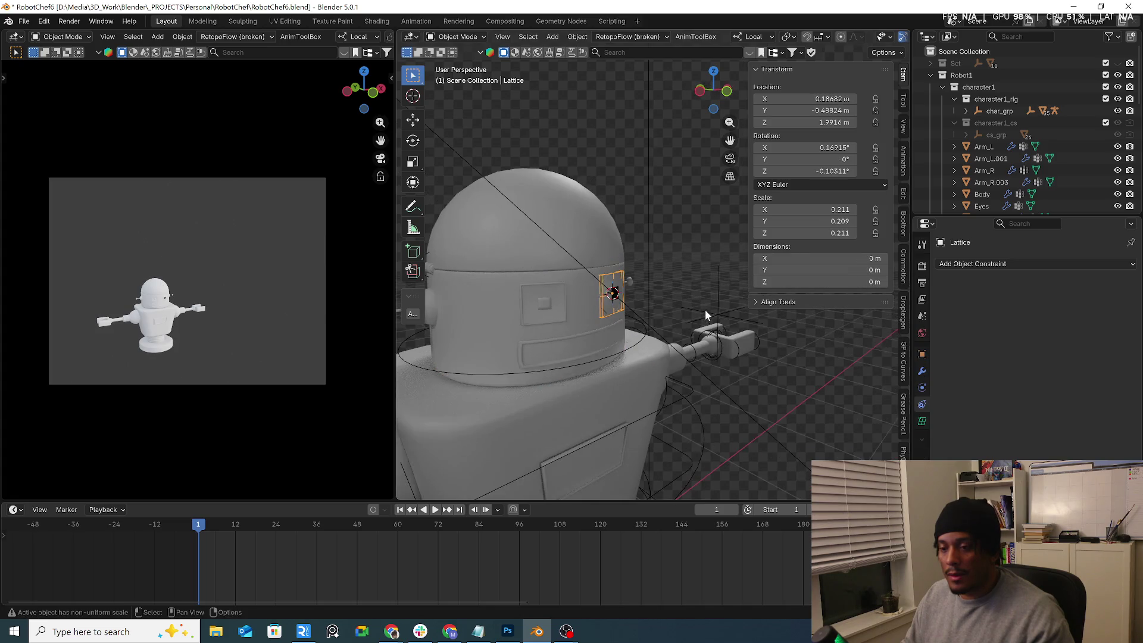
left_click(705, 316)
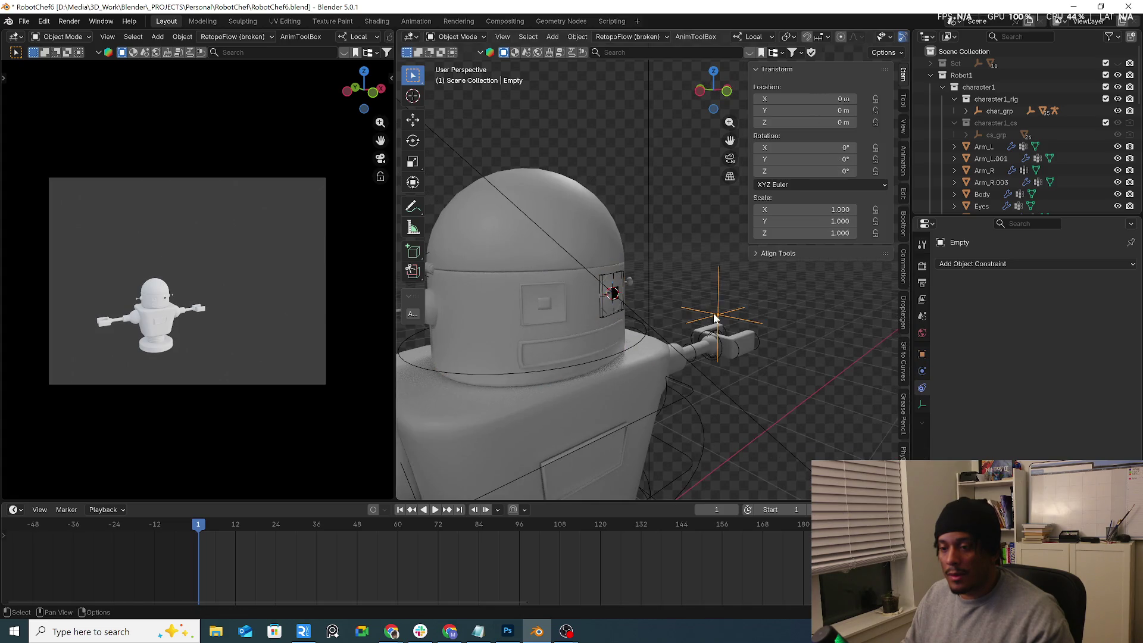
left_click(609, 304)
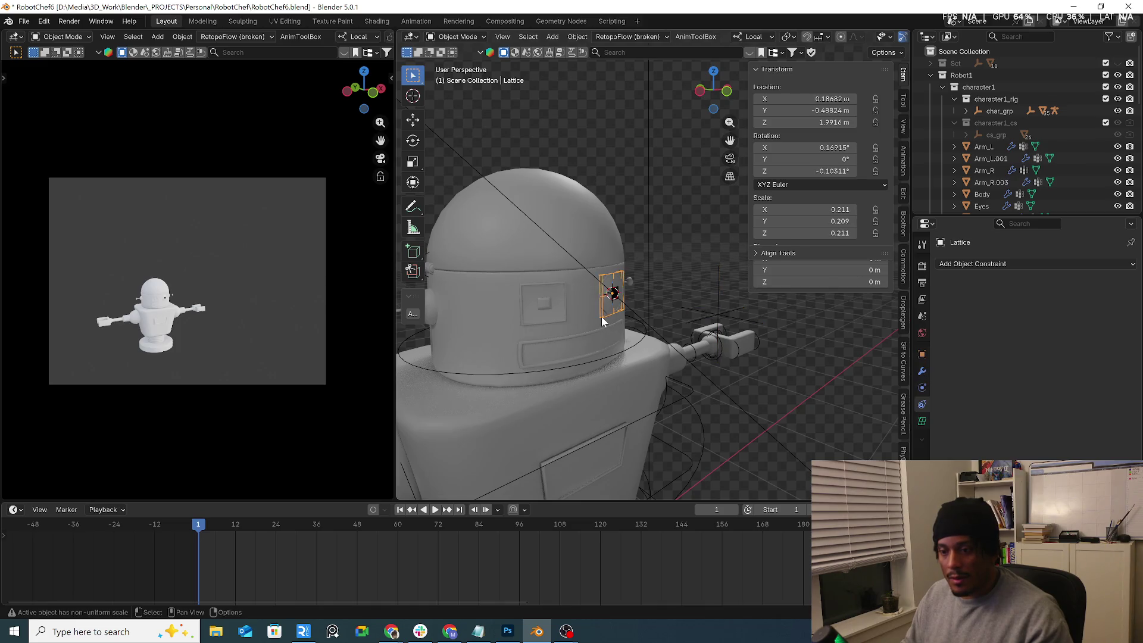
left_click(719, 318)
key("g")
key("Escape")
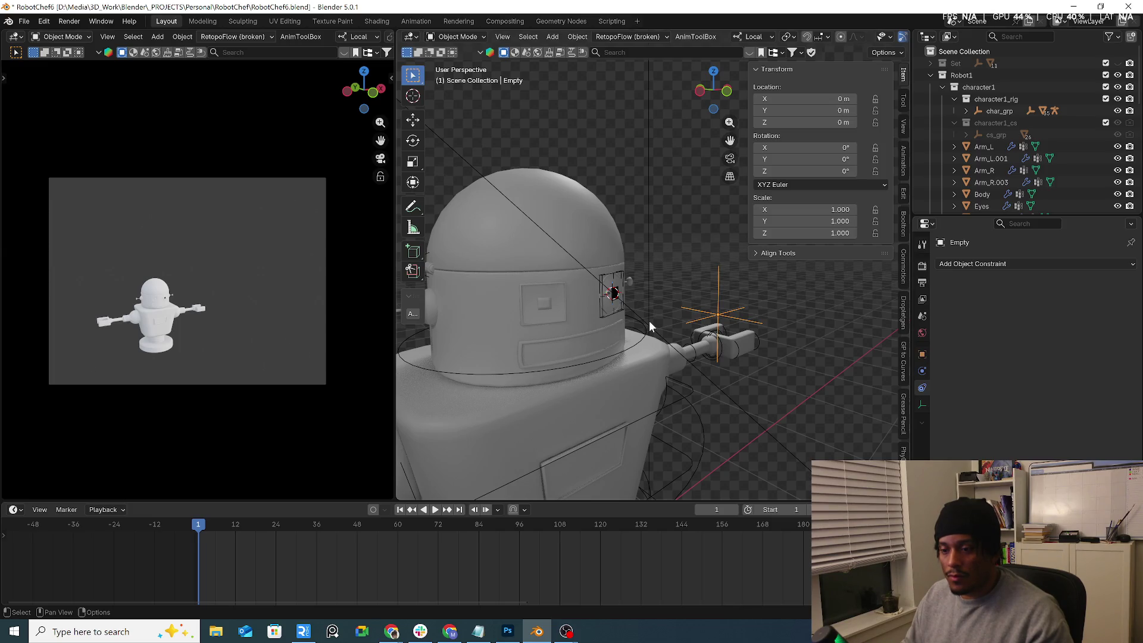
Step: Select the eye lattice with rig.001 active and enter Pose Mode
left_click(606, 319)
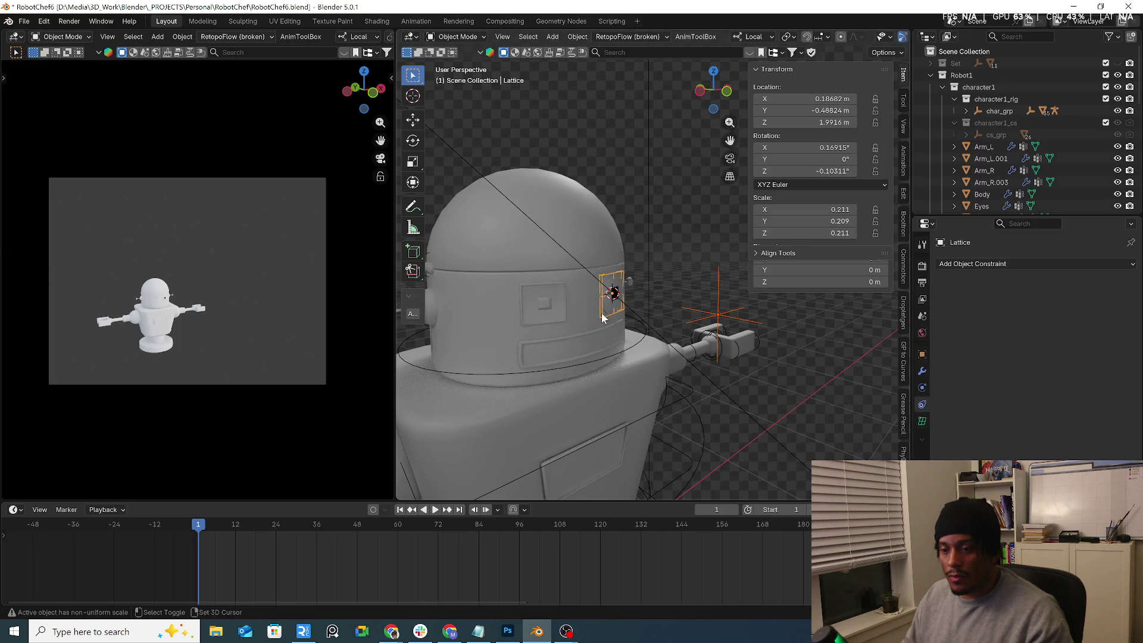
left_click(640, 341, "shift")
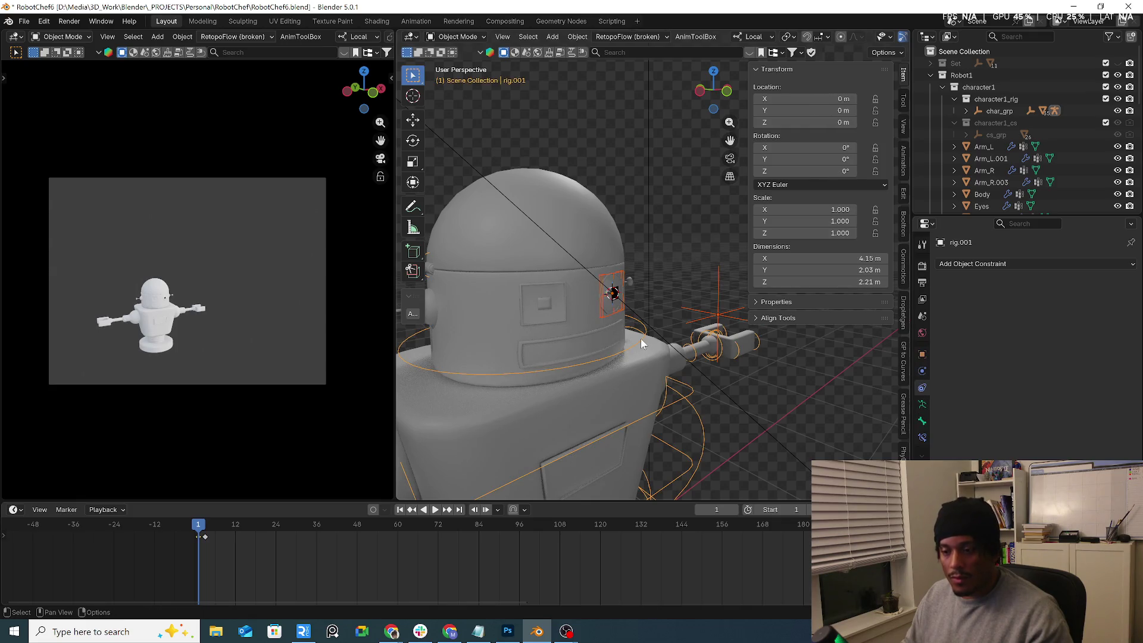
left_click(605, 320)
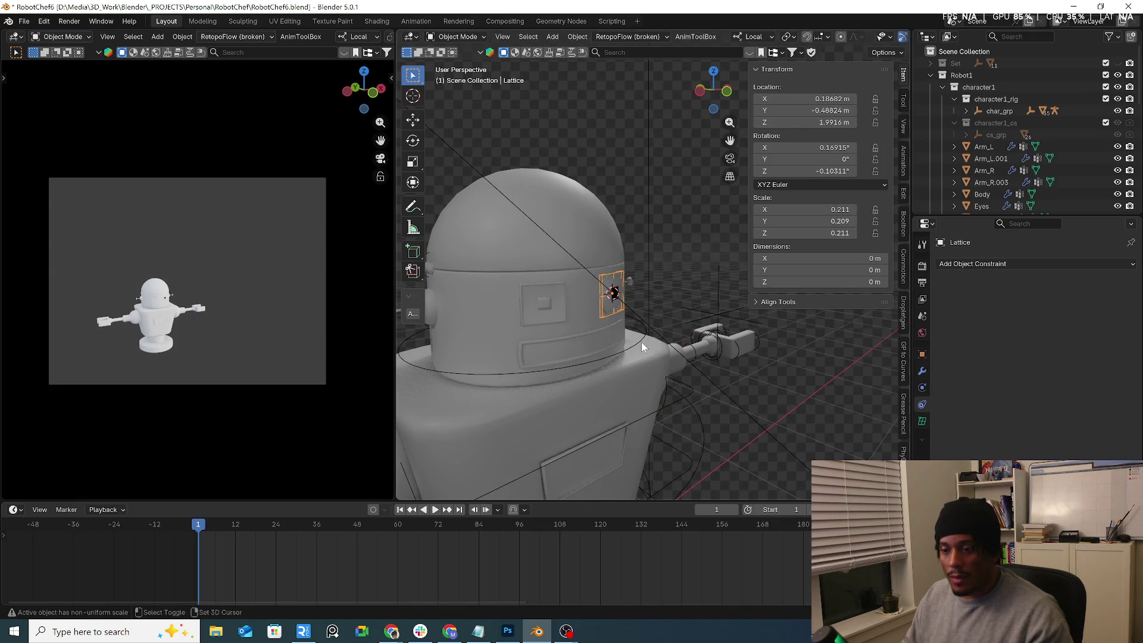
left_click(642, 345)
key("ctrl+Tab")
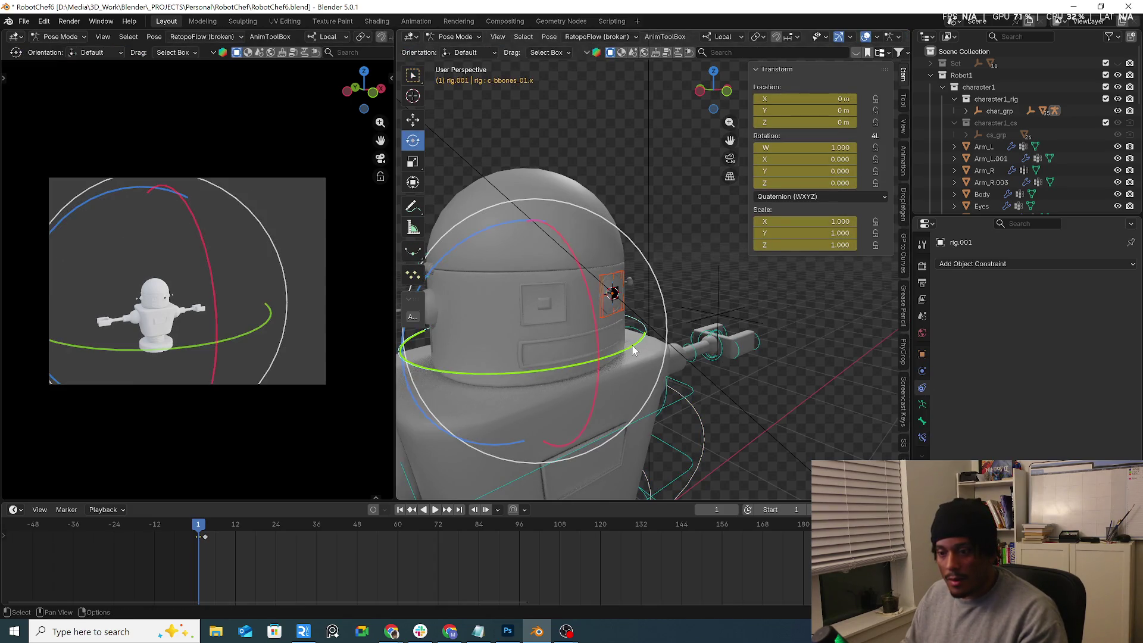
Step: Parent the lattice Bone Relative to the head bone, and test-rotate the bone without keeping it
key("ctrl+p")
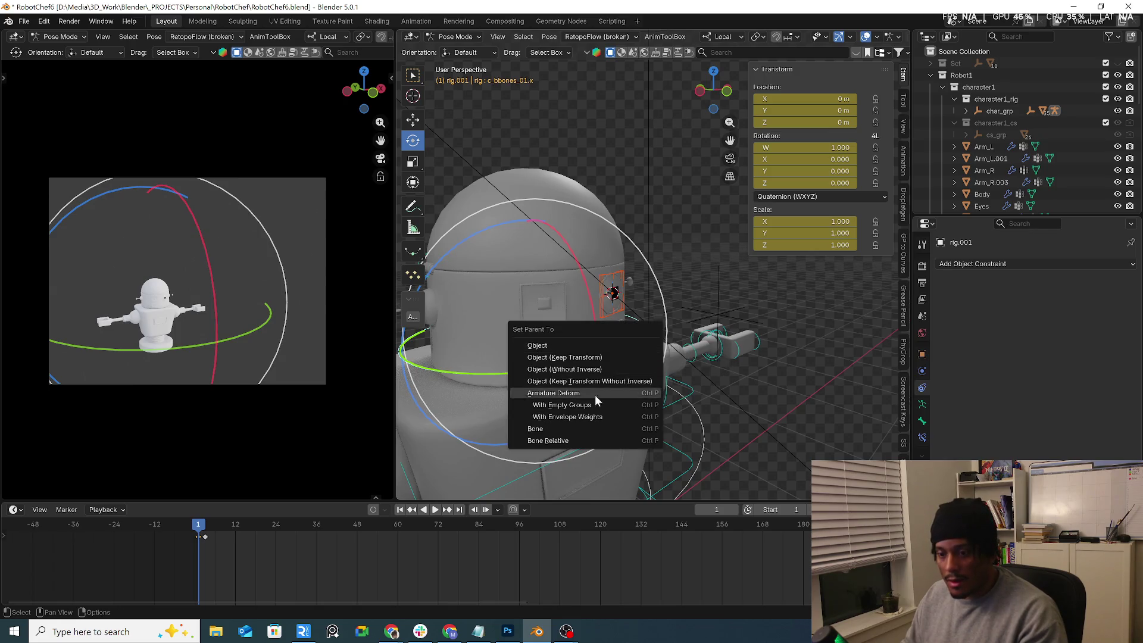
left_click(571, 439)
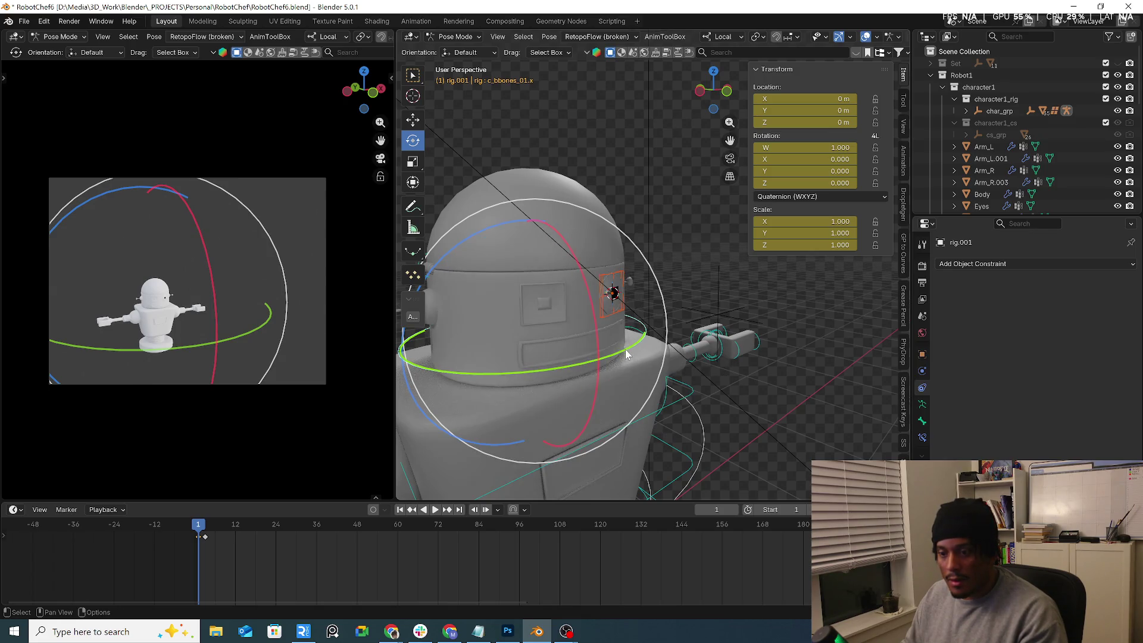
mouse_move(626, 354)
left_mouse_down()
mouse_move(533, 371)
mouse_move(682, 337)
left_mouse_up()
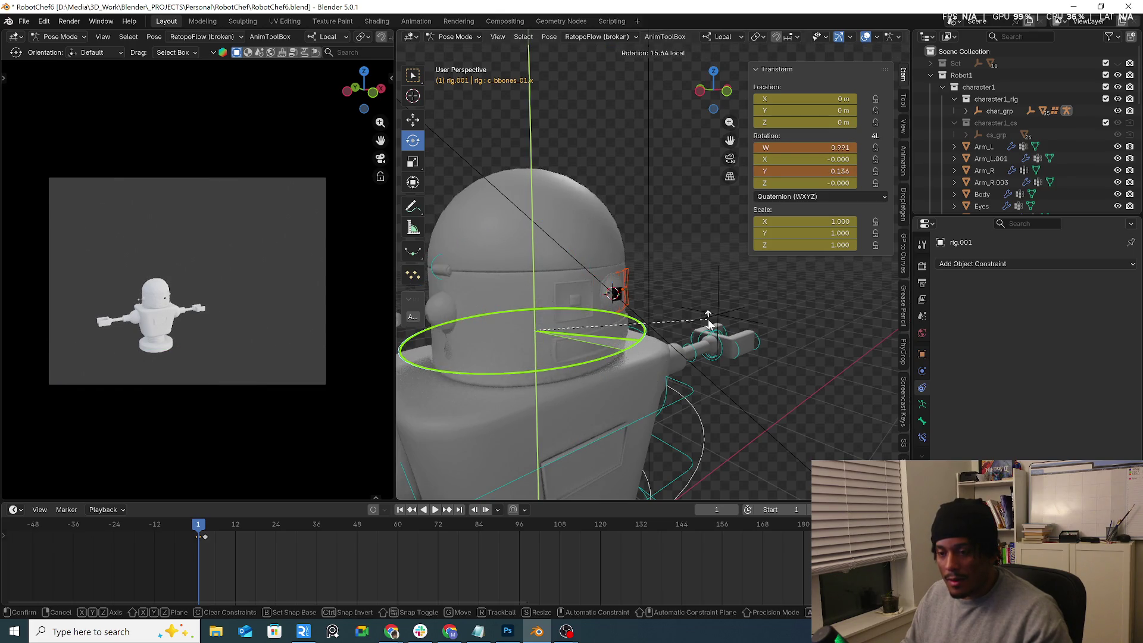
key("Escape")
Step: Look around the robot's head with orbit and walk navigation, then return to Object Mode
mouse_move(698, 344)
middle_mouse_down()
mouse_move(657, 348)
mouse_move(664, 342)
middle_mouse_up()
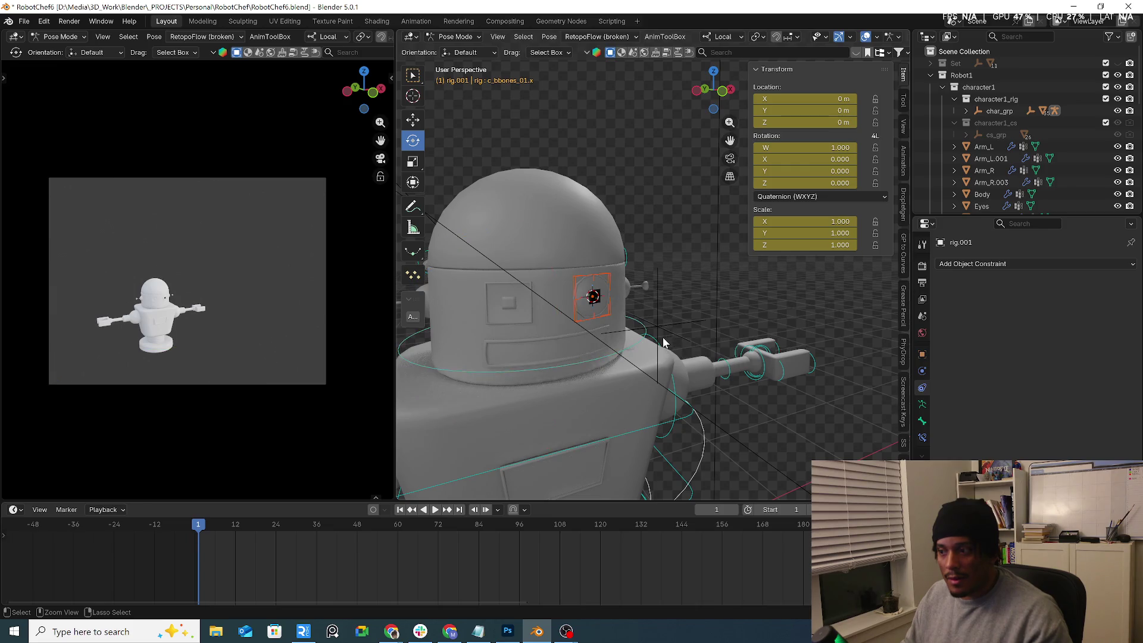
key("grave")
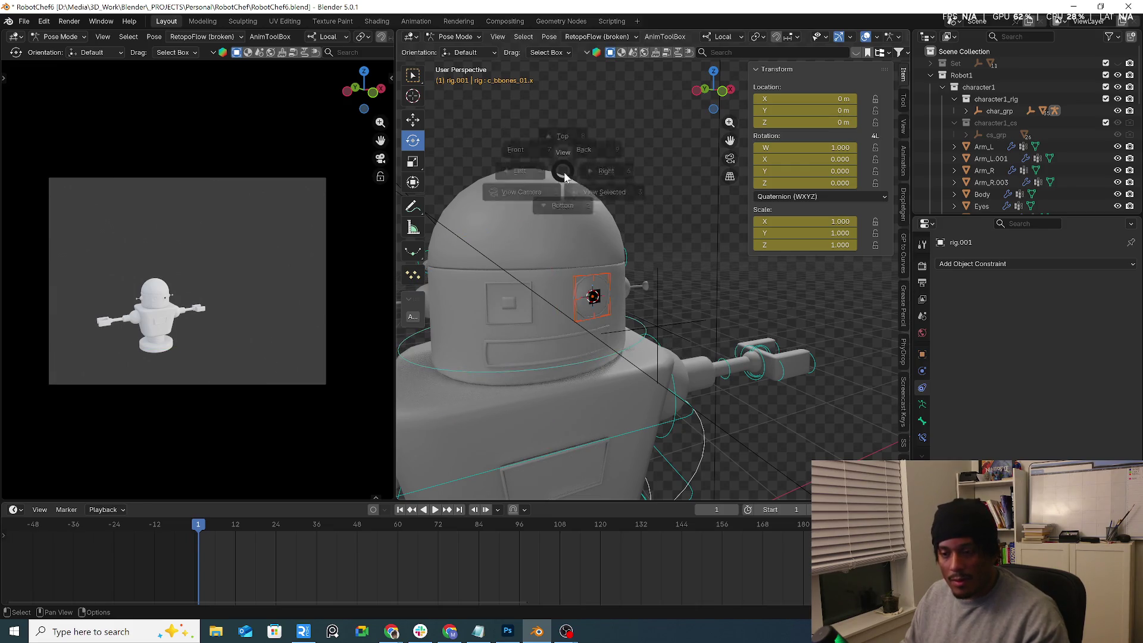
key("shift+grave")
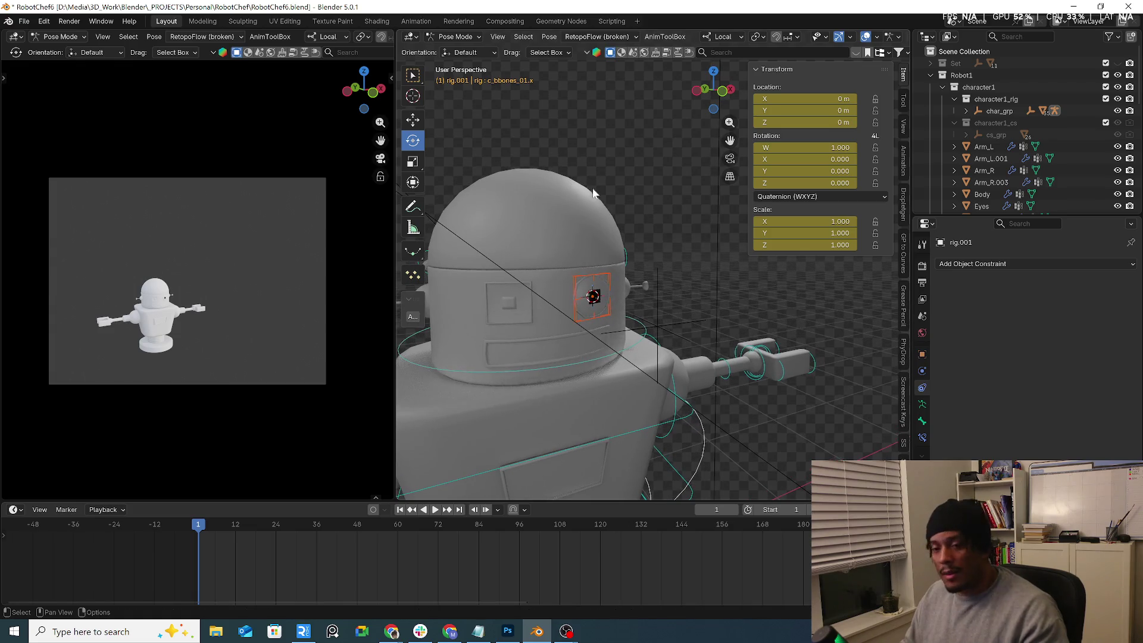
left_click(510, 151)
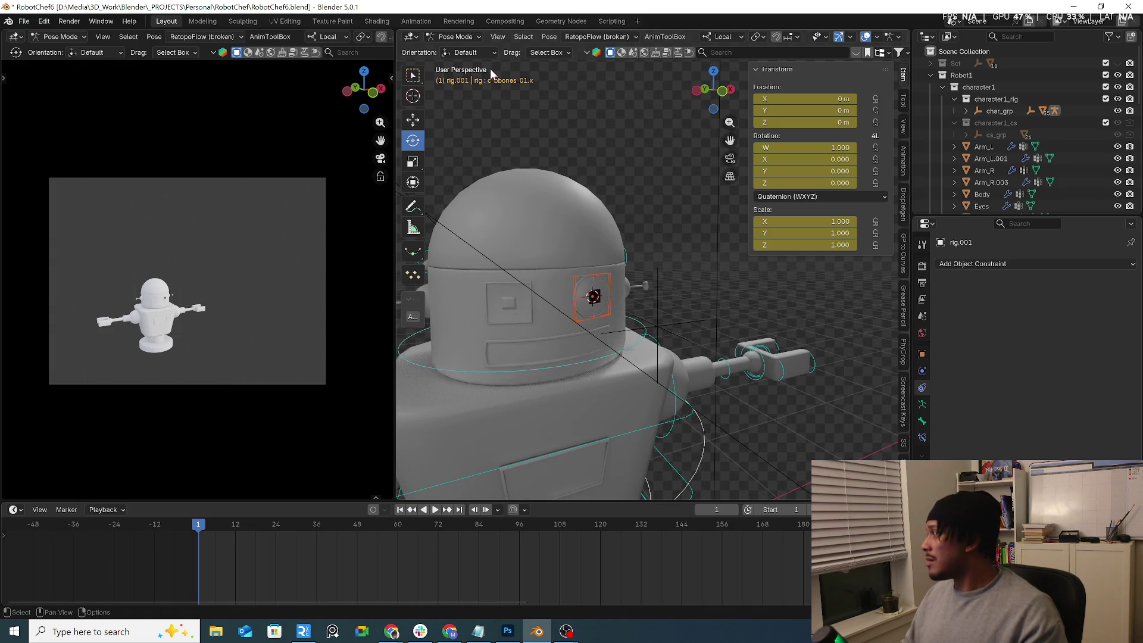
left_click(460, 38)
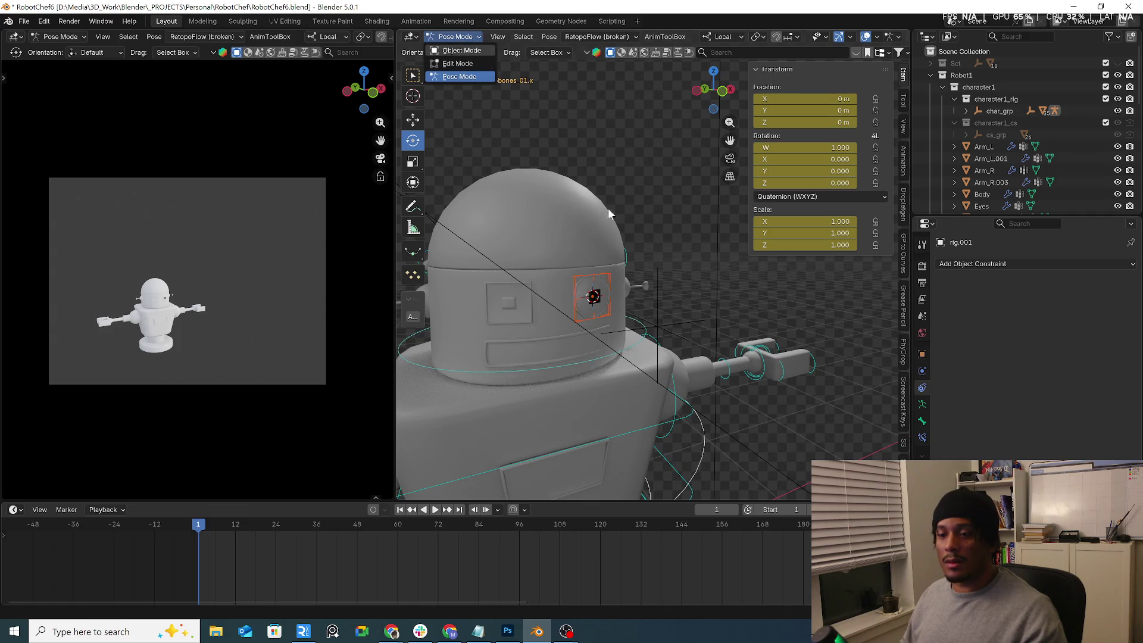
left_click(463, 51)
Step: Select Eyes.002 and then the lattice around the eye
left_click(605, 282)
scroll(616, 271, "up", 3)
left_click(616, 269)
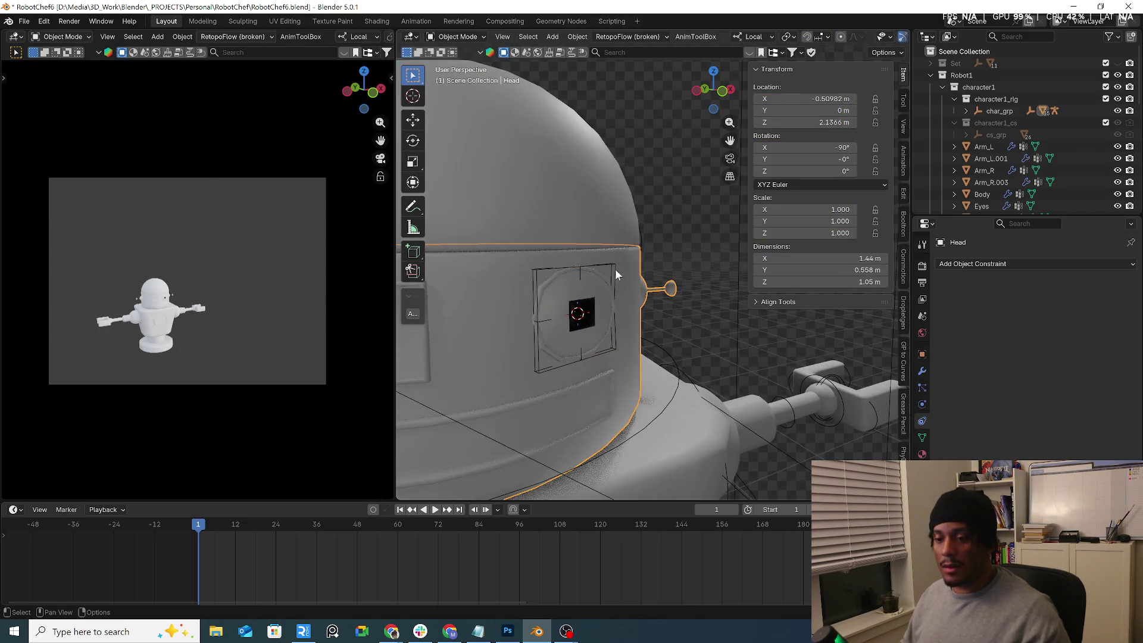
Step: Test-move the lattice and the eye ring Eyes.002, cancelling each move
key("g")
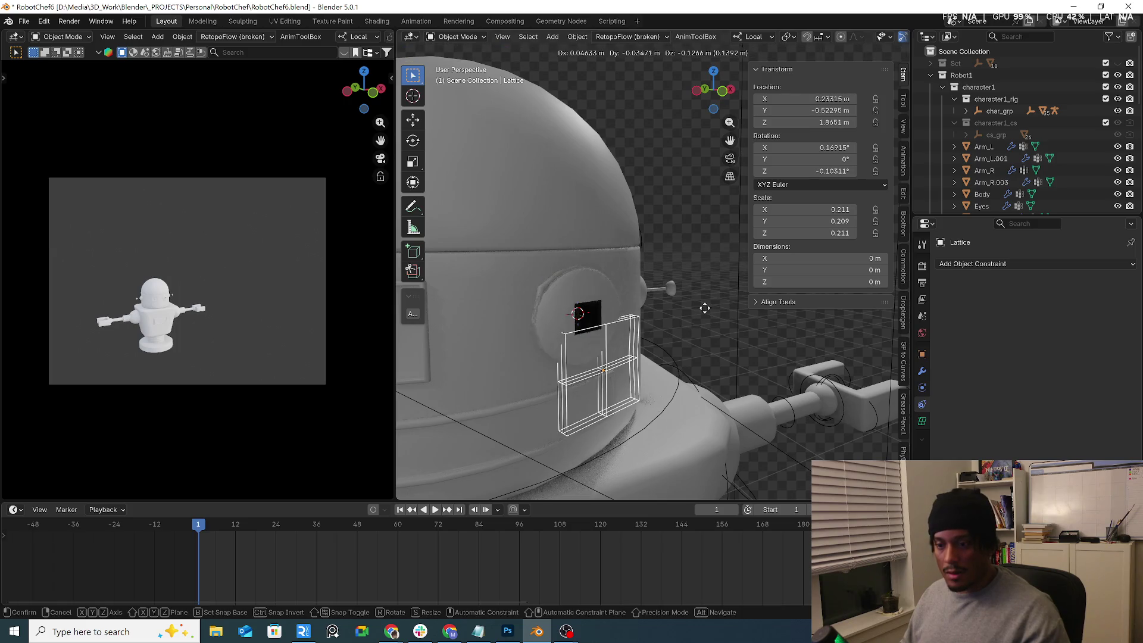
key("Escape")
left_click(593, 301)
key("g")
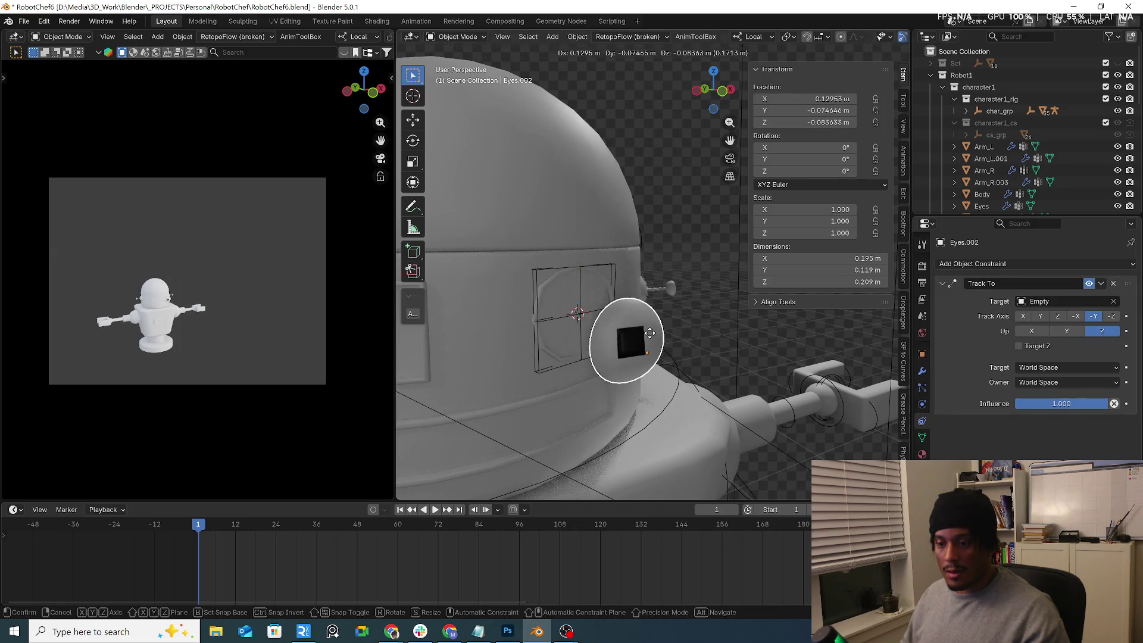
key("Escape")
key("g")
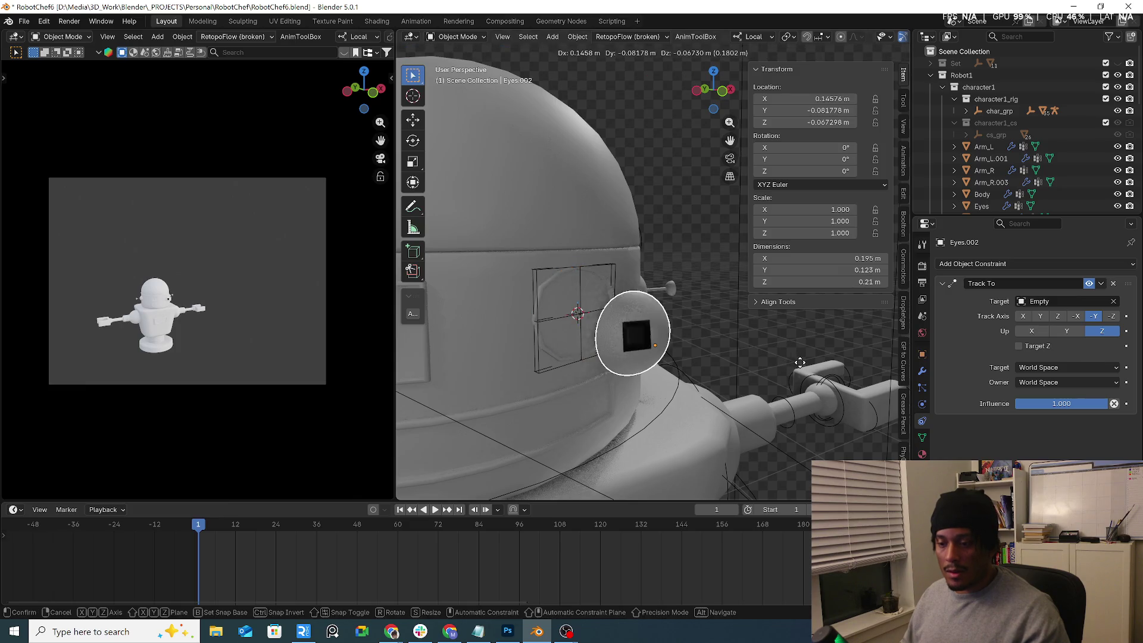
key("Escape")
Step: Parent the lattice and Eyes.002 together, test-move the eye, then undo the wrong parenting
left_click(611, 271)
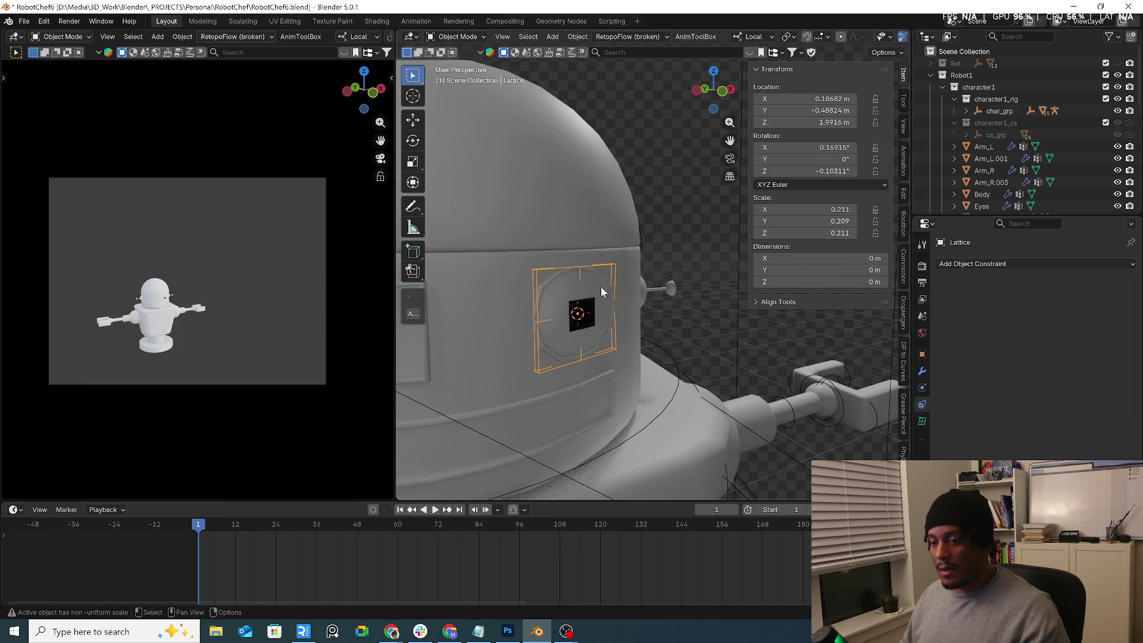
left_click(598, 294, "shift")
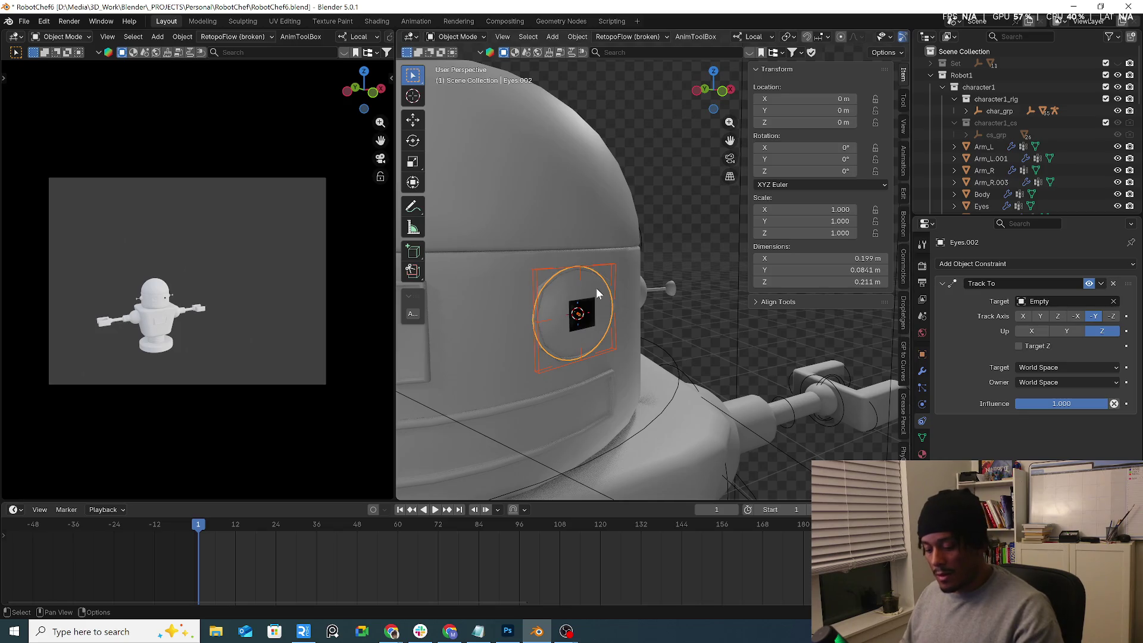
key("ctrl+p")
left_click(595, 287)
left_click(613, 272)
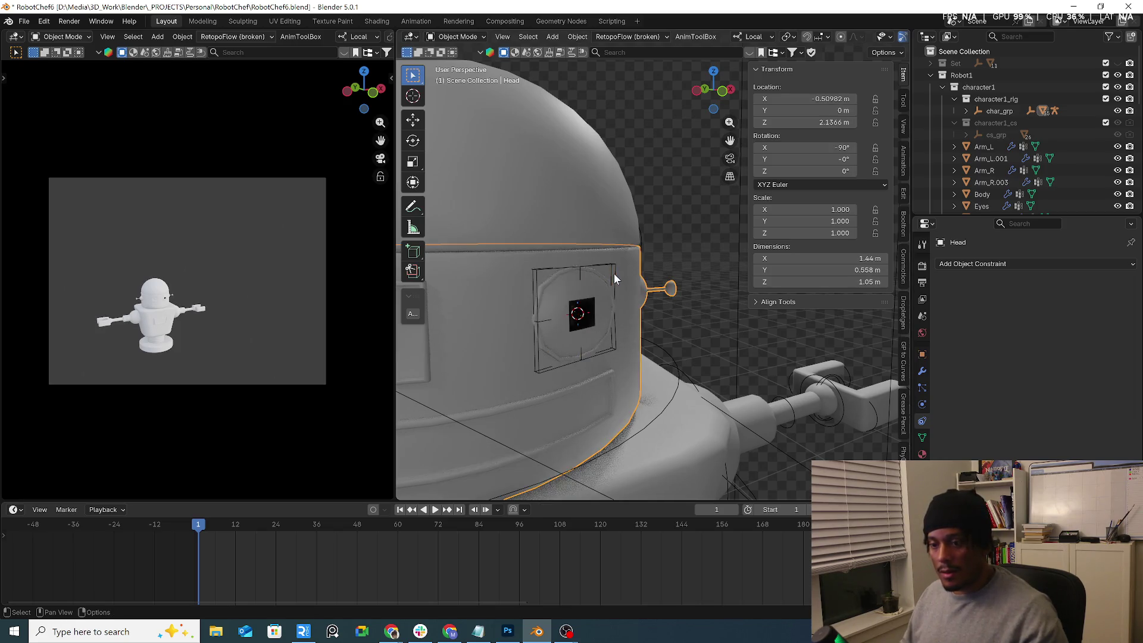
left_click(596, 290)
key("g")
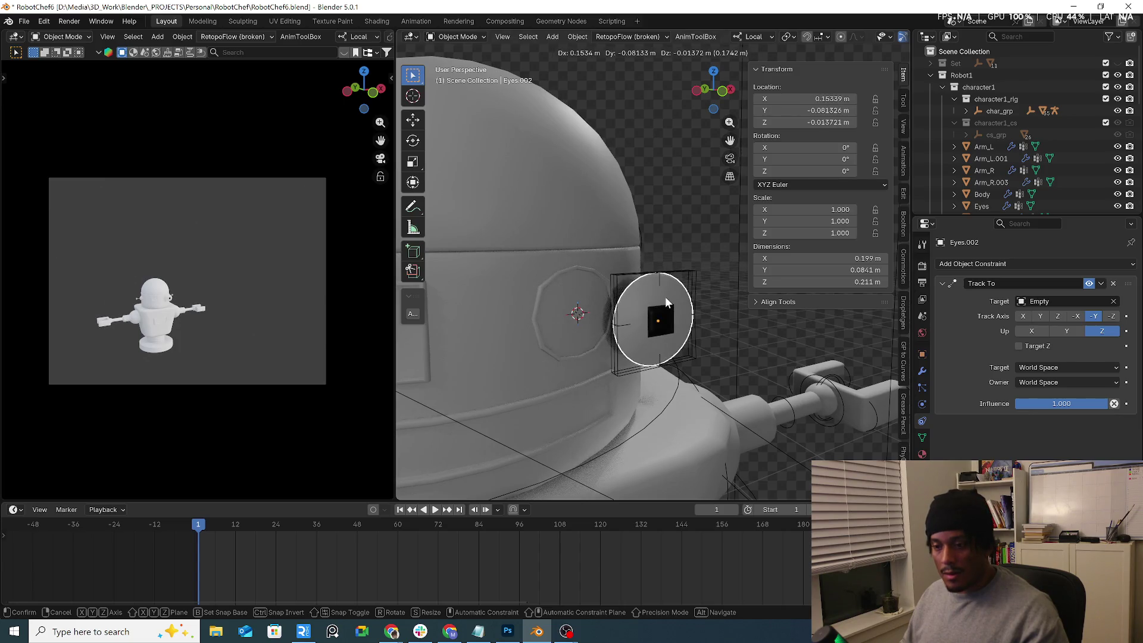
right_click(666, 296)
scroll(660, 294, "down", 3)
key("ctrl+z")
key("ctrl+z")
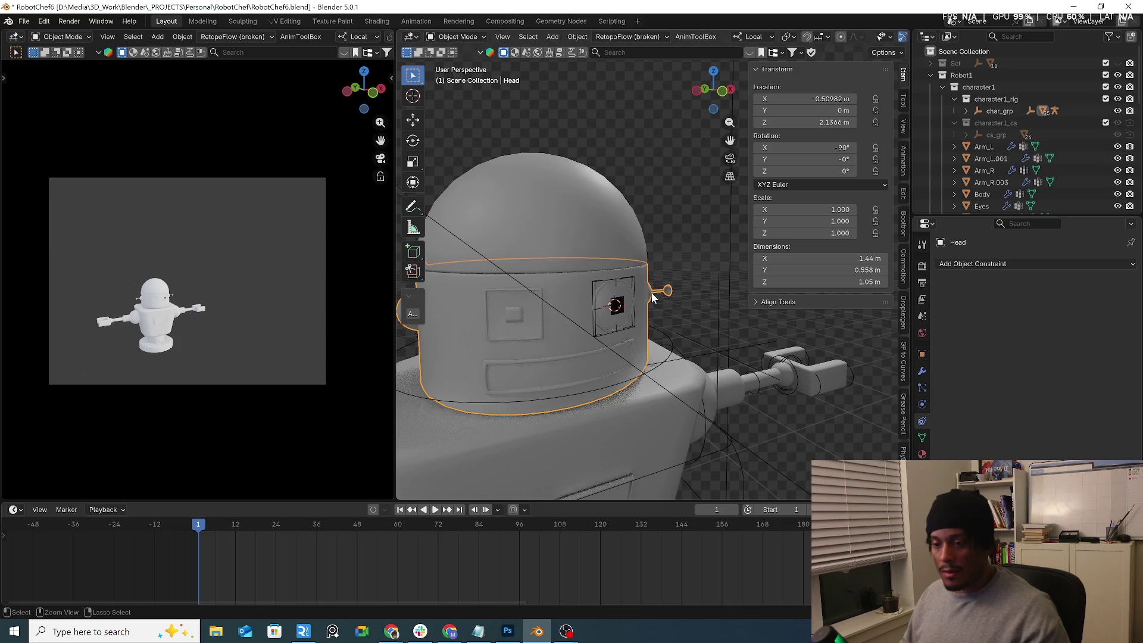
Step: With the lattice active, parent Eyes.002 to it using Ctrl+P > Object
left_click(637, 294, "shift")
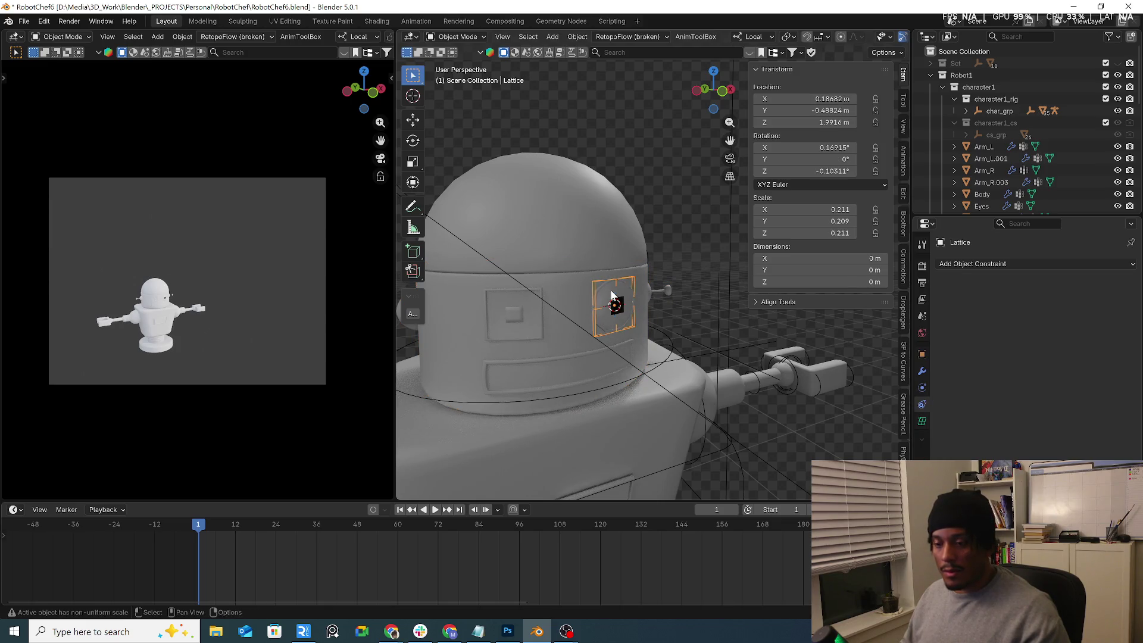
scroll(610, 289, "up", 2)
key("ctrl+p")
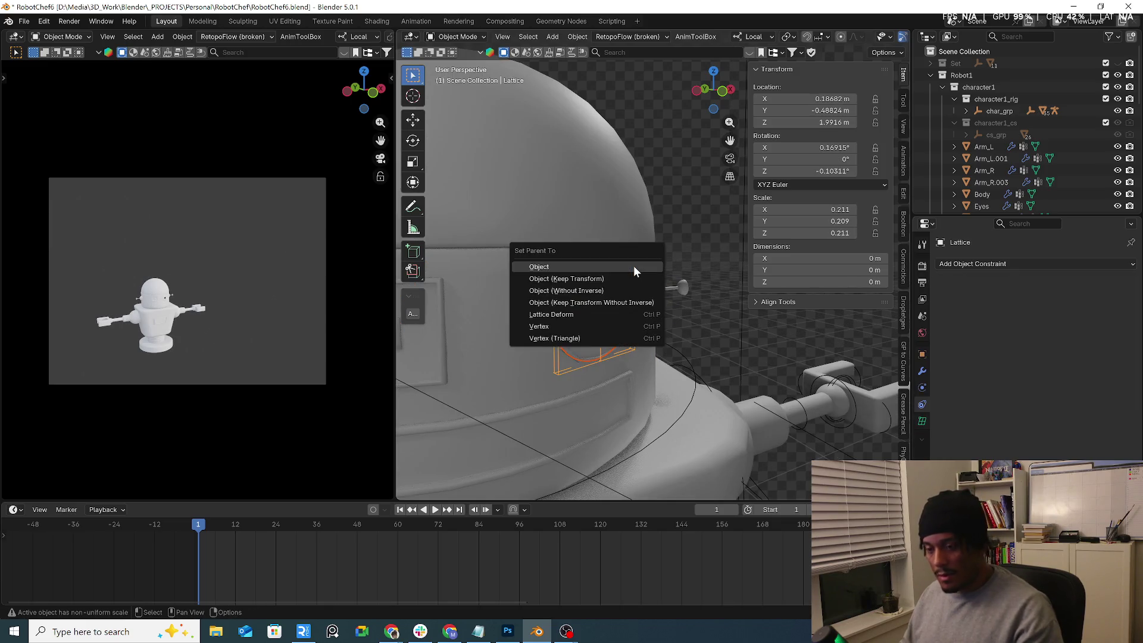
left_click(635, 266)
scroll(635, 268, "down", 3)
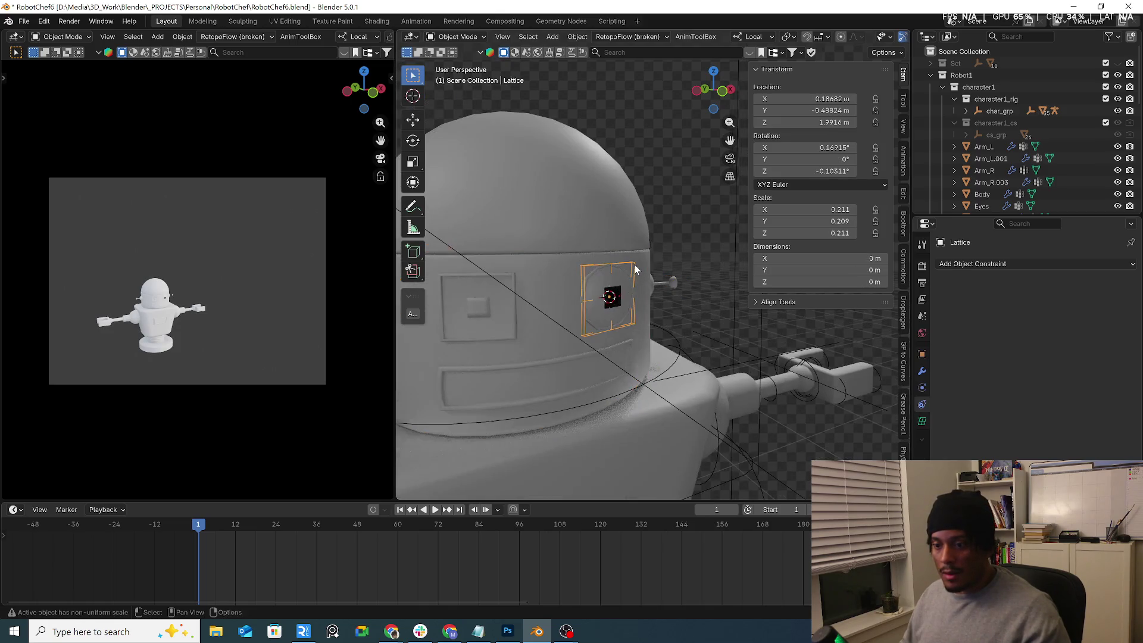
left_click(669, 341)
Step: In Pose Mode, parent the lattice to the head control bone (Bone Relative), test-rotate it, then reset it
key("ctrl+Tab")
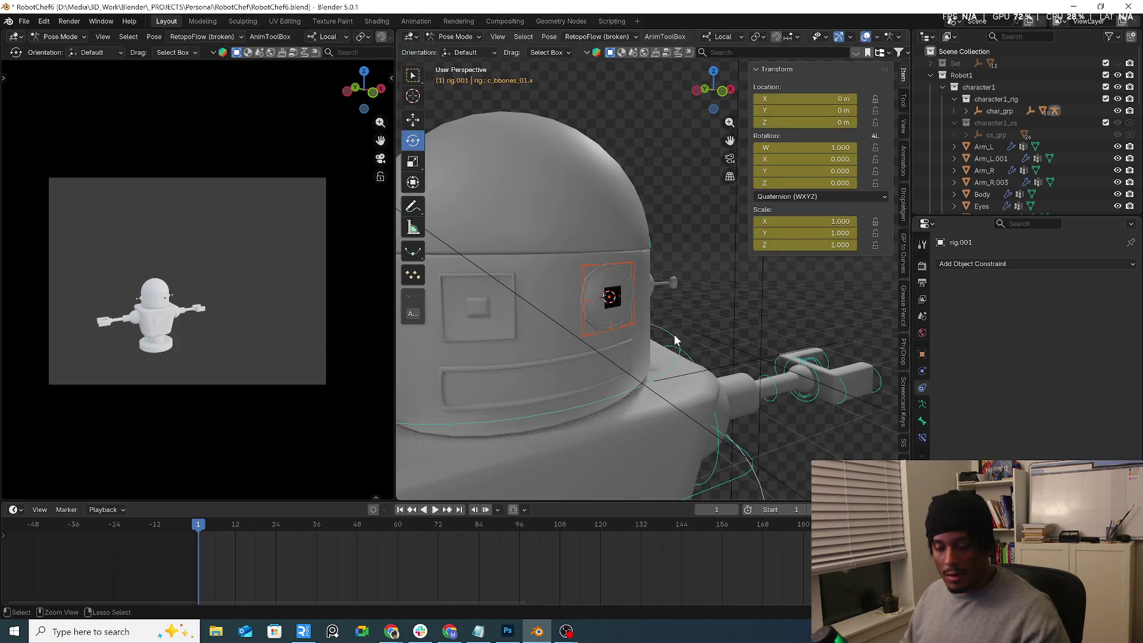
left_click(674, 340)
key("ctrl+p")
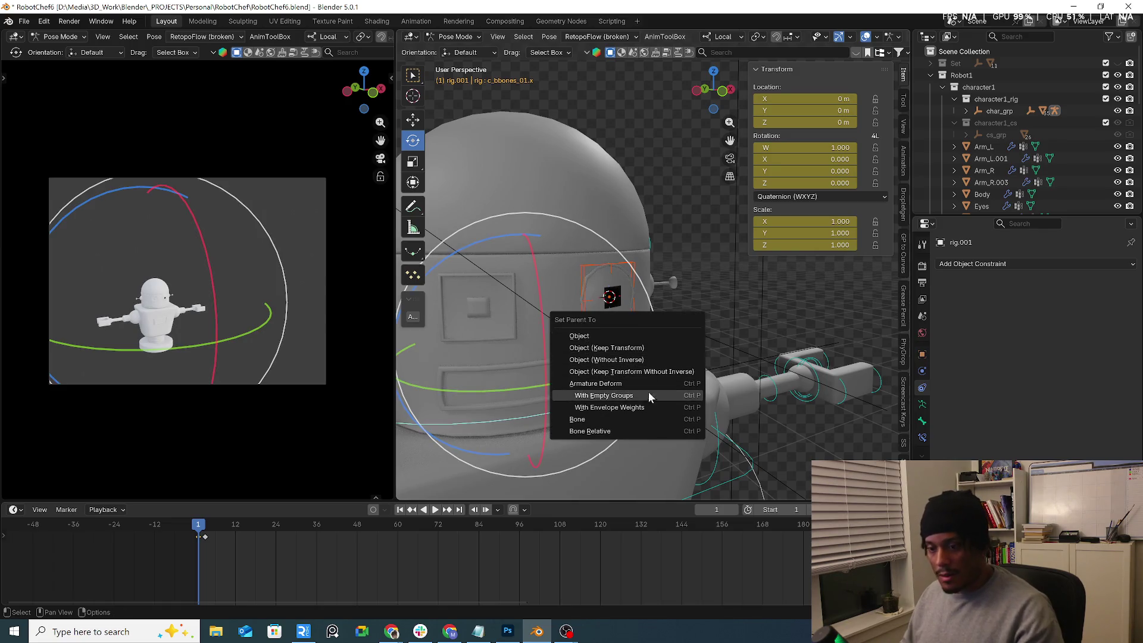
left_click(624, 430)
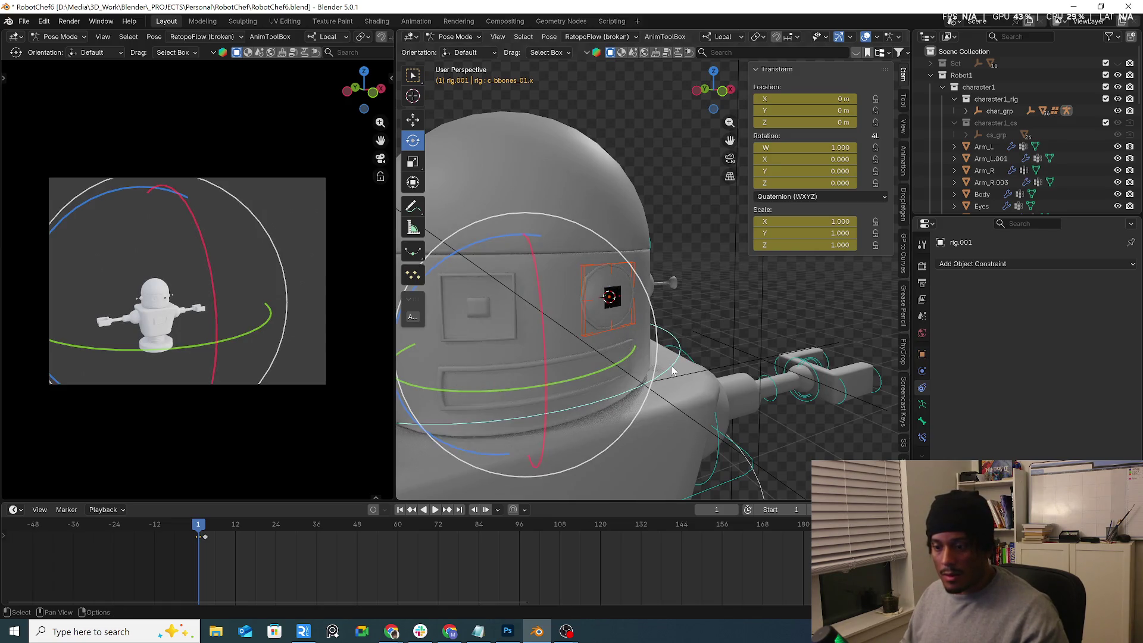
mouse_move(606, 401)
left_mouse_down()
mouse_move(590, 417)
mouse_move(610, 395)
left_mouse_up()
key("alt+r")
Step: Select the Empty with rig.001 and return the rig to Pose Mode with the head bone selected
scroll(630, 369, "down", 3)
middle_click_drag(632, 334, 668, 349)
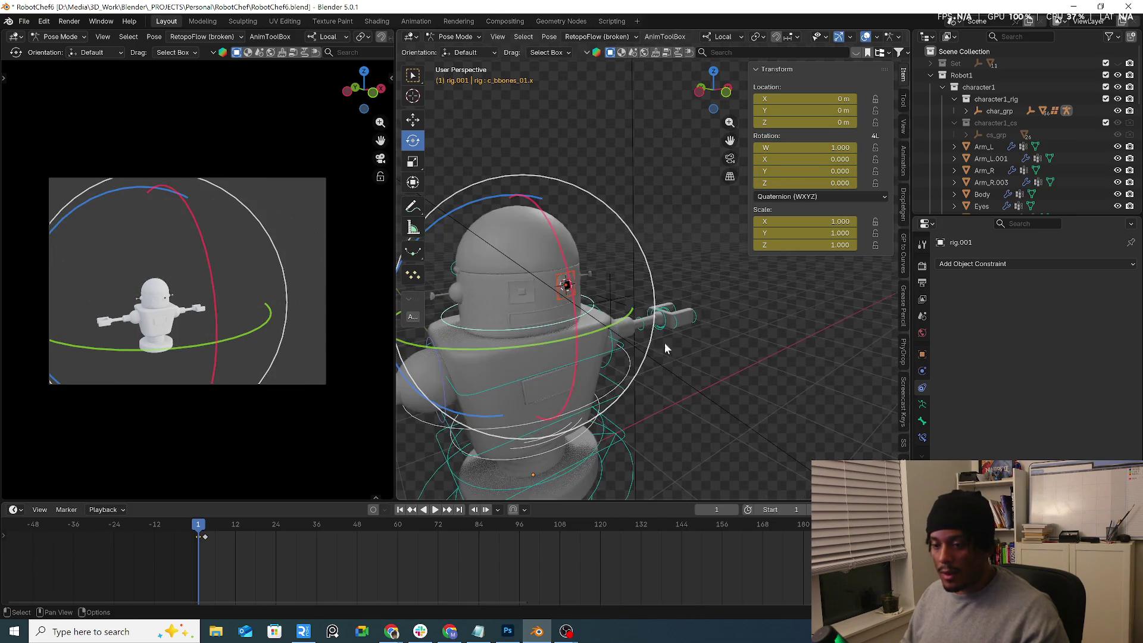
left_click(708, 365)
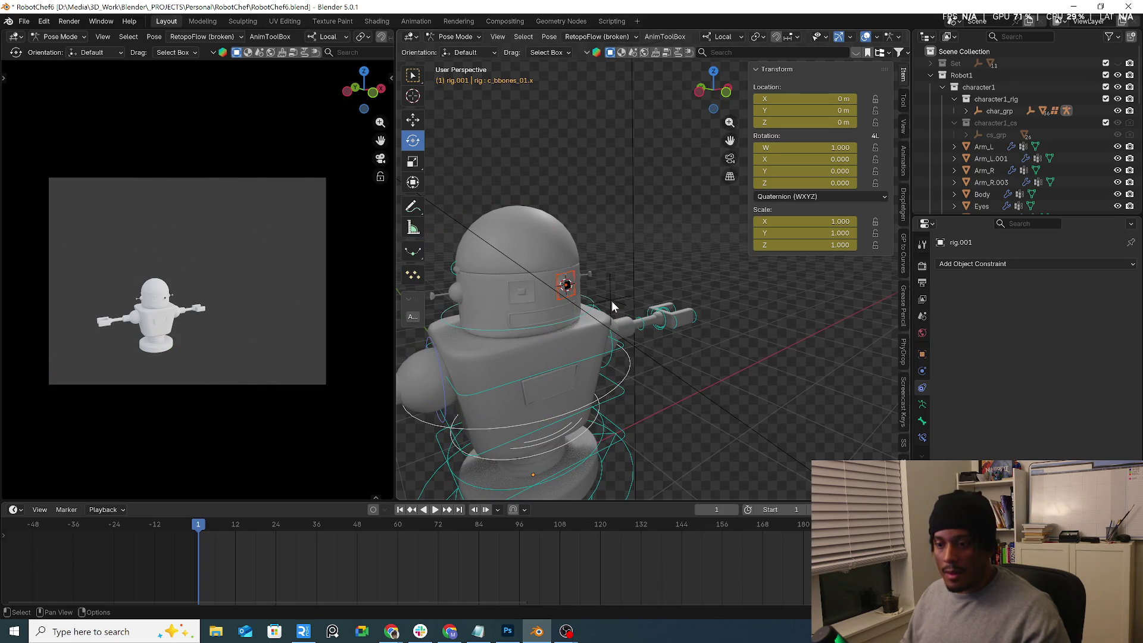
key("ctrl+Tab")
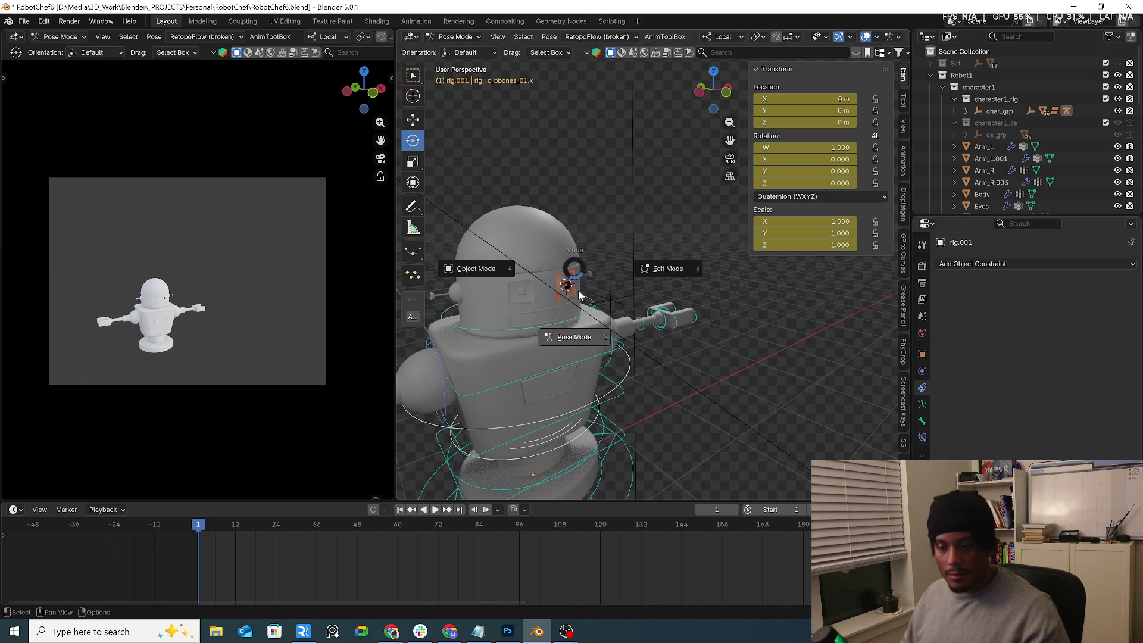
left_click(548, 331)
left_click(575, 322)
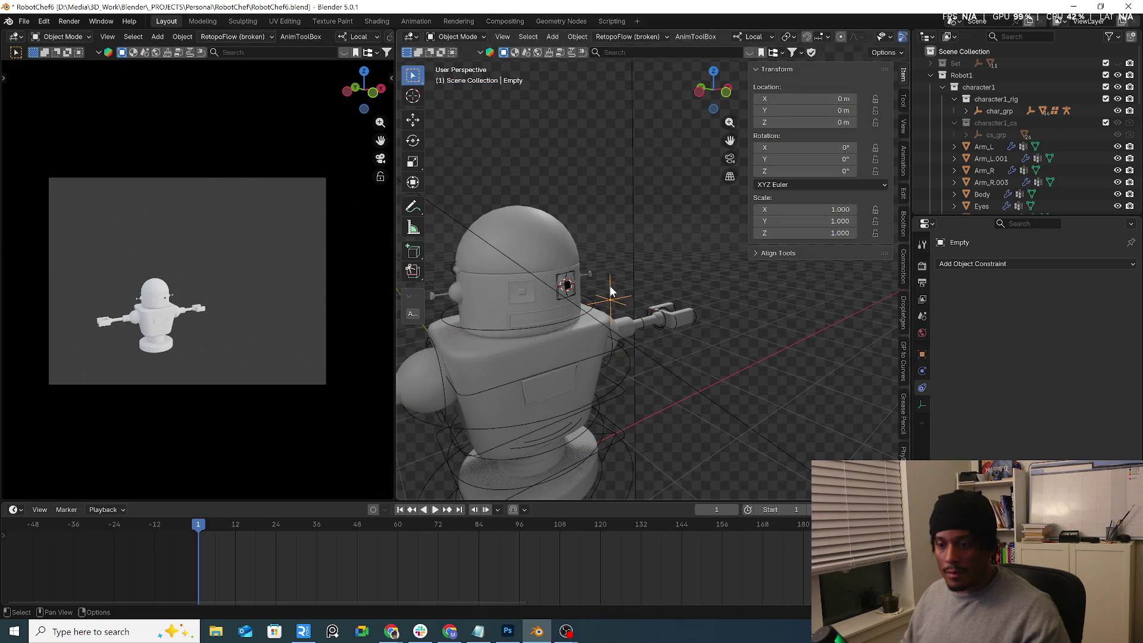
left_click(576, 322)
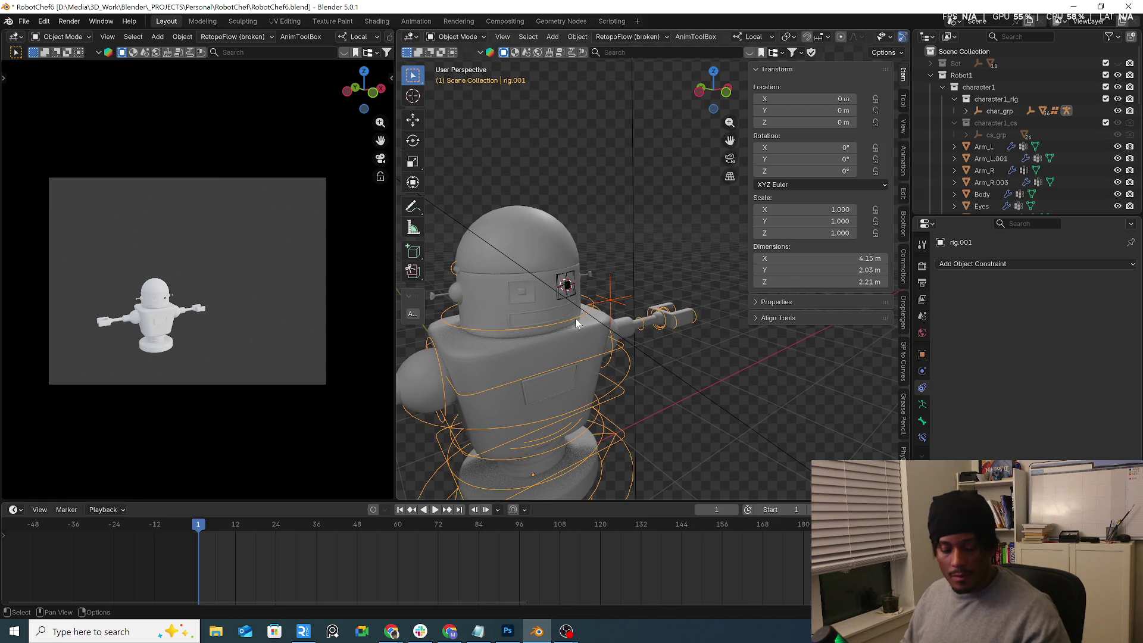
key("ctrl+Tab")
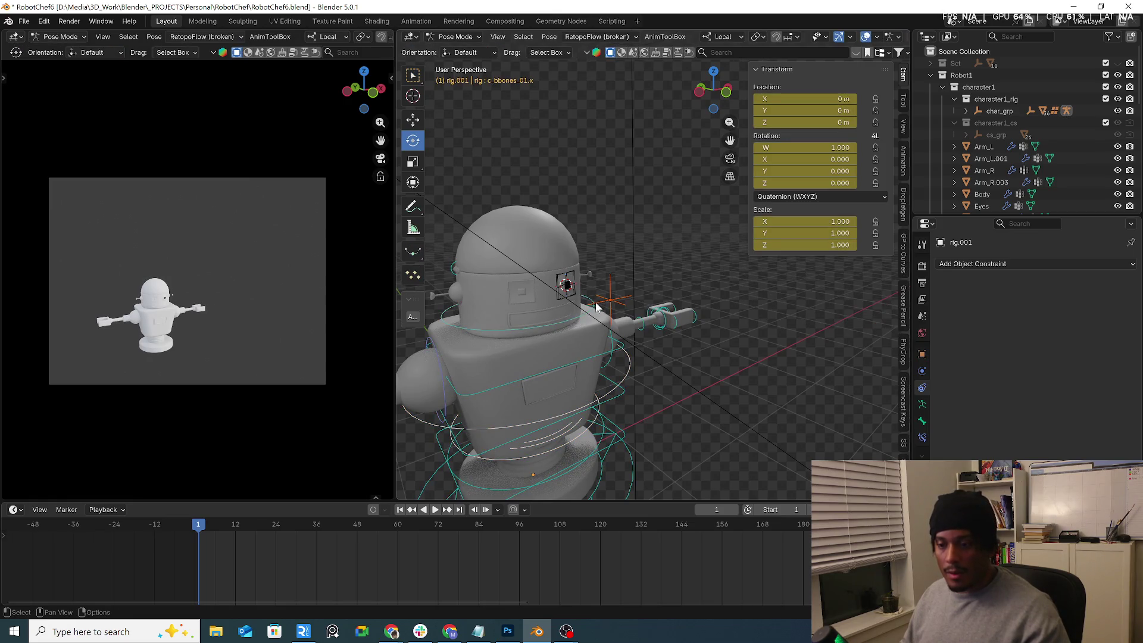
left_click(576, 322)
Step: Parent the selection to the head bone (Bone Relative), test-turn it on Y, then undo
key("ctrl+p")
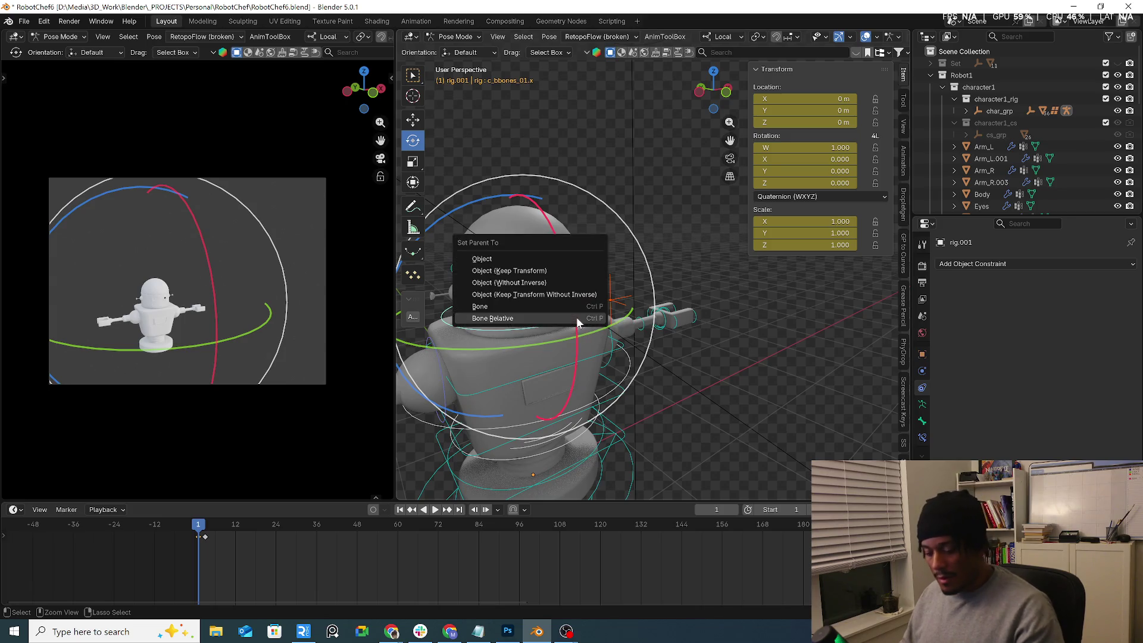
left_click(577, 320)
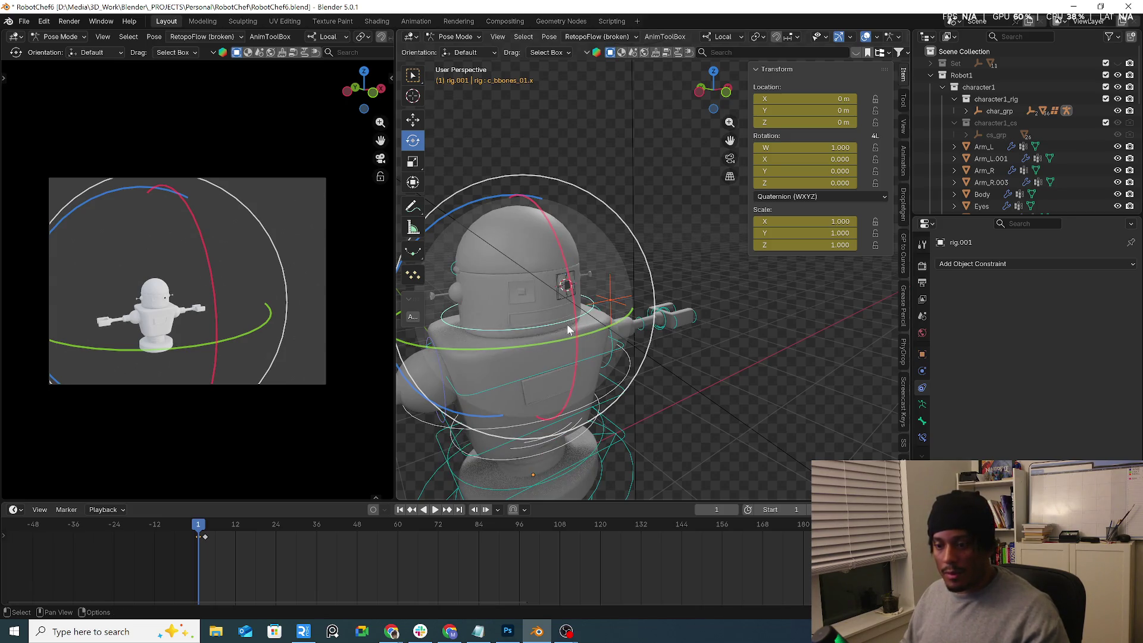
key("r")
key("y")
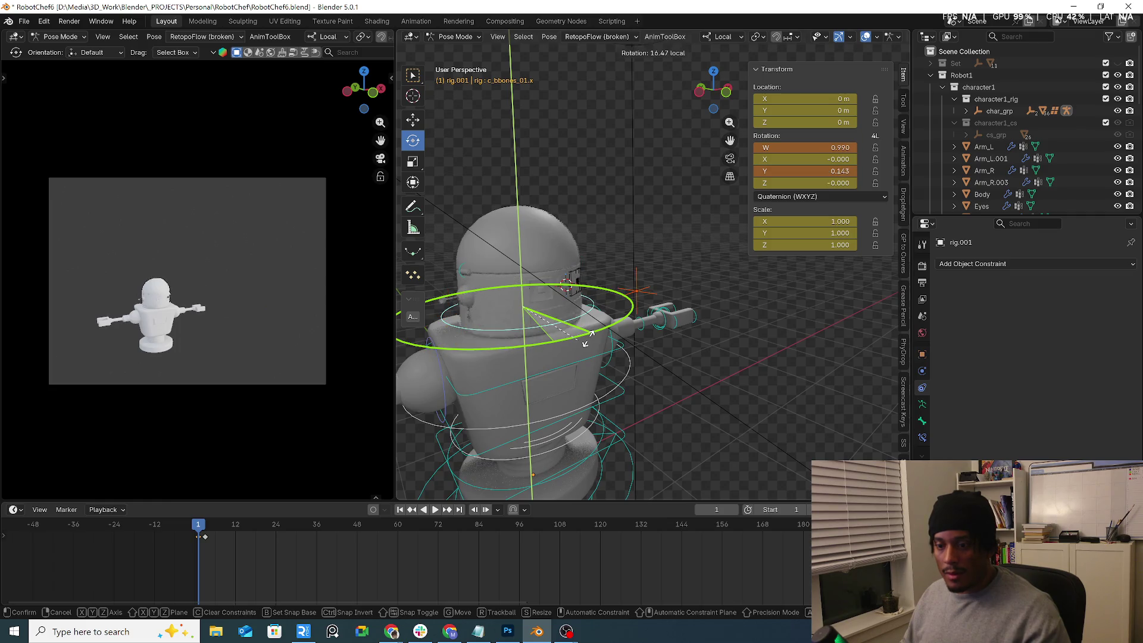
left_click(646, 305)
key("ctrl+z")
key("ctrl+z")
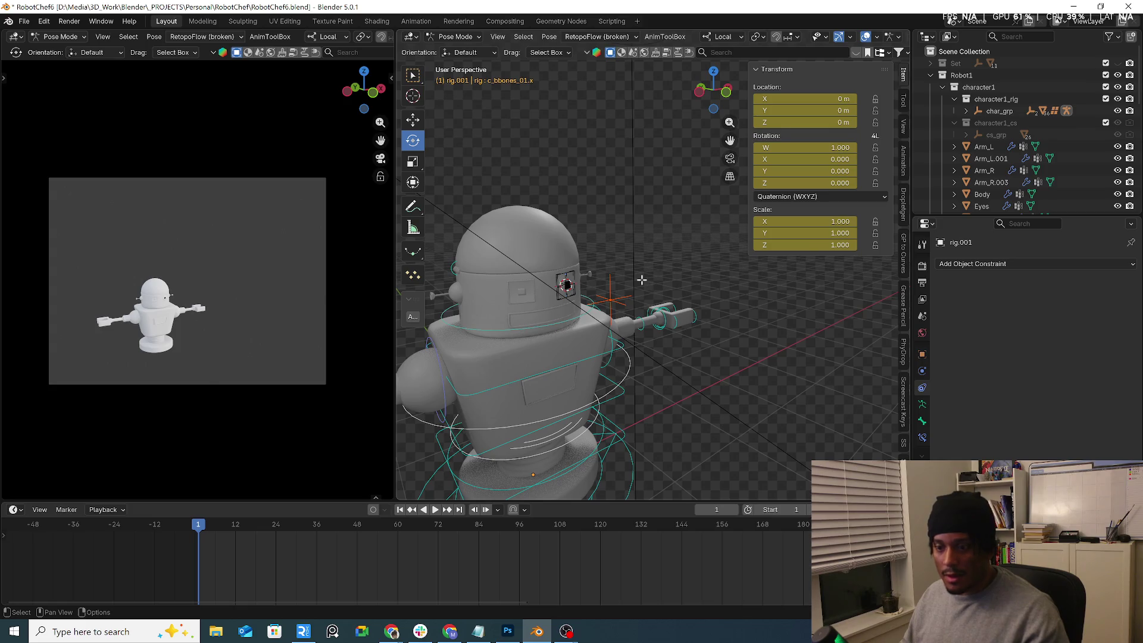
Step: Return the rig to Object Mode, deselect the Empty, and put rig.001 back into Pose Mode
key("Tab")
key("Tab")
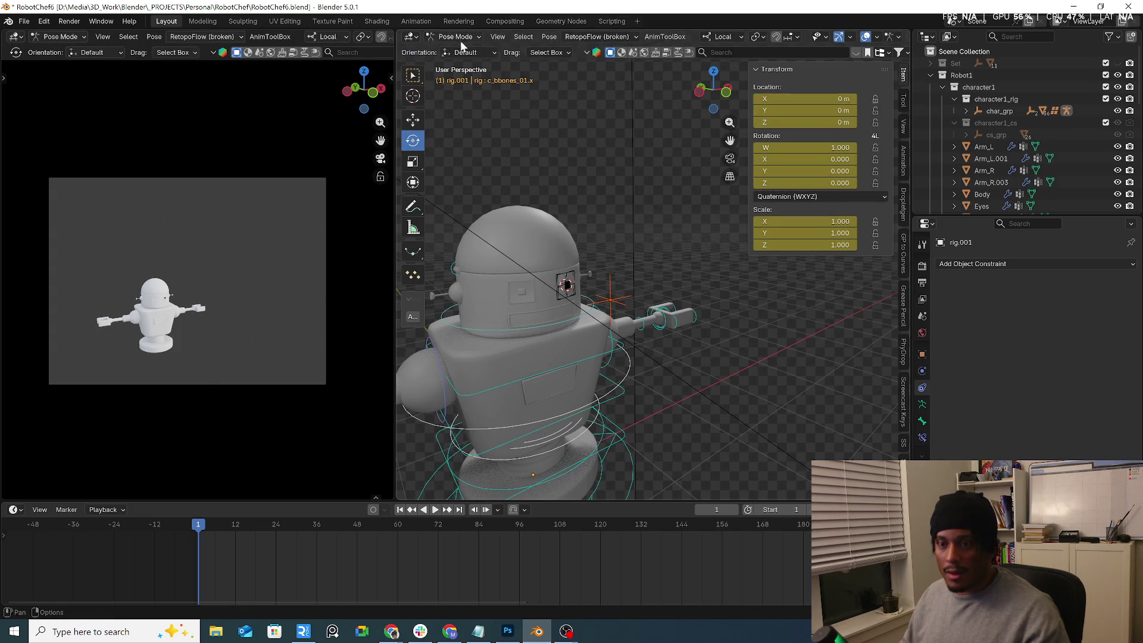
left_click(452, 36)
left_click(455, 49)
left_click(554, 323)
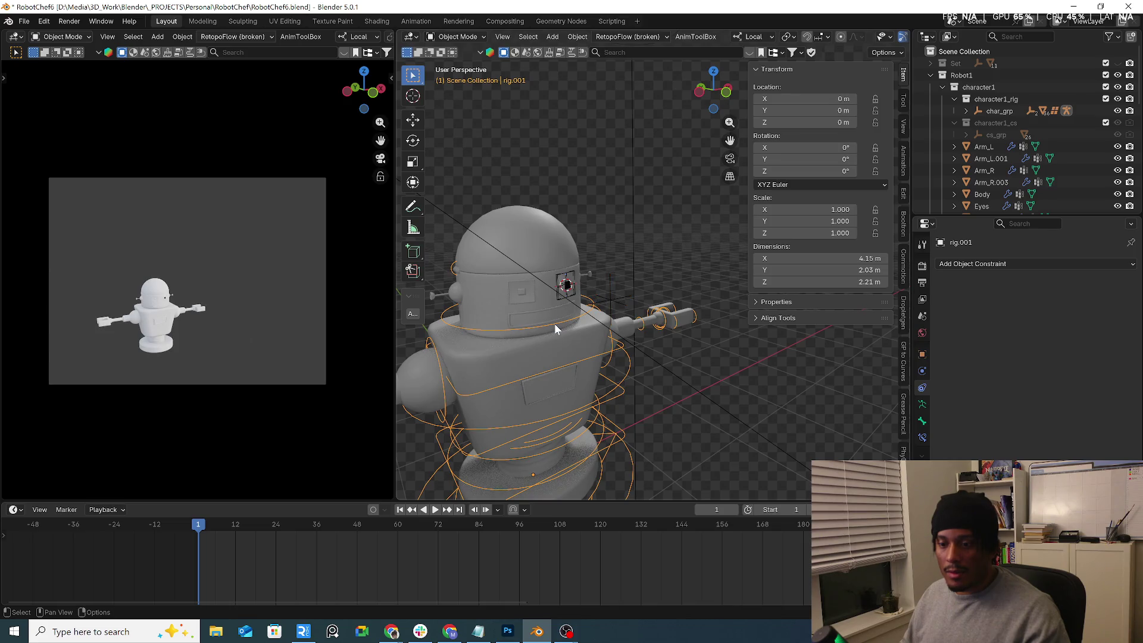
key("ctrl+Tab")
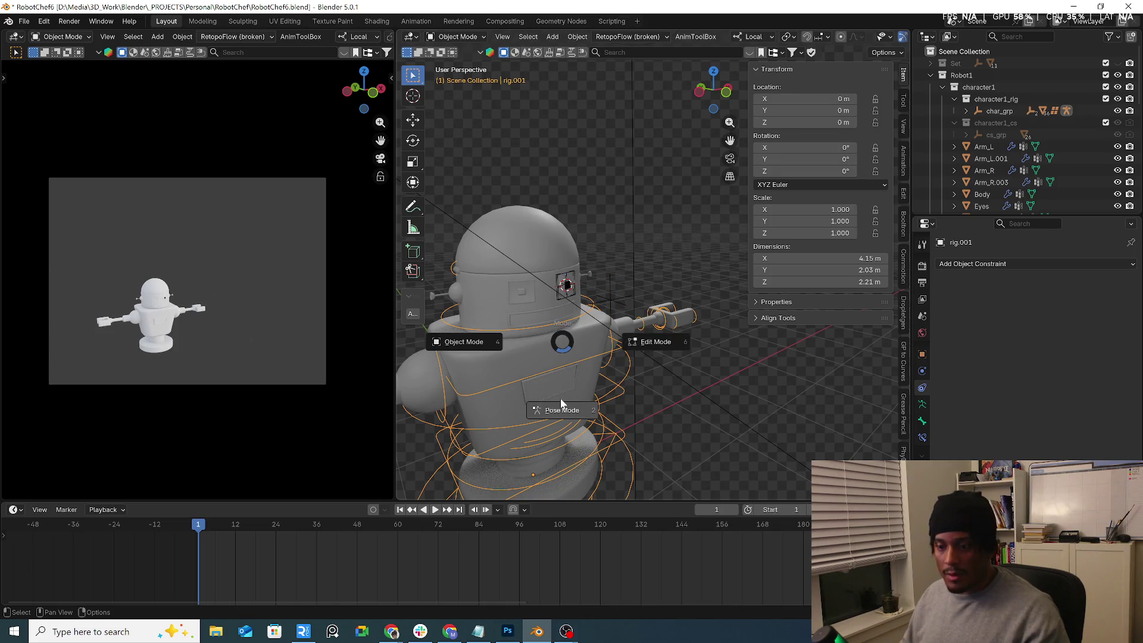
left_click(559, 398)
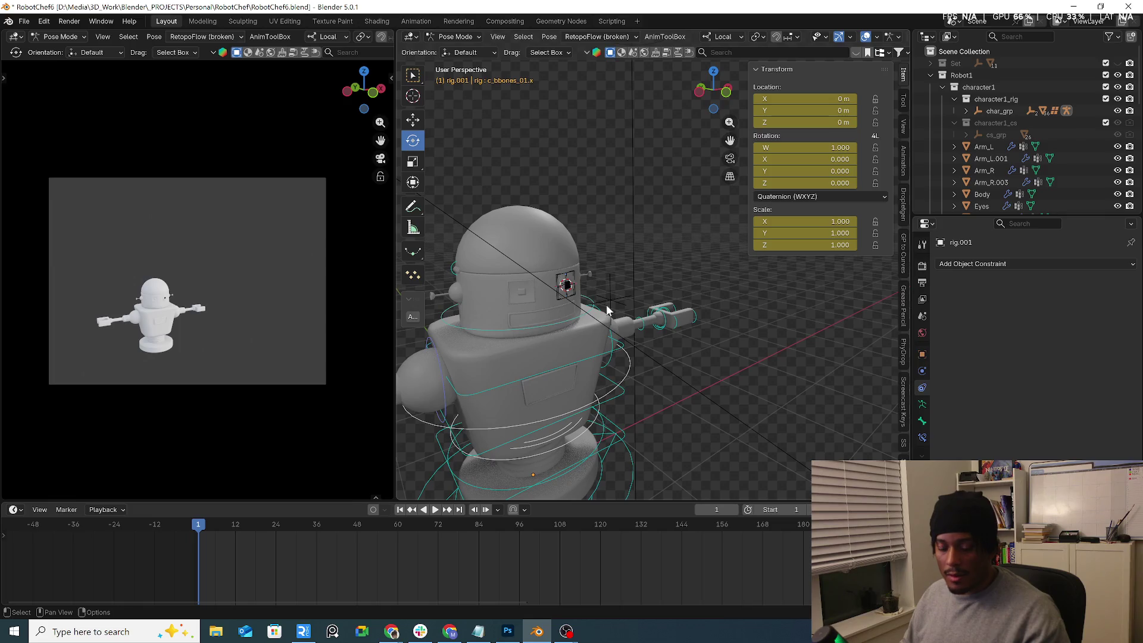
Step: Turn the head bone on Y to check the eye follows, reset it, and return to Object Mode
key("r")
key("y")
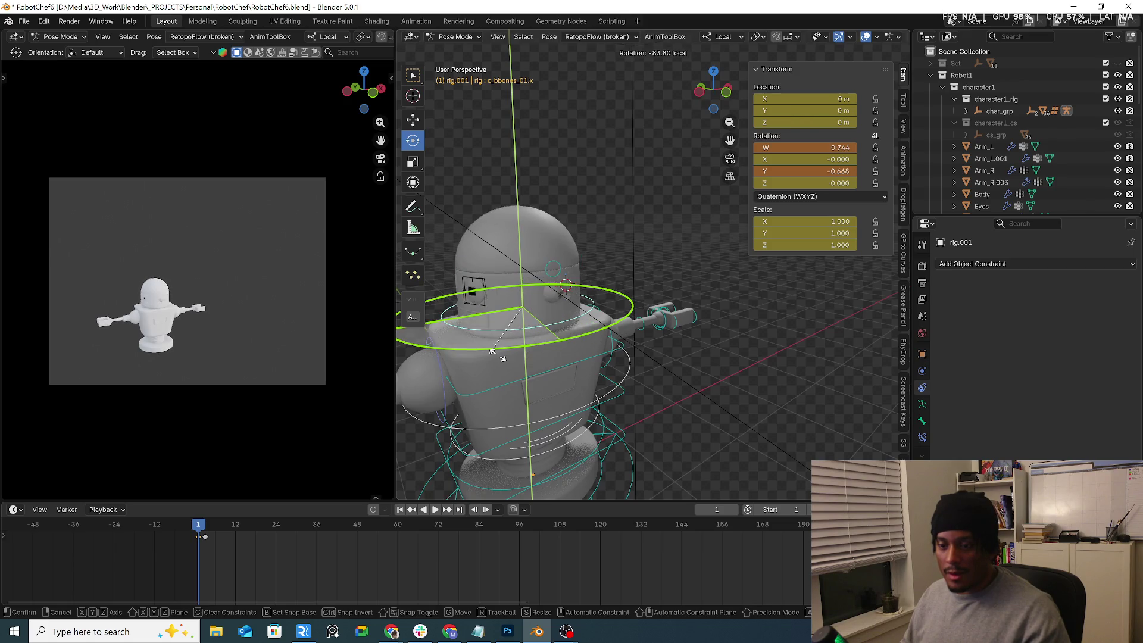
left_click(672, 345)
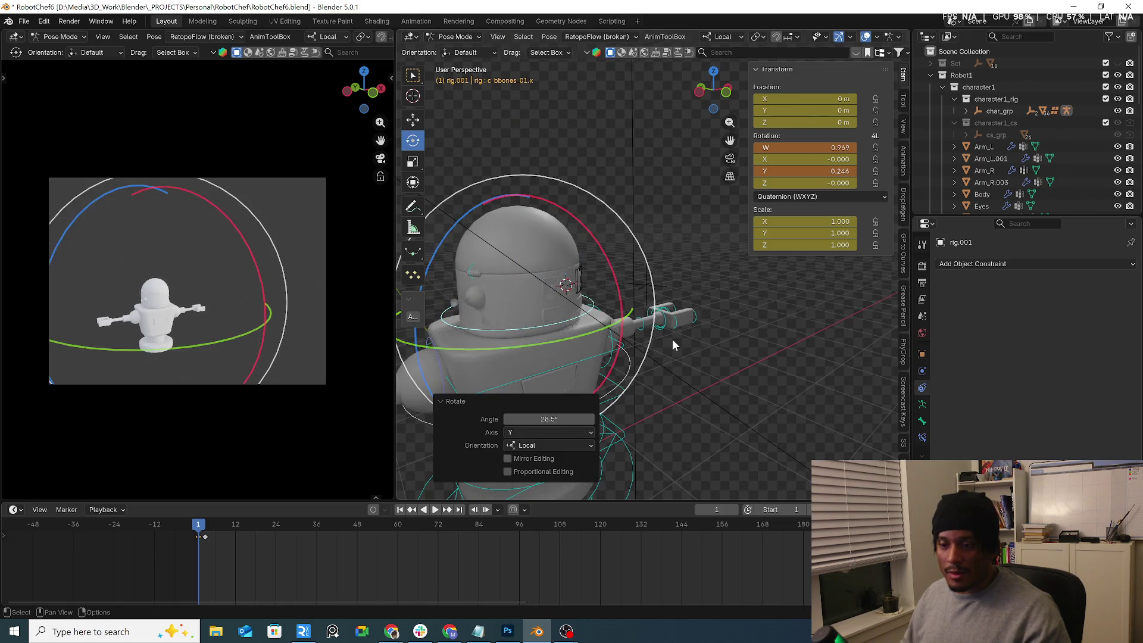
key("alt+r")
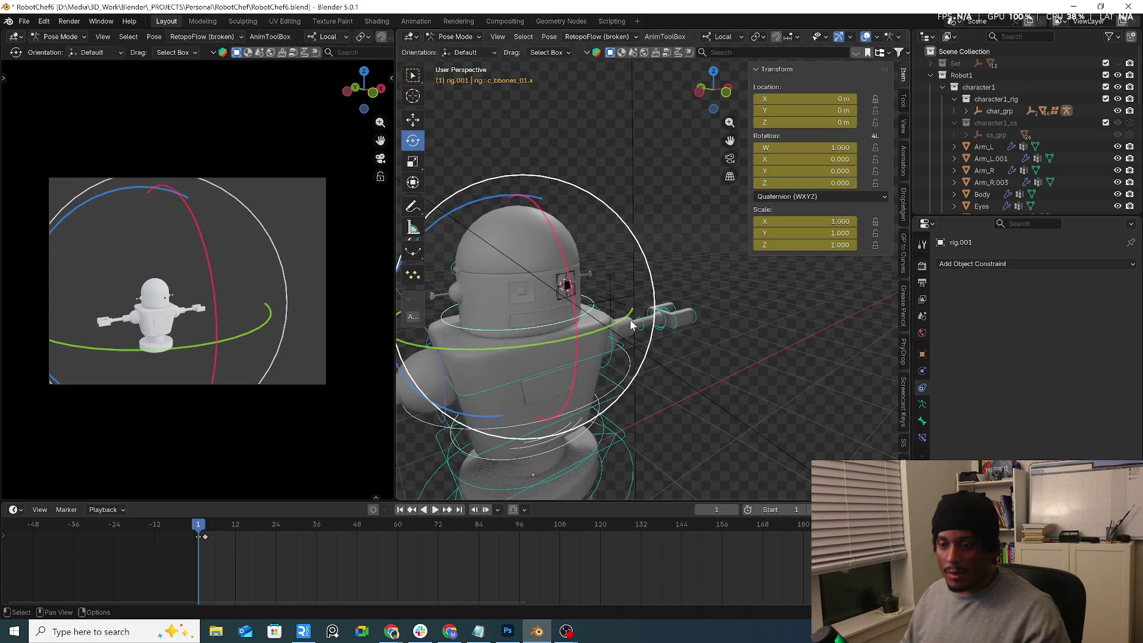
key("ctrl+Tab")
left_click(602, 310)
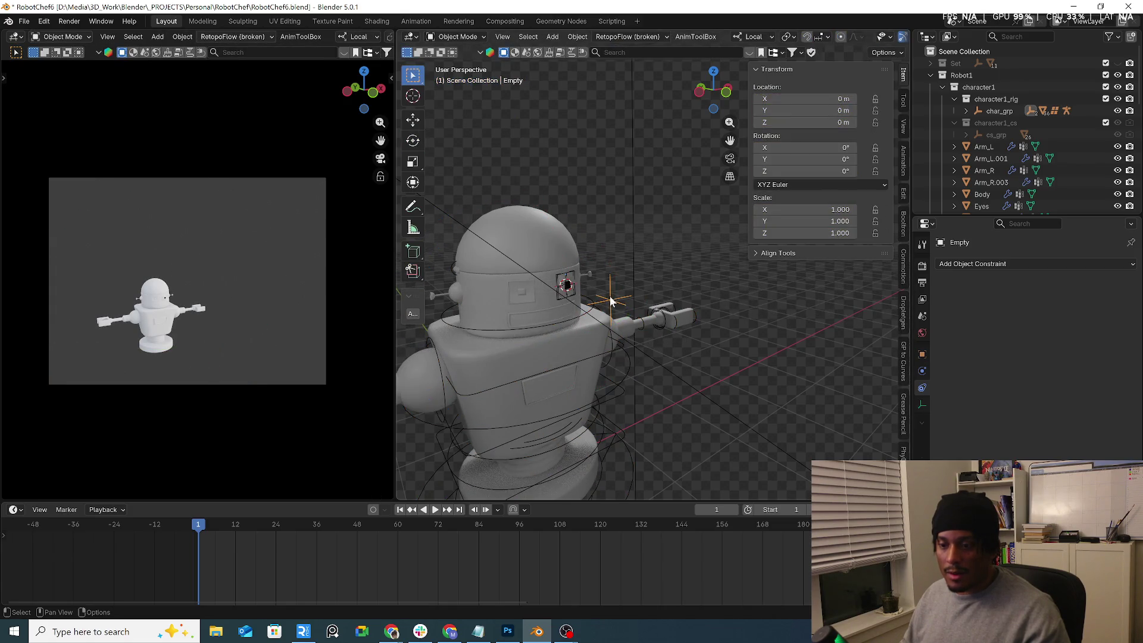
Step: Try moving the Empty in front of the robot, cancelling so it stays at the origin
key("g")
middle_click_drag(618, 310, 685, 233)
key("g")
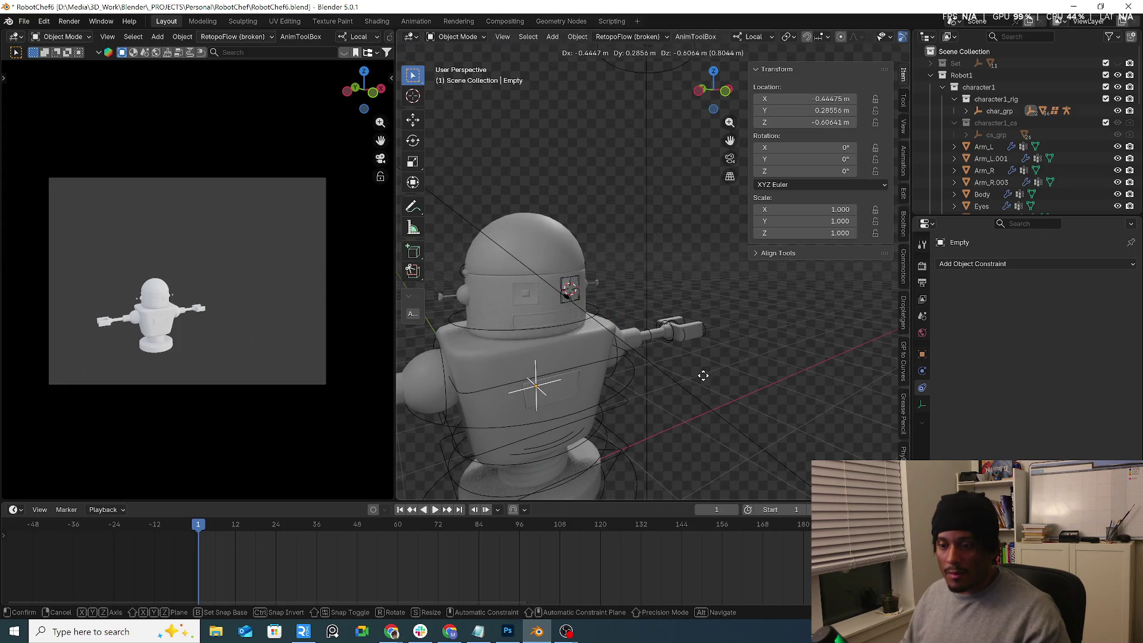
right_click(670, 381)
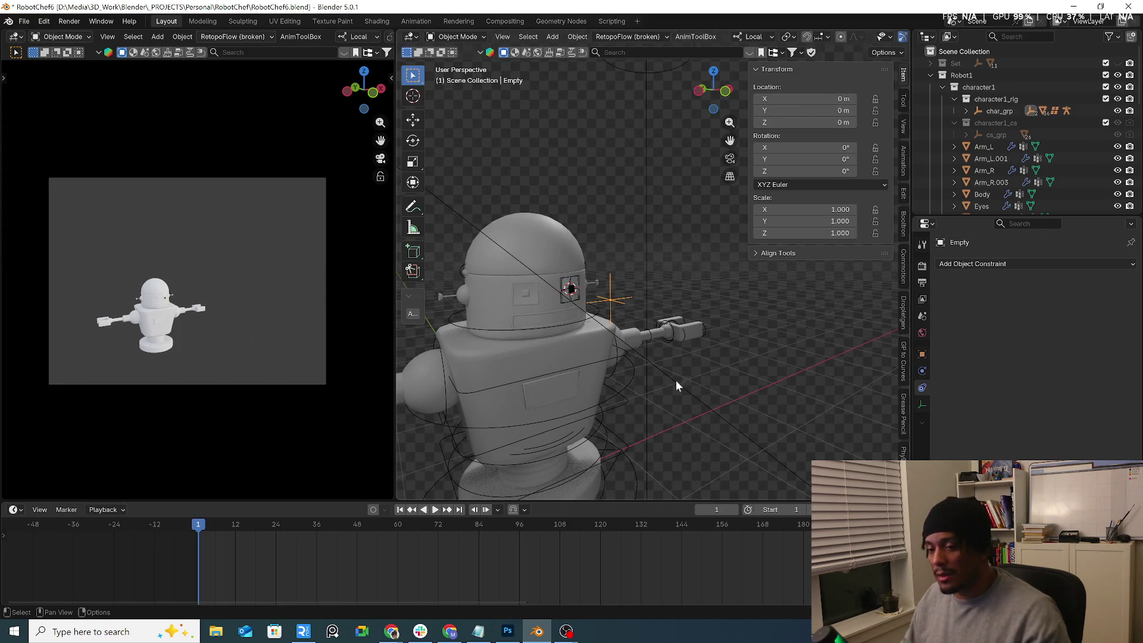
Step: Select the robot rig and open its object context menu, closing it without changes
left_click(566, 323)
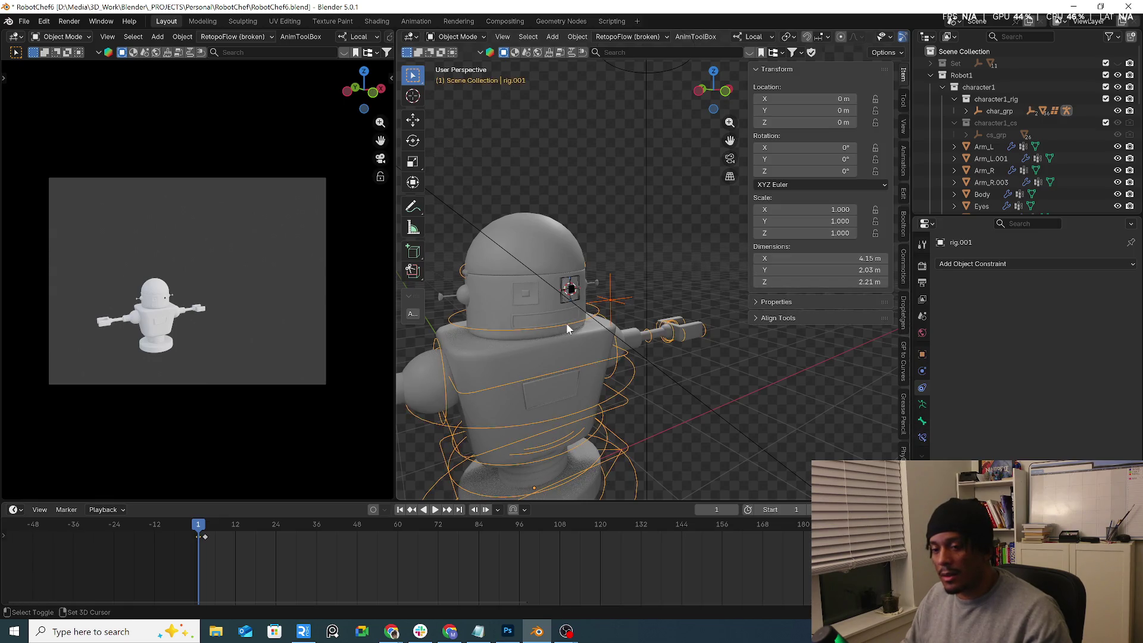
right_click(566, 322)
mouse_move(567, 324)
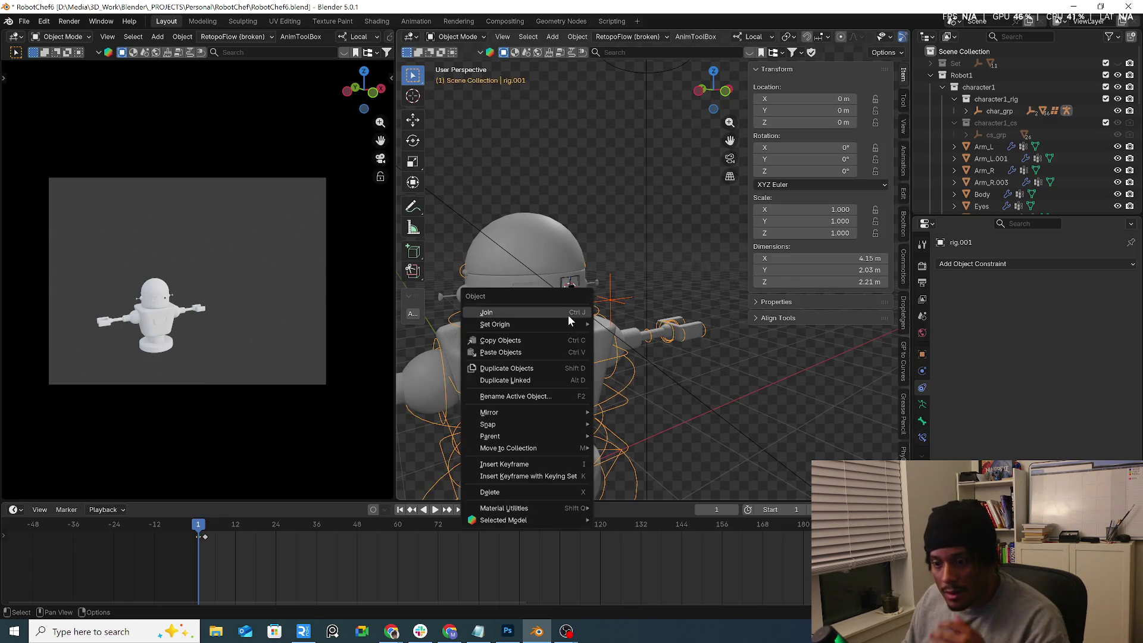
key("Escape")
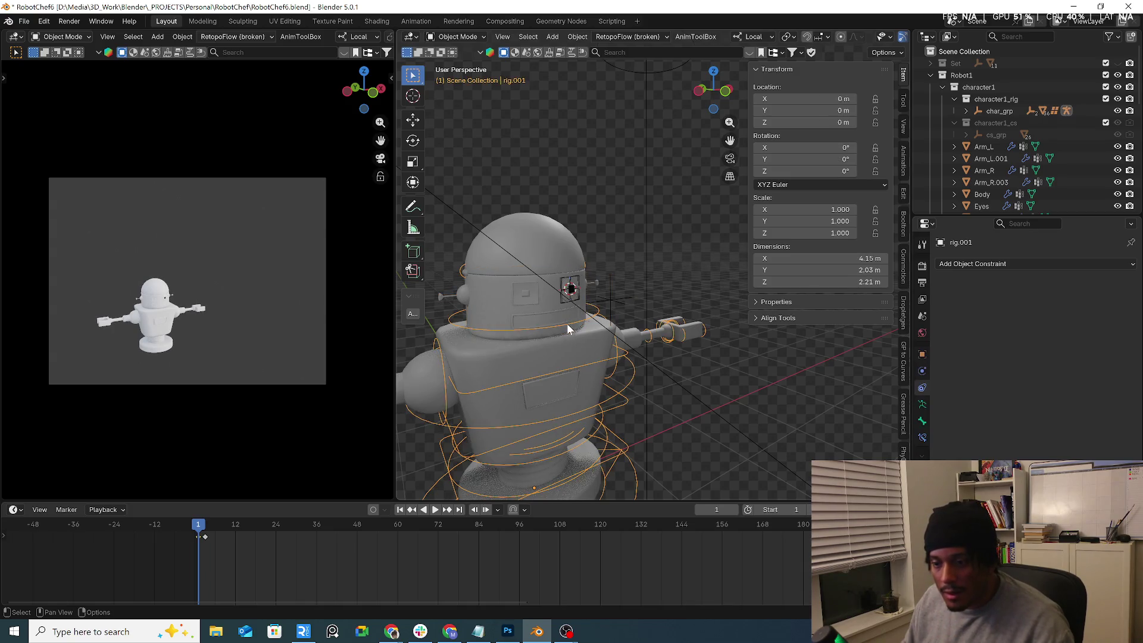
Step: Switch the rig back to Object Mode and bring up its Parent options in the context menu
key("ctrl+Tab")
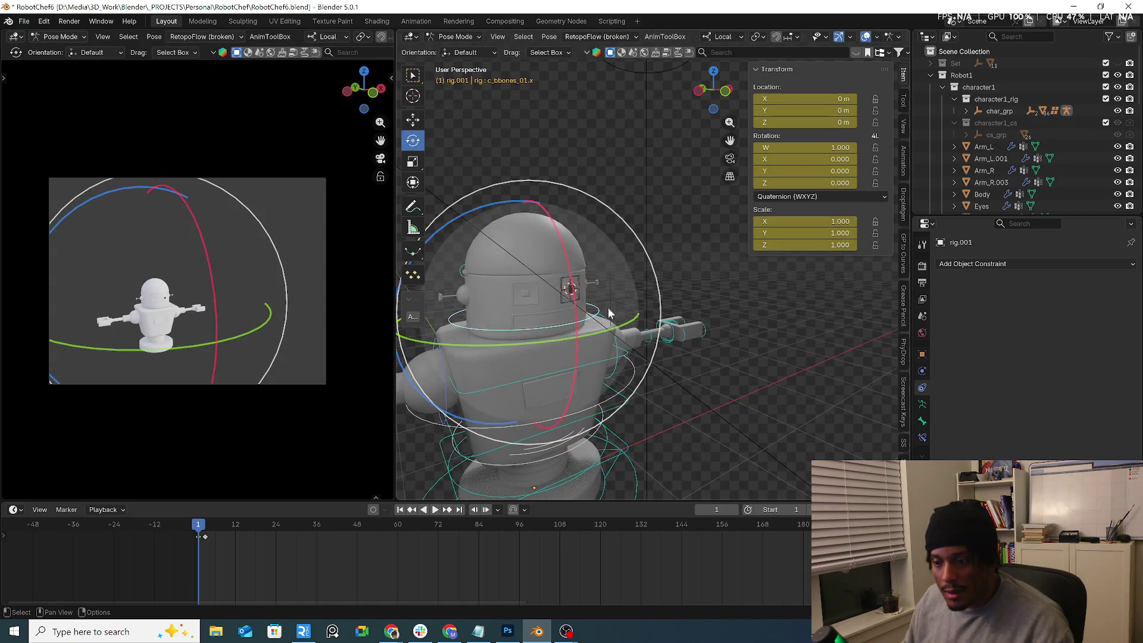
left_click(609, 307)
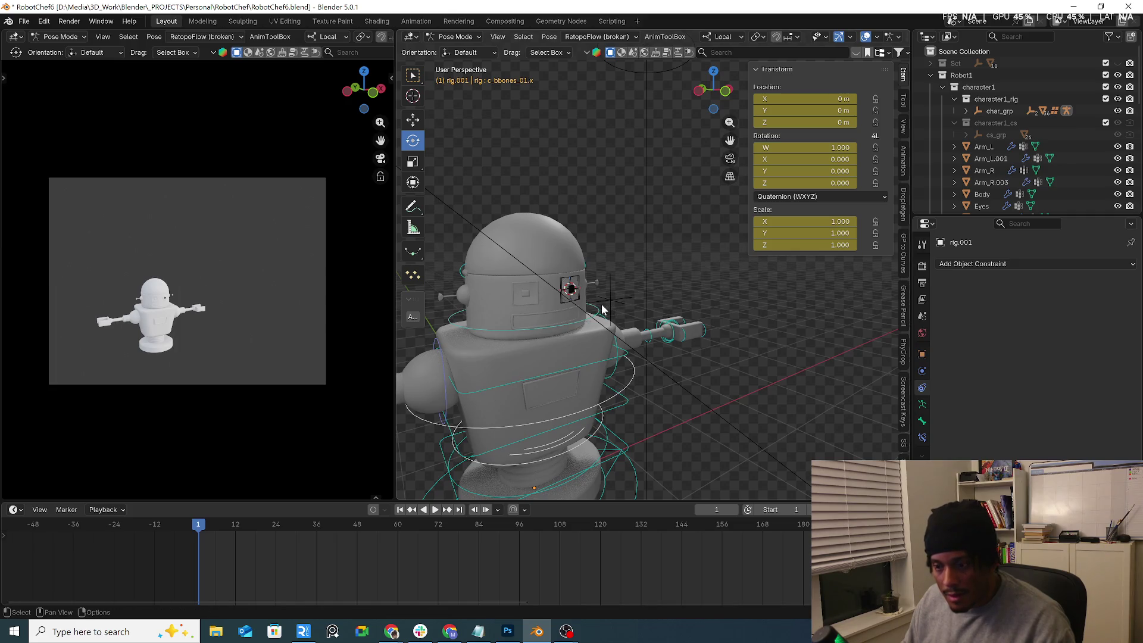
key("ctrl+Tab")
key("ctrl+Tab")
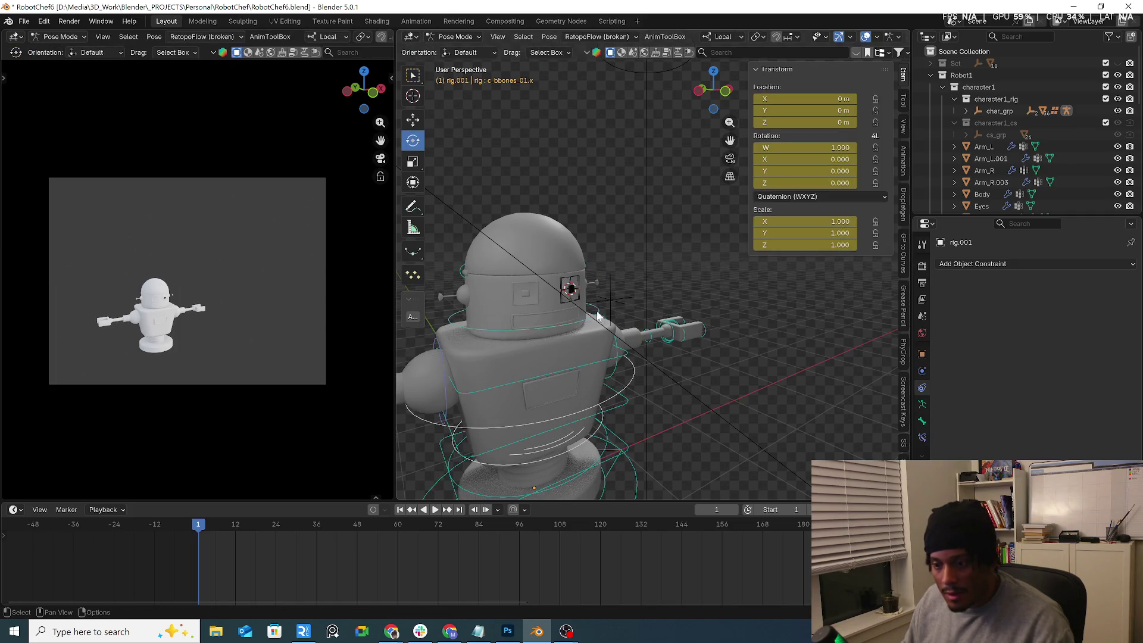
key("ctrl+Tab")
left_click(530, 325)
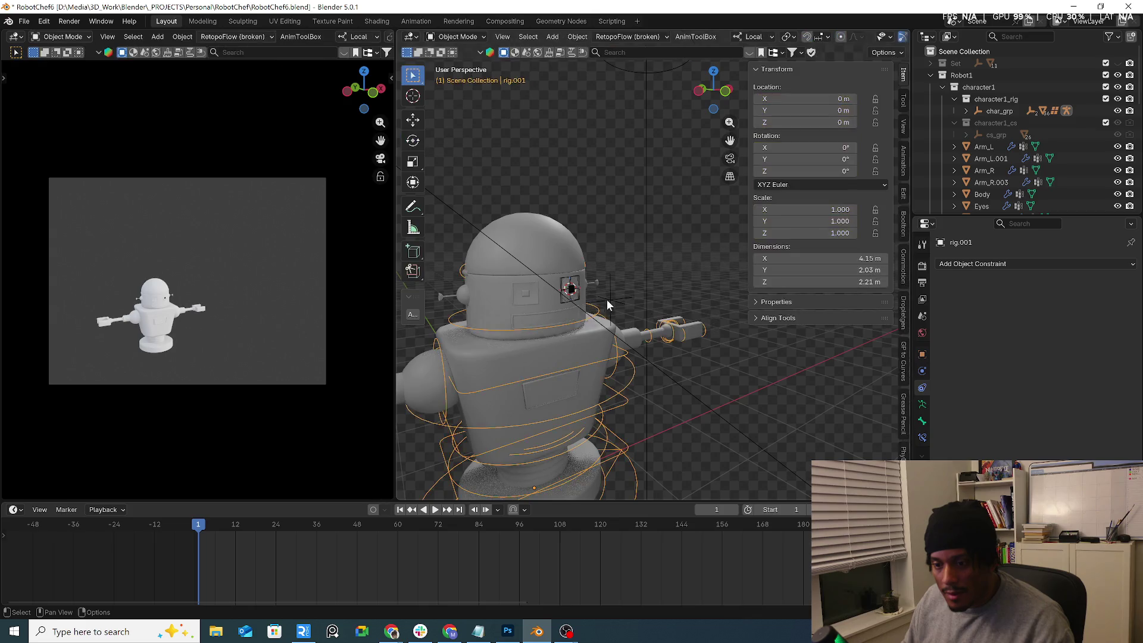
right_click(570, 321)
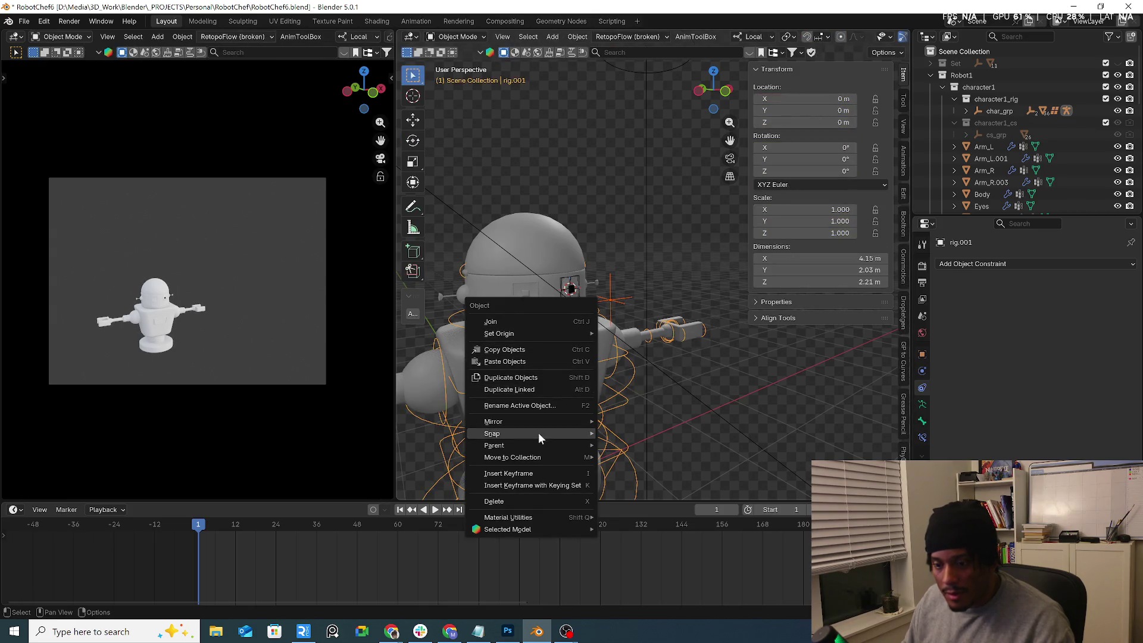
mouse_move(538, 457)
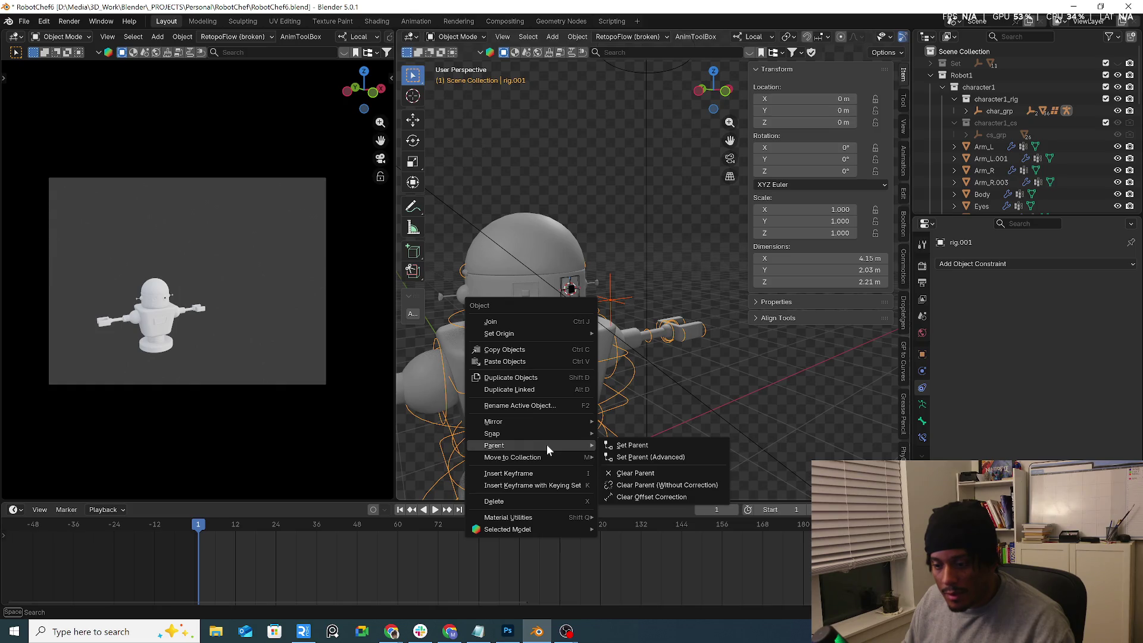